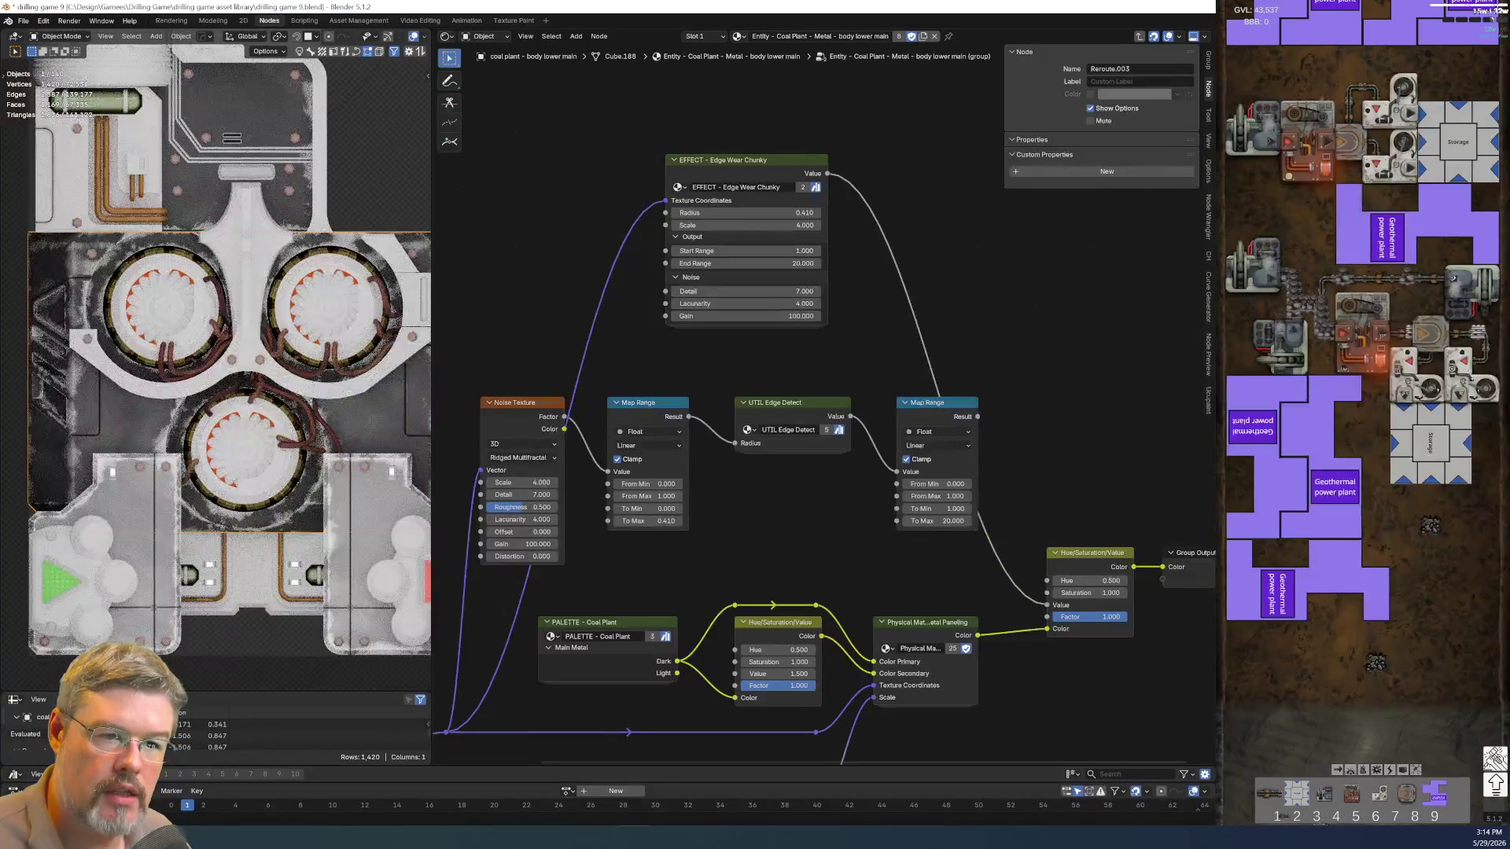
# Delete the Noise Texture, Map Range and UTIL Edge Detect nodes and reposition the EFFECT - Edge Wear Chunky node
pyautogui.moveTo(521, 402); pyautogui.dragTo(544, 407, button='middle')
pyautogui.moveTo(475, 378); pyautogui.dragTo(1002, 469)
pyautogui.press('x')
pyautogui.scroll(-1, 861, 524)
pyautogui.moveTo(696, 129); pyautogui.dragTo(858, 348)
pyautogui.moveTo(778, 283); pyautogui.dragTo(906, 484)
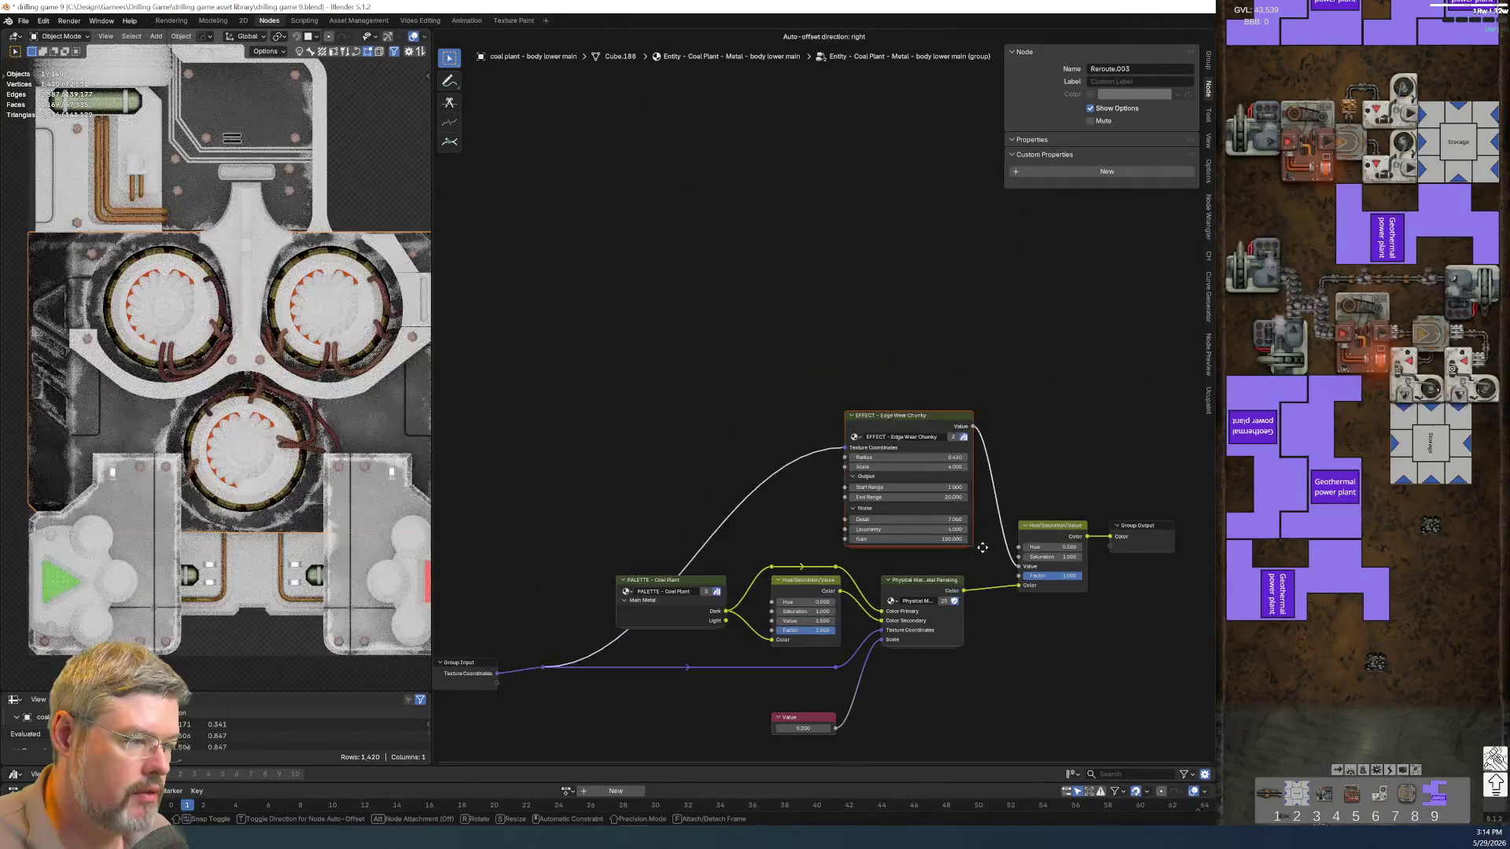
# Add two reroutes on the texture coordinates link into Edge Wear Chunky and align them neatly
pyautogui.press('g')
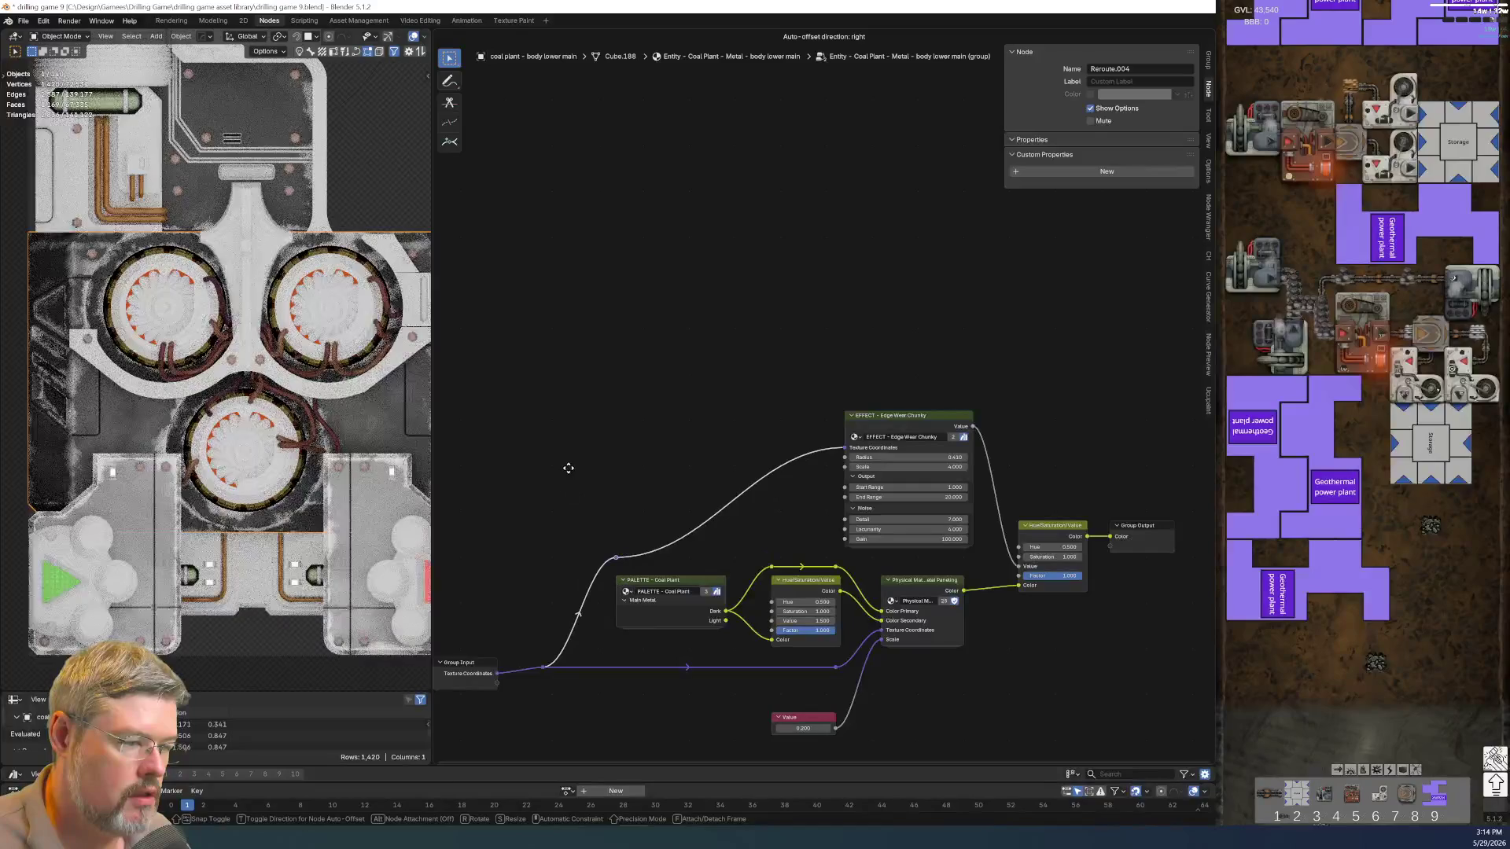
pyautogui.moveTo(572, 491); pyautogui.dragTo(664, 557)
pyautogui.click(753, 534)
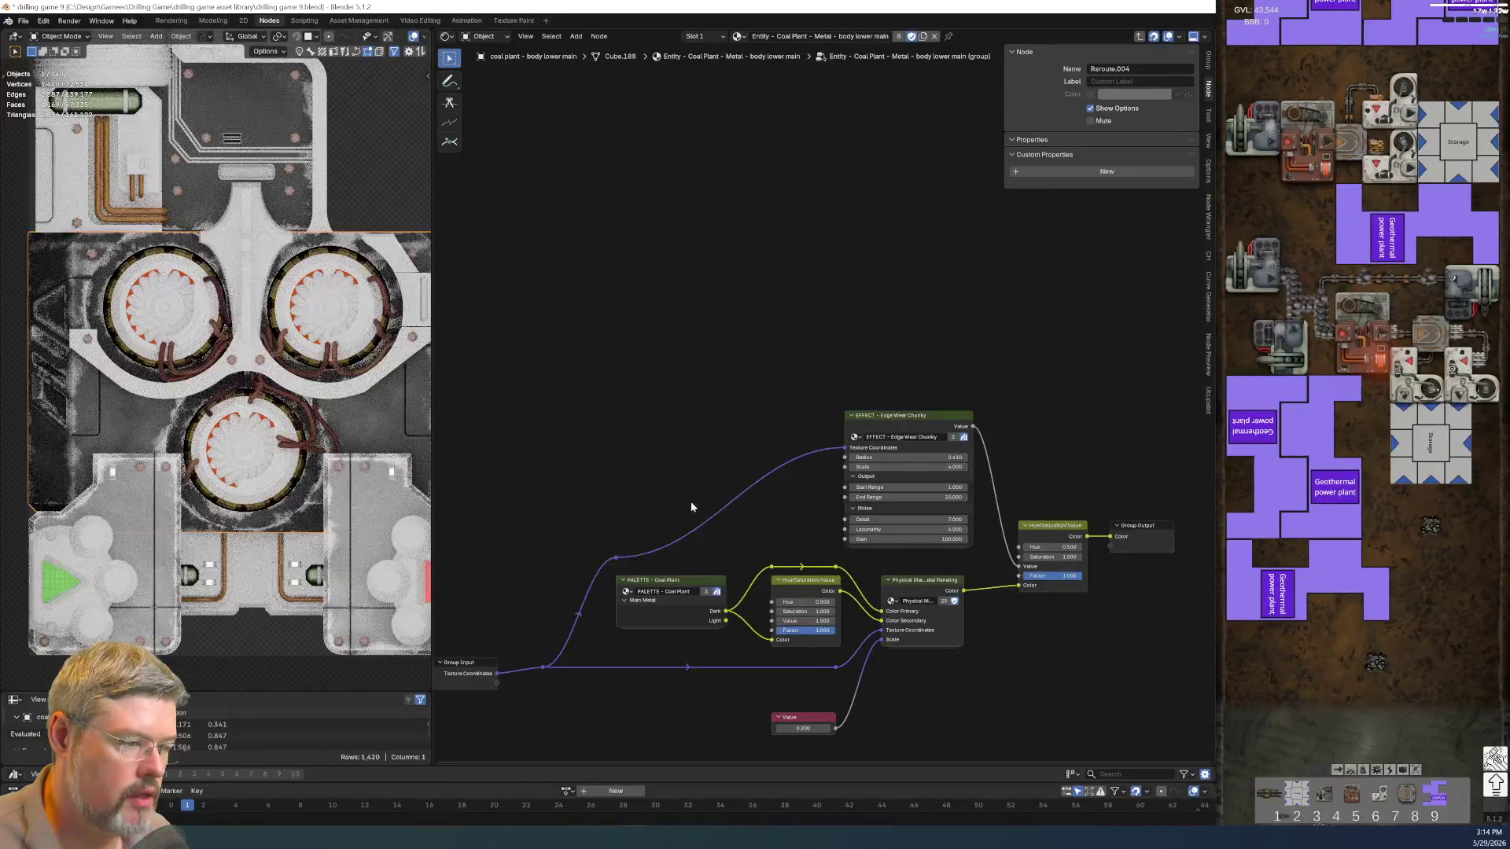
pyautogui.keyDown('shift'); pyautogui.moveTo(689, 501); pyautogui.dragTo(719, 545, button='right'); pyautogui.keyUp('shift')
pyautogui.press('g')
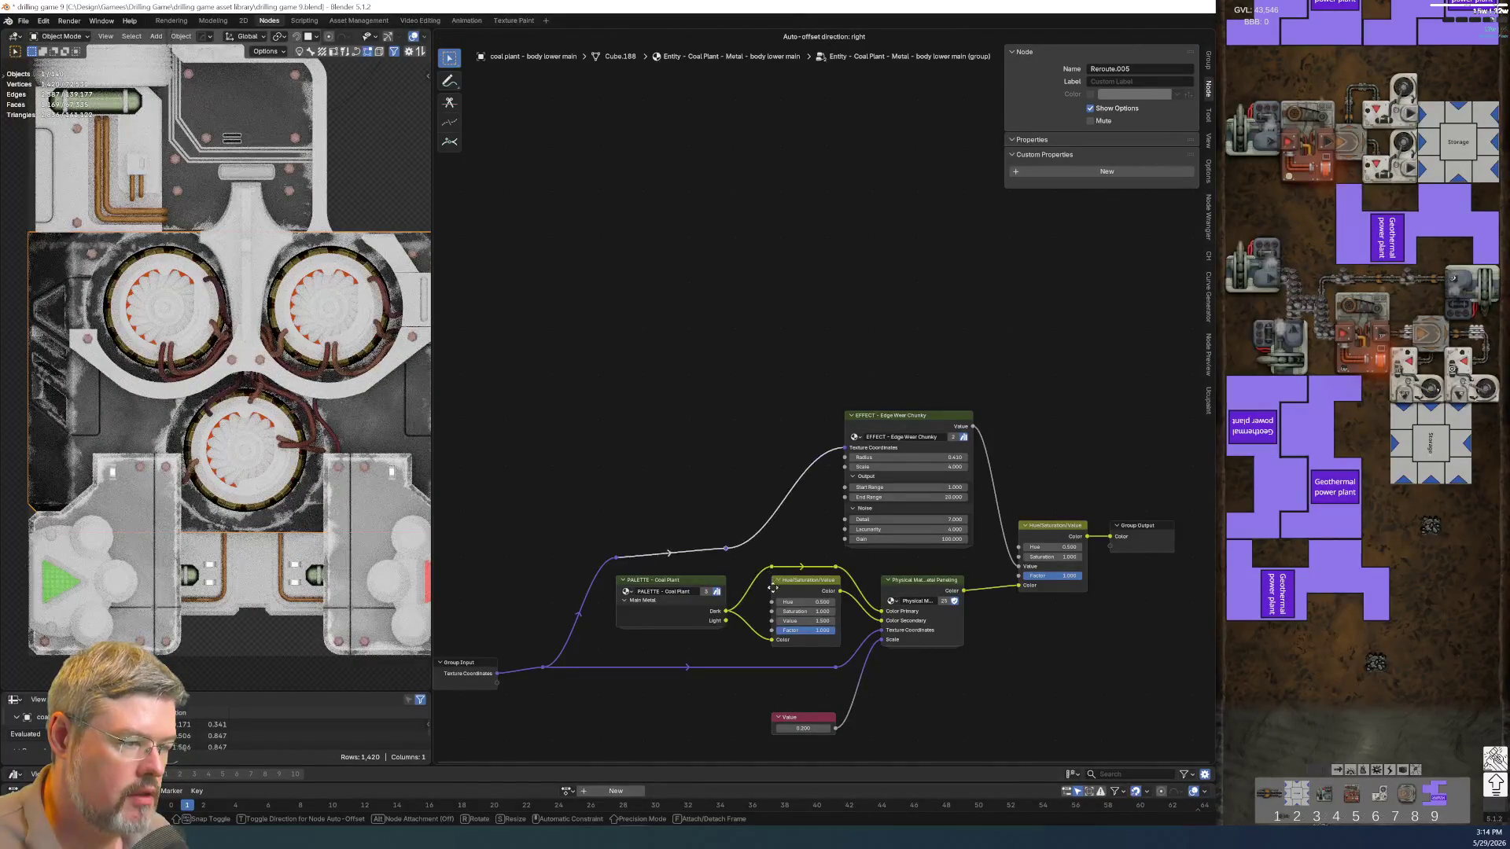
pyautogui.click(751, 566)
pyautogui.moveTo(602, 524); pyautogui.dragTo(737, 575)
pyautogui.press('g')
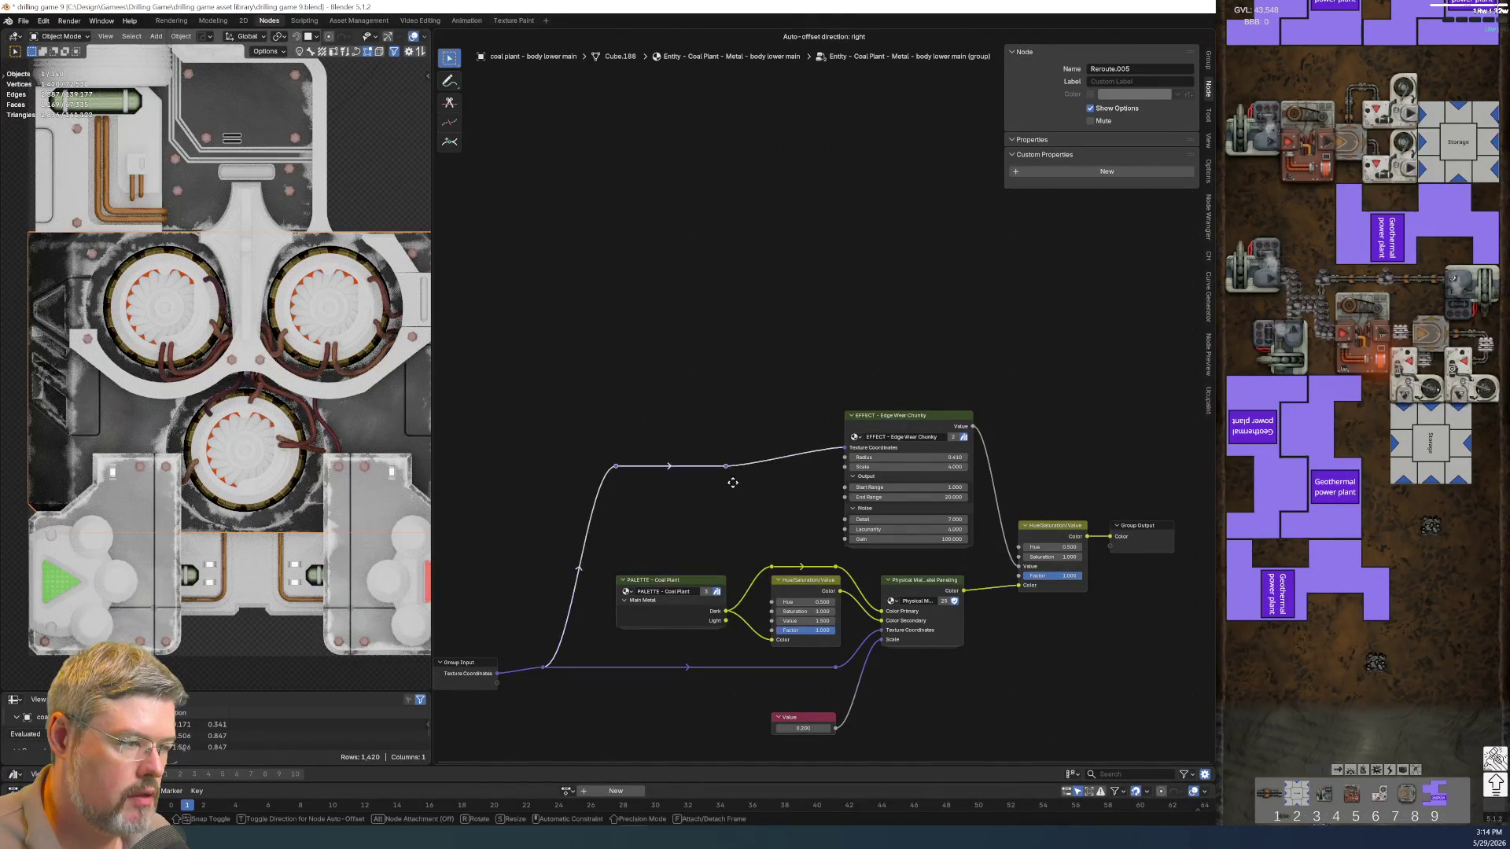
pyautogui.click(798, 463)
pyautogui.click(732, 455)
pyautogui.moveTo(791, 518); pyautogui.dragTo(694, 479, button='middle')
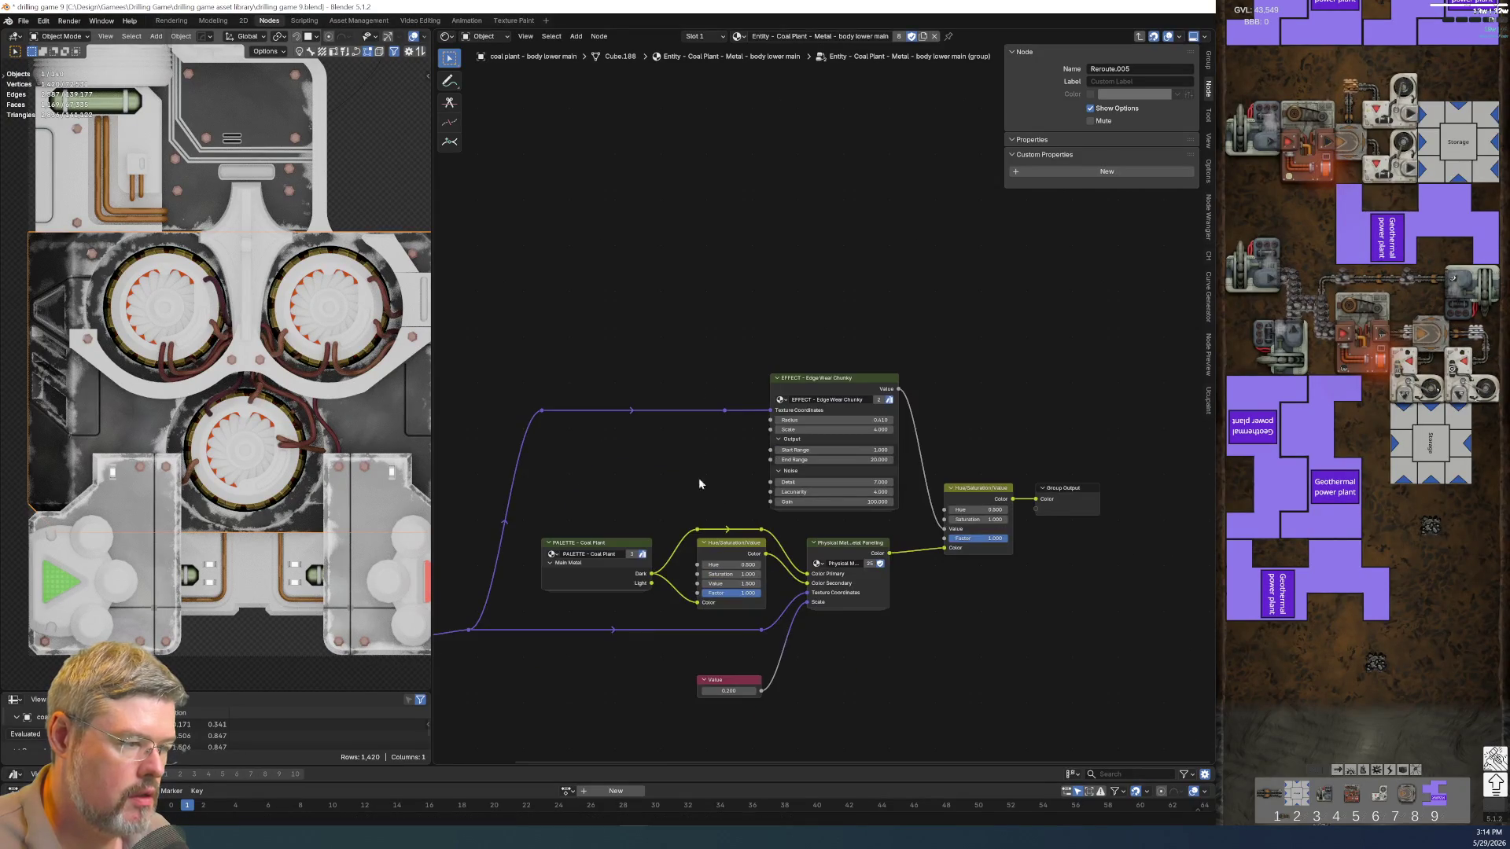
# Save drilling game 9.blend with the simplified edge wear node setup
pyautogui.moveTo(730, 655); pyautogui.dragTo(750, 696)
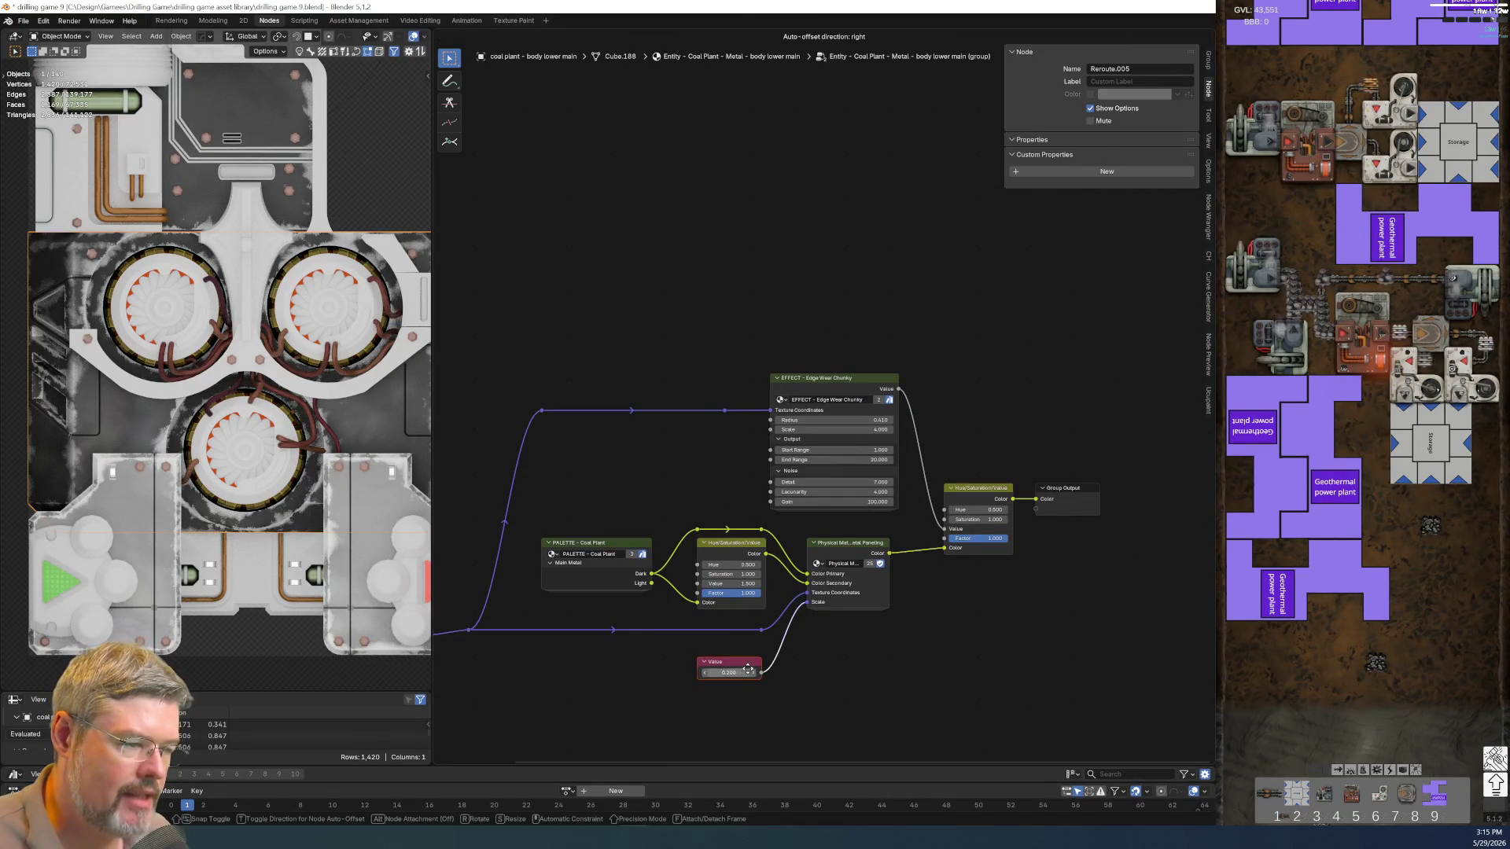
pyautogui.scroll(2, 883, 624)
pyautogui.moveTo(928, 524); pyautogui.dragTo(861, 505, button='middle')
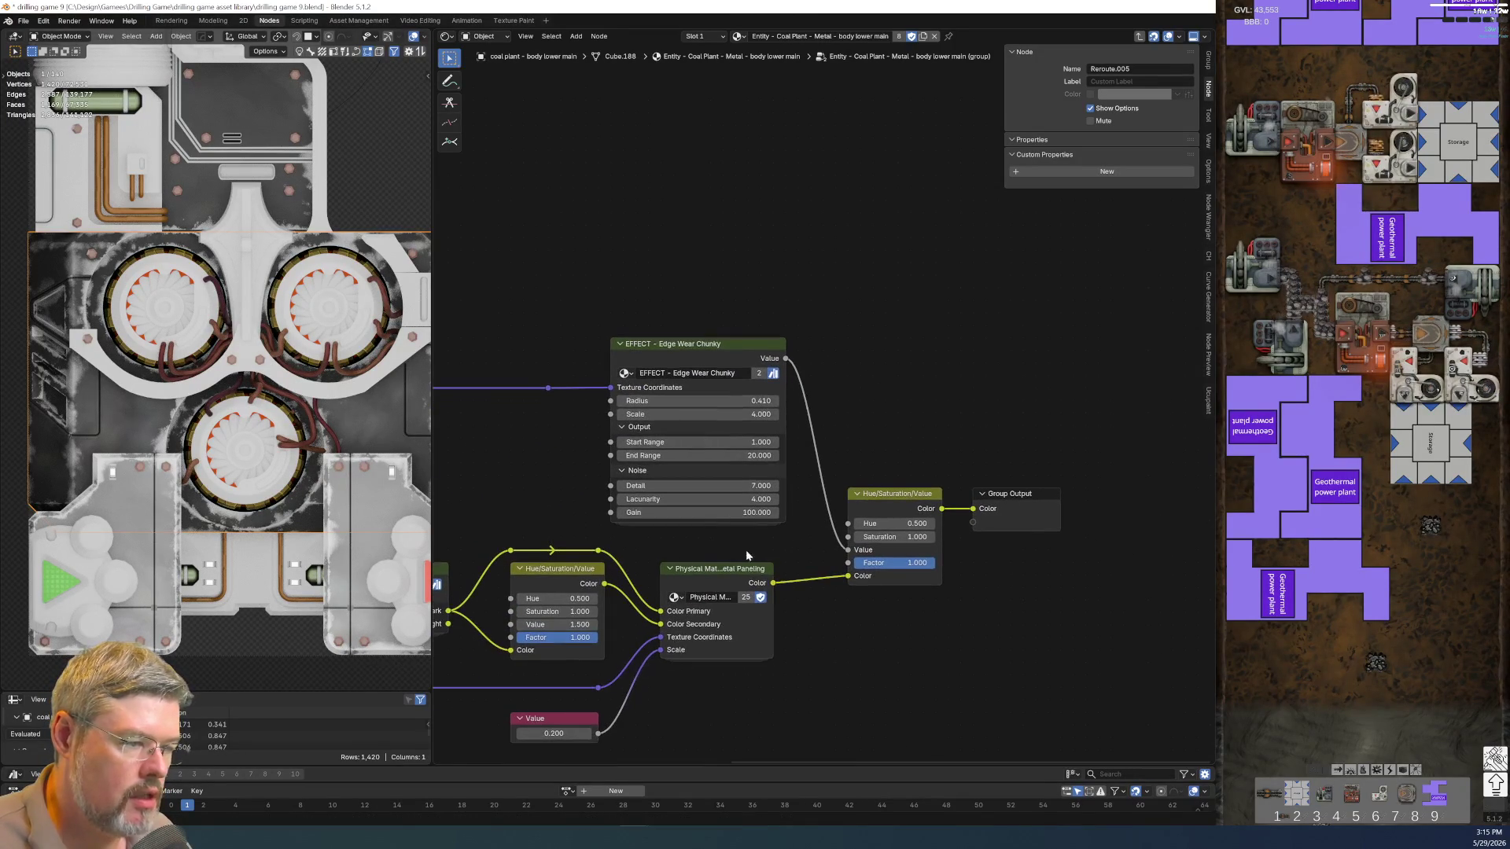
pyautogui.click(22, 20)
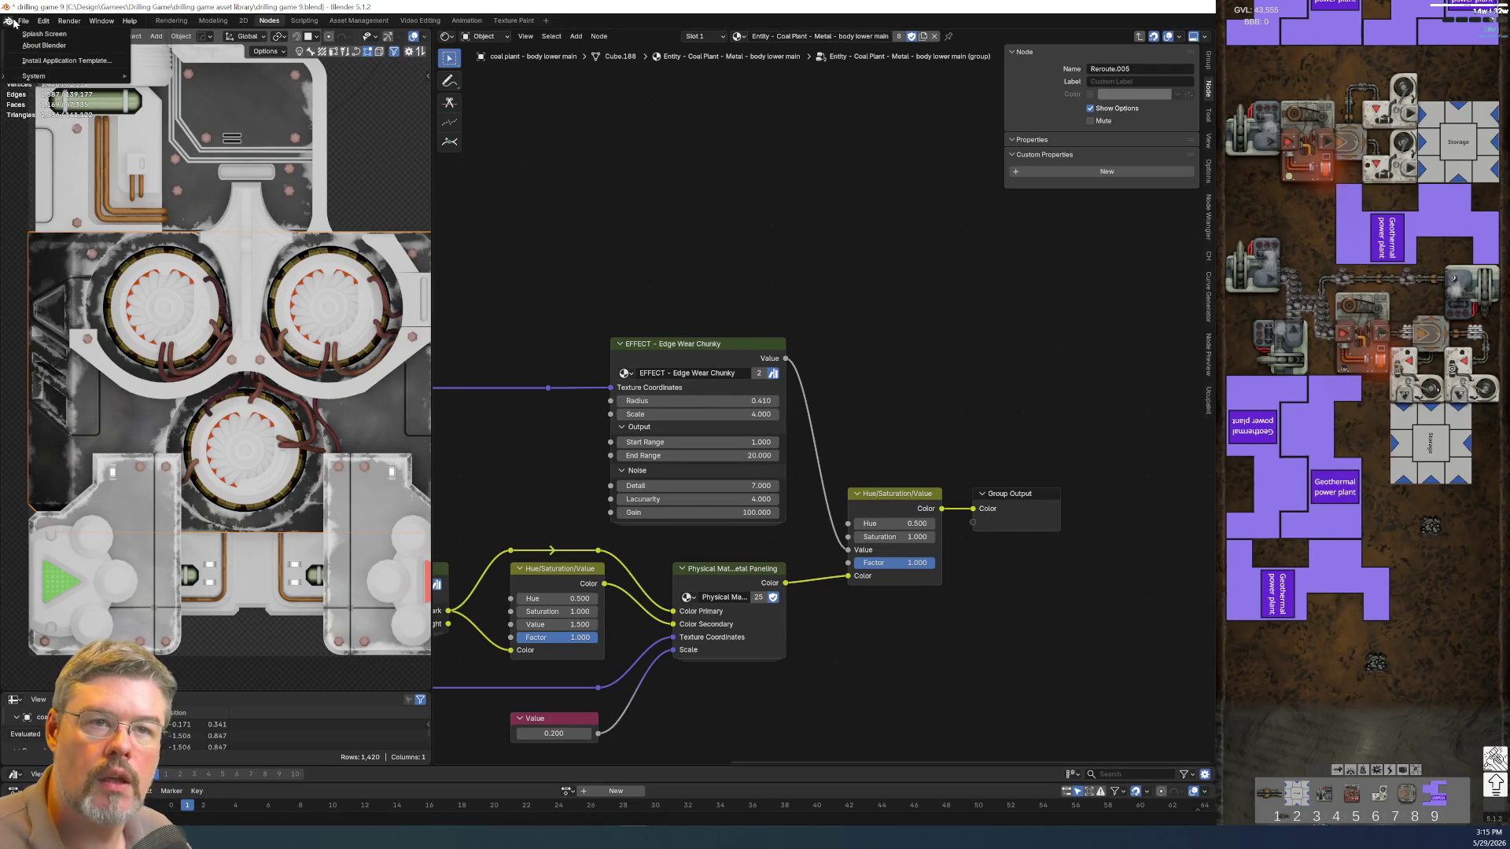
pyautogui.click(41, 95)
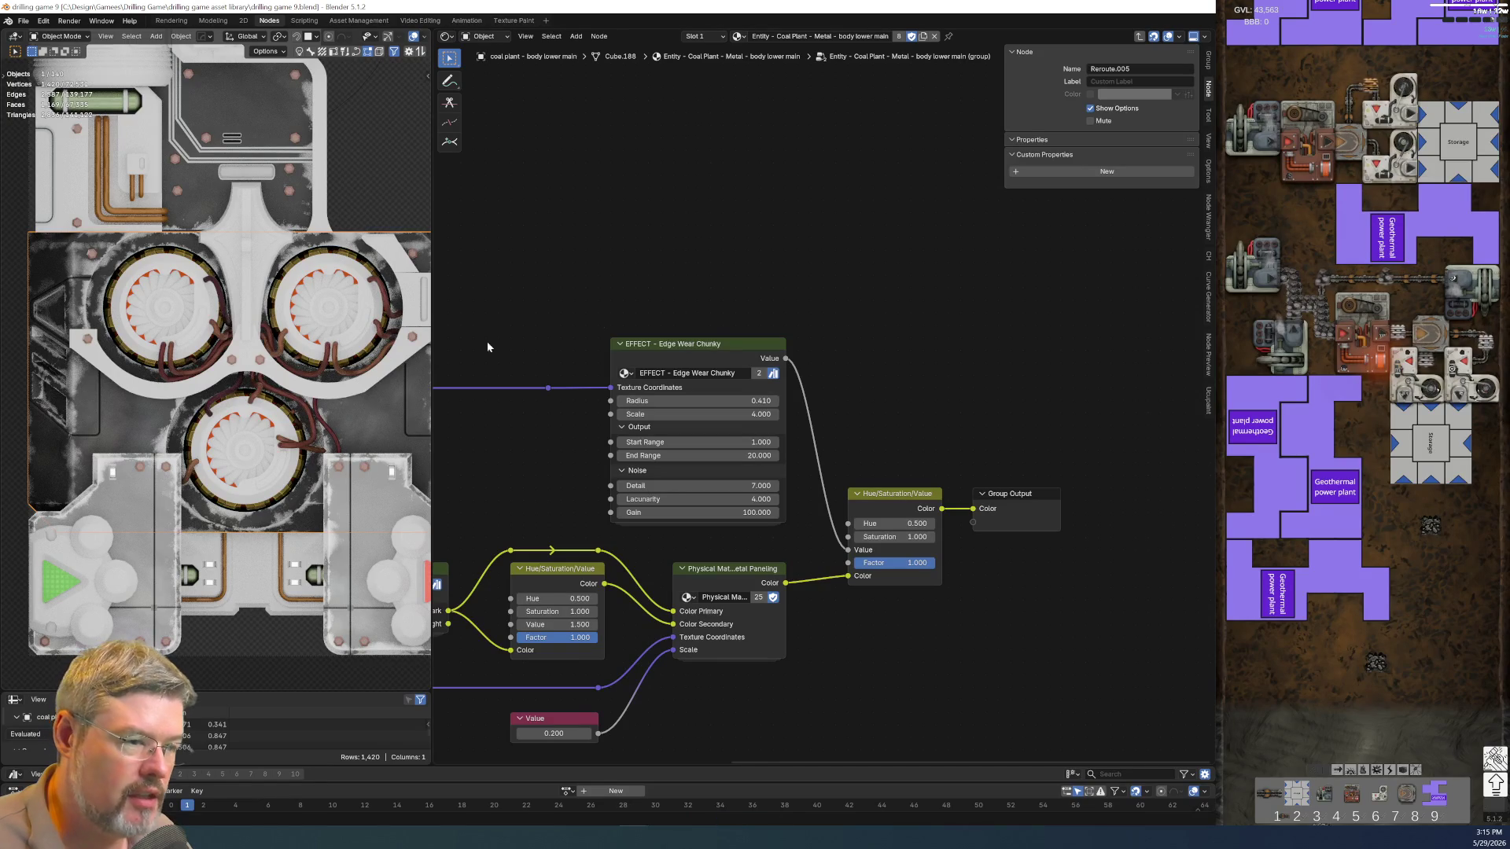
pyautogui.scroll(1, 691, 416)
pyautogui.scroll(1, 692, 416)
# Set the Edge Wear Chunky Radius to 0.200 and save the blend file
pyautogui.press('BackSpace')
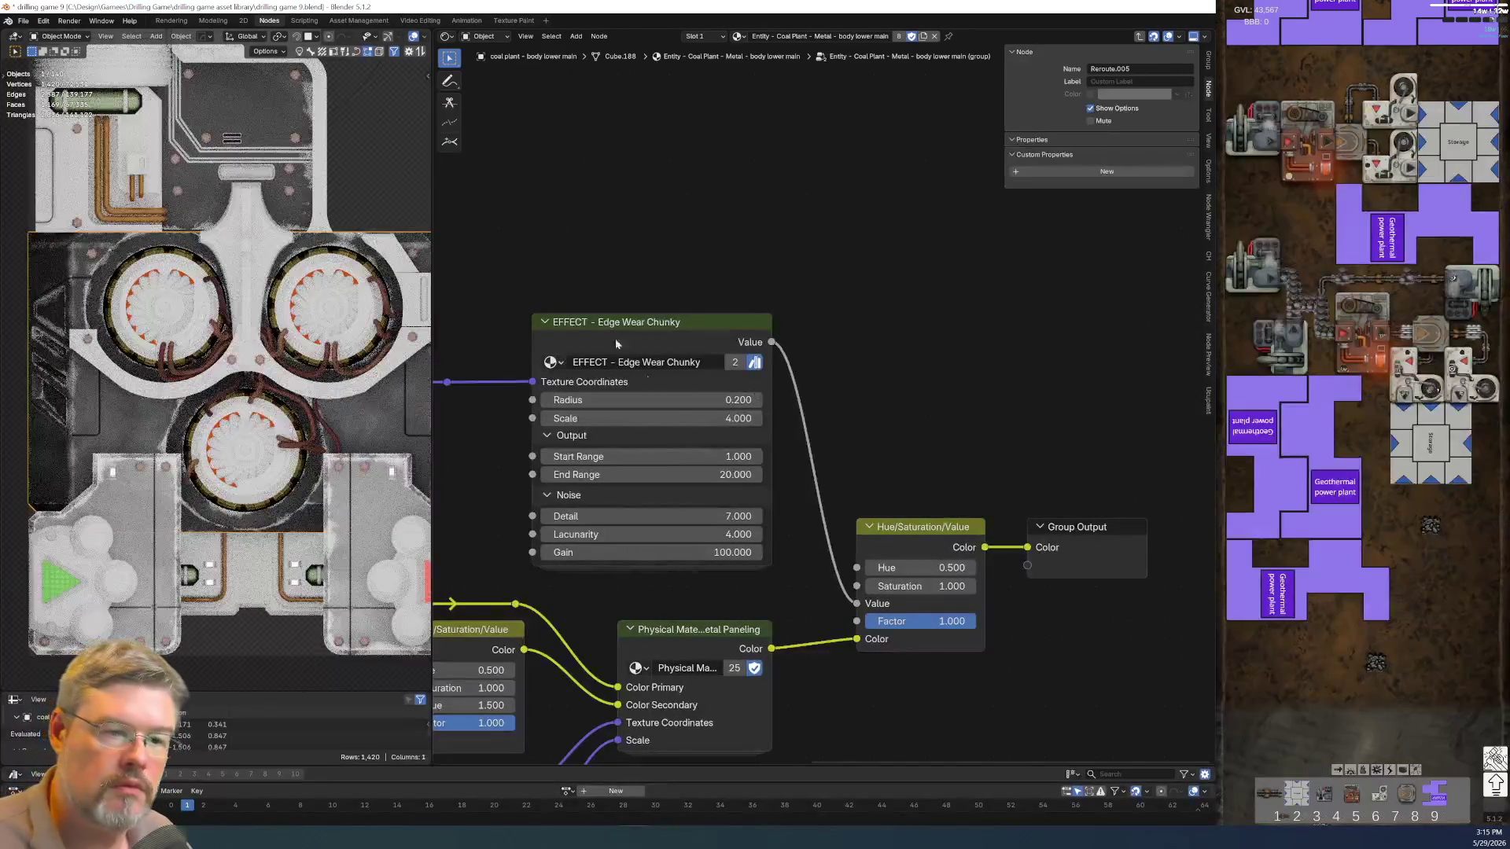
pyautogui.scroll(-3, 237, 353)
pyautogui.scroll(1, 237, 355)
pyautogui.scroll(1, 236, 354)
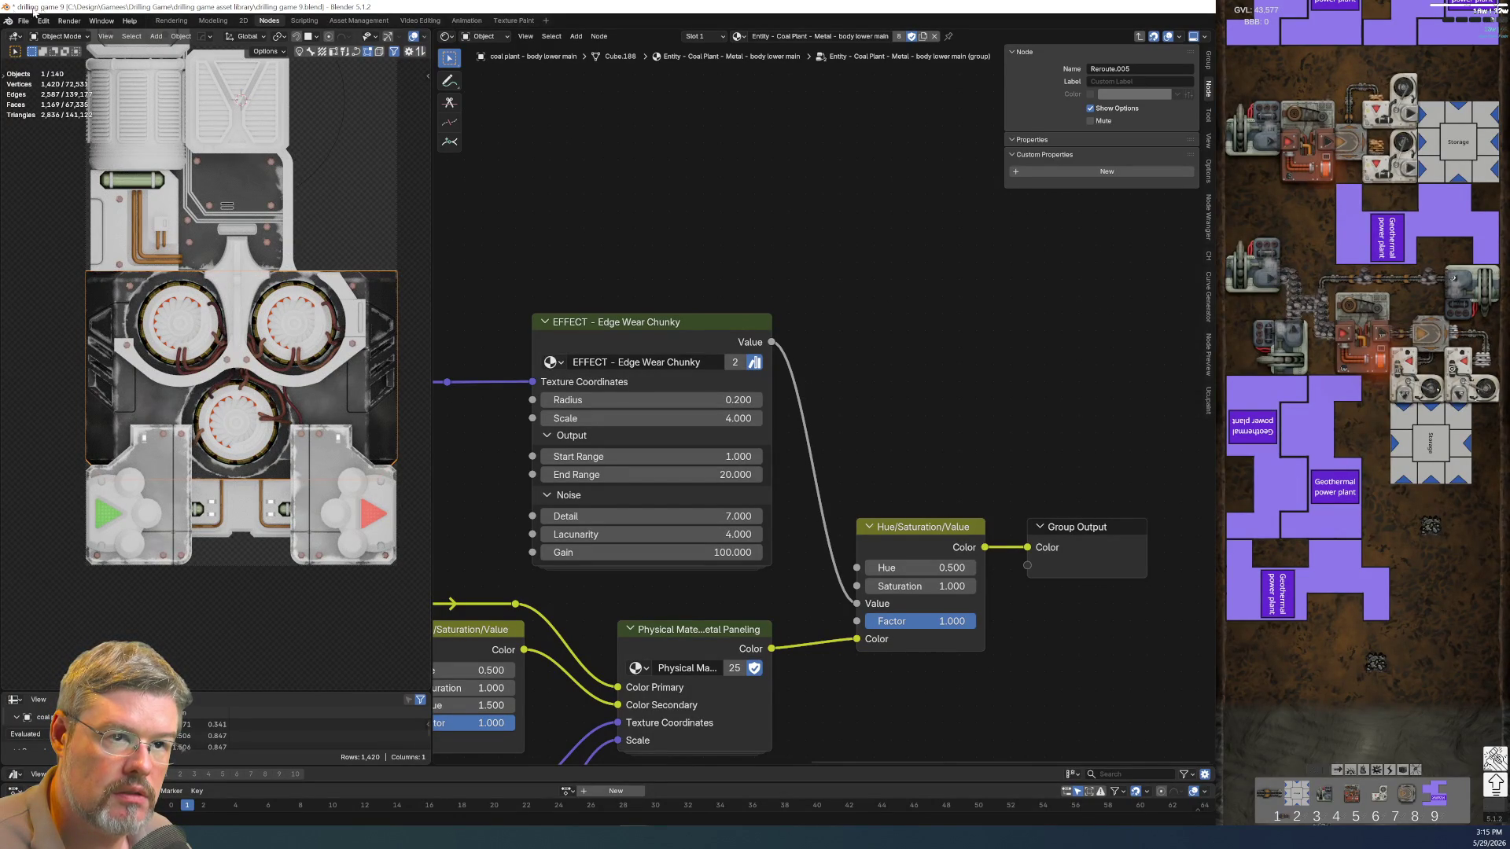
pyautogui.click(23, 21)
pyautogui.click(53, 94)
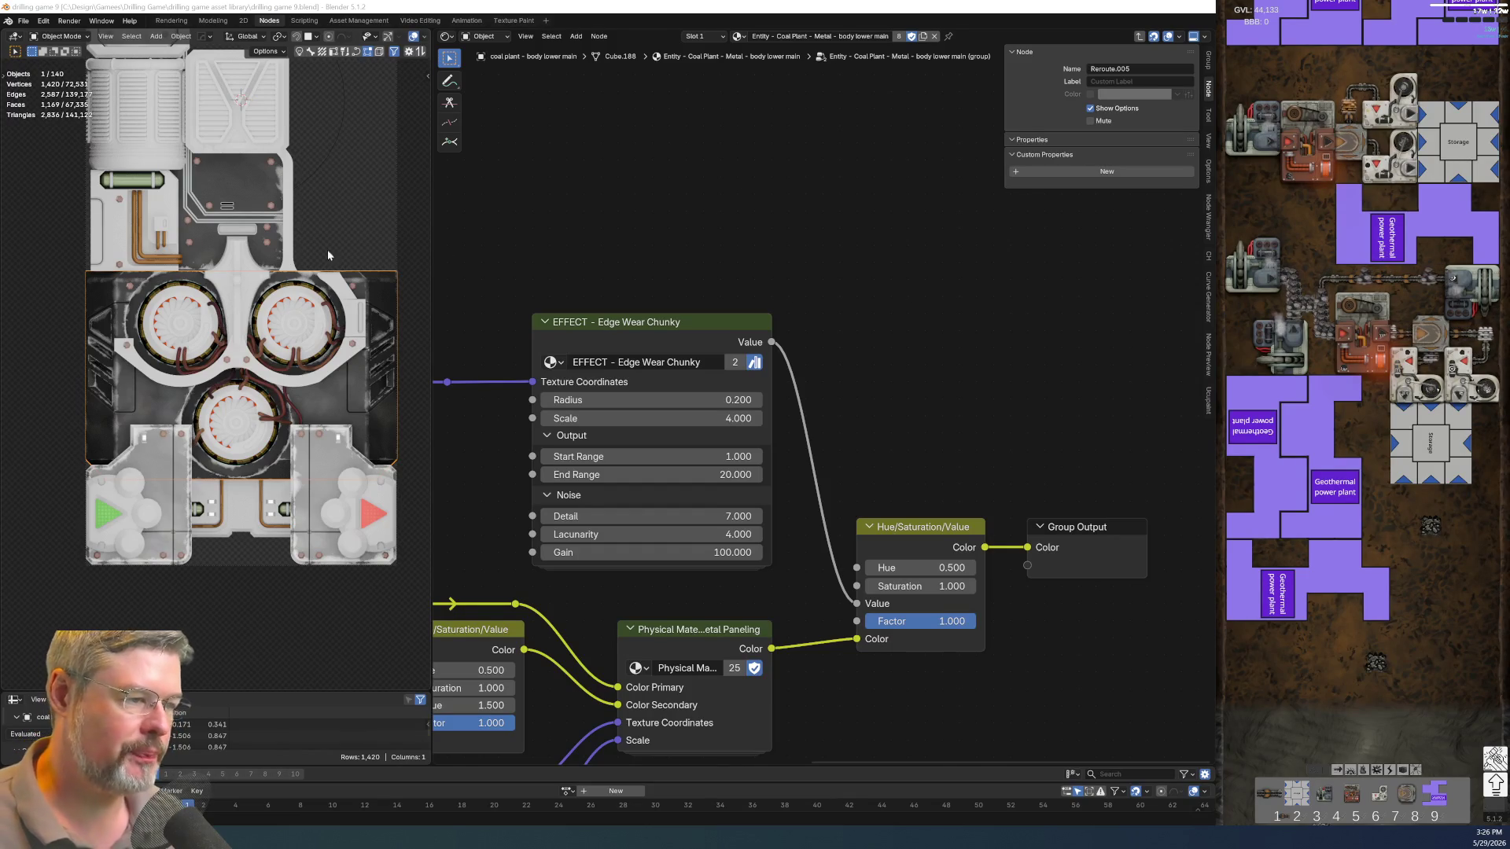
pyautogui.scroll(-2, 787, 365)
pyautogui.scroll(-2, 826, 408)
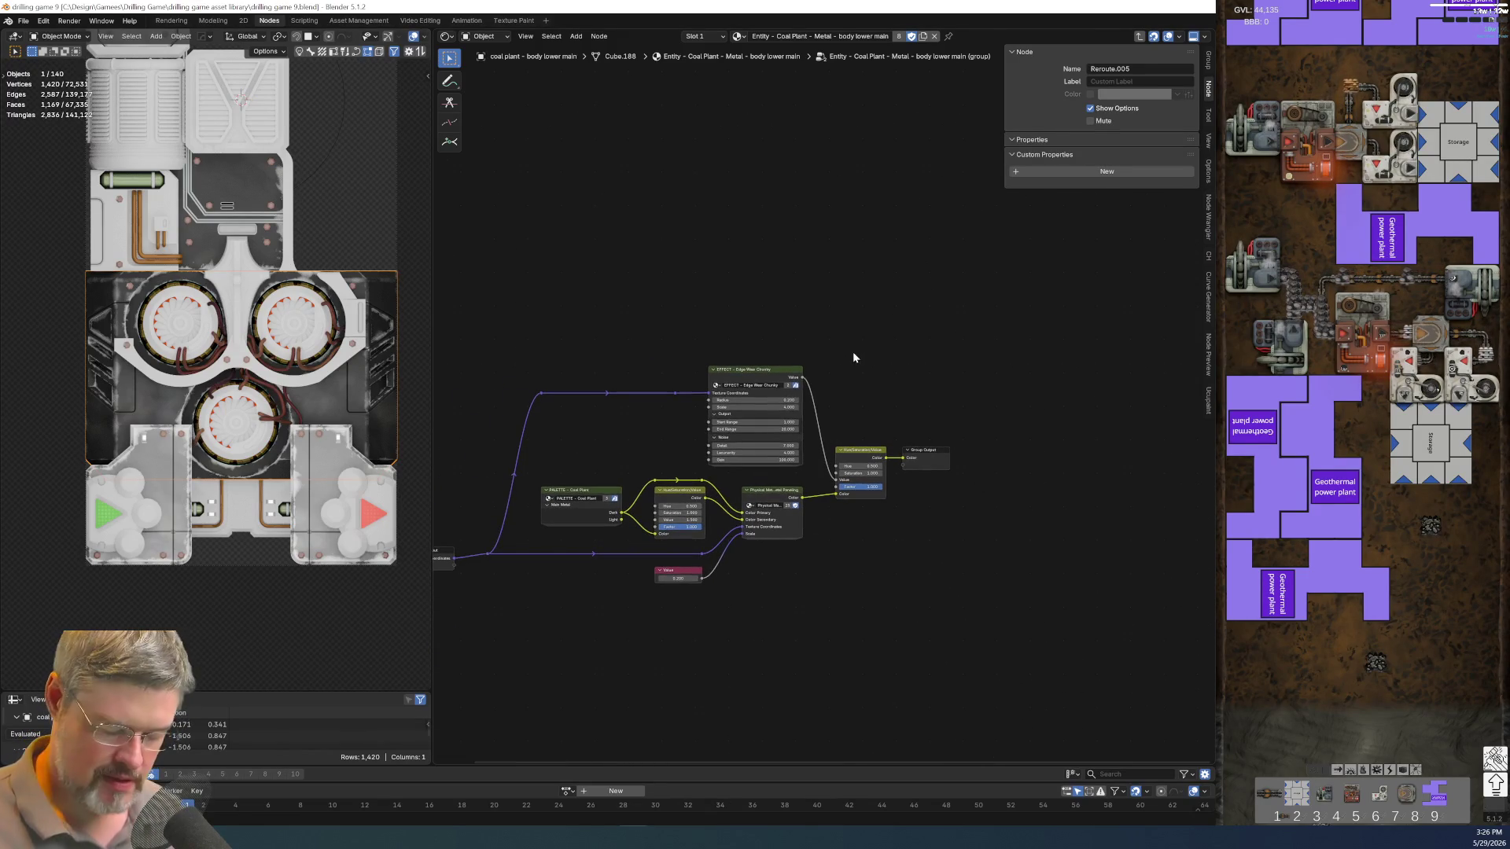
# Exit the group and collapse the body lower main material's Texture Coordinate node to its Object output
pyautogui.press('Tab')
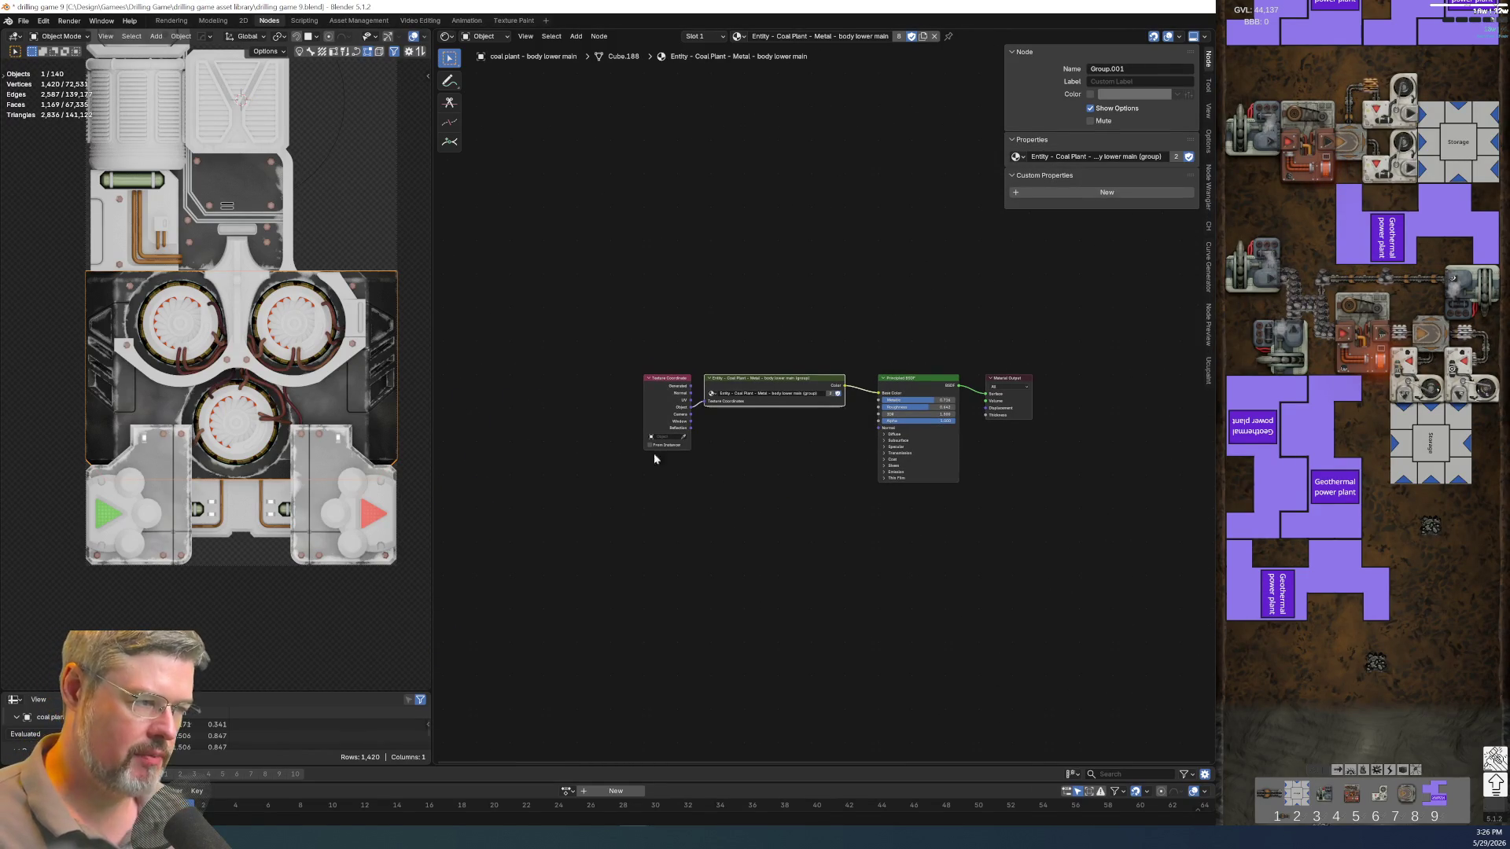
pyautogui.scroll(2, 684, 401)
pyautogui.click(608, 348)
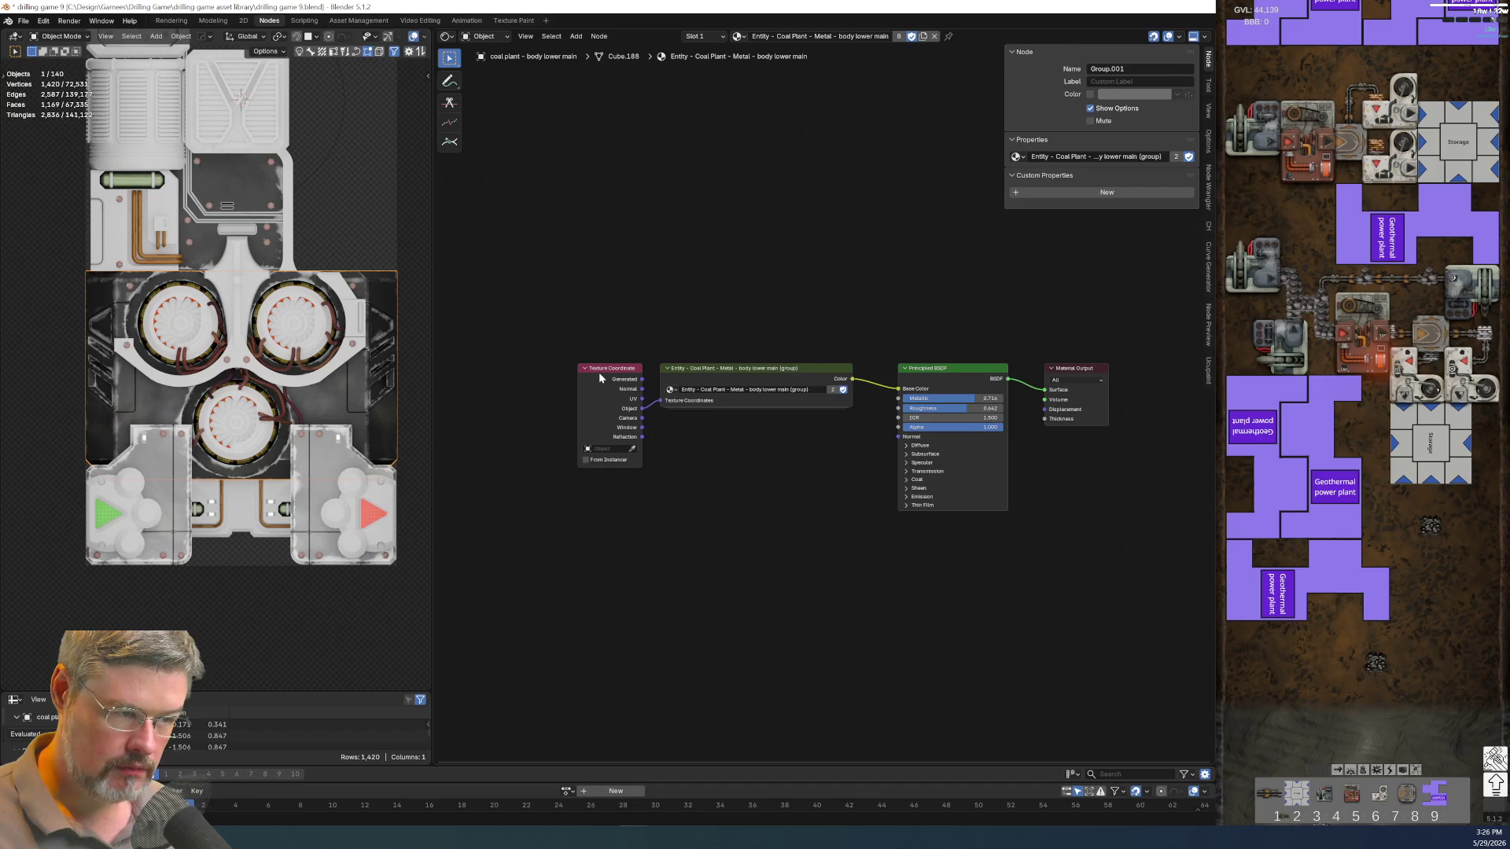
pyautogui.click(598, 372)
pyautogui.hotkey('ctrl', 'h')
pyautogui.press('g')
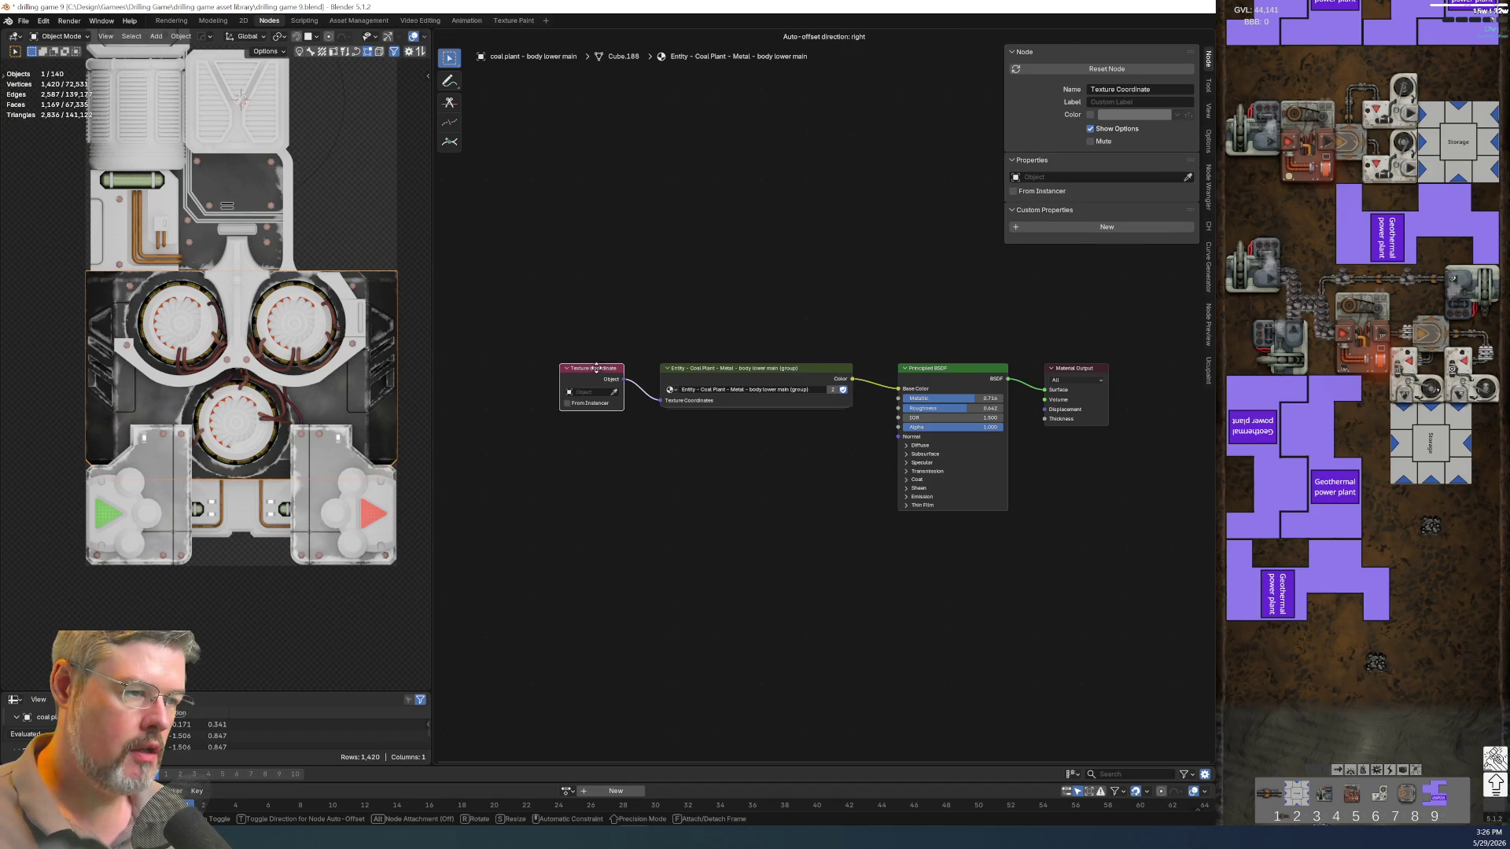
pyautogui.click(598, 377)
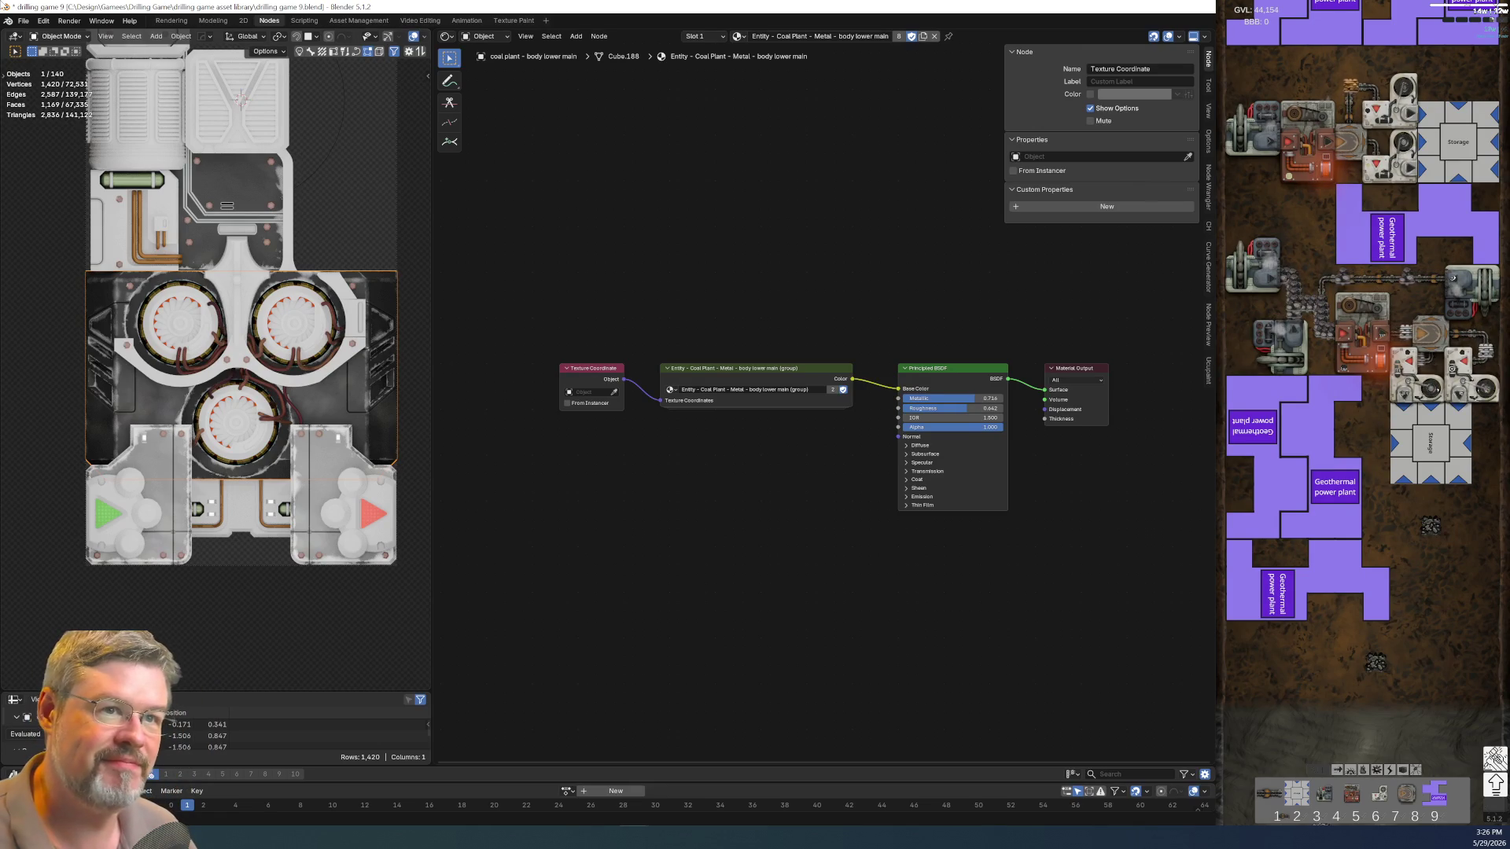
# Save drilling game 9.blend with the tidied material tree
pyautogui.click(22, 19)
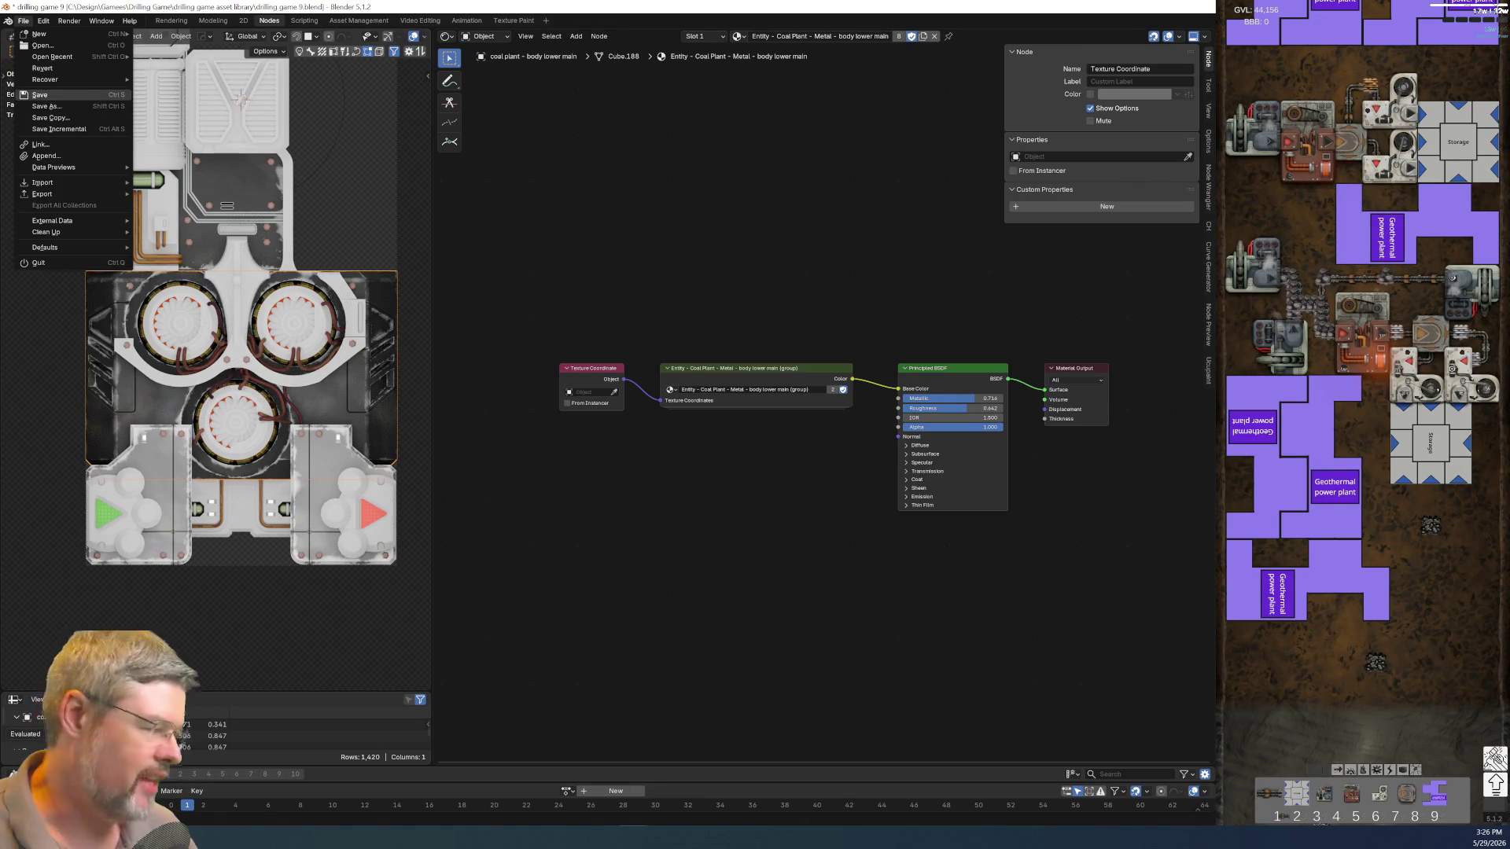
pyautogui.click(58, 95)
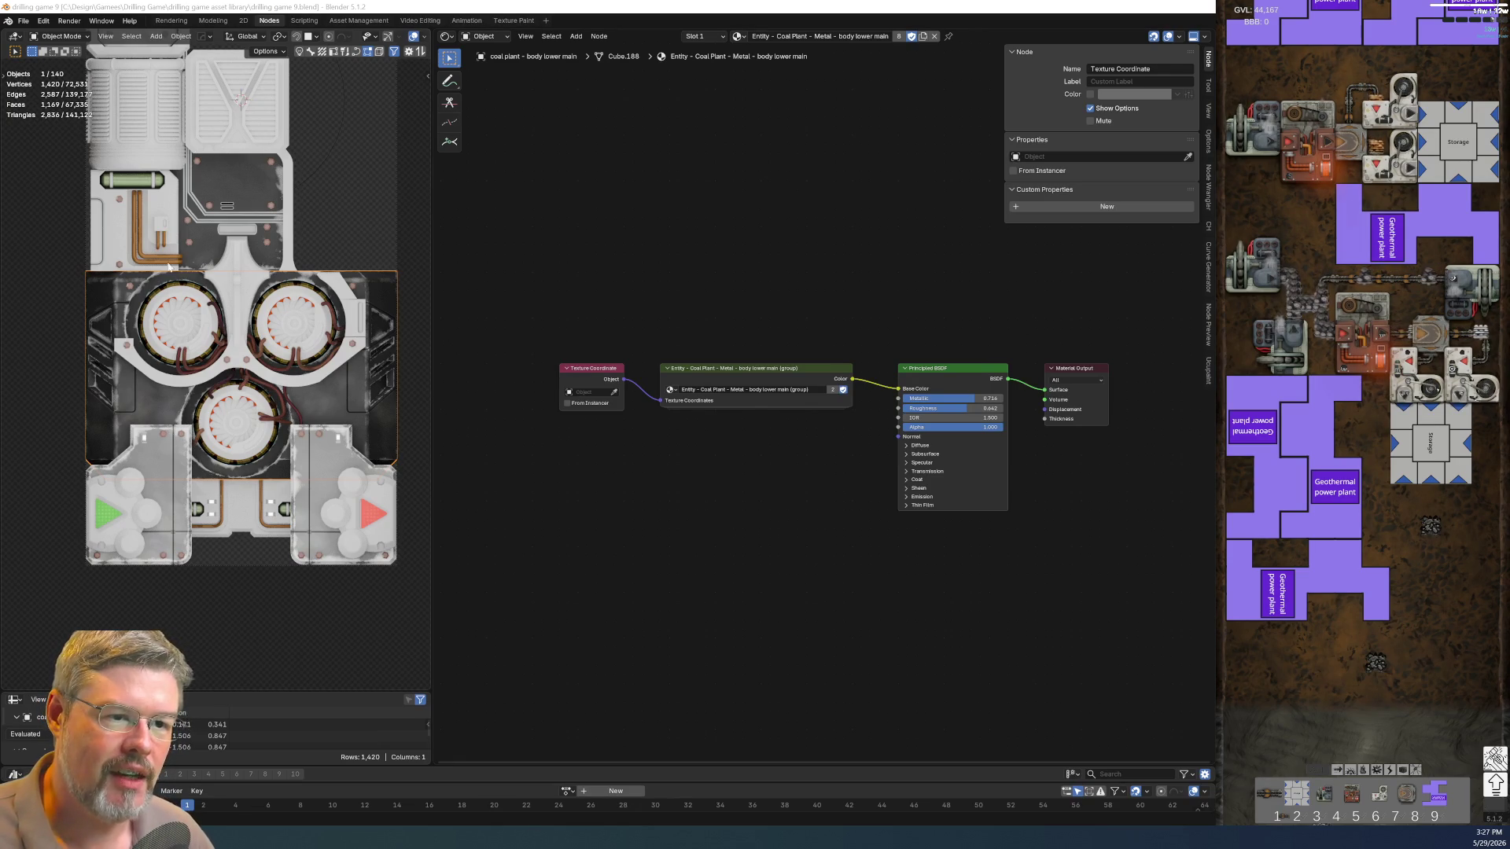
pyautogui.scroll(2, 169, 267)
pyautogui.scroll(2, 188, 306)
pyautogui.scroll(2, 251, 422)
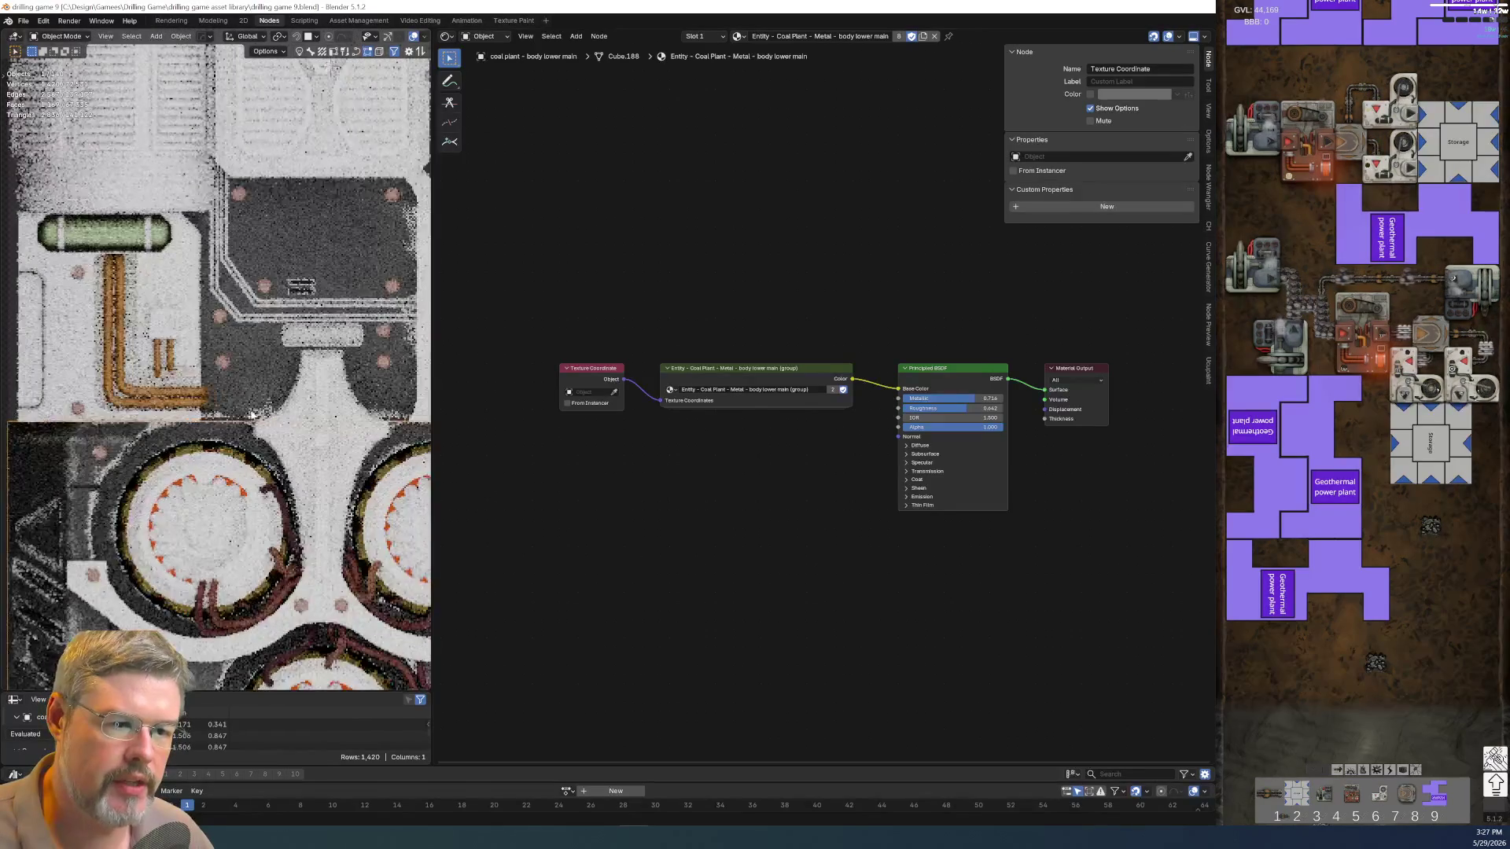
# Collapse body mid backing's Texture Coordinate to its Object output and copy its group node
pyautogui.click(241, 380)
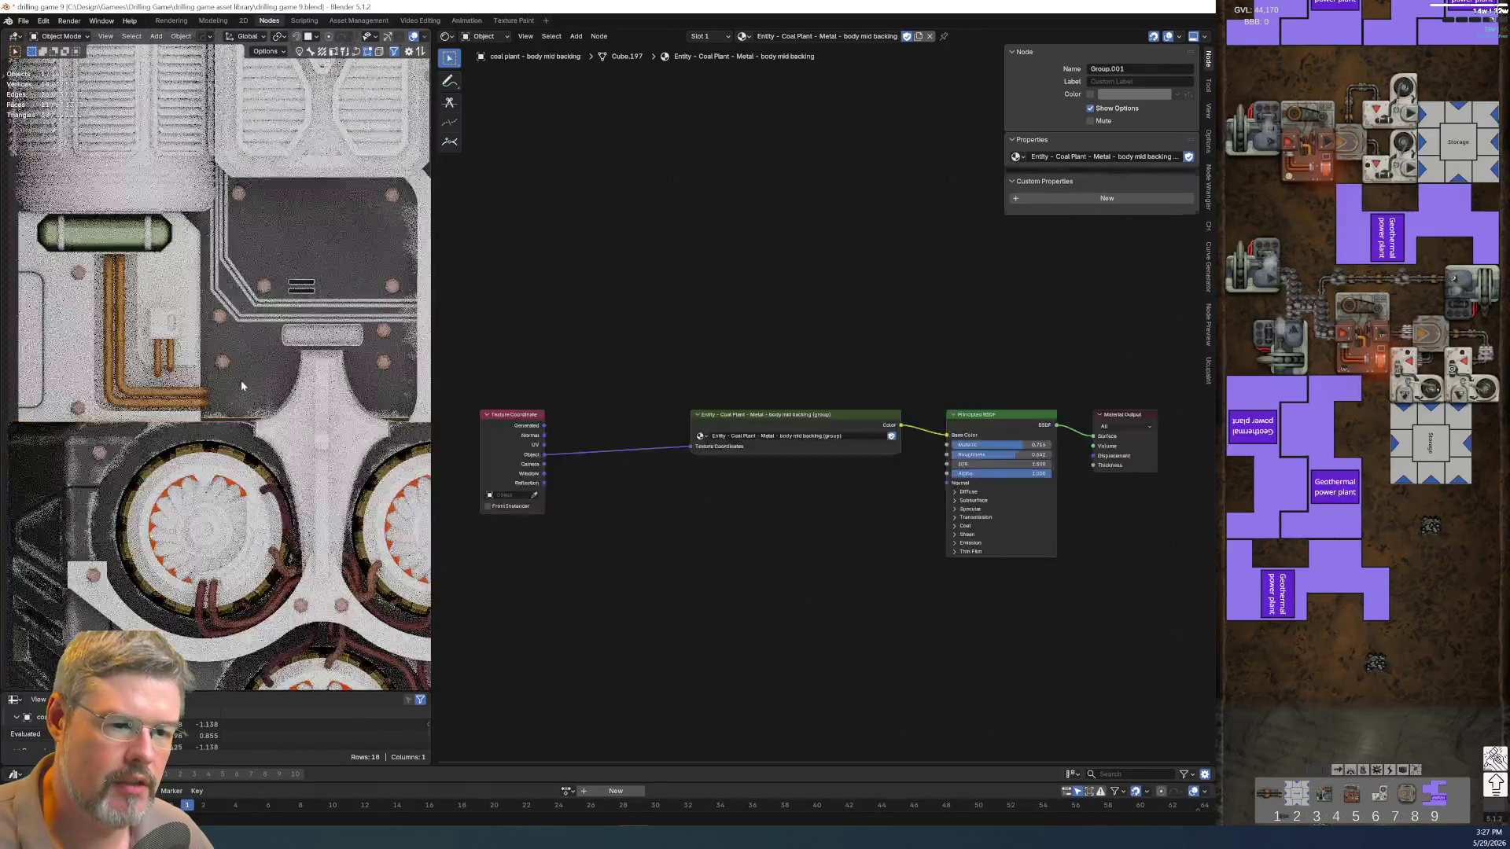
pyautogui.click(517, 410)
pyautogui.hotkey('ctrl', 'h')
pyautogui.moveTo(517, 410); pyautogui.dragTo(646, 415)
pyautogui.scroll(2, 744, 543)
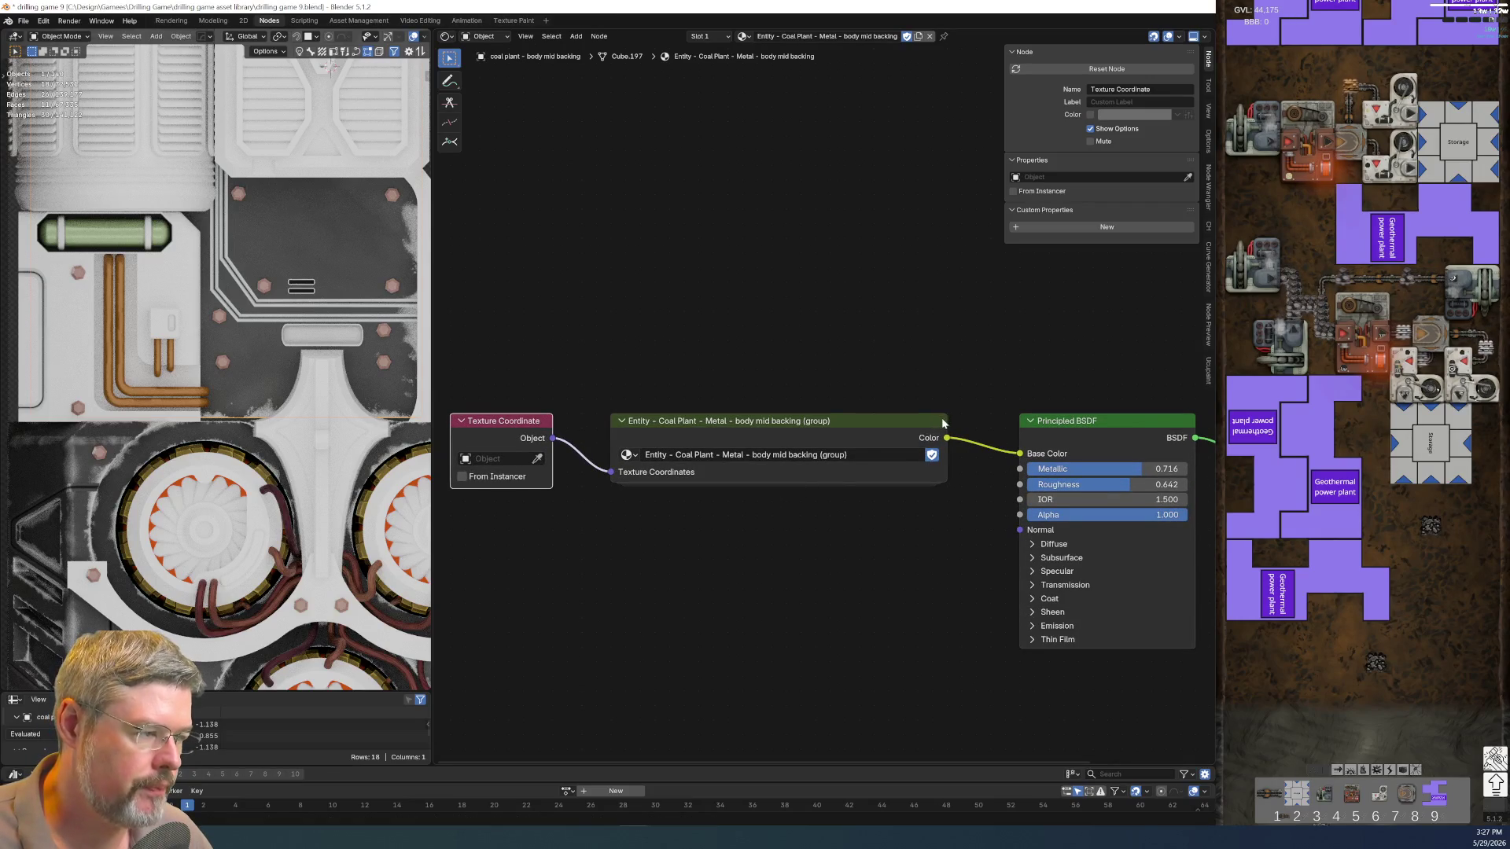
pyautogui.click(945, 425)
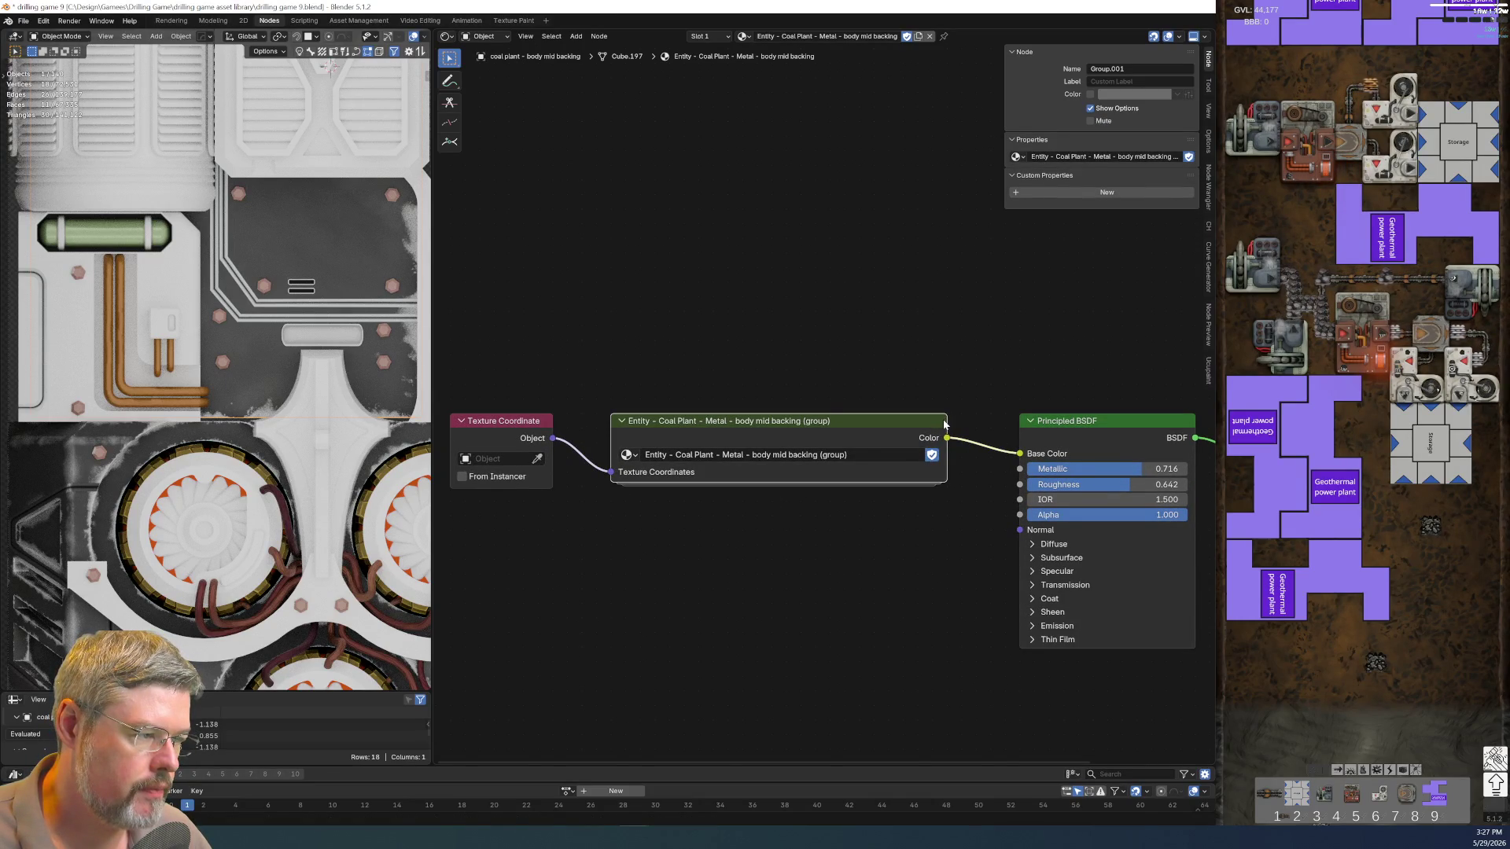
pyautogui.scroll(-1, 600, 389)
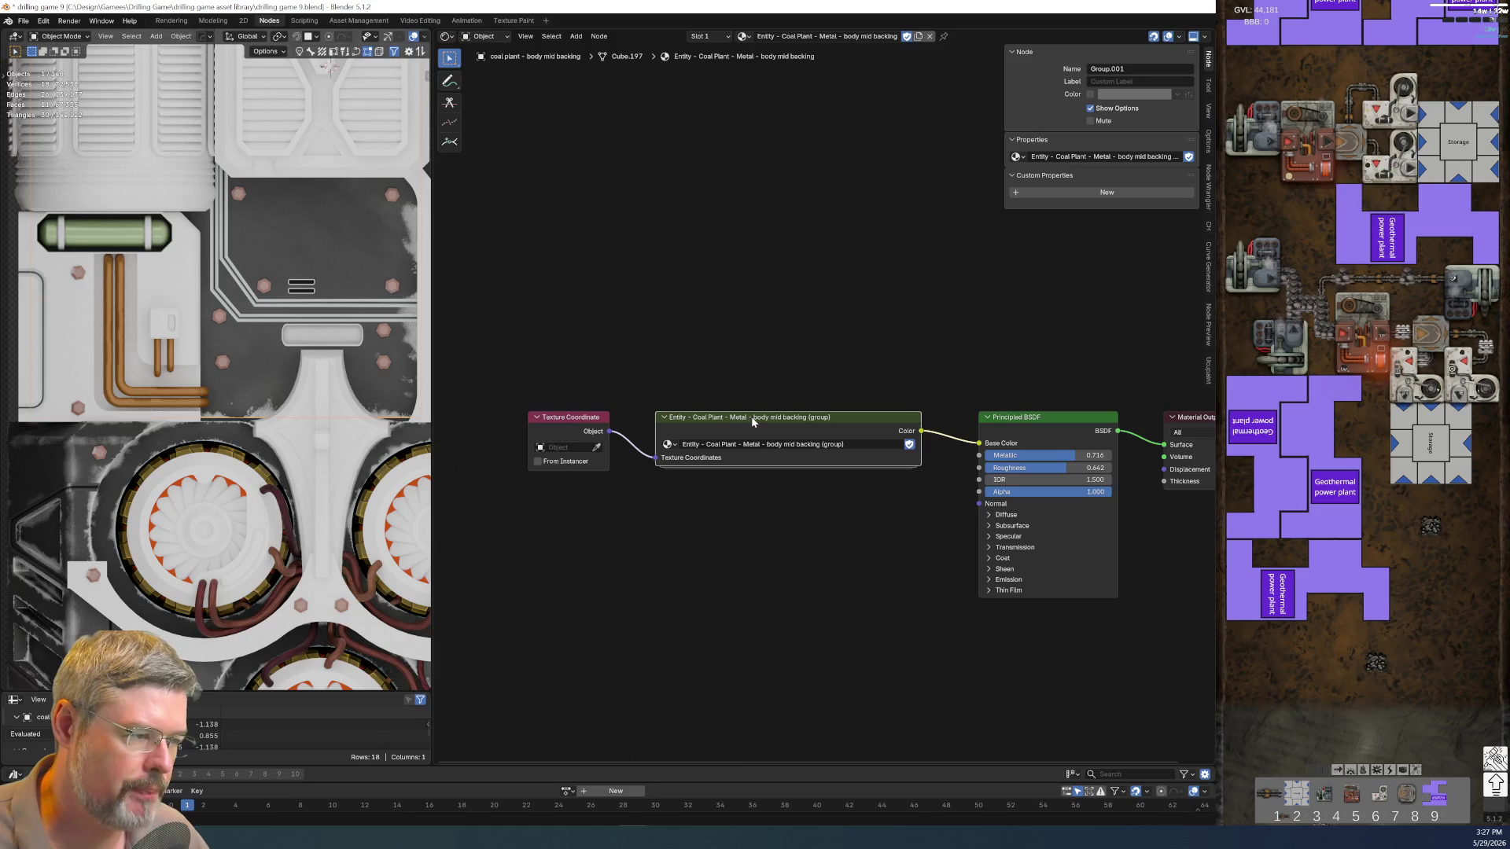
pyautogui.hotkey('ctrl', 'c')
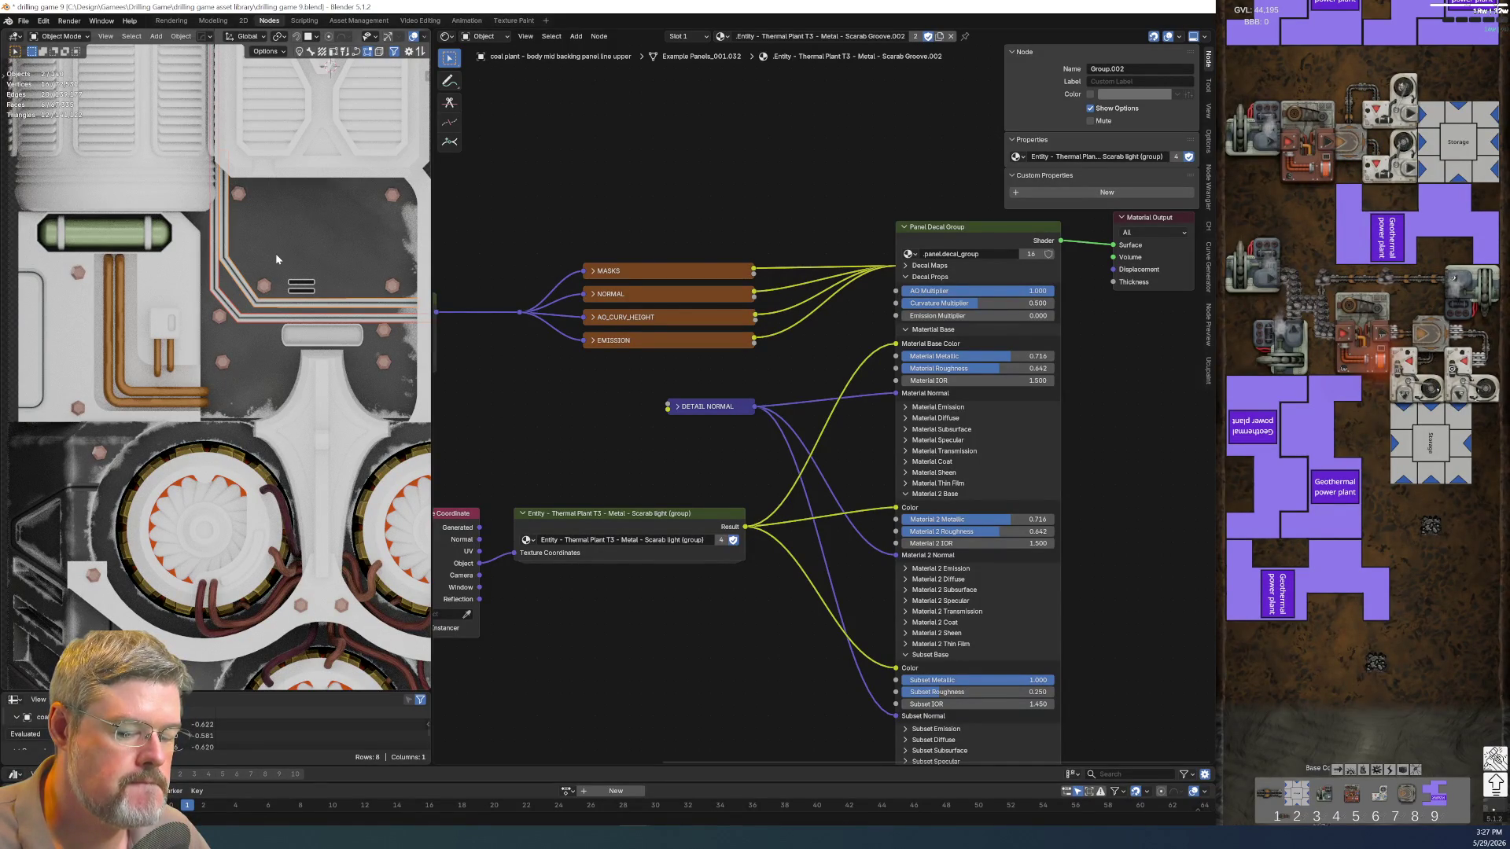
# Rename the panel-line decal material to coal plant body mid backing decal, then return to the body mid backing material
pyautogui.click(344, 264)
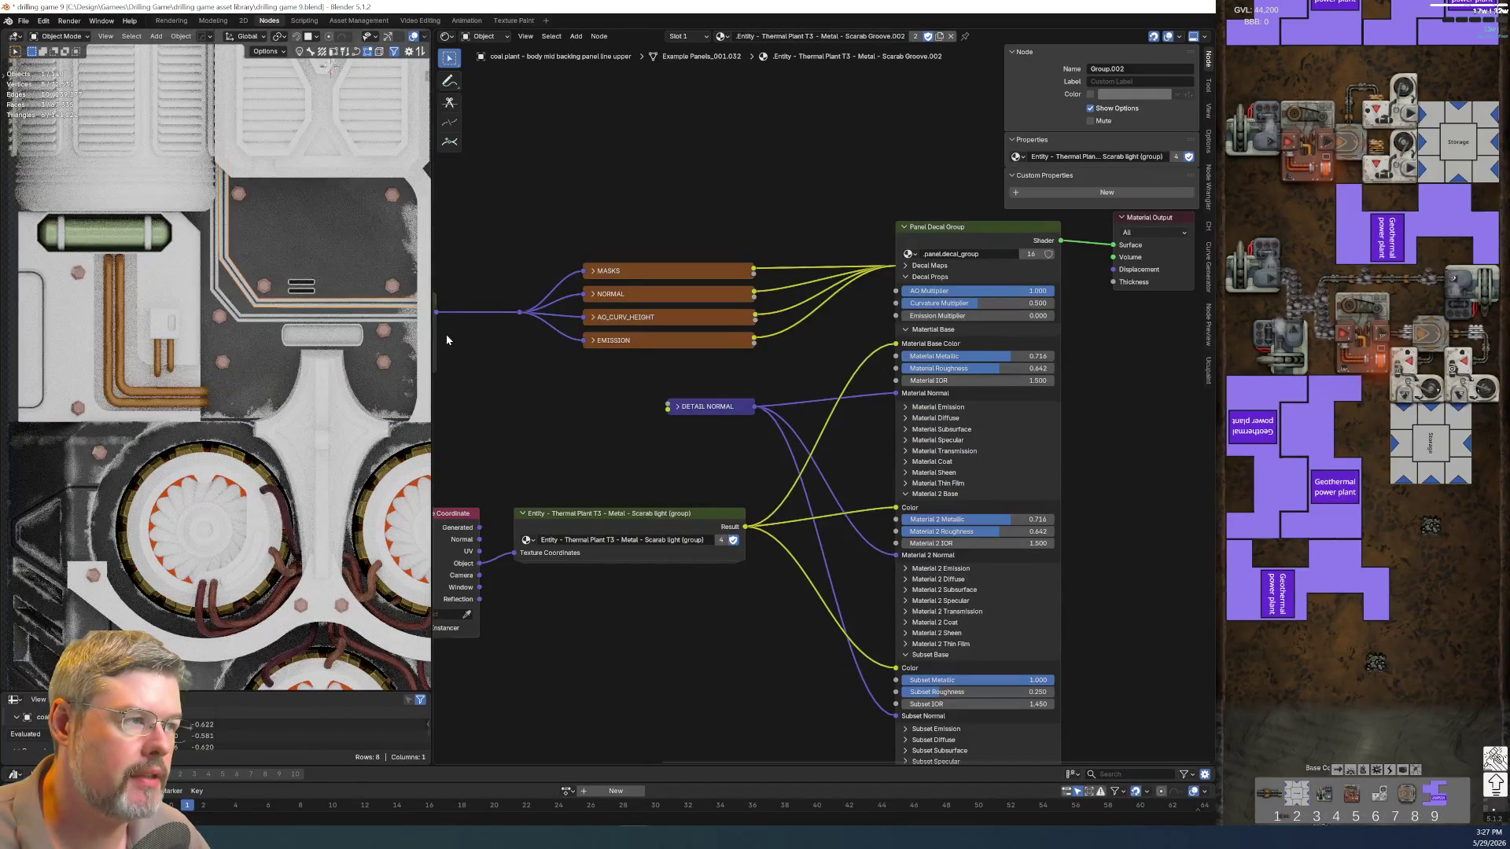
pyautogui.click(815, 35)
pyautogui.hotkey('ctrl', 'v')
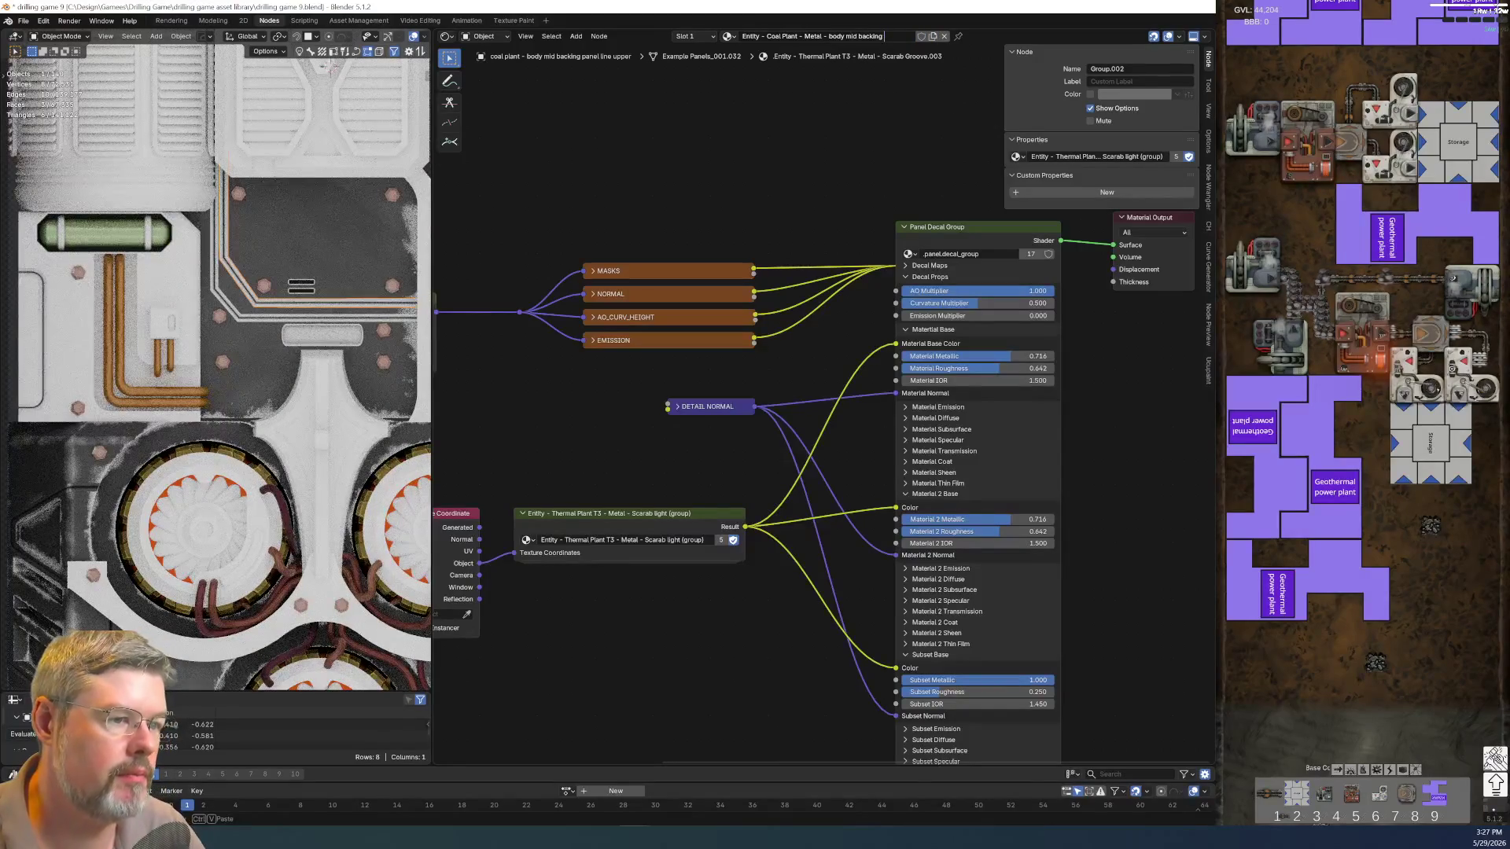
pyautogui.write(' decal')
pyautogui.press('Return')
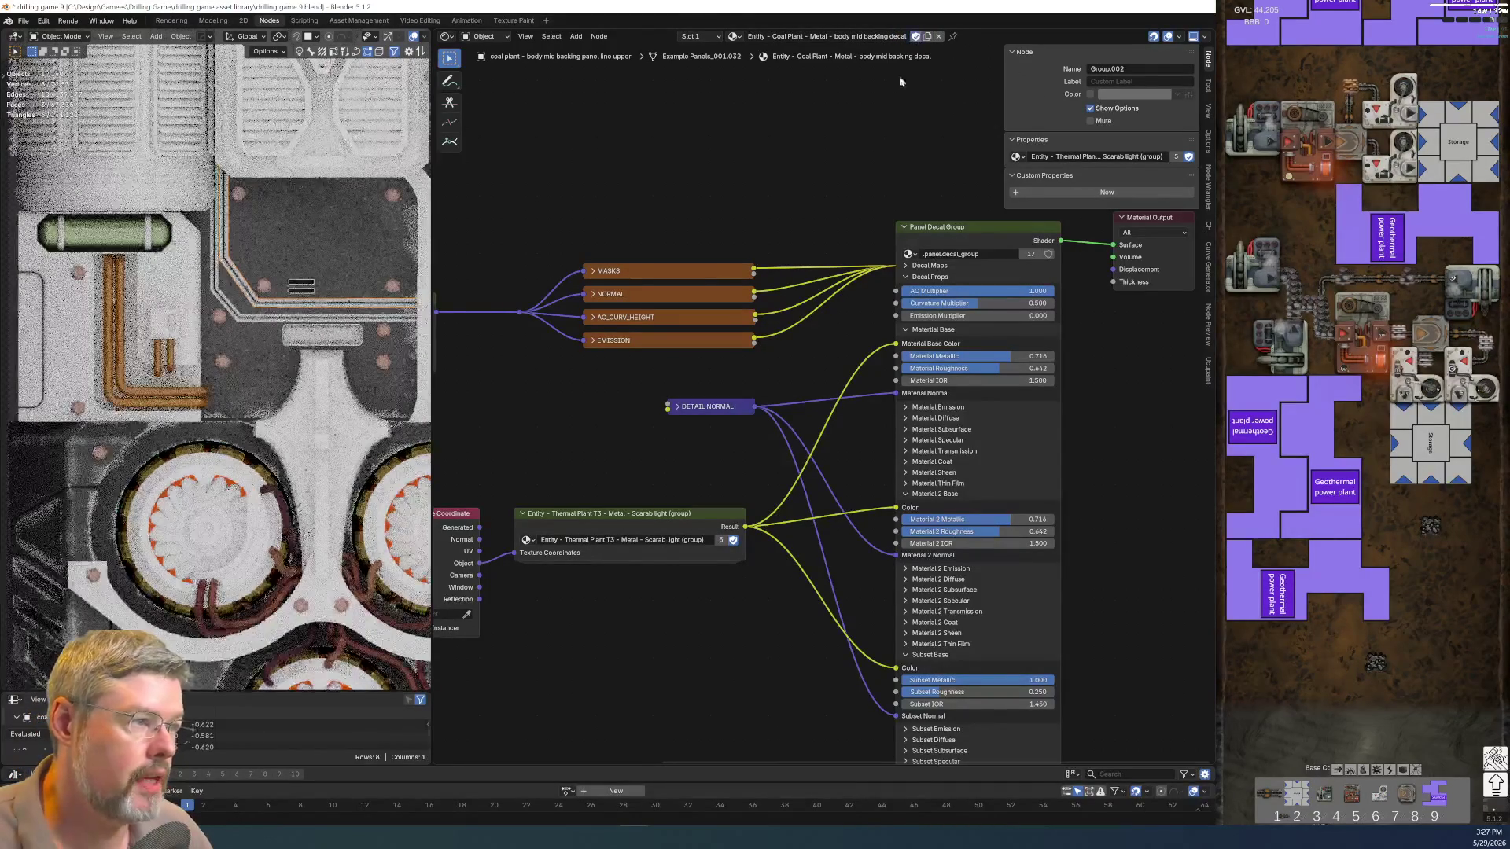
pyautogui.moveTo(591, 516); pyautogui.dragTo(674, 429, button='middle')
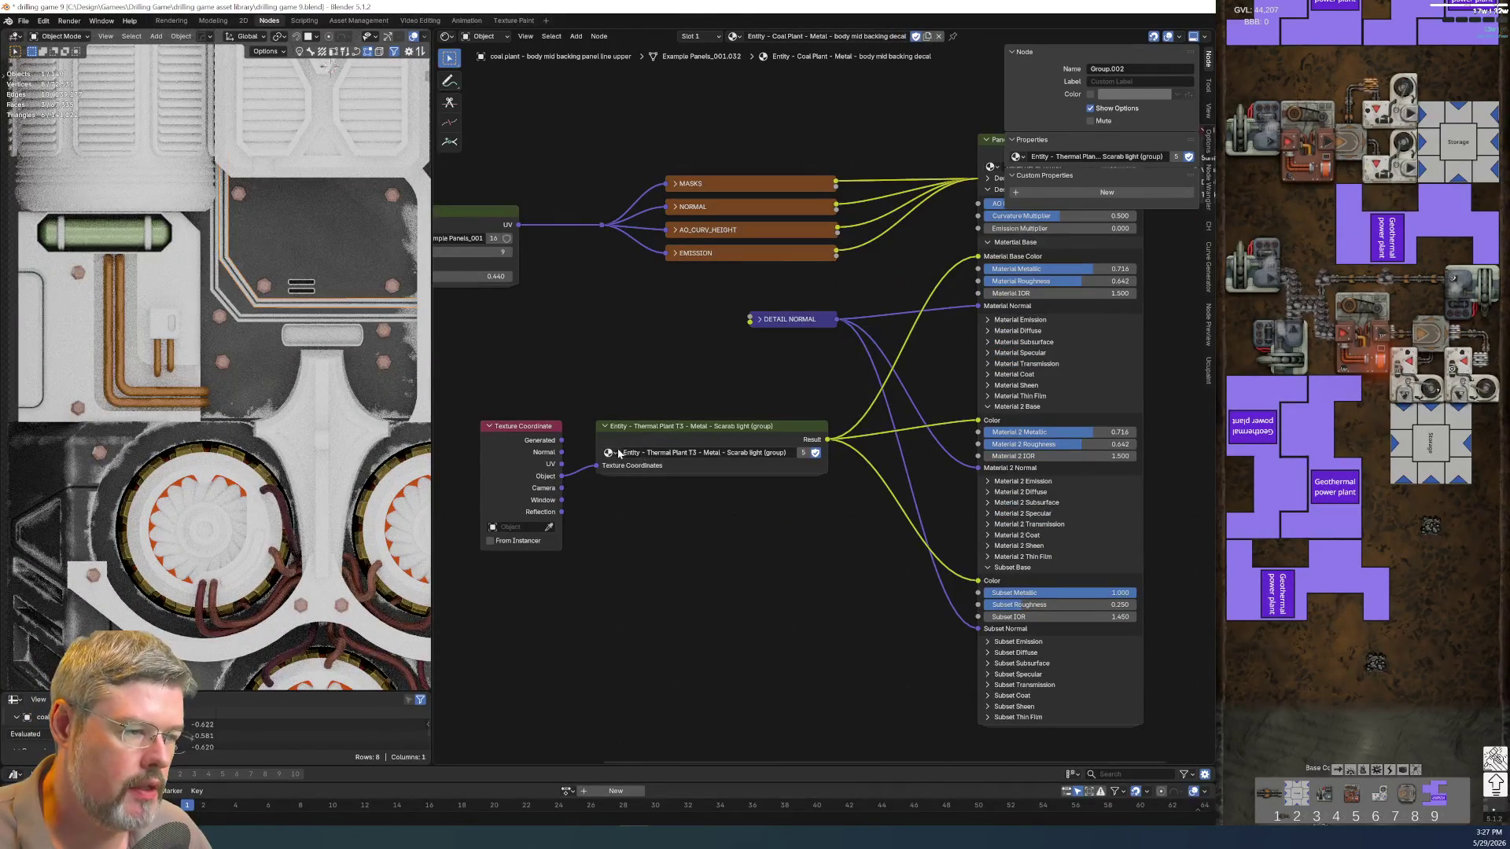
pyautogui.click(243, 370)
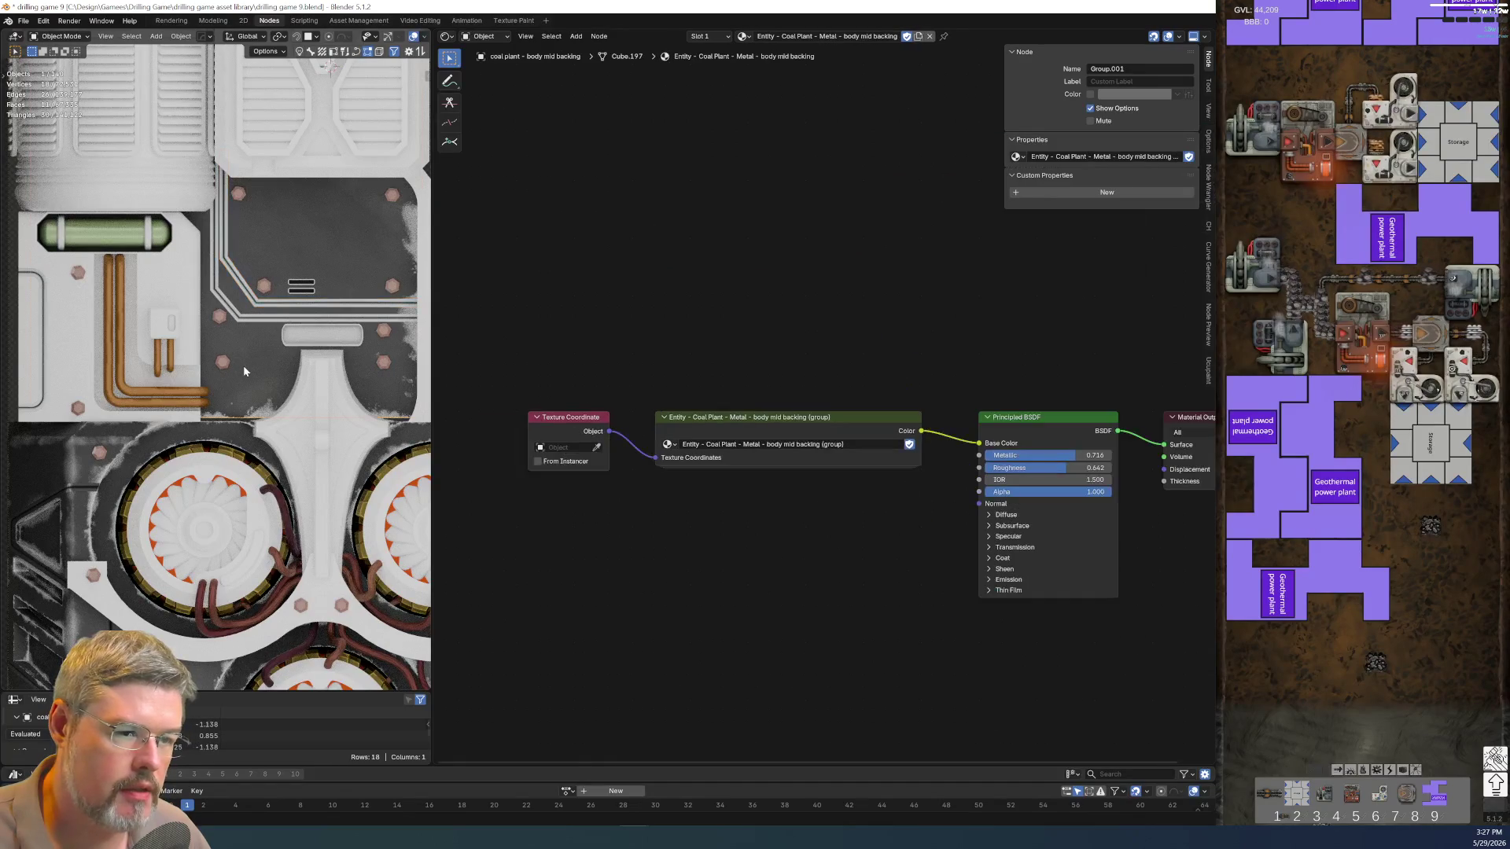
# Paste the Coal Plant group into the backing decal material and feed it Object texture coordinates
pyautogui.click(767, 419)
pyautogui.hotkey('ctrl', 'c')
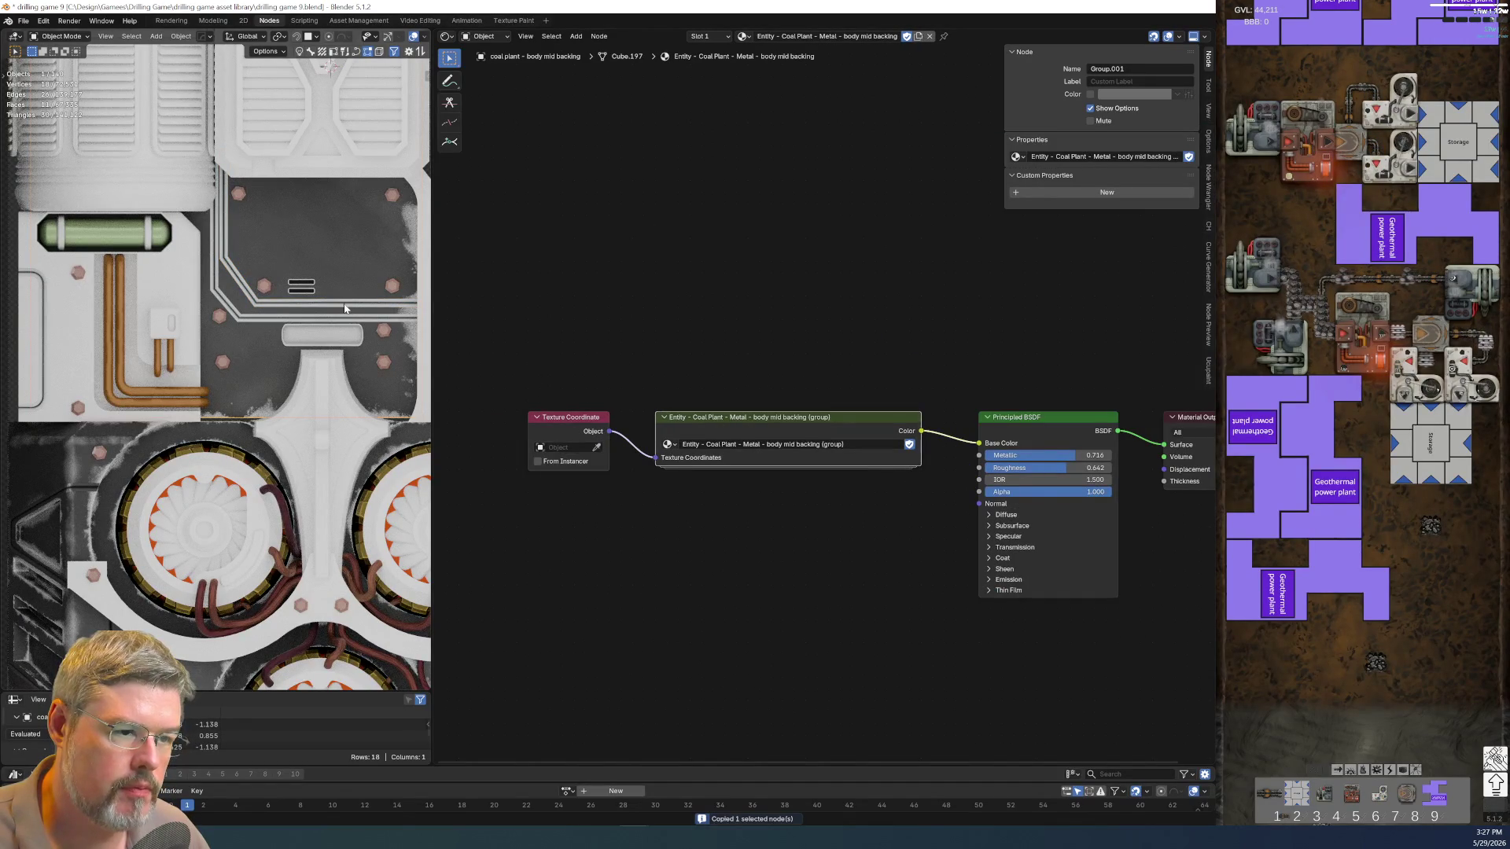
pyautogui.click(344, 307)
pyautogui.hotkey('ctrl', 'v')
pyautogui.moveTo(718, 571); pyautogui.dragTo(844, 545, button='middle')
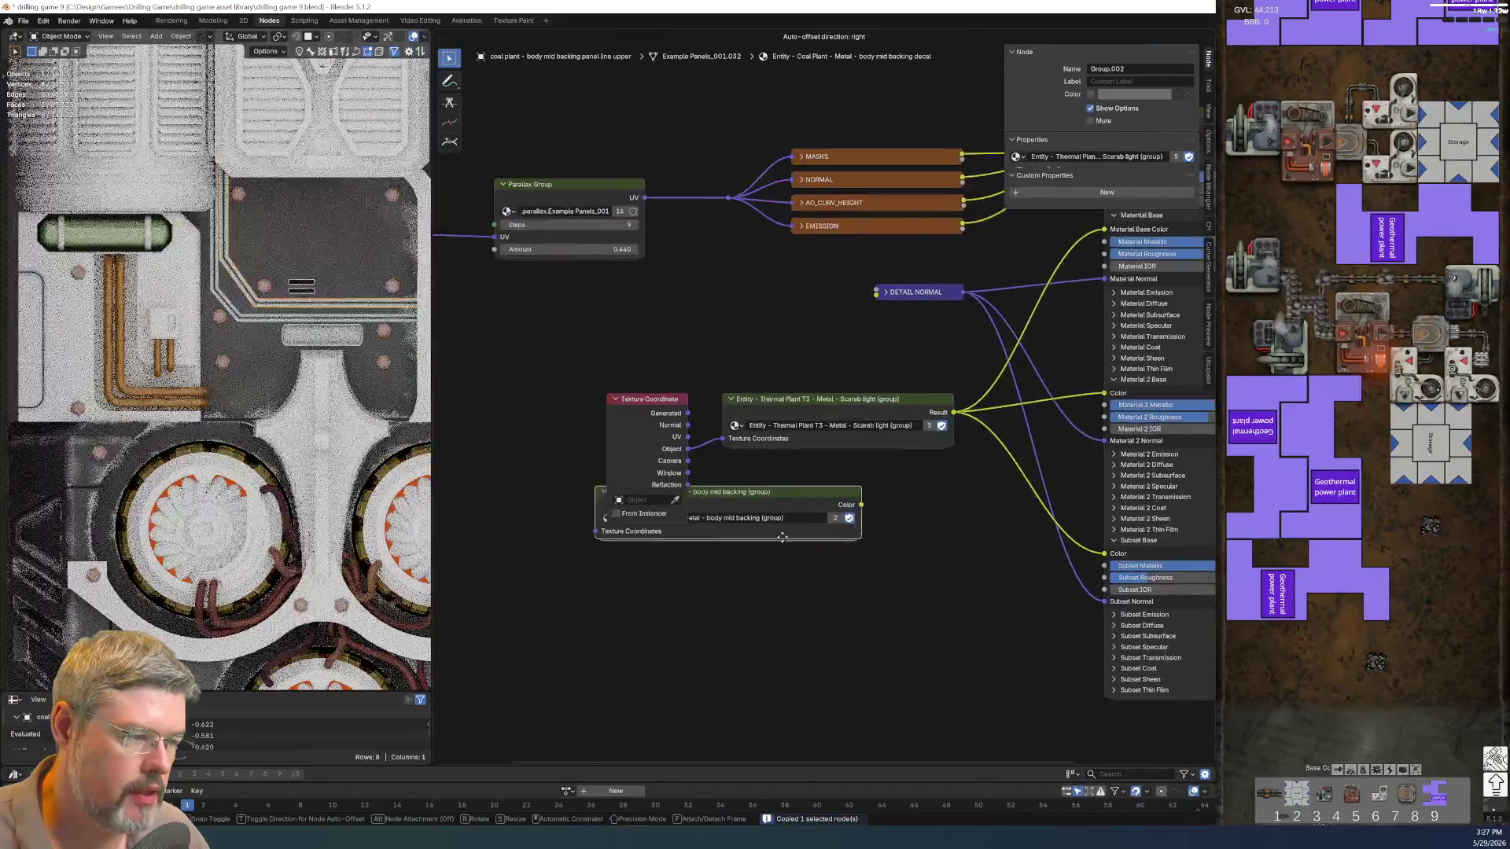
pyautogui.moveTo(798, 536); pyautogui.dragTo(893, 553)
pyautogui.moveTo(549, 387); pyautogui.dragTo(699, 532)
pyautogui.press('g')
pyautogui.click(601, 505)
pyautogui.moveTo(595, 437); pyautogui.dragTo(704, 554)
pyautogui.click(564, 394)
pyautogui.press('Tab')
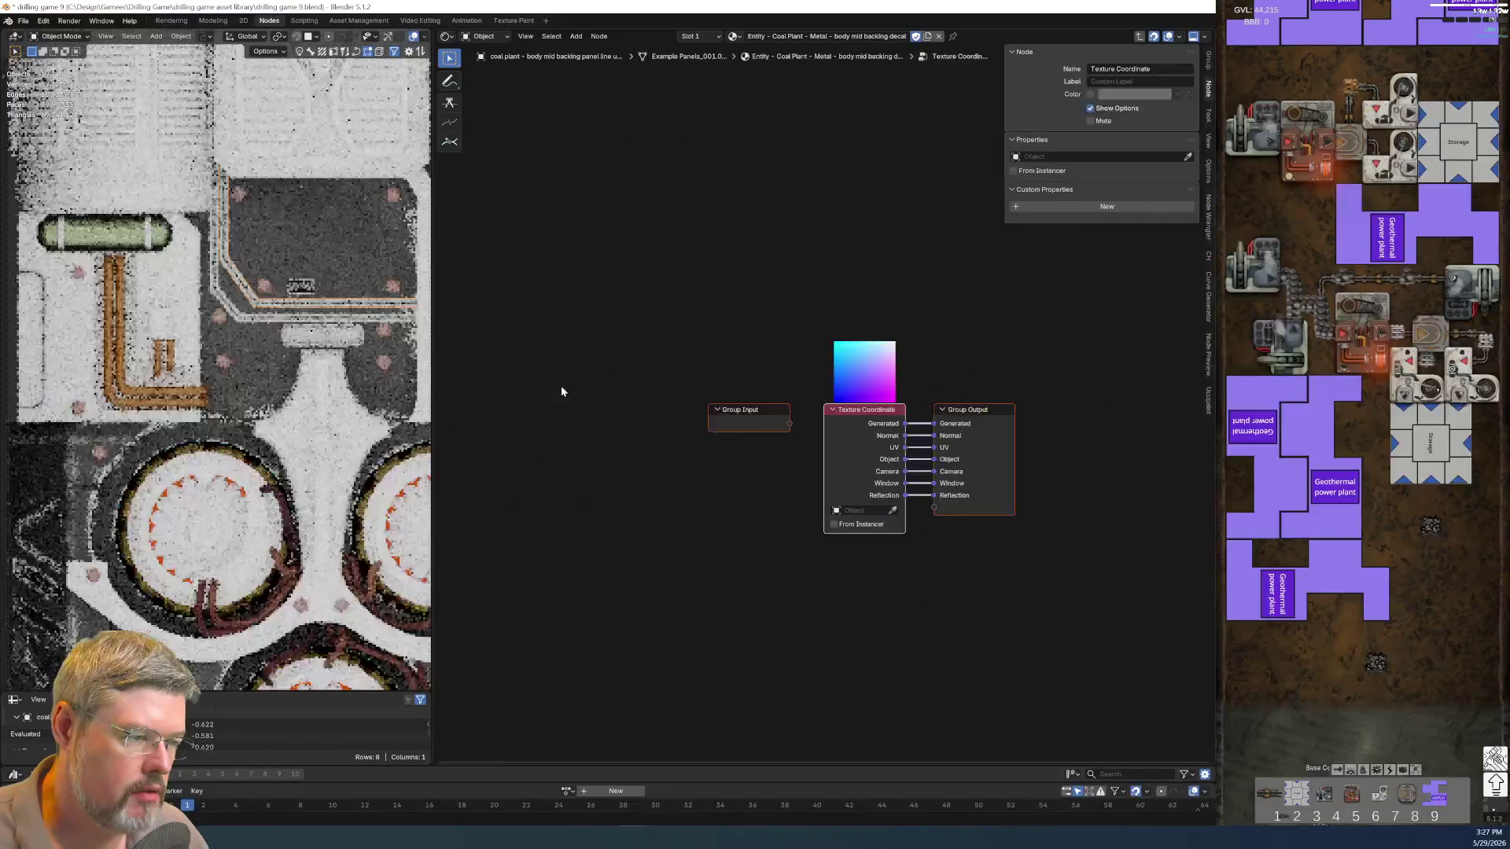
pyautogui.press('Tab')
pyautogui.hotkey('ctrl', 'h')
pyautogui.hotkey('ctrl', 'z')
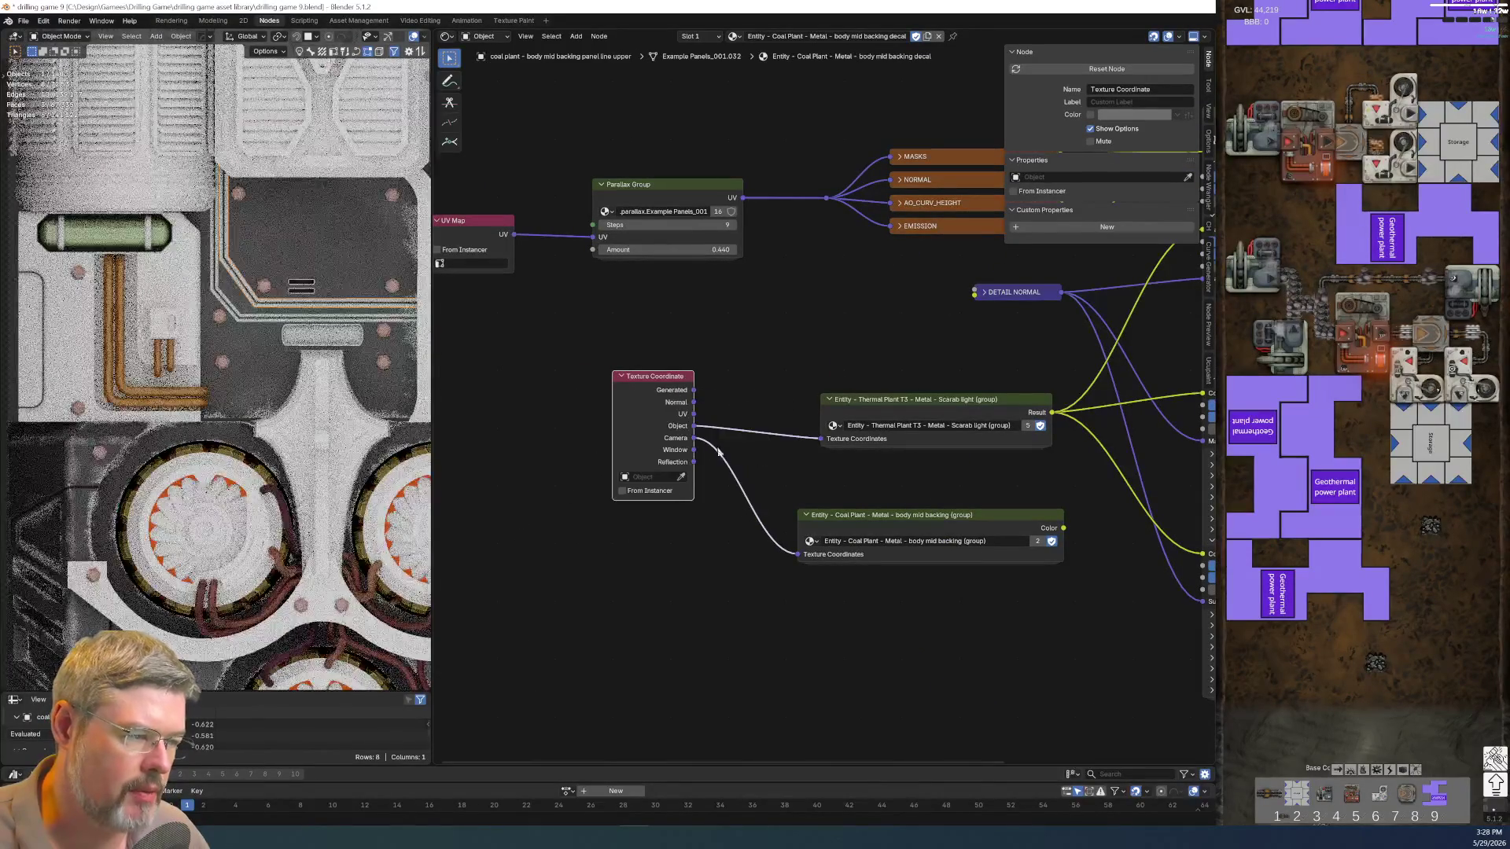
pyautogui.hotkey('ctrl', 'z')
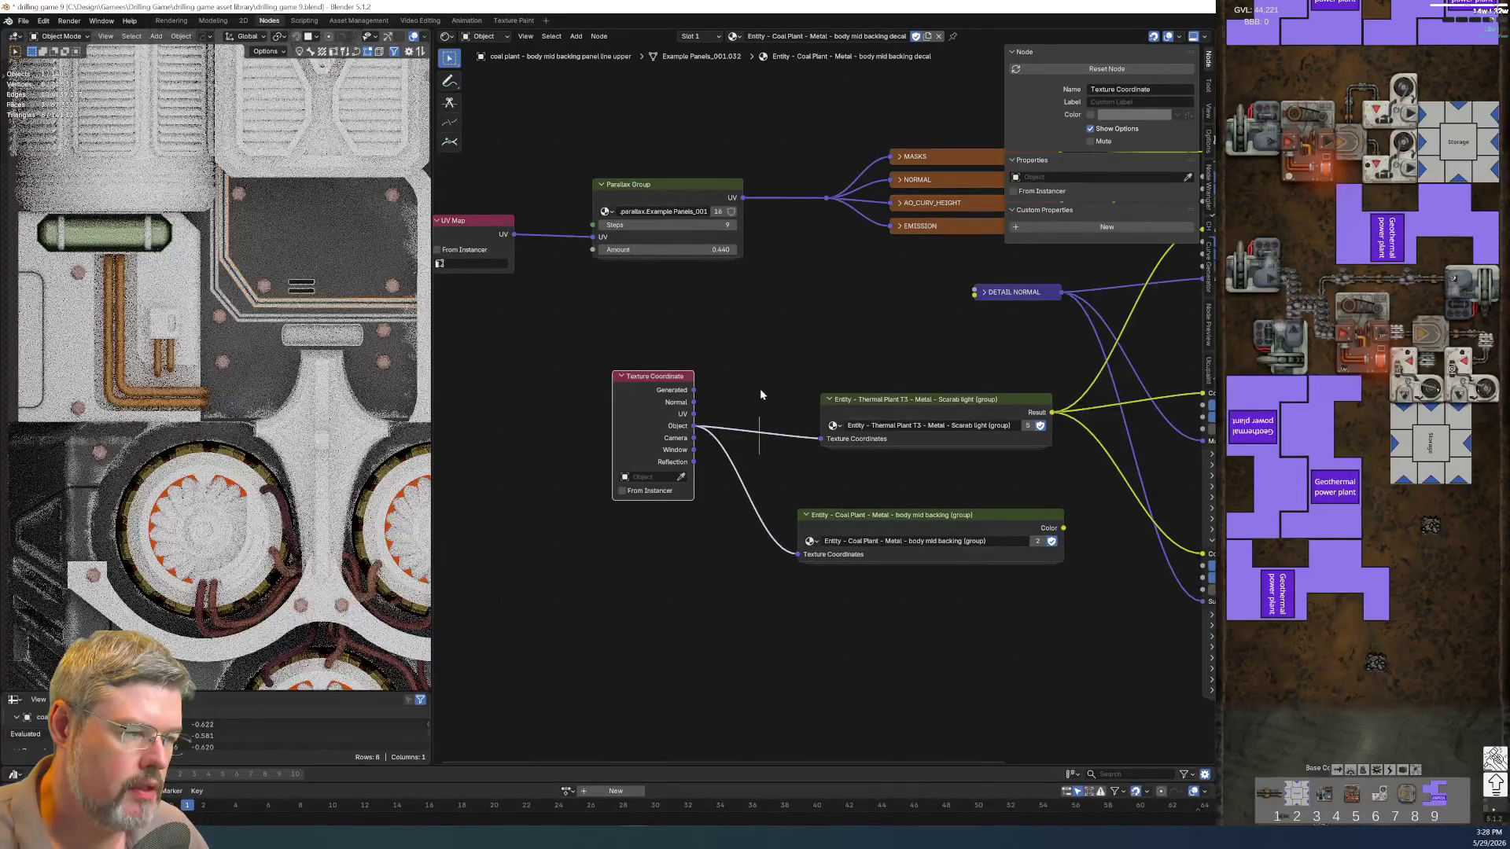
# Move the Thermal Plant group's links onto Coal Plant Color, delete Thermal Plant, tidy the nodes and save
pyautogui.moveTo(1050, 418); pyautogui.dragTo(870, 408, button='middle')
pyautogui.keyDown('ctrl'); pyautogui.moveTo(867, 401); pyautogui.dragTo(878, 516); pyautogui.keyUp('ctrl')
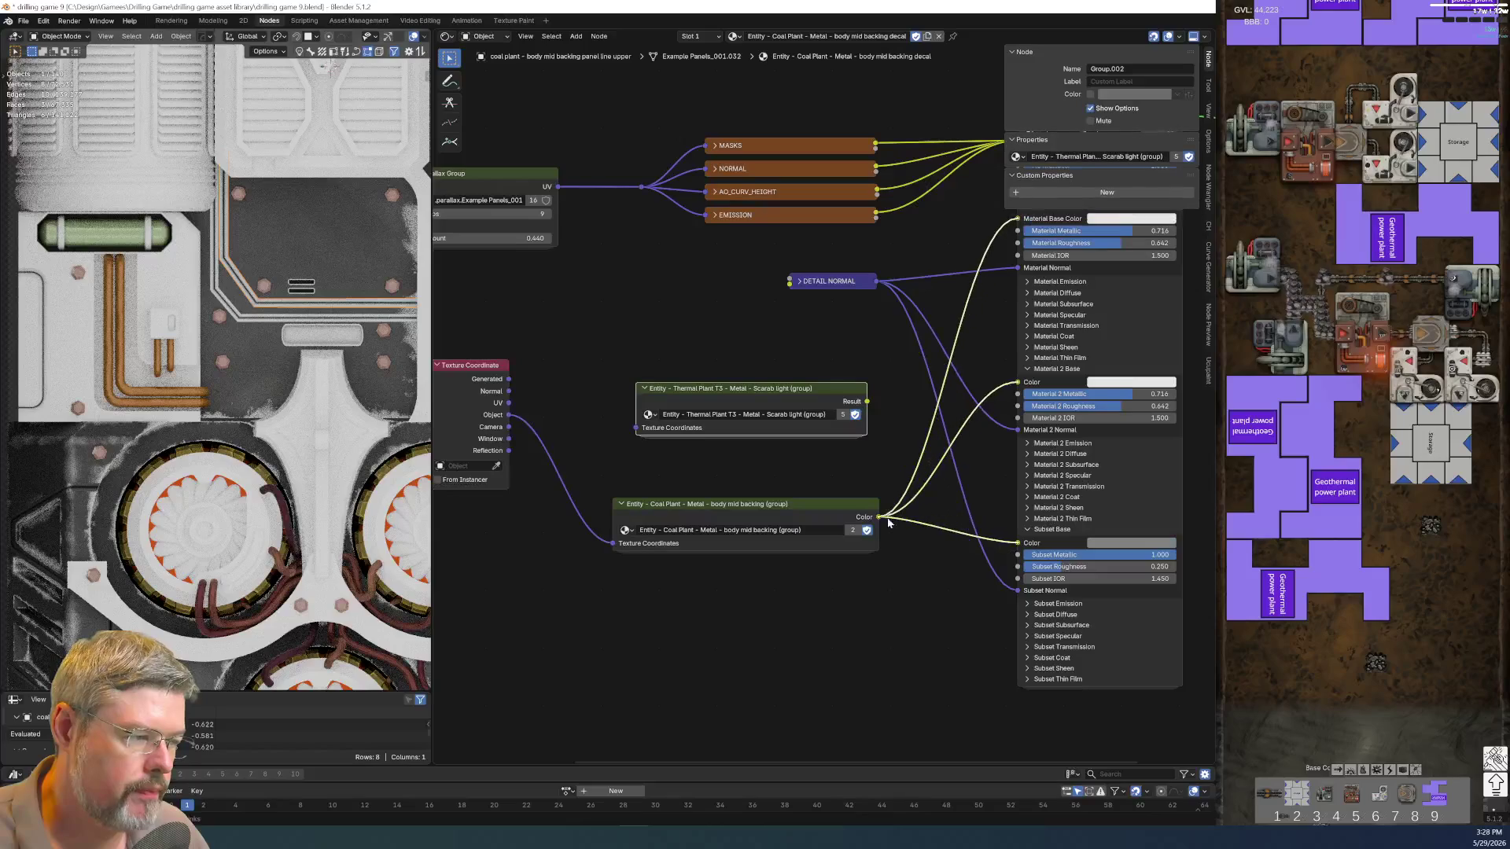
pyautogui.press('x')
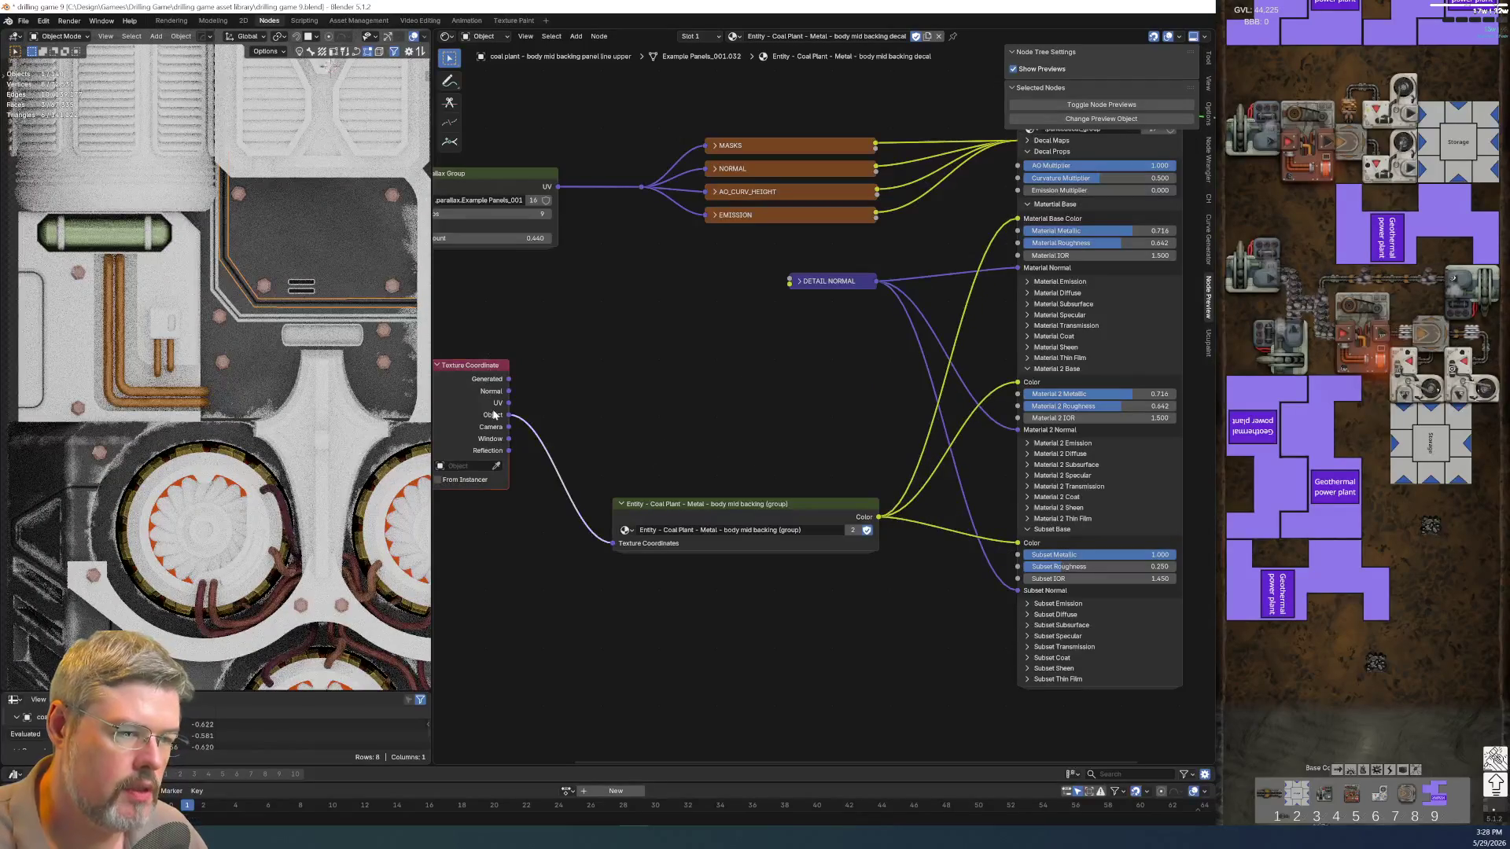
pyautogui.hotkey('ctrl', 'h')
pyautogui.moveTo(673, 501); pyautogui.dragTo(681, 362)
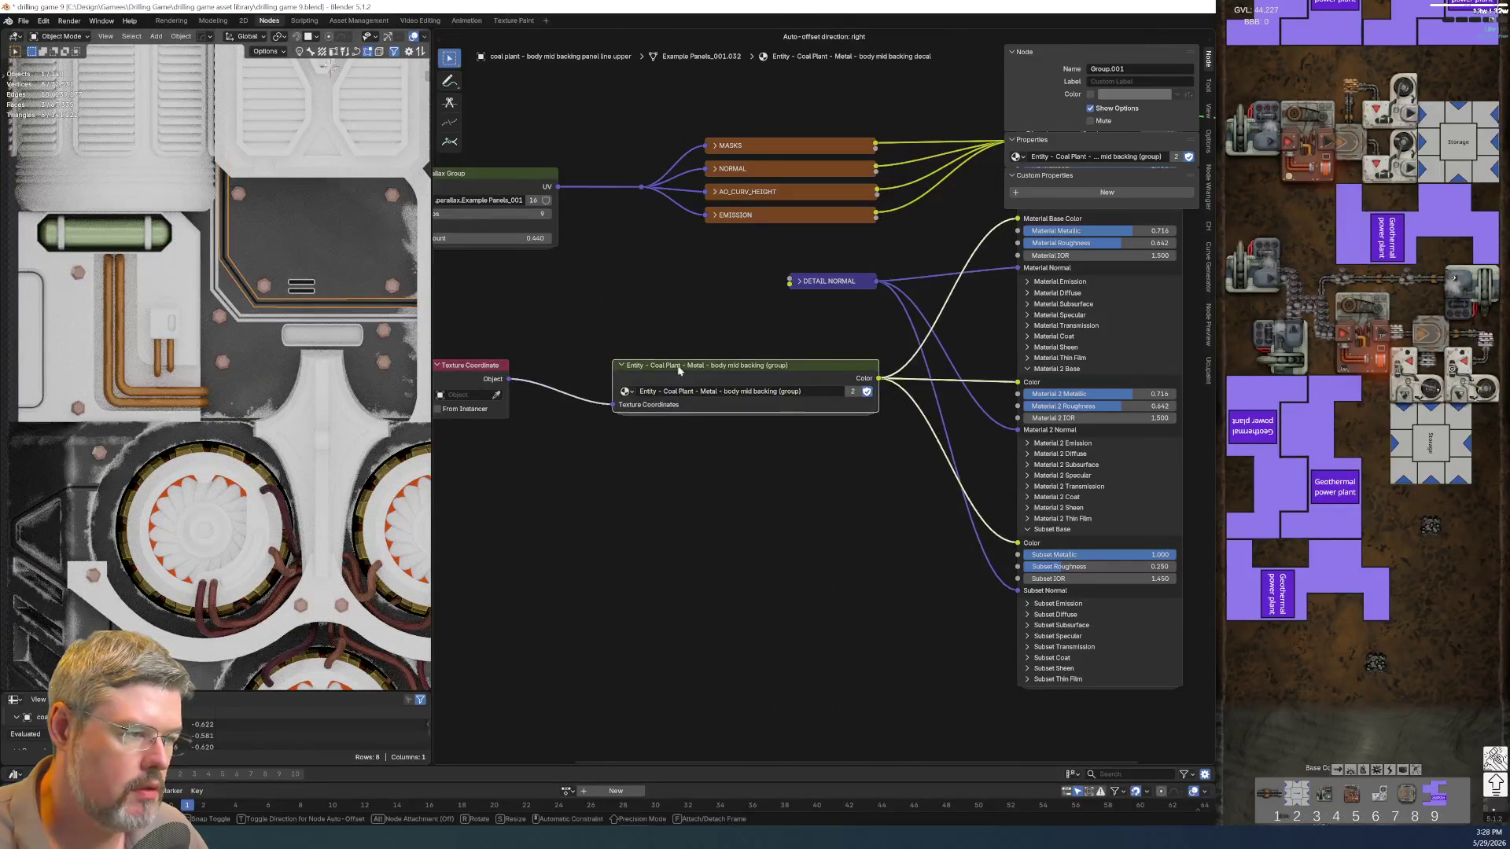
pyautogui.moveTo(683, 510); pyautogui.dragTo(736, 422, button='middle')
pyautogui.moveTo(737, 422); pyautogui.dragTo(759, 449)
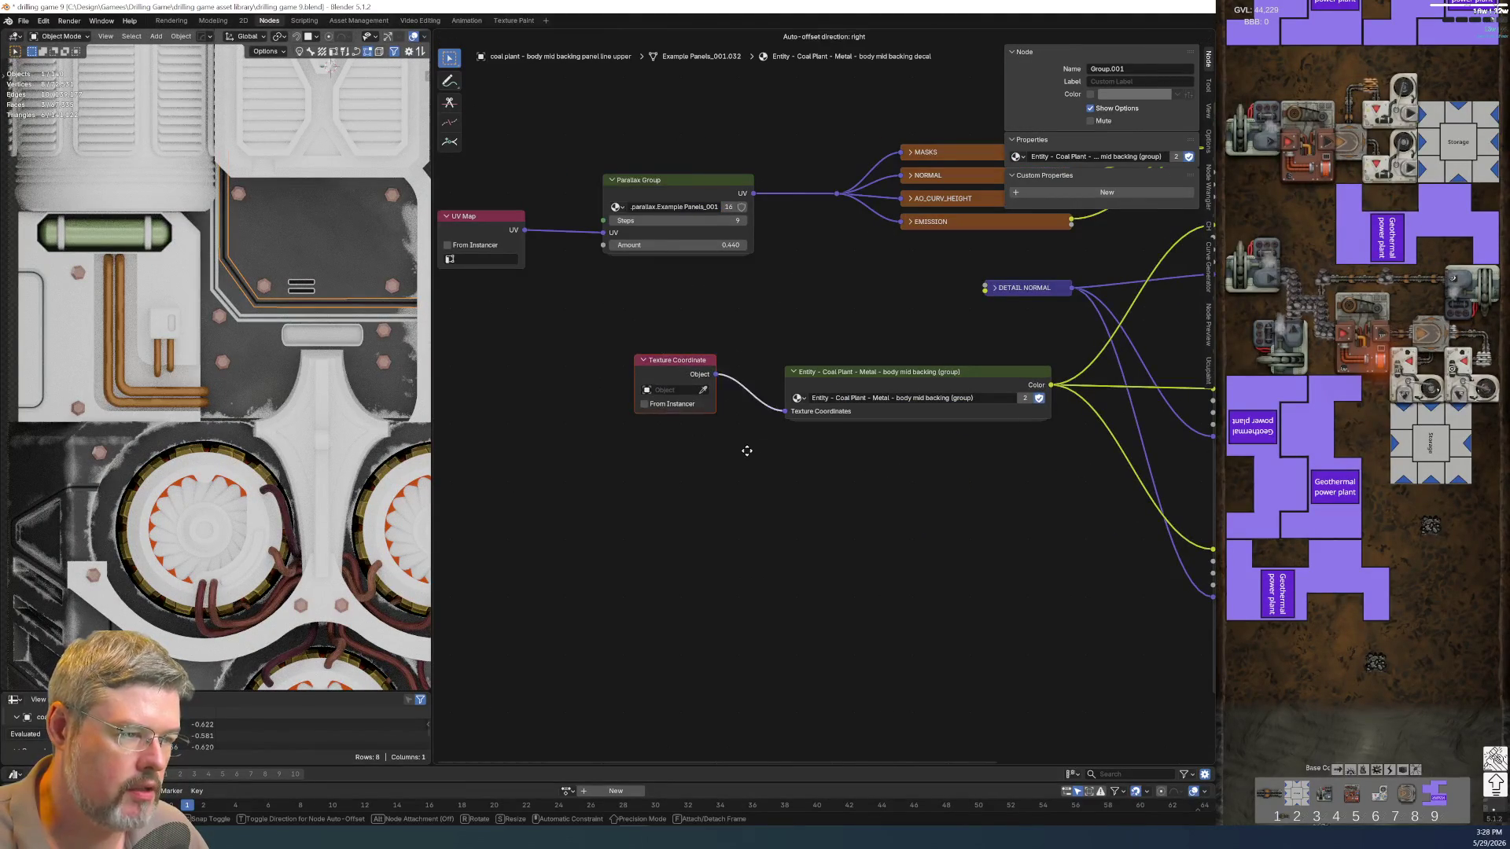
pyautogui.click(23, 20)
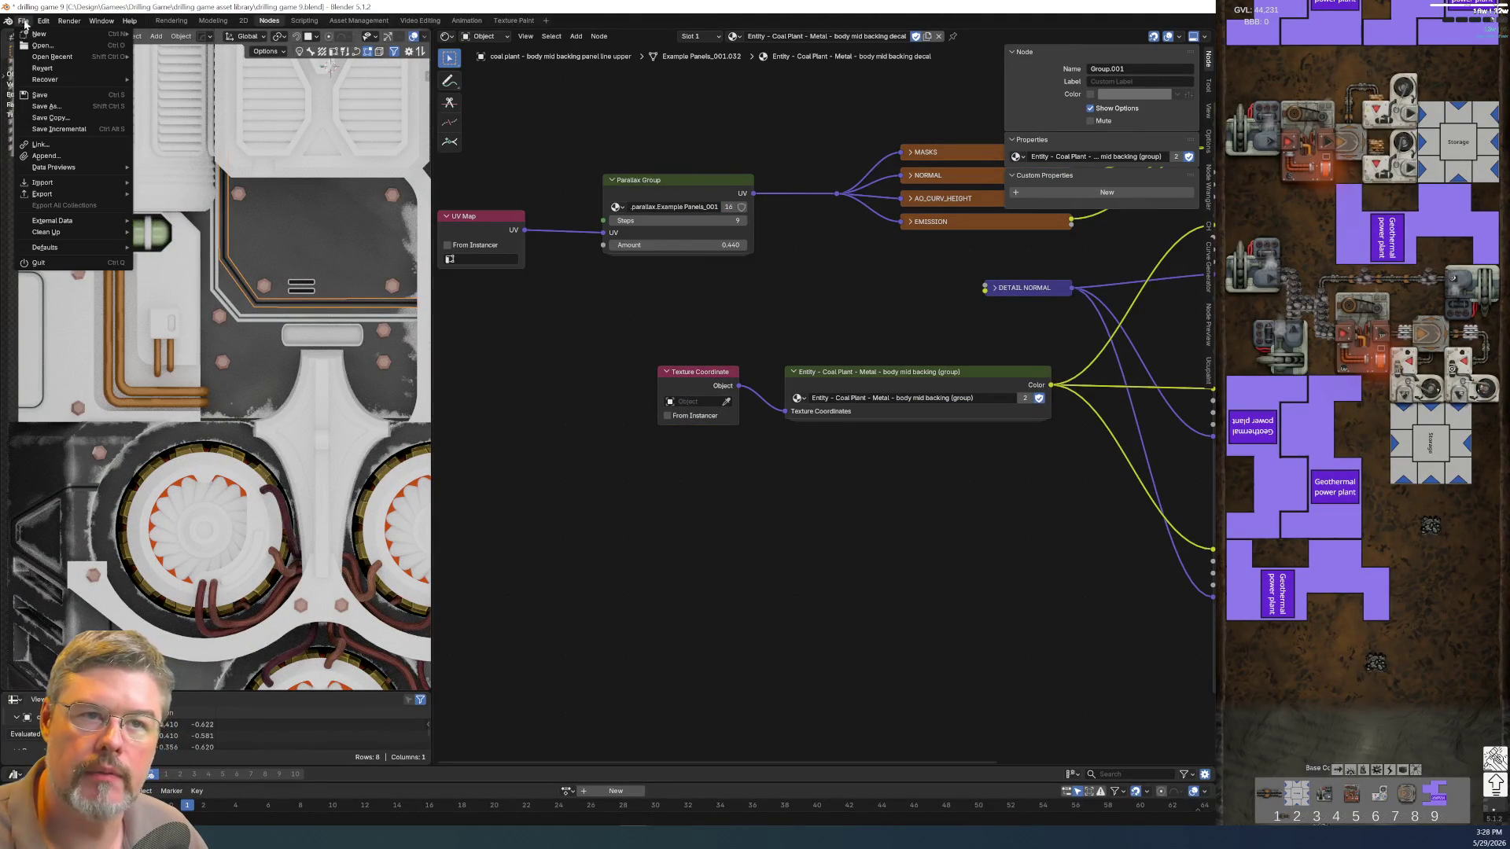
pyautogui.click(39, 95)
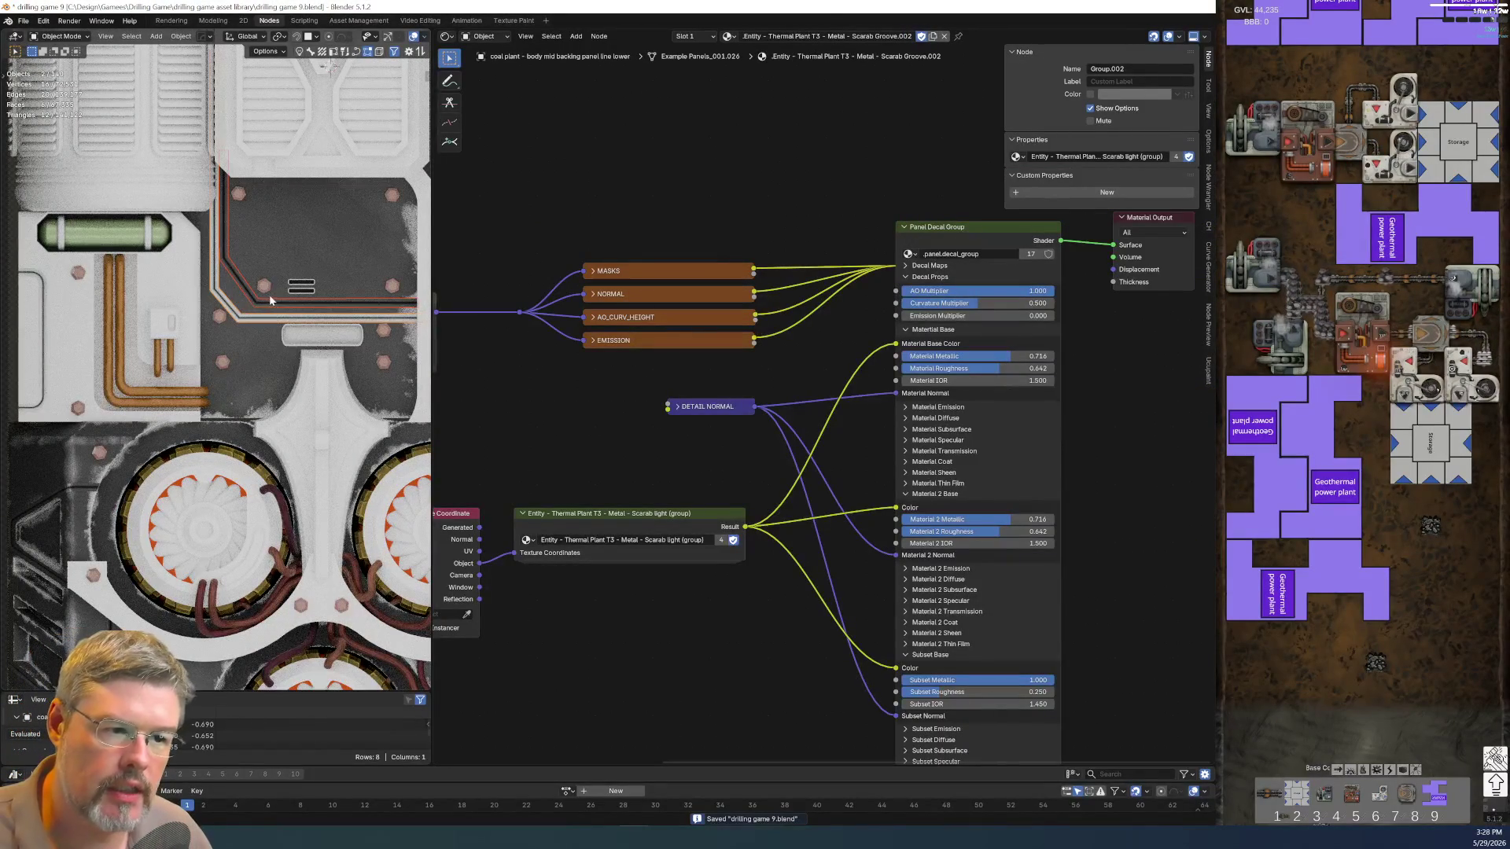
# Link the backing decal material to the other selected panel-line objects via Link Materials
pyautogui.keyDown('shift'); pyautogui.click(269, 307); pyautogui.keyUp('shift')
pyautogui.hotkey('ctrl', 'l')
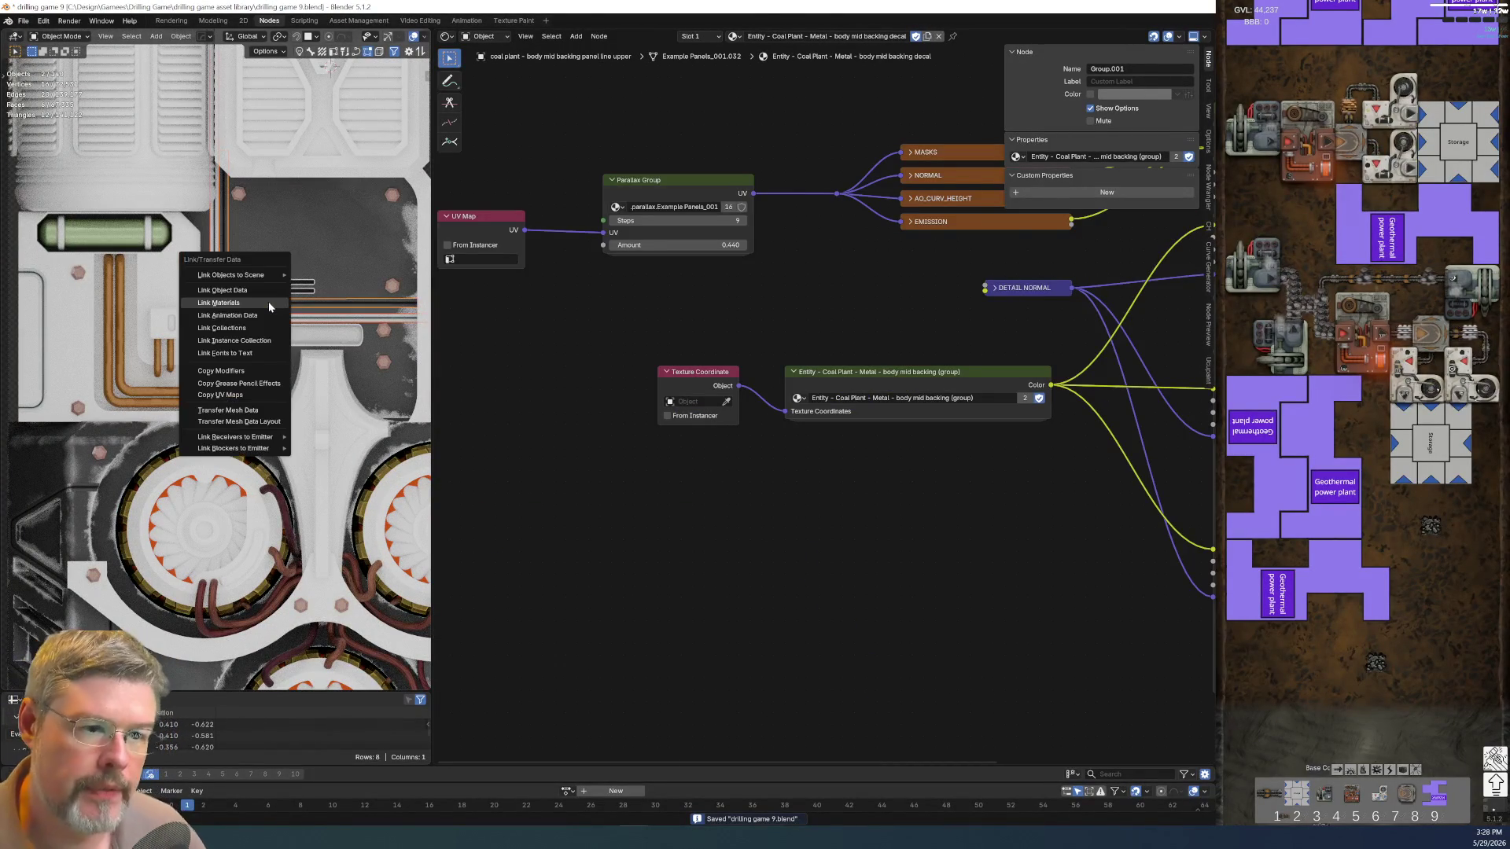
pyautogui.click(268, 300)
pyautogui.scroll(4, 269, 298)
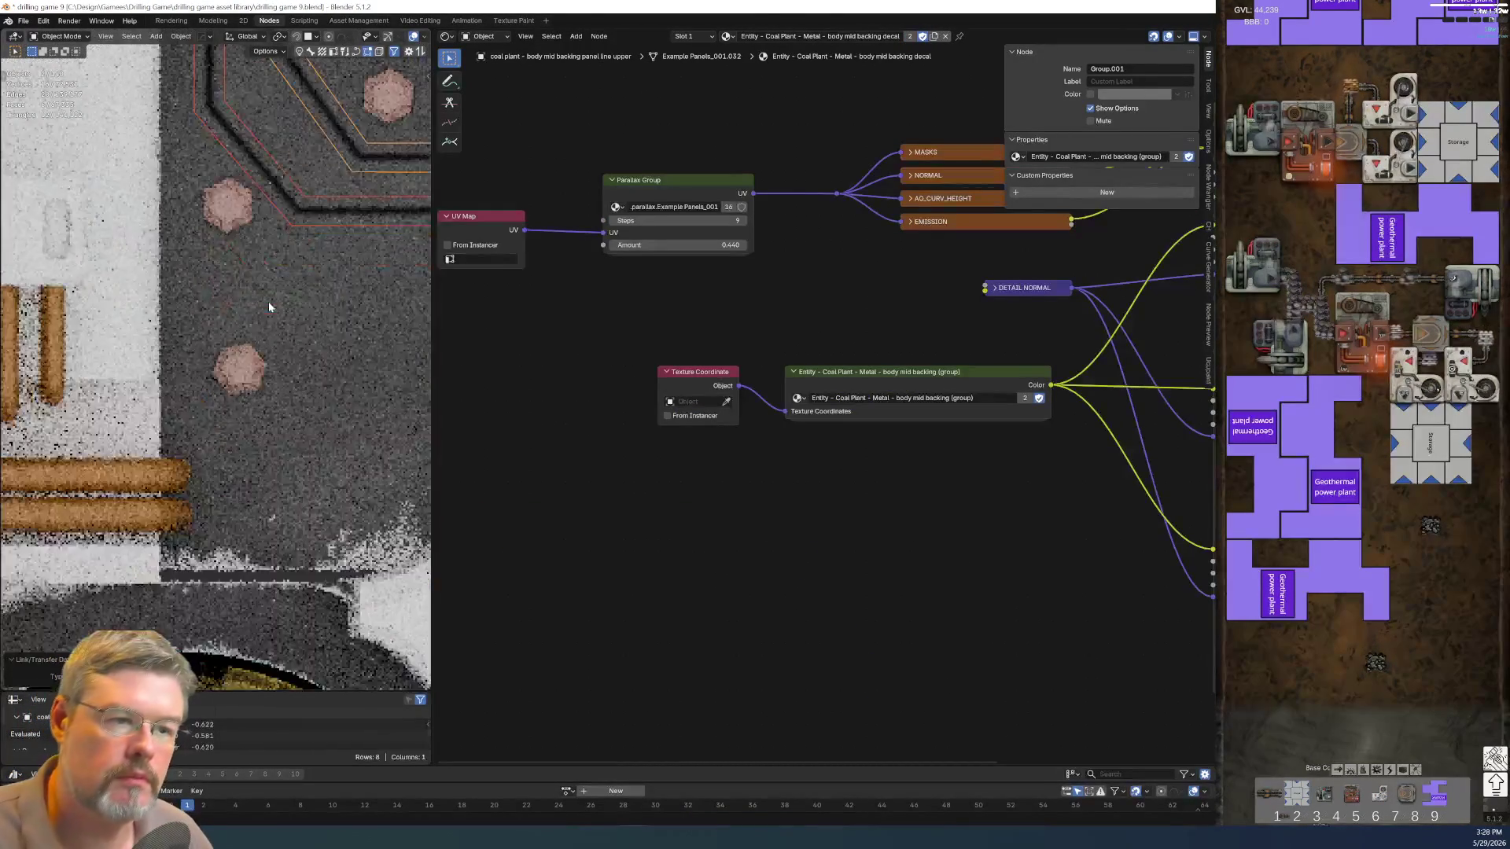
pyautogui.scroll(-3, 266, 295)
pyautogui.scroll(-2, 284, 291)
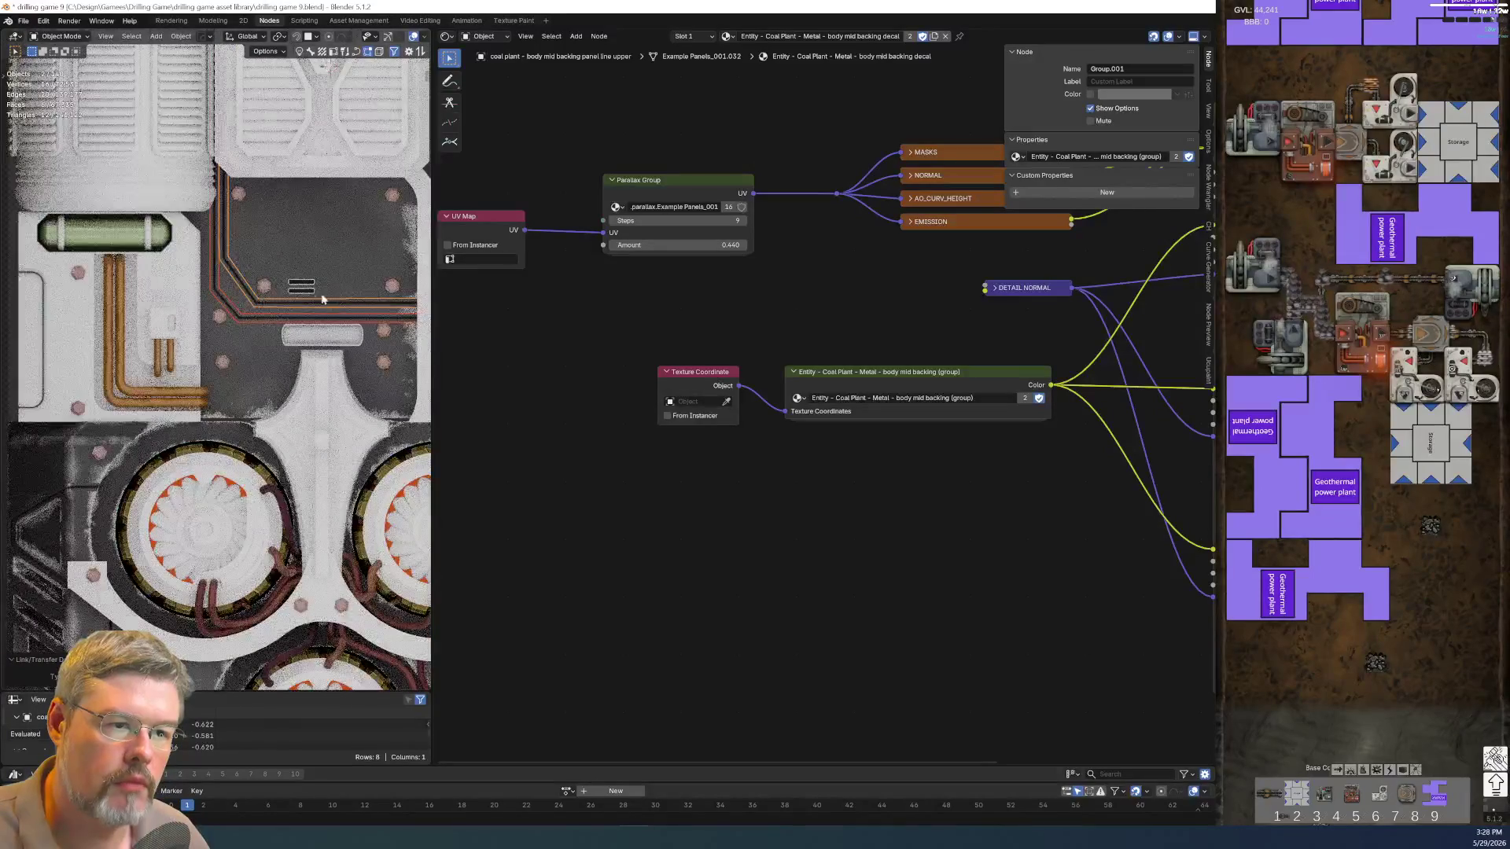
pyautogui.click(299, 287)
pyautogui.scroll(2, 297, 284)
pyautogui.scroll(1, 296, 281)
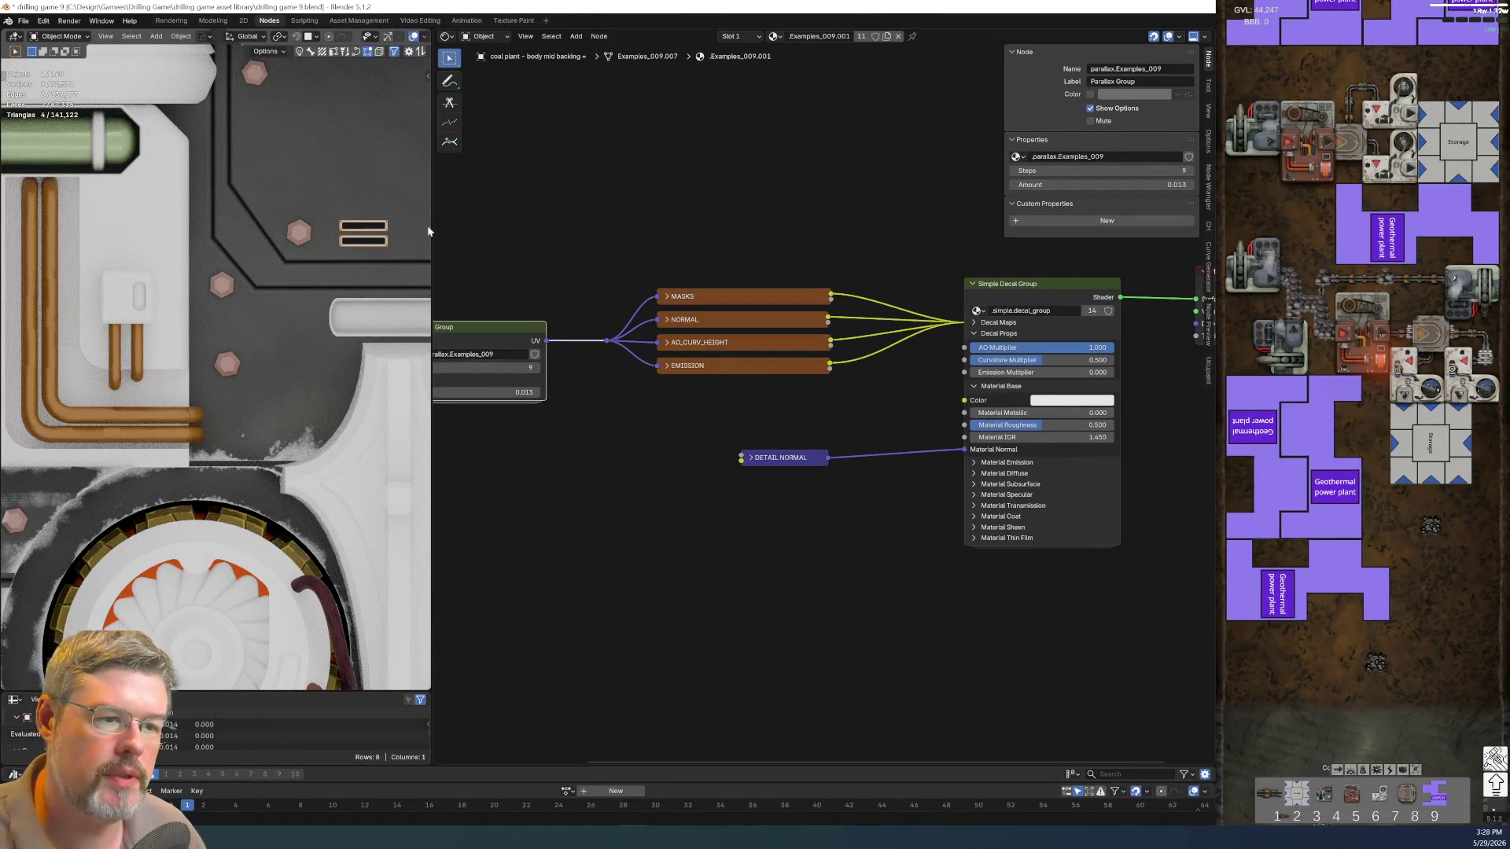
# Make the decal's Examples material a single-user copy, try a dark grey base colour, then revert it to white
pyautogui.click(386, 193)
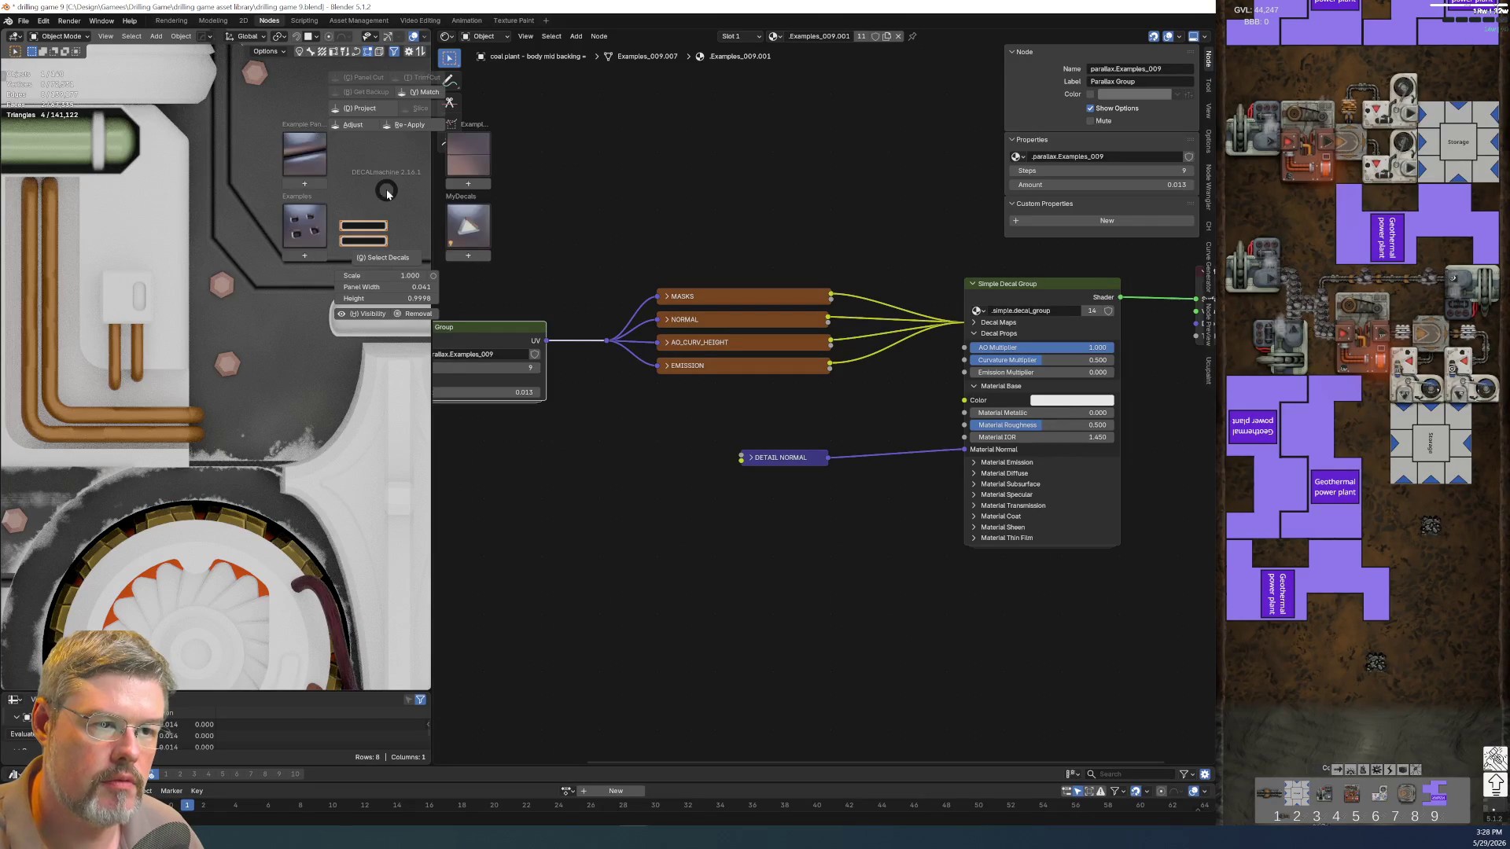
pyautogui.scroll(-3, 365, 245)
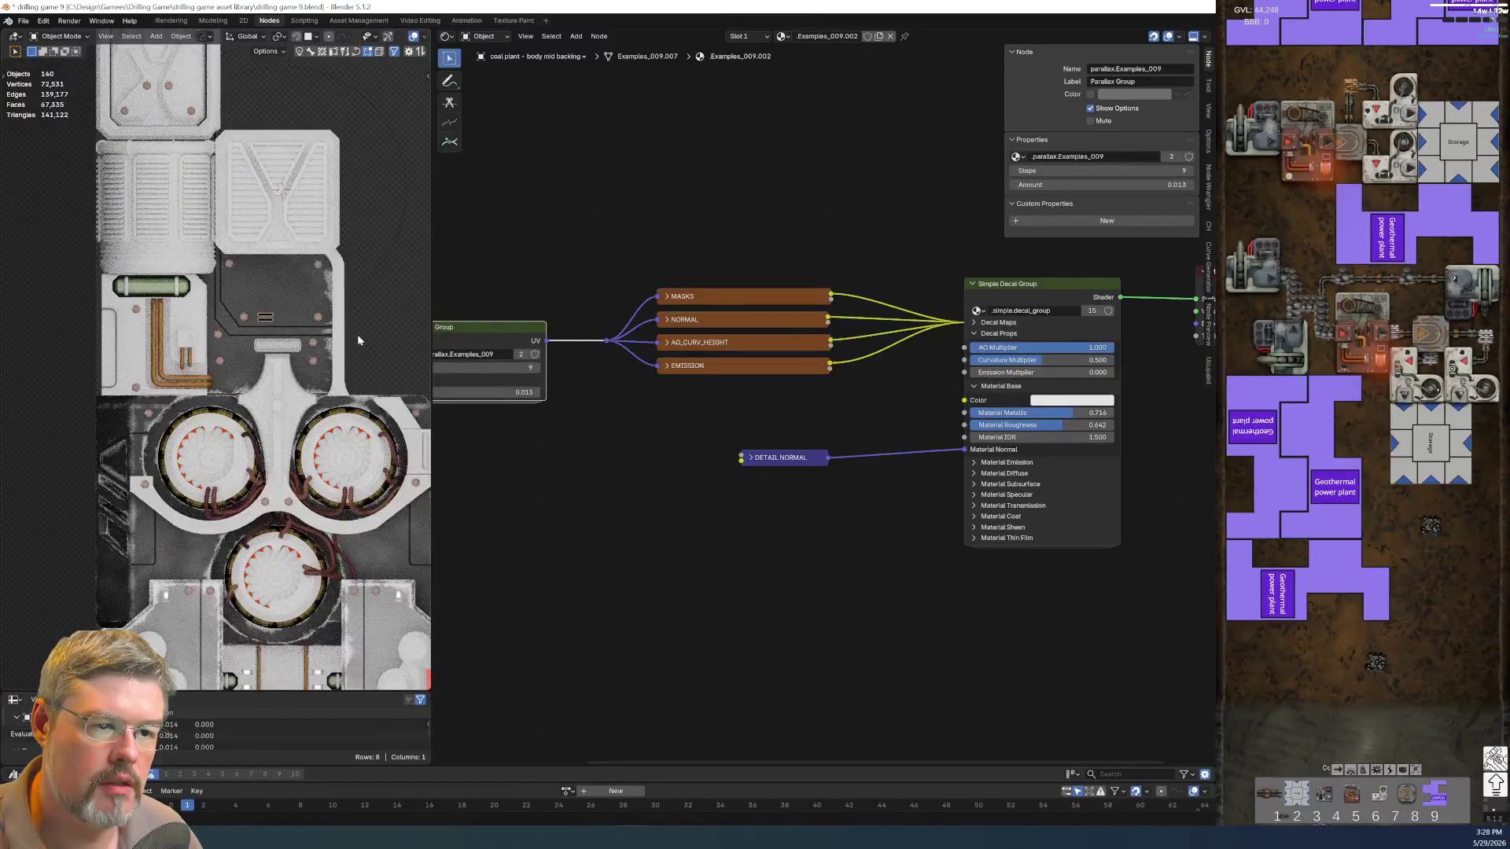
pyautogui.scroll(3, 357, 334)
pyautogui.scroll(2, 236, 402)
pyautogui.keyDown('shift'); pyautogui.moveTo(182, 445); pyautogui.dragTo(89, 652, button='middle'); pyautogui.keyUp('shift')
pyautogui.scroll(3, 214, 495)
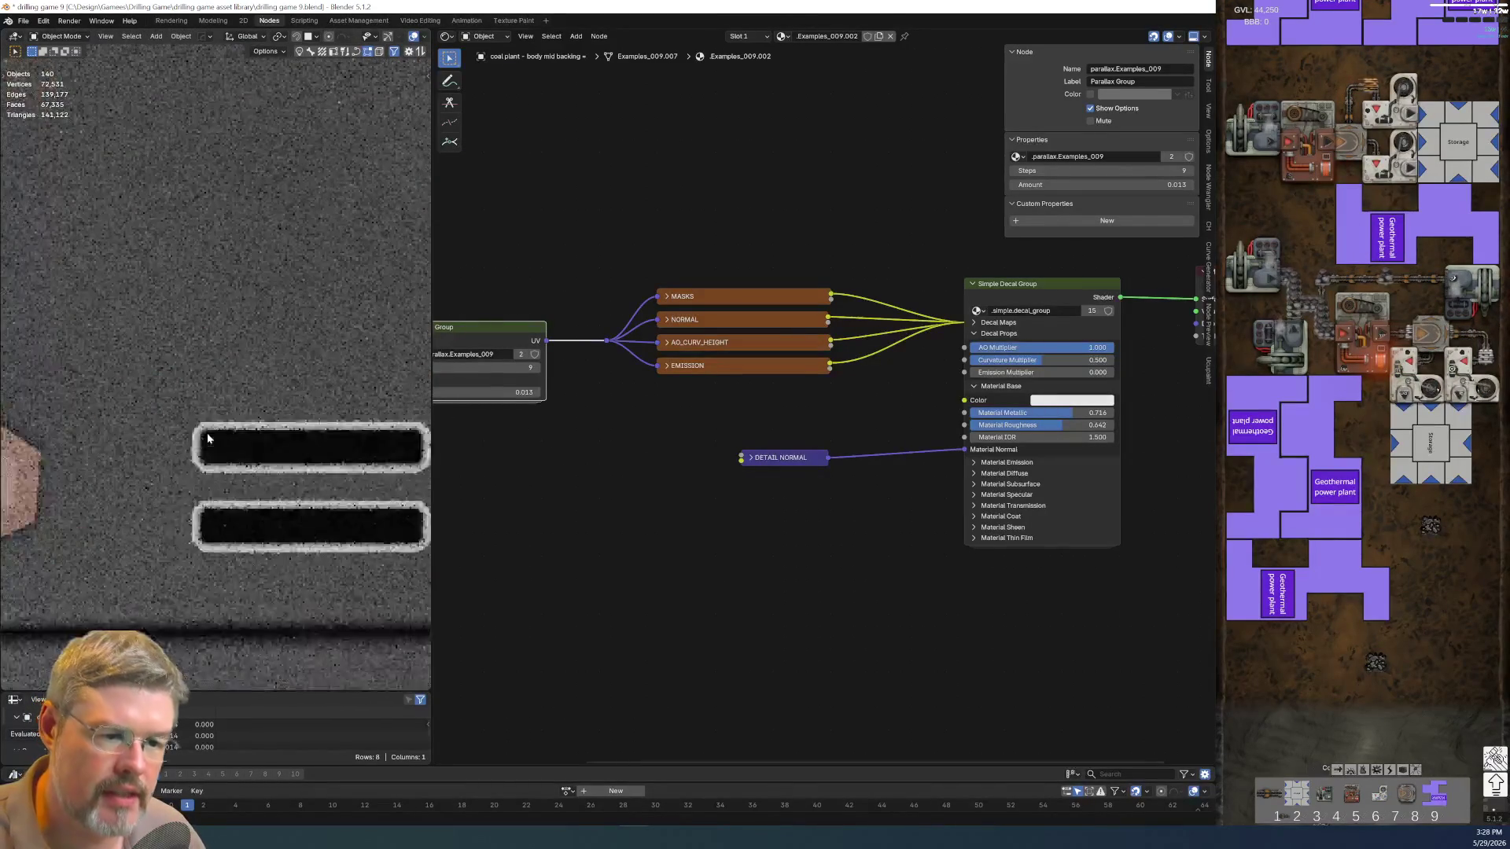
pyautogui.scroll(-3, 232, 472)
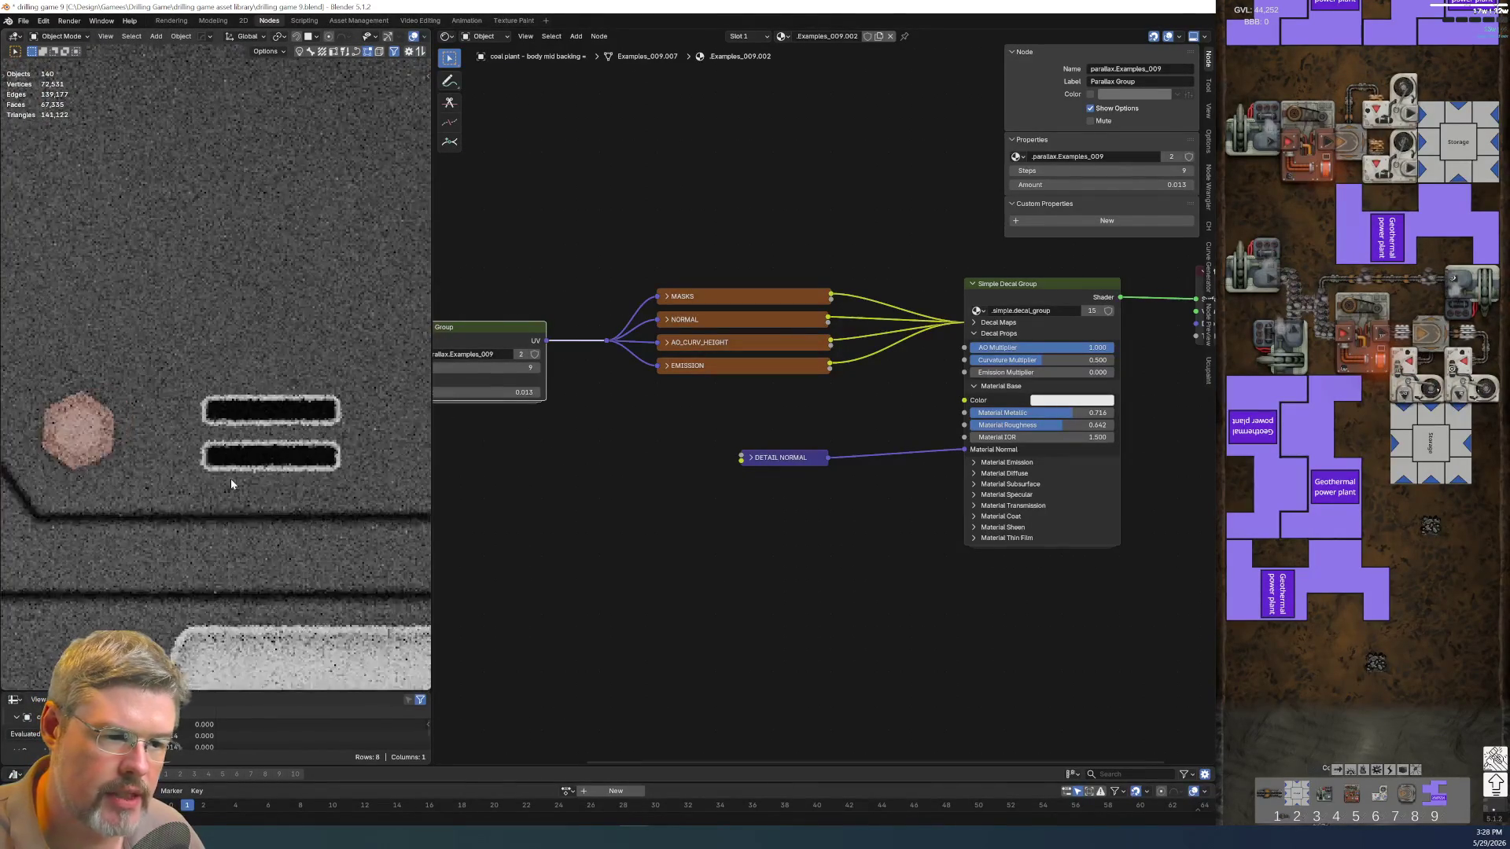
pyautogui.scroll(1, 331, 490)
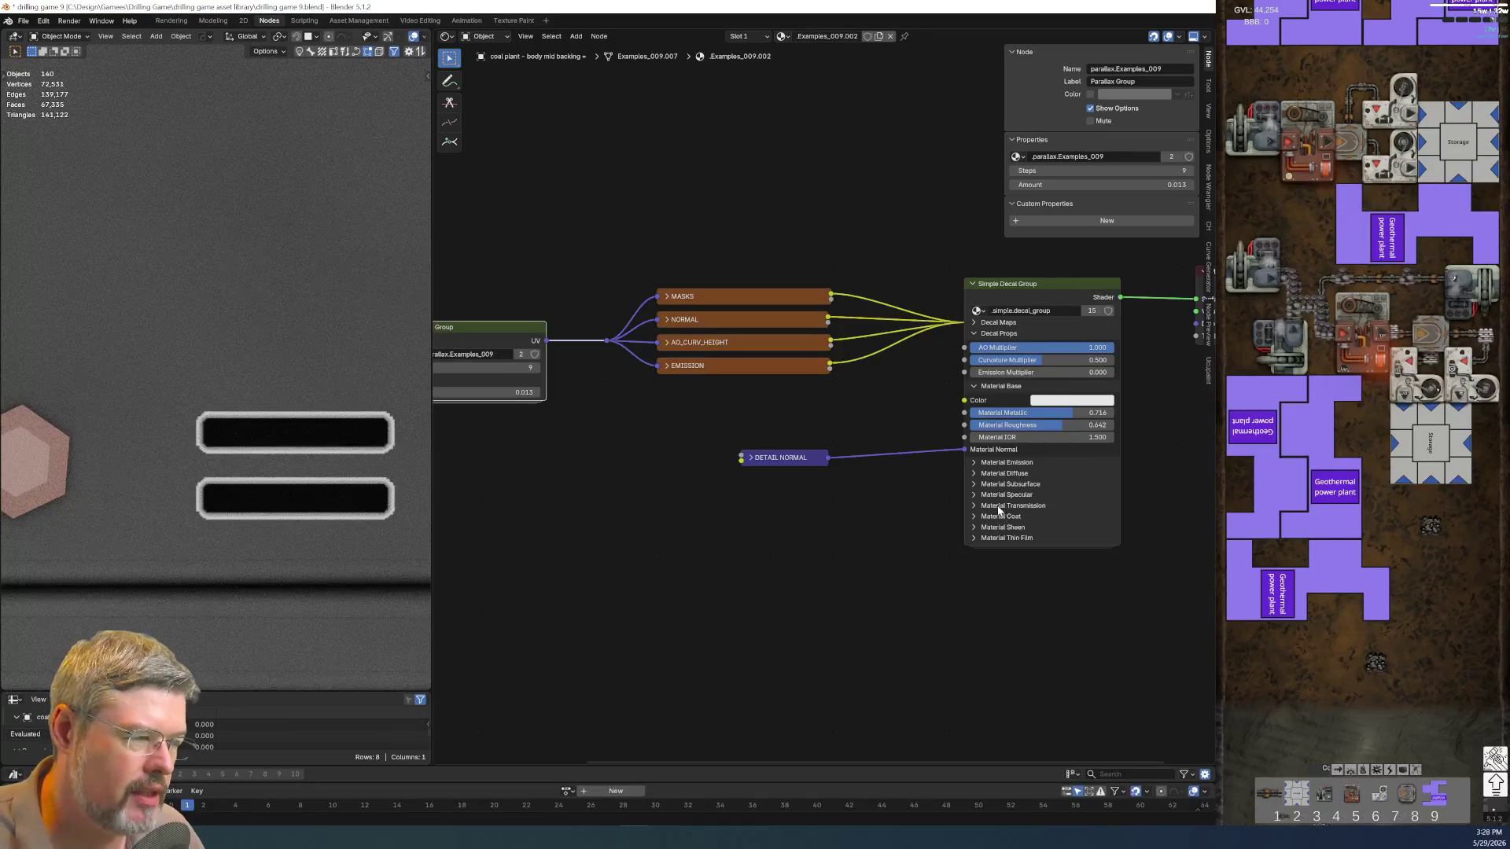
pyautogui.click(1060, 403)
pyautogui.click(1133, 386)
pyautogui.click(337, 271)
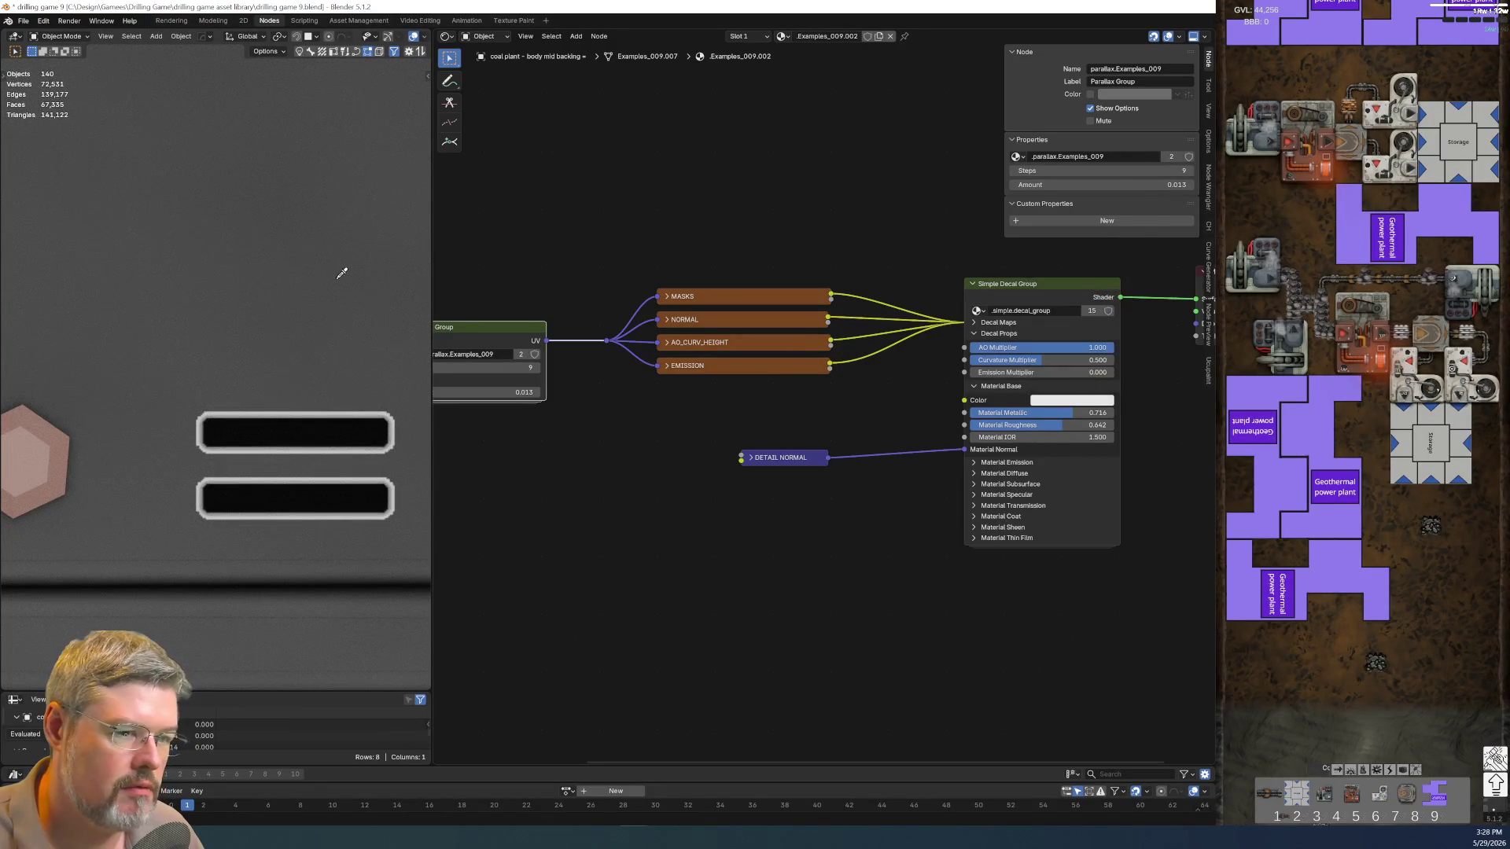
pyautogui.scroll(-5, 320, 408)
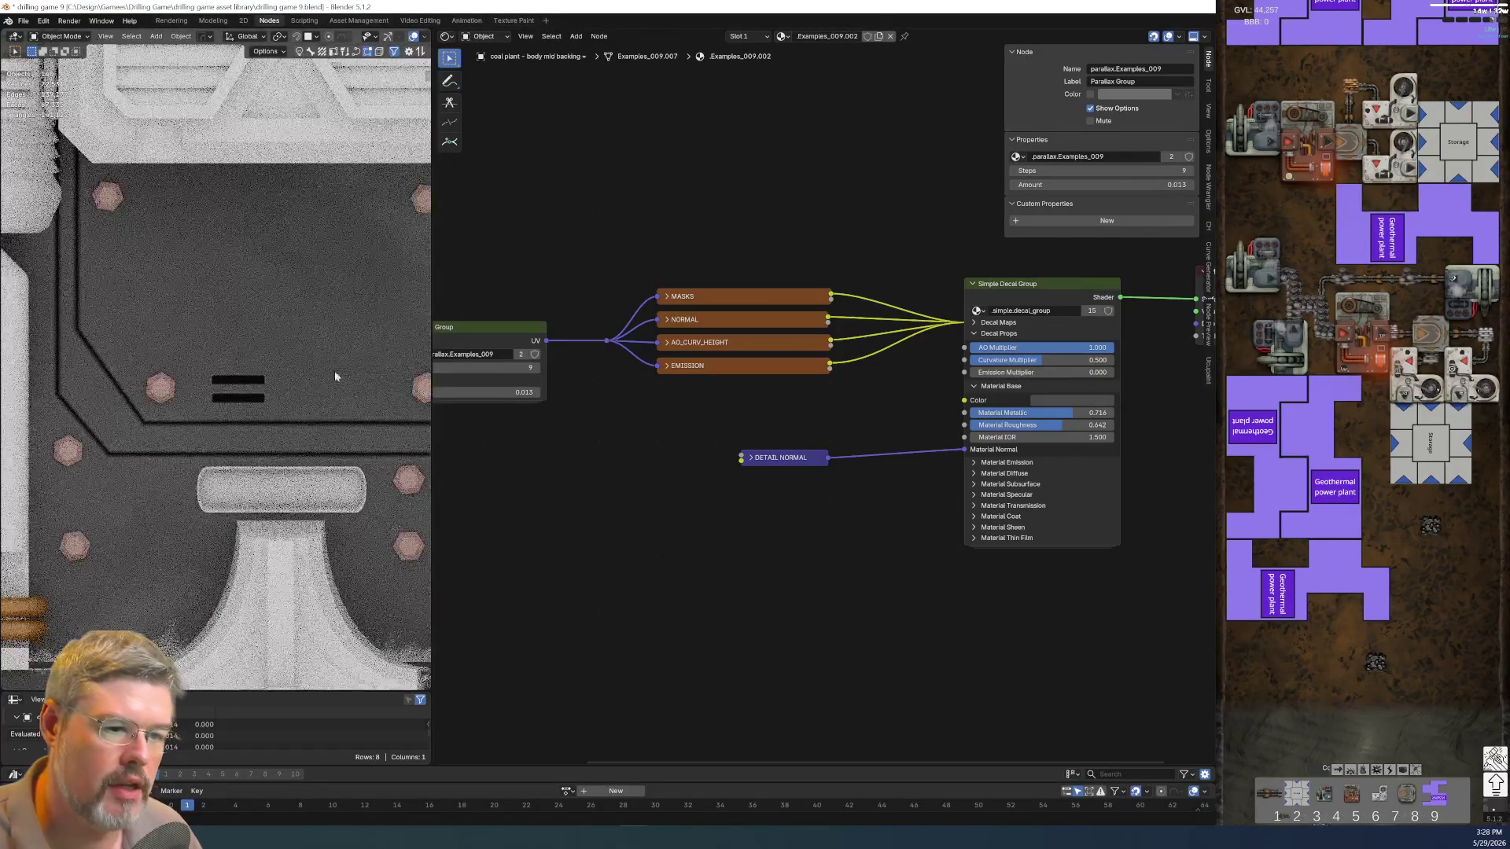
pyautogui.scroll(-2, 329, 381)
pyautogui.scroll(2, 342, 360)
pyautogui.scroll(1, 361, 344)
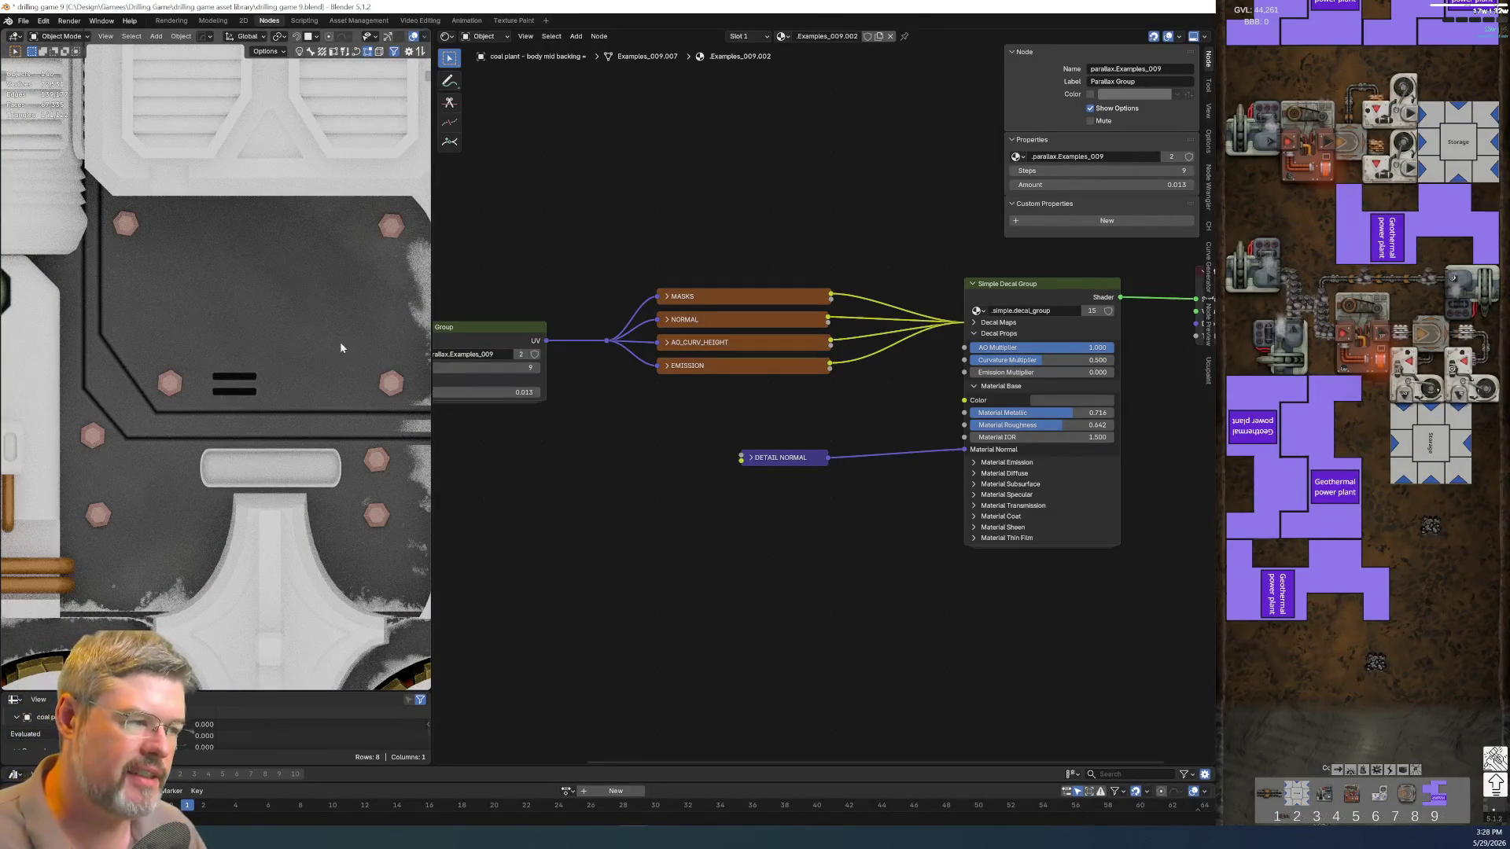
pyautogui.hotkey('ctrl', 'z')
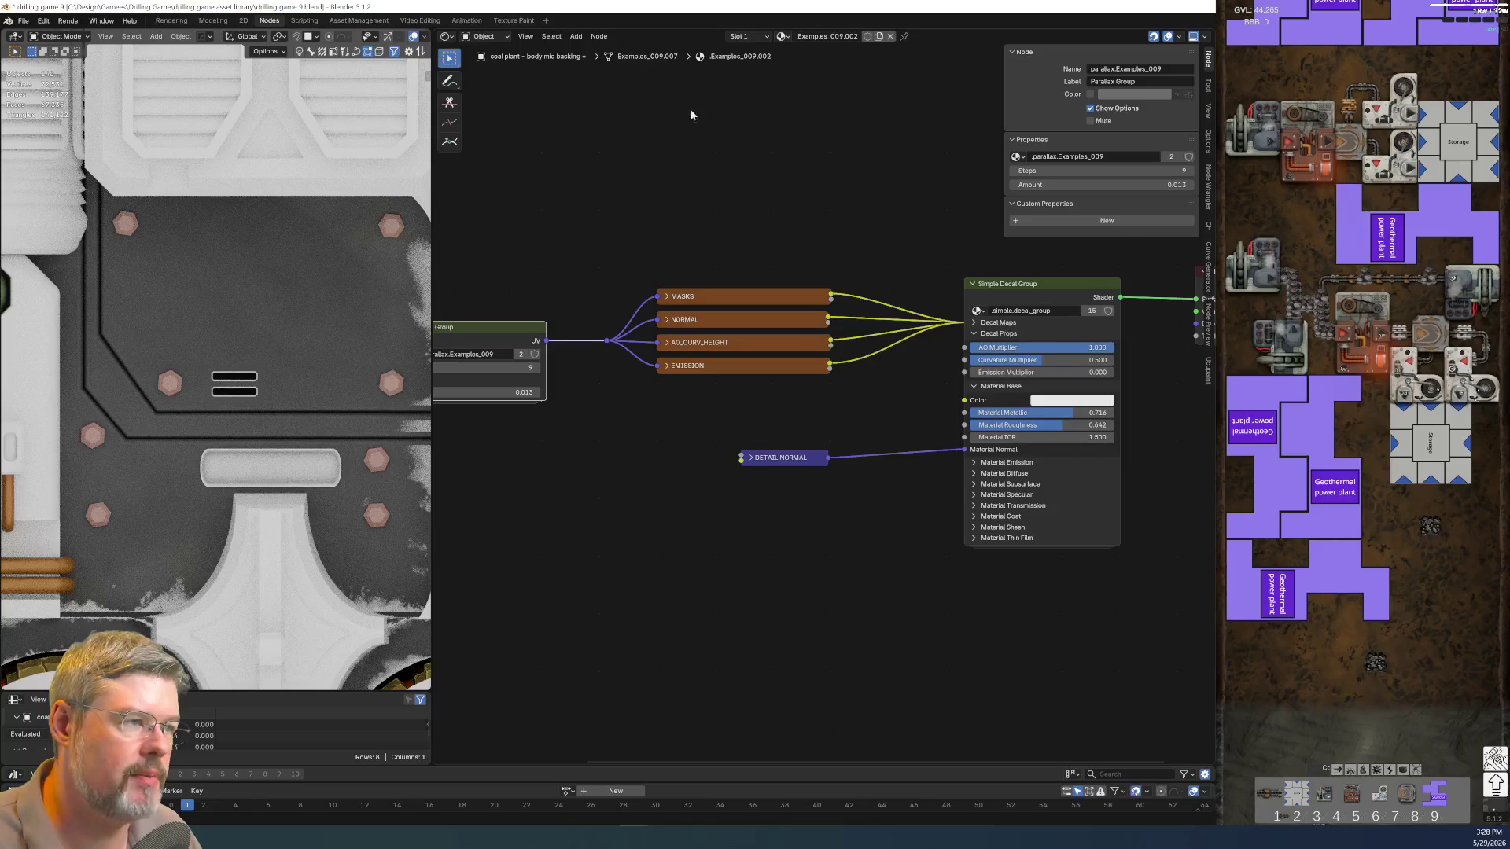
# Save the blend file and show a panel-line object's material
pyautogui.click(25, 22)
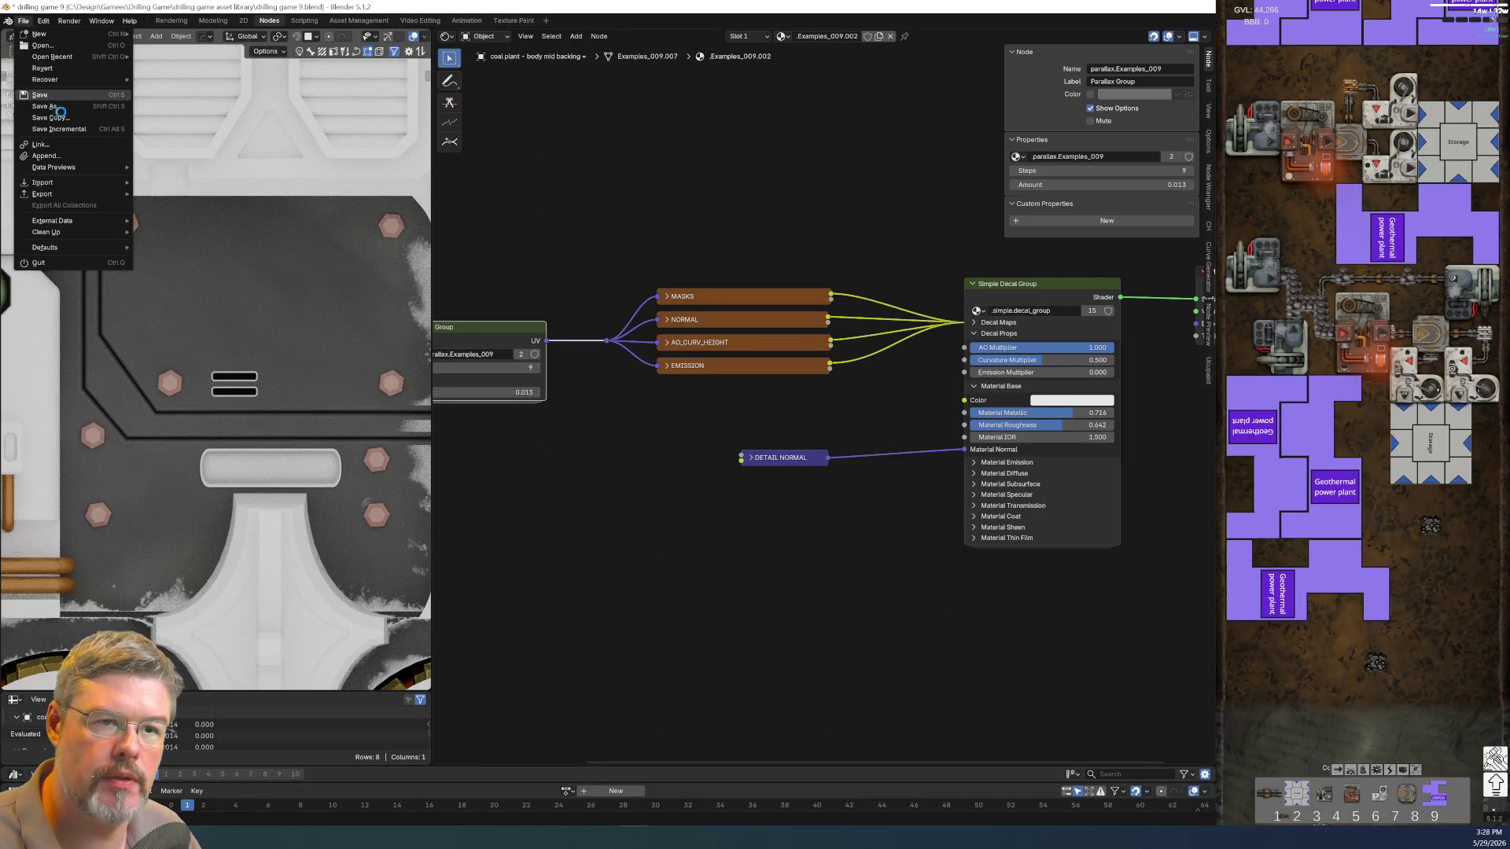
pyautogui.click(51, 96)
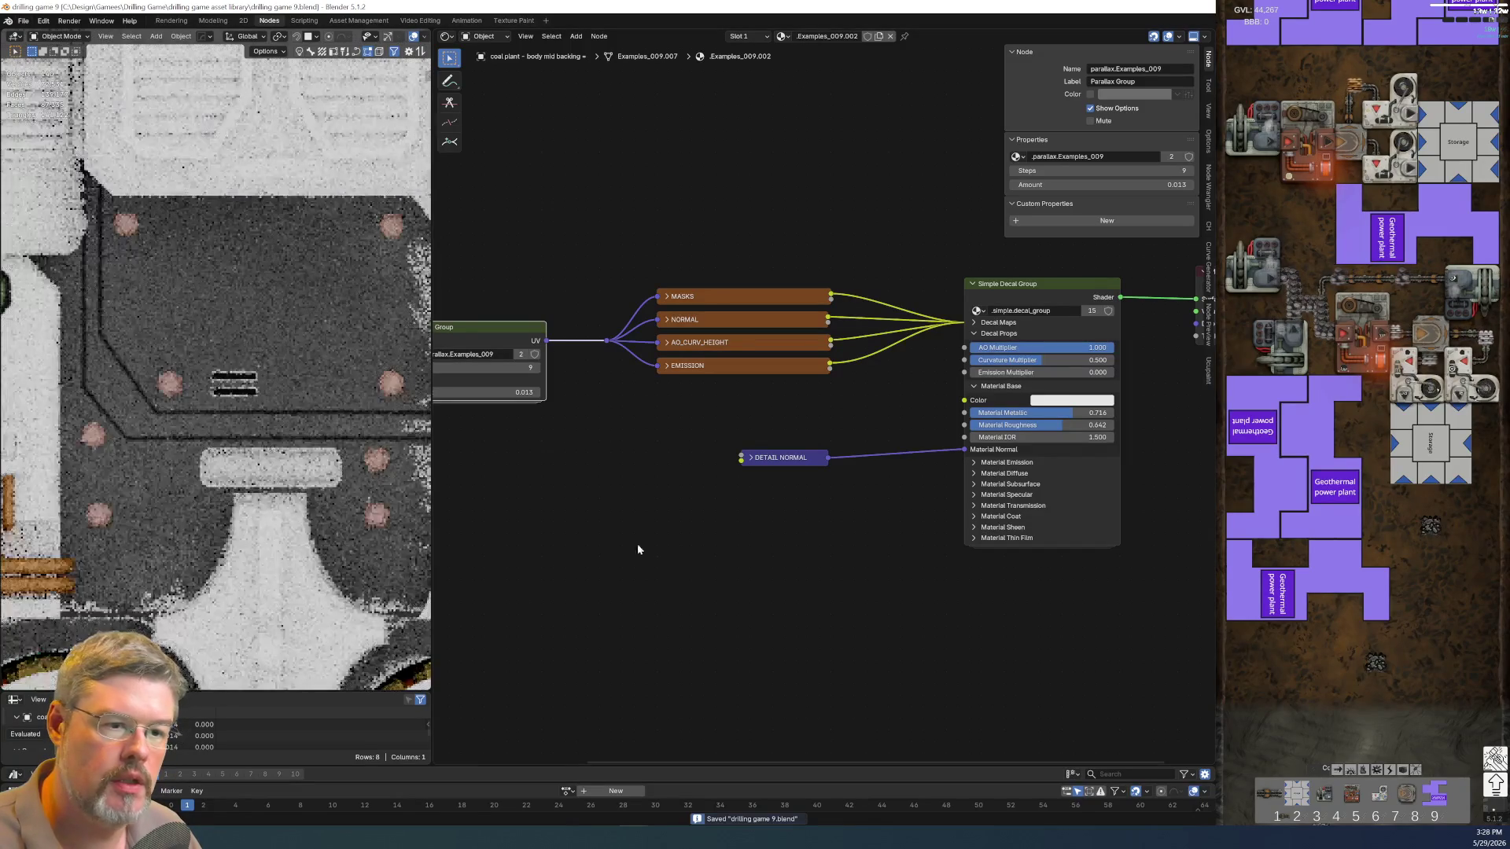
pyautogui.click(223, 412)
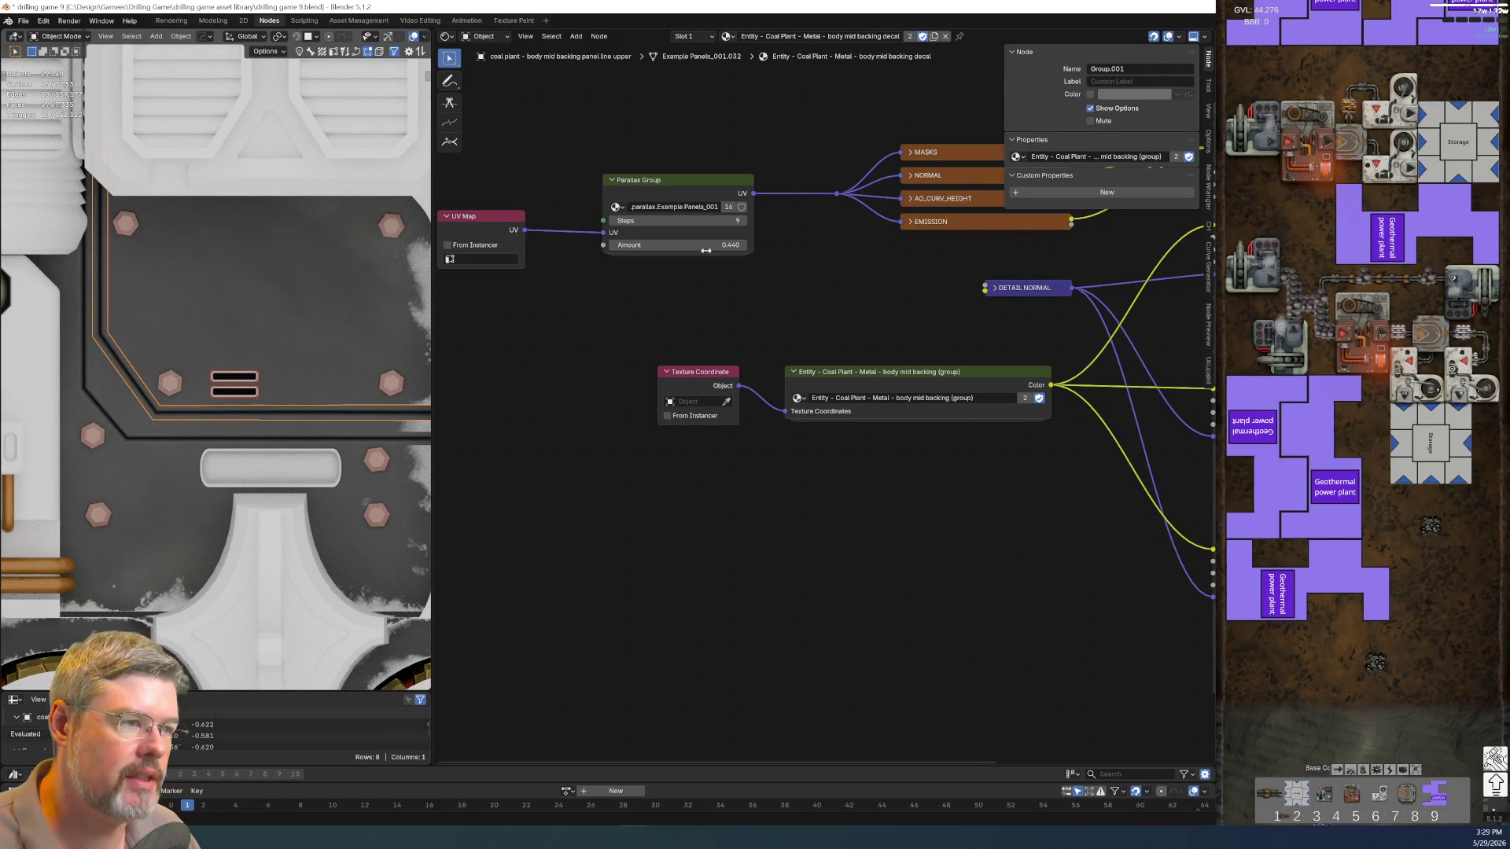
# Inspect the vent slot's decal material nodes, then show Cube.197's body mid backing material
pyautogui.click(250, 375)
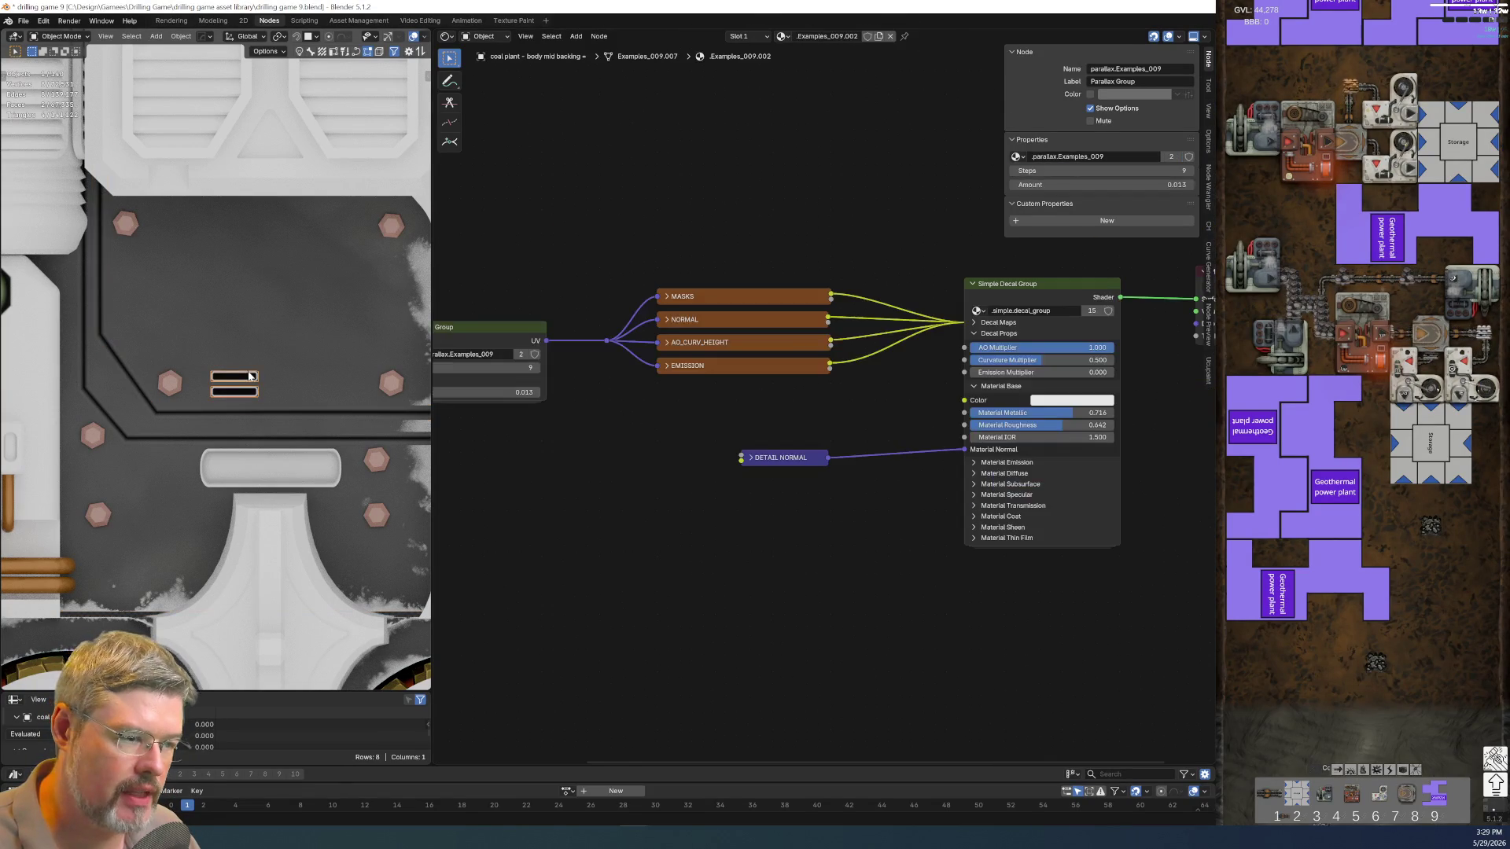
pyautogui.press('Home')
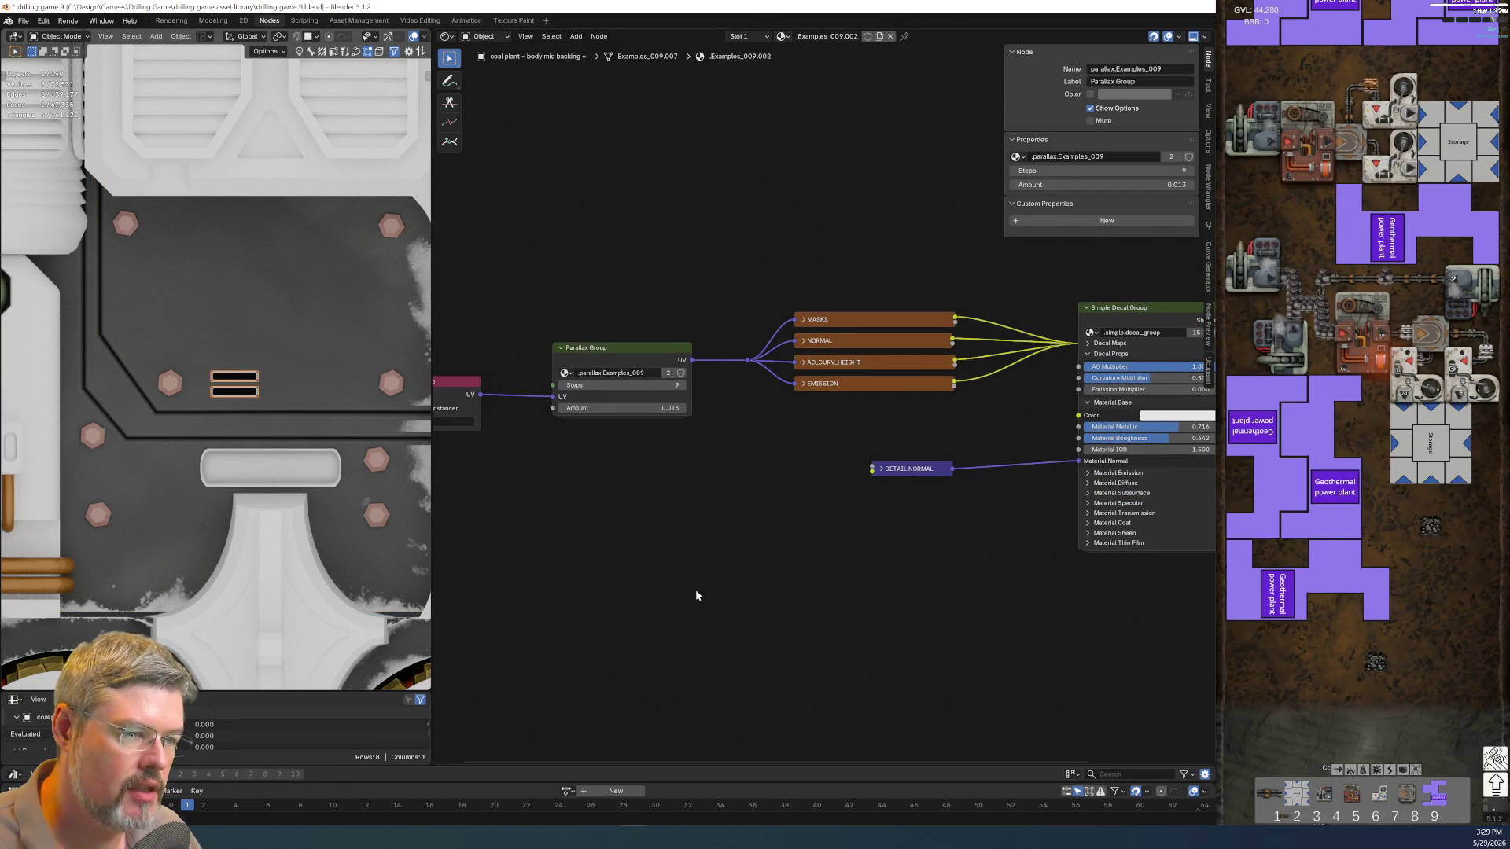
pyautogui.moveTo(664, 476); pyautogui.dragTo(569, 470, button='middle')
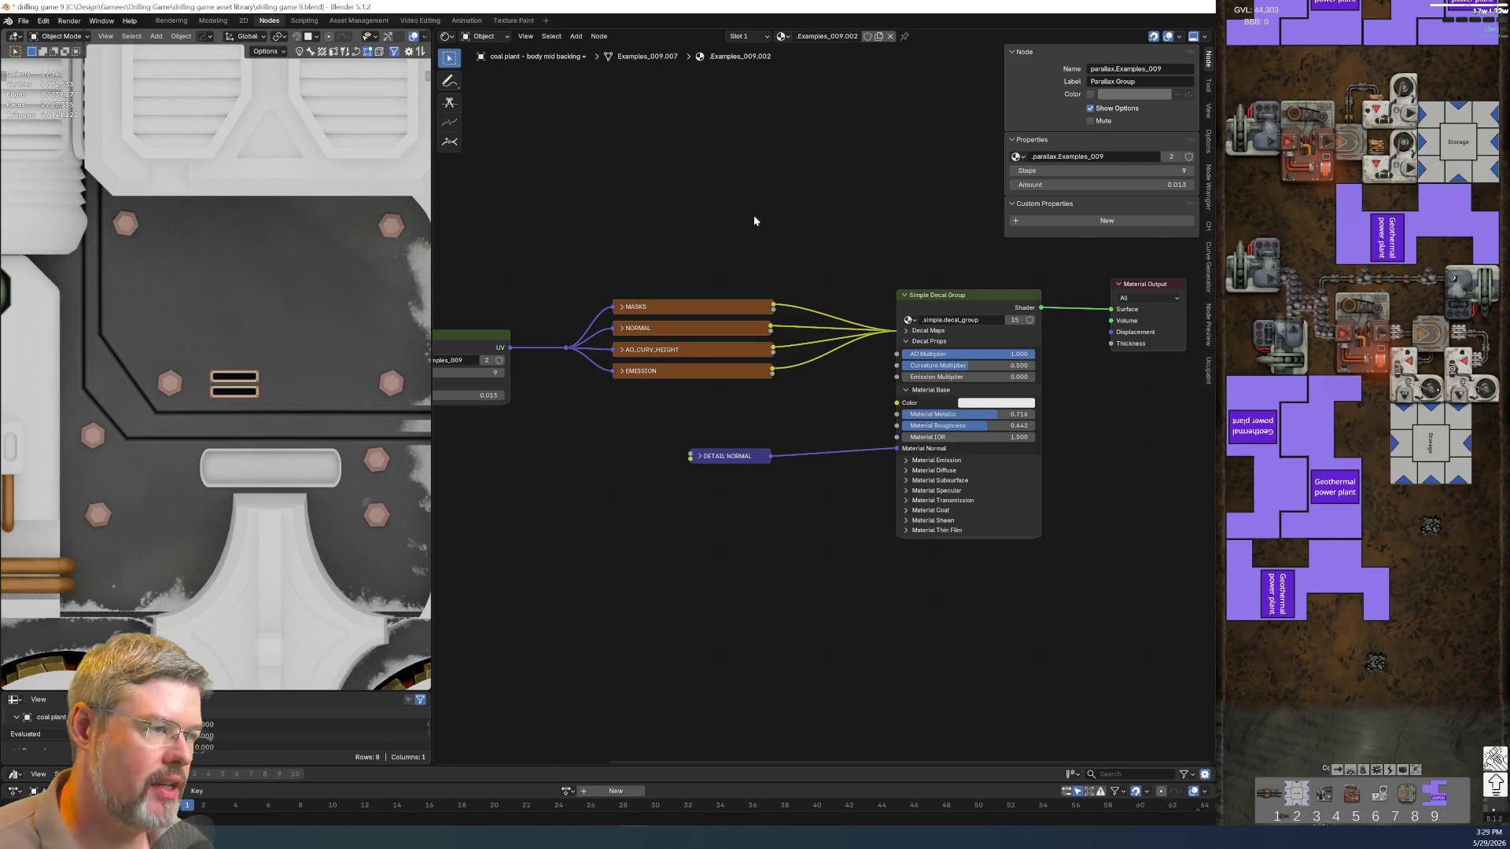
pyautogui.click(245, 342)
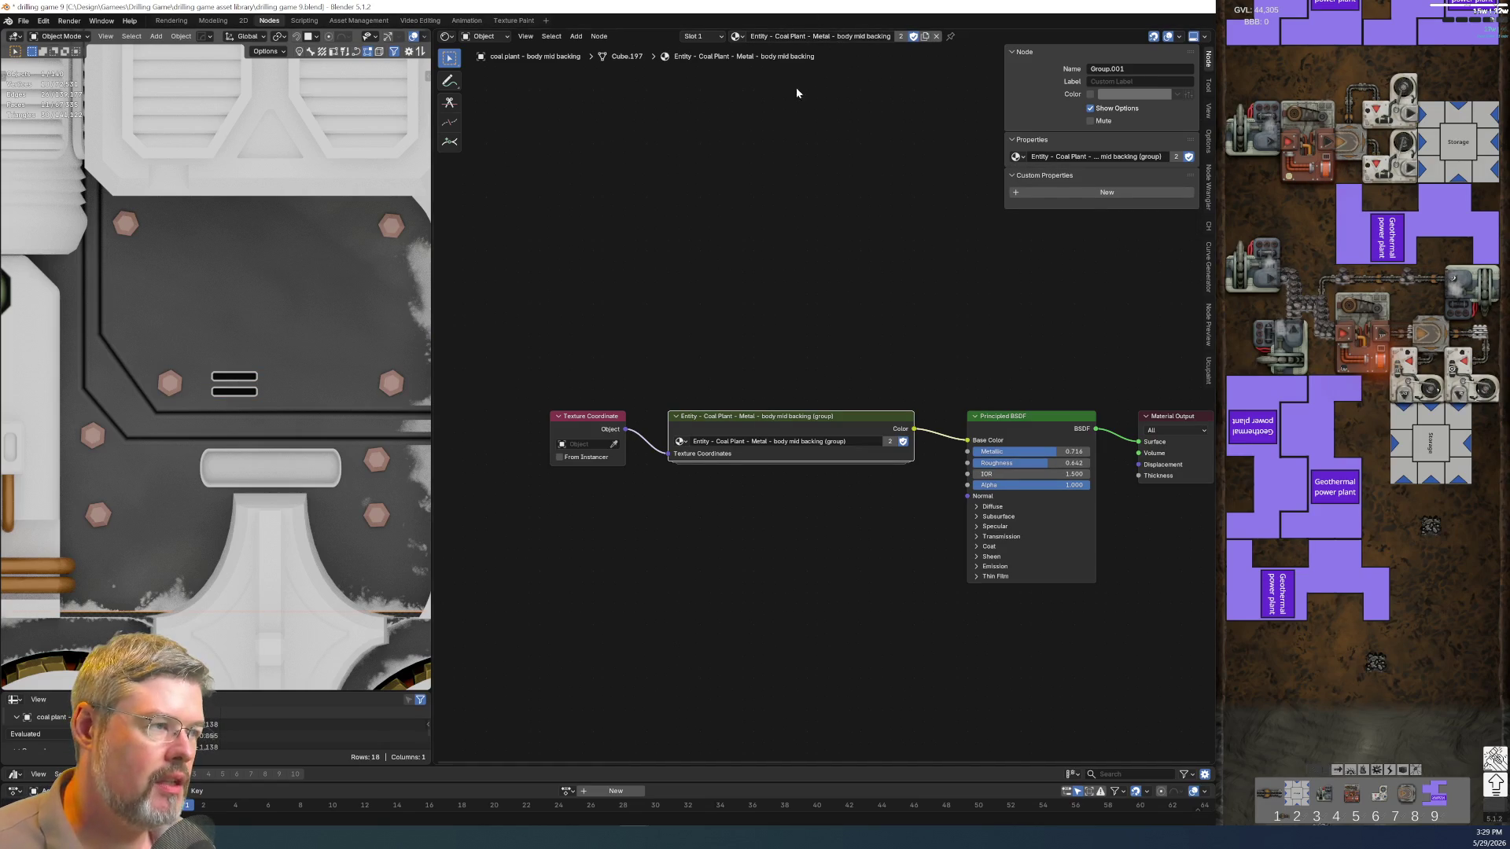
# Try paste-renaming the panel-line object's material to 'decal panel lines', then undo the rename
pyautogui.click(318, 418)
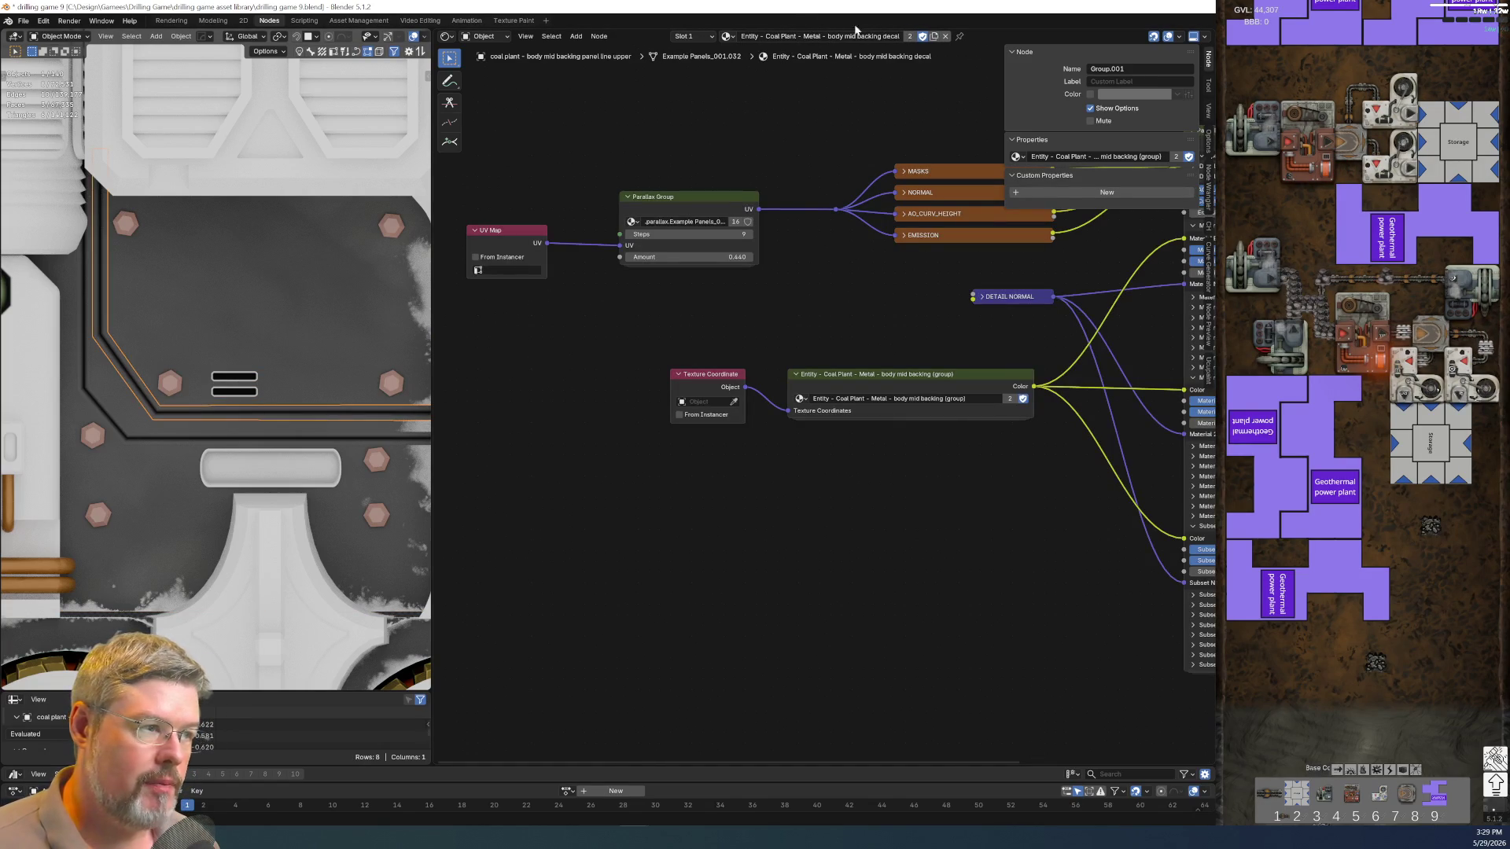
pyautogui.hotkey('ctrl', 'v')
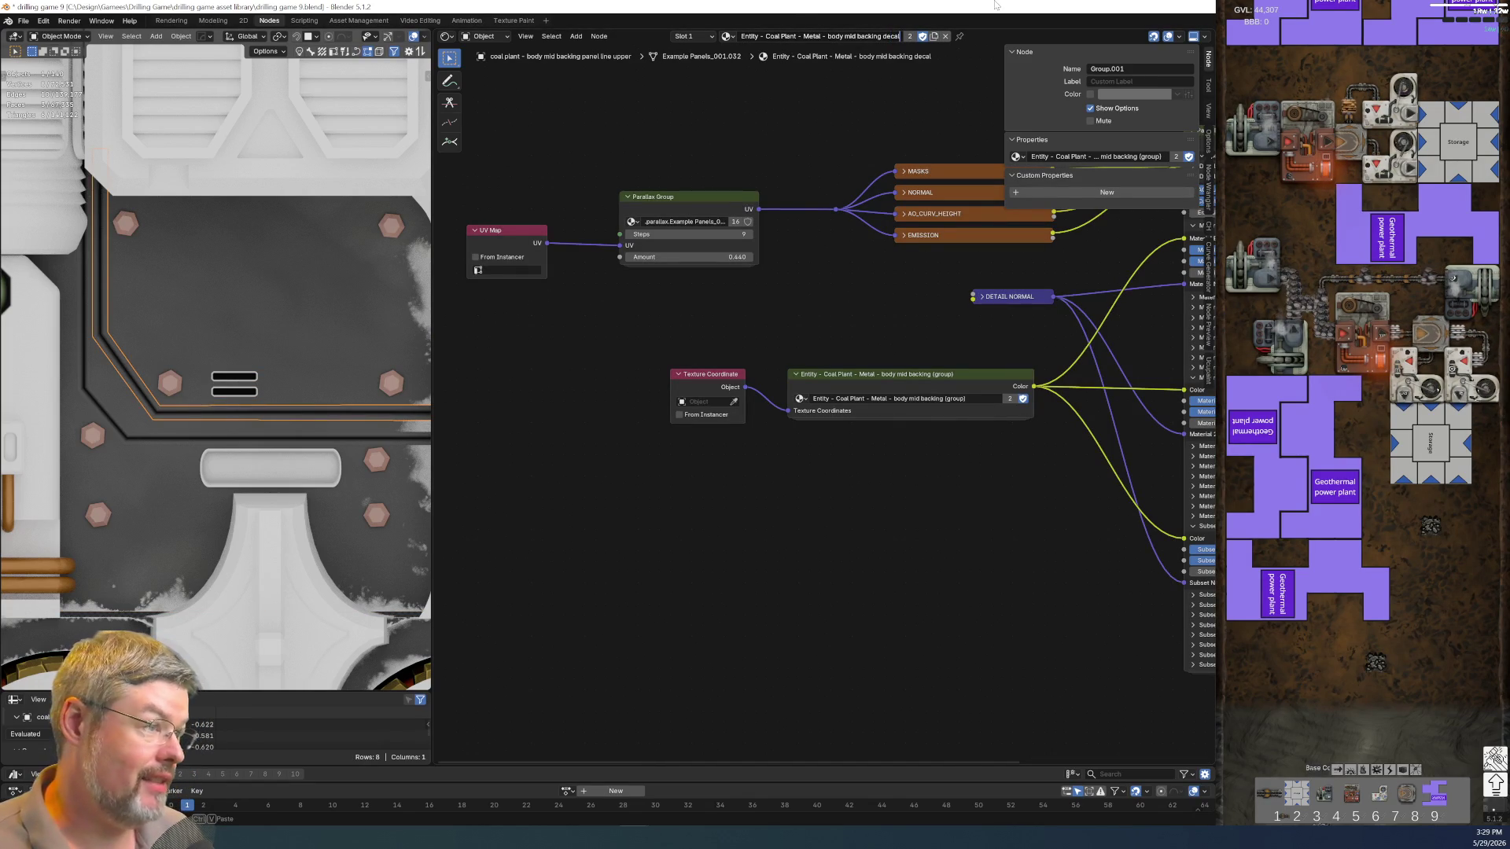
pyautogui.write('anel lines')
pyautogui.press('Return')
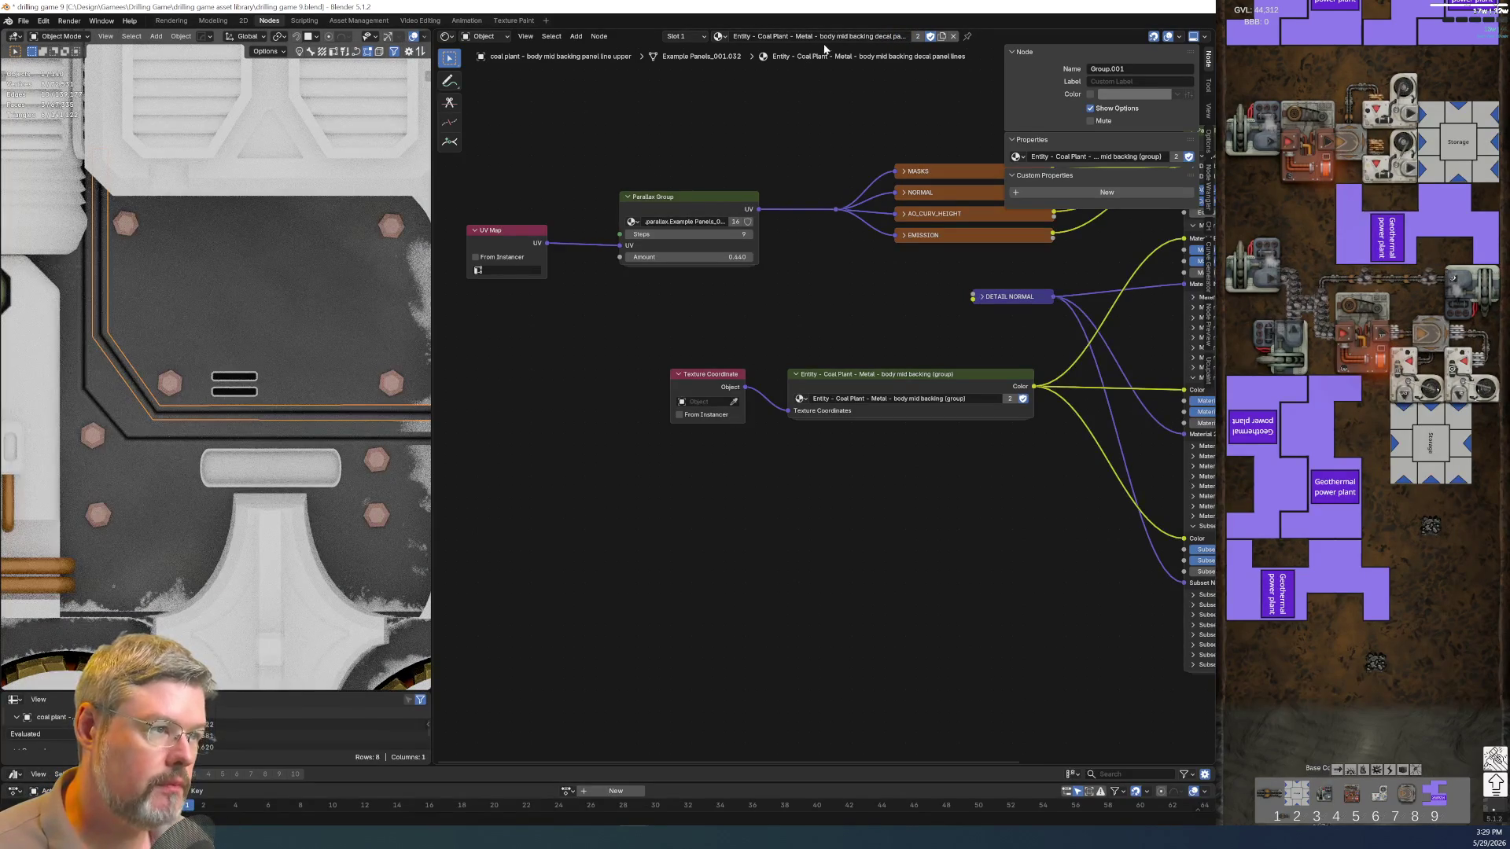
pyautogui.write('Coal Plant - Metal - body mid backing decal panel lines')
pyautogui.press('Return')
pyautogui.hotkey('ctrl', 'z')
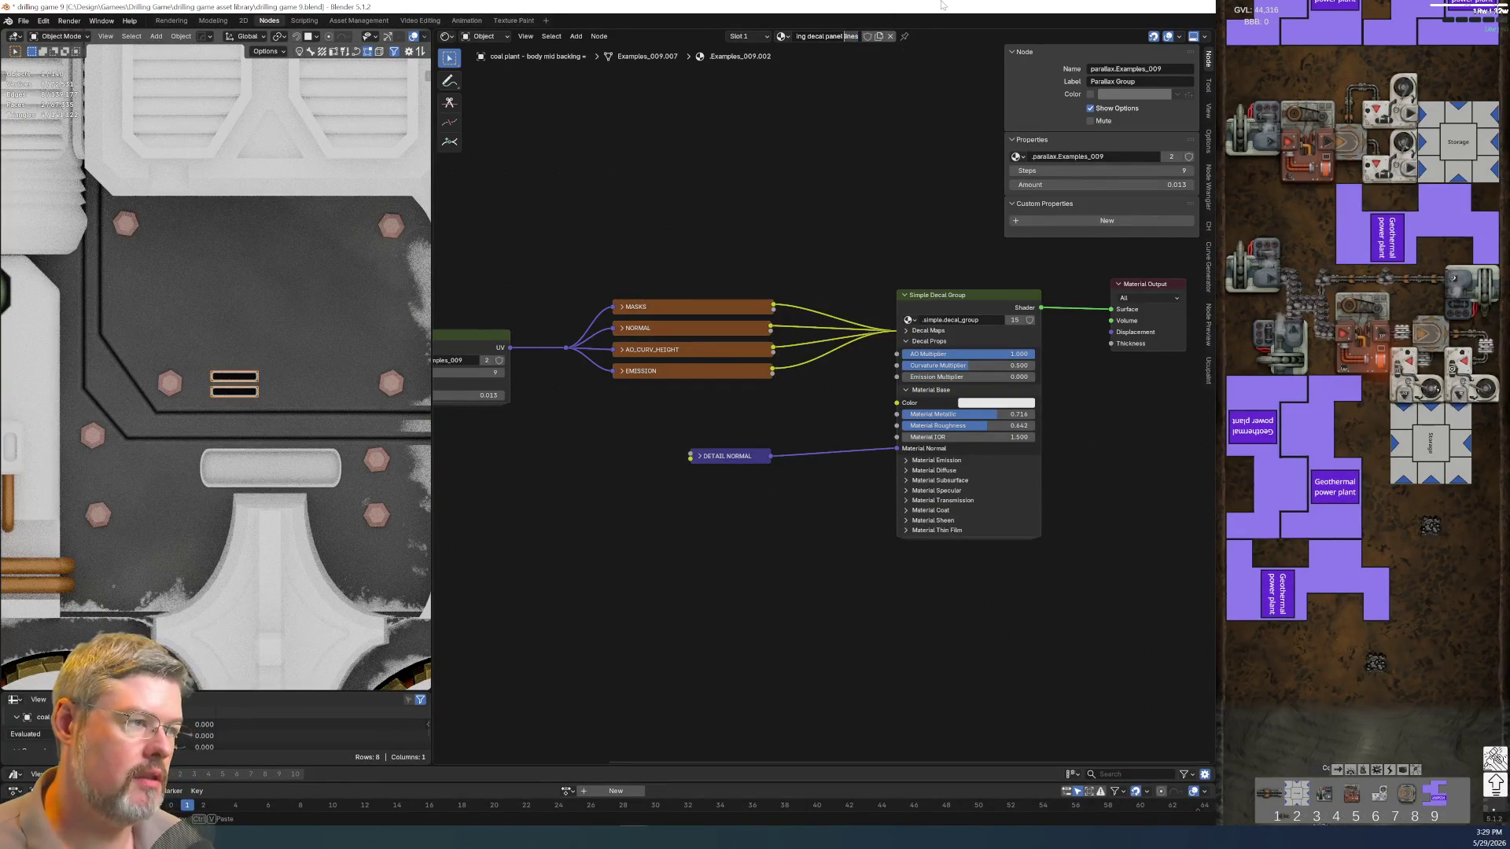
pyautogui.hotkey('ctrl', 'shift', 'z')
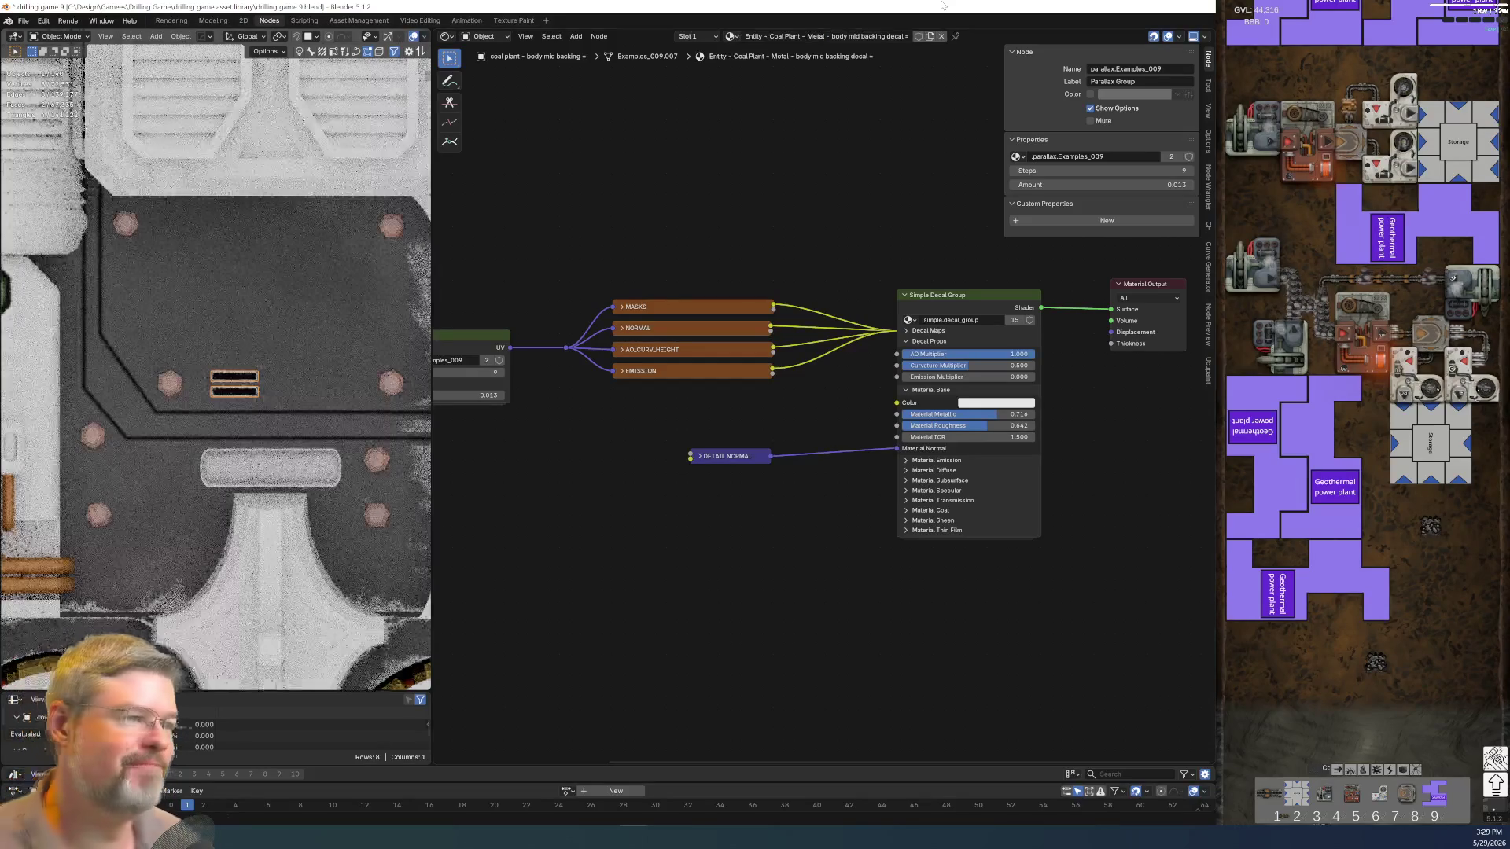
pyautogui.hotkey('ctrl', 'z')
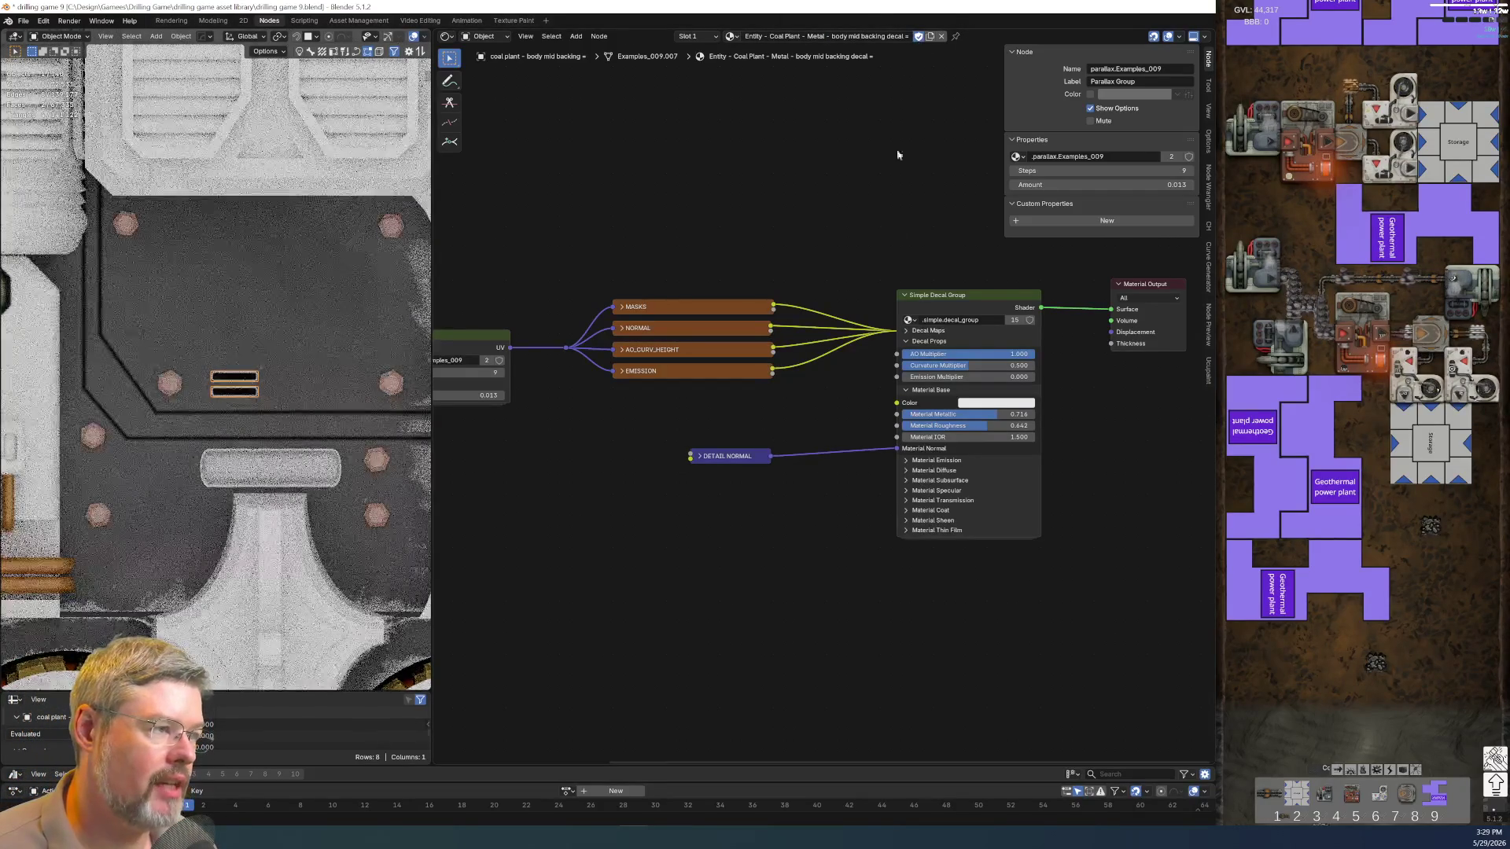
# Make a single-user copy named Coal Plant body mid backing decal panel lines and save the file
pyautogui.click(877, 36)
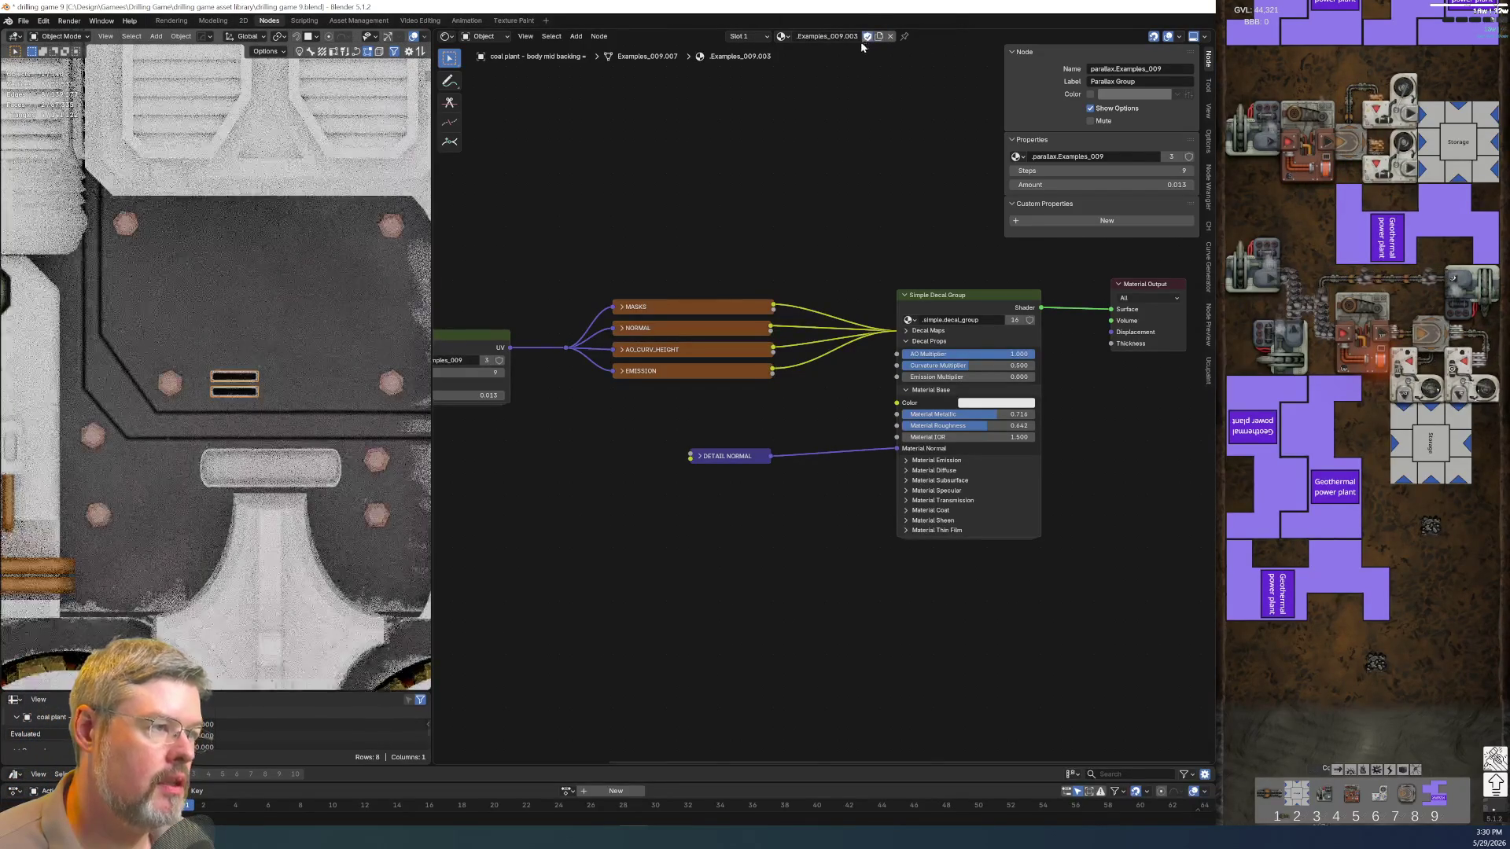
pyautogui.click(847, 38)
pyautogui.hotkey('ctrl', 'v')
pyautogui.press('Return')
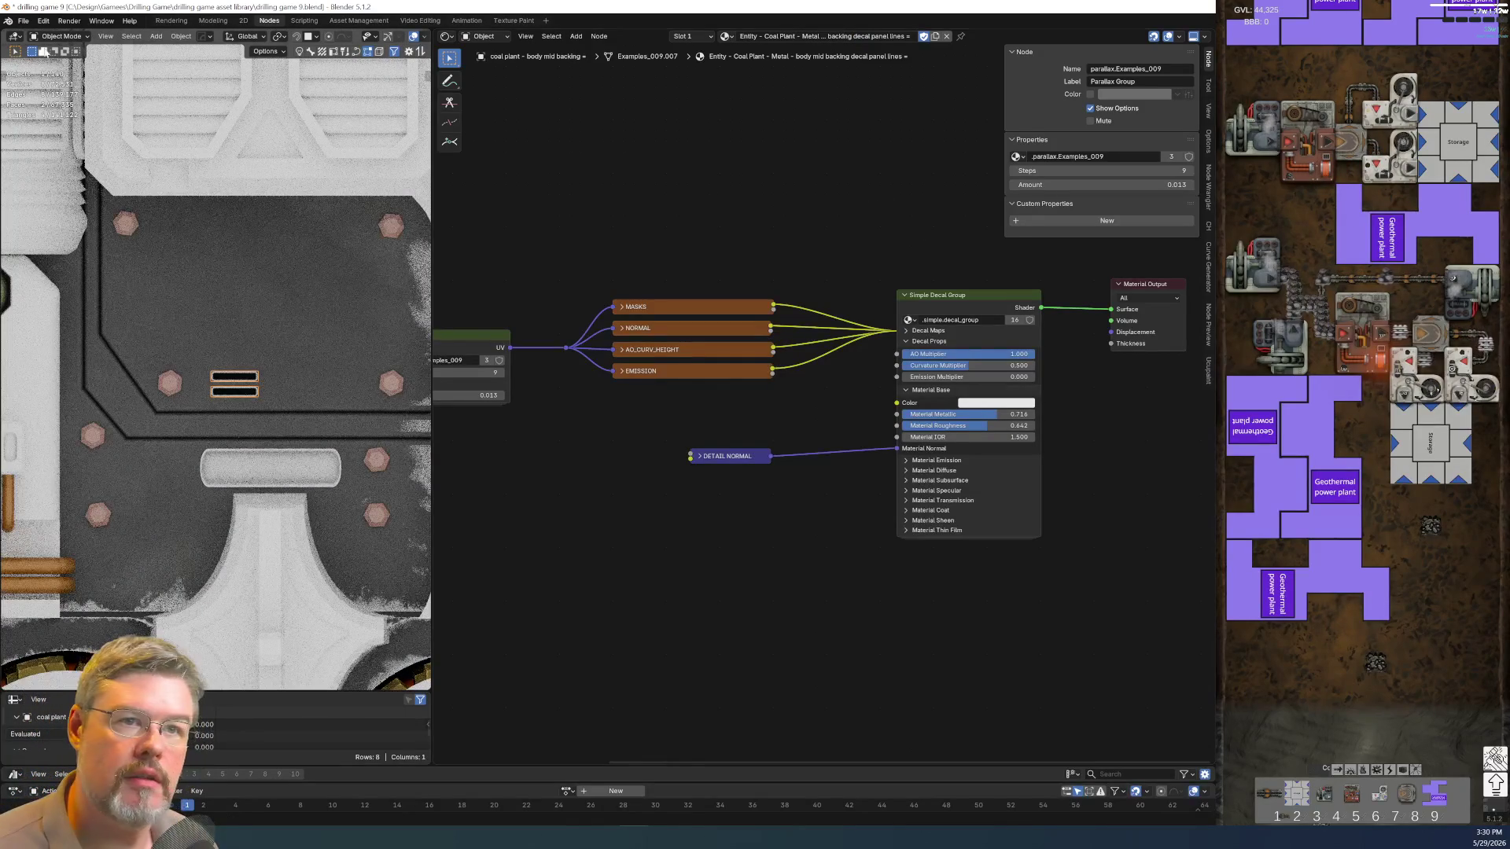
pyautogui.click(23, 20)
pyautogui.click(41, 95)
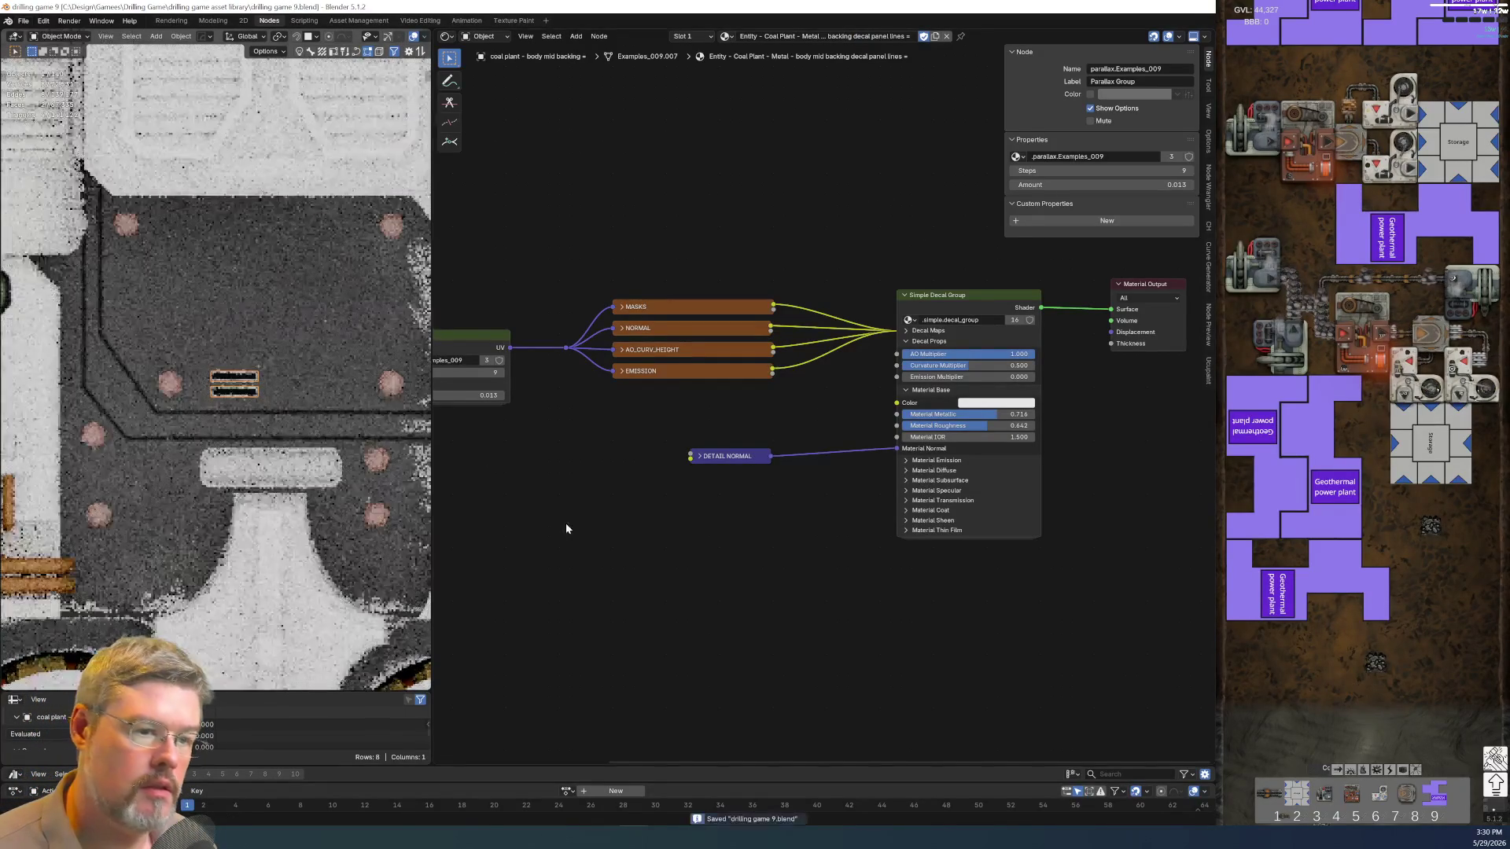
# Show Cube.197's material and copy its Coal Plant group node
pyautogui.moveTo(570, 526); pyautogui.dragTo(467, 419, button='middle')
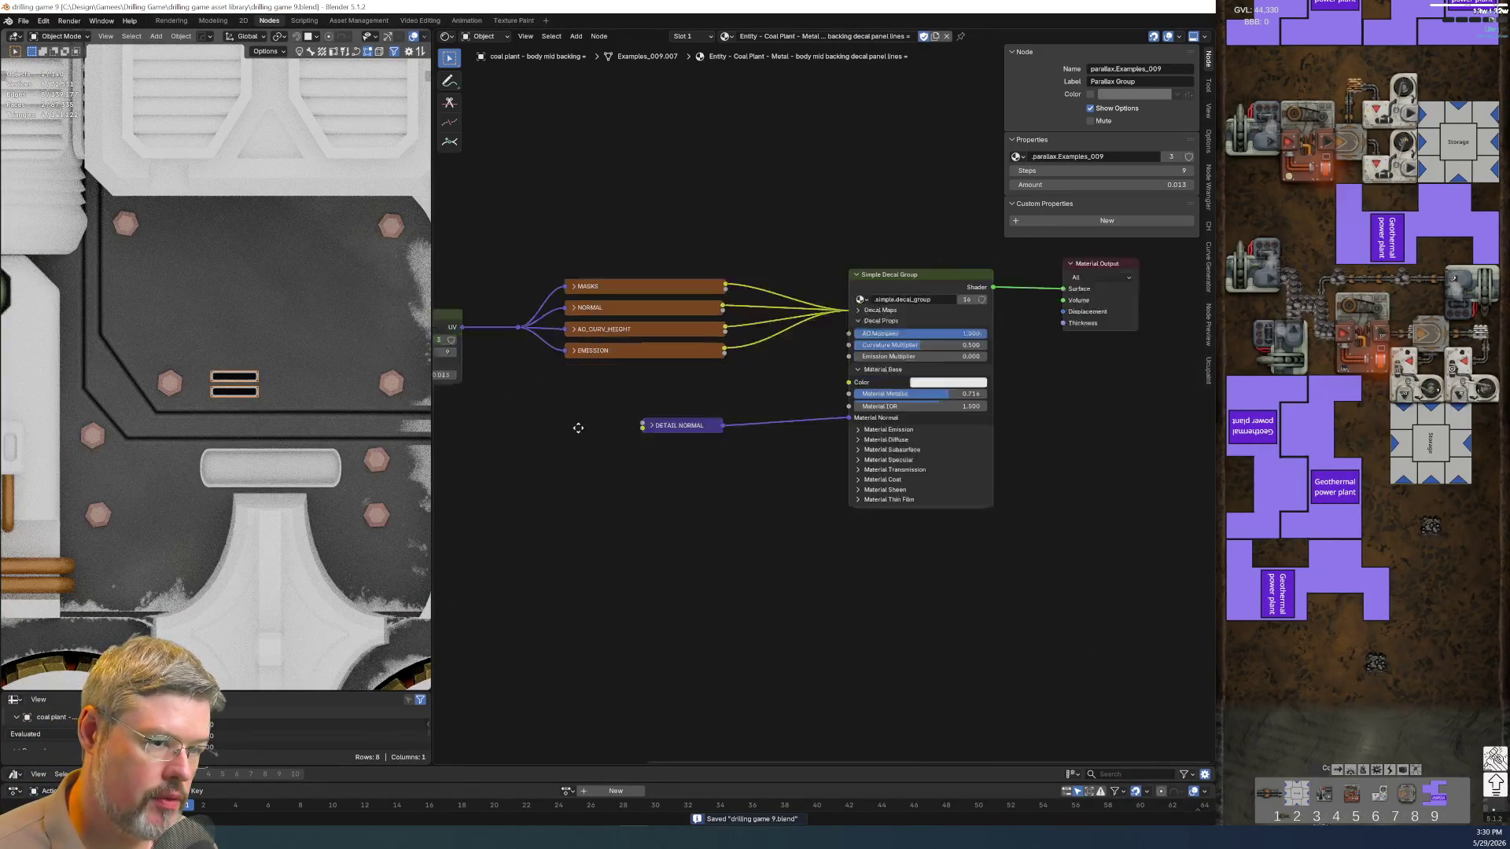
pyautogui.click(342, 382)
pyautogui.hotkey('ctrl', 'c')
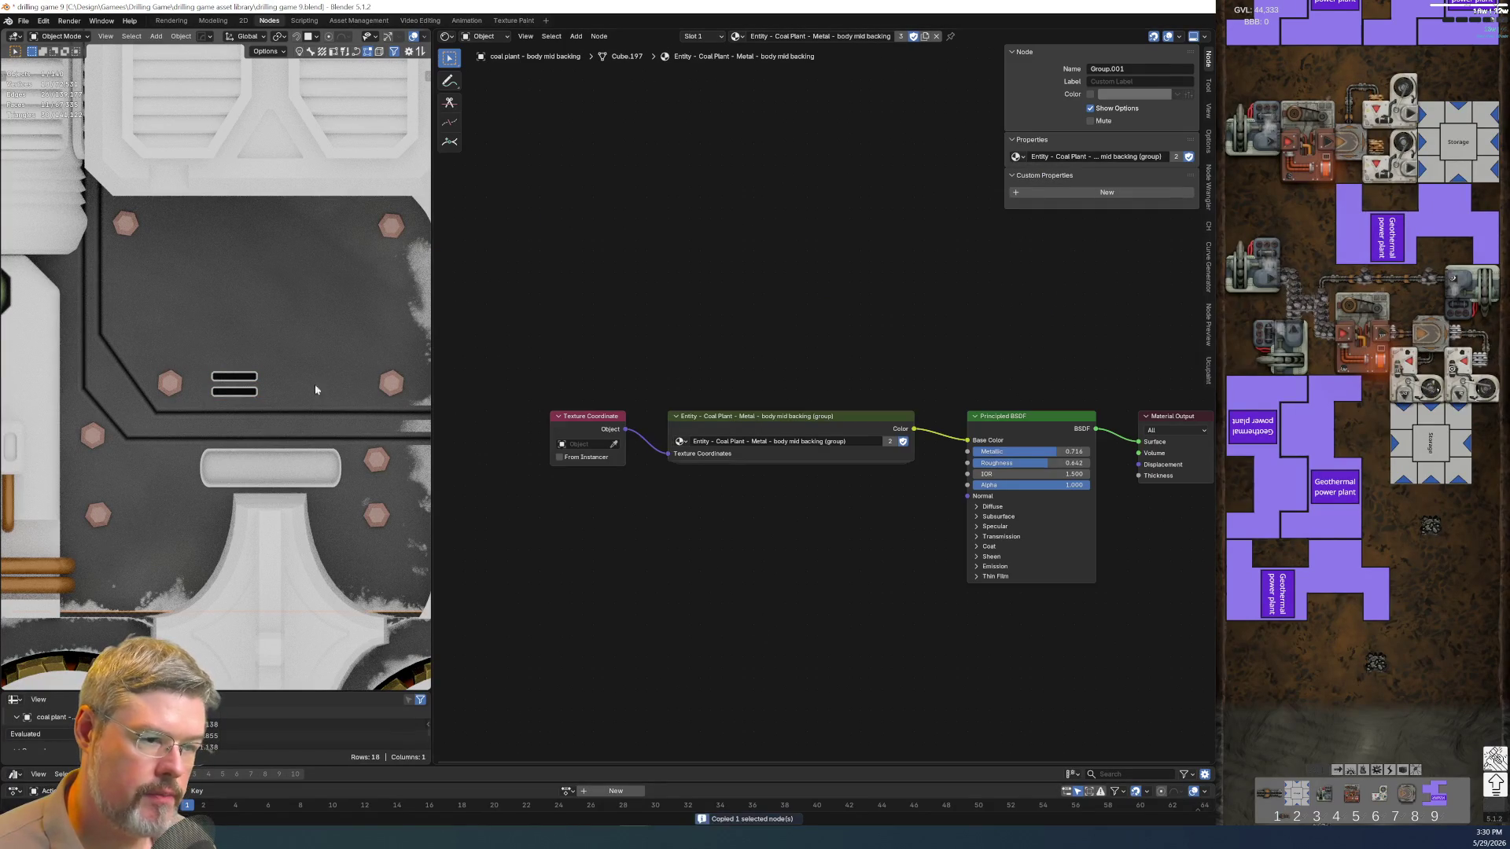
# Paste the Coal Plant group into the slot decal material and feed its Color into the decal Color input
pyautogui.click(243, 381)
pyautogui.hotkey('ctrl', 'v')
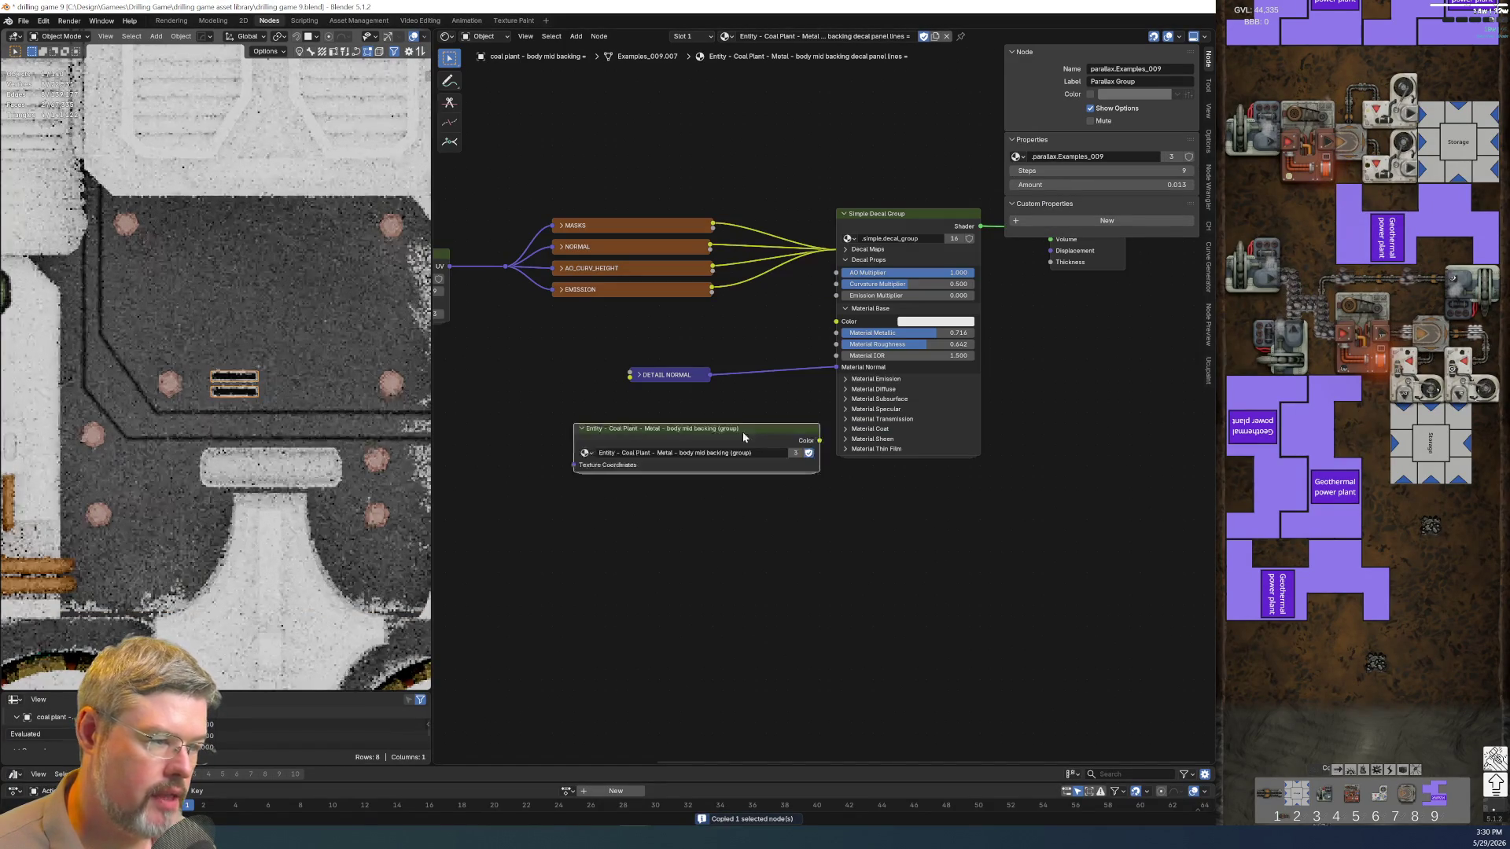
pyautogui.click(500, 434)
pyautogui.moveTo(679, 440); pyautogui.dragTo(834, 322)
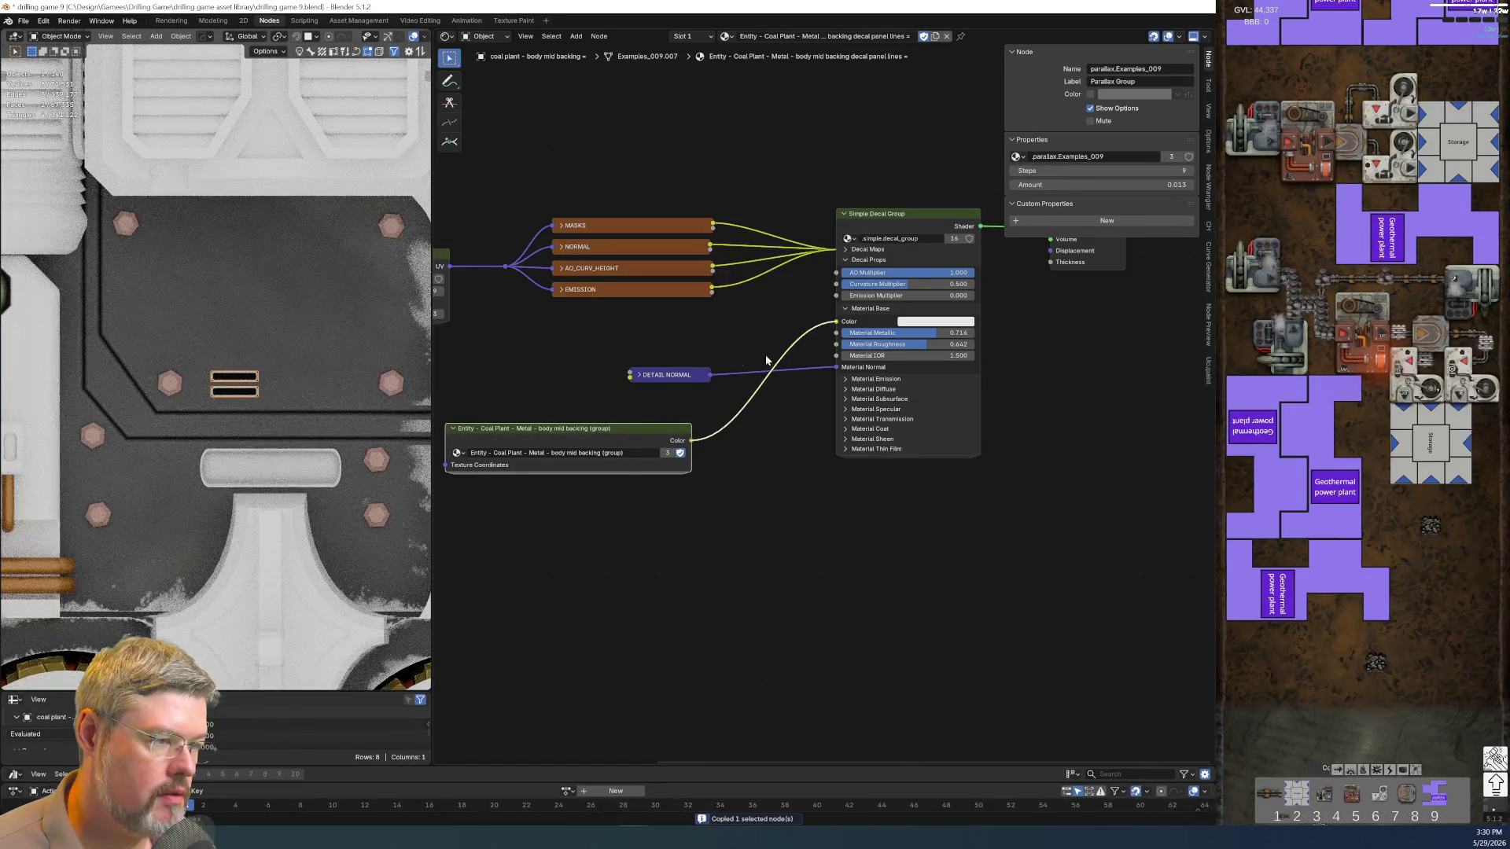
pyautogui.moveTo(649, 376); pyautogui.dragTo(633, 502)
pyautogui.keyDown('shift'); pyautogui.click(567, 435); pyautogui.keyUp('shift')
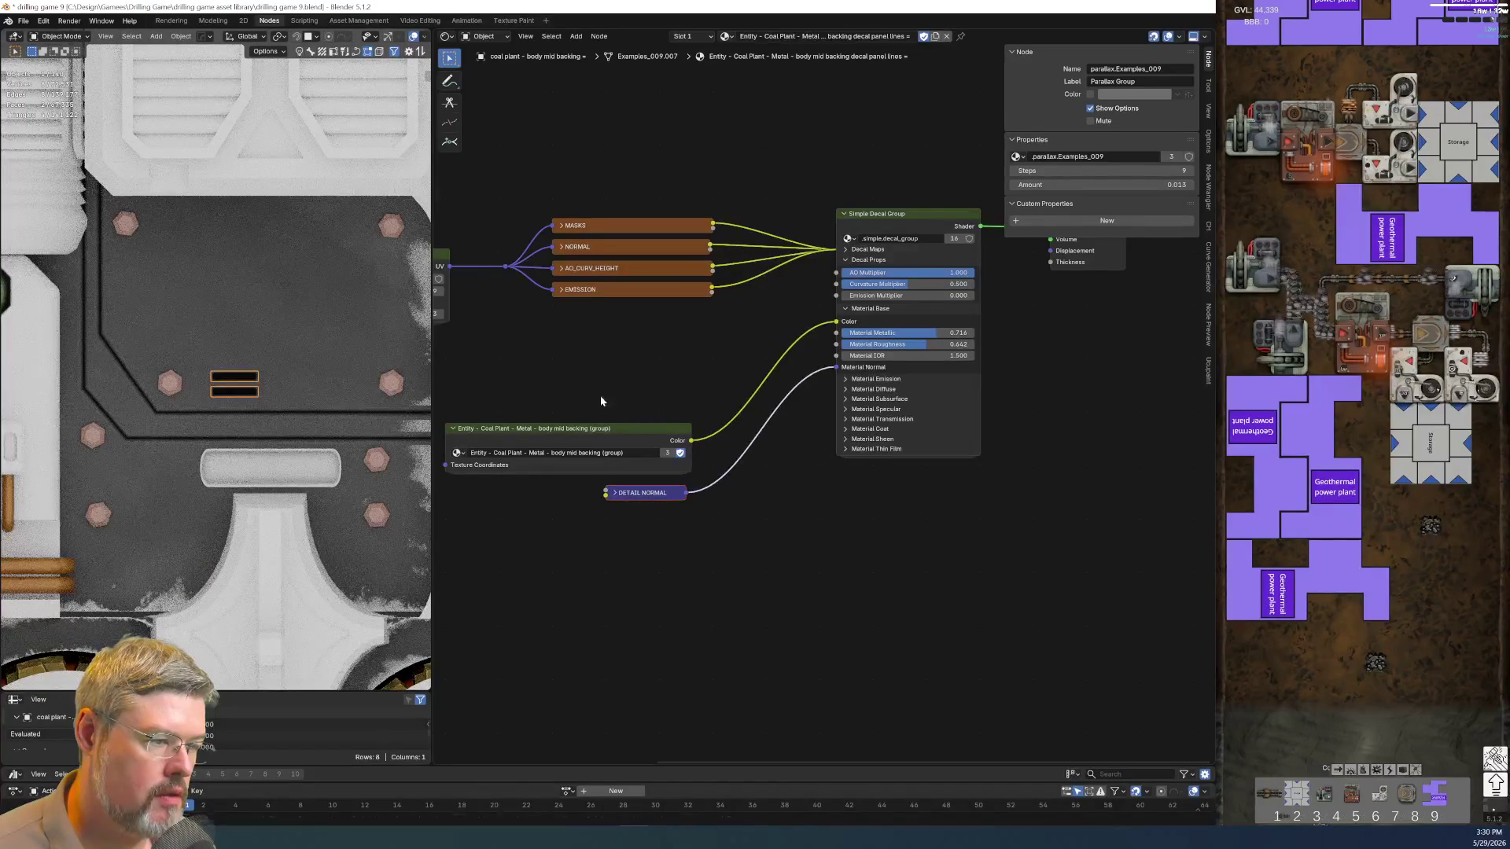
pyautogui.press('g')
pyautogui.click(707, 474)
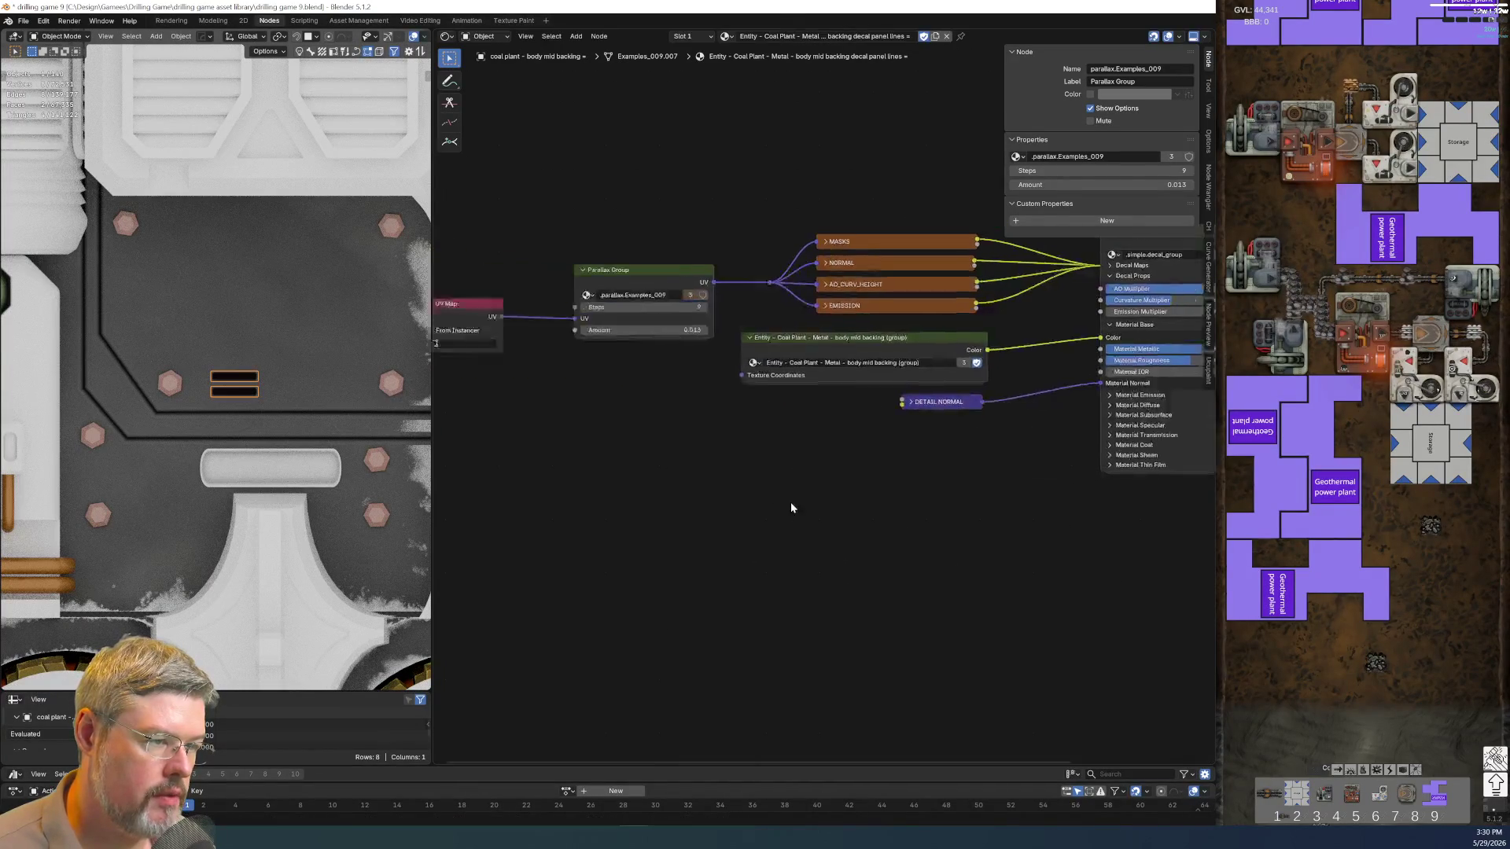
pyautogui.scroll(2, 610, 455)
# Try the add-node search and a duplicated UV Map node, discarding both
pyautogui.click(738, 297)
pyautogui.hotkey('shift', 'a')
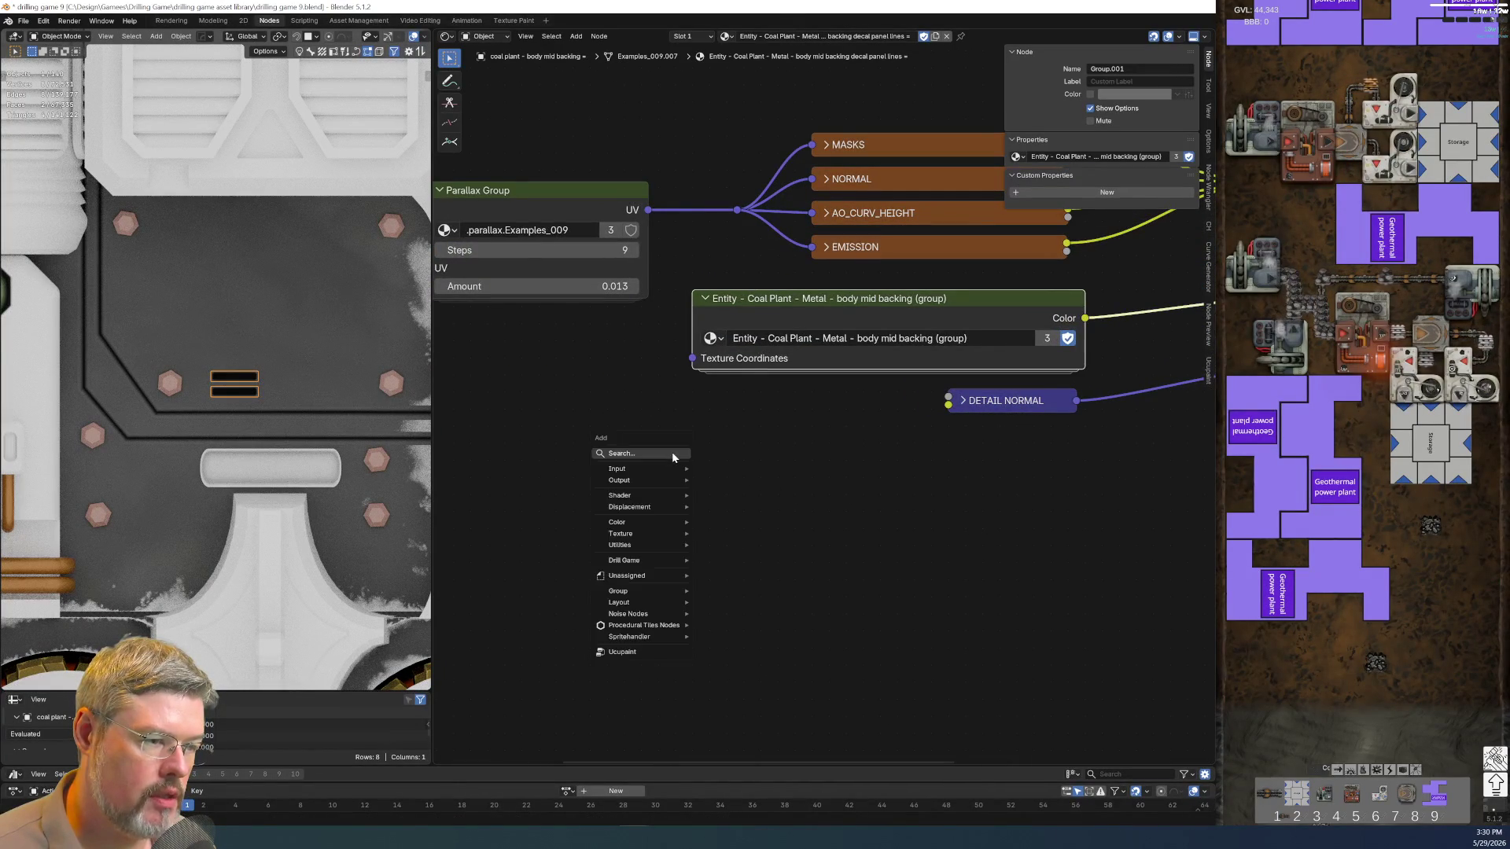
pyautogui.click(674, 456)
pyautogui.press('Escape')
pyautogui.scroll(-2, 661, 409)
pyautogui.moveTo(667, 336); pyautogui.dragTo(808, 508)
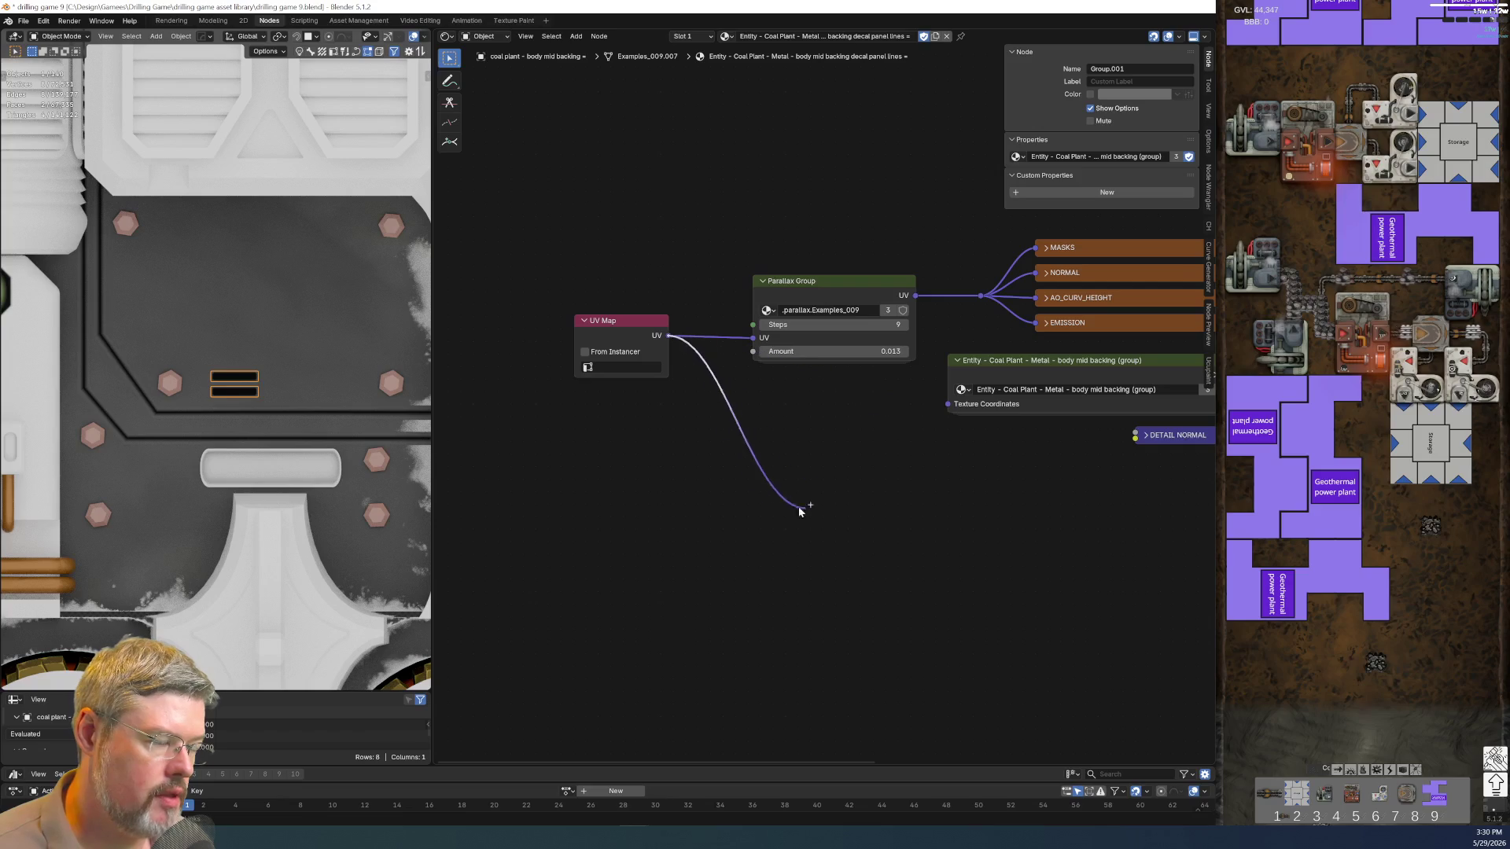
pyautogui.click(615, 324)
pyautogui.hotkey('shift', 'd')
pyautogui.click(734, 490)
pyautogui.hotkey('ctrl', 'h')
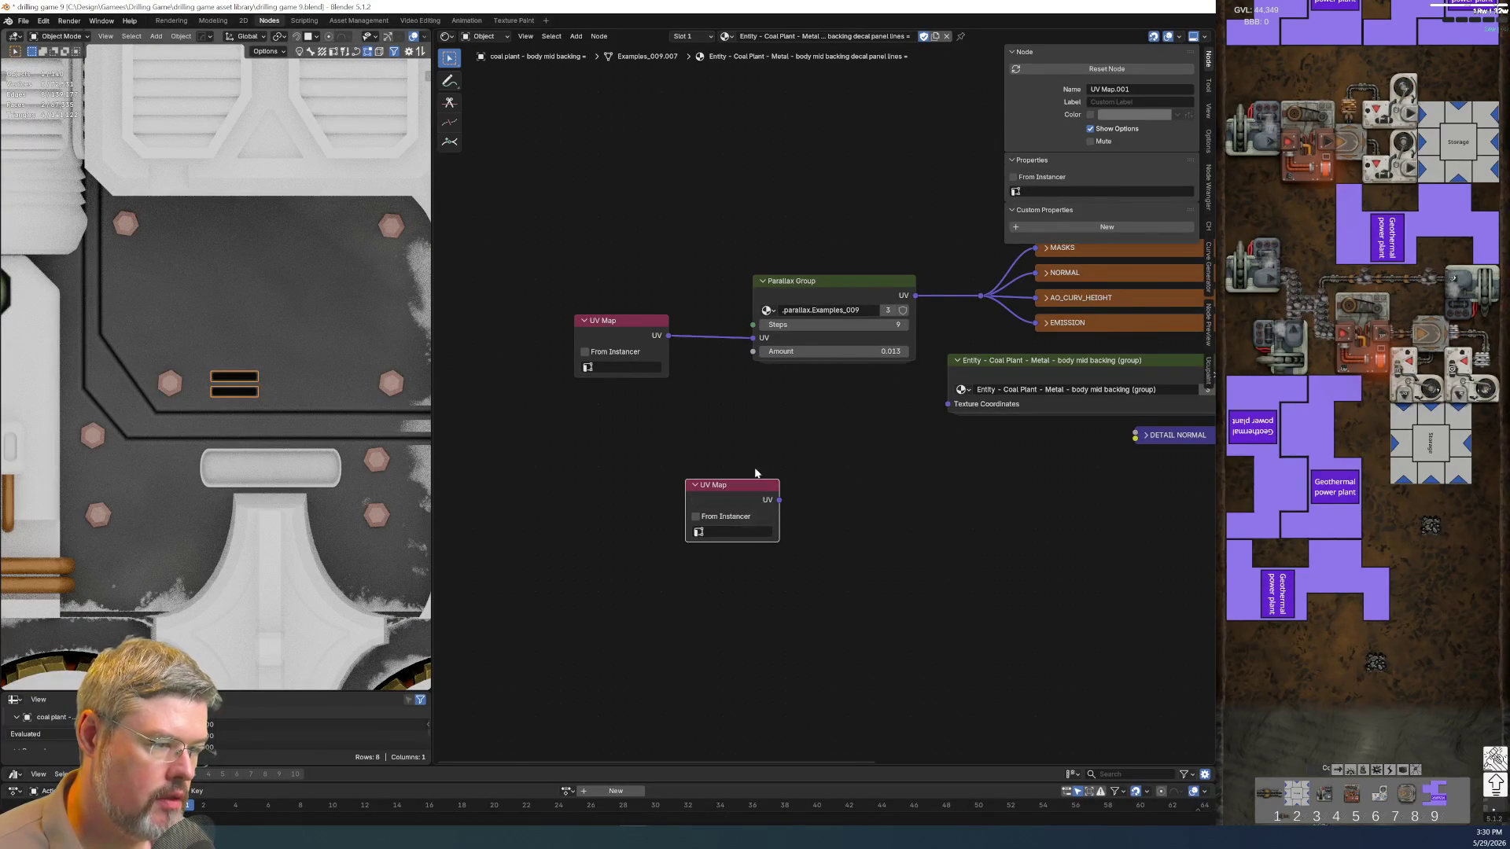
pyautogui.press('x')
# Add a Texture Coordinate node driving the group's Texture Coordinates from Object, then show the divot material
pyautogui.press('F3')
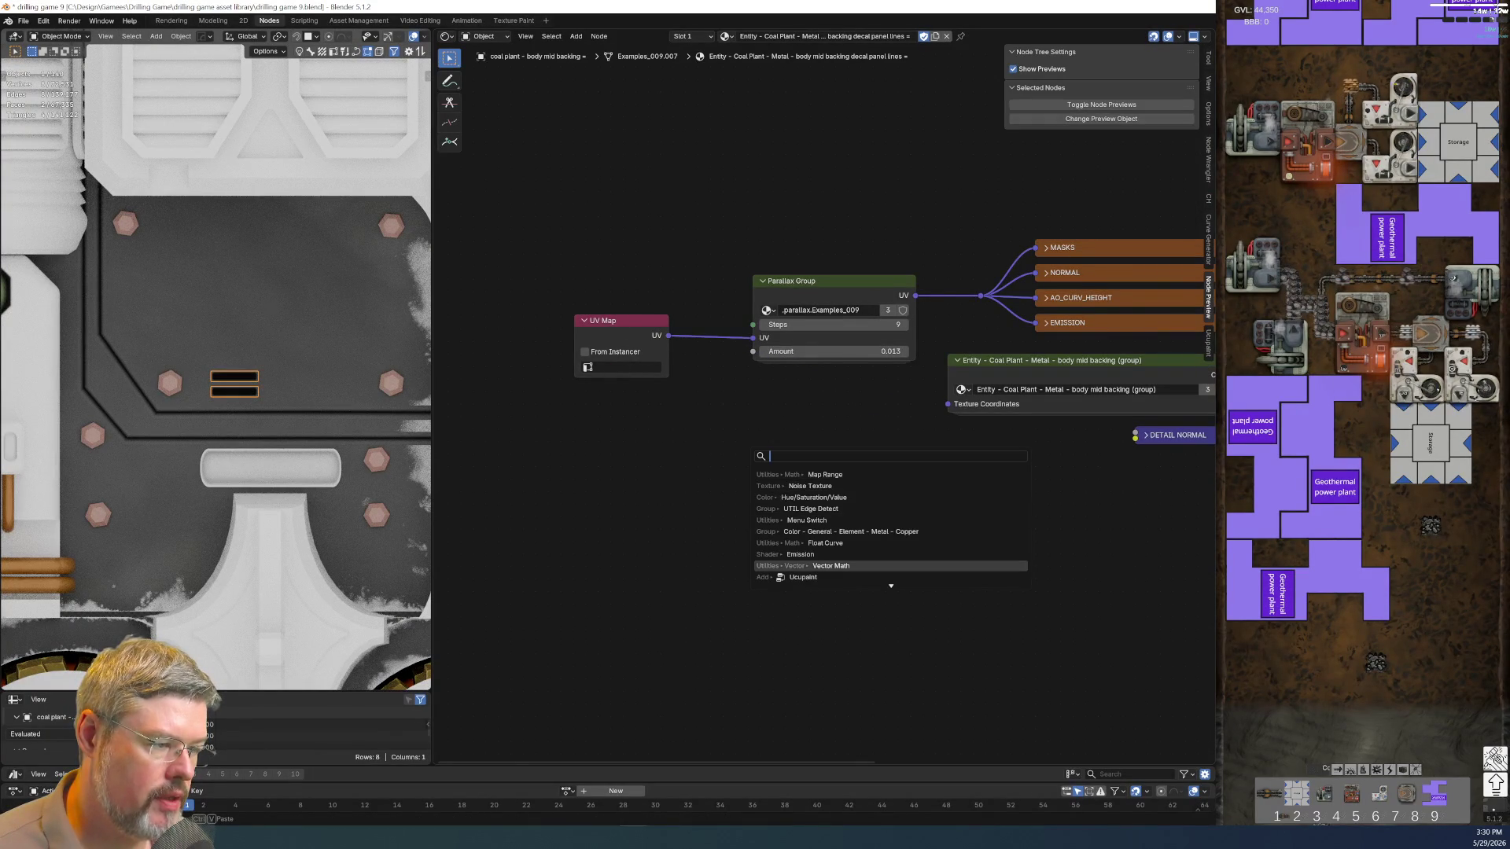
pyautogui.write('texture coord')
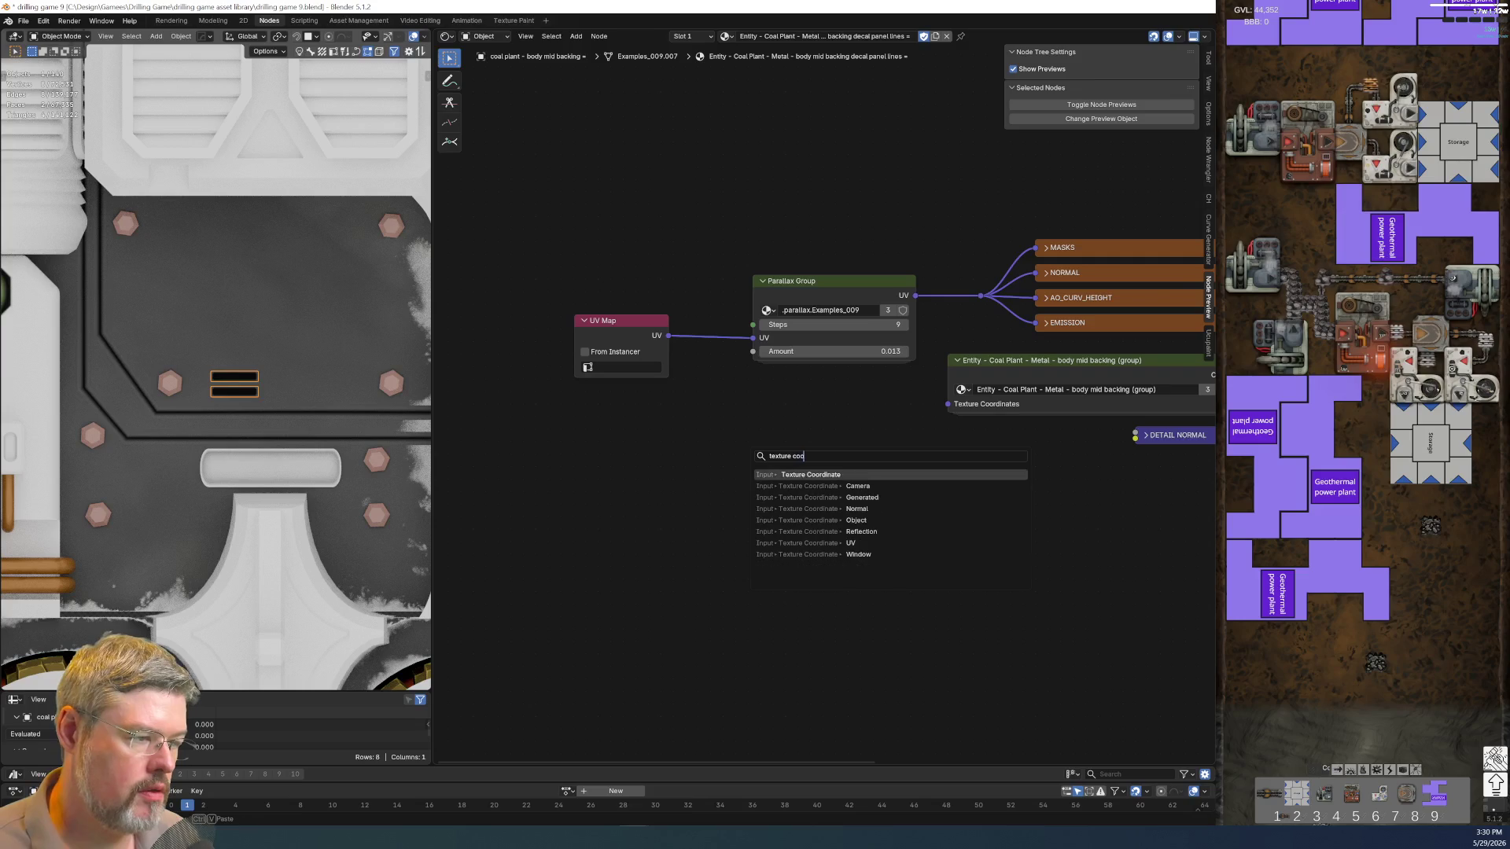
pyautogui.press('Return')
pyautogui.click(775, 486)
pyautogui.moveTo(860, 539); pyautogui.dragTo(947, 403)
pyautogui.hotkey('ctrl', 'h')
pyautogui.moveTo(834, 519); pyautogui.dragTo(868, 456)
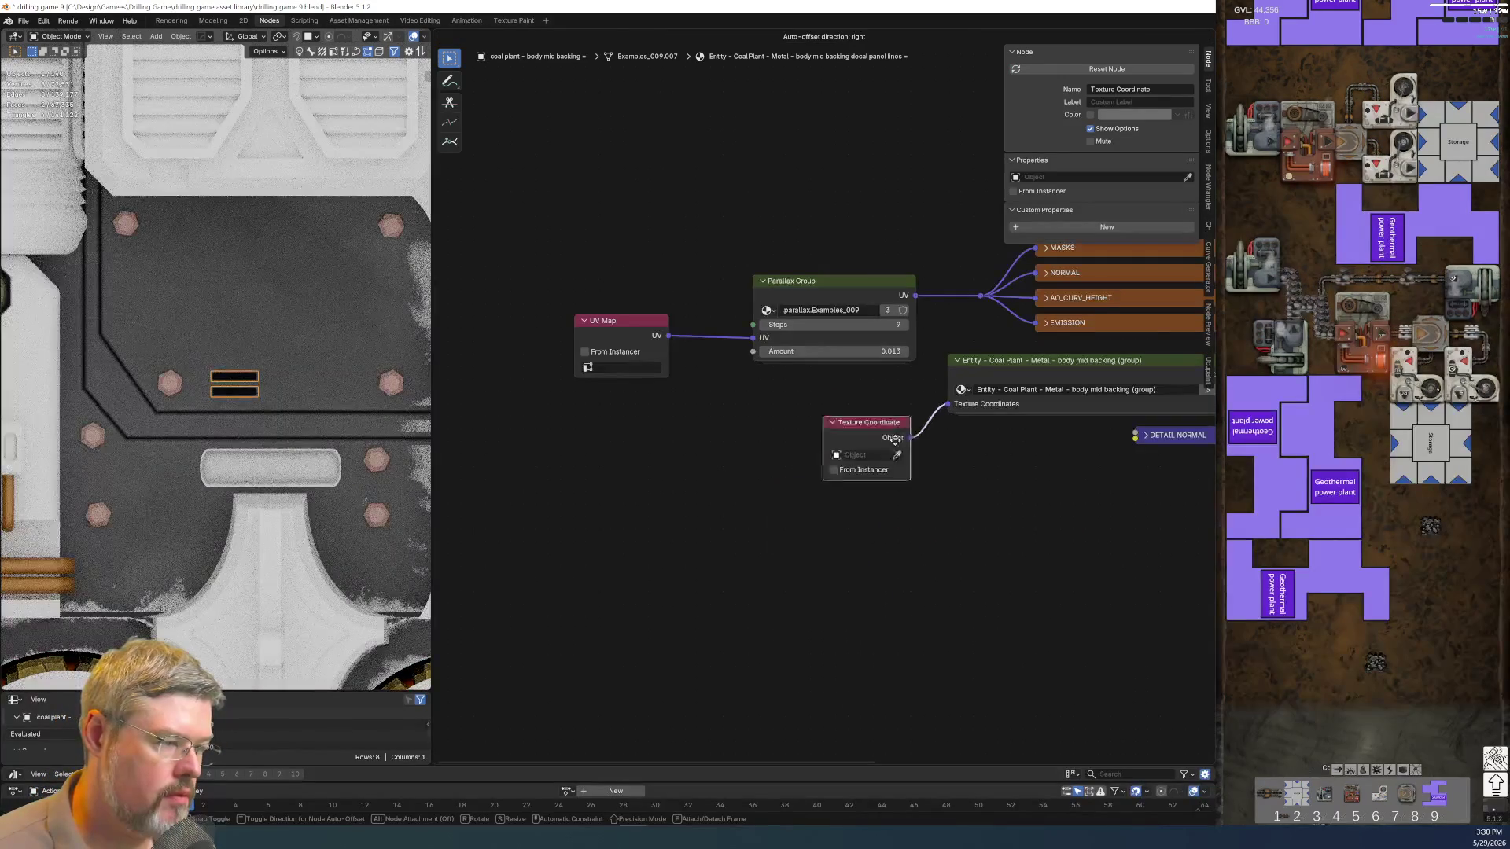
pyautogui.moveTo(984, 481); pyautogui.dragTo(681, 494, button='middle')
pyautogui.moveTo(860, 429); pyautogui.dragTo(845, 491)
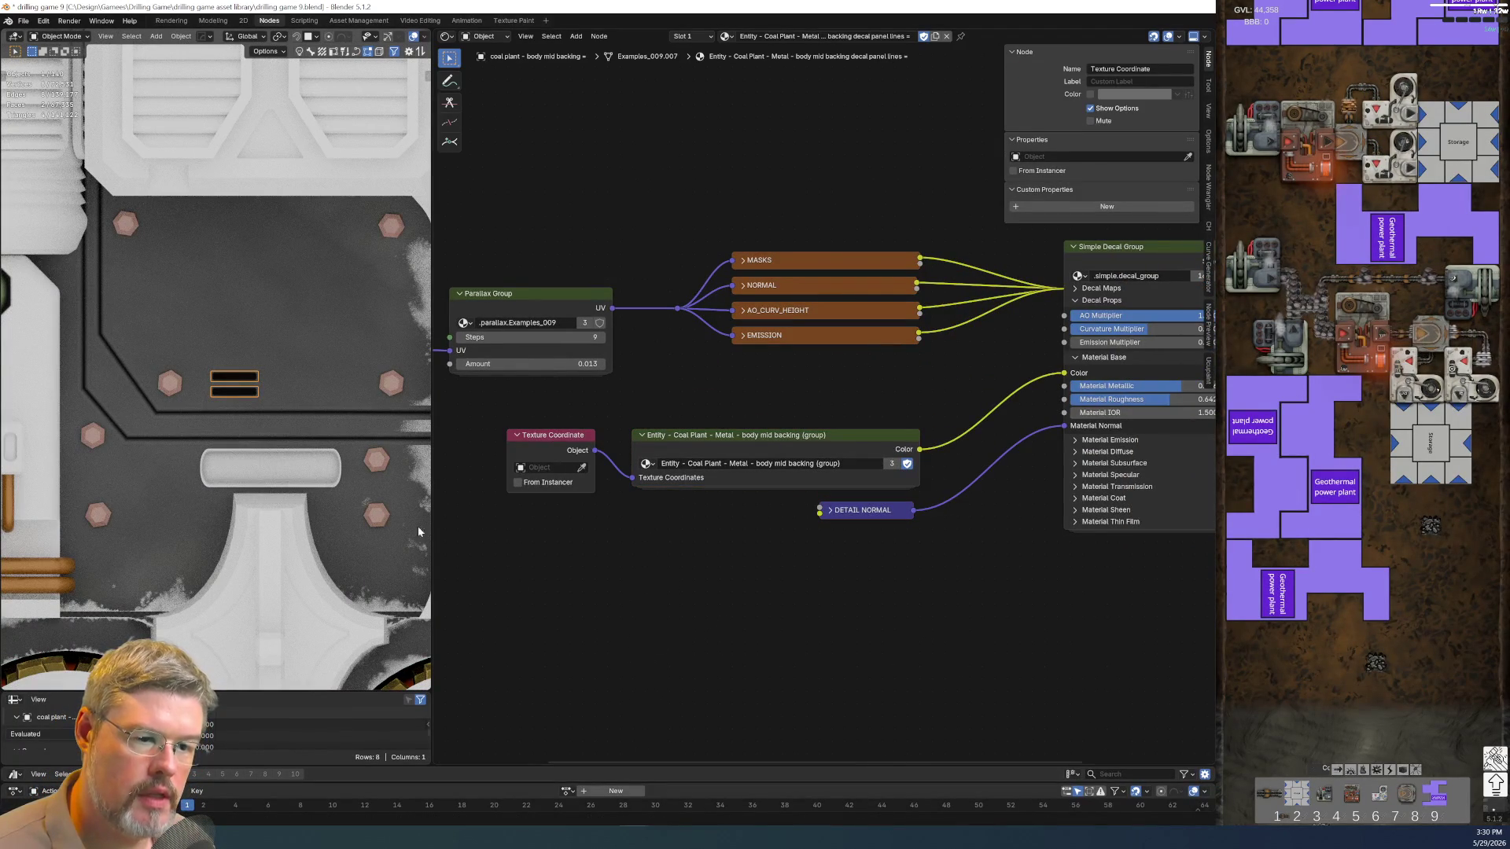
pyautogui.click(310, 477)
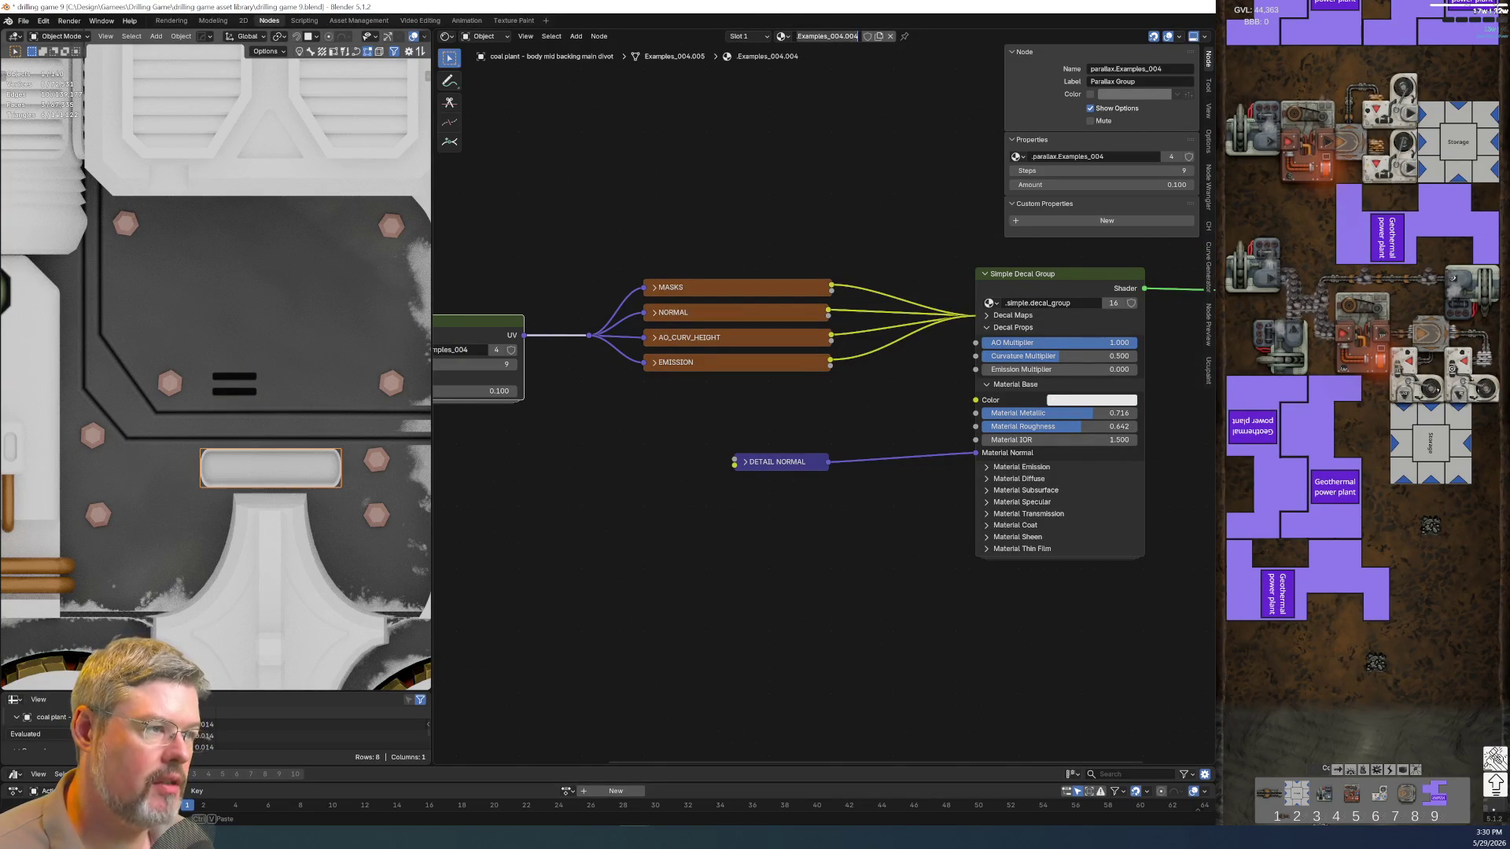
pyautogui.keyDown('ctrl'); pyautogui.scroll(-1, 835, 42); pyautogui.keyUp('ctrl')
pyautogui.keyDown('ctrl'); pyautogui.scroll(-1, 838, 39); pyautogui.keyUp('ctrl')
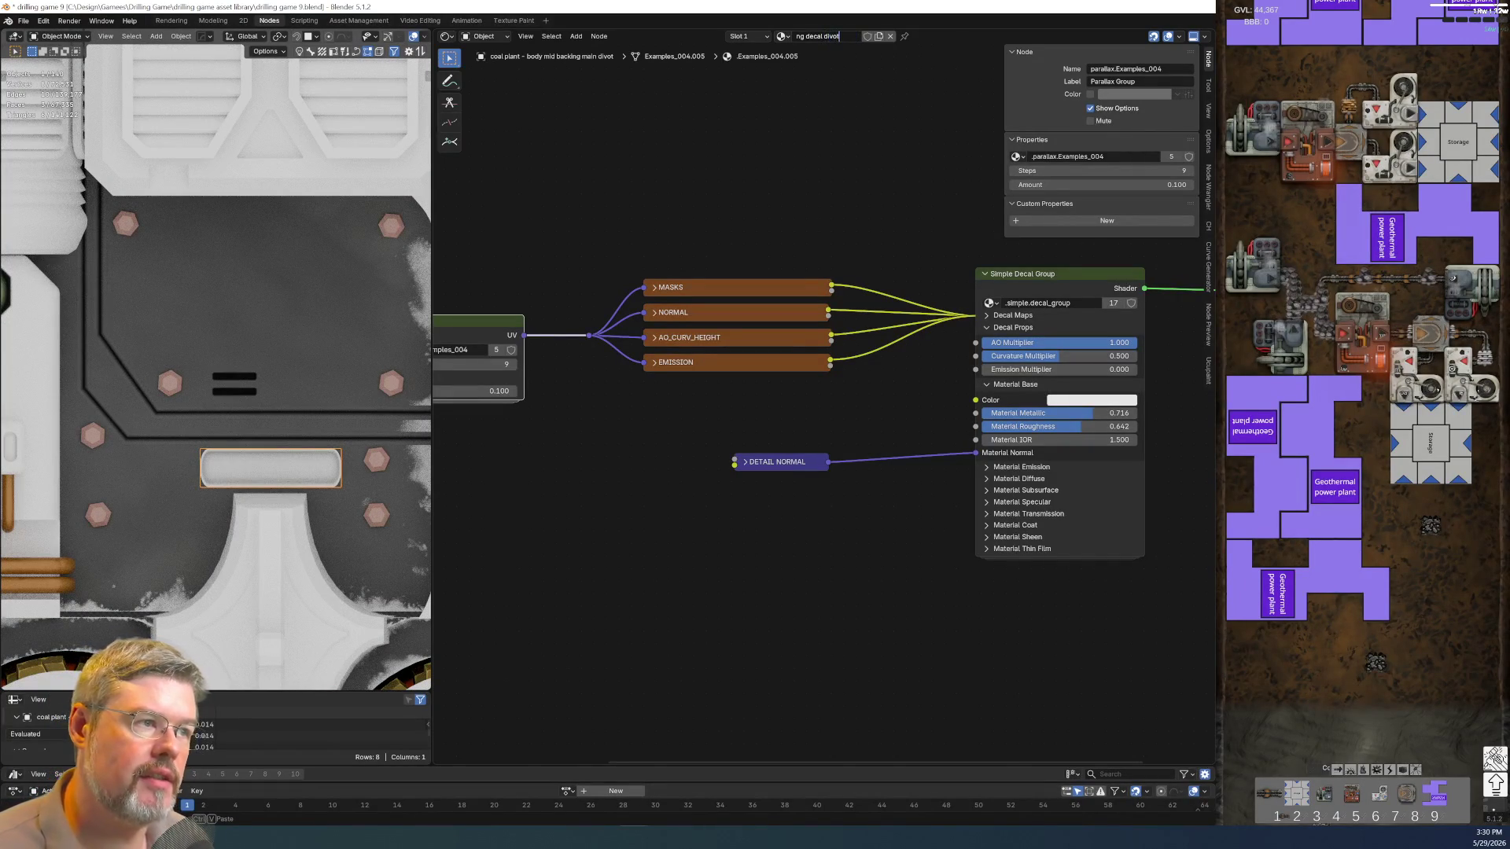
pyautogui.keyDown('ctrl'); pyautogui.scroll(-1, 835, 37); pyautogui.keyUp('ctrl')
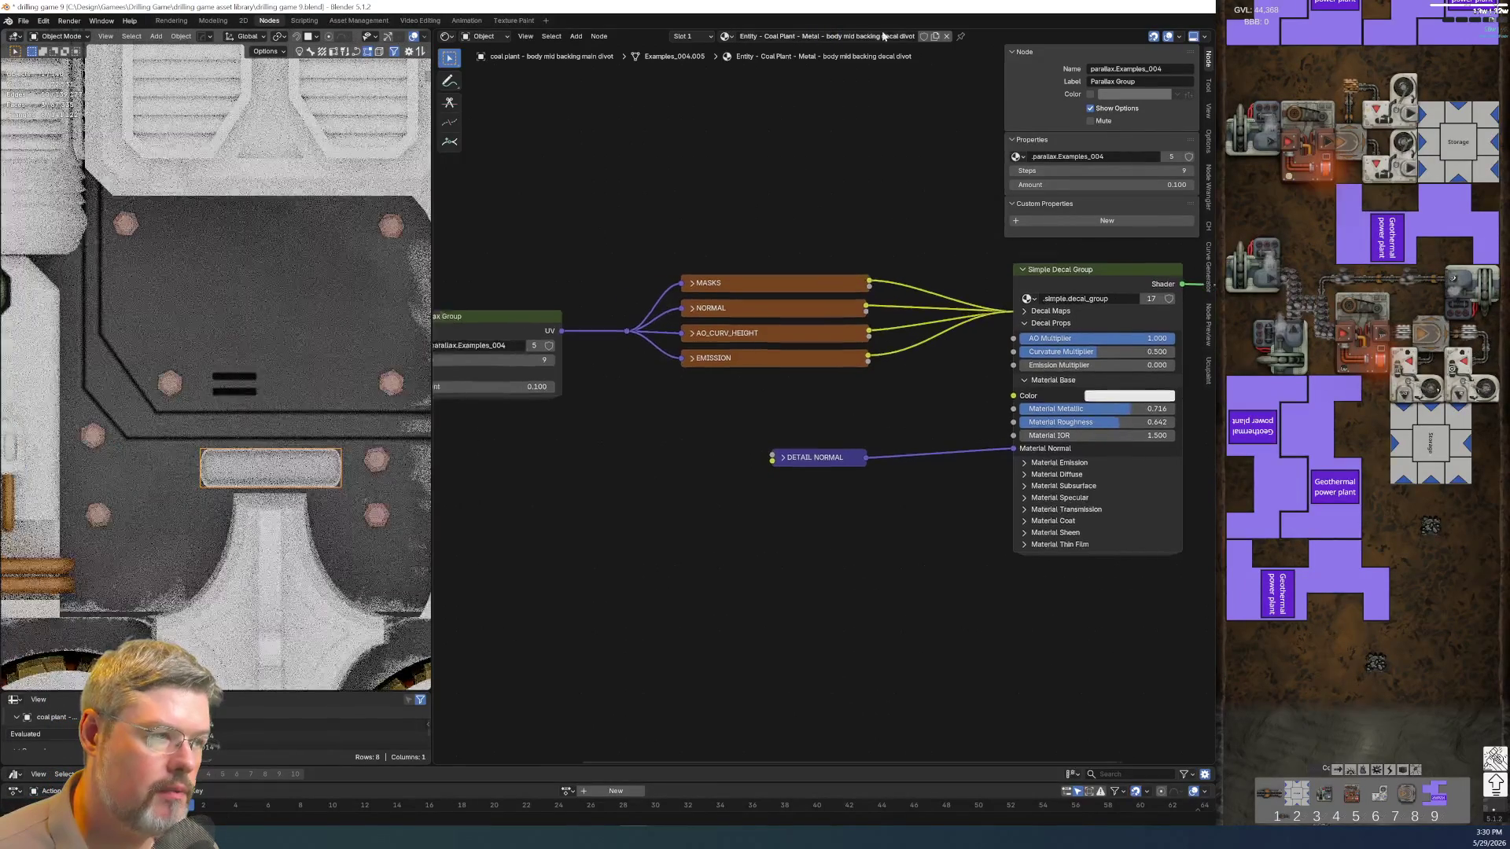
pyautogui.keyDown('shift'); pyautogui.scroll(-2, 748, 189); pyautogui.keyUp('shift')
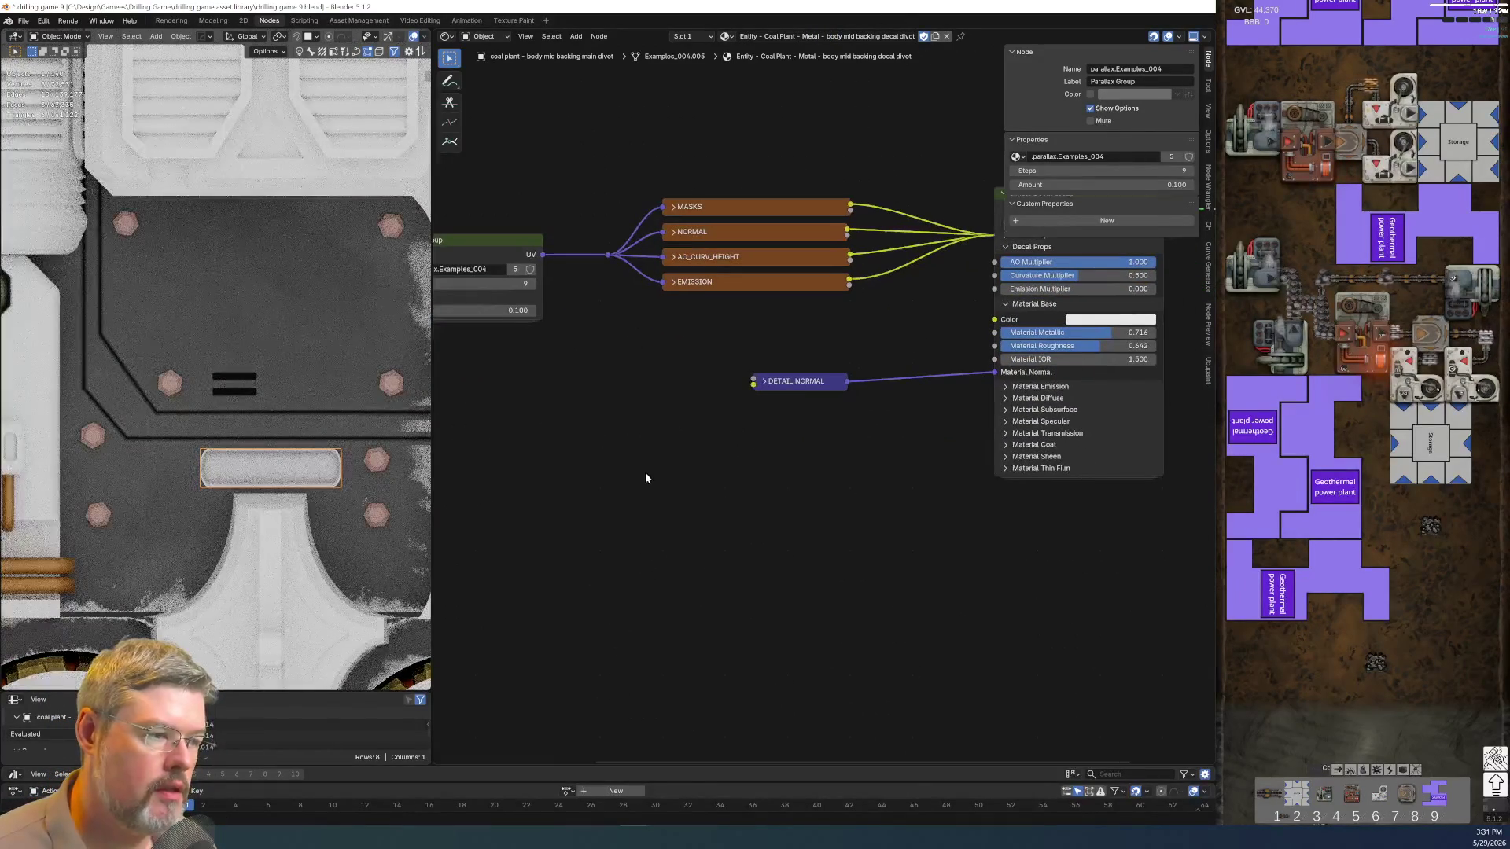
# Paste the body mid backing group with a Texture Coordinate node feeding Object into its Texture Coordinates
pyautogui.hotkey('ctrl', 'v')
pyautogui.moveTo(609, 417); pyautogui.dragTo(842, 386, button='middle')
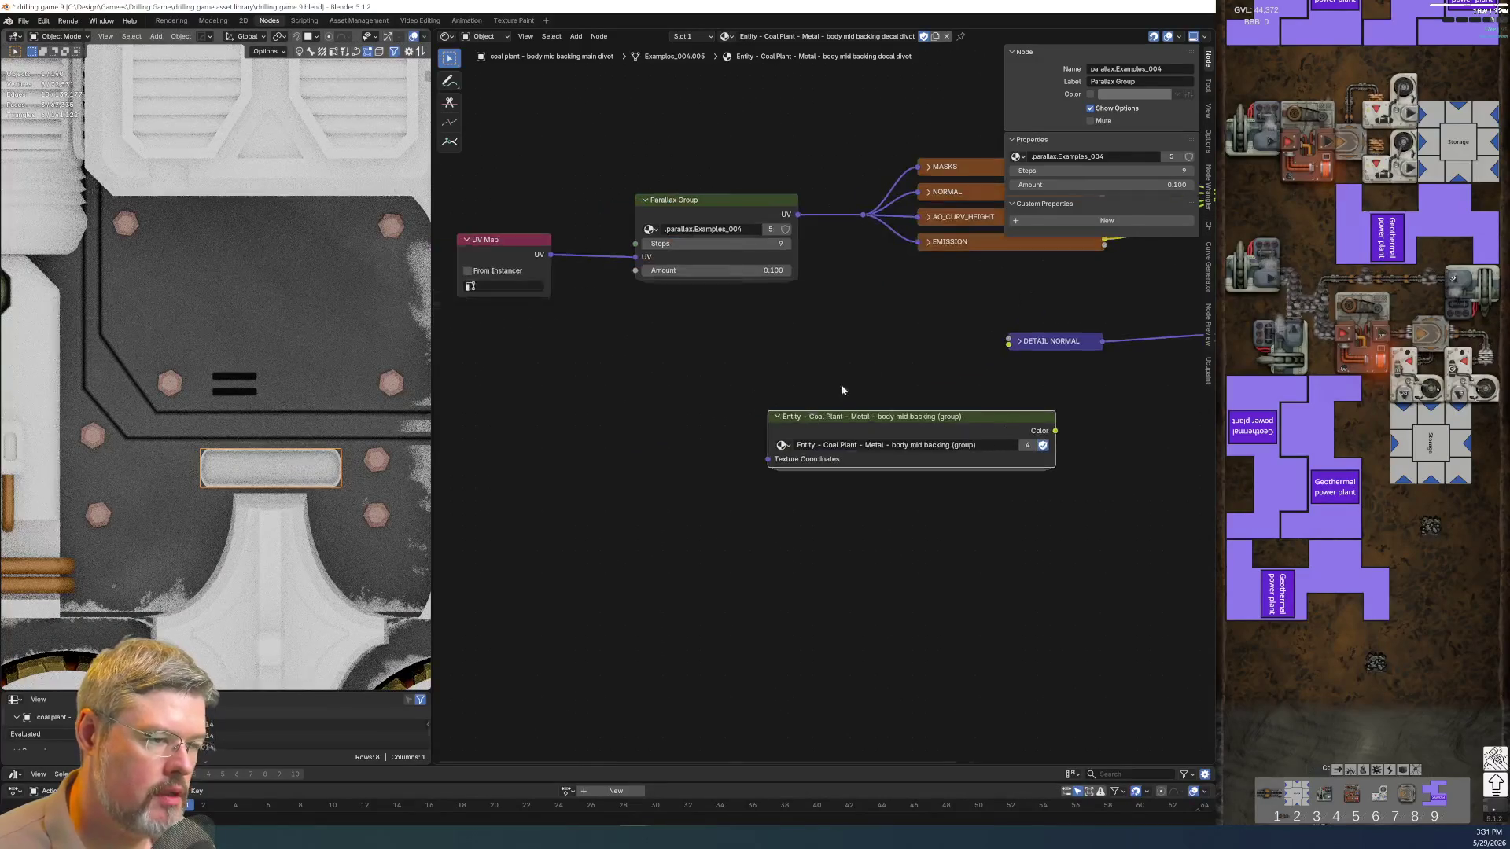
pyautogui.click(767, 428)
pyautogui.hotkey('ctrl', 't')
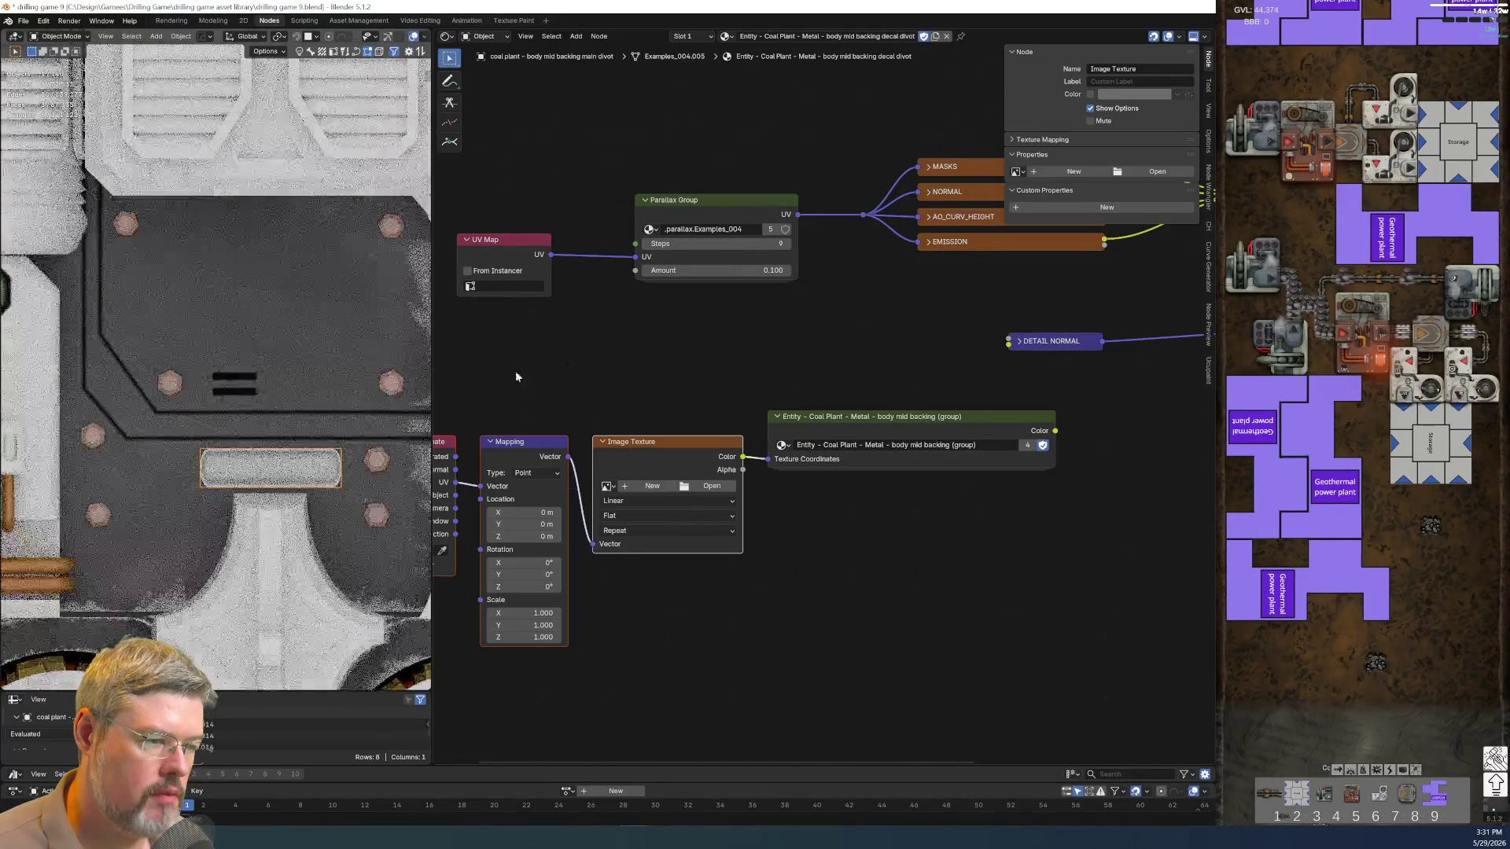
pyautogui.press('x')
pyautogui.moveTo(453, 495); pyautogui.dragTo(767, 459)
pyautogui.click(443, 440)
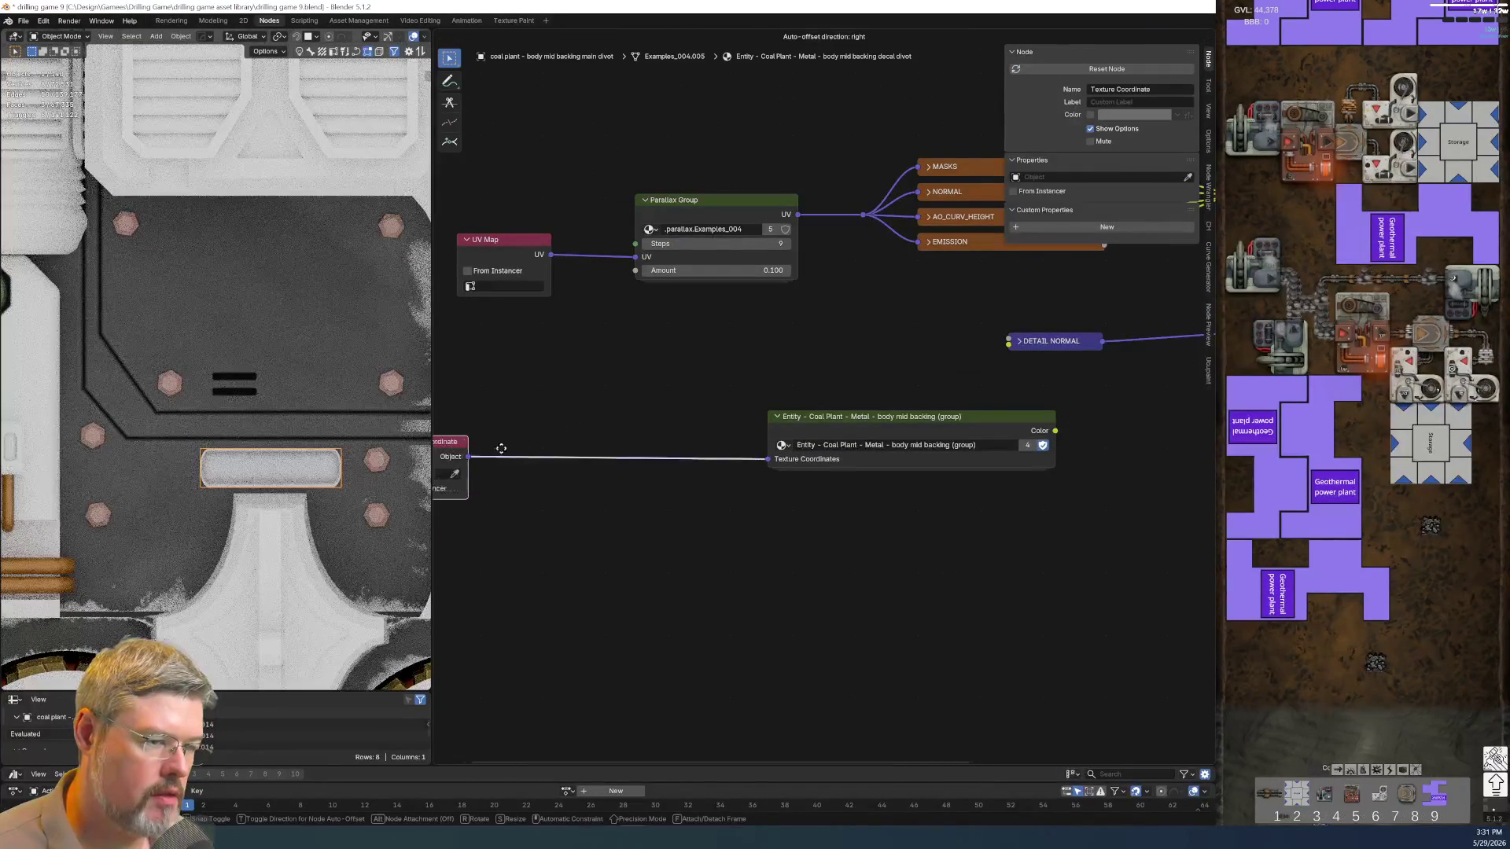
pyautogui.moveTo(442, 440); pyautogui.dragTo(675, 434)
# Connect the group's Color to the decal group's Color and tidy the node layout
pyautogui.moveTo(974, 561); pyautogui.dragTo(804, 601, button='middle')
pyautogui.moveTo(885, 472); pyautogui.dragTo(1080, 320)
pyautogui.moveTo(879, 382); pyautogui.dragTo(850, 570)
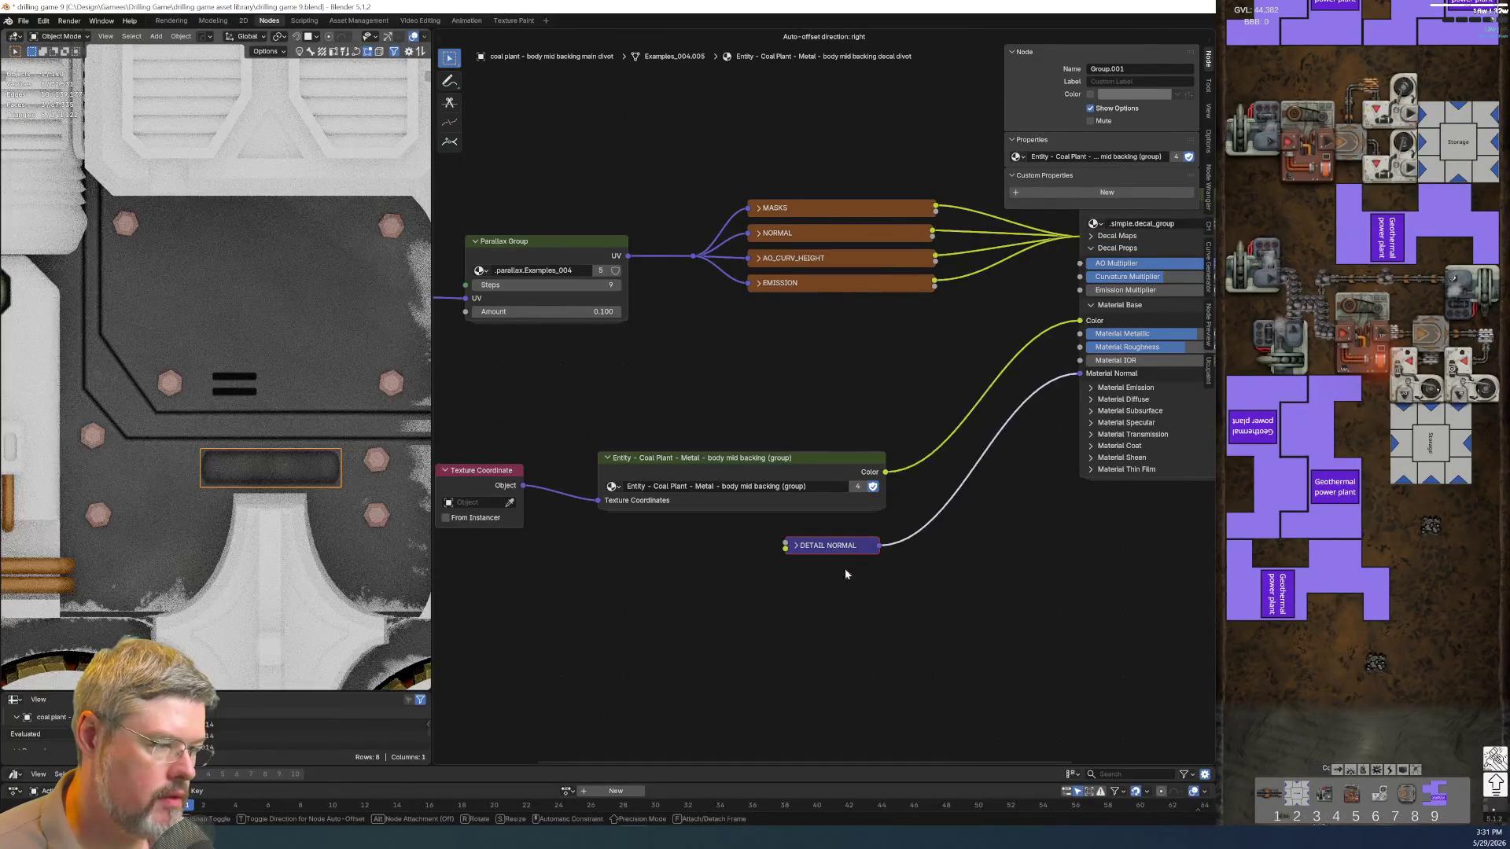
pyautogui.moveTo(857, 570); pyautogui.dragTo(1042, 597, button='middle')
pyautogui.moveTo(693, 543); pyautogui.dragTo(717, 518)
pyautogui.click(715, 518)
pyautogui.moveTo(649, 456); pyautogui.dragTo(1011, 600)
pyautogui.press('g')
pyautogui.click(1061, 511)
pyautogui.scroll(2, 1055, 598)
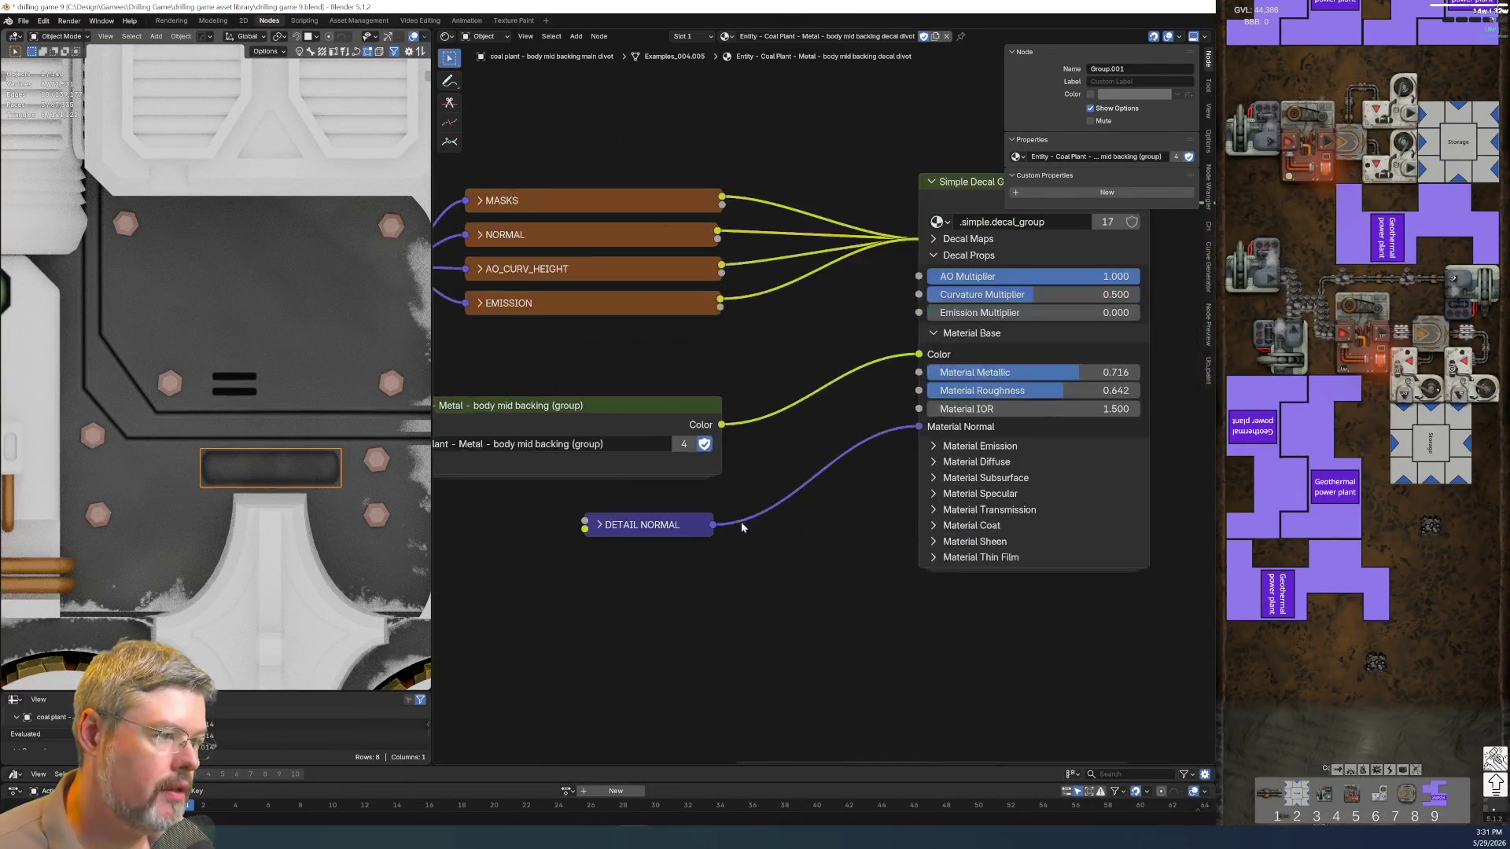
pyautogui.moveTo(825, 554); pyautogui.dragTo(961, 510, button='middle')
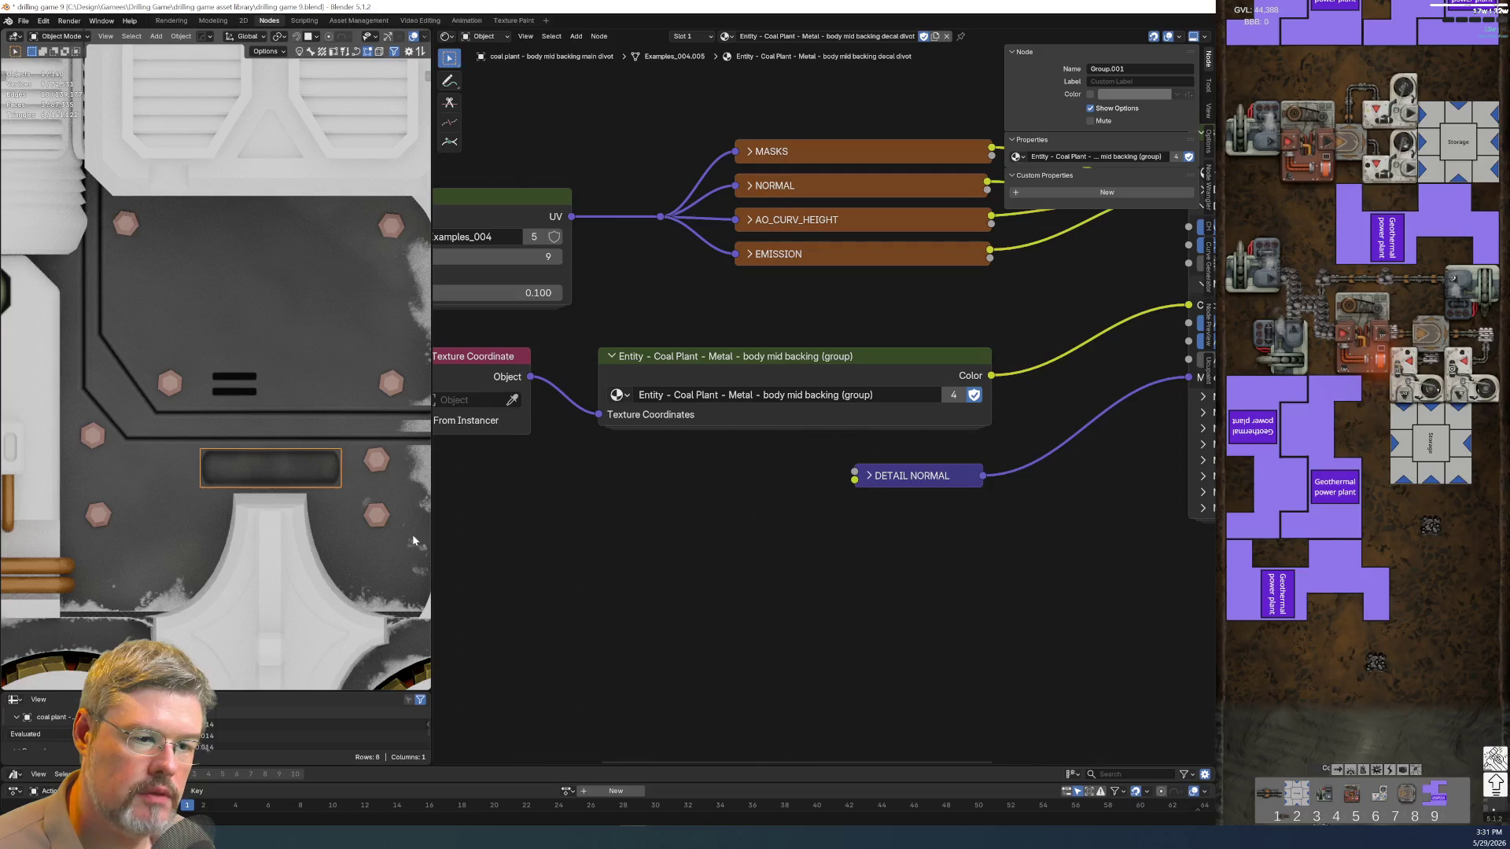
pyautogui.scroll(-1, 358, 510)
pyautogui.scroll(-2, 359, 511)
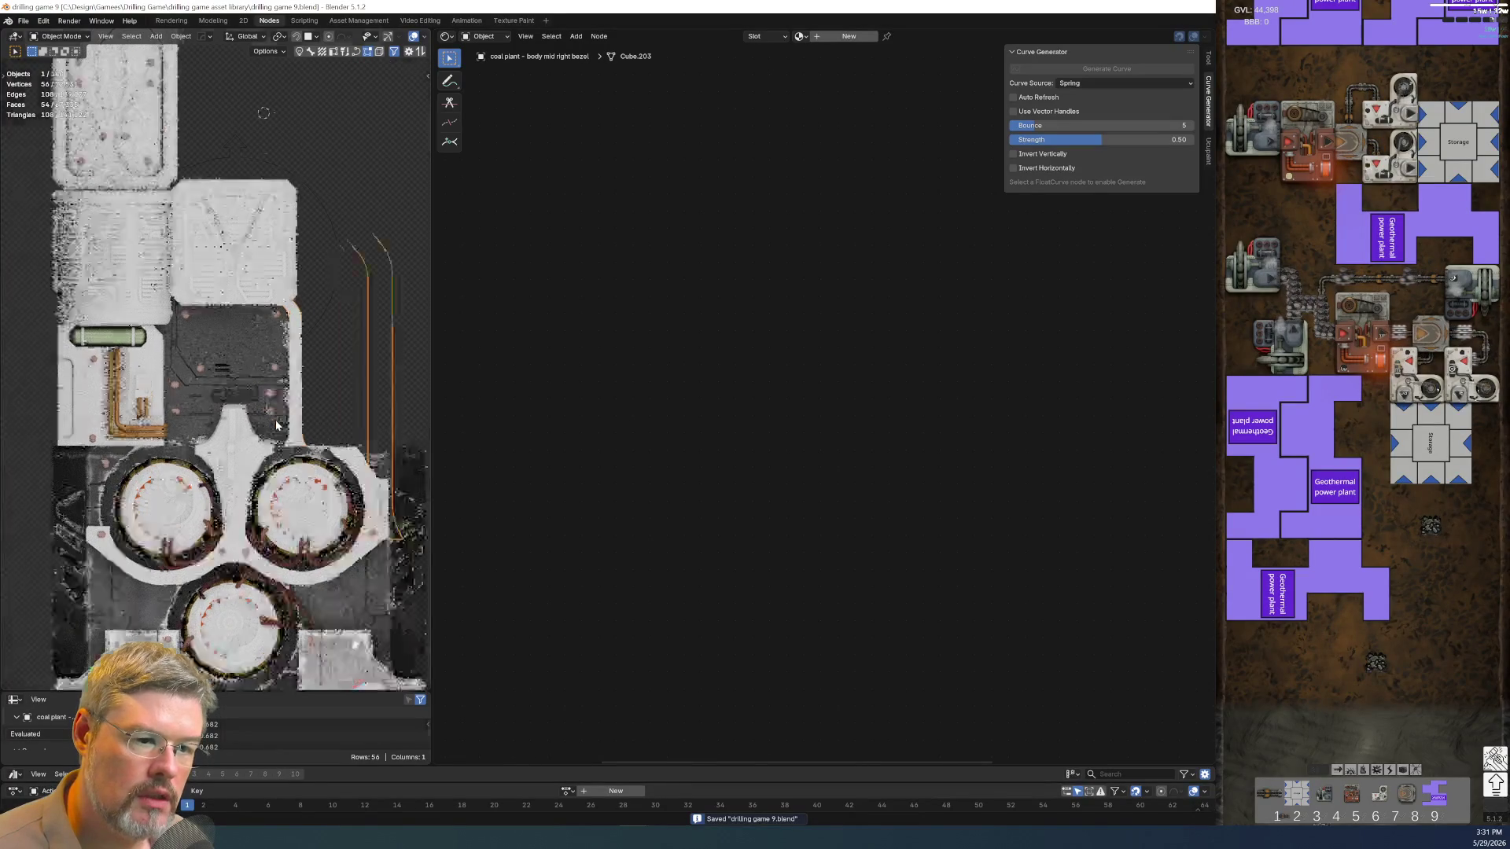
pyautogui.scroll(4, 277, 423)
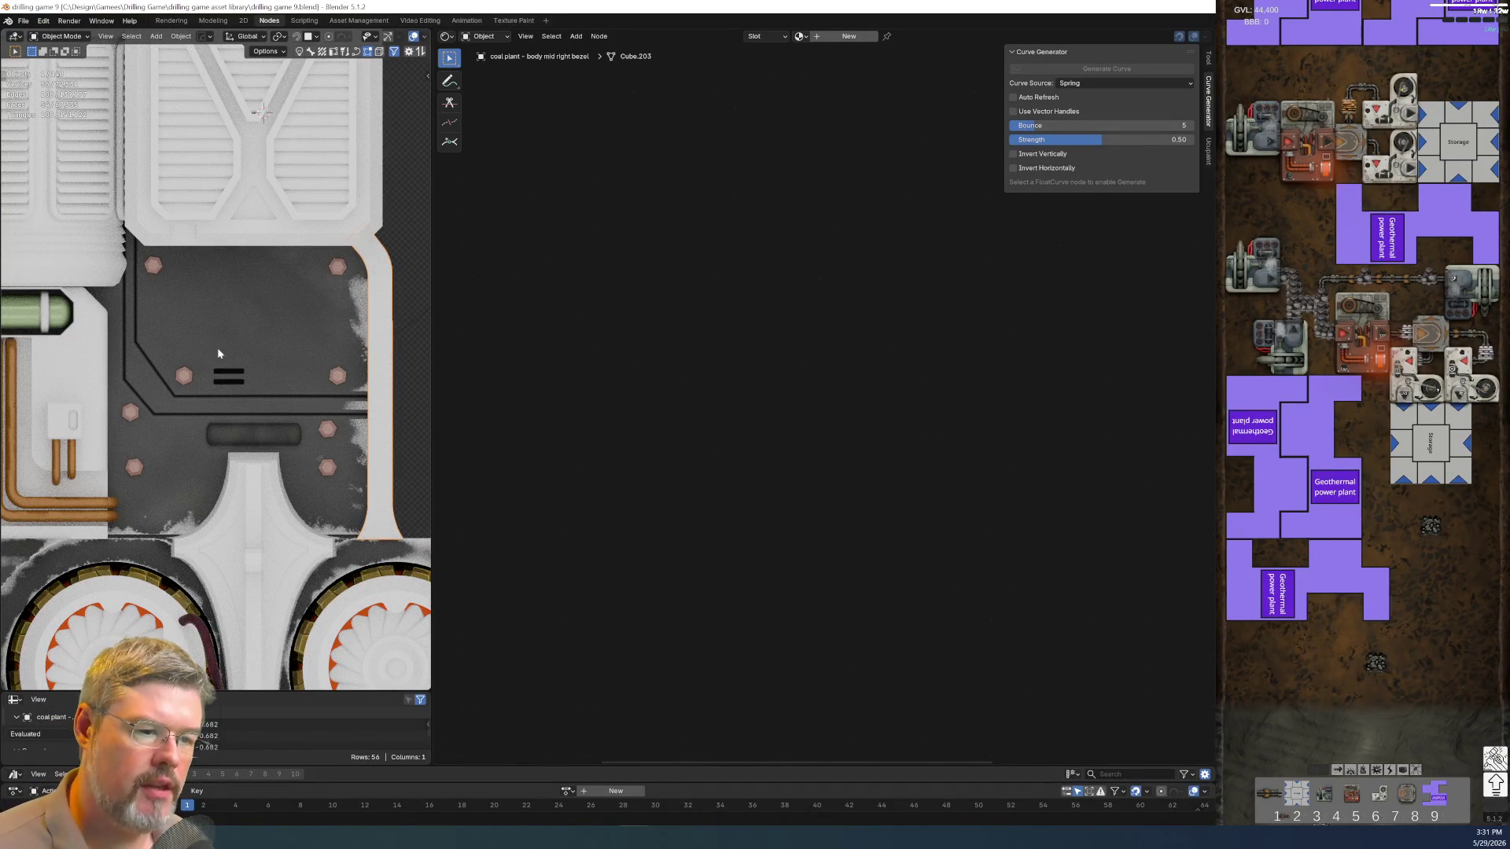
# Inside the body mid backing group, trial Hue/Saturation Values of 1.2 and 0, keeping 1.5
pyautogui.click(288, 329)
pyautogui.click(761, 459)
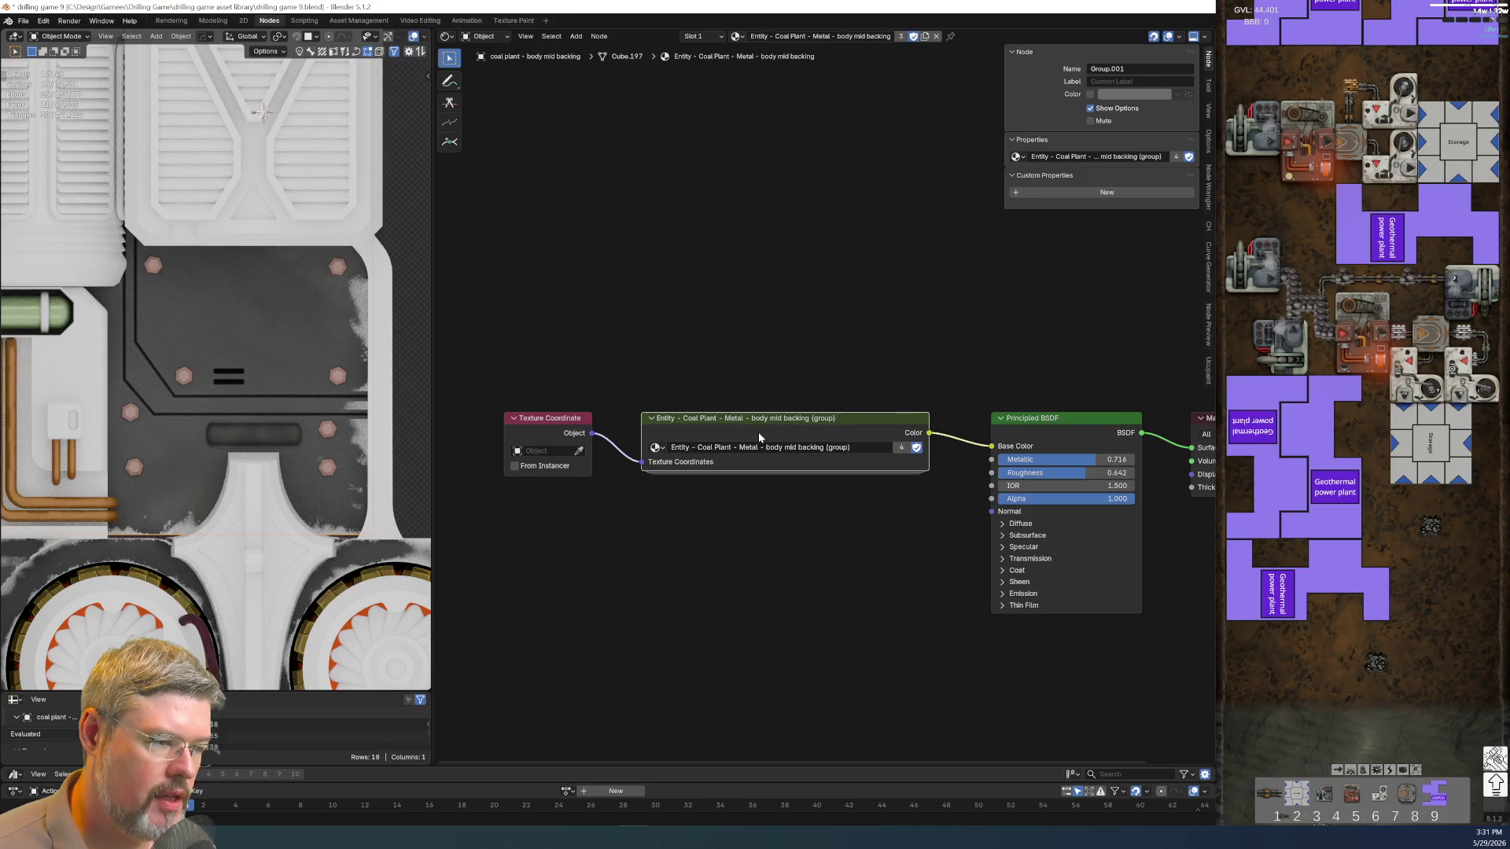
pyautogui.press('Tab')
pyautogui.scroll(1, 779, 532)
pyautogui.scroll(1, 779, 531)
pyautogui.scroll(1, 779, 530)
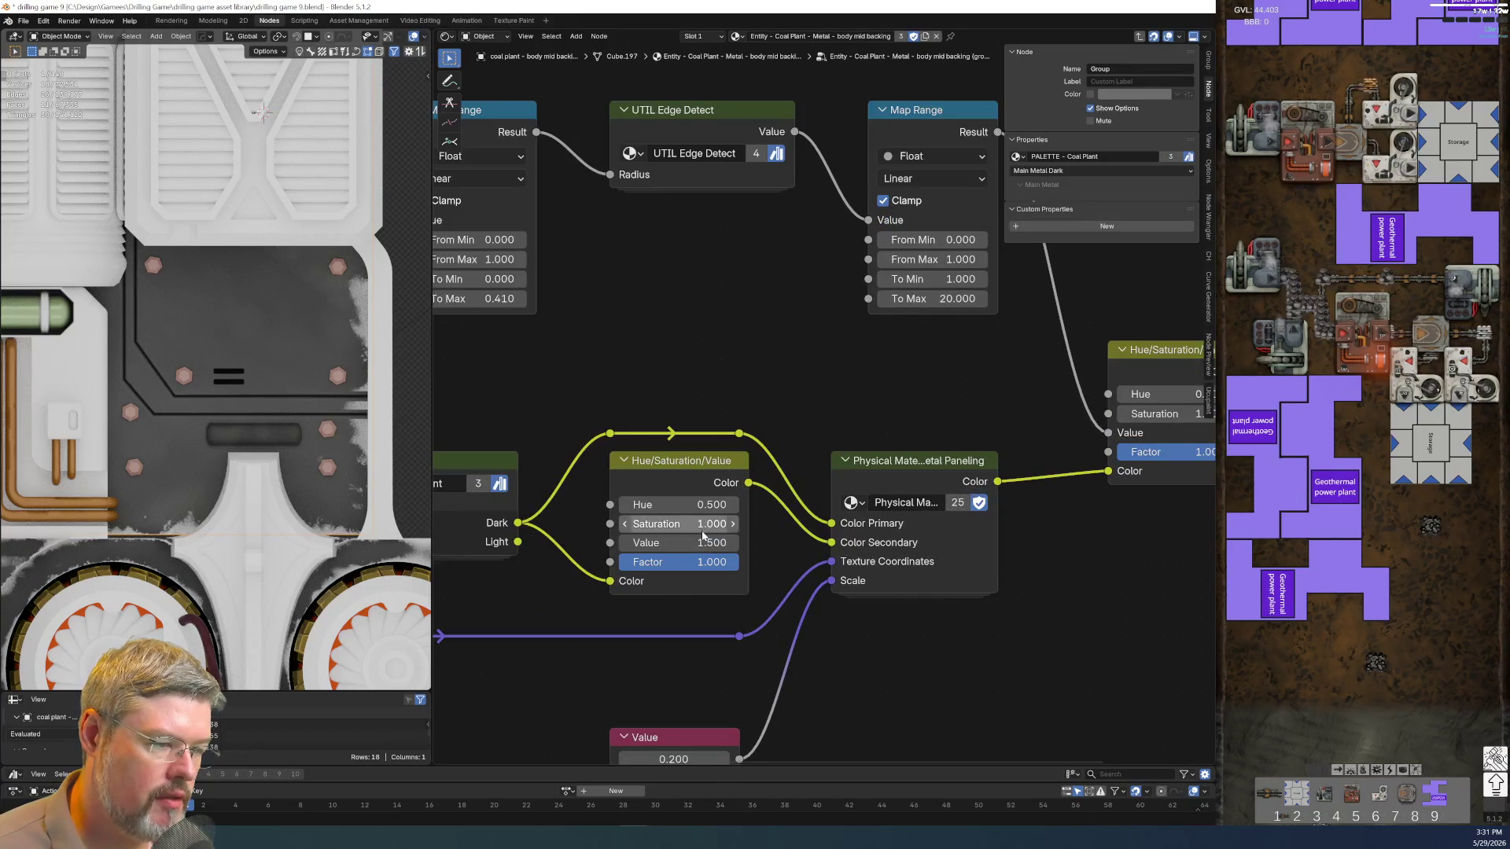
pyautogui.click(677, 541)
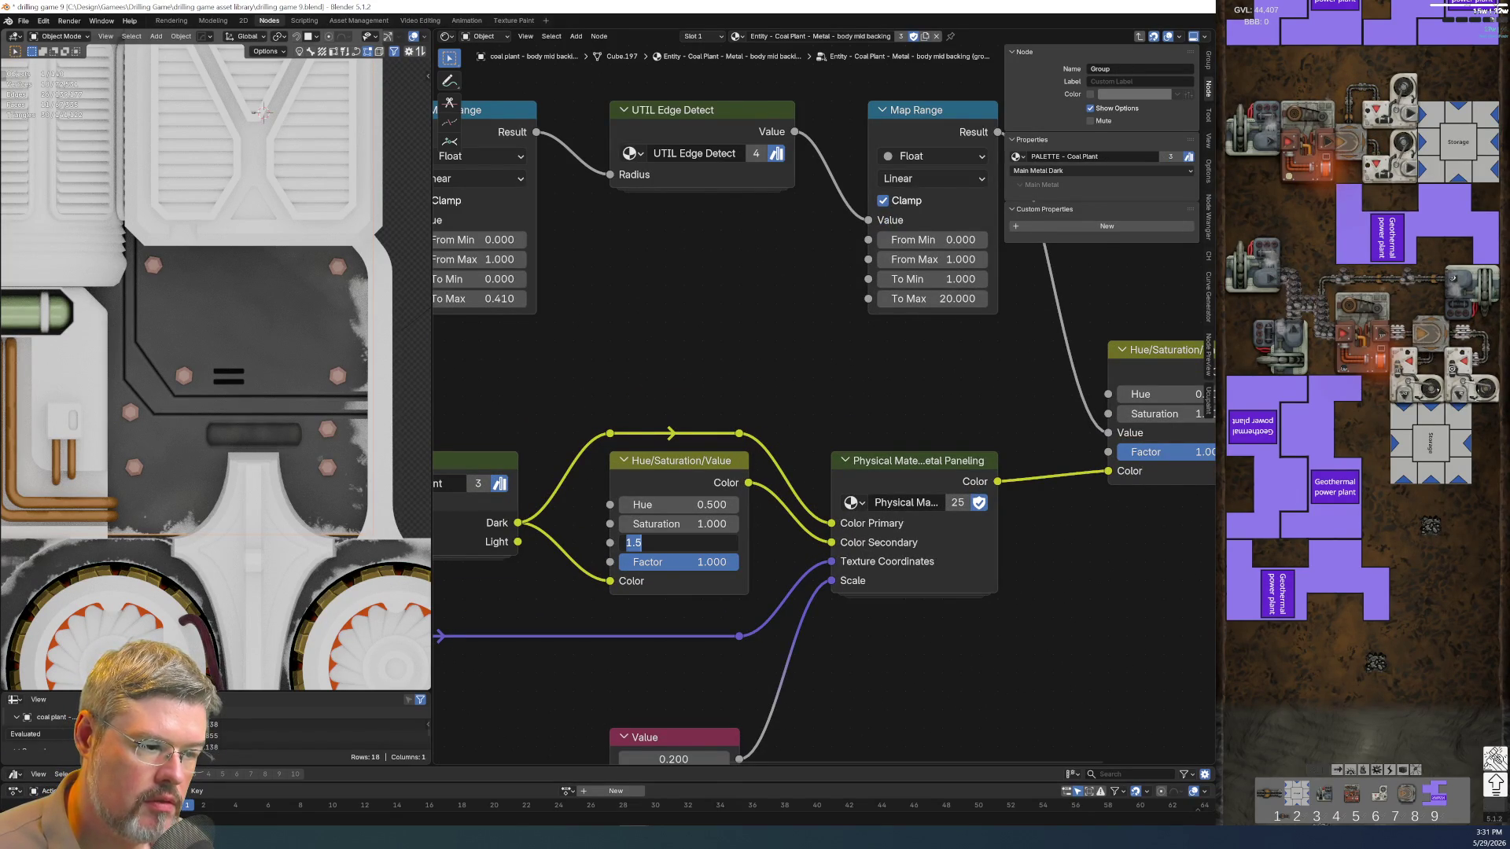
pyautogui.write('1.2')
pyautogui.press('Return')
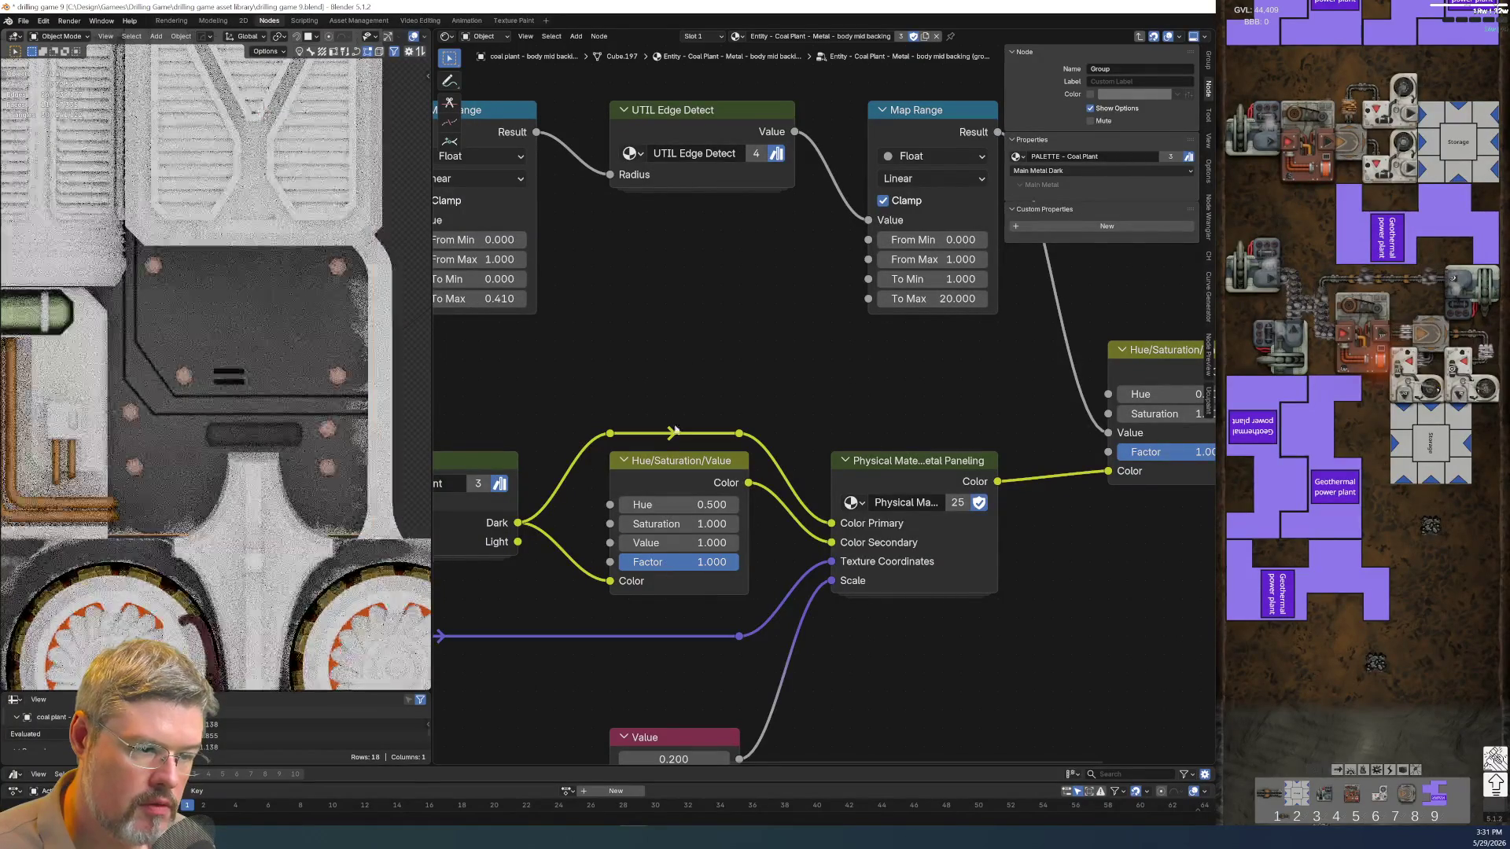
pyautogui.hotkey('ctrl', 'z')
pyautogui.press('BackSpace')
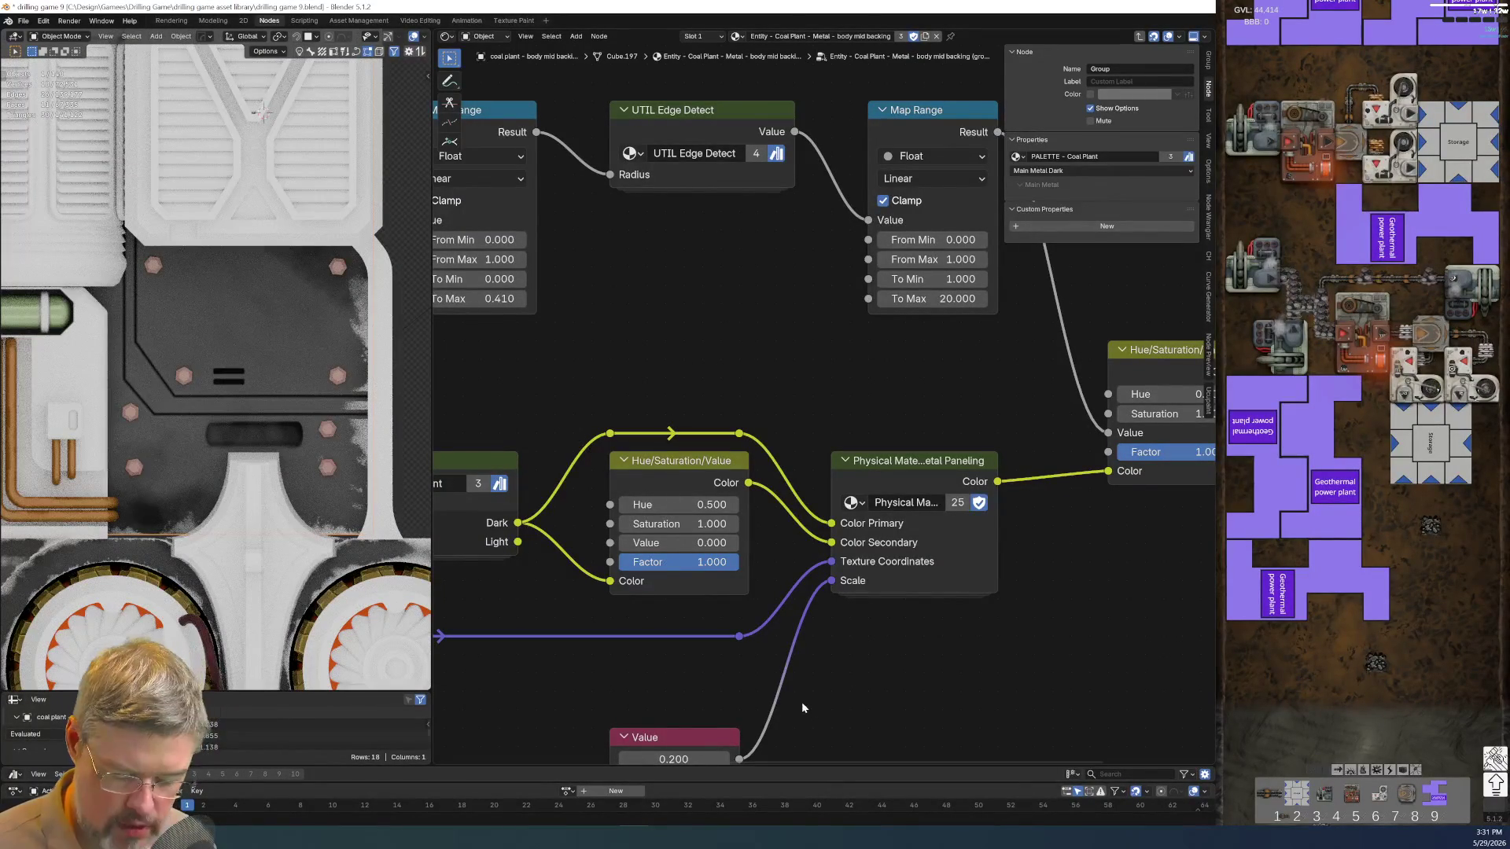
pyautogui.hotkey('ctrl', 'z')
# Set the Map Range To Max to 5, then make the body lower main object active
pyautogui.click(855, 335)
pyautogui.press('BackSpace')
pyautogui.write('4')
pyautogui.press('Return')
pyautogui.click(825, 336)
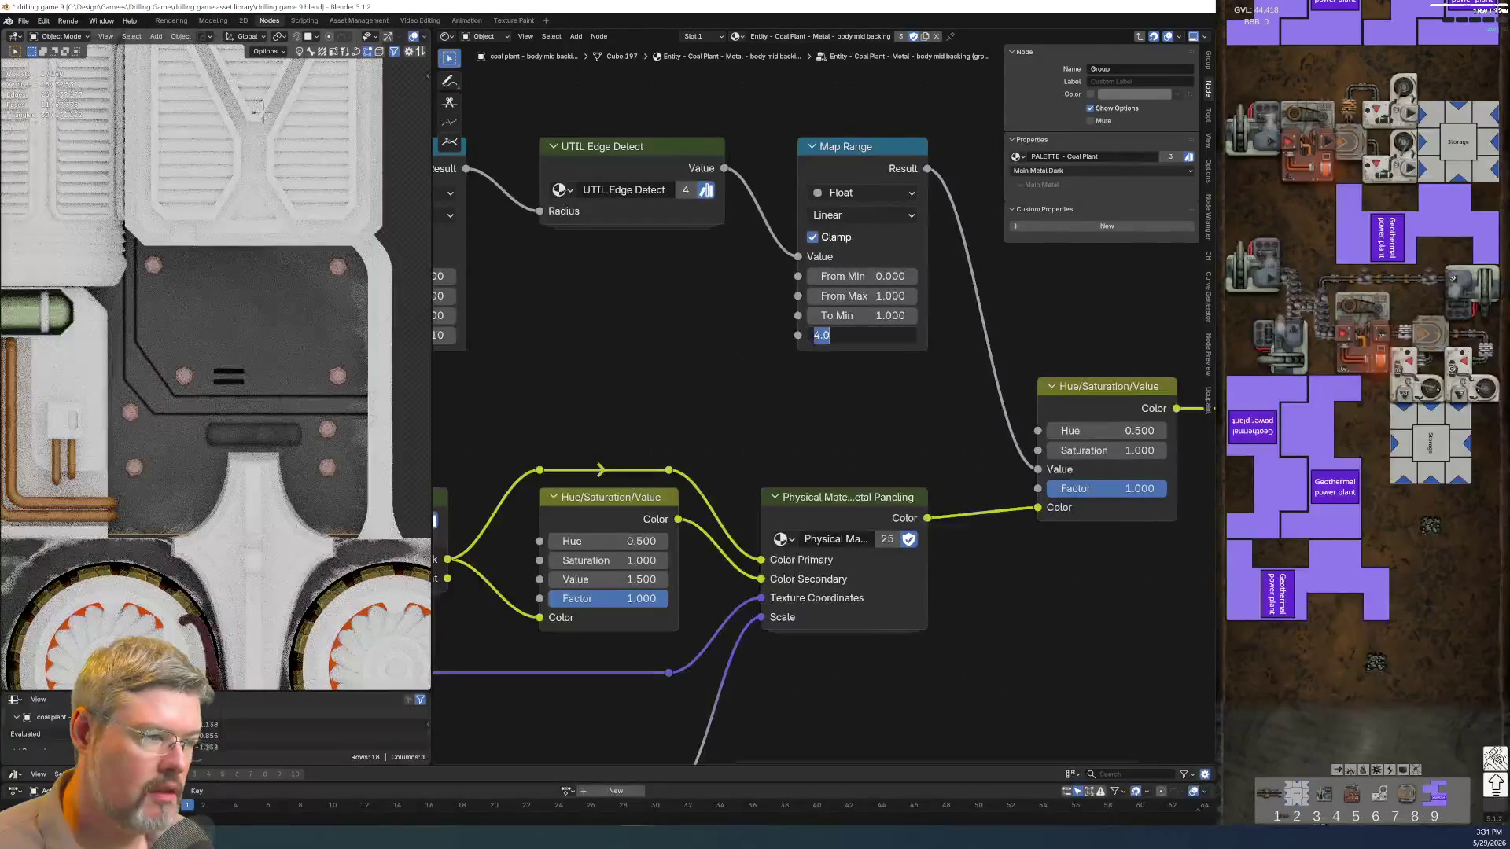
pyautogui.press('Return')
pyautogui.scroll(-2, 854, 420)
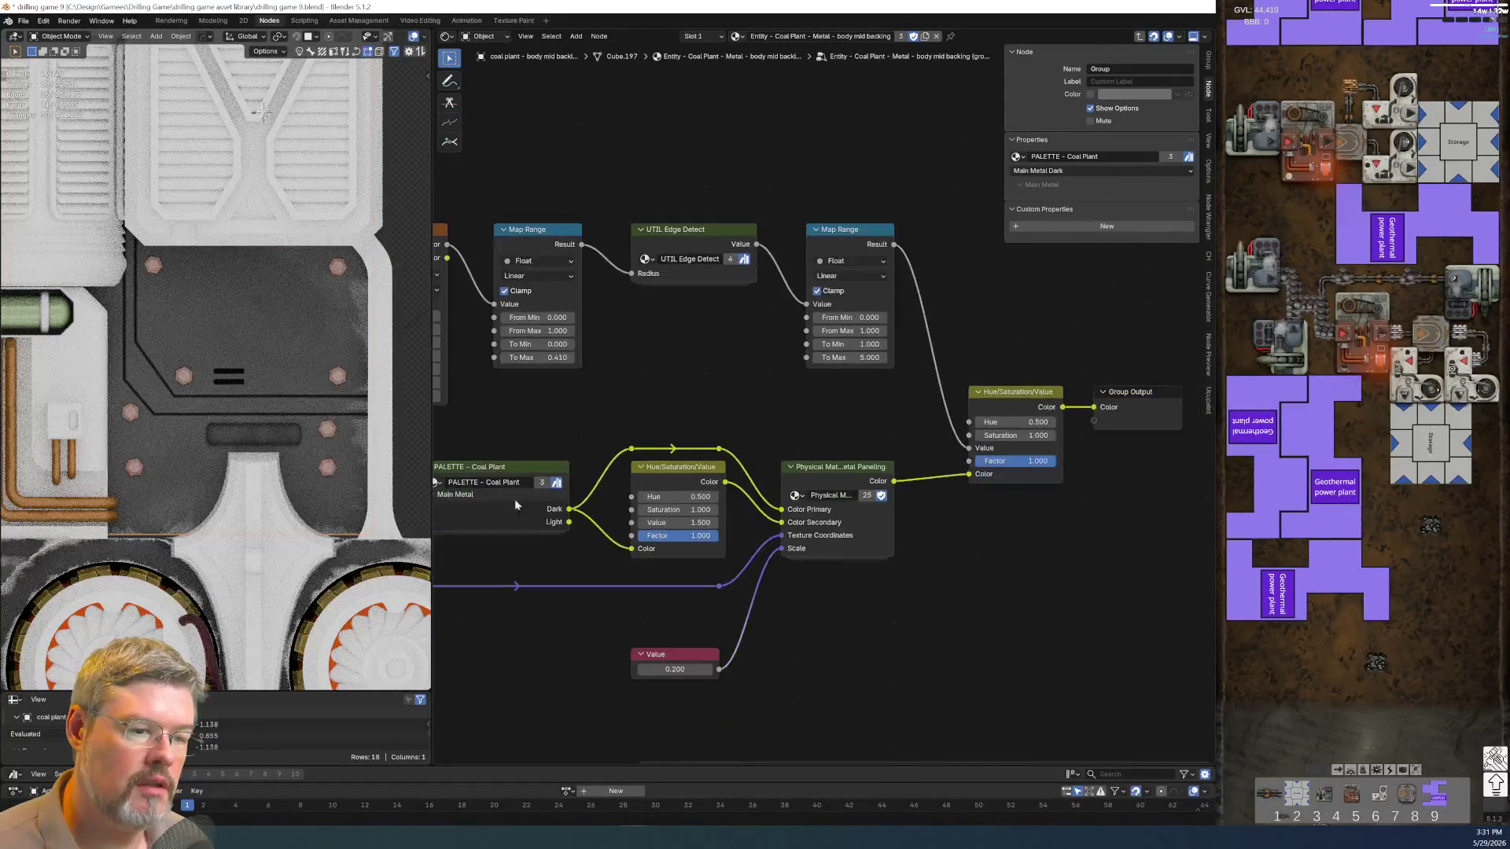
pyautogui.scroll(-3, 296, 515)
pyautogui.click(331, 542)
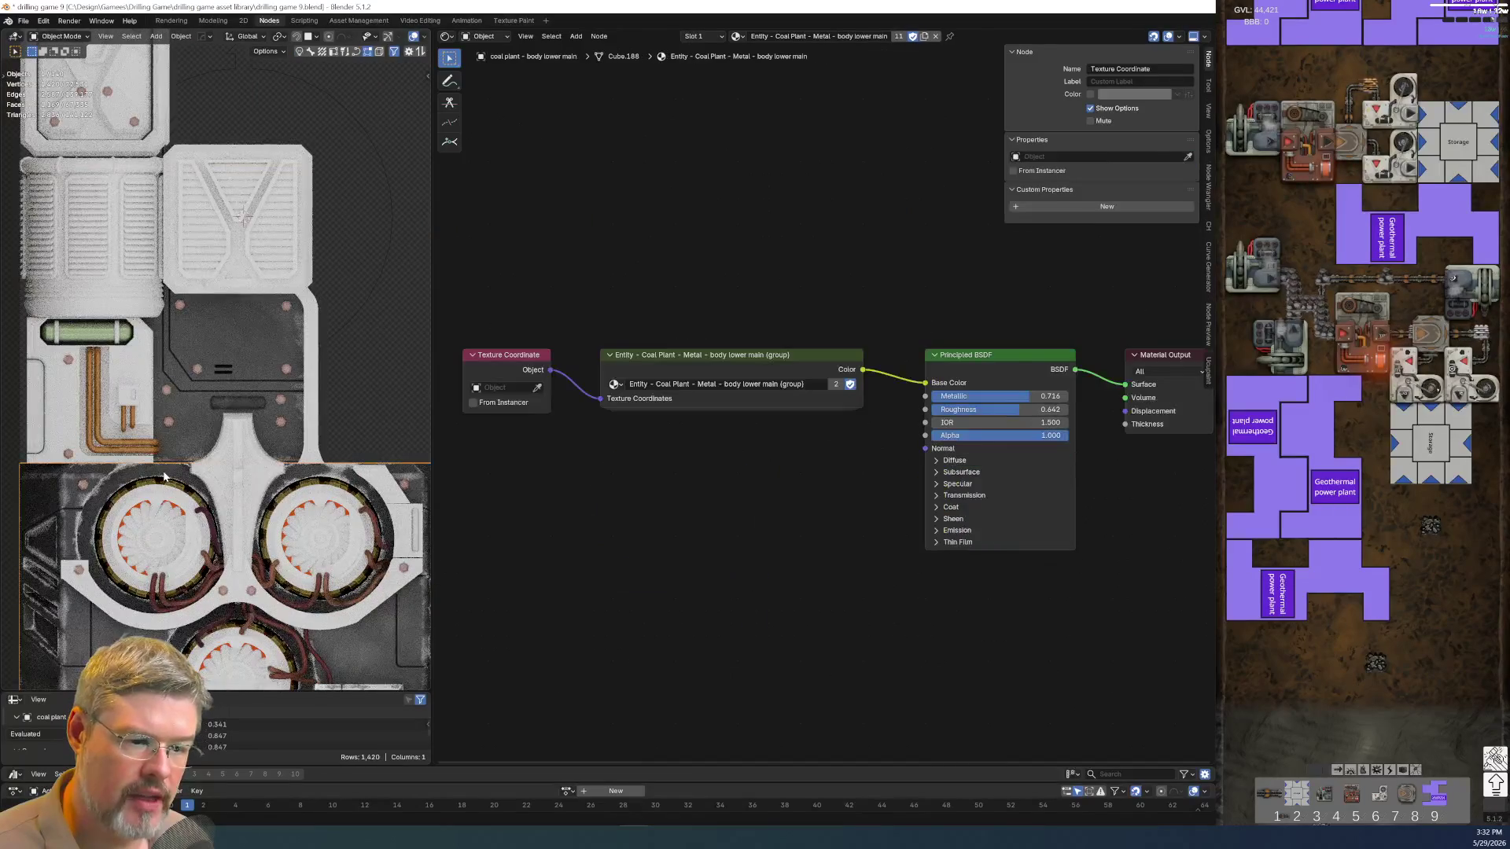
# Peek inside the body lower main group and its Edge Wear Chunky group, then return to the body mid backing material
pyautogui.click(730, 353)
pyautogui.press('Tab')
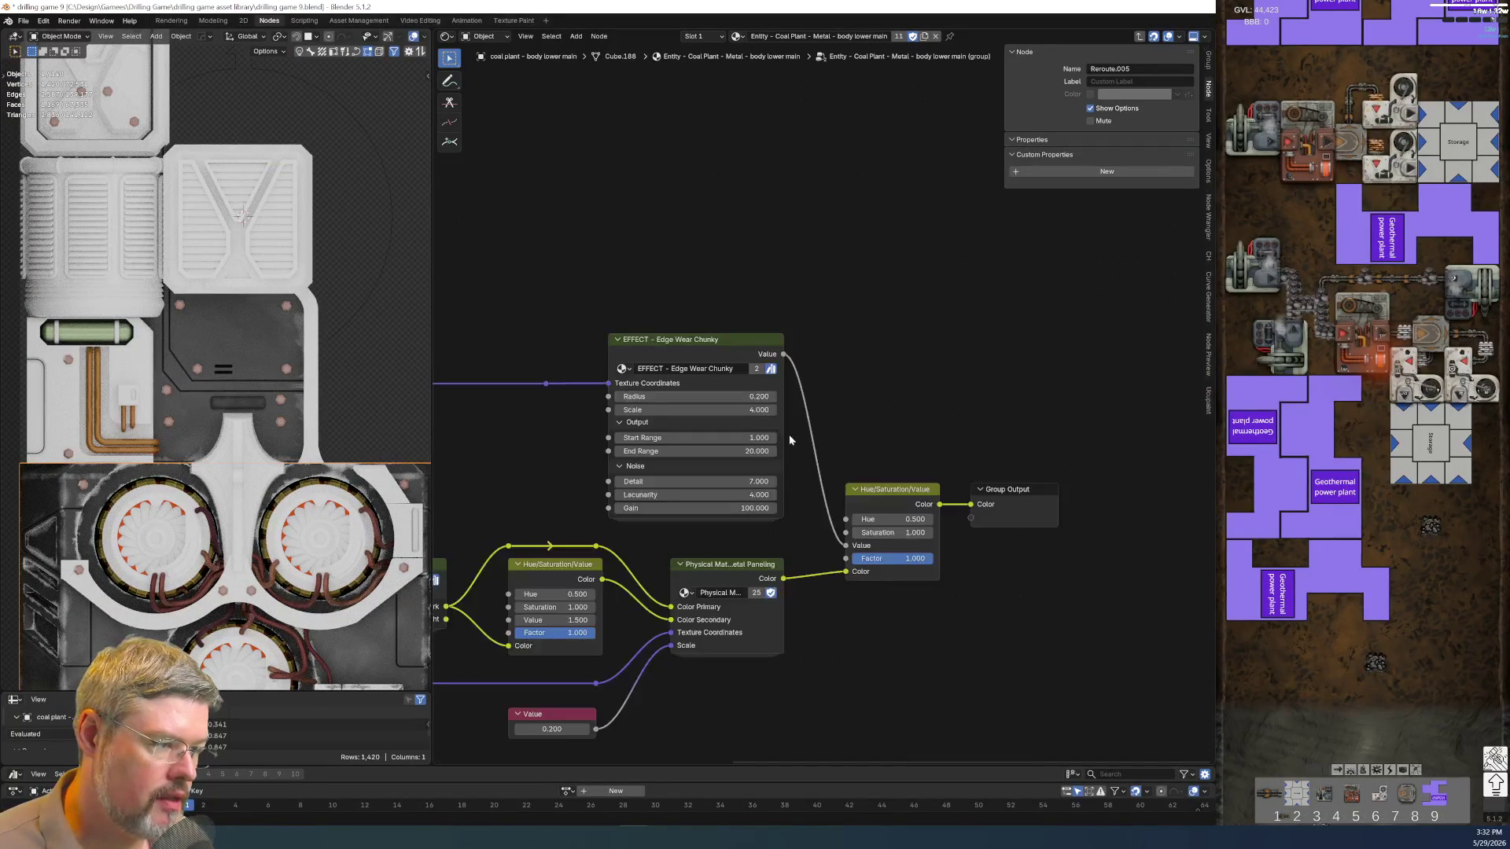
pyautogui.scroll(2, 808, 509)
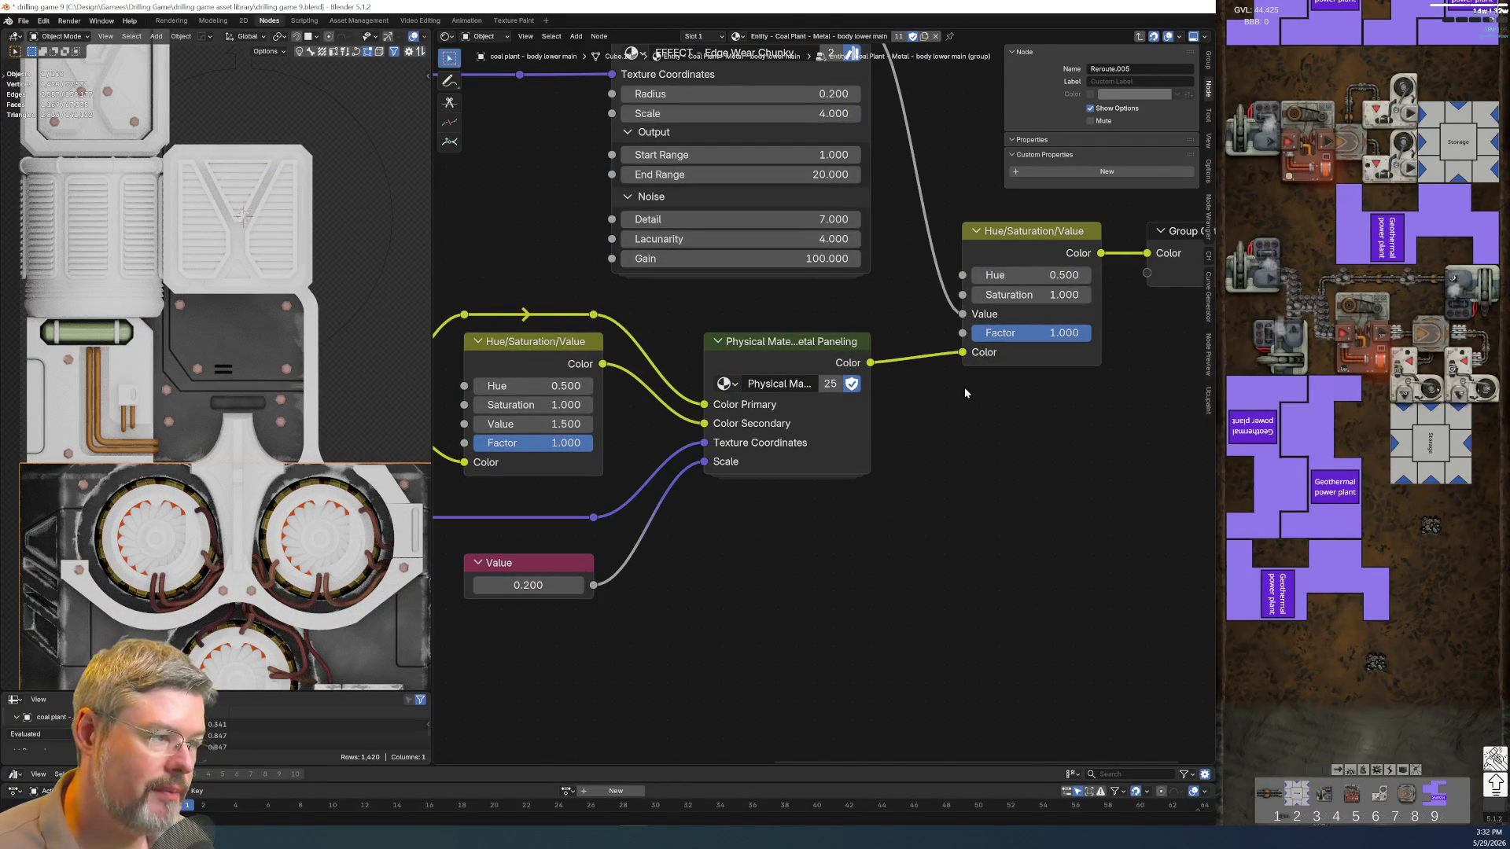
pyautogui.scroll(-3, 641, 451)
pyautogui.click(876, 181)
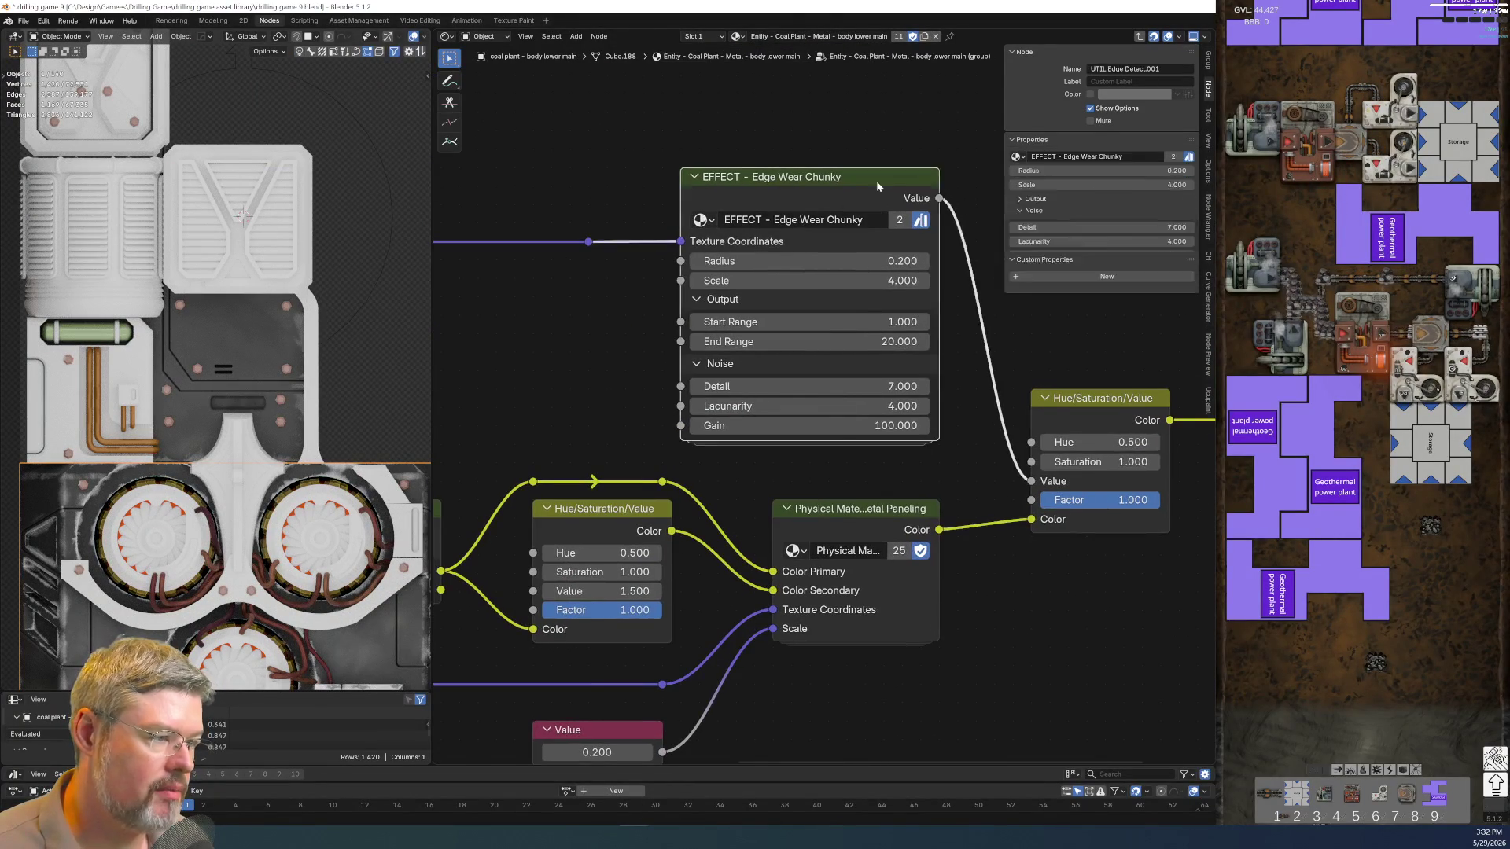
pyautogui.press('Tab')
pyautogui.press('Tab')
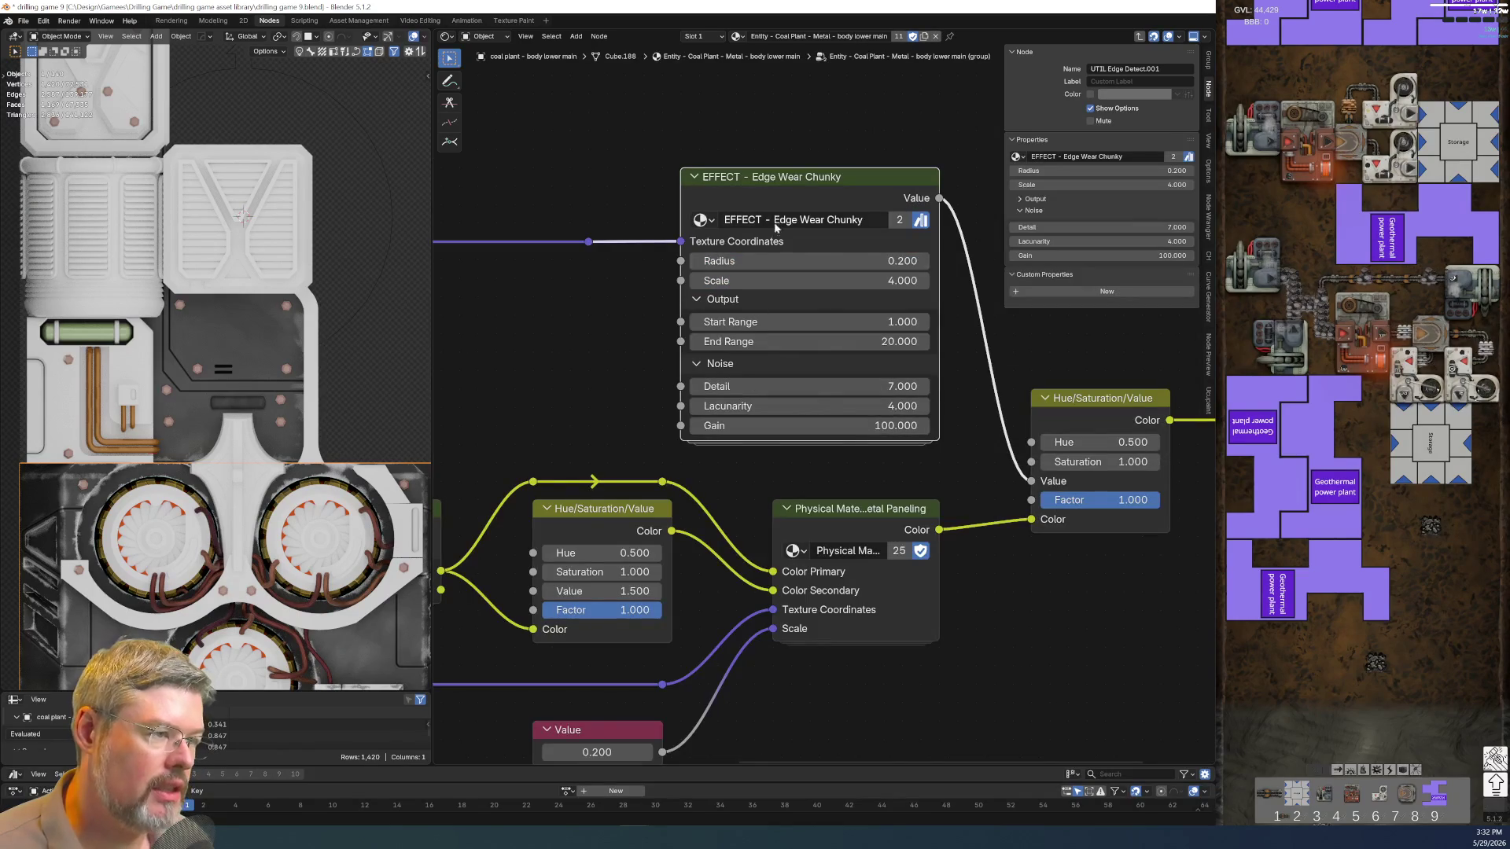
pyautogui.press('Tab')
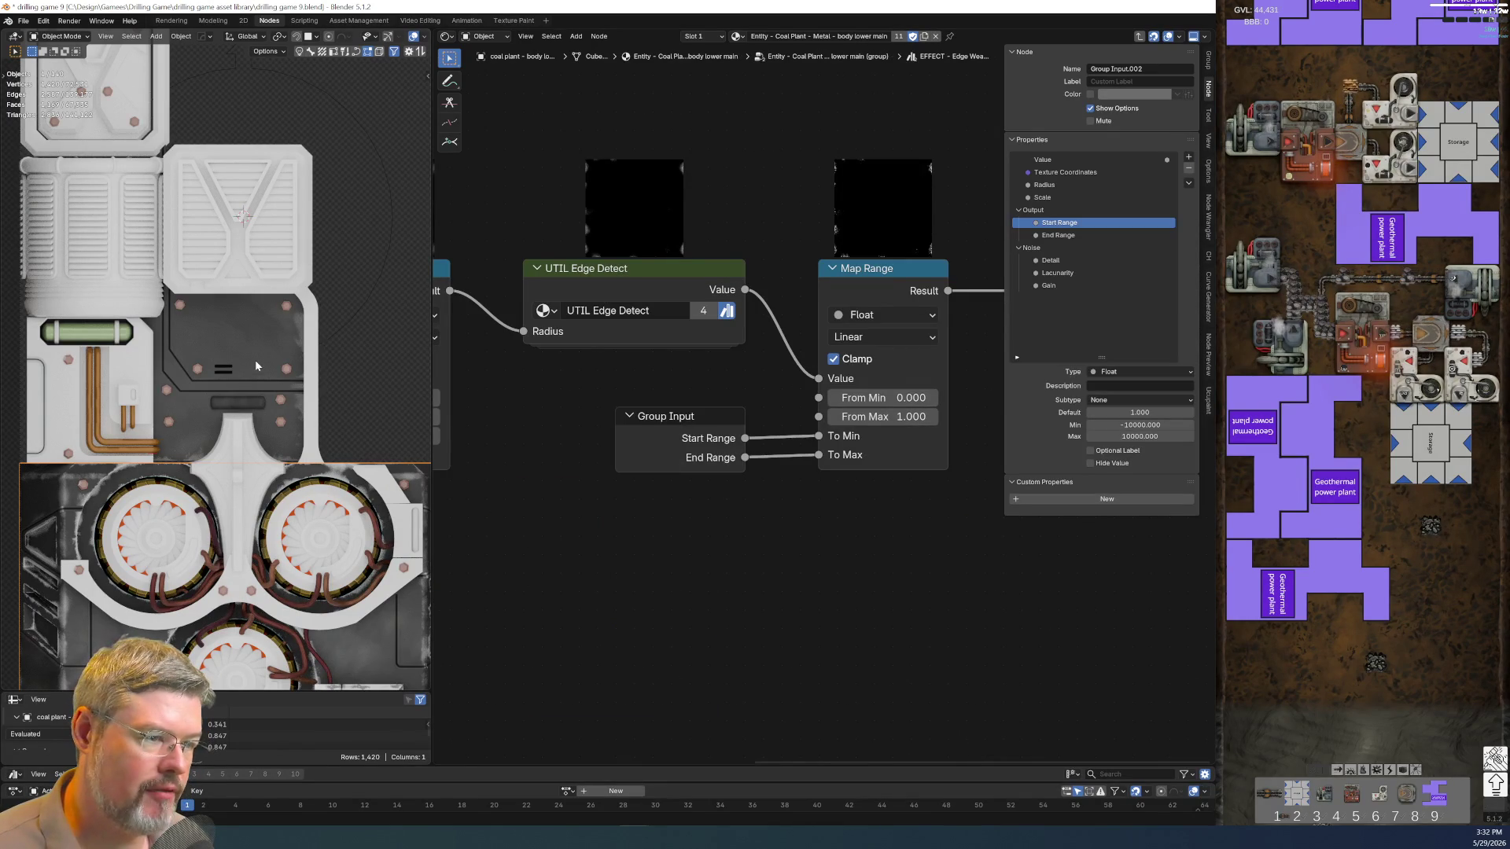
pyautogui.click(255, 366)
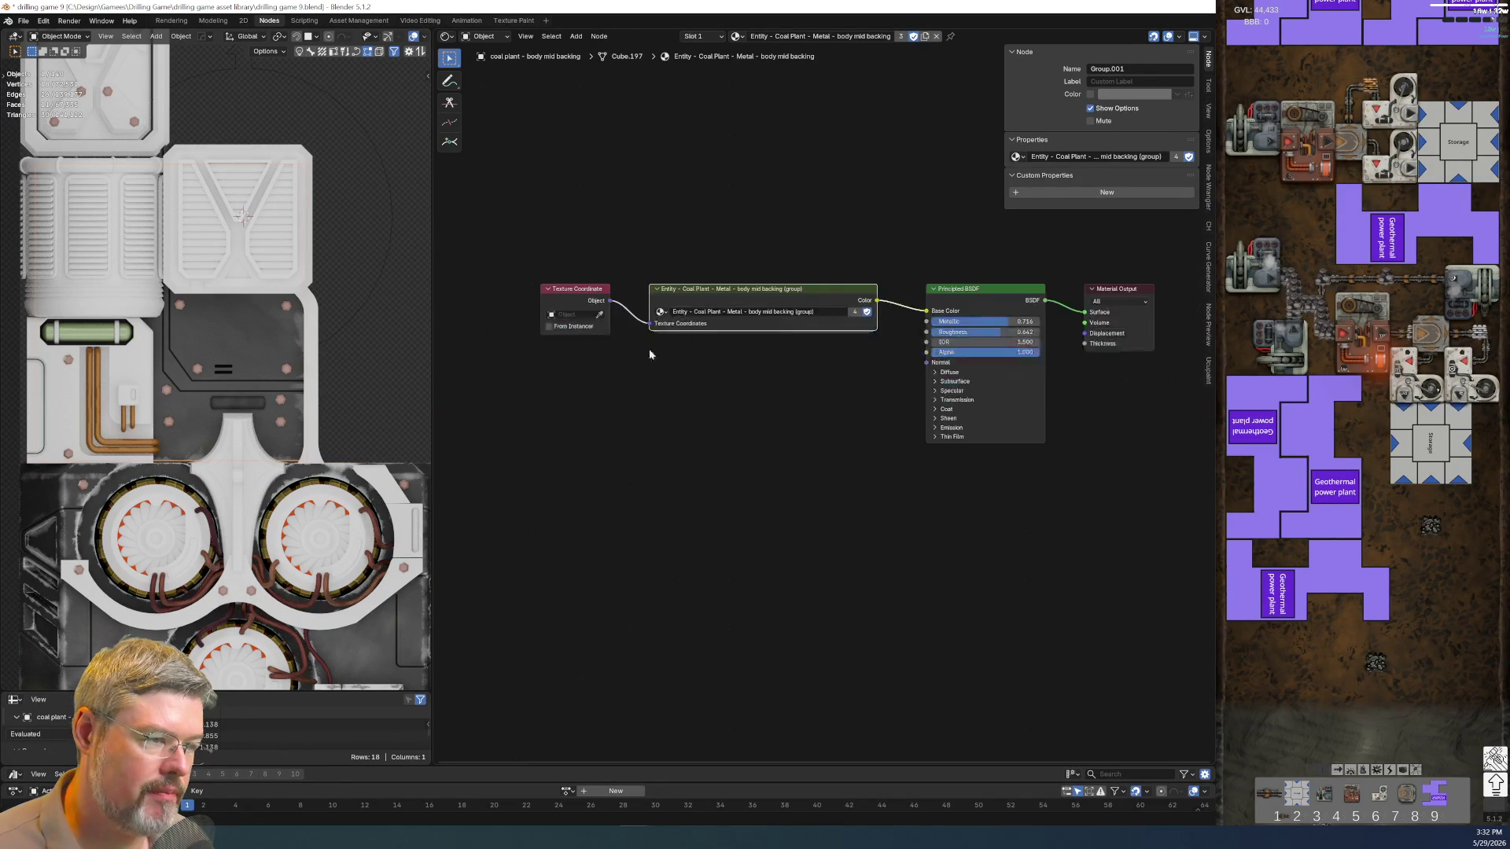
# Inside the body mid backing group, duplicate UTIL Edge Detect and swap it to EFFECT - Edge Wear Chunky
pyautogui.press('Tab')
pyautogui.hotkey('ctrl', 'v')
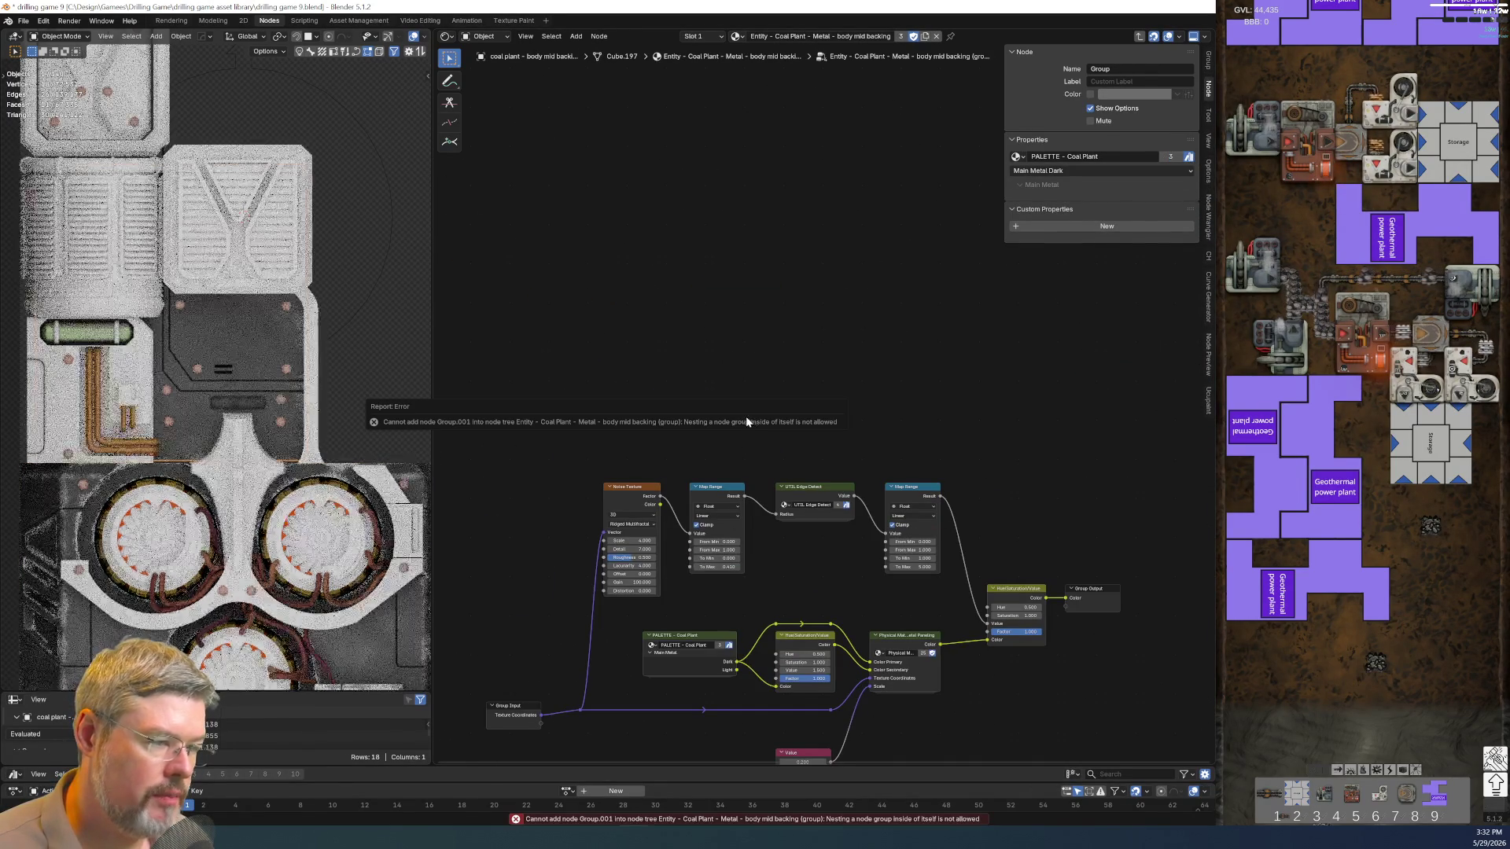
pyautogui.scroll(2, 723, 381)
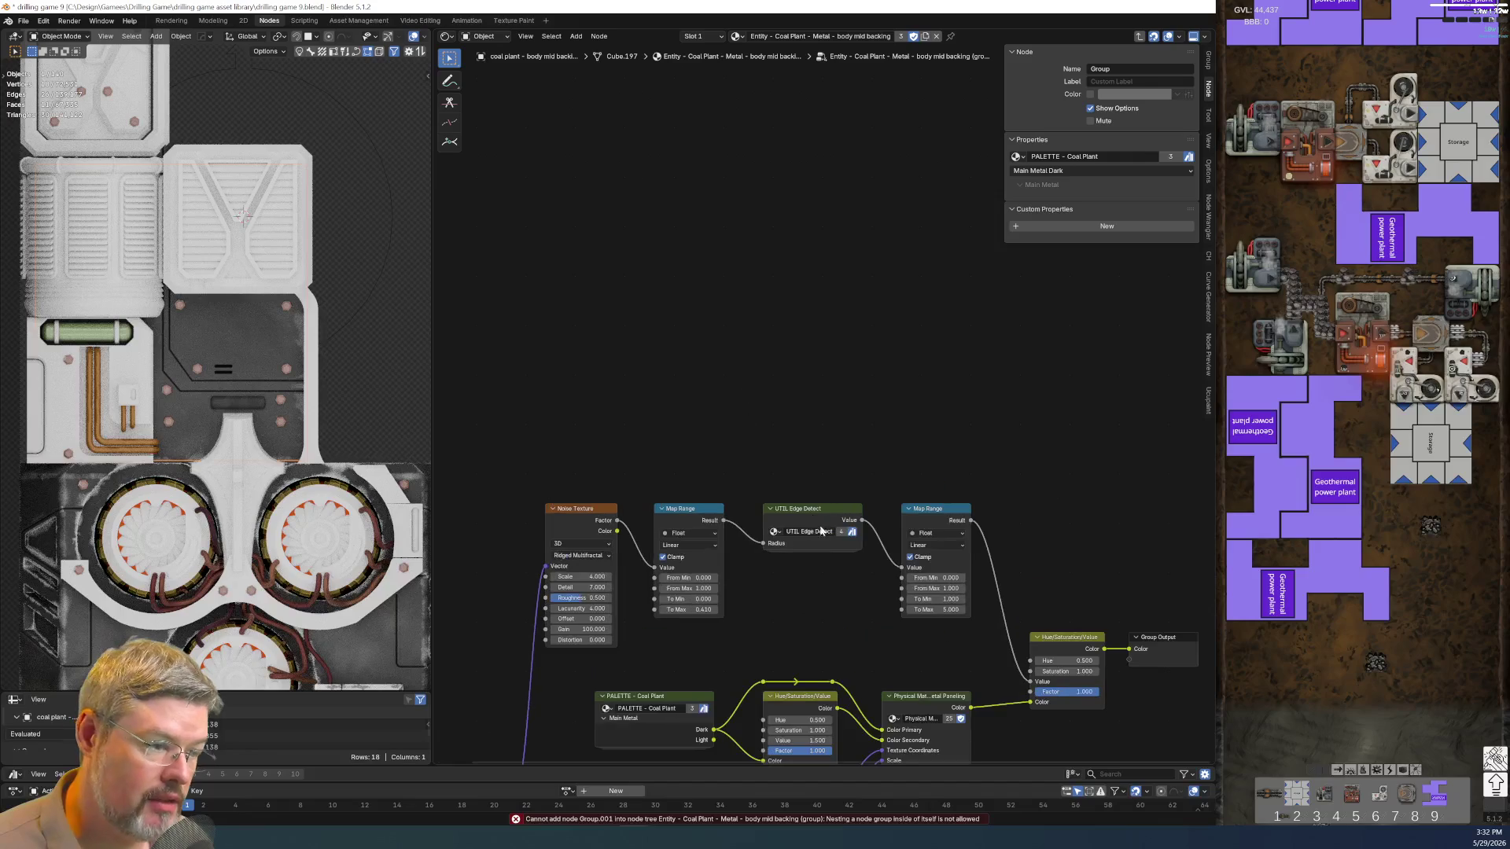
pyautogui.click(802, 509)
pyautogui.hotkey('shift', 'd')
pyautogui.click(725, 304)
pyautogui.rightClick(726, 301)
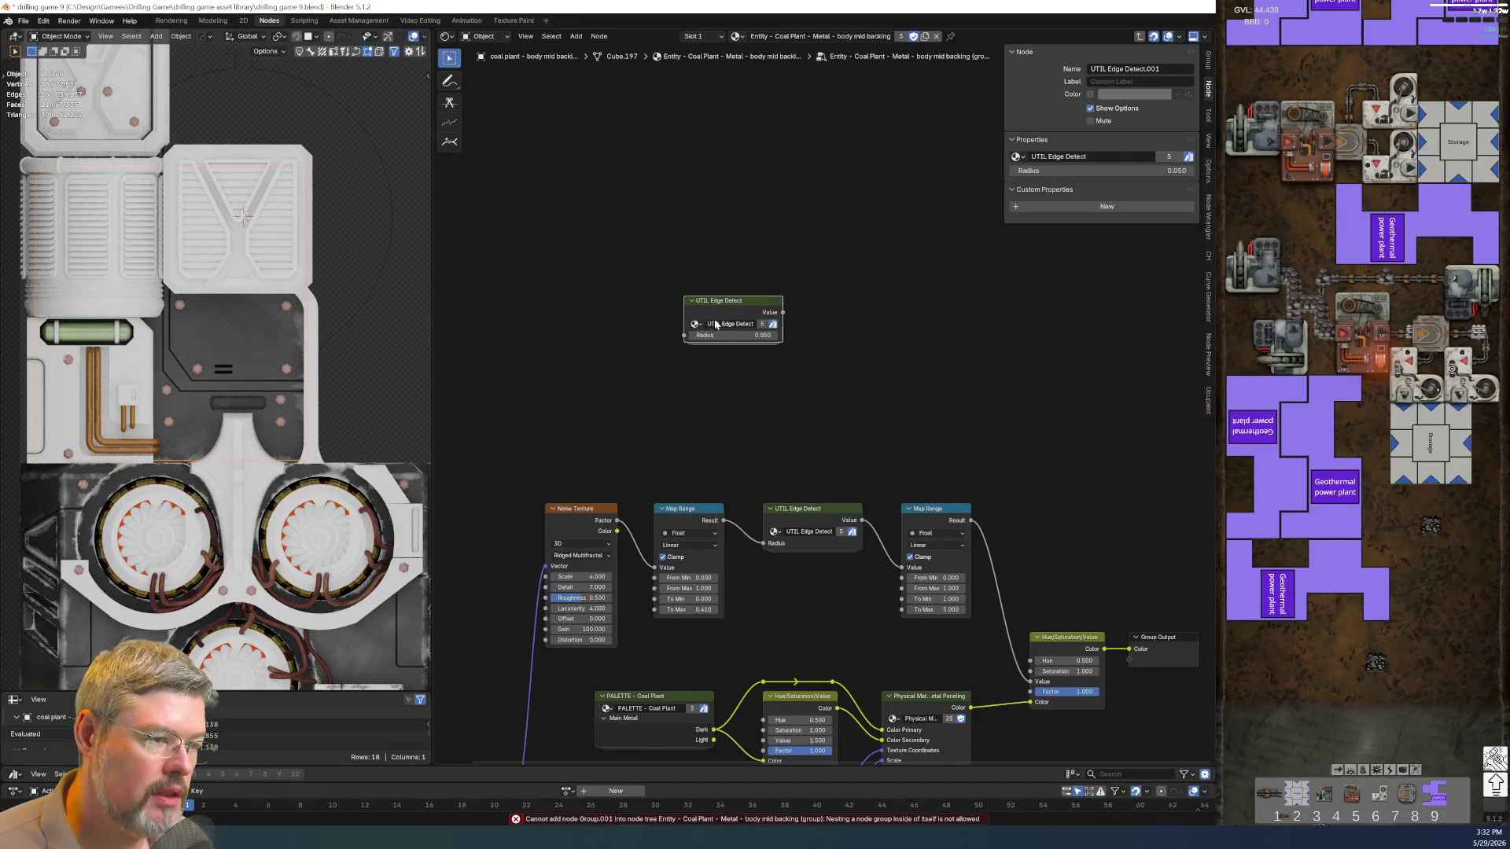
pyautogui.click(695, 323)
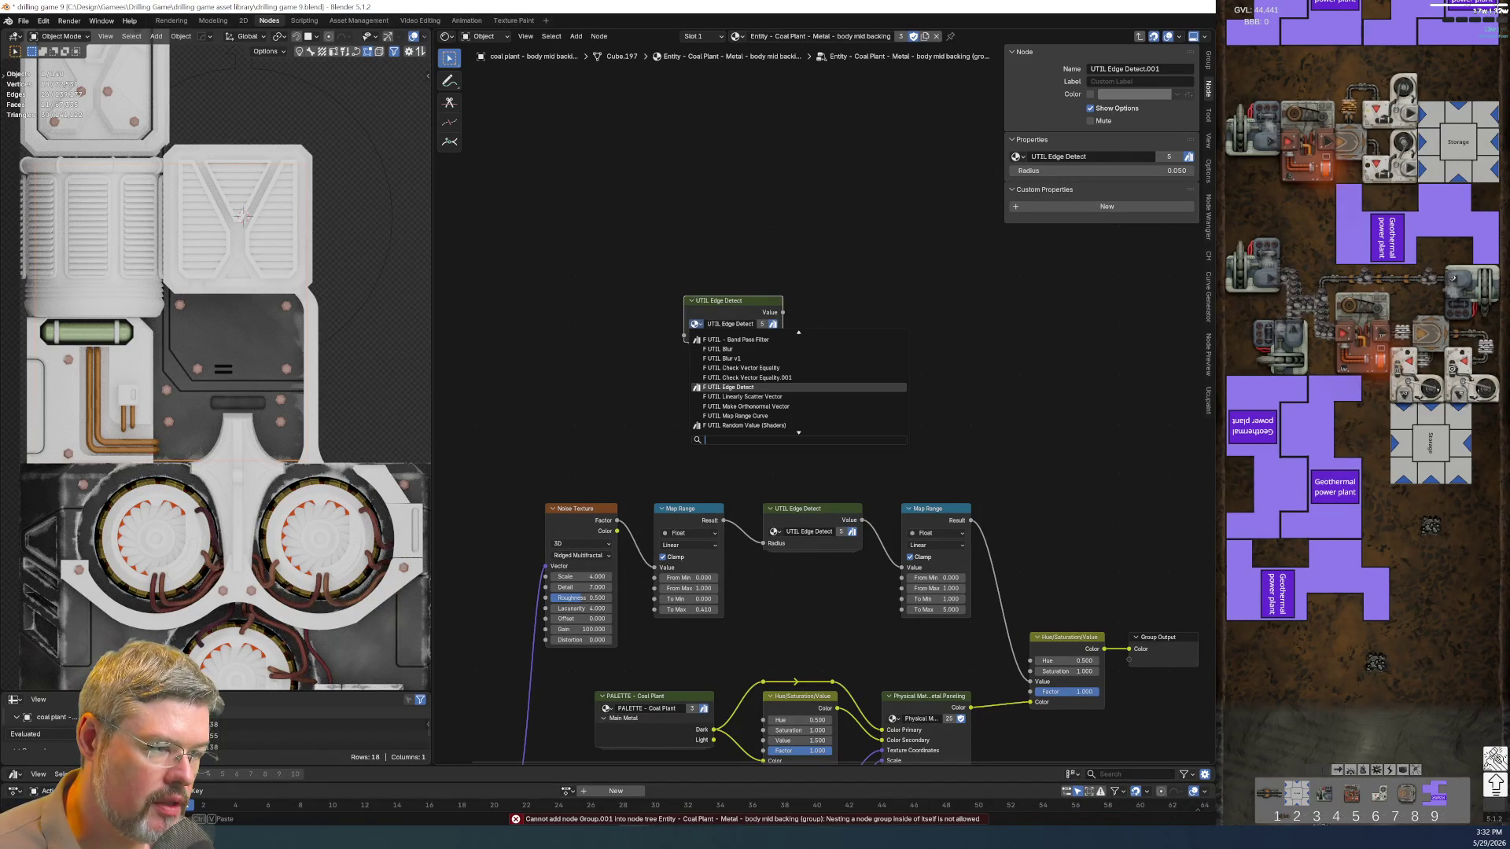
pyautogui.write('eff')
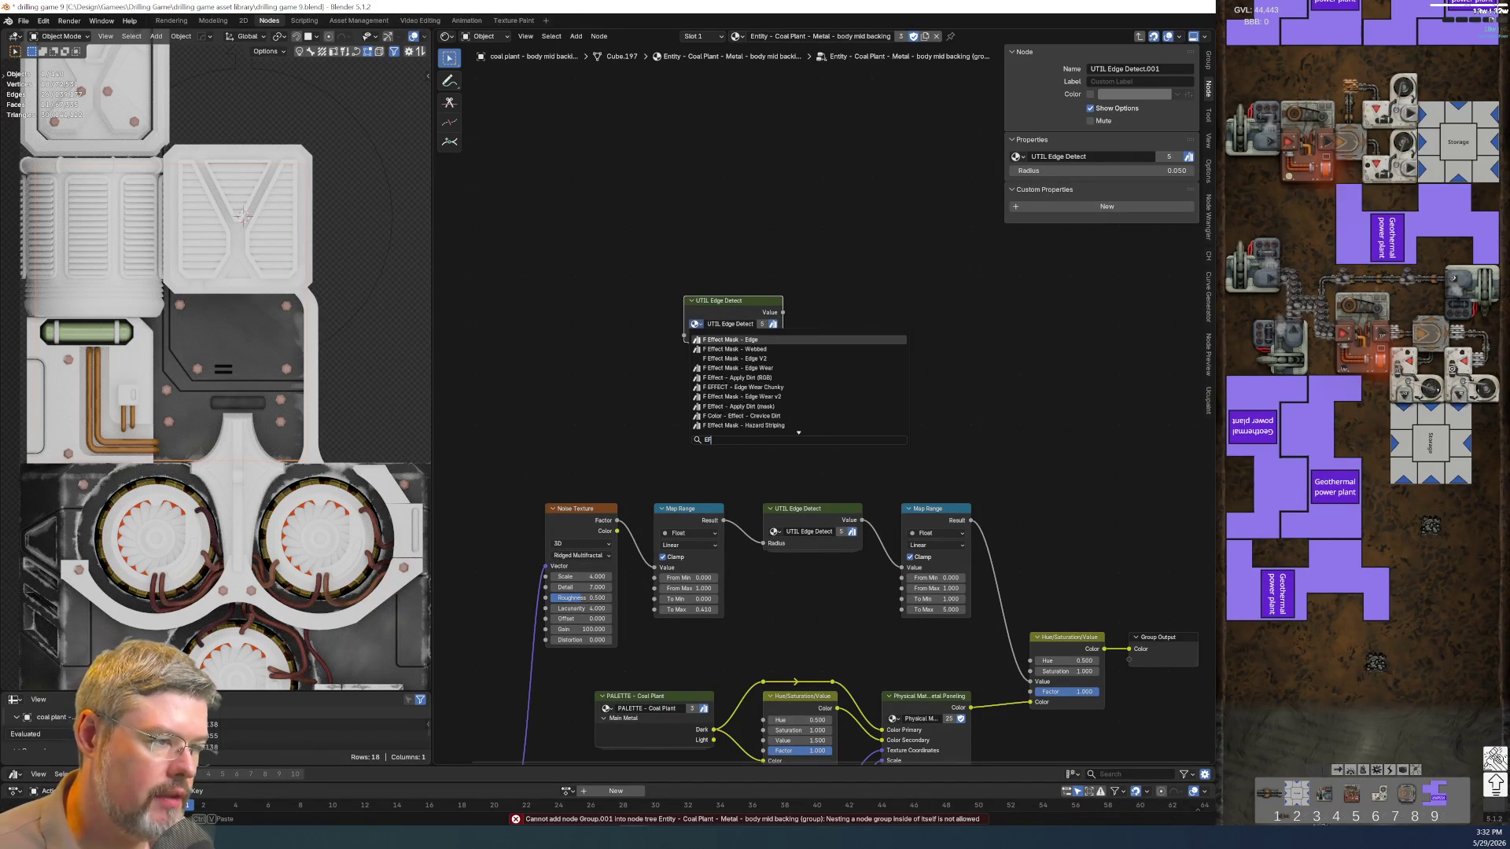
pyautogui.write('s')
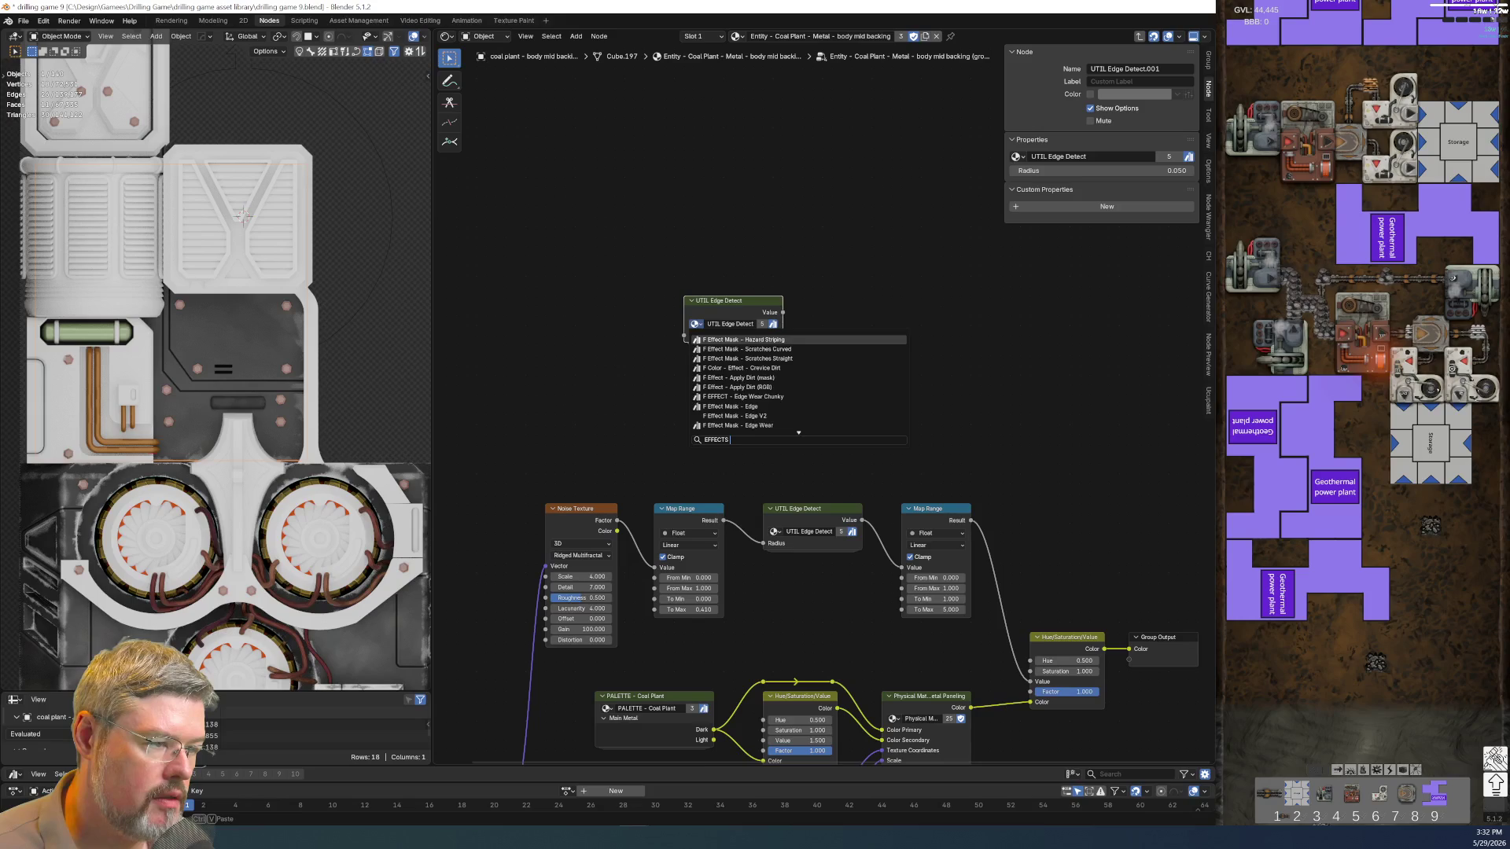
pyautogui.write('- edge')
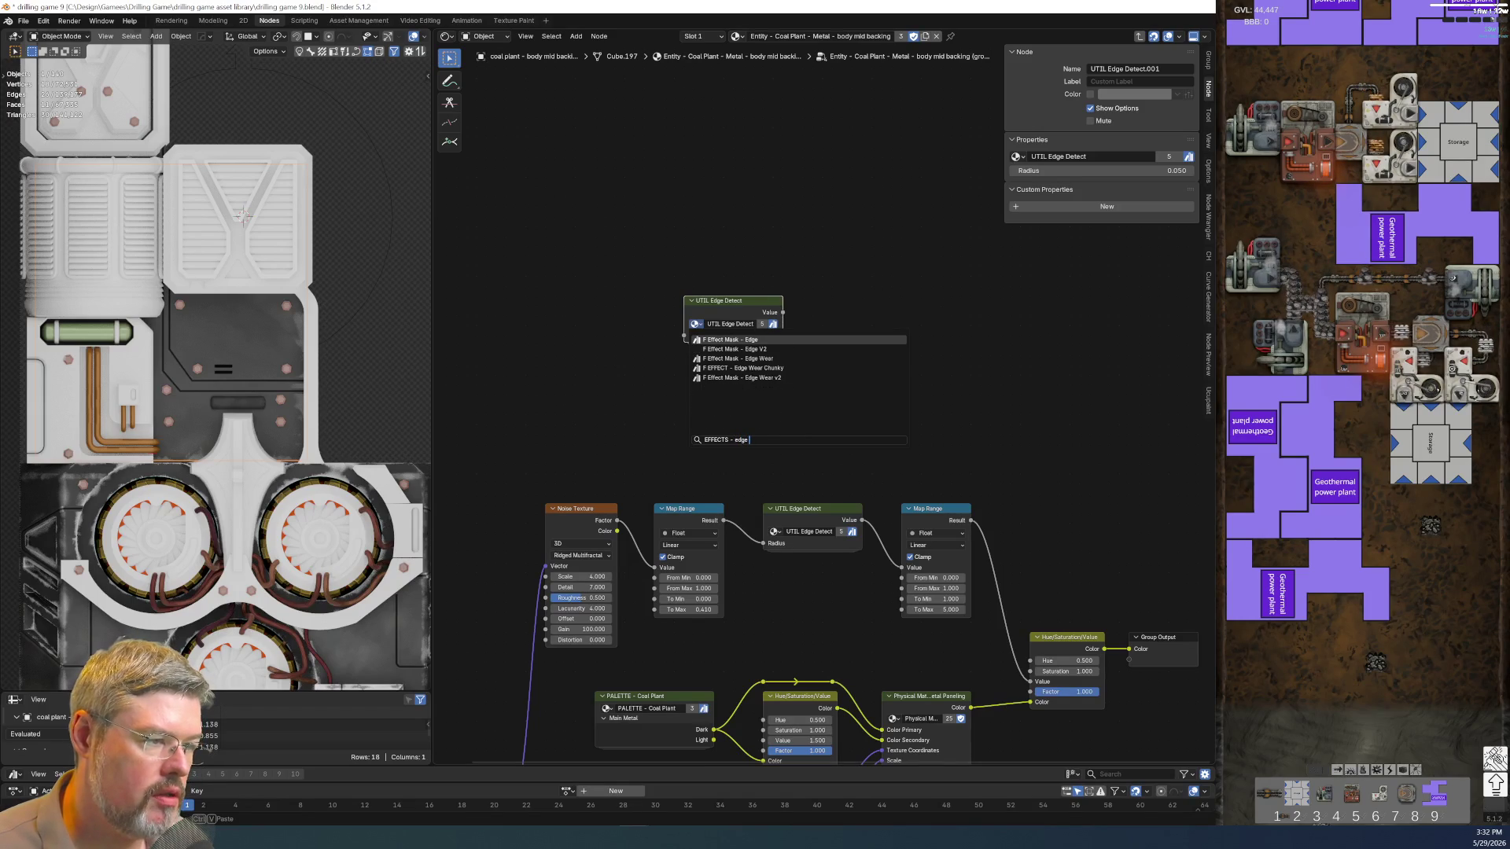
pyautogui.write(' wear')
pyautogui.press('Down')
pyautogui.press('Return')
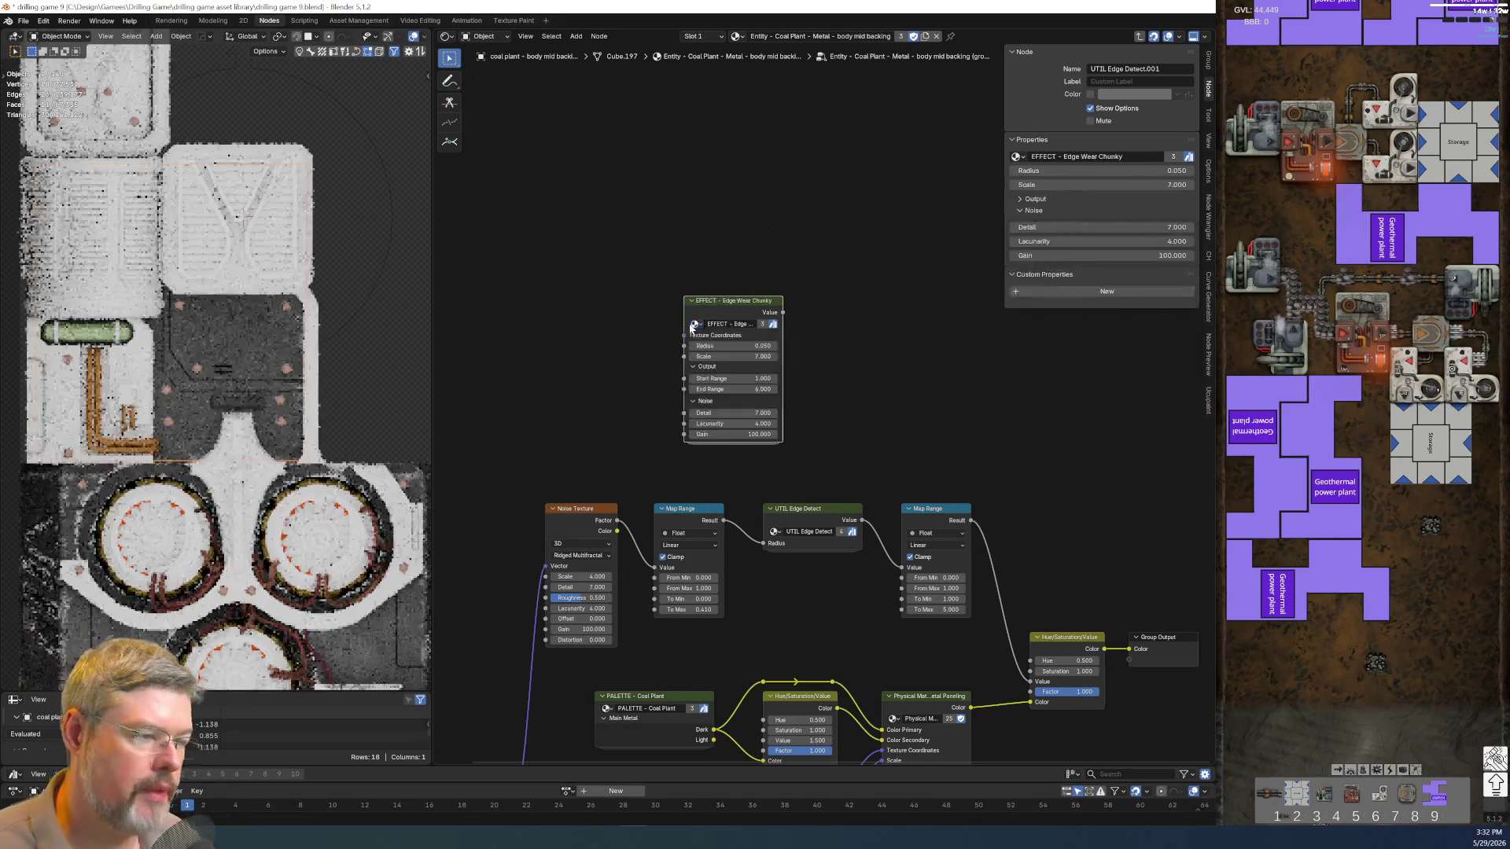
pyautogui.moveTo(745, 335); pyautogui.dragTo(691, 334, button='middle')
pyautogui.scroll(2, 691, 334)
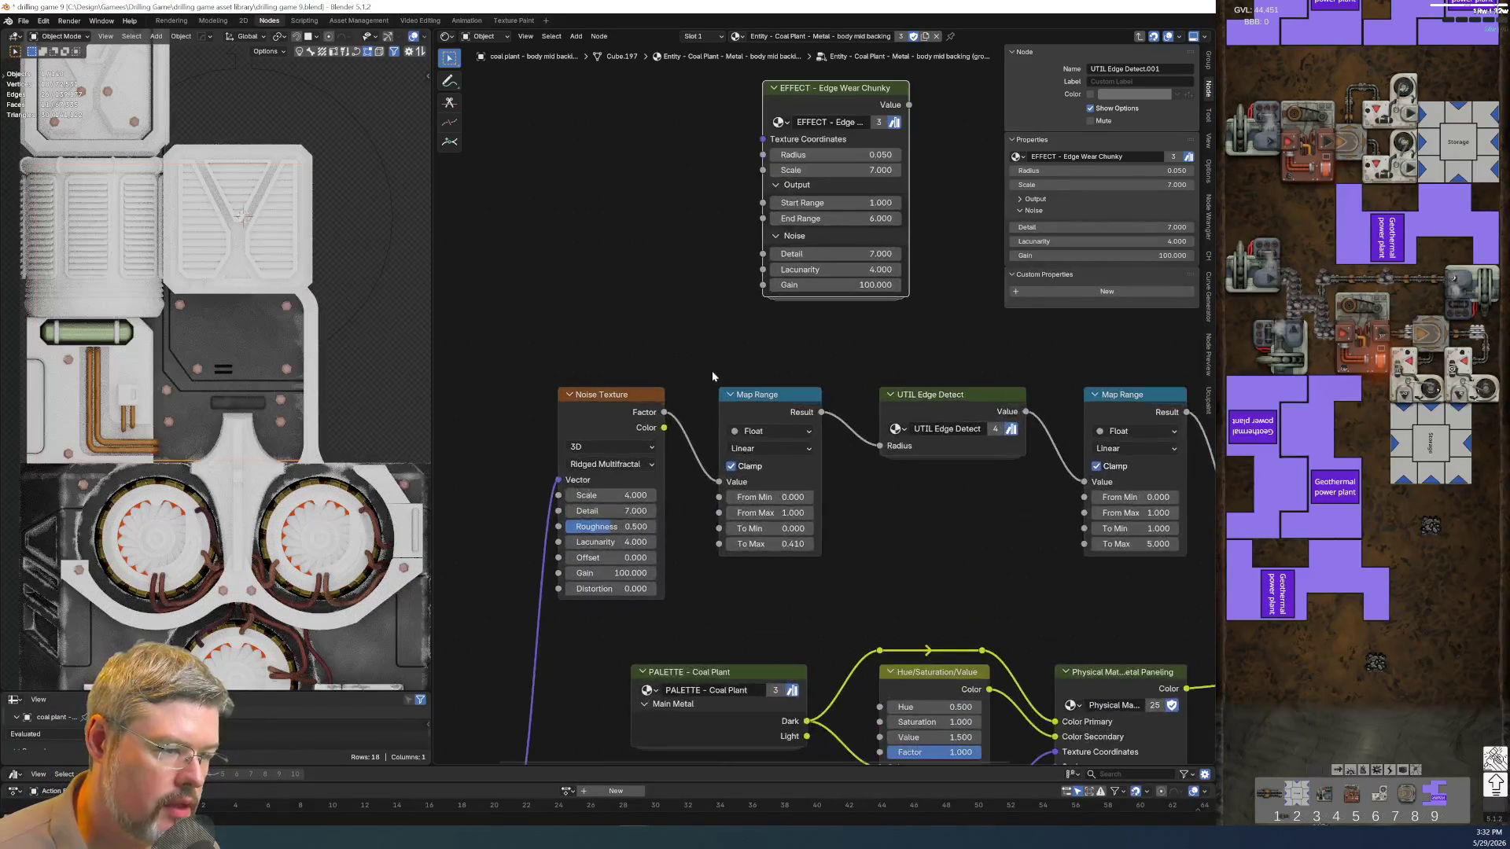
pyautogui.scroll(2, 711, 370)
# Give the Edge Wear Chunky node Scale 4, Radius 0.410 and End Range 5
pyautogui.click(723, 283)
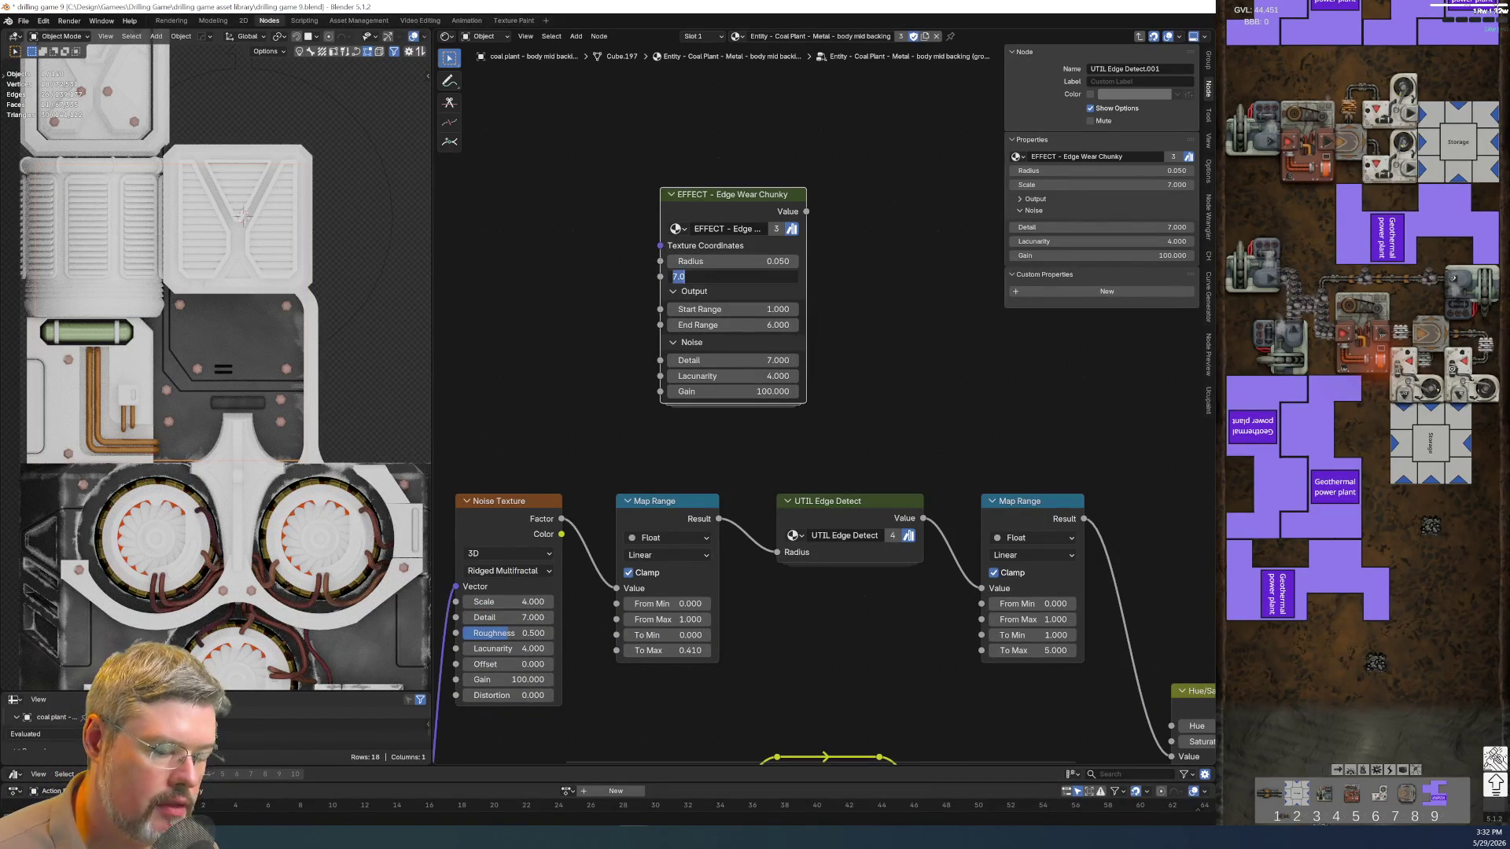
pyautogui.write('4')
pyautogui.press('Return')
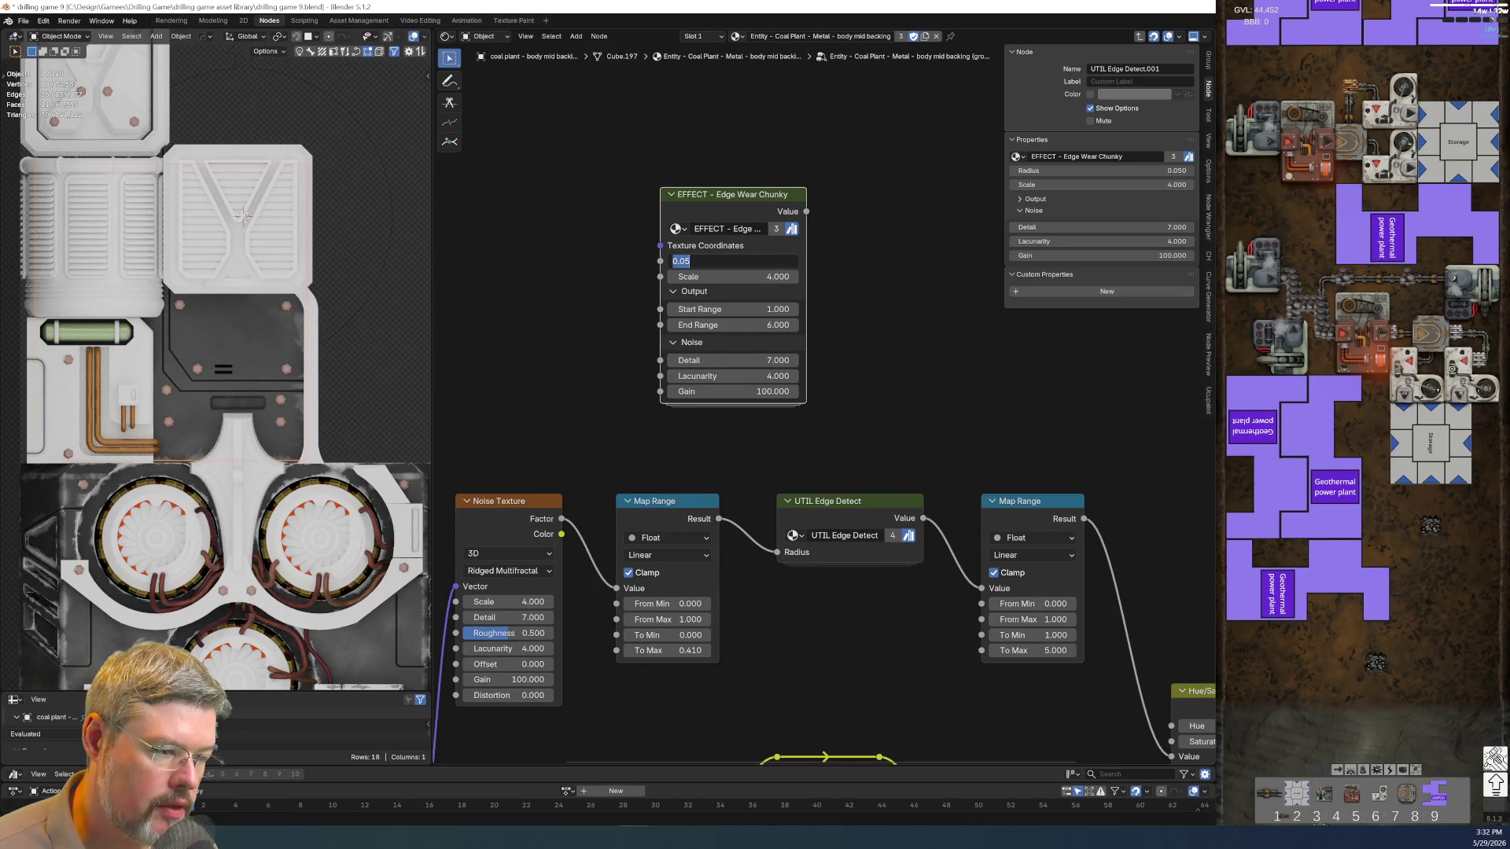
pyautogui.hotkey('ctrl', 'c')
pyautogui.hotkey('ctrl', 'v')
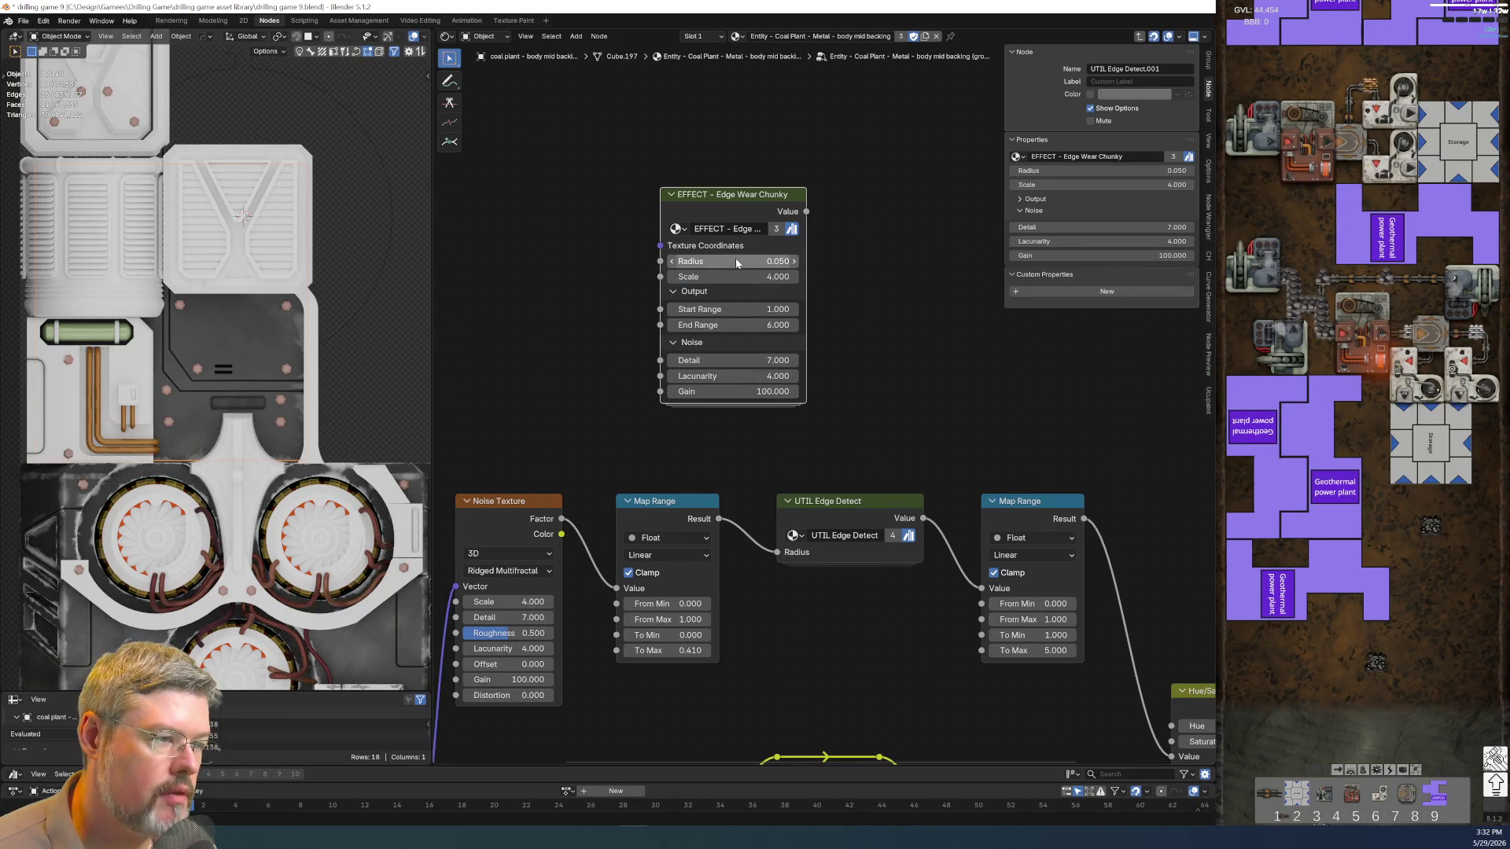
pyautogui.moveTo(814, 398); pyautogui.dragTo(835, 327, button='middle')
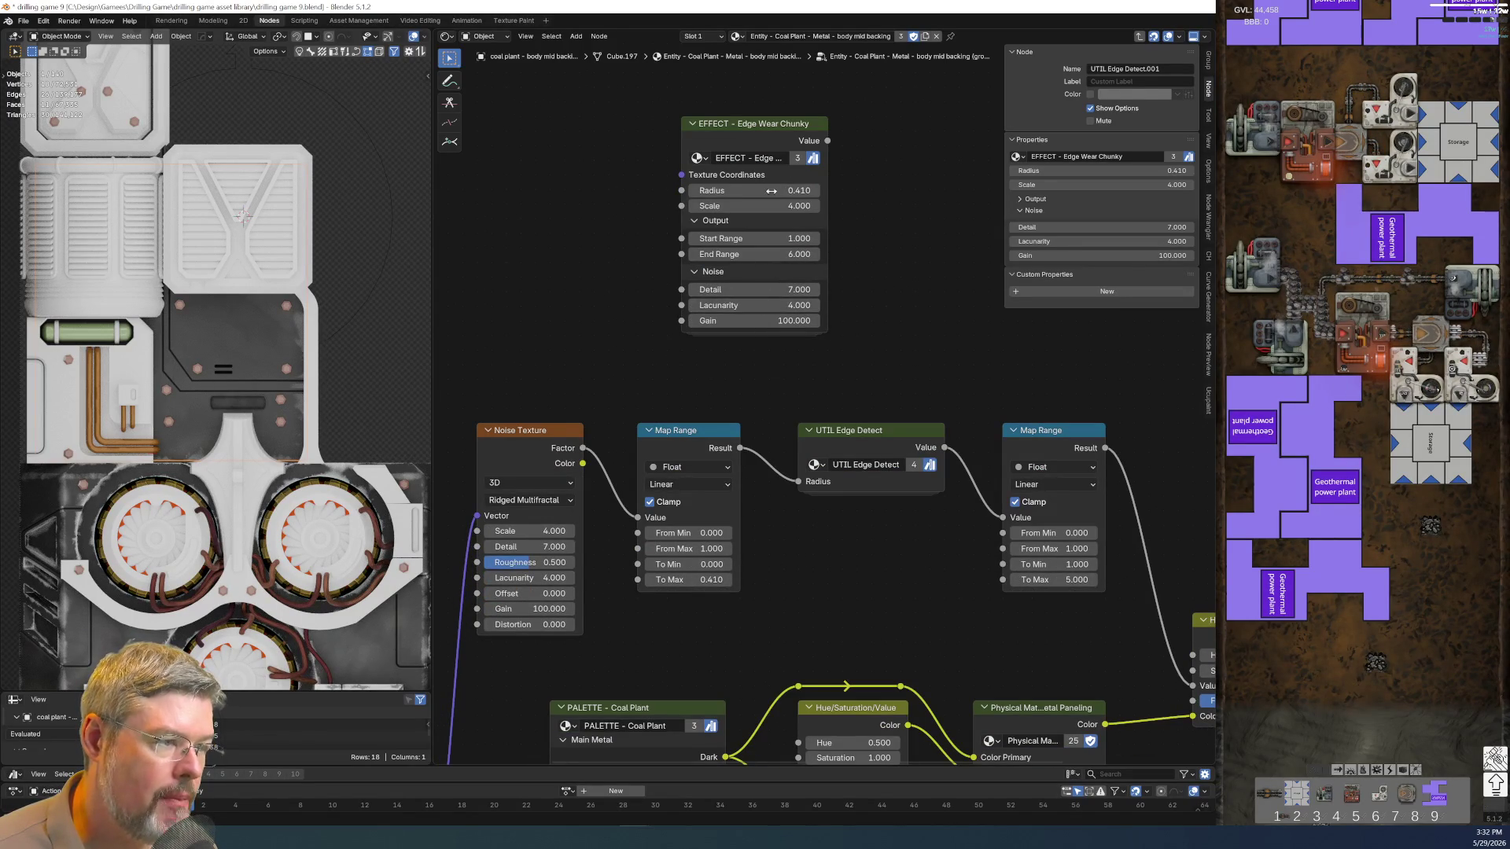
pyautogui.scroll(-1, 762, 334)
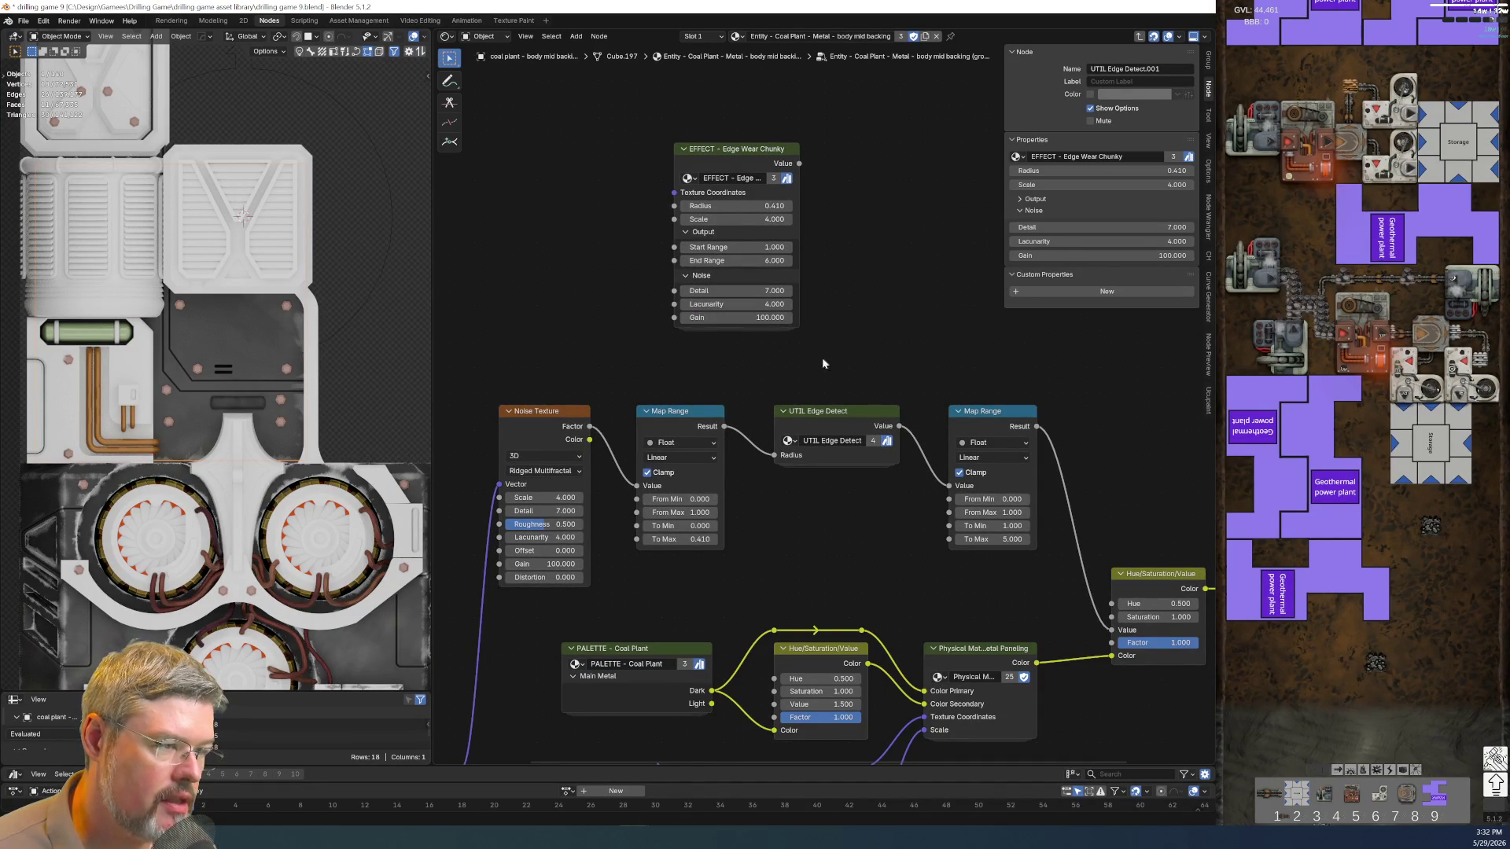
pyautogui.click(737, 260)
pyautogui.write('5')
pyautogui.press('Return')
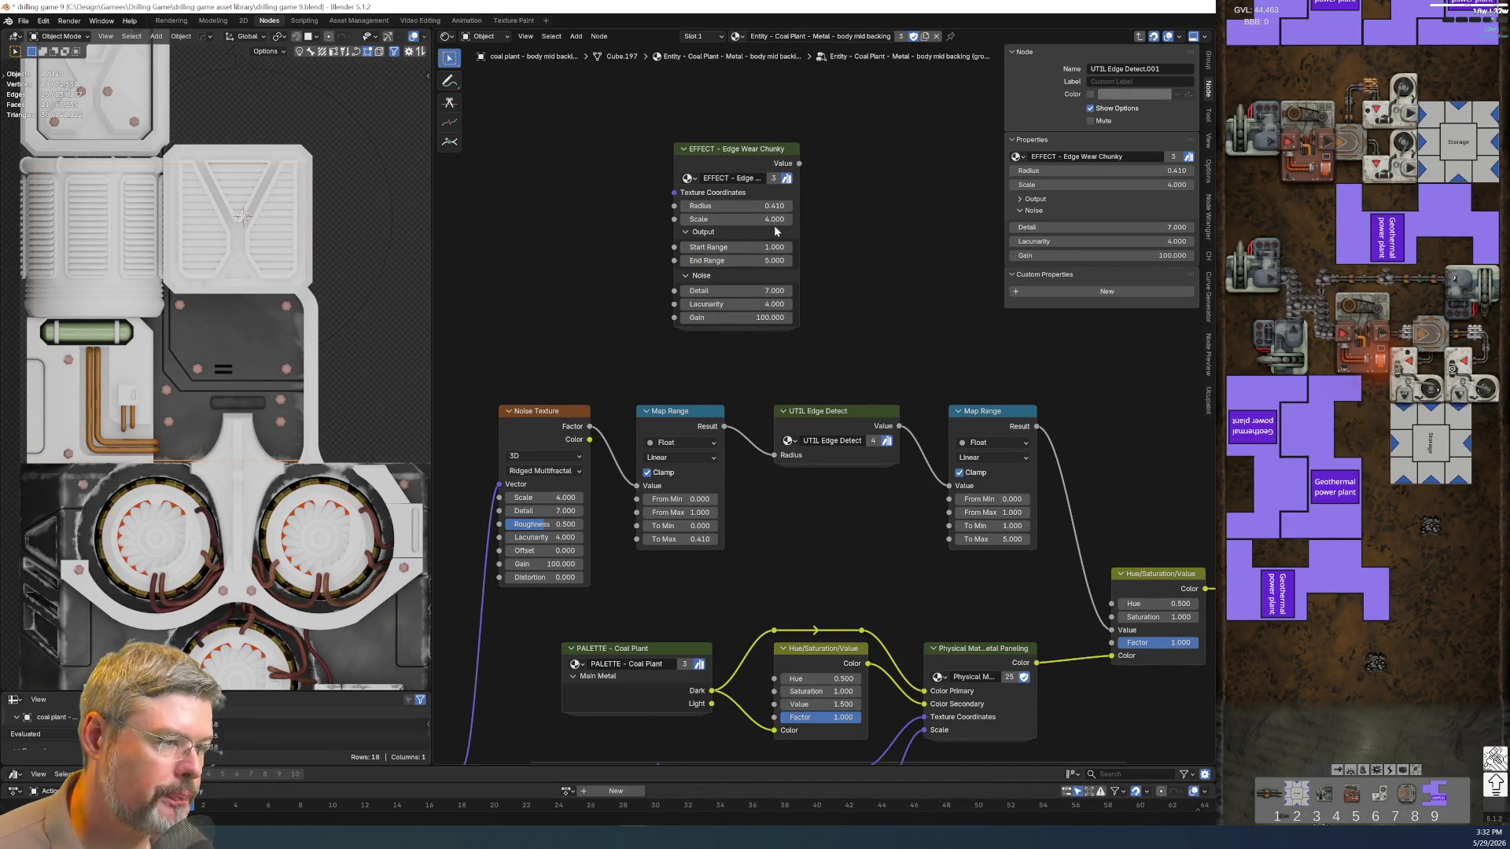
# Feed texture coordinates into Edge Wear Chunky and wire its Value toward the Hue/Saturation Value
pyautogui.moveTo(798, 162); pyautogui.dragTo(1112, 629)
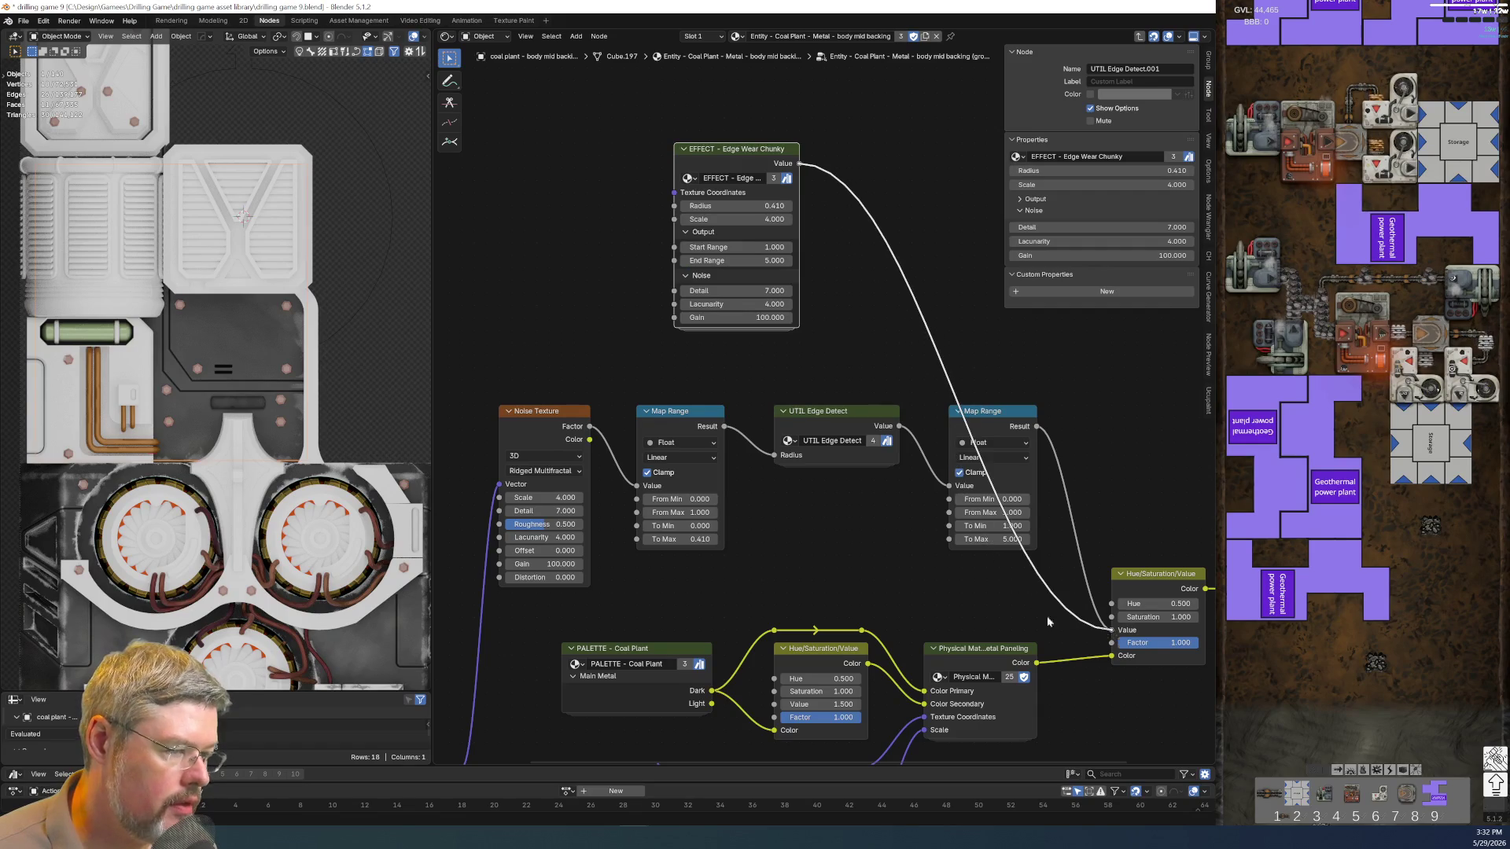
pyautogui.scroll(-2, 708, 591)
pyautogui.moveTo(496, 696); pyautogui.dragTo(673, 509, button='middle')
pyautogui.moveTo(668, 510); pyautogui.dragTo(838, 138)
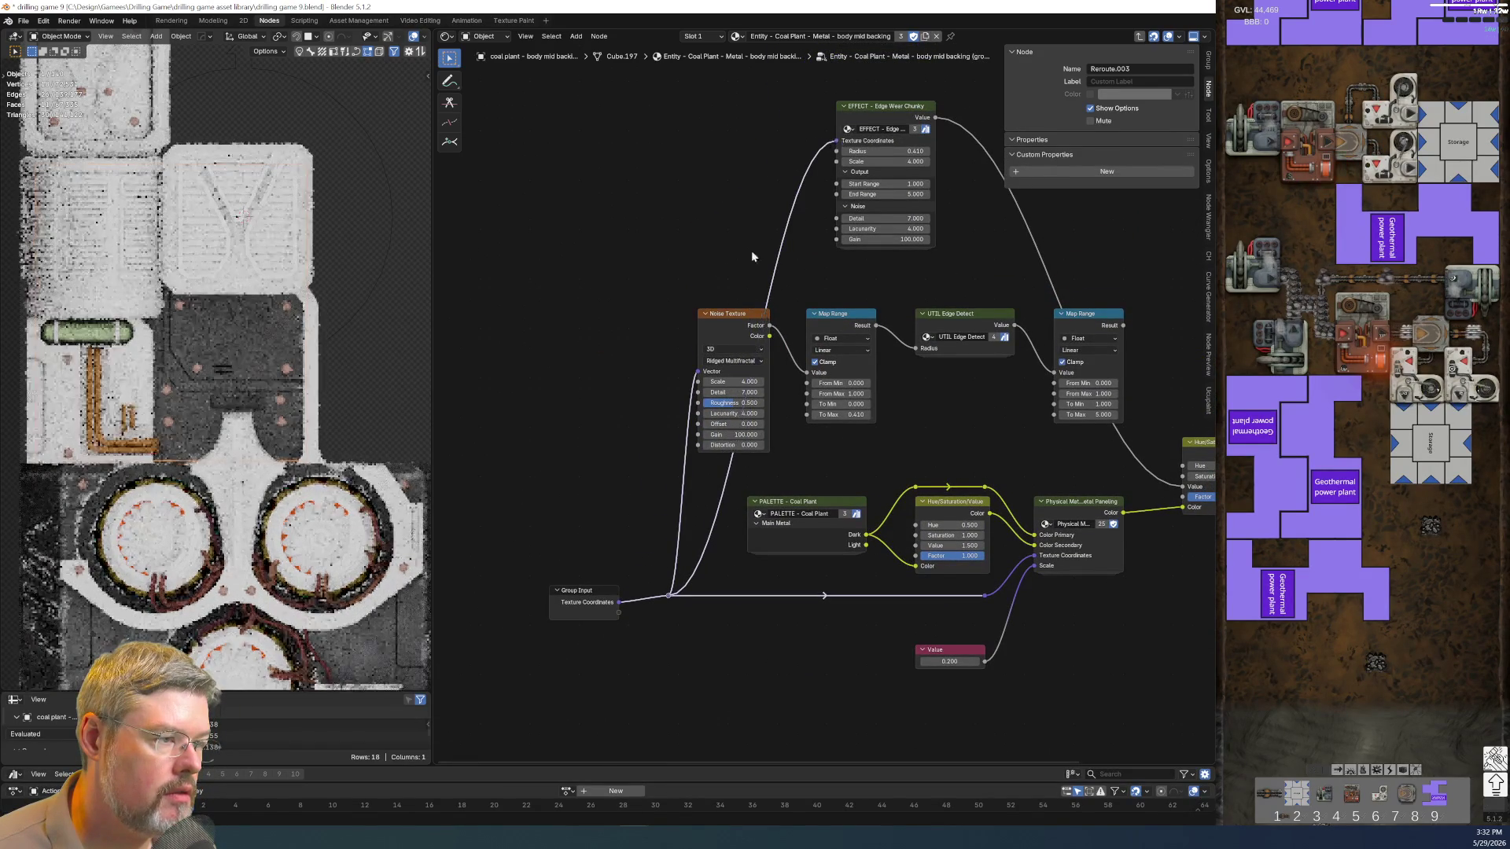
pyautogui.scroll(1, 753, 249)
pyautogui.moveTo(936, 424)
pyautogui.mouseDown(button='middle')
pyautogui.moveTo(814, 397)
pyautogui.moveTo(749, 359)
pyautogui.mouseUp(button='middle')
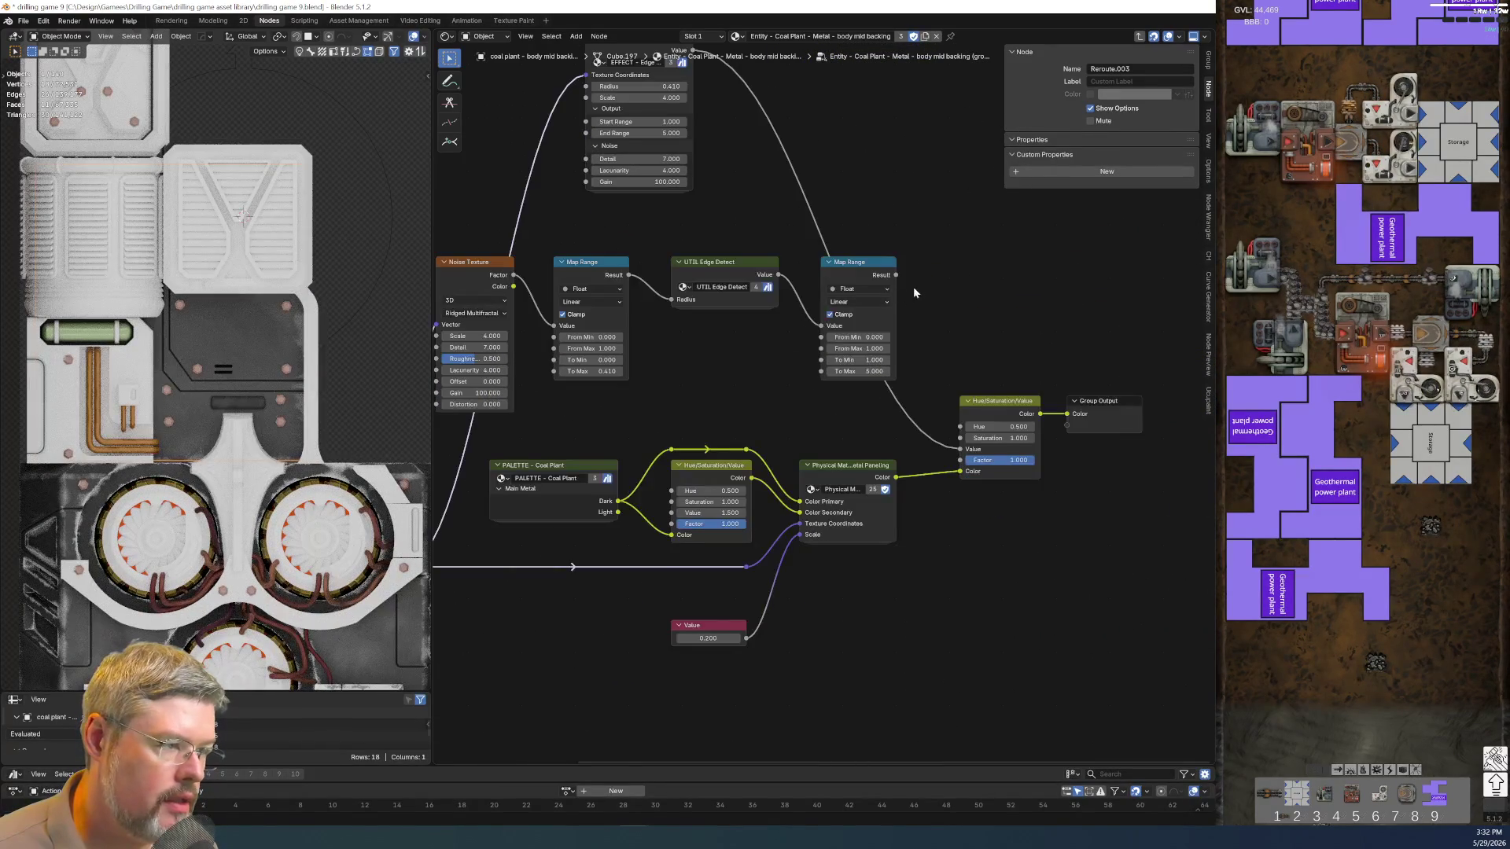
pyautogui.moveTo(896, 275); pyautogui.dragTo(959, 451)
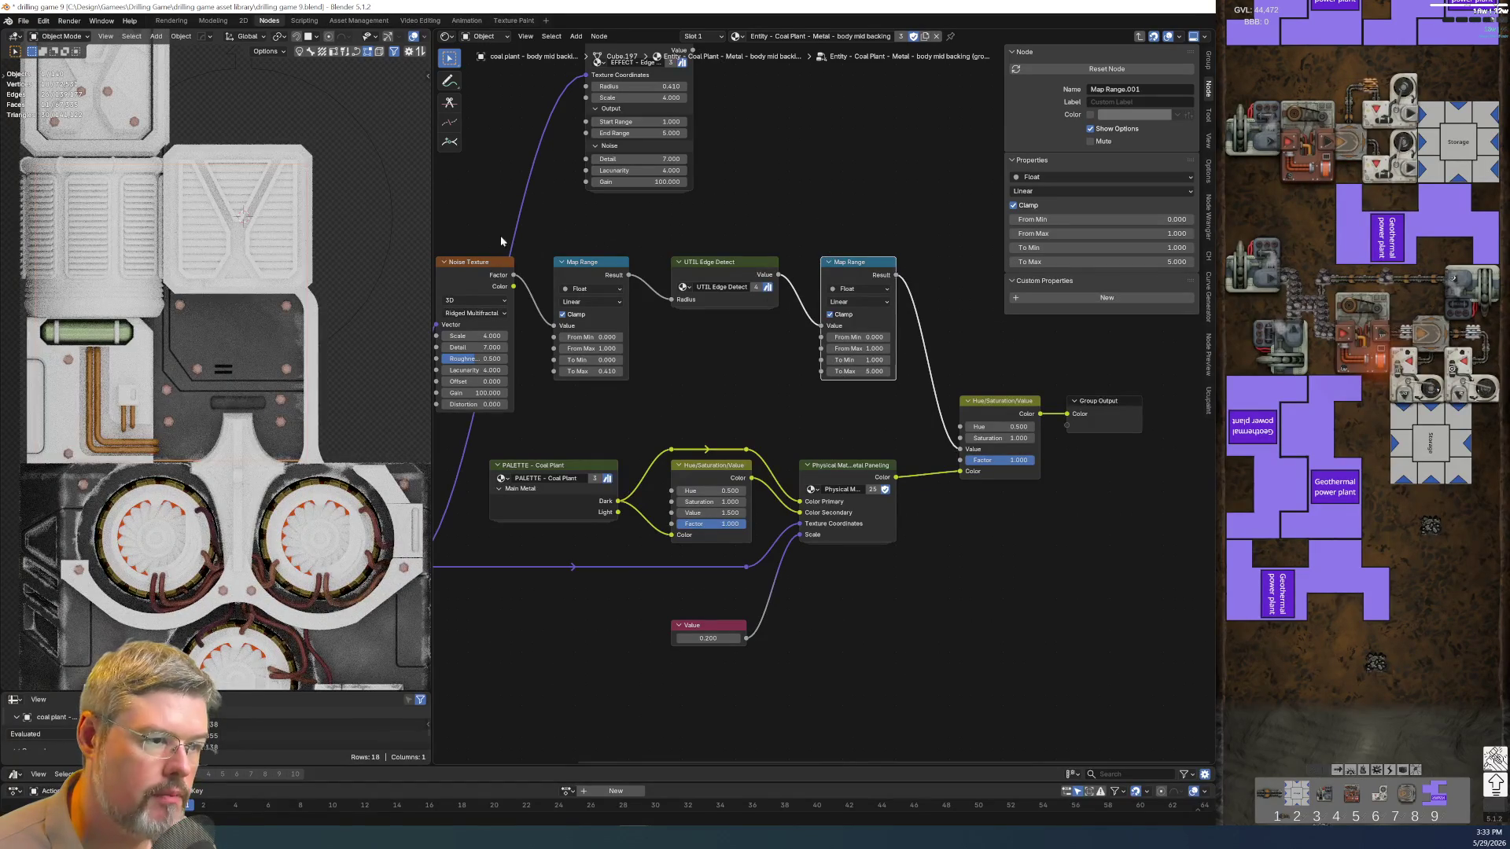
pyautogui.scroll(-1, 756, 172)
pyautogui.moveTo(707, 102); pyautogui.dragTo(954, 471)
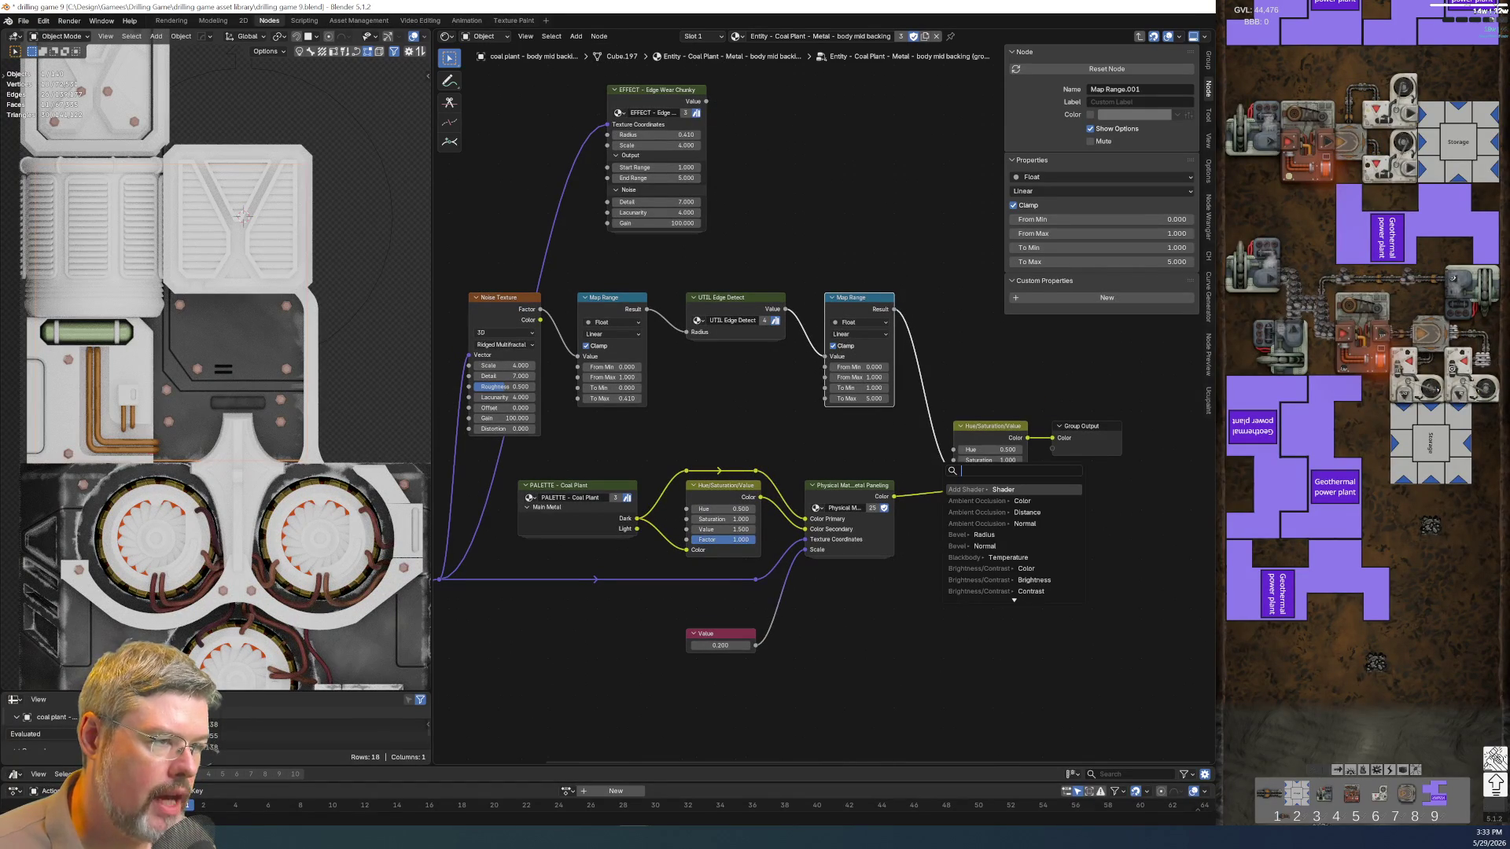
# Let Edge Wear Value drive Hue/Saturation Value, delete the old noise, Map Range and edge-detect nodes, and add reroutes
pyautogui.press('Escape')
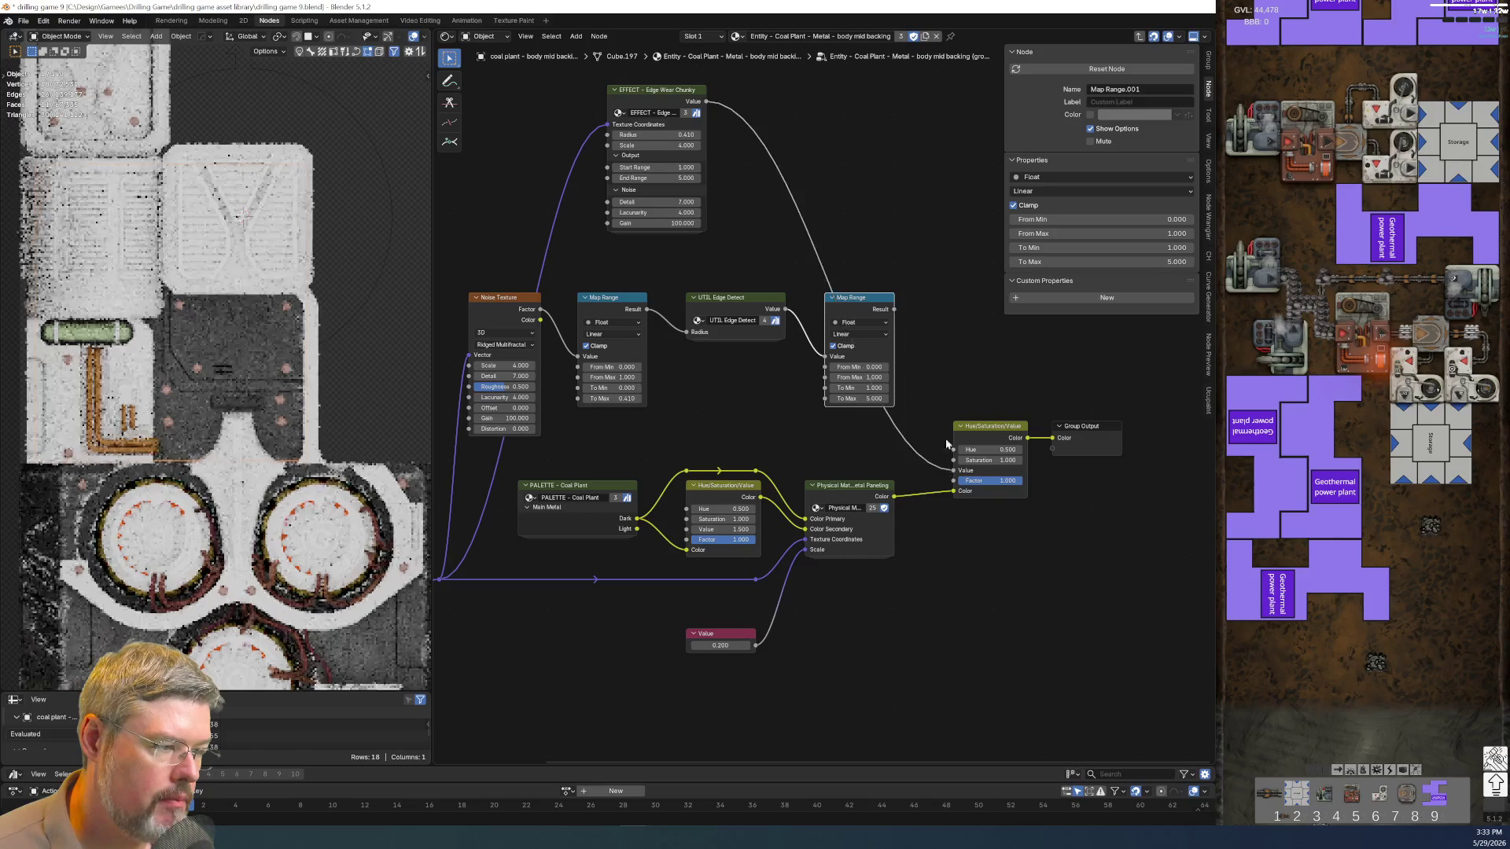
pyautogui.moveTo(943, 406); pyautogui.dragTo(531, 354)
pyautogui.press('Delete')
pyautogui.scroll(-2, 705, 369)
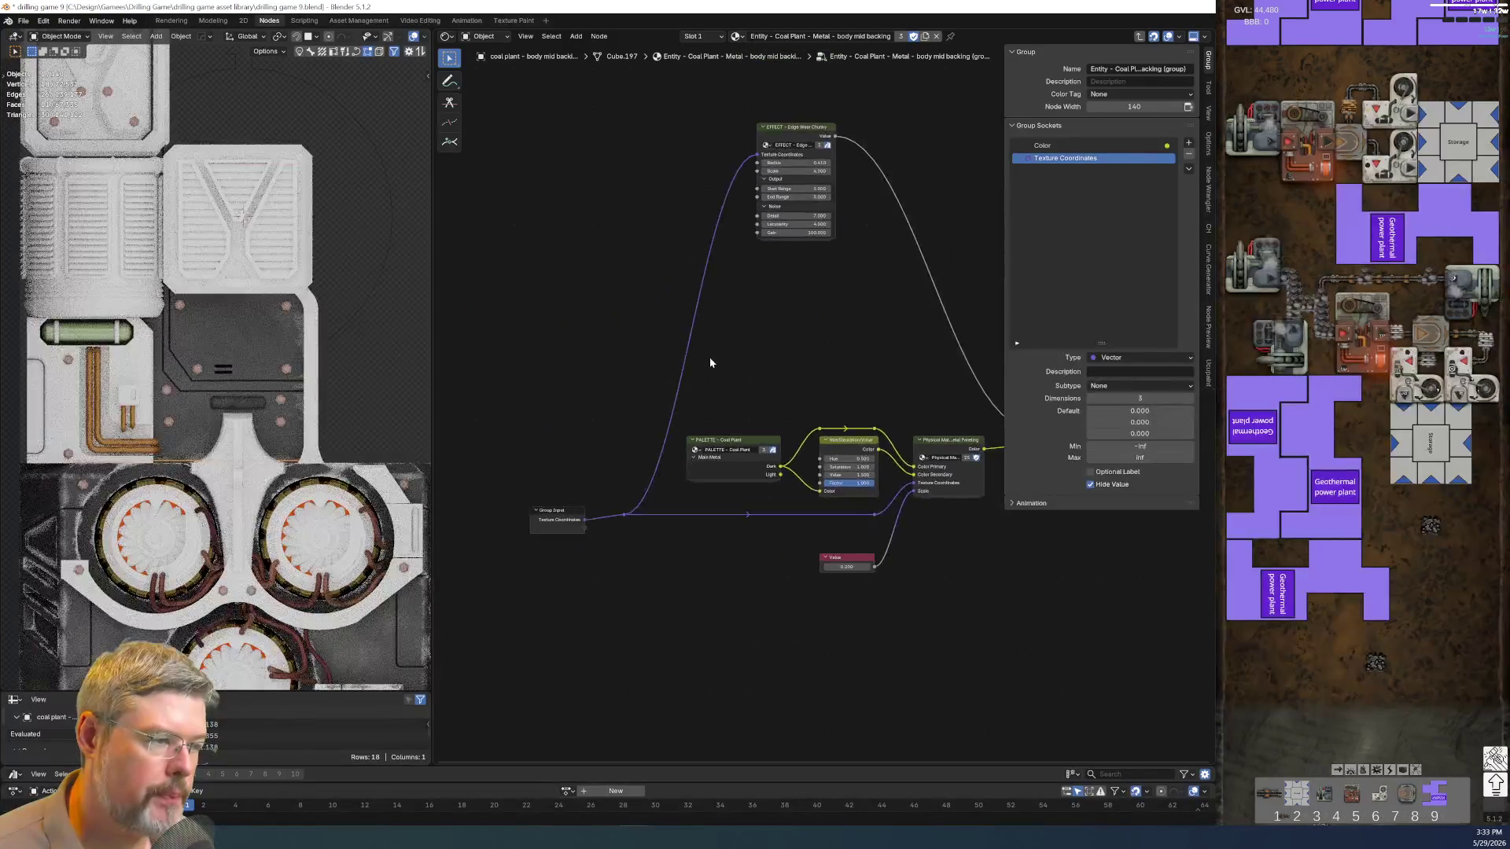
pyautogui.moveTo(776, 139); pyautogui.dragTo(919, 288)
pyautogui.keyDown('shift'); pyautogui.moveTo(744, 351); pyautogui.dragTo(815, 353, button='right'); pyautogui.keyUp('shift')
pyautogui.press('g')
pyautogui.click(830, 351)
pyautogui.press('g')
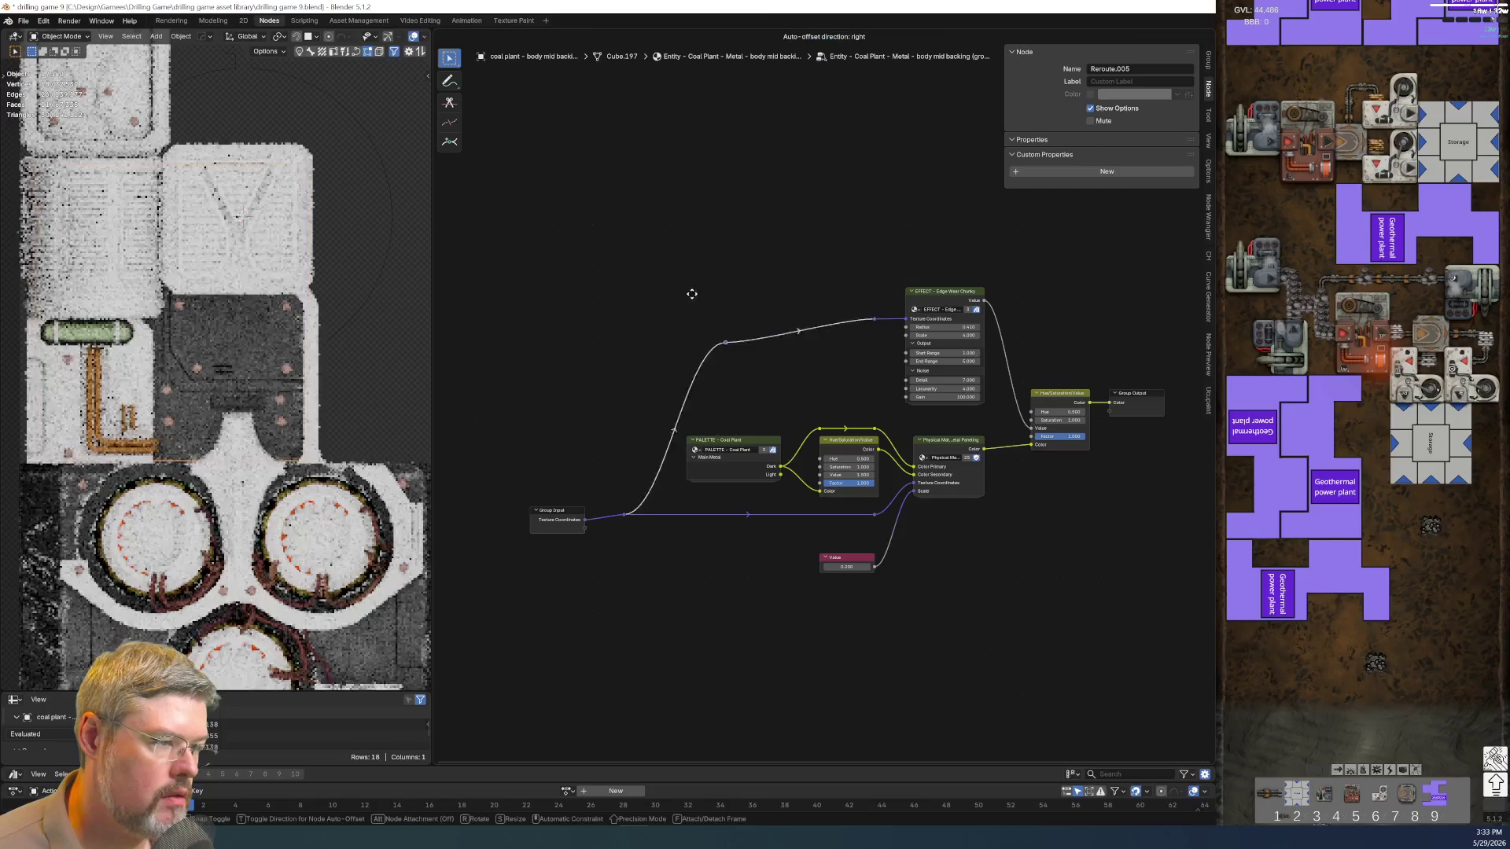
pyautogui.click(717, 269)
pyautogui.scroll(1, 717, 269)
pyautogui.moveTo(717, 270); pyautogui.dragTo(636, 294, button='middle')
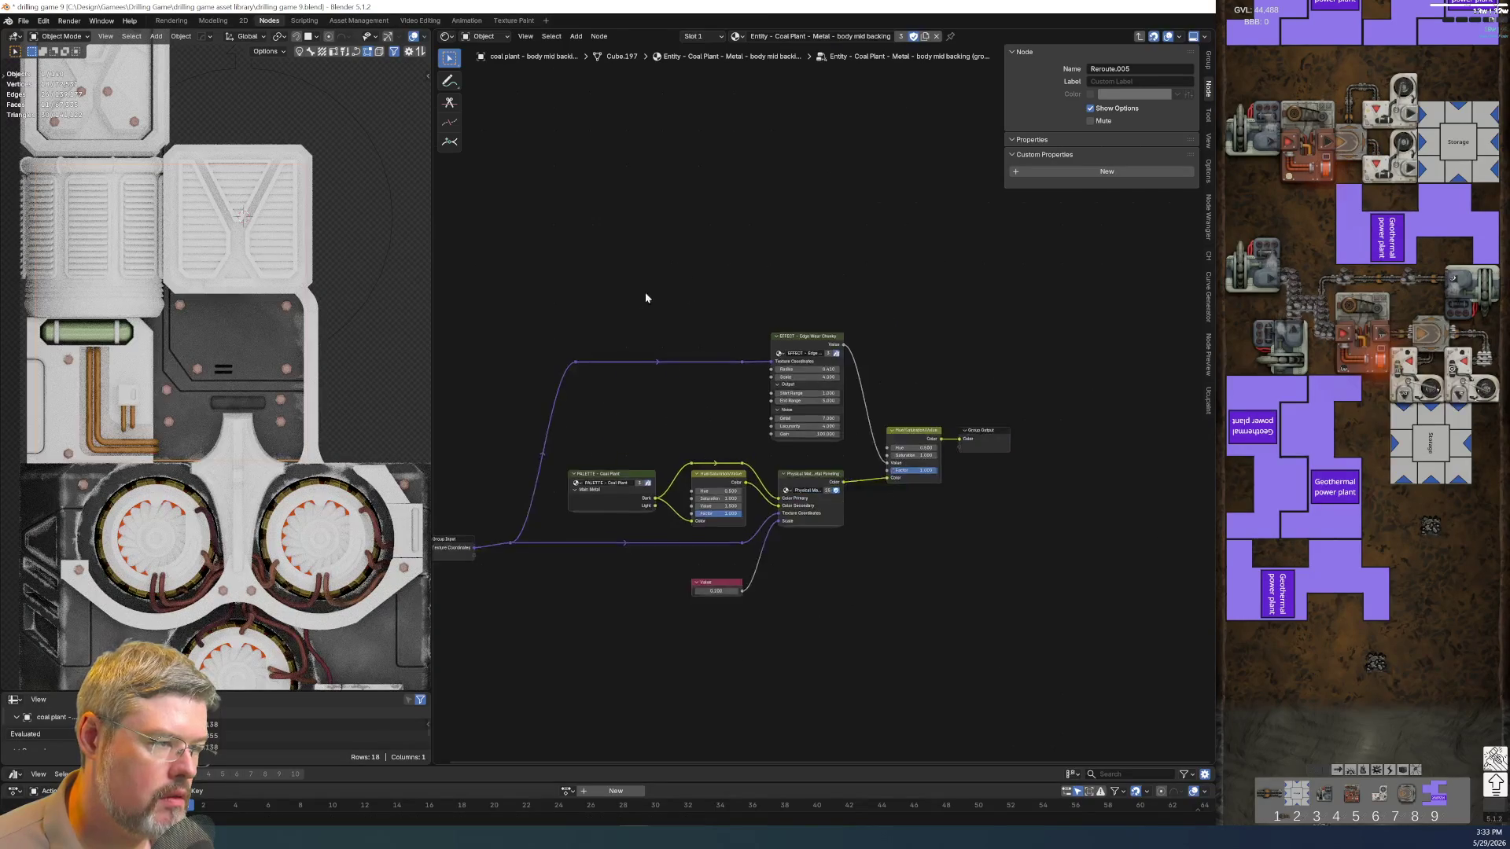
# Save the blend file and bring the Edge Wear node into view
pyautogui.click(22, 20)
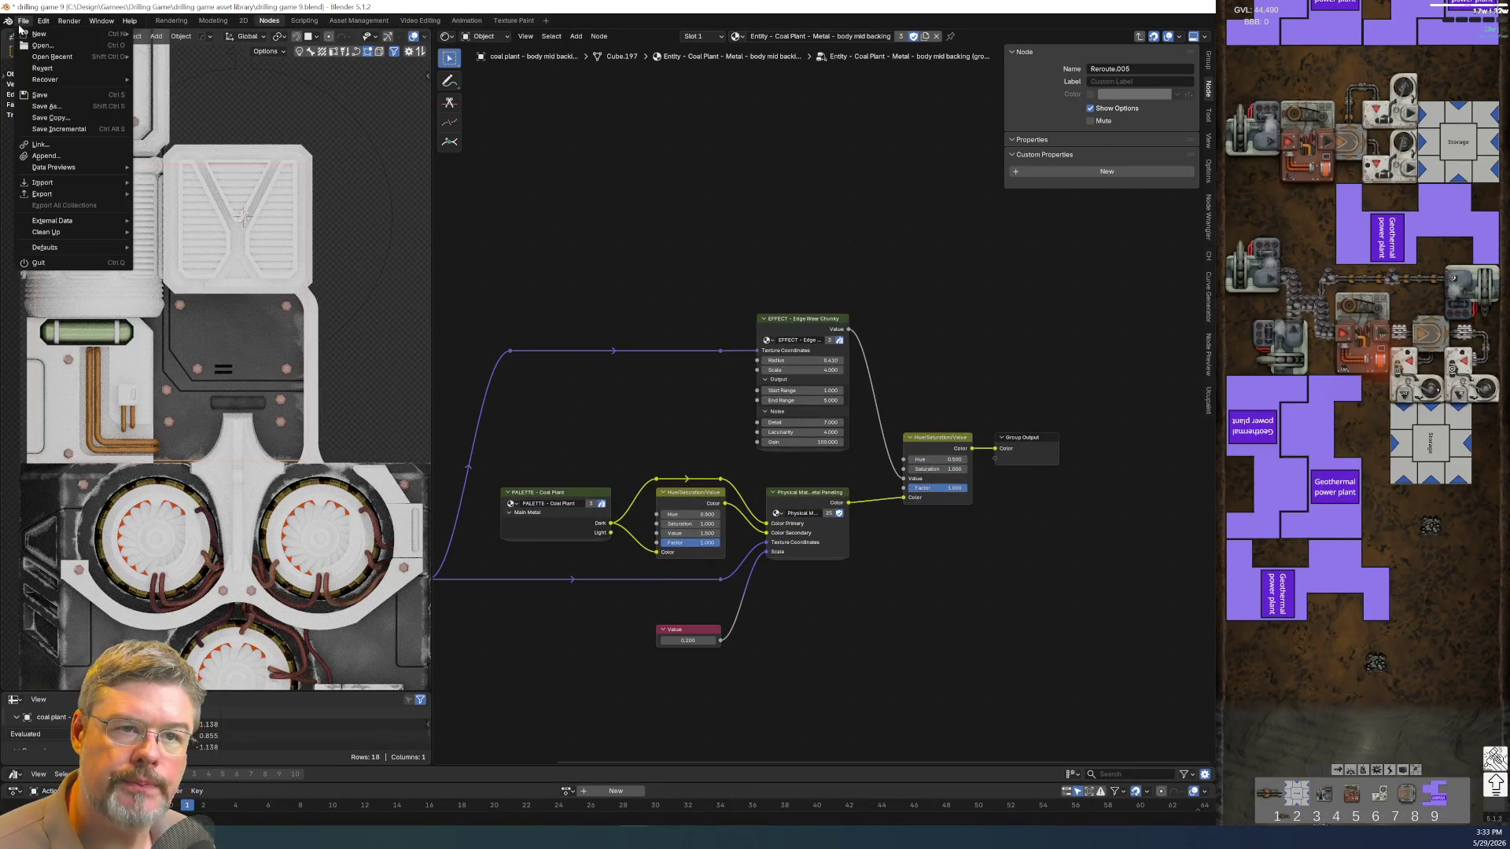
pyautogui.click(48, 94)
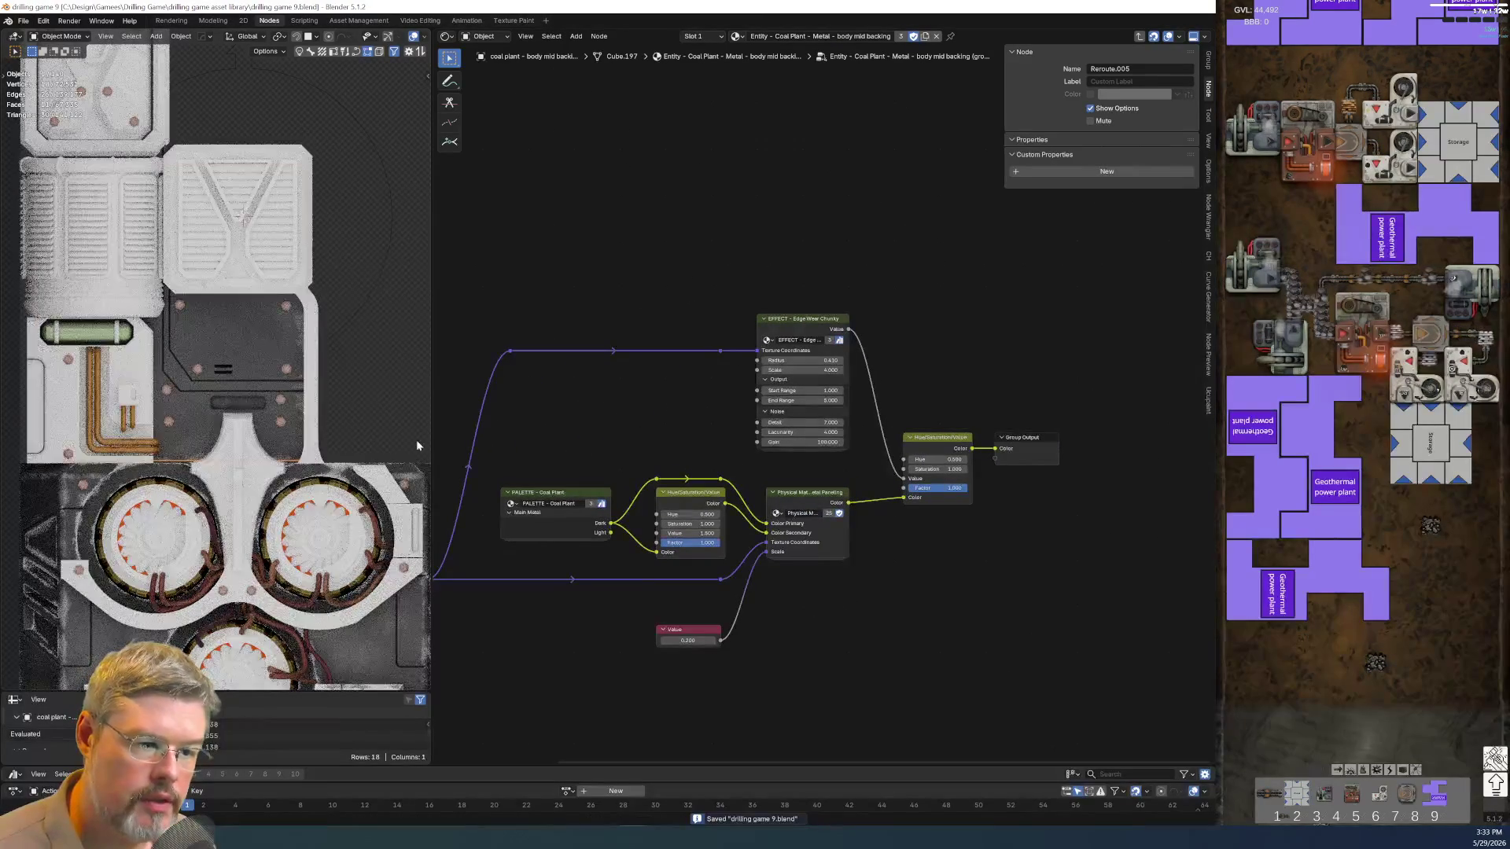
pyautogui.moveTo(456, 438); pyautogui.dragTo(610, 311, button='middle')
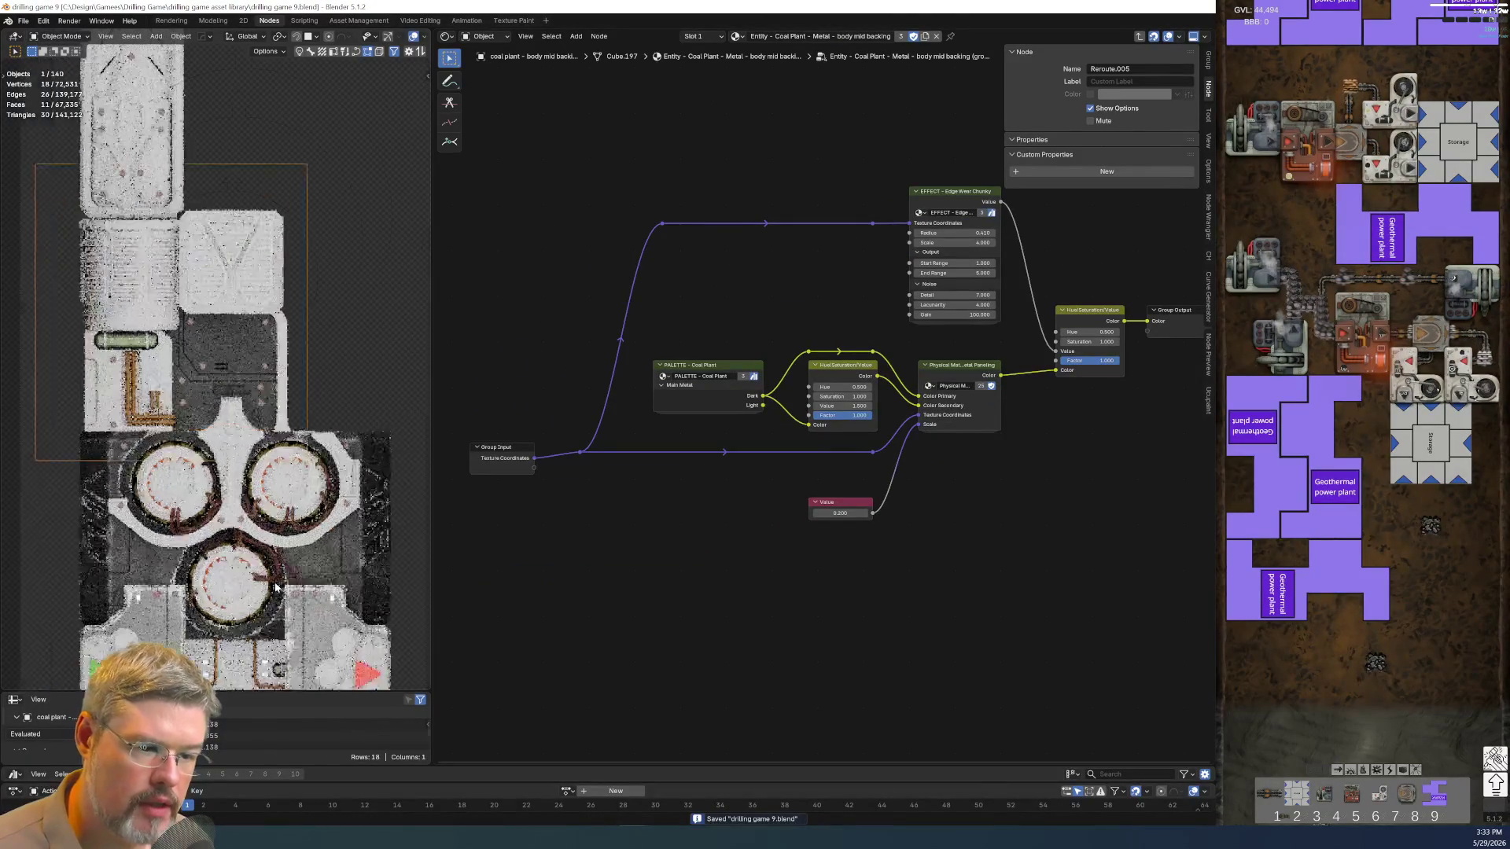
pyautogui.moveTo(751, 630); pyautogui.dragTo(771, 412, button='middle')
pyautogui.scroll(2, 833, 454)
pyautogui.moveTo(833, 454); pyautogui.dragTo(685, 563, button='middle')
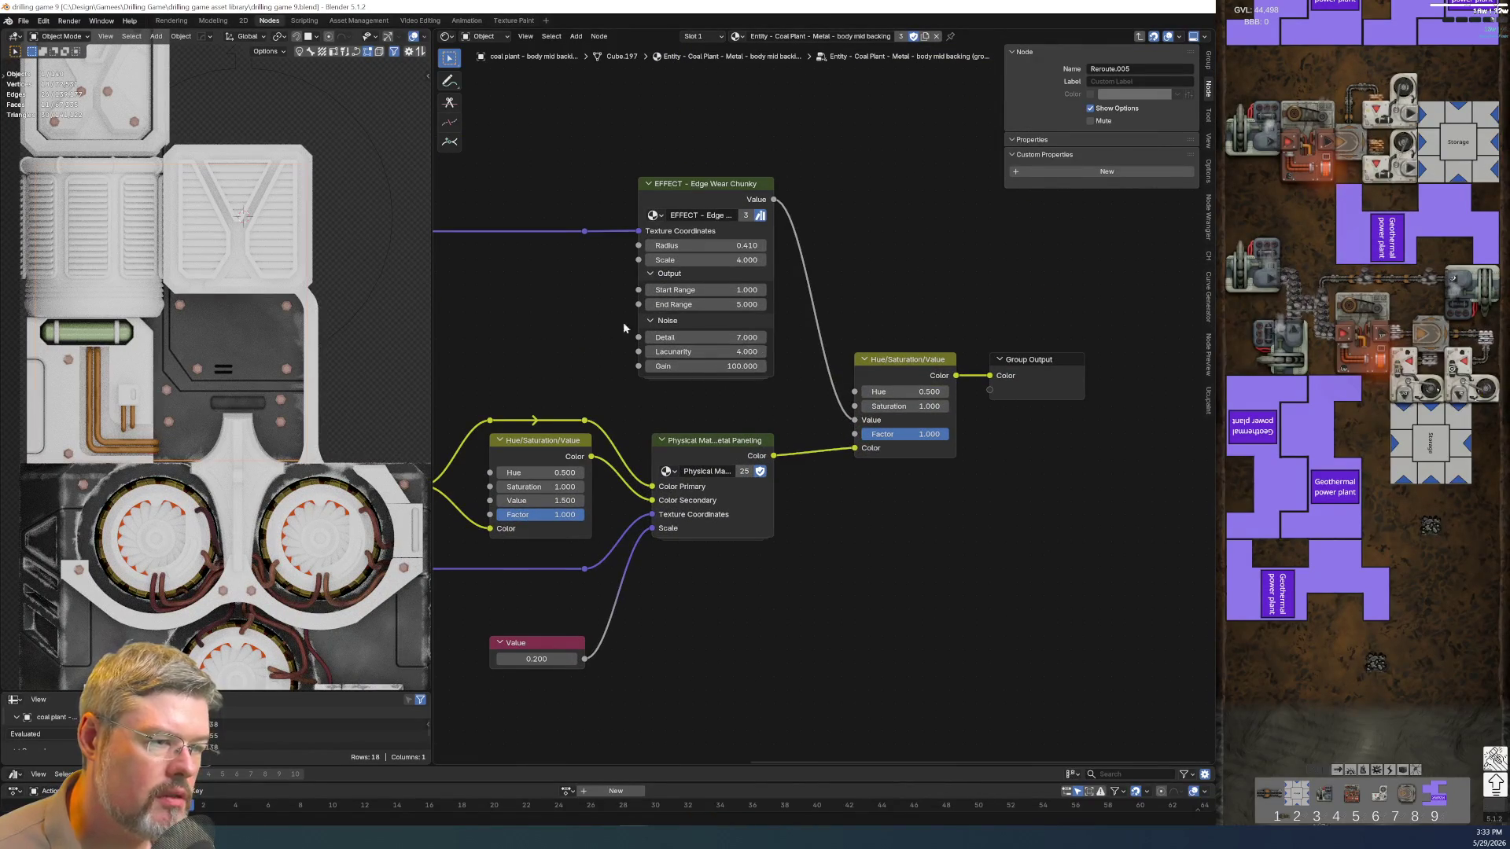
# Trial an End Range of 2 on Edge Wear Chunky, then restore it to 5
pyautogui.click(650, 322)
pyautogui.click(697, 304)
pyautogui.write('2')
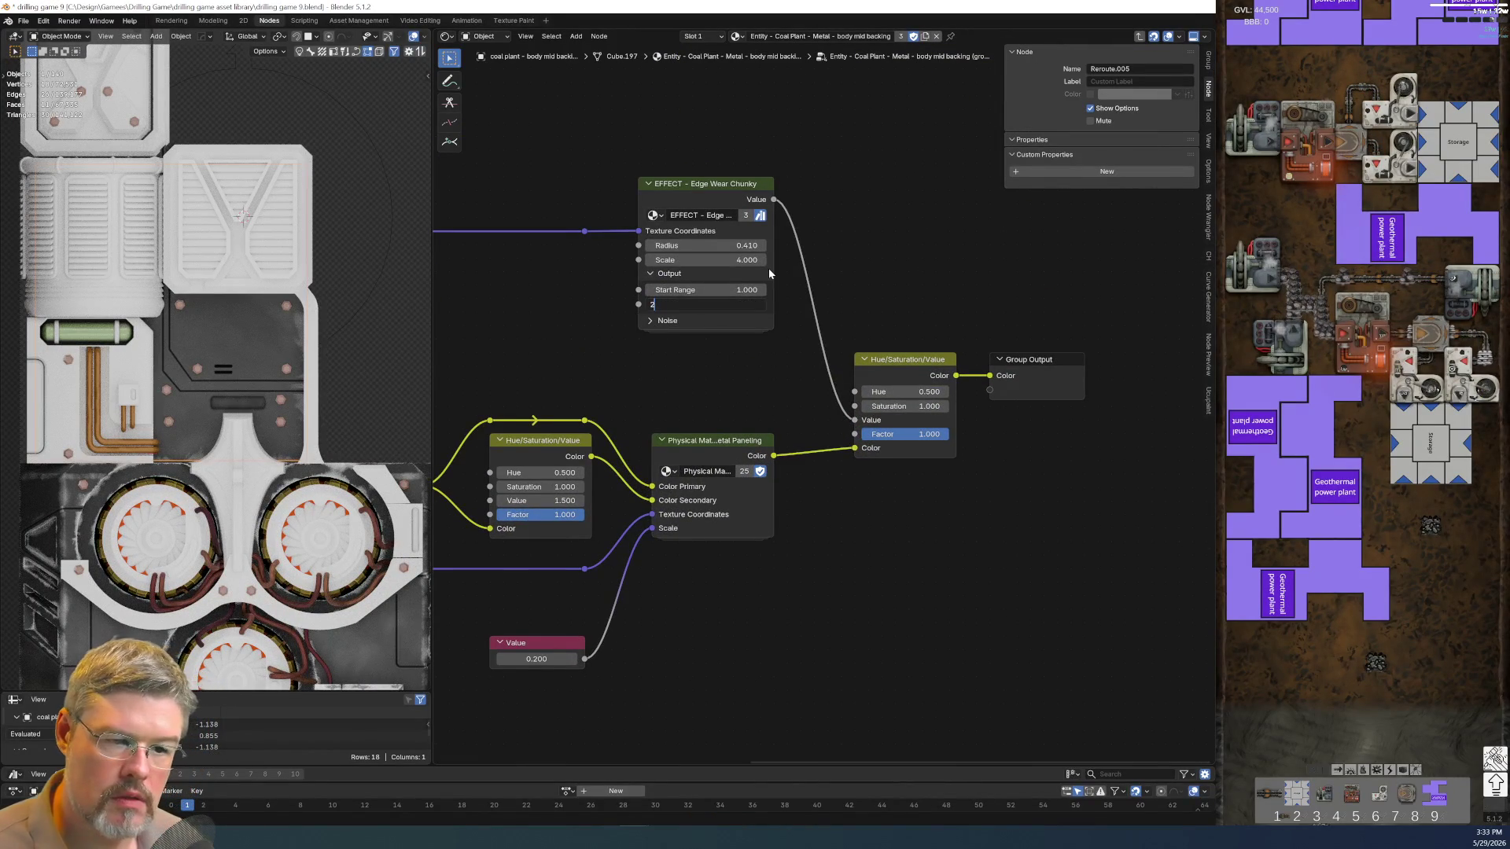
pyautogui.press('Return')
pyautogui.click(713, 306)
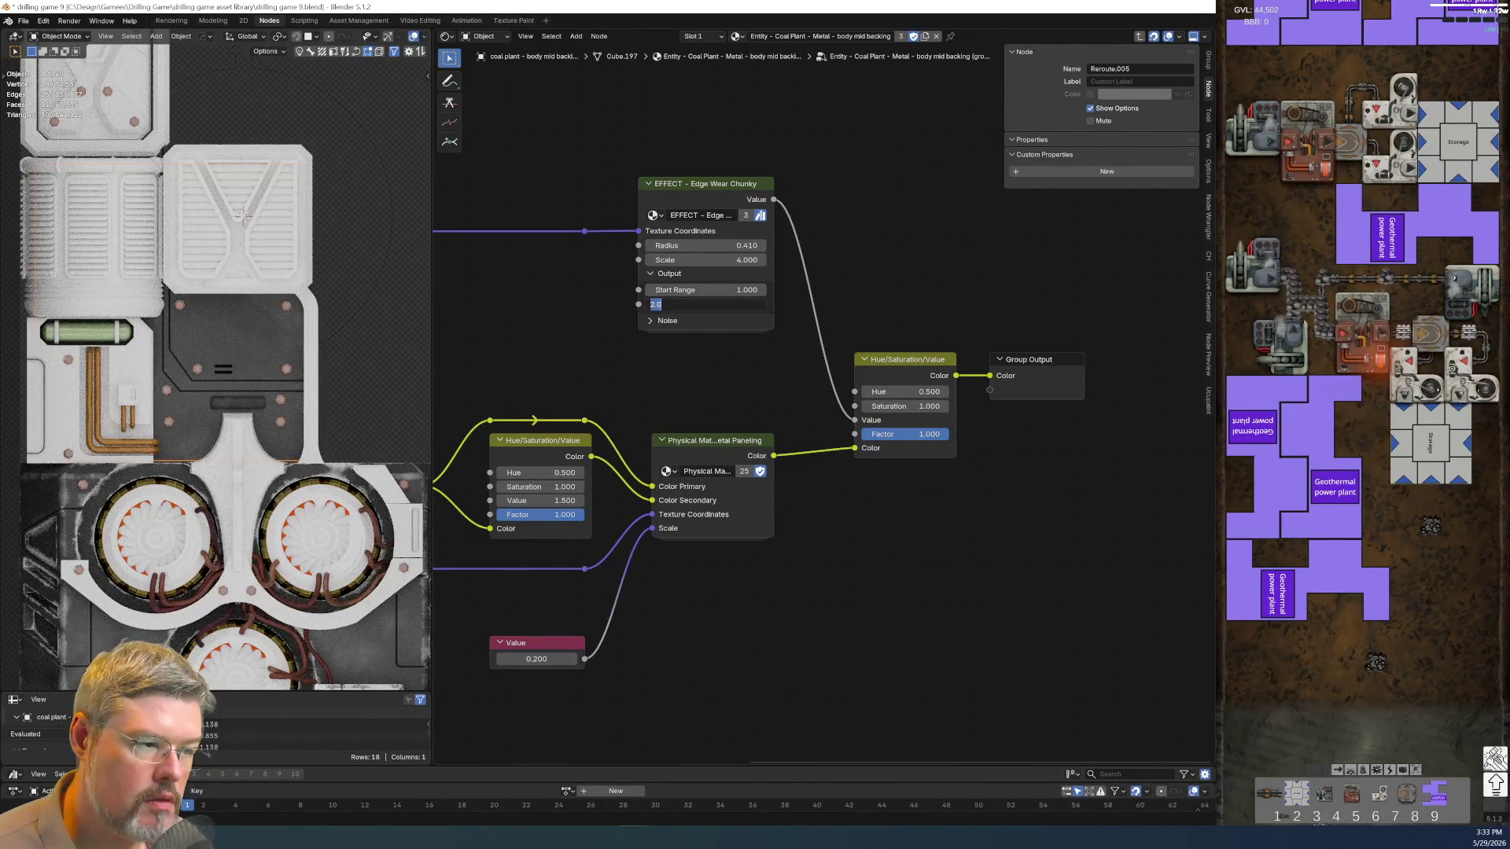
pyautogui.write('5')
pyautogui.press('Return')
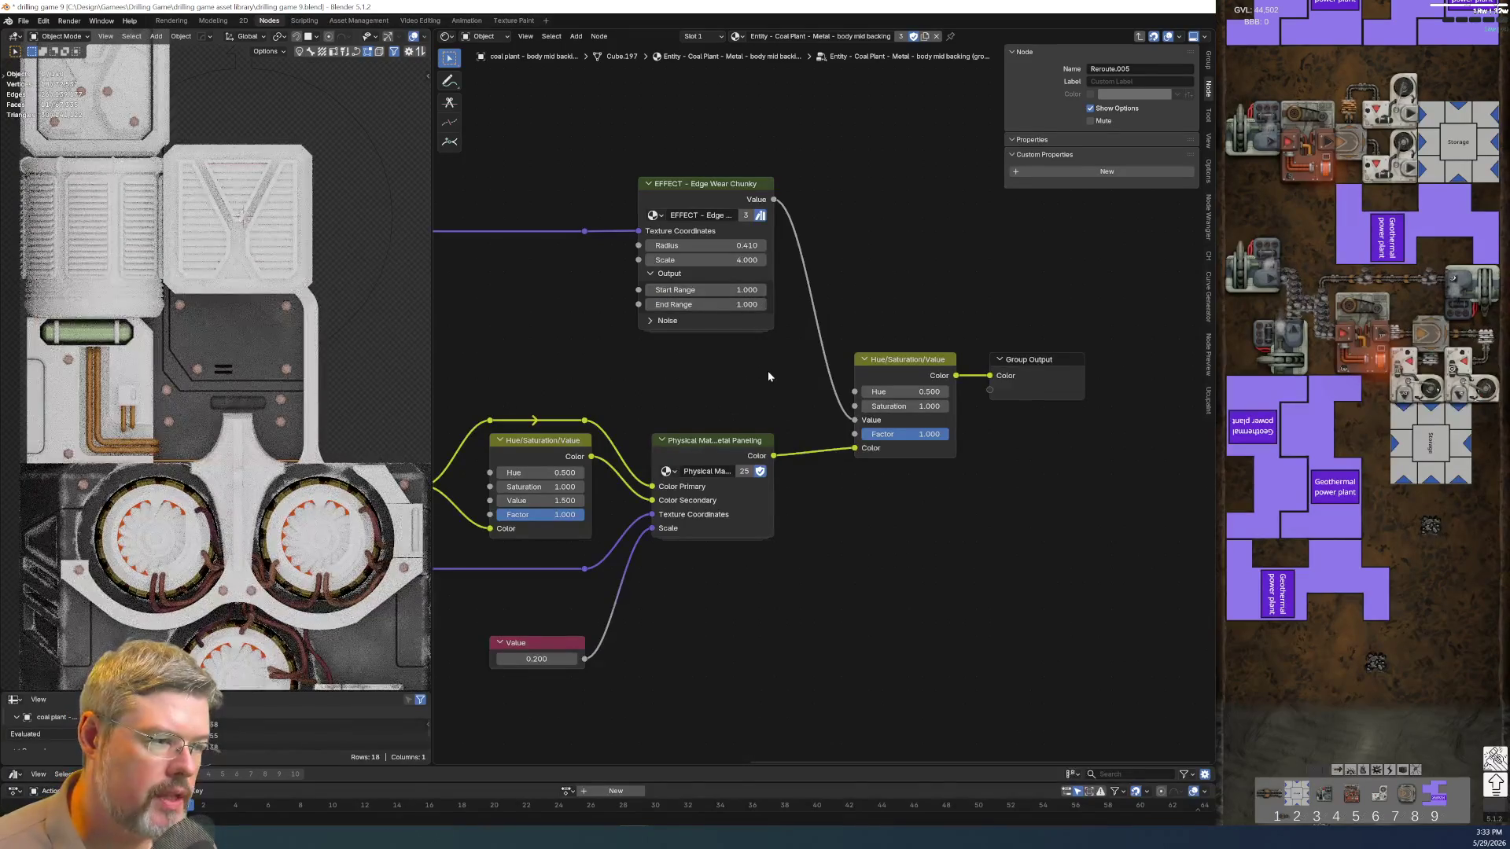
pyautogui.moveTo(602, 376); pyautogui.dragTo(669, 352, button='middle')
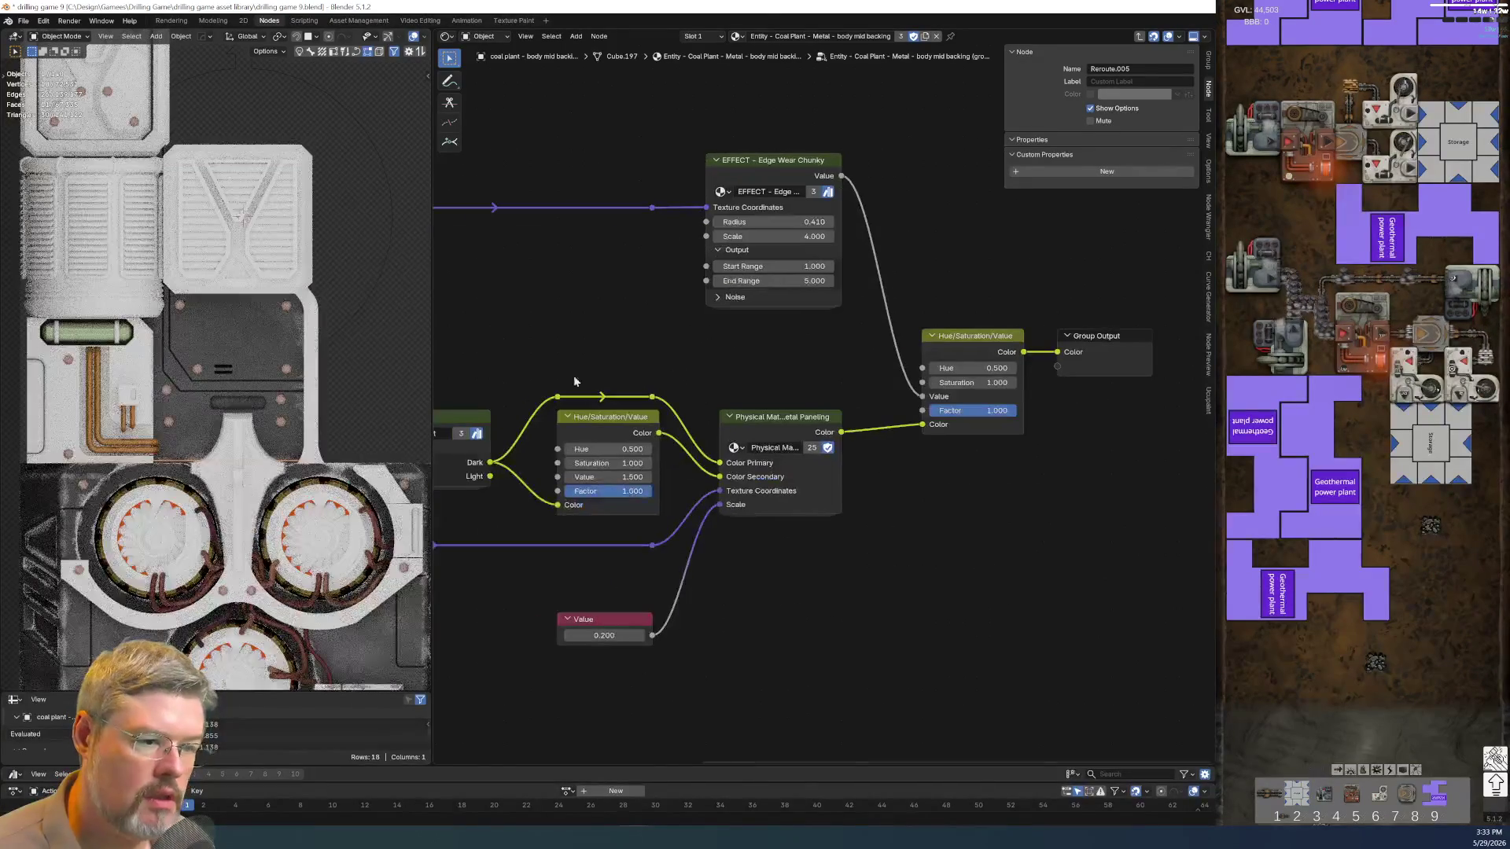
# In the body lower main group, raise the Edge Wear Chunky End Range to 8
pyautogui.click(372, 646)
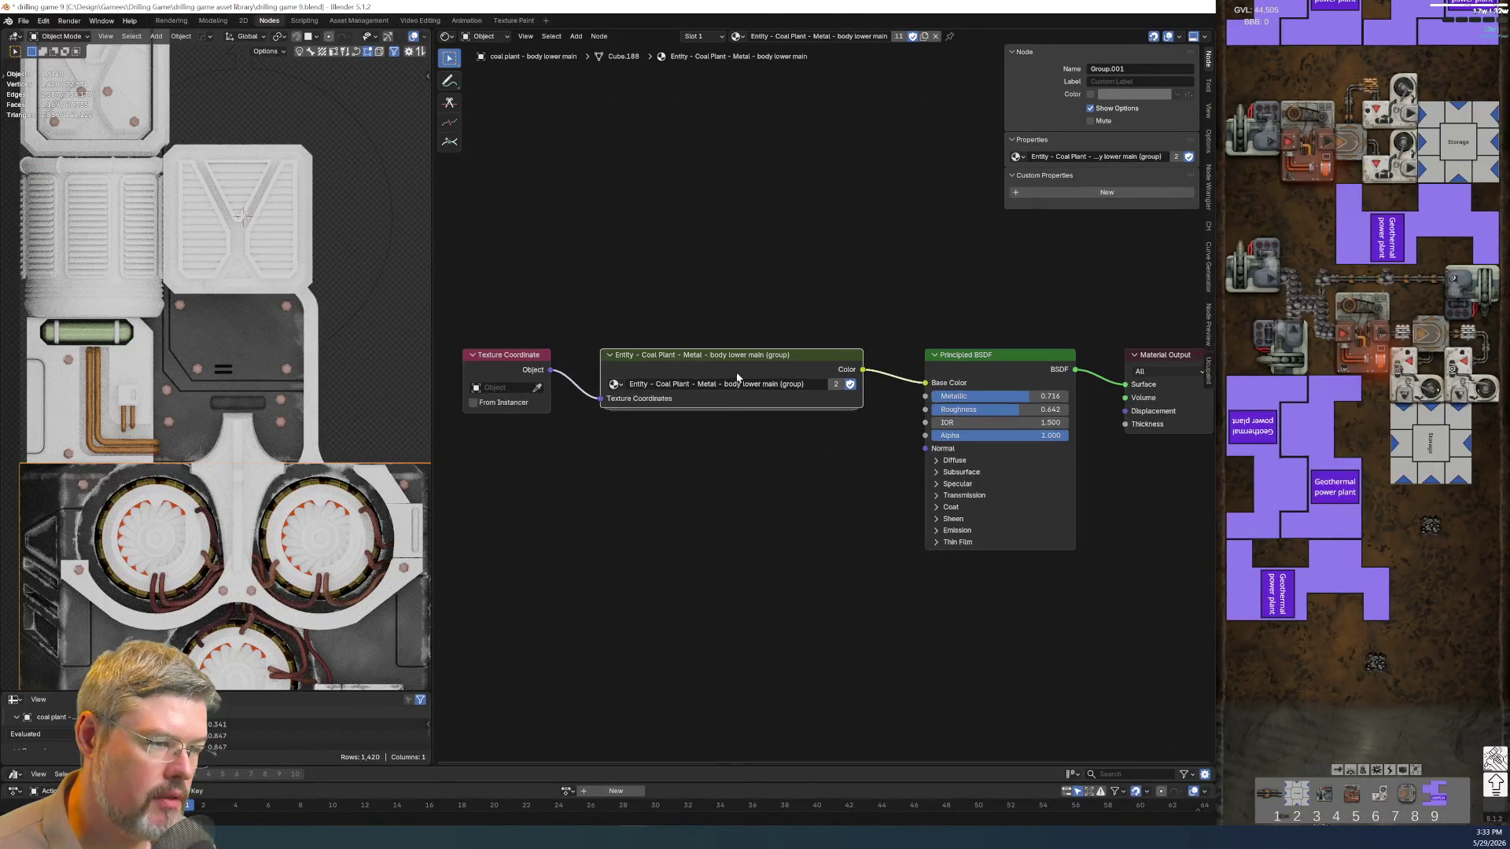
pyautogui.press('Tab')
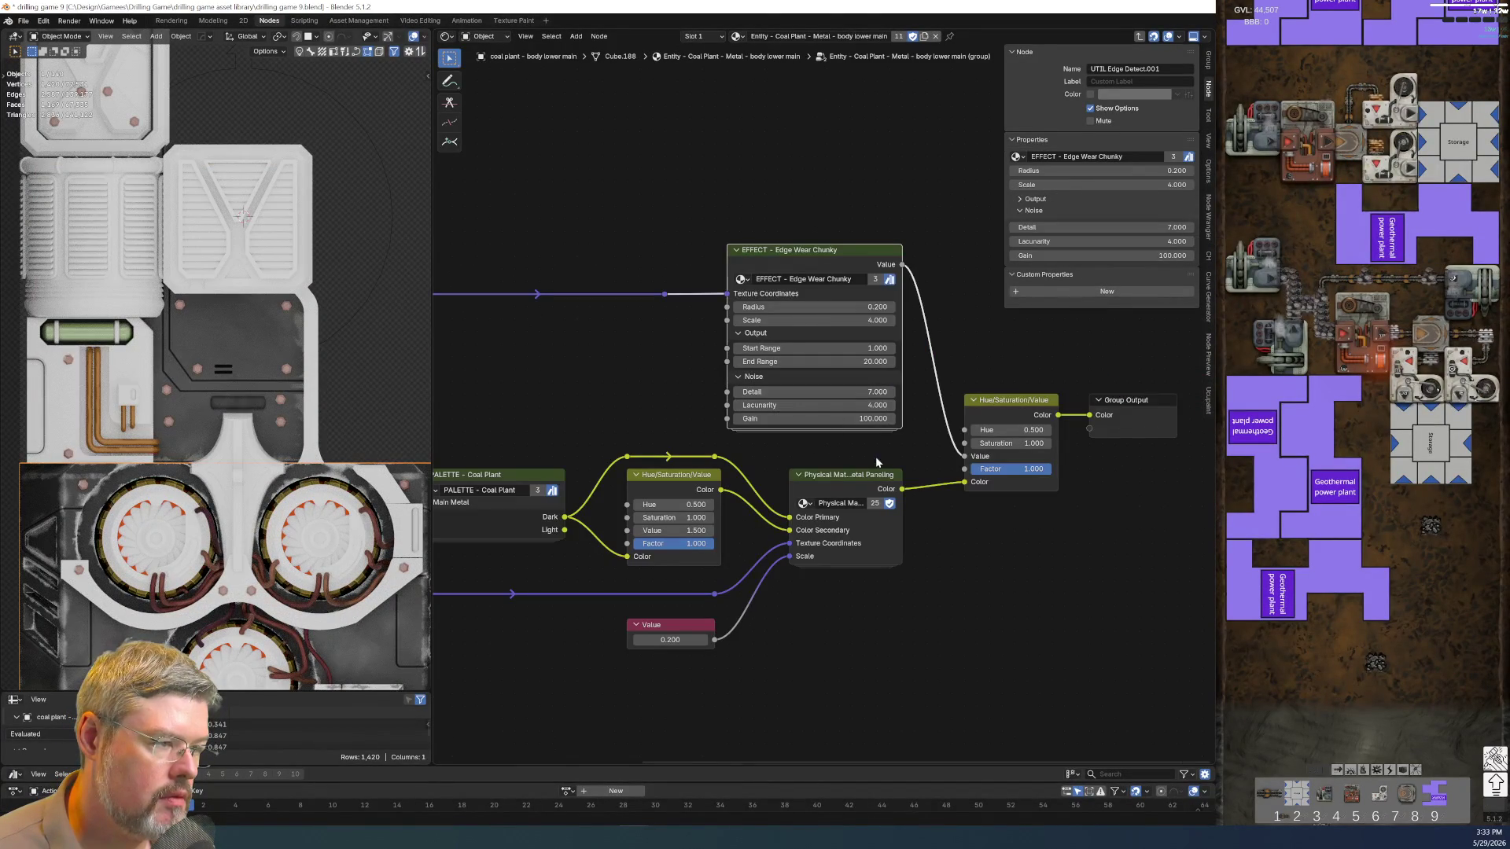
pyautogui.click(826, 363)
pyautogui.write('5')
pyautogui.press('Return')
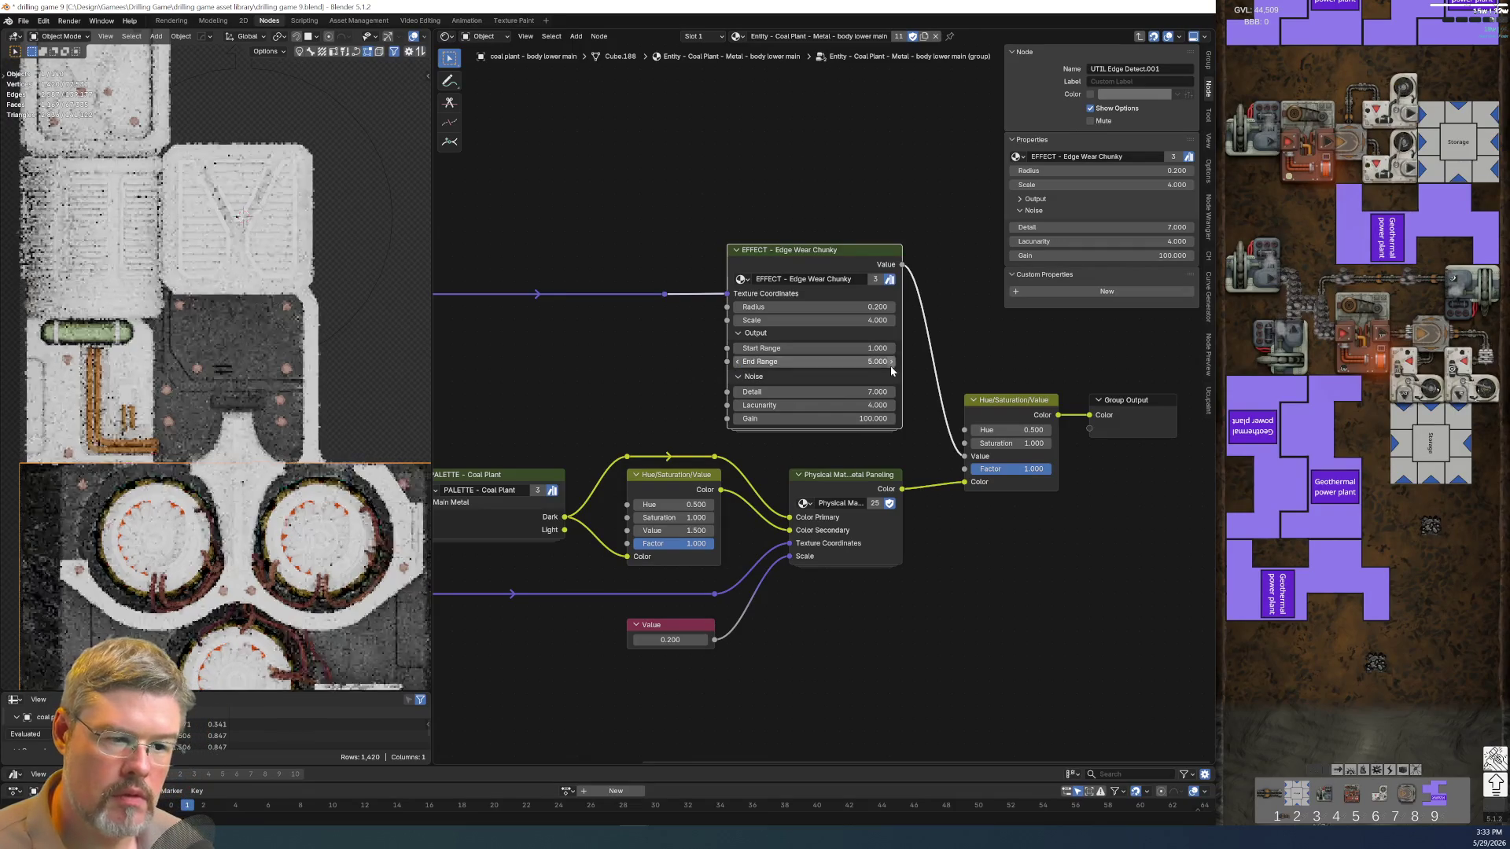
pyautogui.scroll(-1, 471, 386)
pyautogui.click(819, 367)
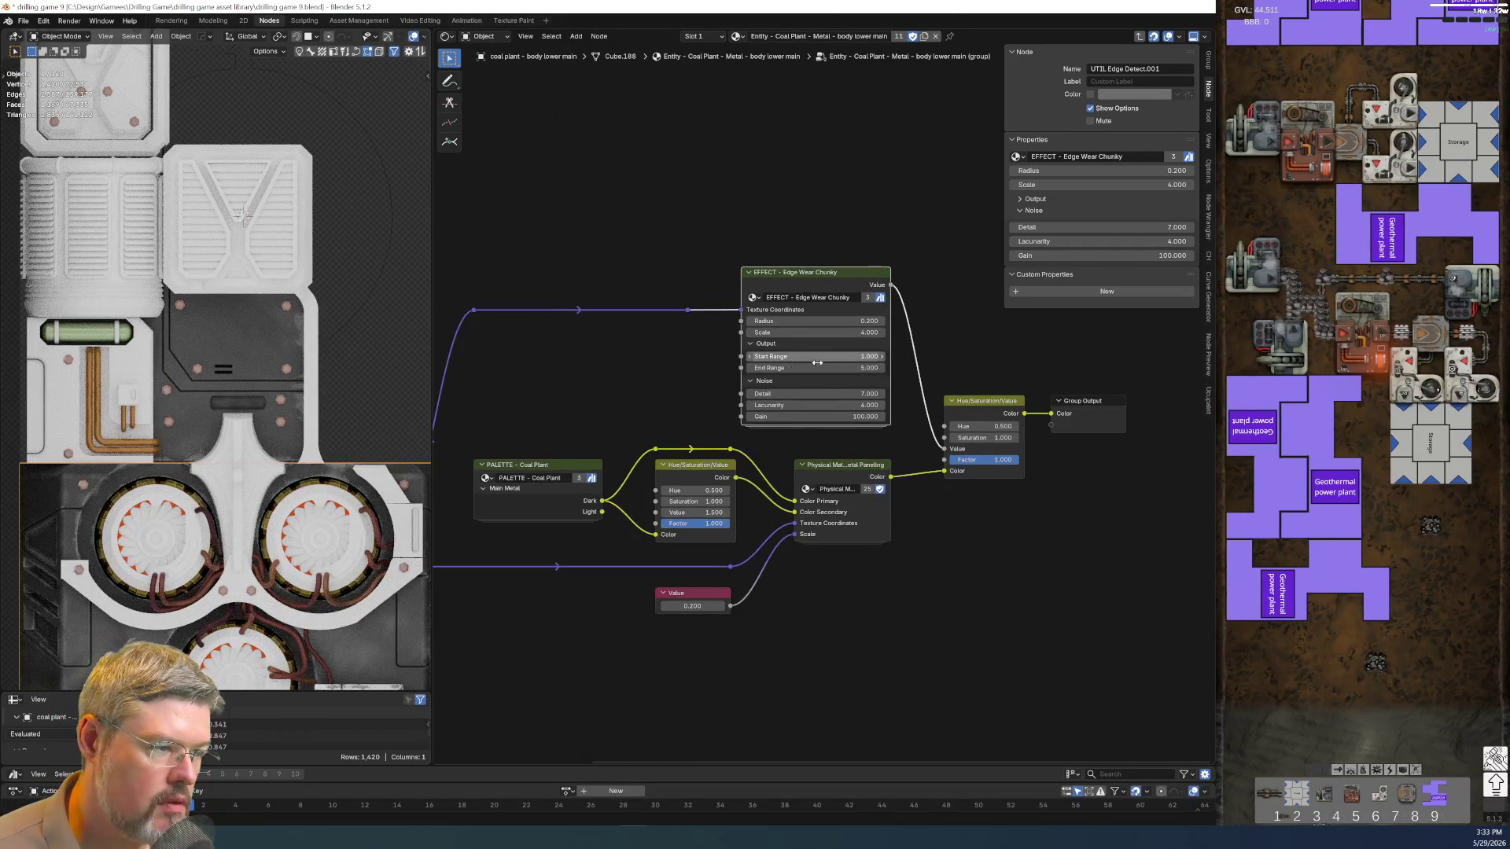
pyautogui.write('8')
pyautogui.press('Return')
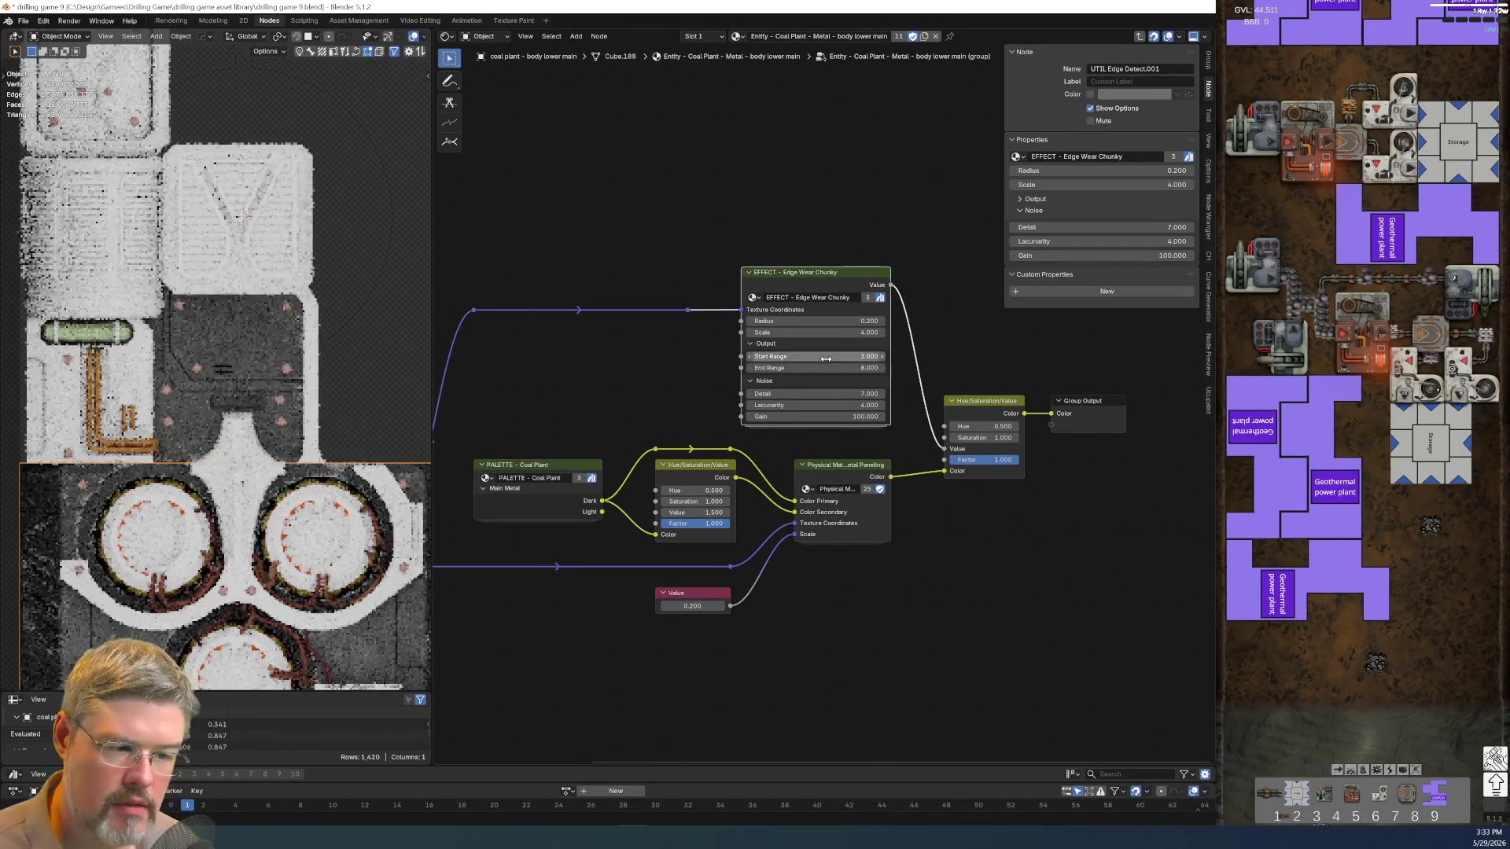
pyautogui.scroll(-2, 300, 566)
pyautogui.scroll(-1, 300, 566)
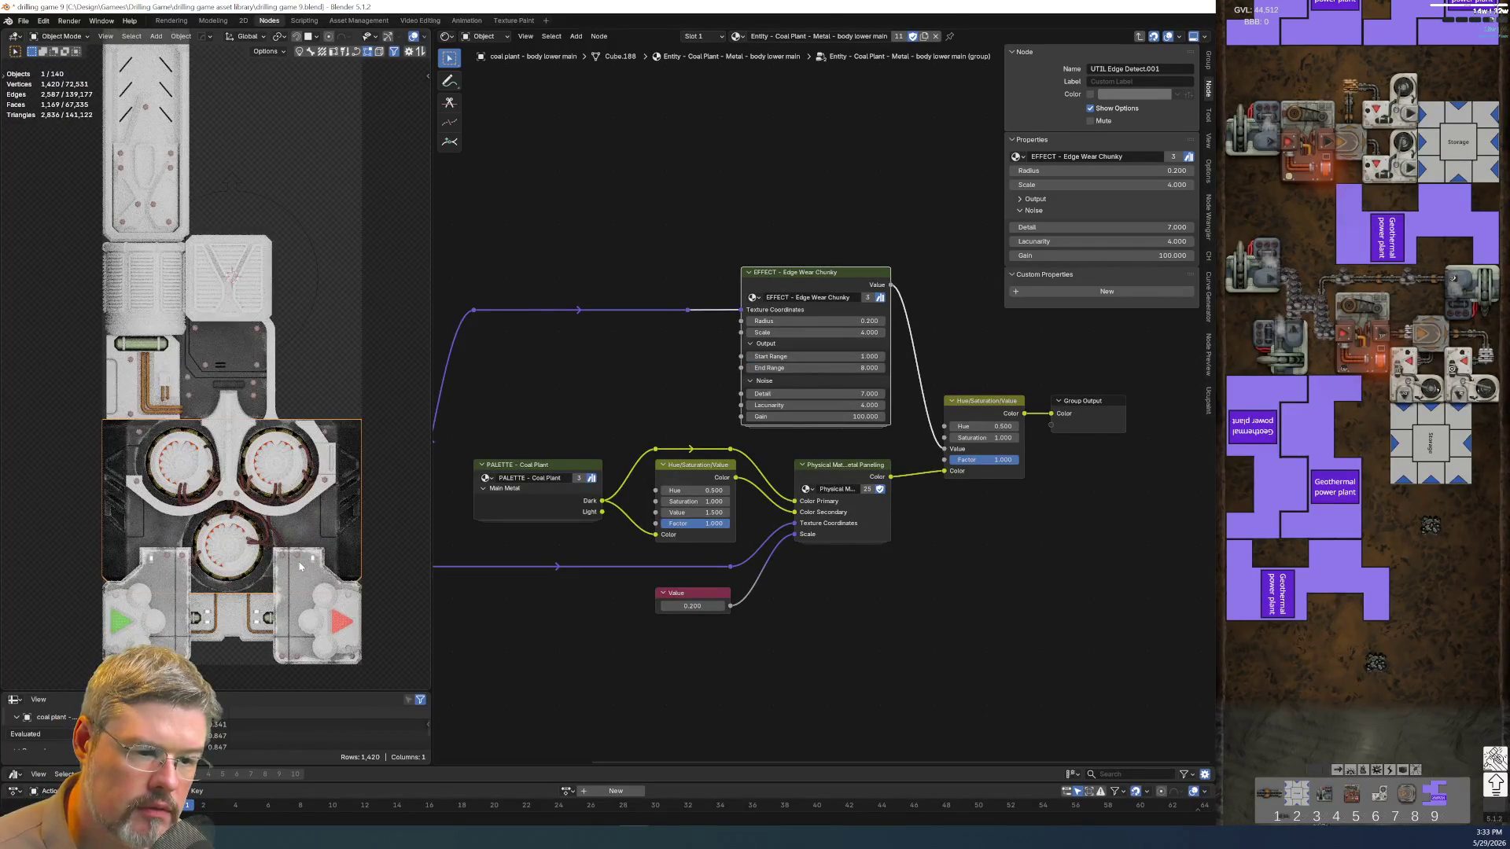
pyautogui.scroll(2, 299, 566)
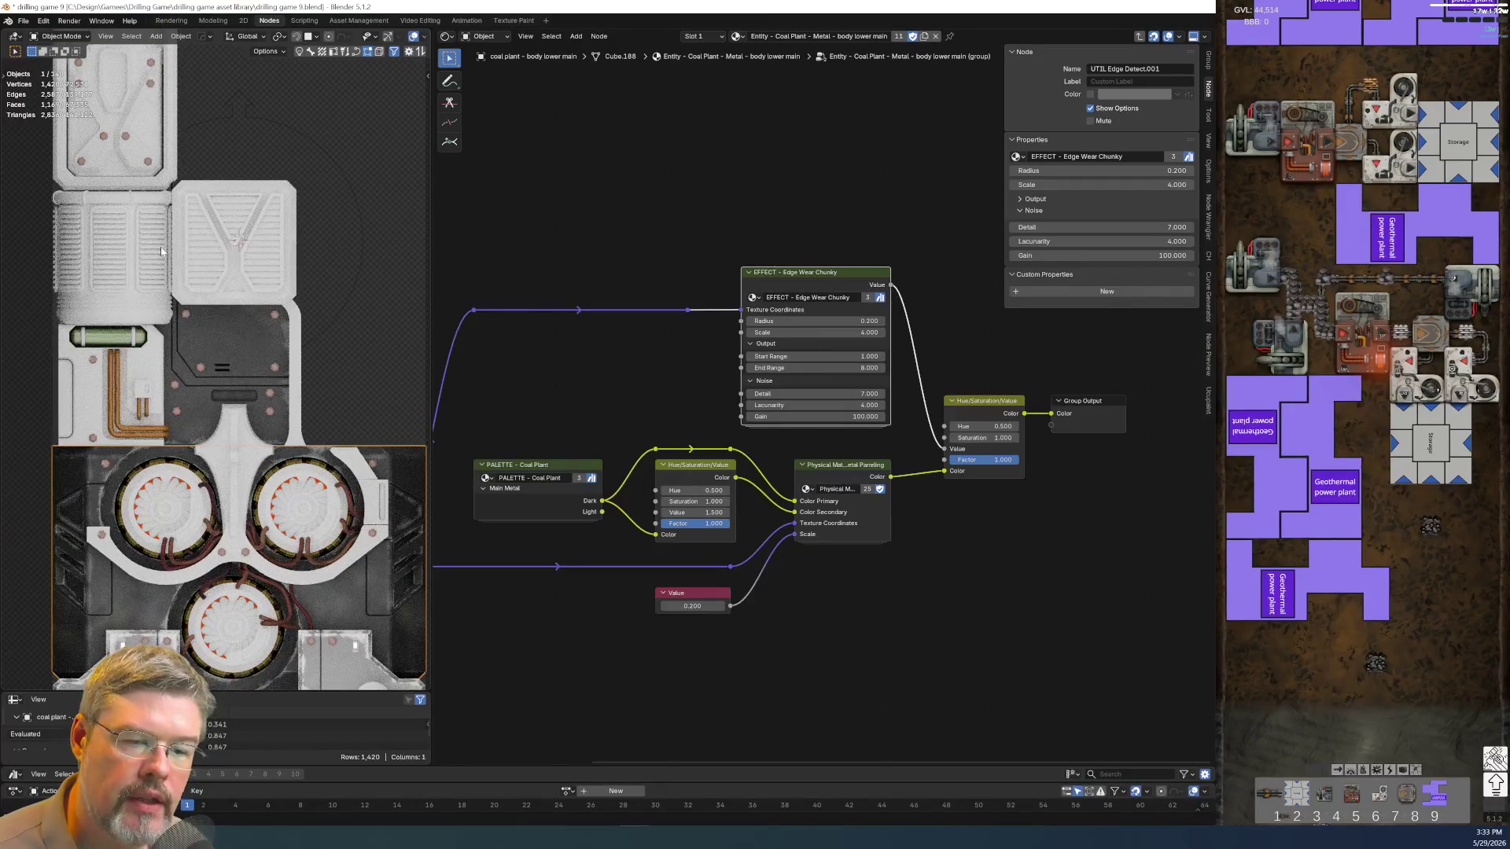
# Save drilling game 9.blend and select the mid-body rivets object
pyautogui.click(23, 19)
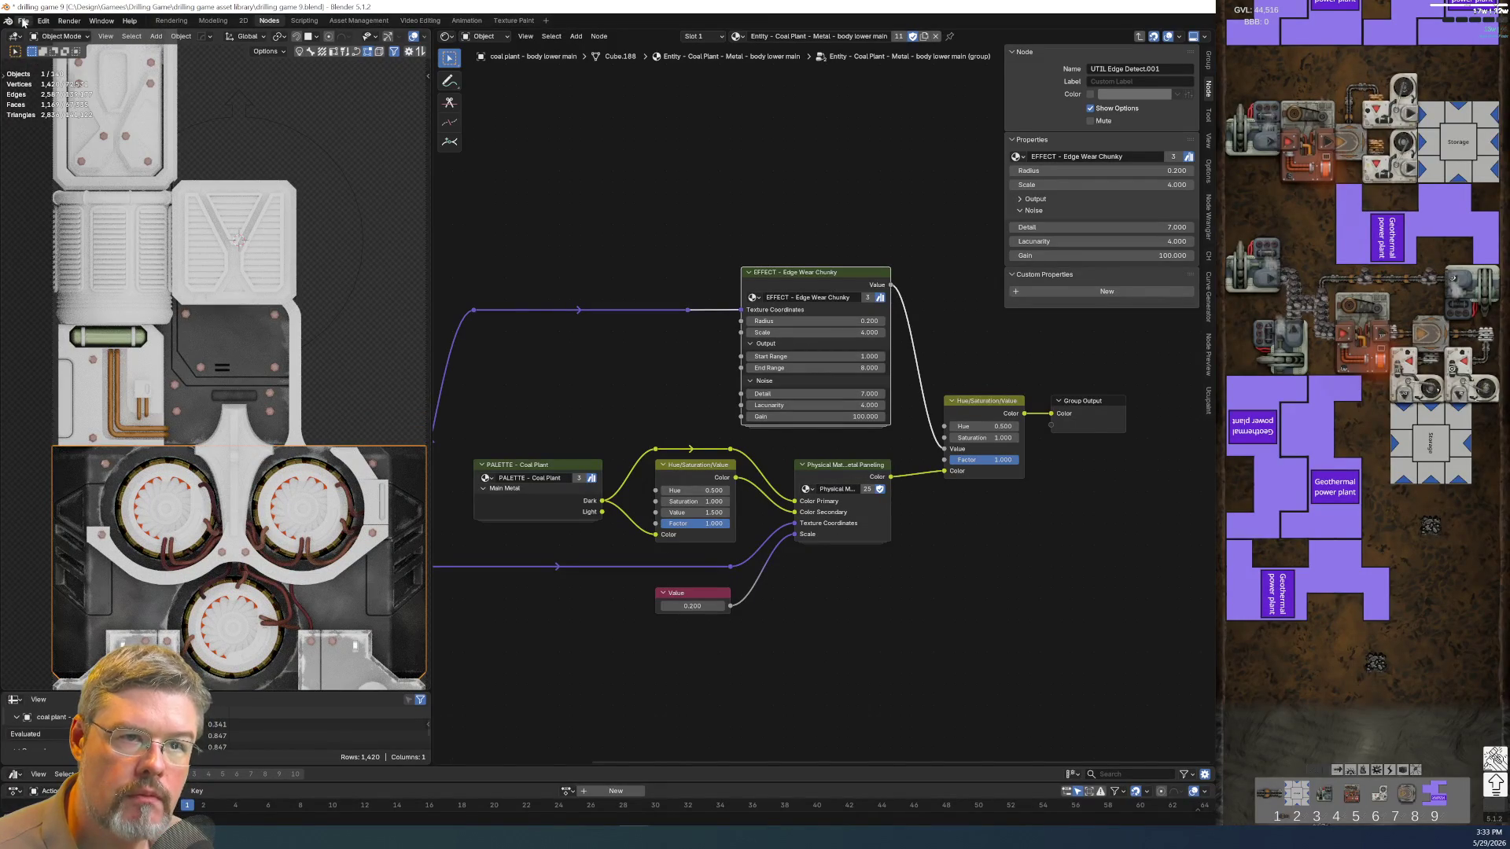
pyautogui.click(23, 20)
pyautogui.click(40, 96)
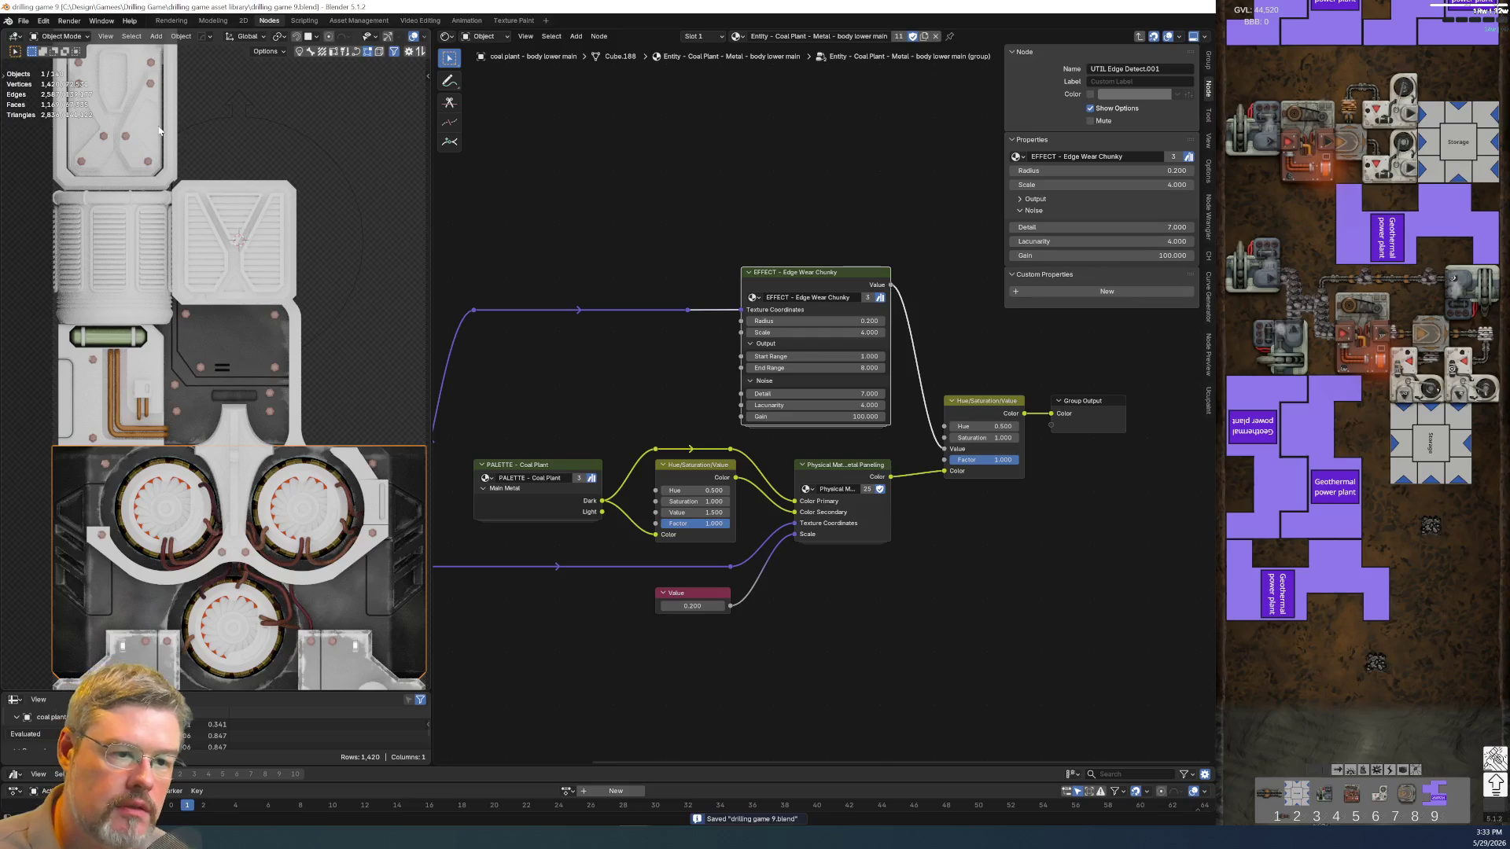
pyautogui.click(272, 394)
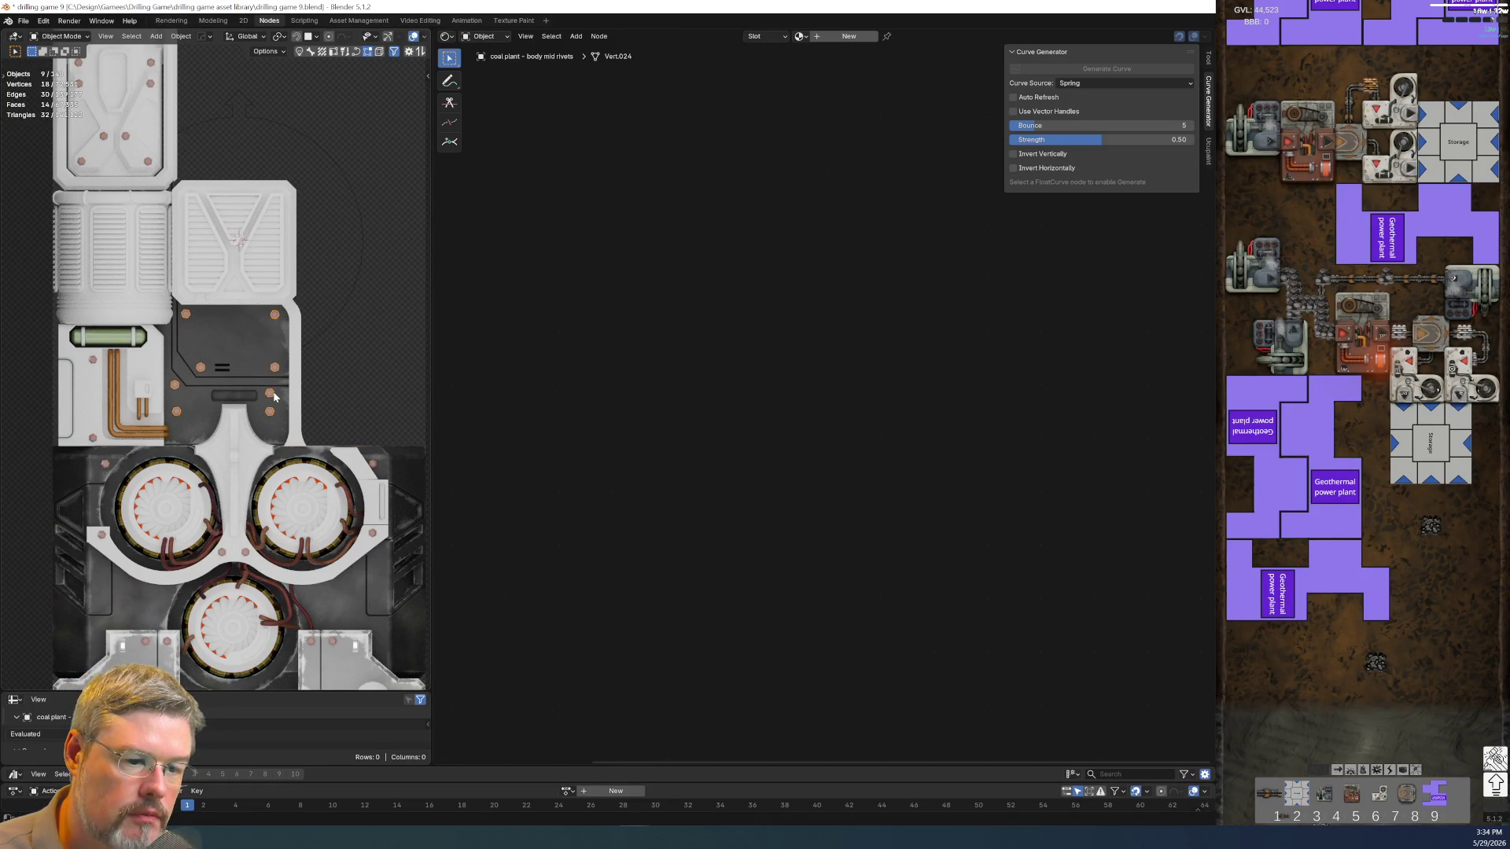
pyautogui.scroll(-1, 273, 394)
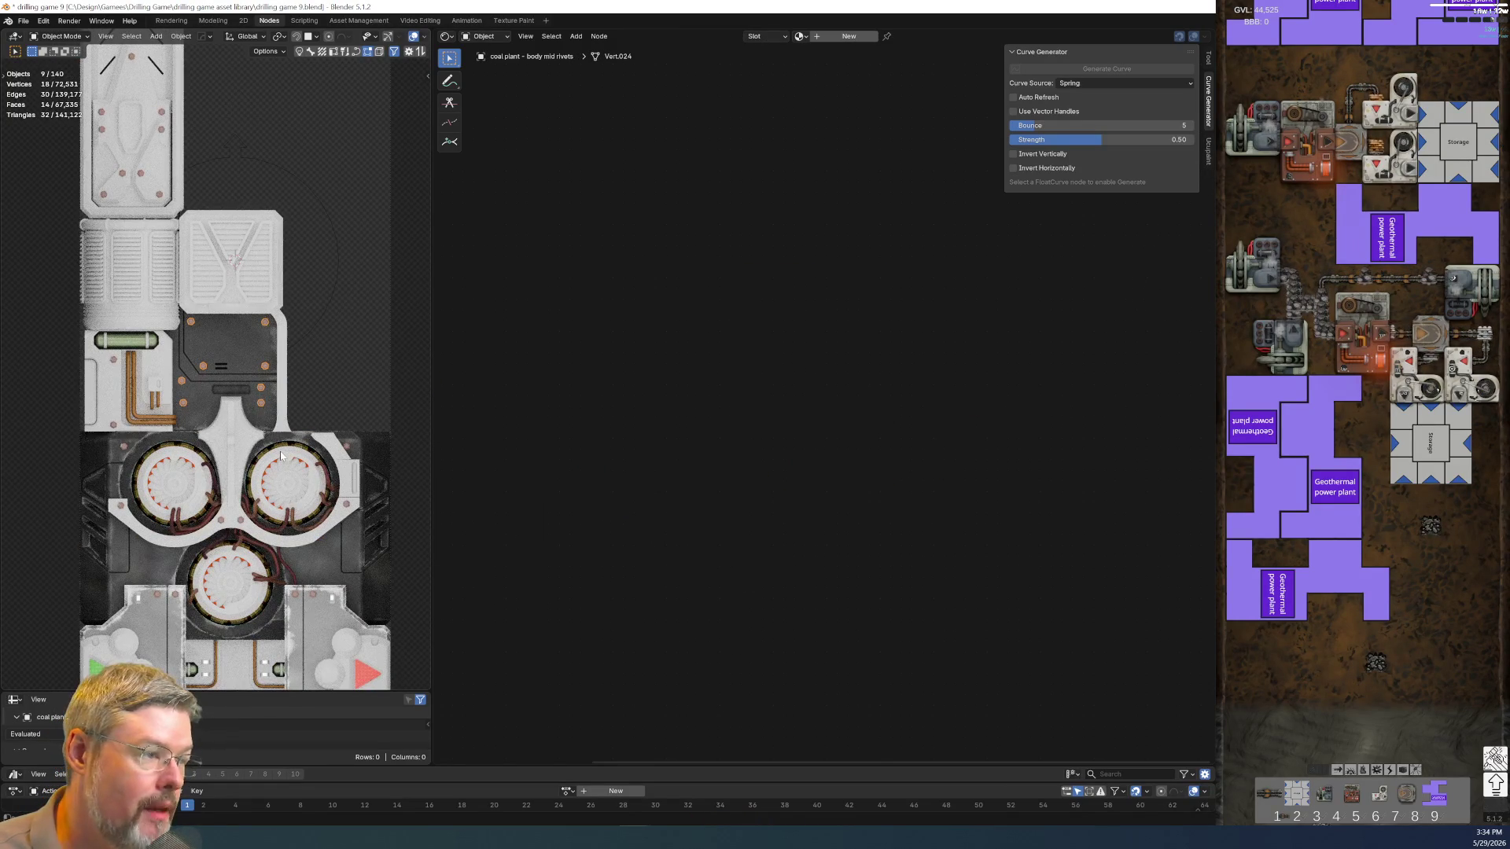
pyautogui.scroll(1, 245, 439)
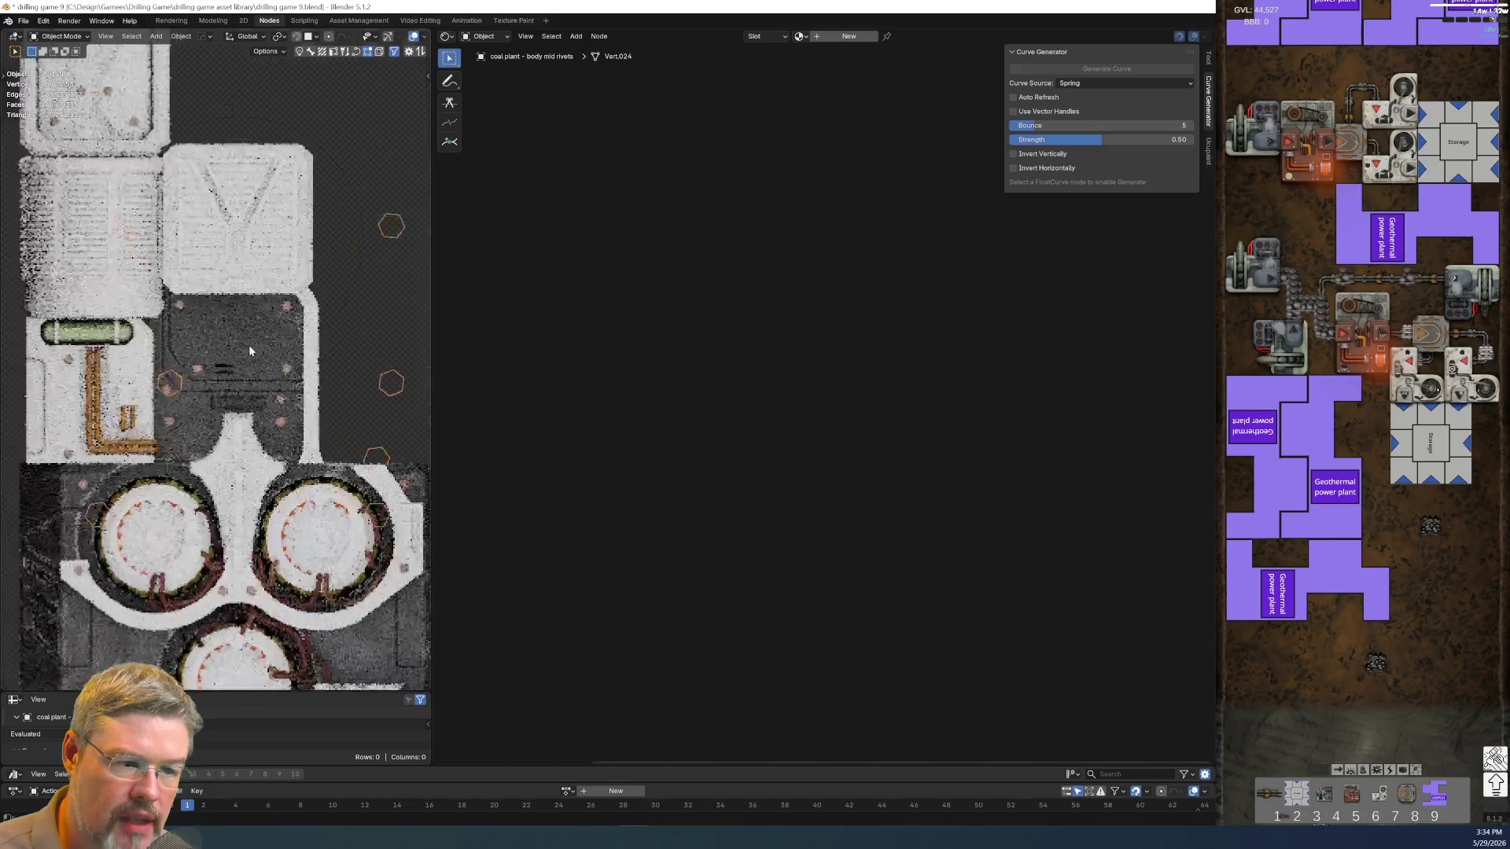
pyautogui.scroll(3, 171, 405)
pyautogui.scroll(1, 171, 405)
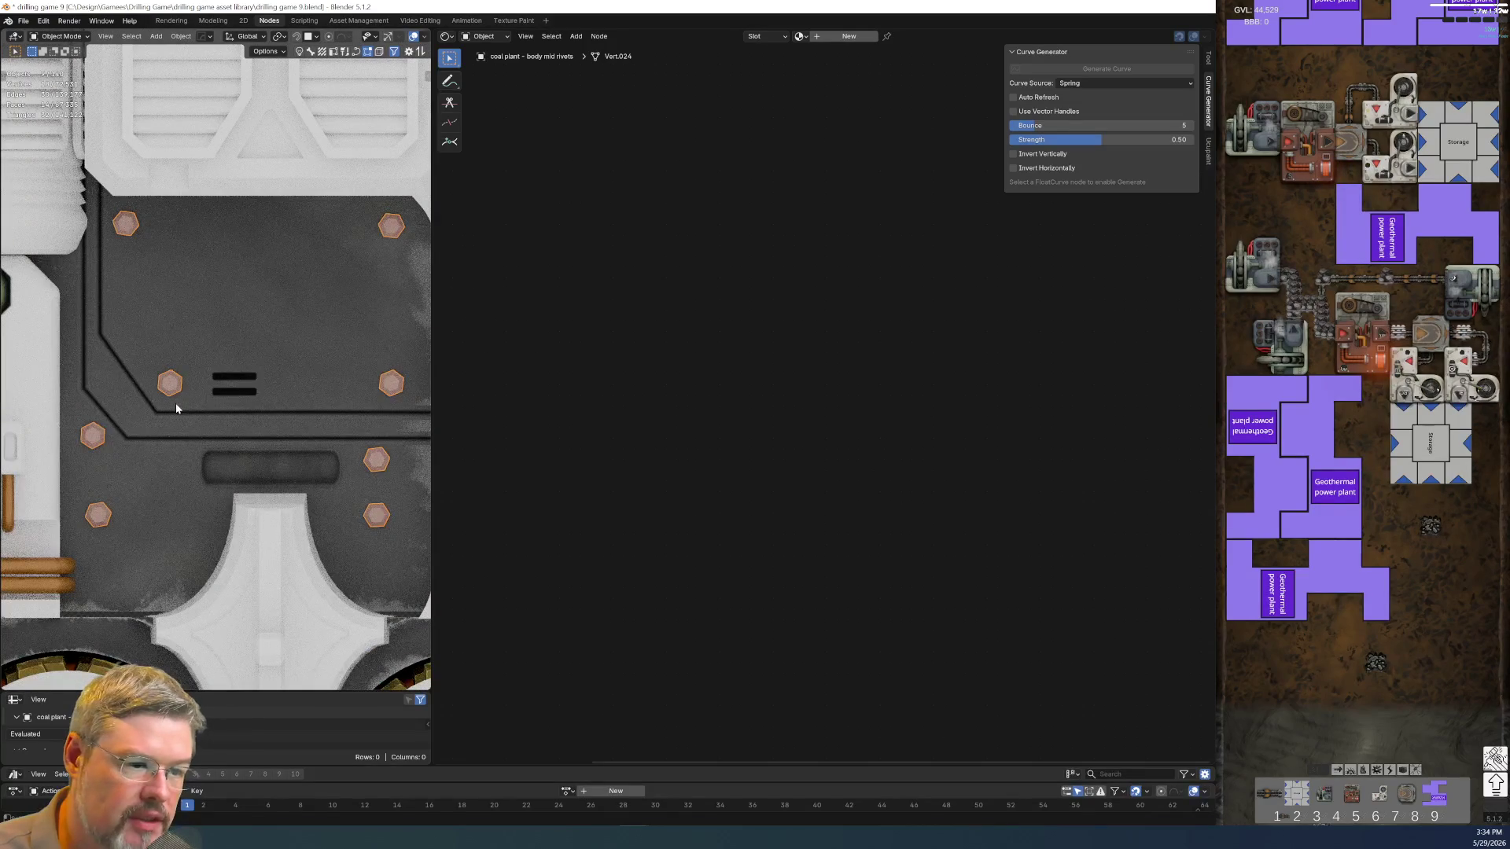
# Save drilling game 9.blend with the rivet's Thermal Plant T1 Rivets material shown
pyautogui.click(29, 22)
pyautogui.press('Escape')
pyautogui.click(28, 21)
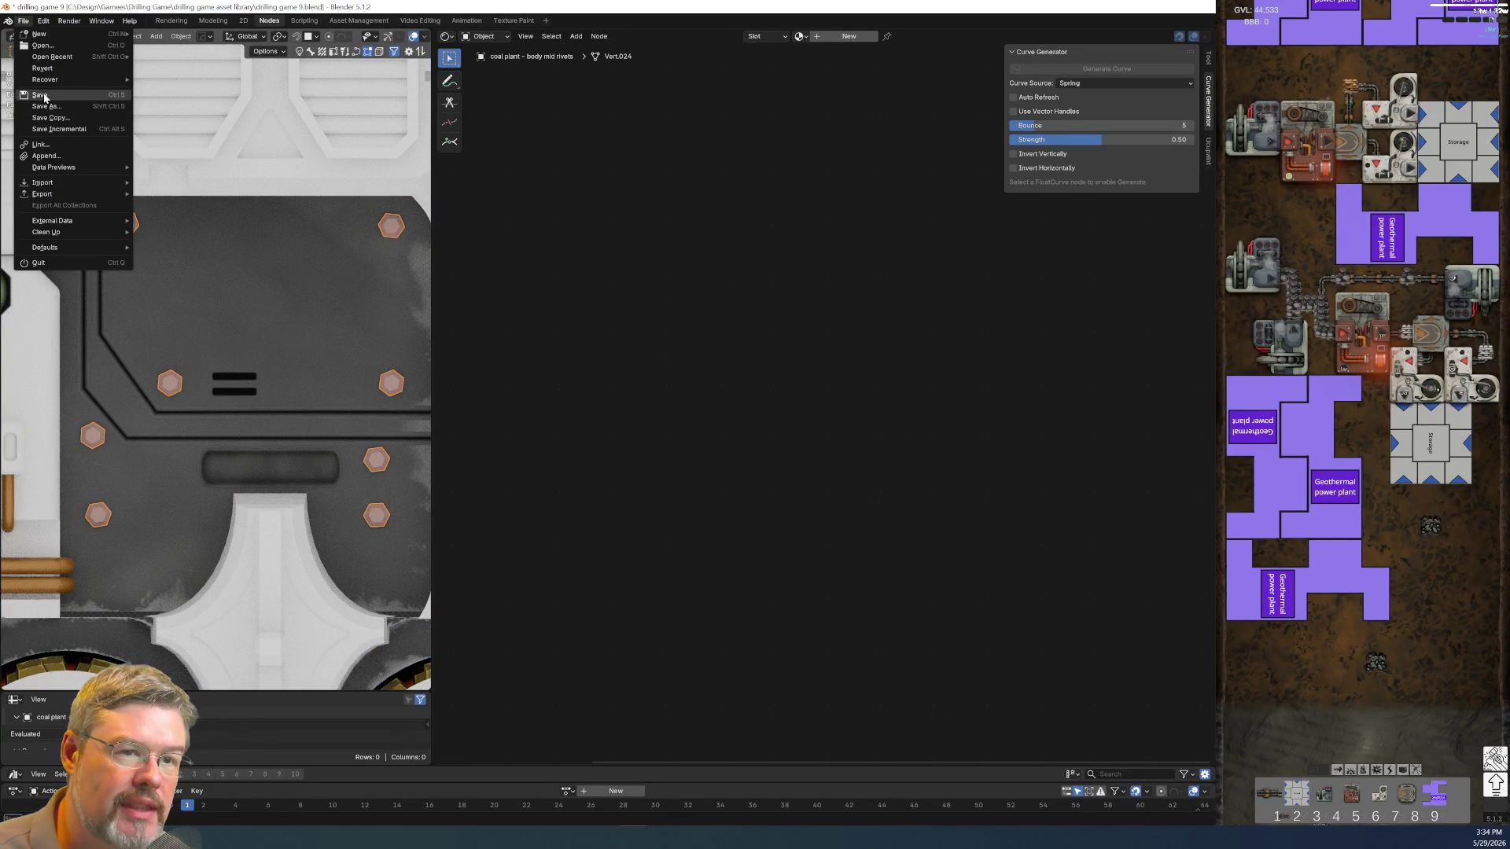
pyautogui.click(37, 107)
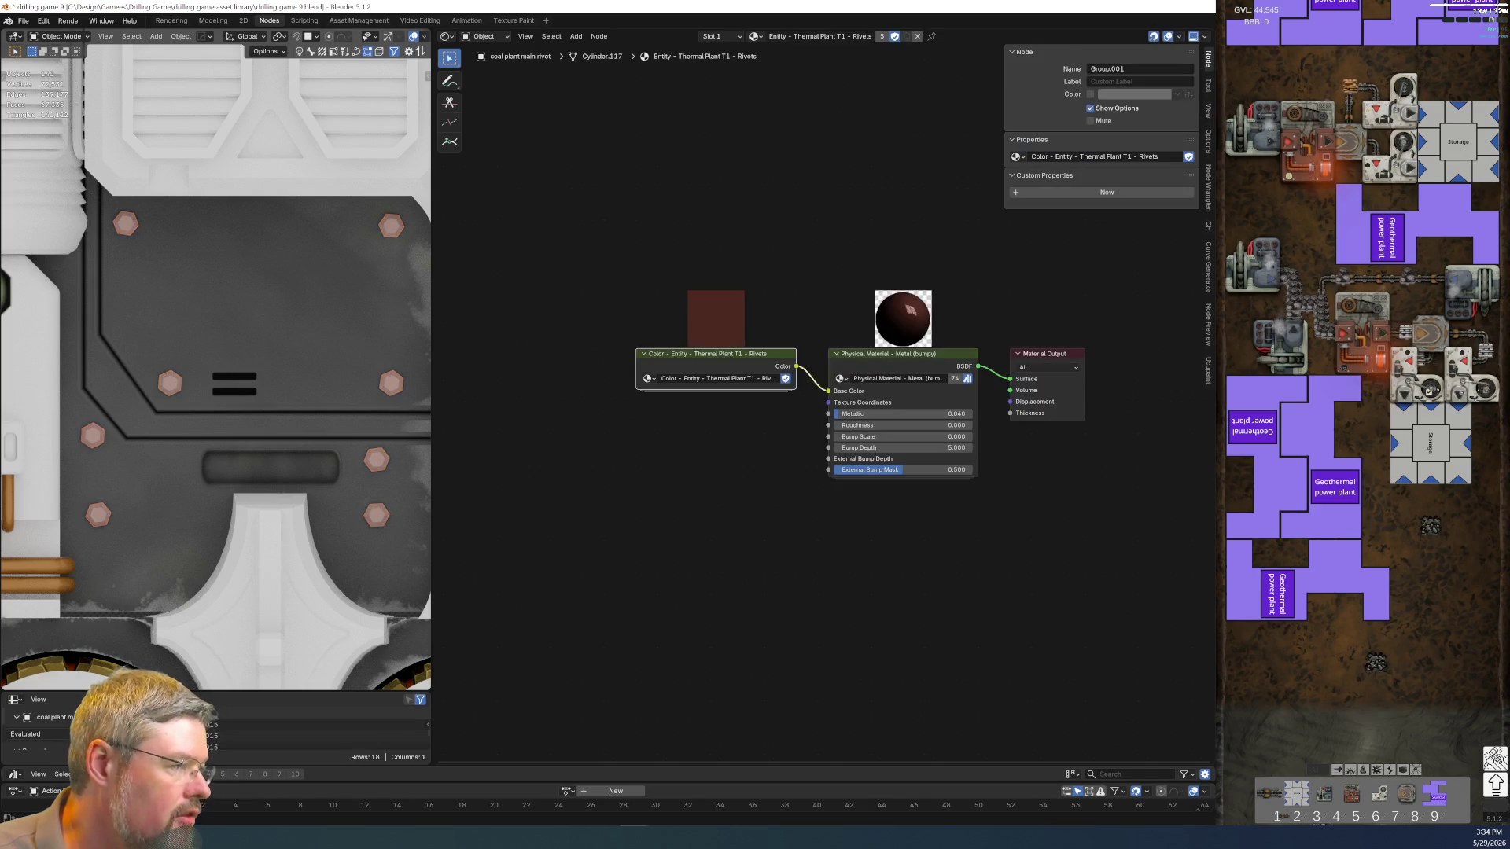
pyautogui.scroll(2, 735, 449)
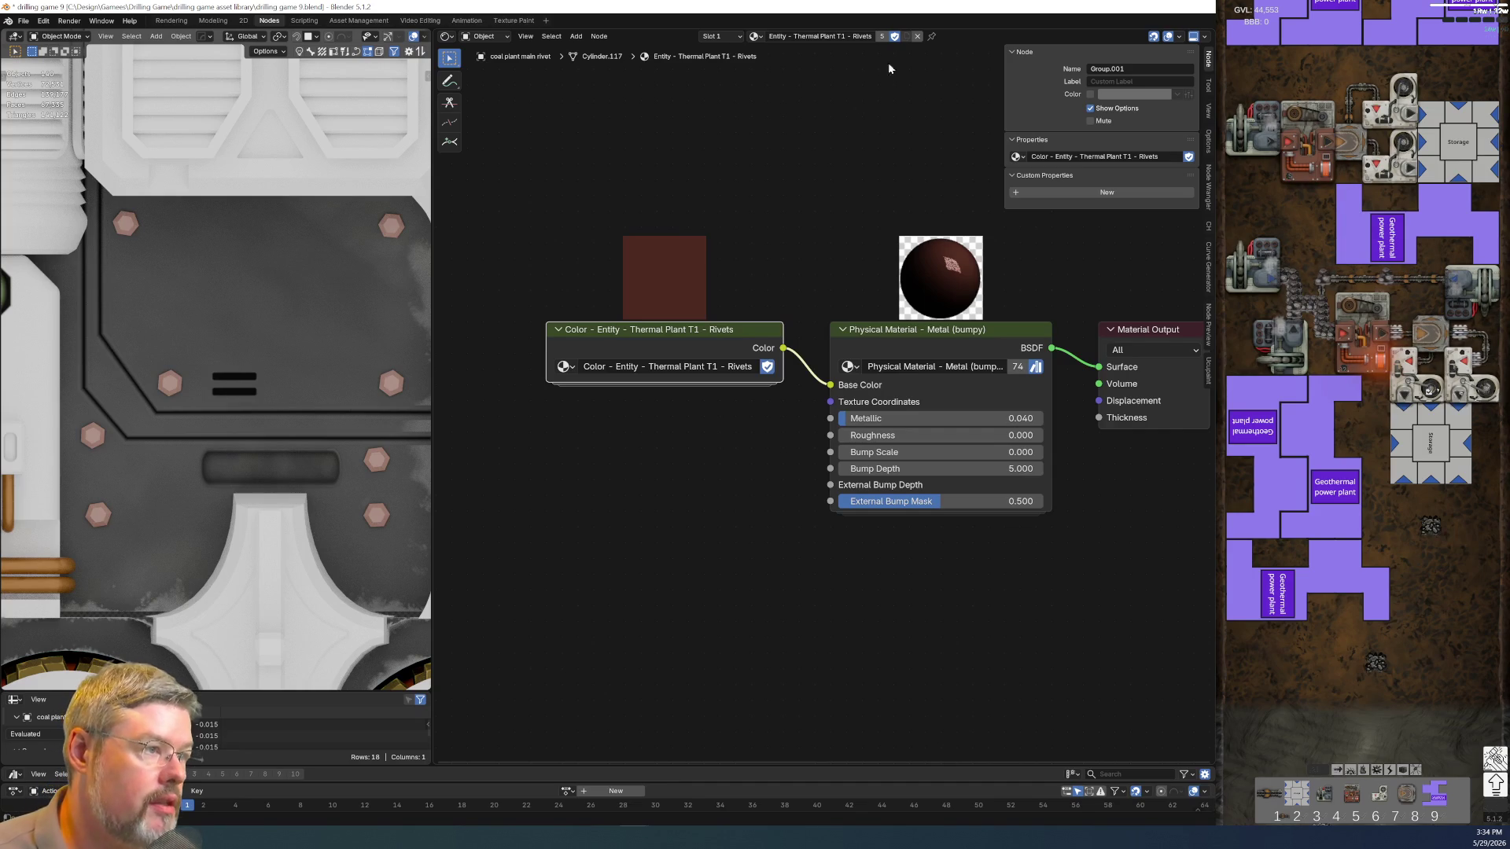
# Make the rivet material single-user and rename it Entity - Coal Plant - Rivets
pyautogui.click(848, 89)
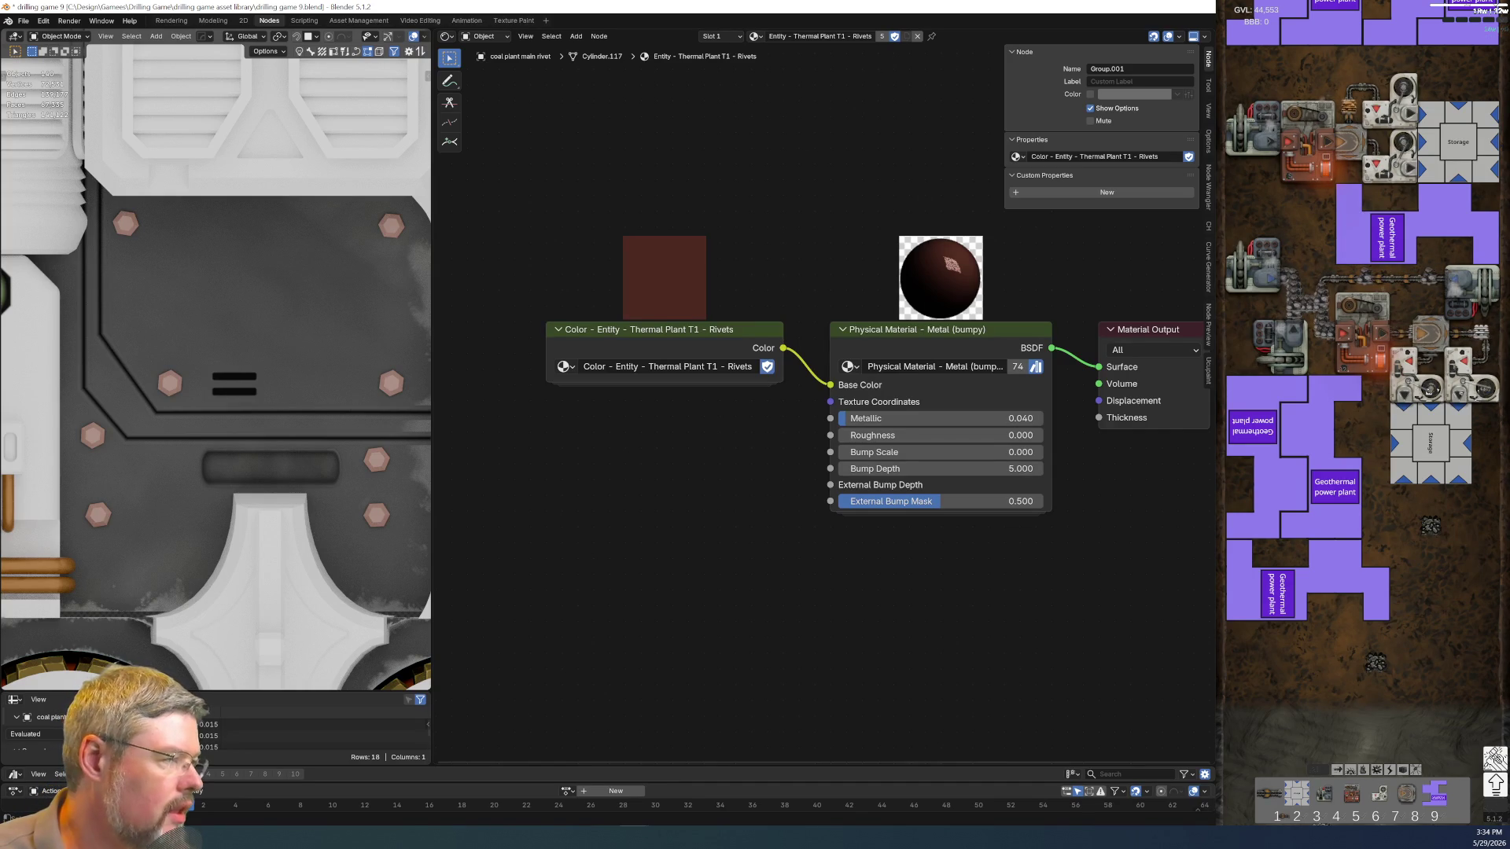
pyautogui.click(883, 36)
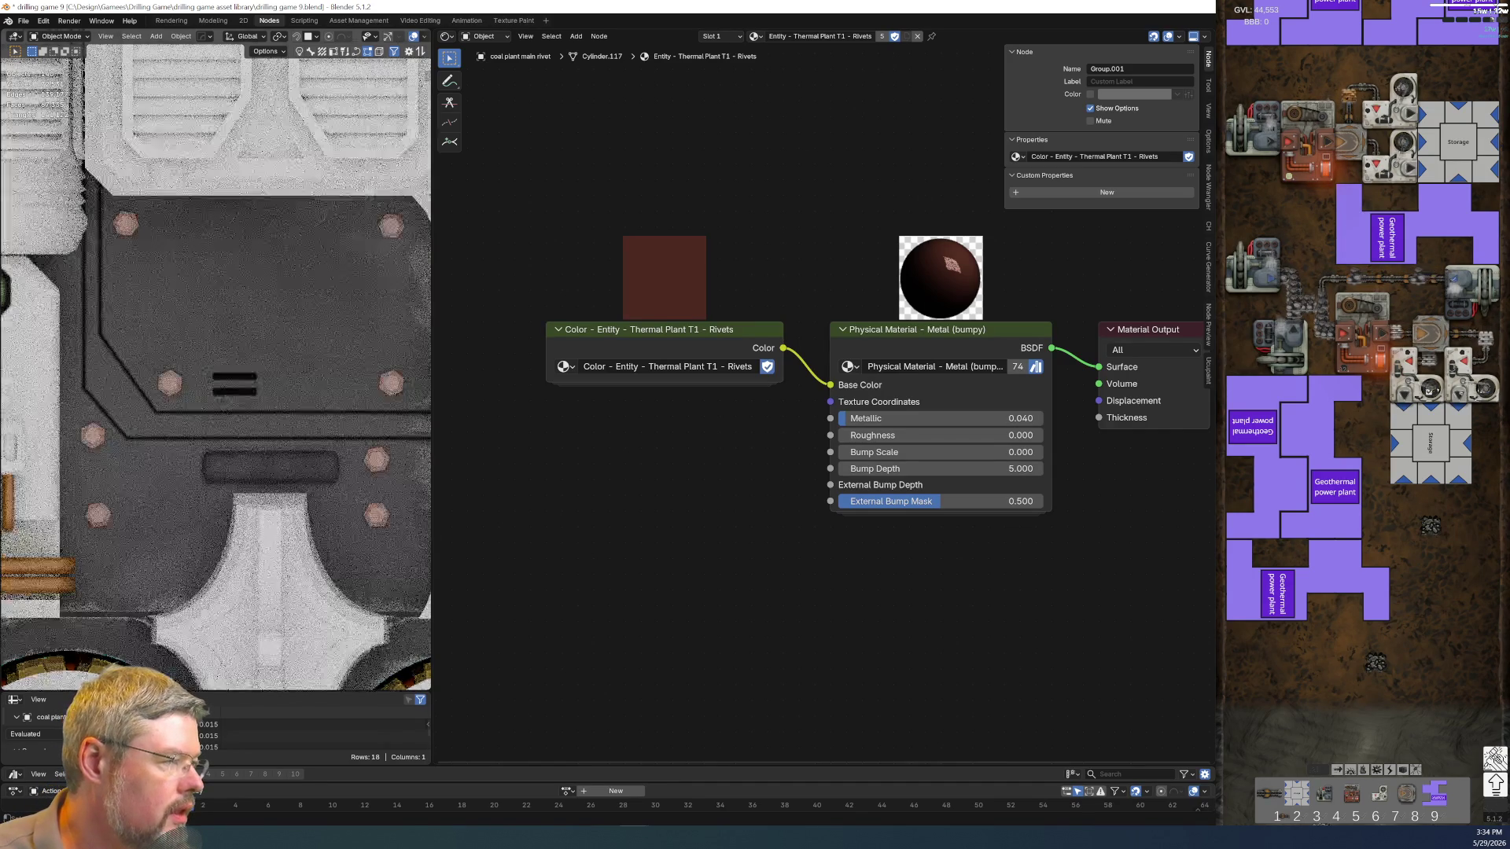
pyautogui.click(905, 37)
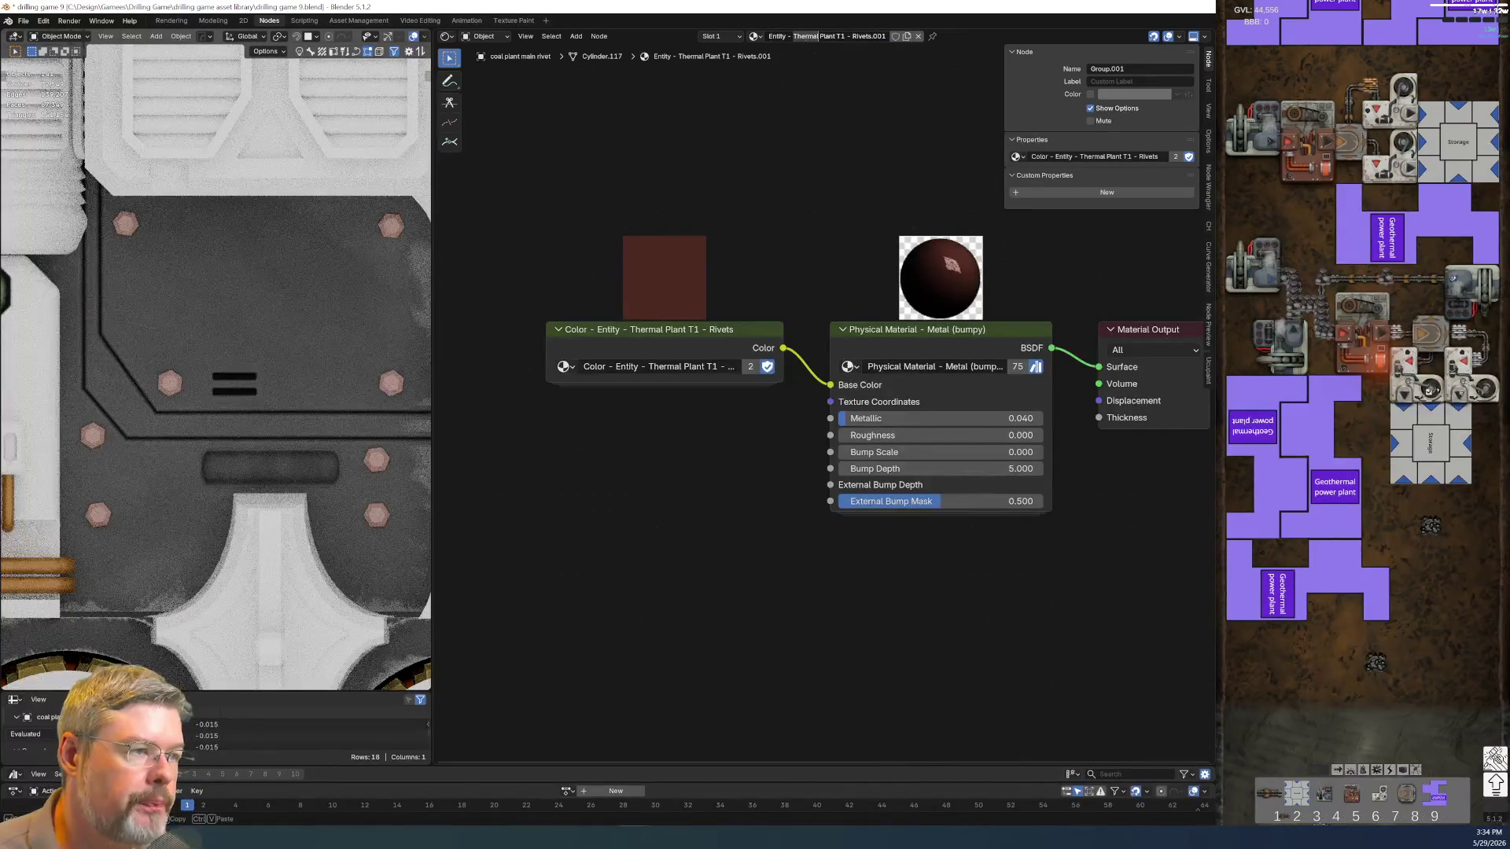
pyautogui.doubleClick(807, 37)
pyautogui.write('Coal')
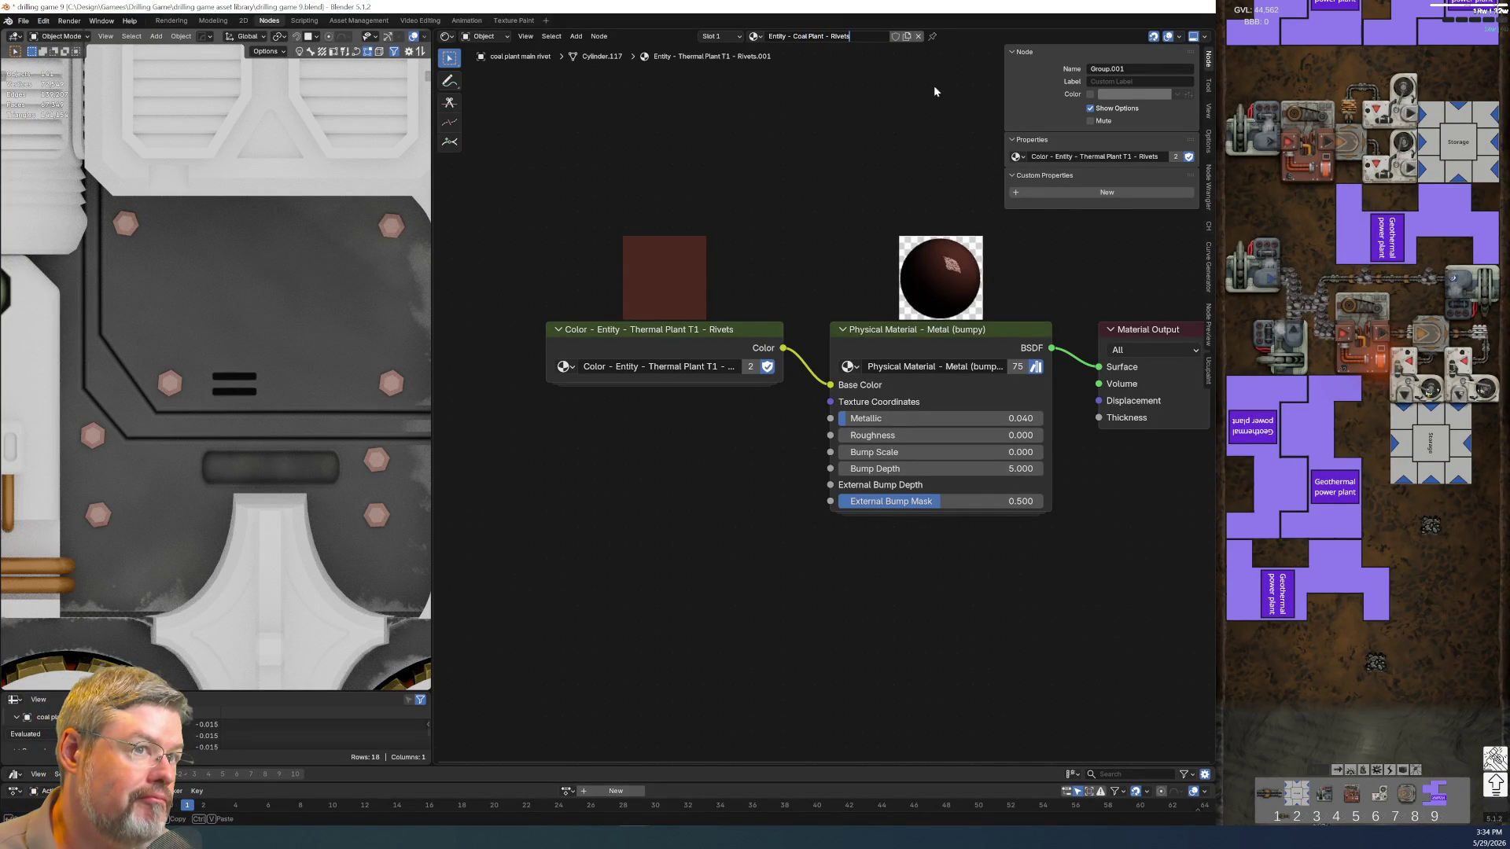
pyautogui.press('Return')
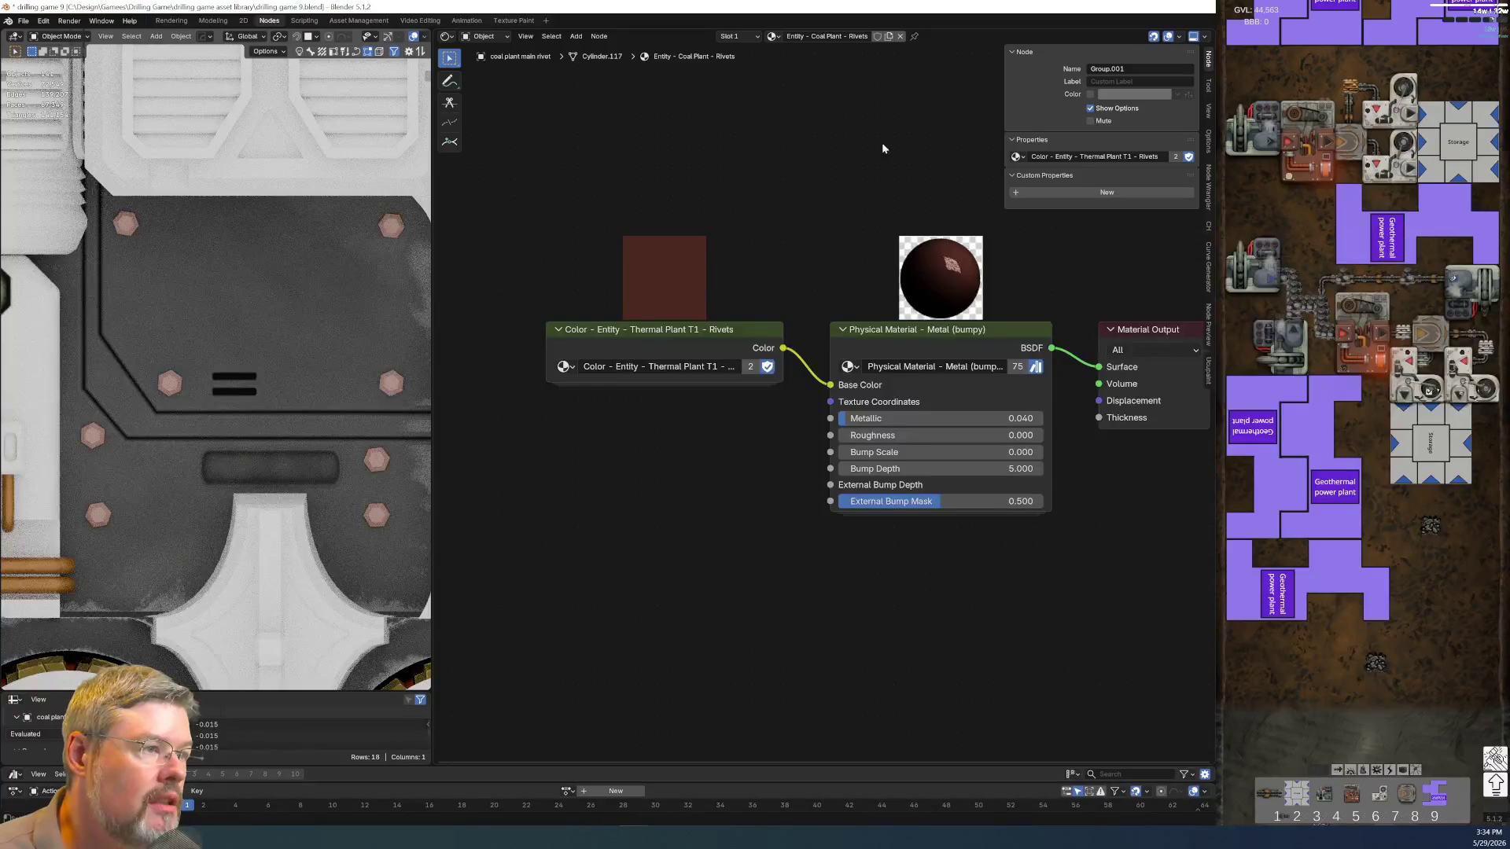
pyautogui.hotkey('ctrl', 'z')
pyautogui.hotkey('ctrl', 'shift', 'z')
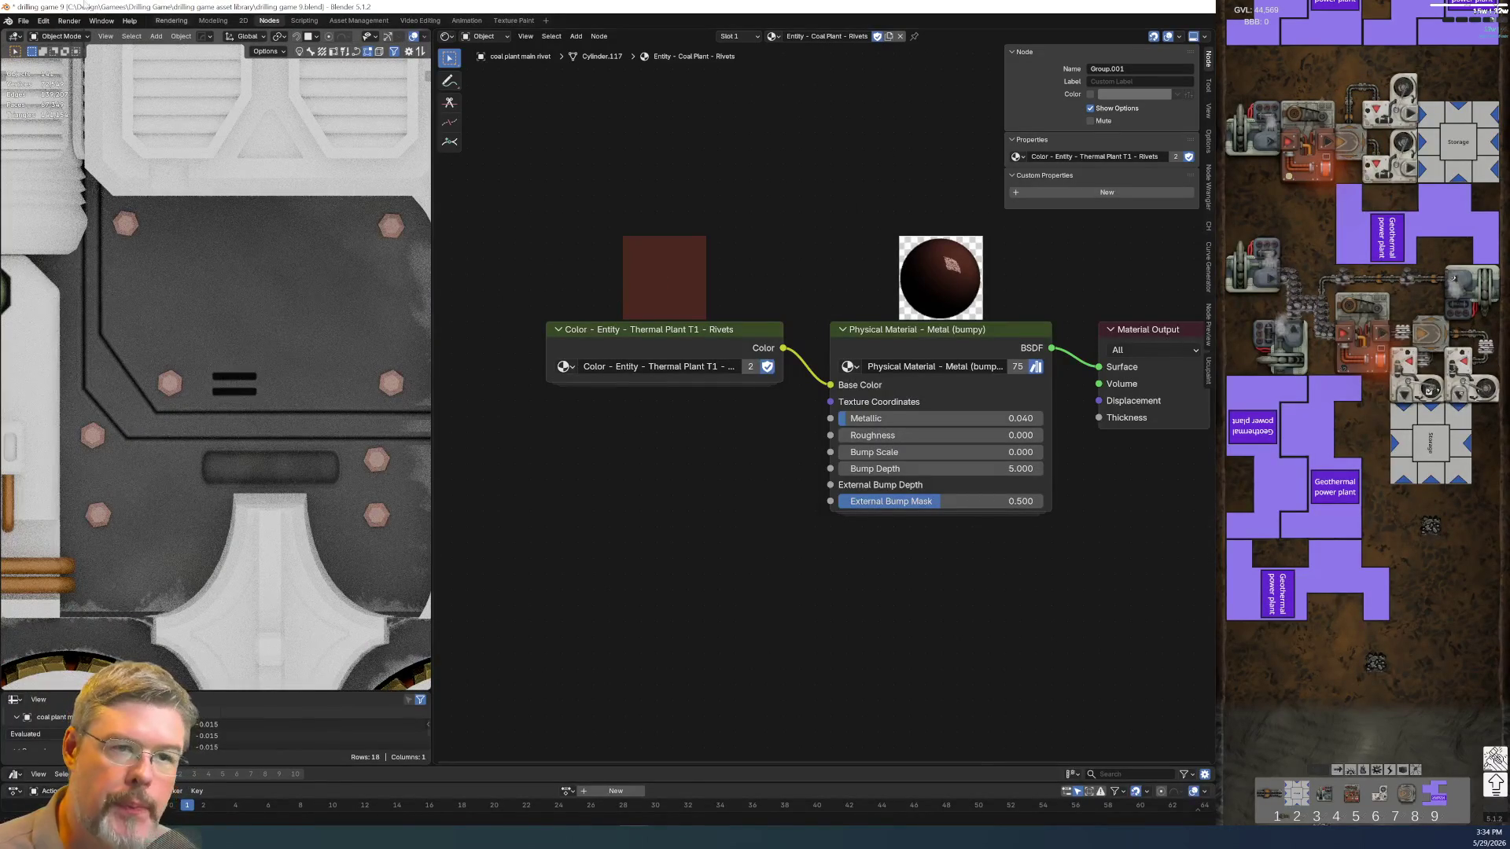
# Save the blend file with the renamed rivet material
pyautogui.click(23, 20)
pyautogui.hotkey('ctrl', 's')
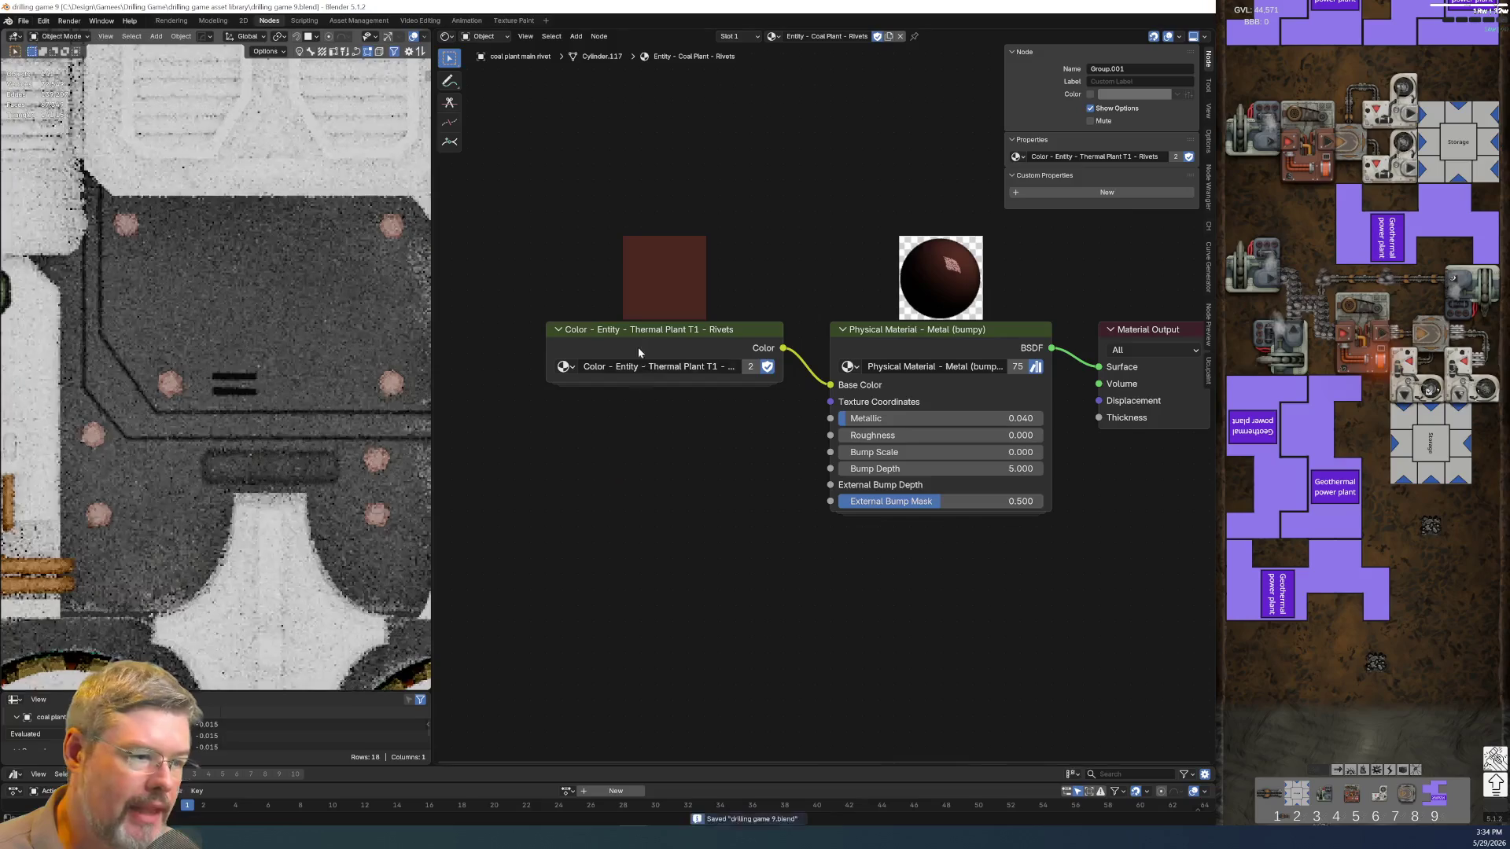
pyautogui.press('Tab')
pyautogui.press('Tab')
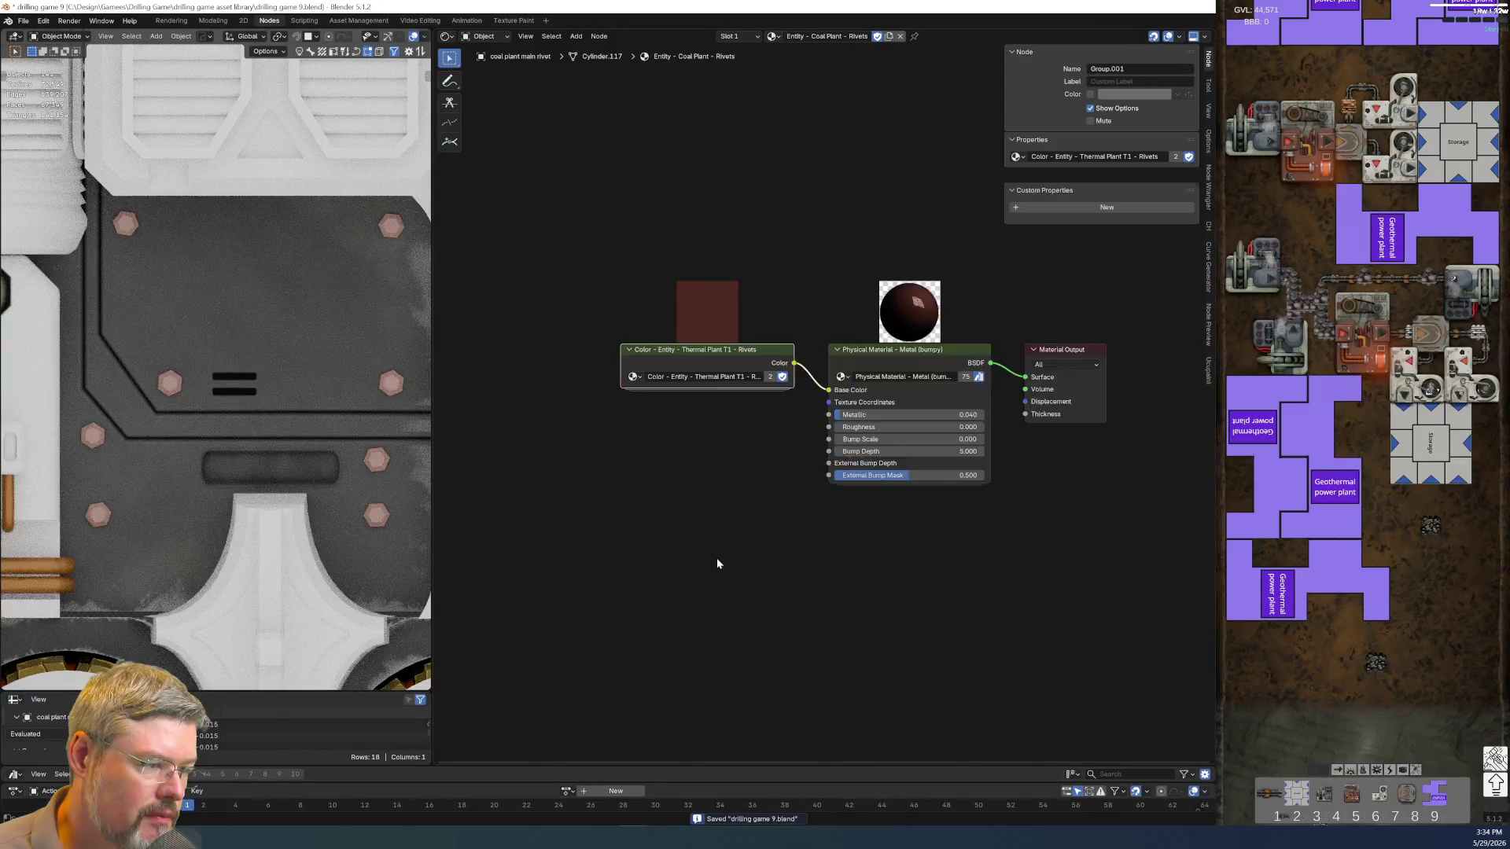
pyautogui.scroll(1, 716, 563)
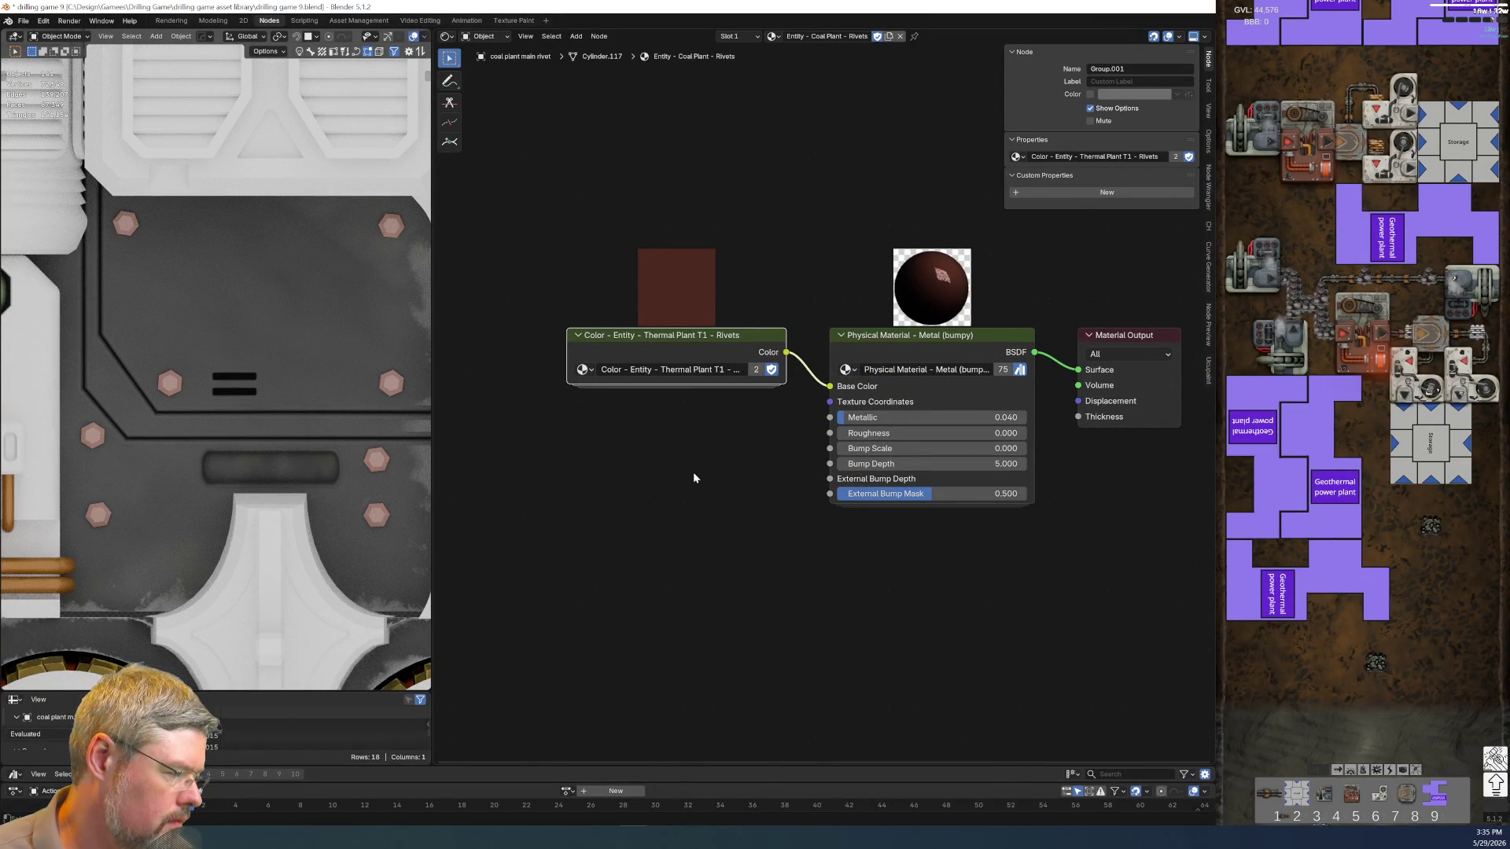
pyautogui.scroll(1, 692, 478)
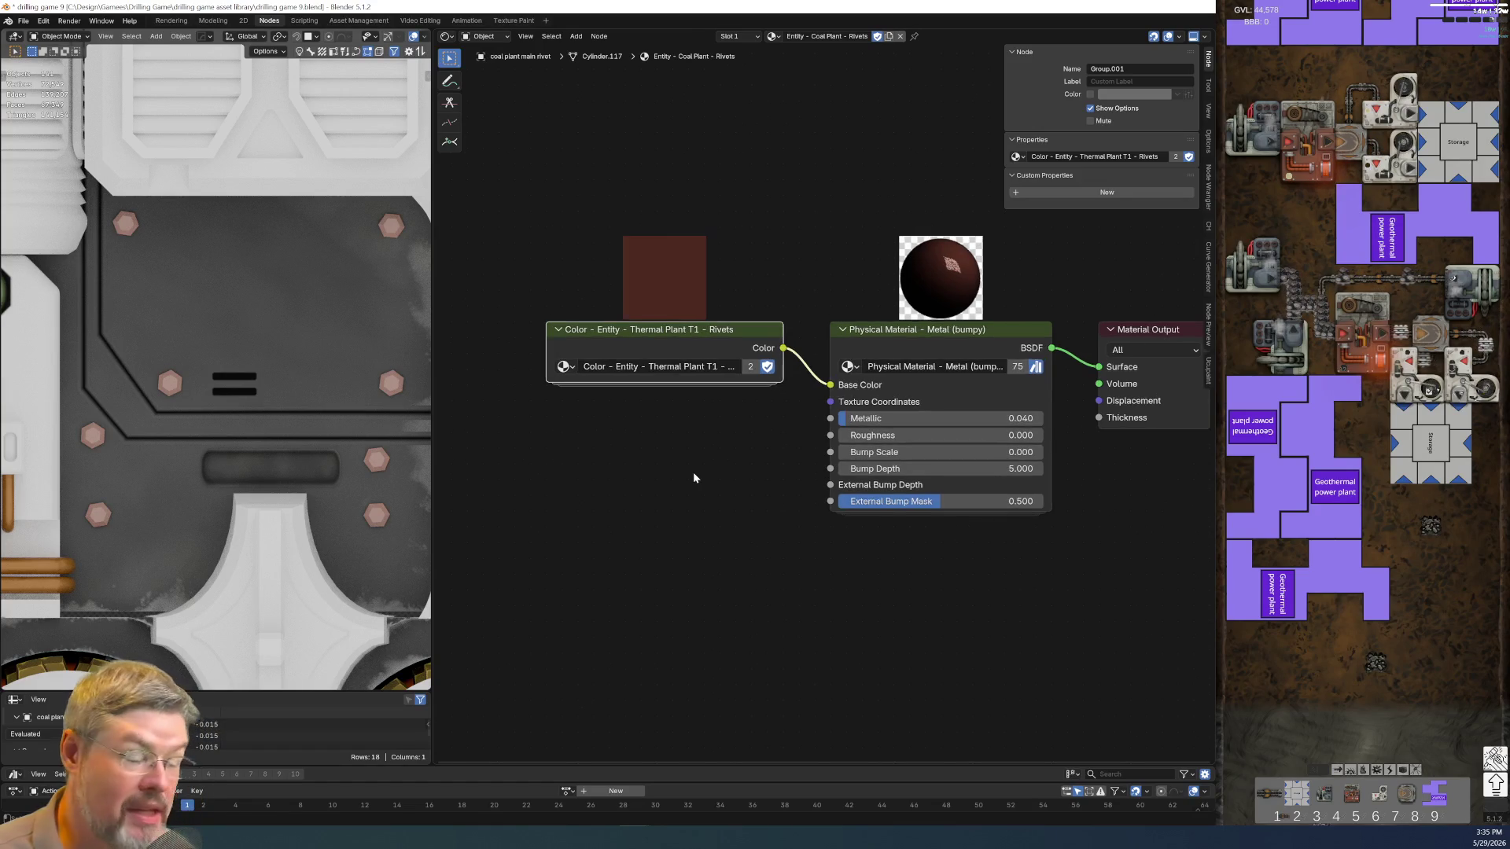
pyautogui.moveTo(692, 461)
pyautogui.keyDown('ctrl'); pyautogui.mouseDown(button='middle')
pyautogui.moveTo(706, 425)
pyautogui.moveTo(687, 313)
pyautogui.mouseUp(button='middle'); pyautogui.keyUp('ctrl')
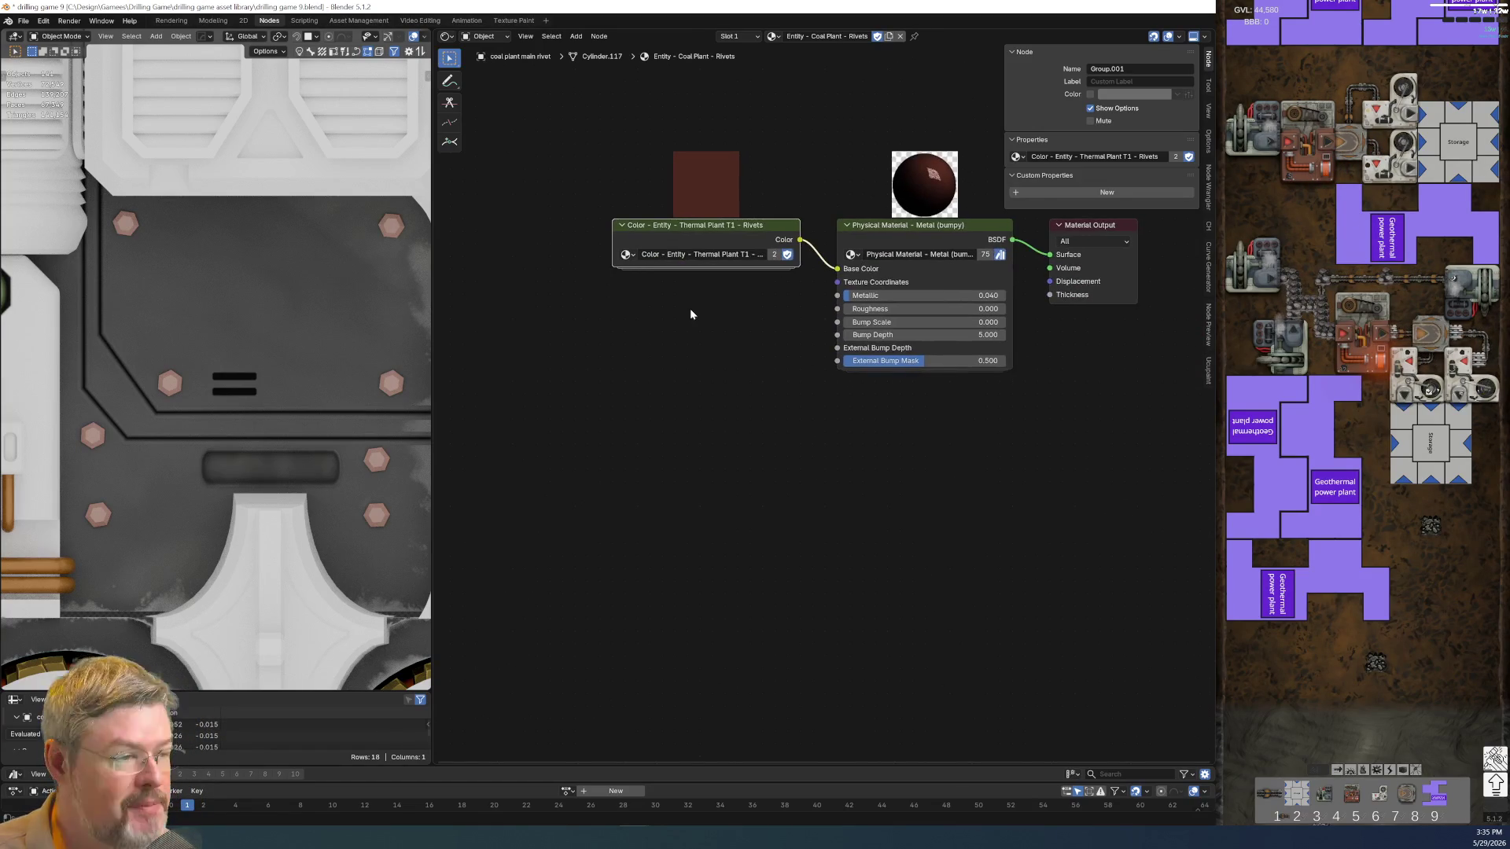
pyautogui.click(26, 20)
pyautogui.hotkey('ctrl', 's')
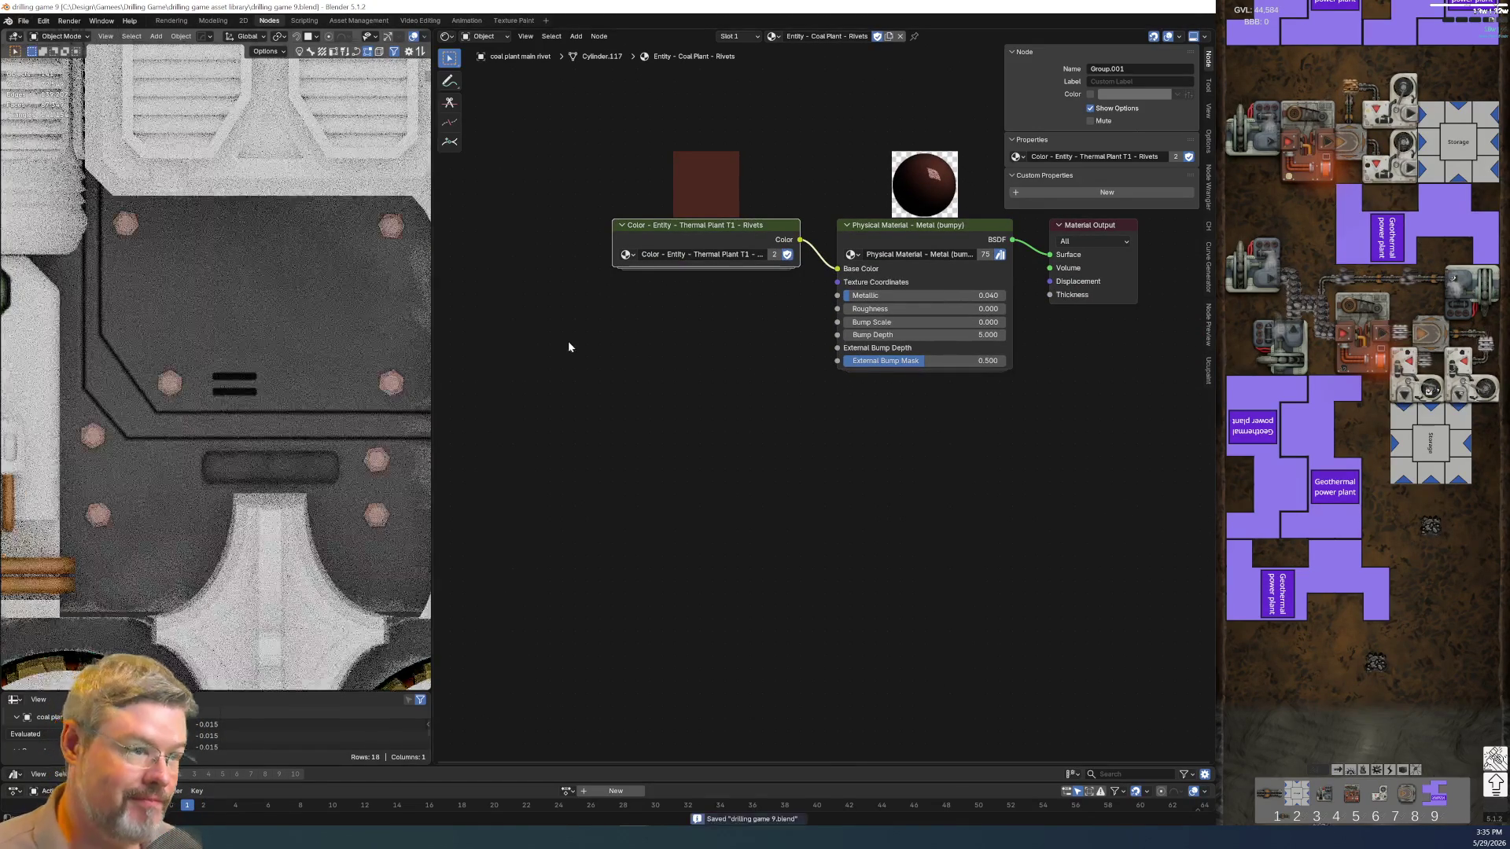
# Copy the Rust Base node in the Color group, relabel it Rusty Rivet, and toggle previews off
pyautogui.press('Tab')
pyautogui.moveTo(698, 335); pyautogui.dragTo(815, 530)
pyautogui.hotkey('ctrl', 'c')
pyautogui.press('Tab')
pyautogui.press('Tab')
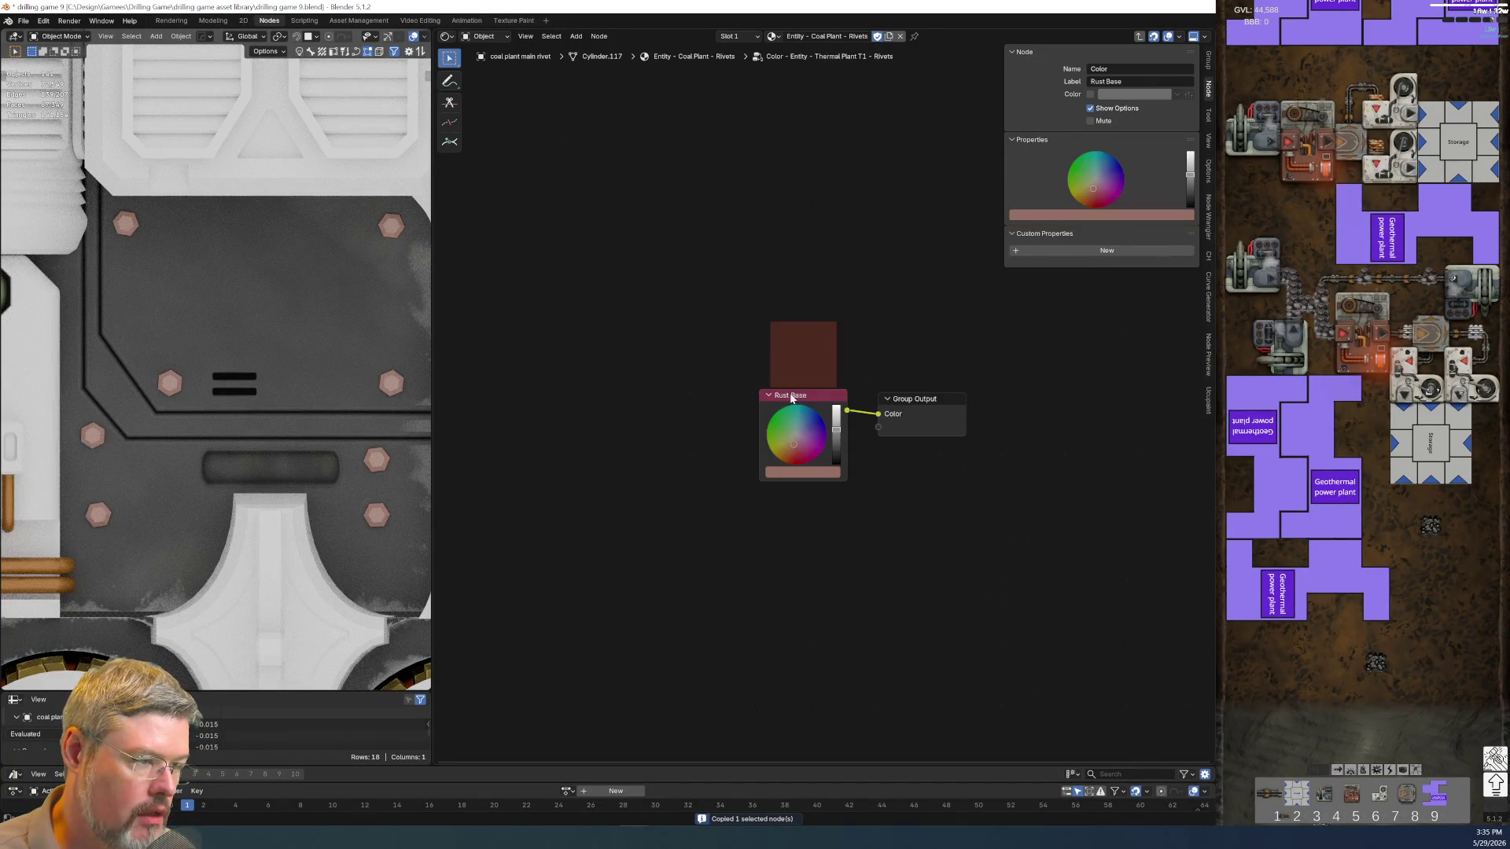
pyautogui.press('F2')
pyautogui.press('End')
pyautogui.press('BackSpace')
pyautogui.press('BackSpace')
pyautogui.press('BackSpace')
pyautogui.press('BackSpace')
pyautogui.press('BackSpace')
pyautogui.press('Return')
pyautogui.press('Tab')
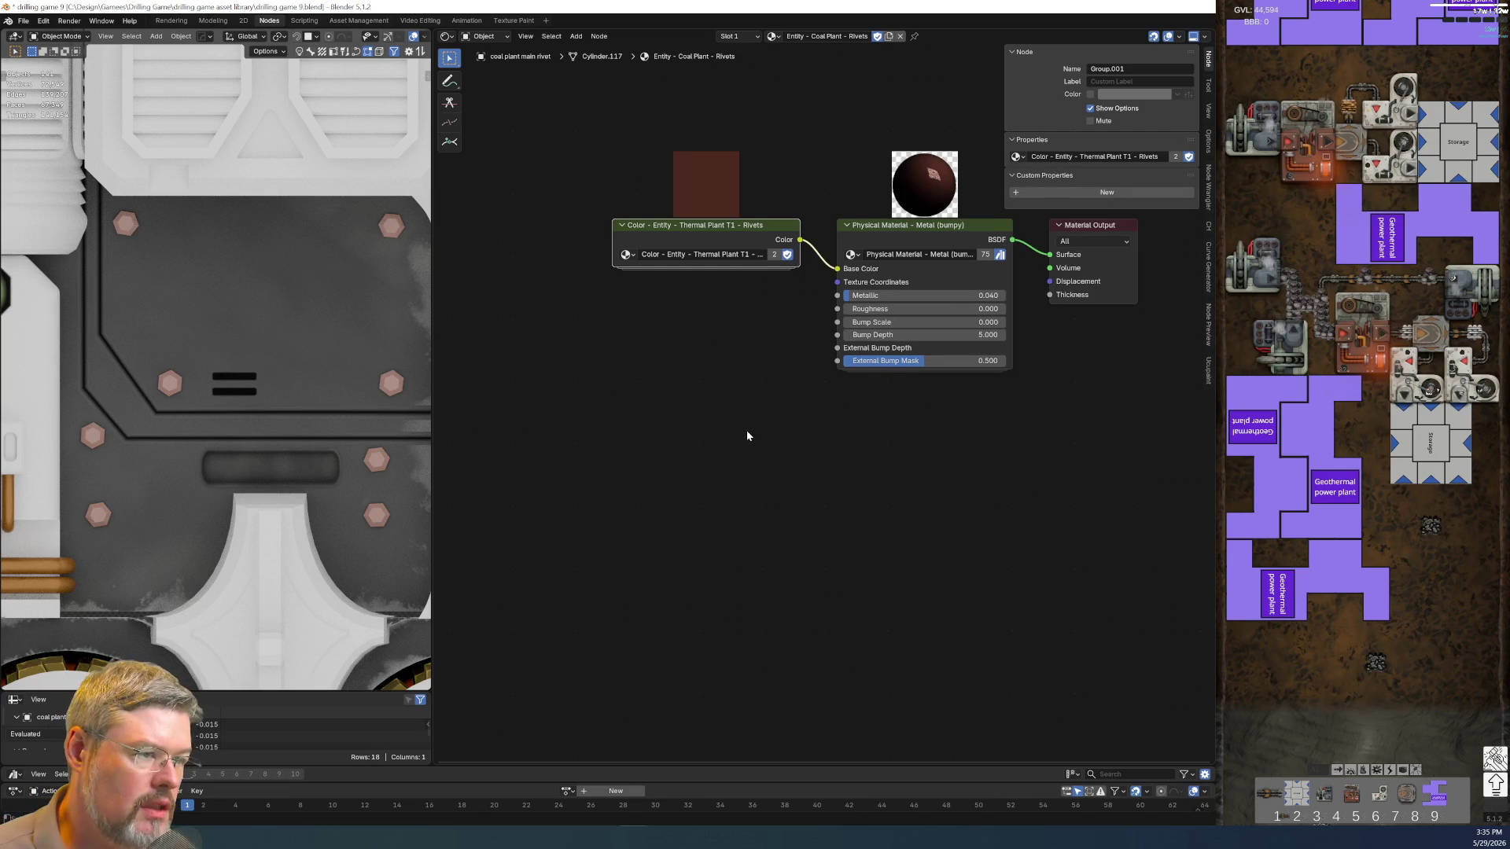
pyautogui.click(1194, 36)
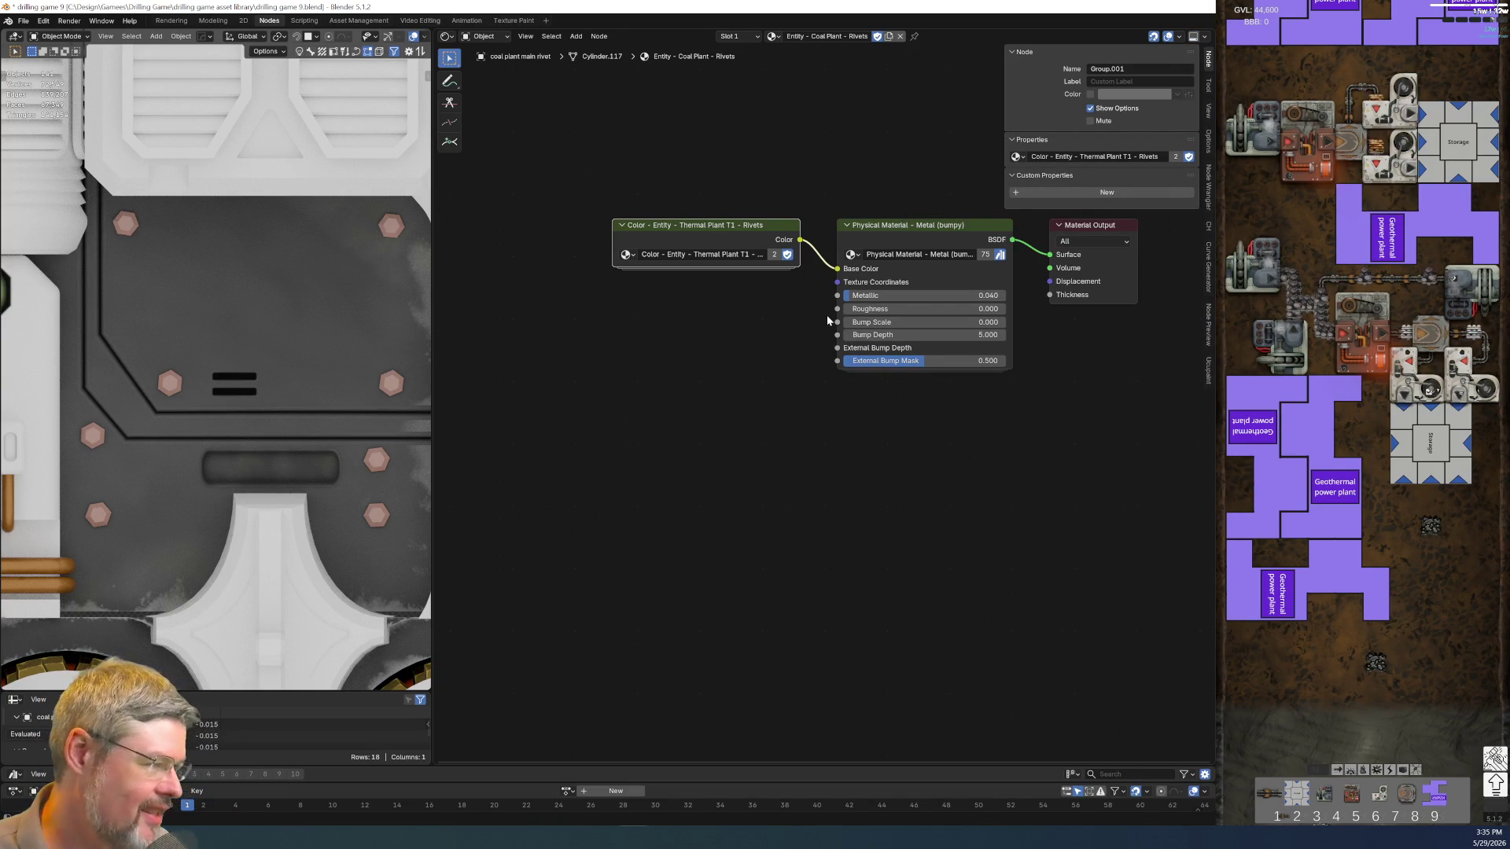
pyautogui.press('Tab')
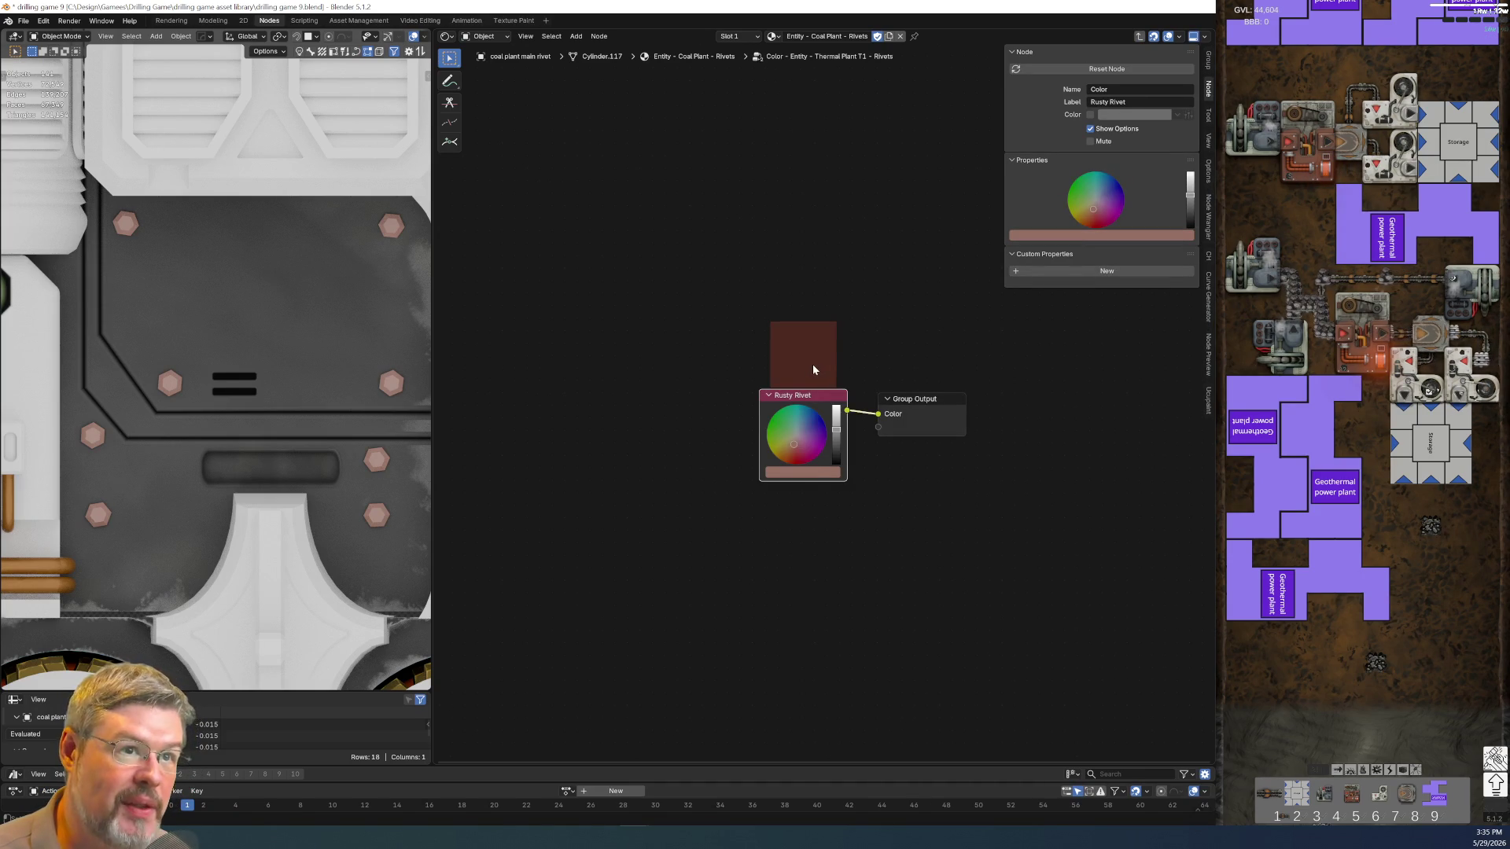
# Turn Previews Visible off in the Node Preview menu, hiding the Rusty Rivet thumbnail
pyautogui.click(1202, 35)
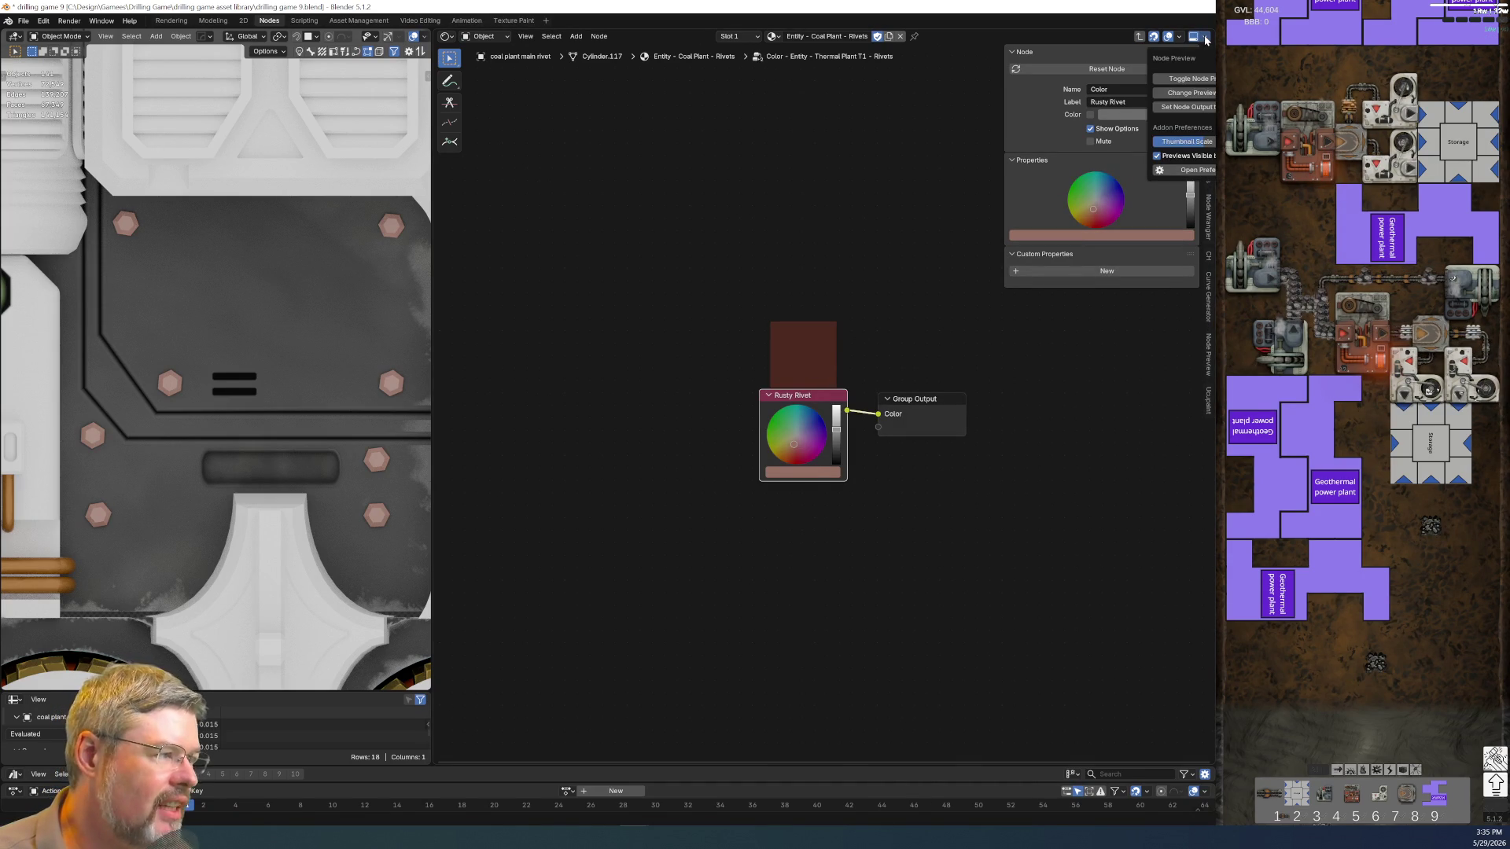
pyautogui.click(1180, 155)
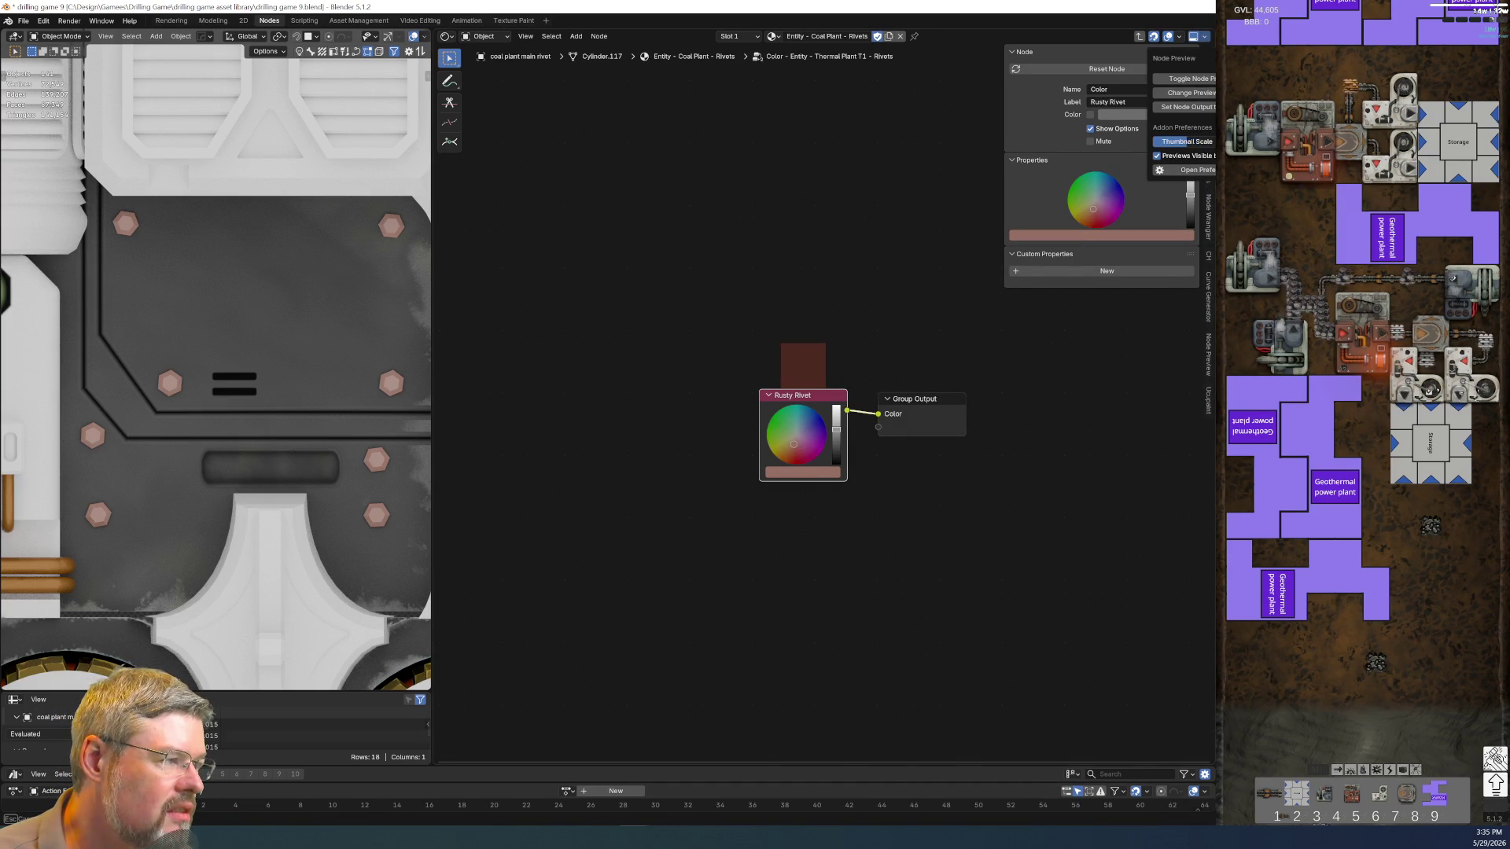
pyautogui.click(1181, 155)
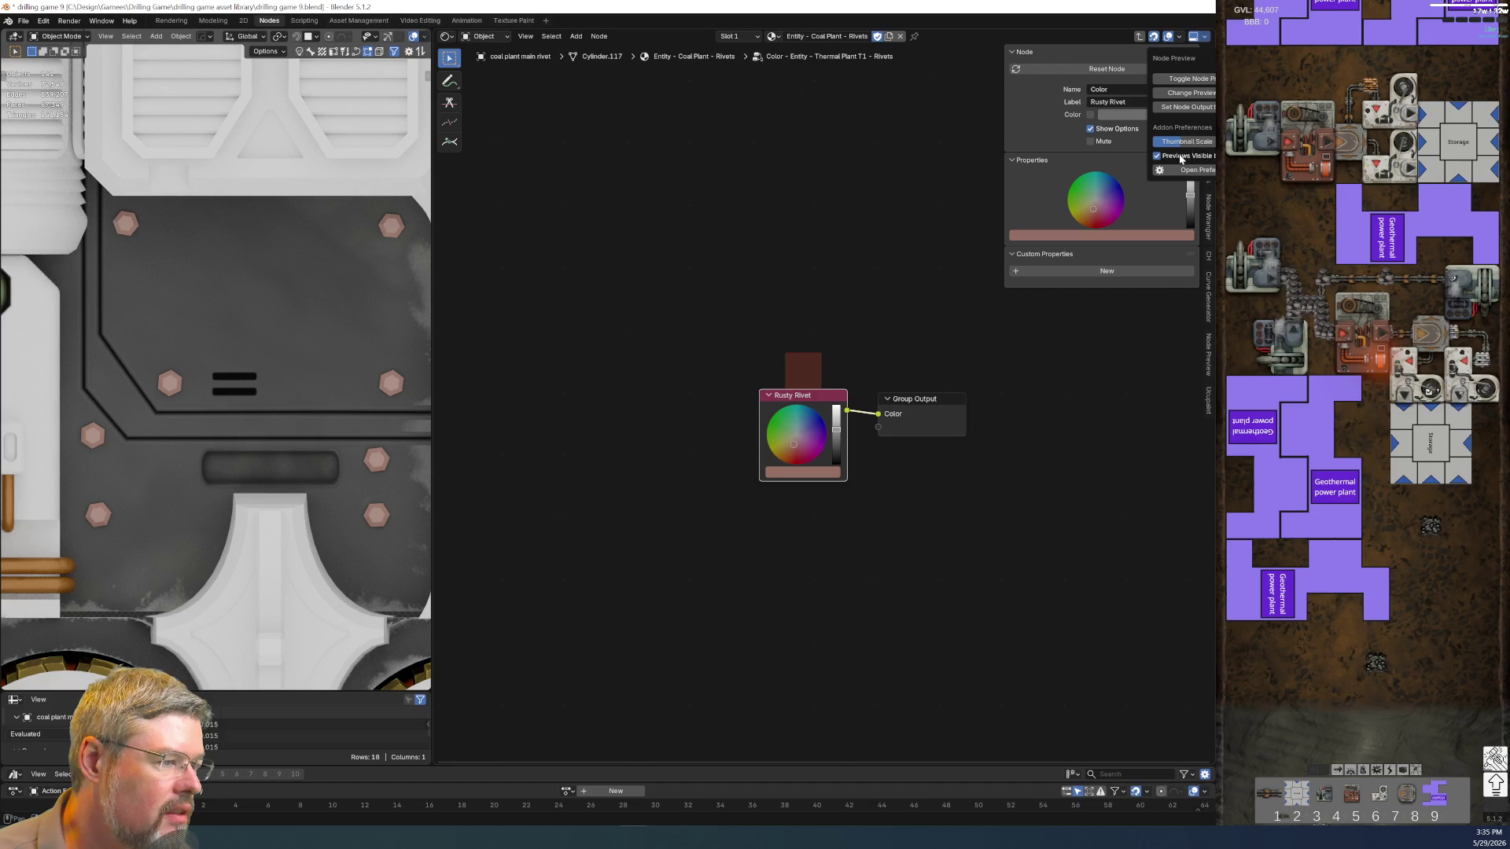
pyautogui.click(1181, 155)
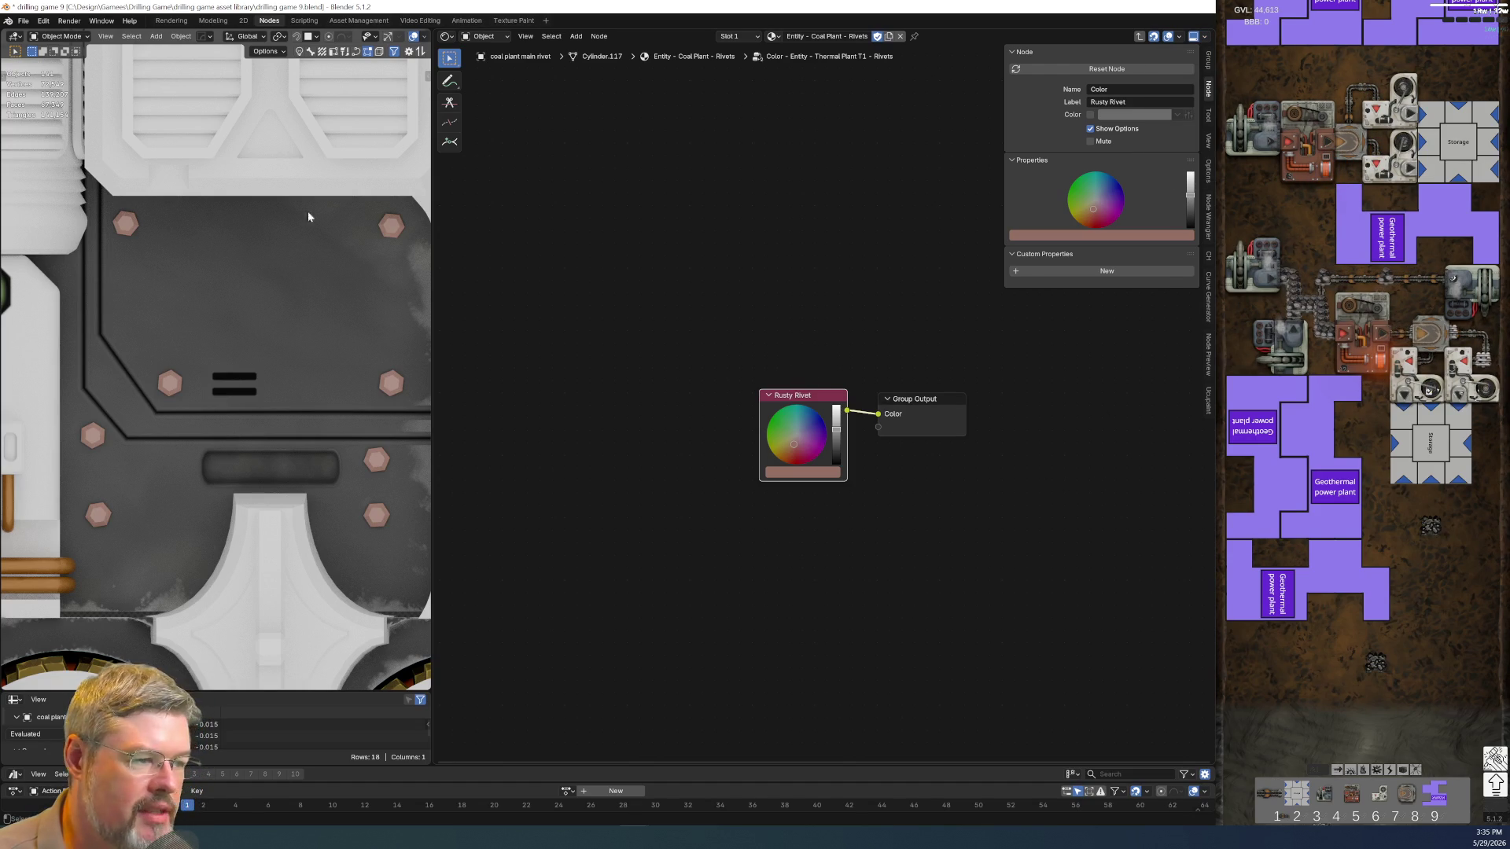
# Save the file and bring up the Add-ons section of Preferences
pyautogui.click(23, 21)
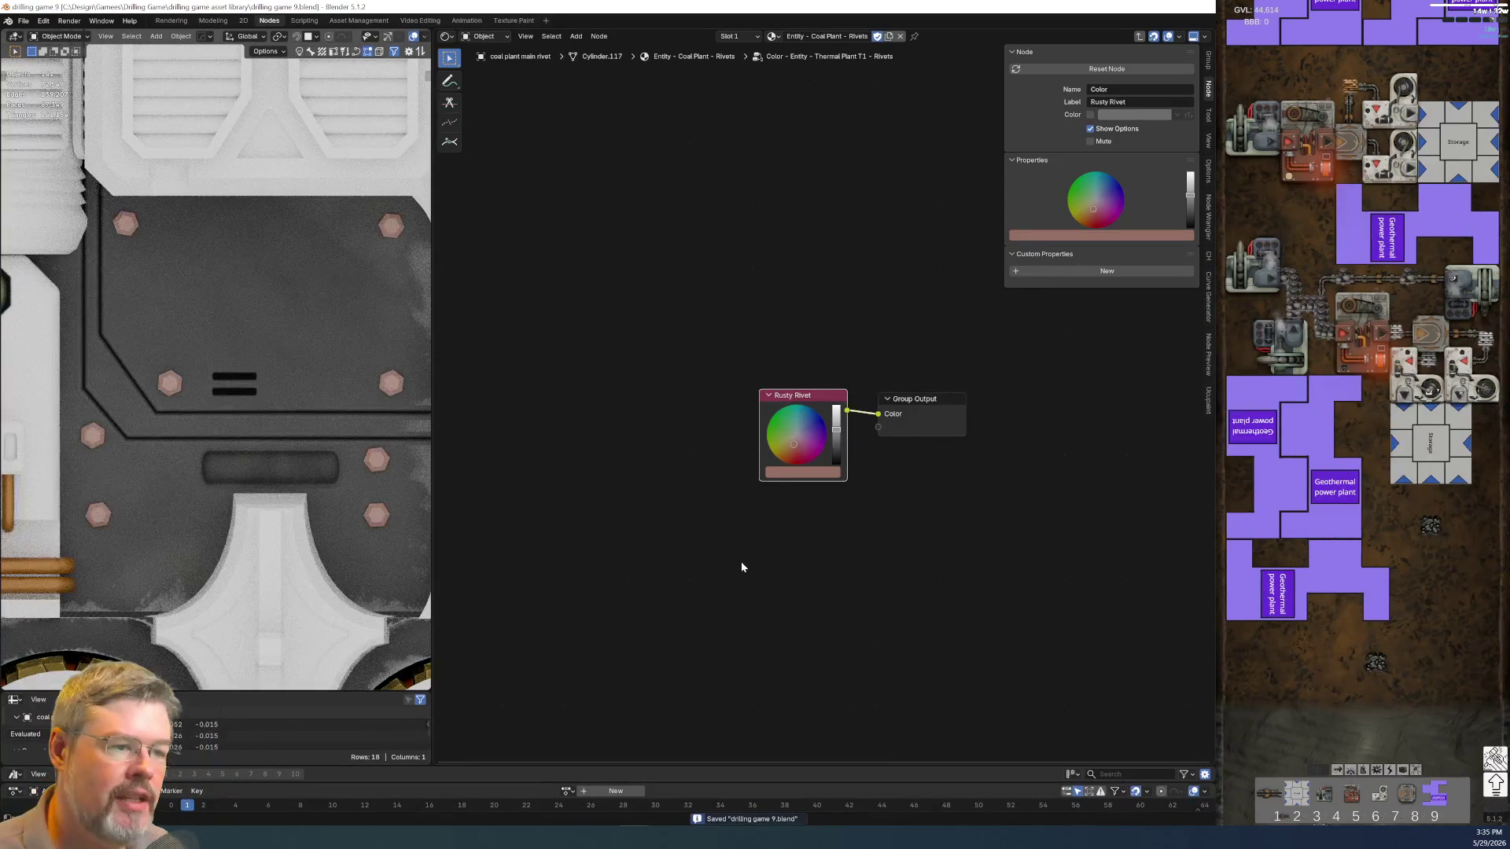
pyautogui.click(42, 20)
pyautogui.click(70, 182)
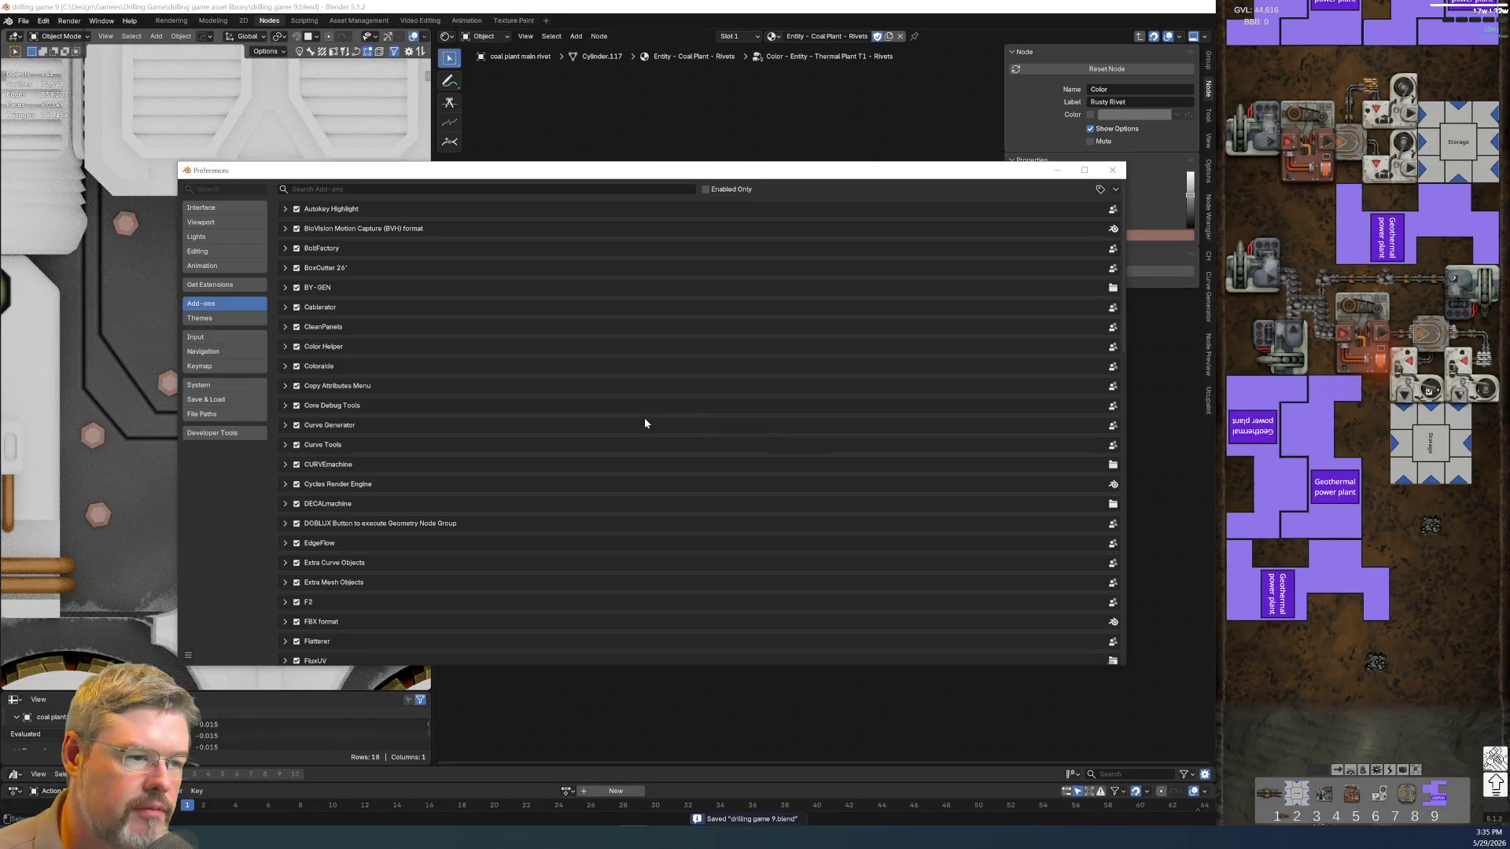
pyautogui.scroll(-3, 395, 530)
pyautogui.scroll(-2, 396, 548)
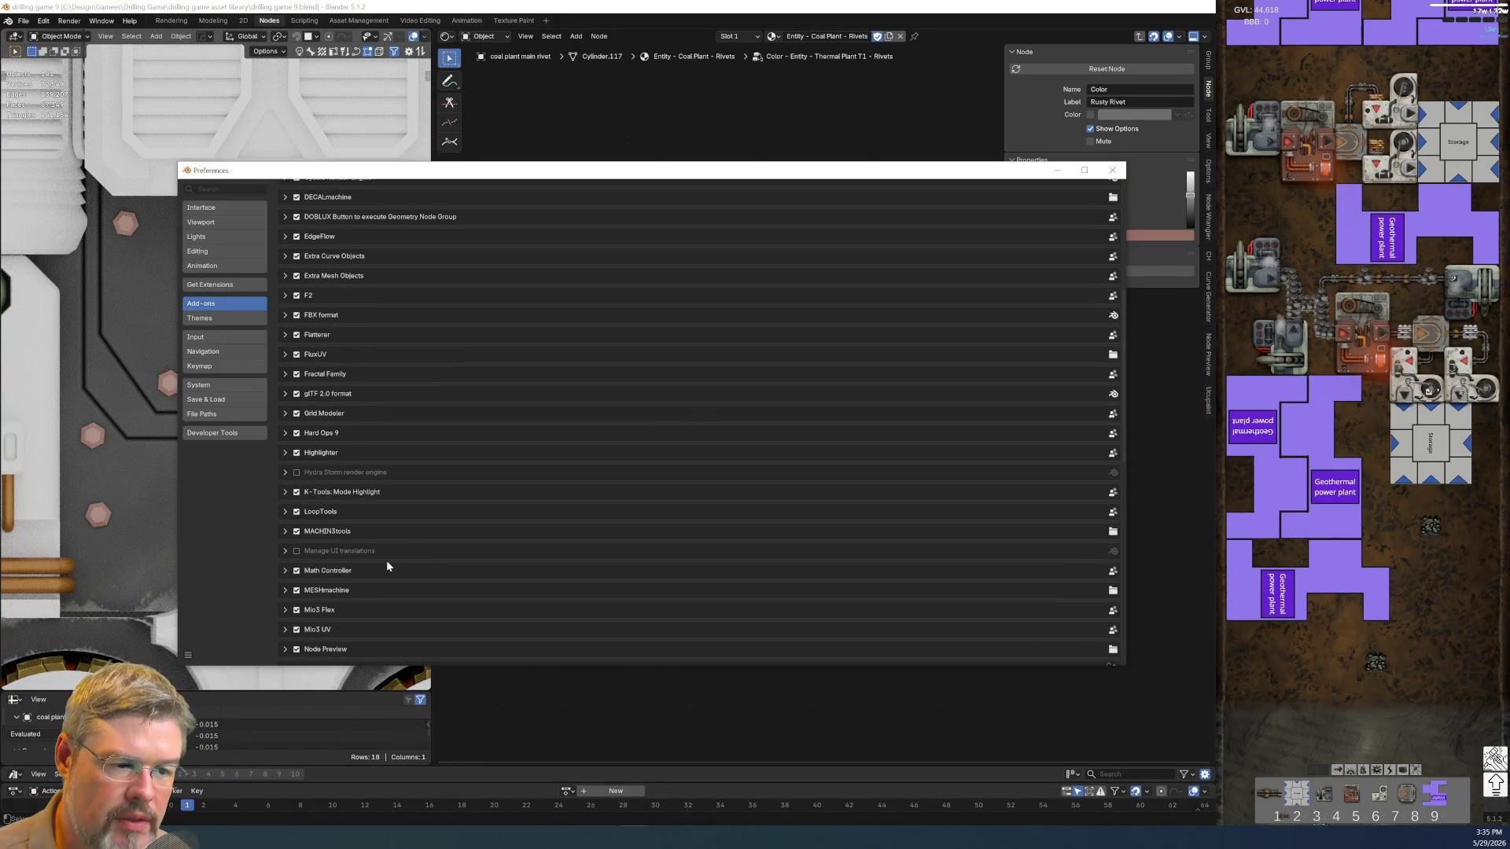
pyautogui.scroll(-2, 386, 562)
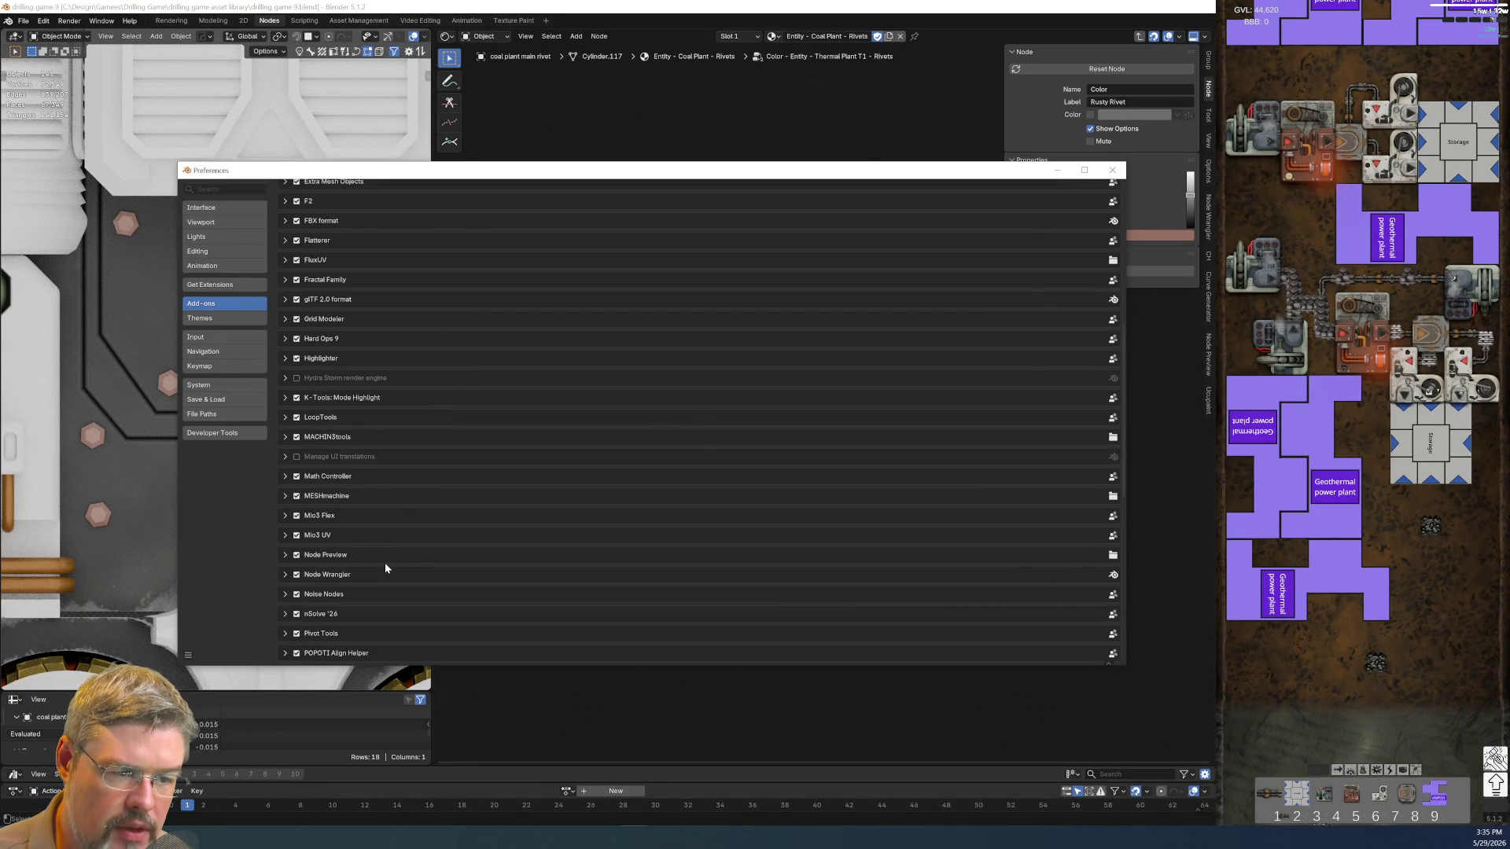
# Disable the Node Preview add-on and filter the add-ons list by "node"
pyautogui.click(296, 554)
pyautogui.click(225, 284)
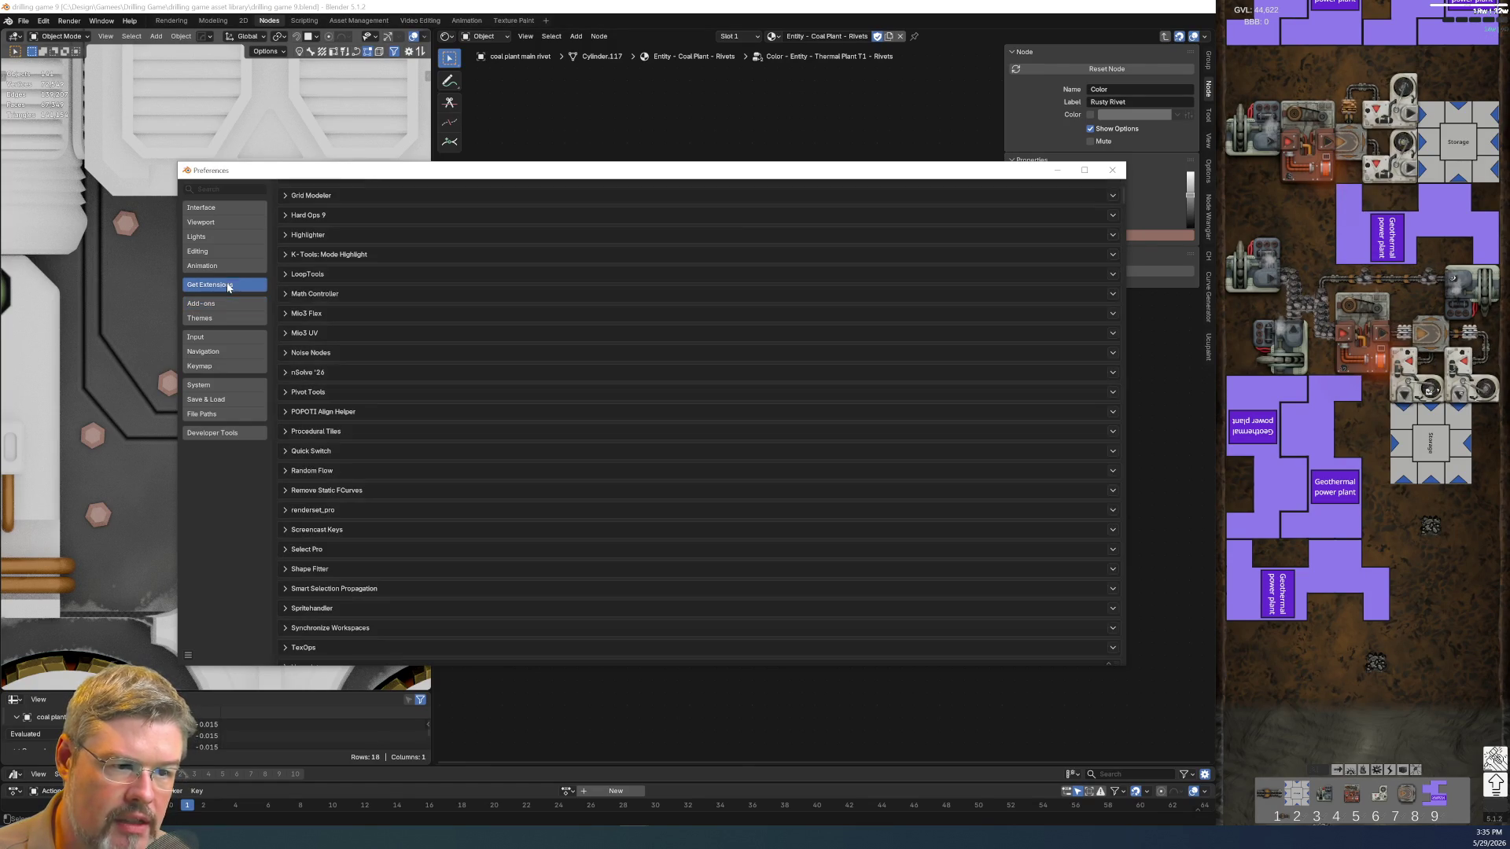
pyautogui.scroll(4, 913, 367)
pyautogui.scroll(4, 965, 288)
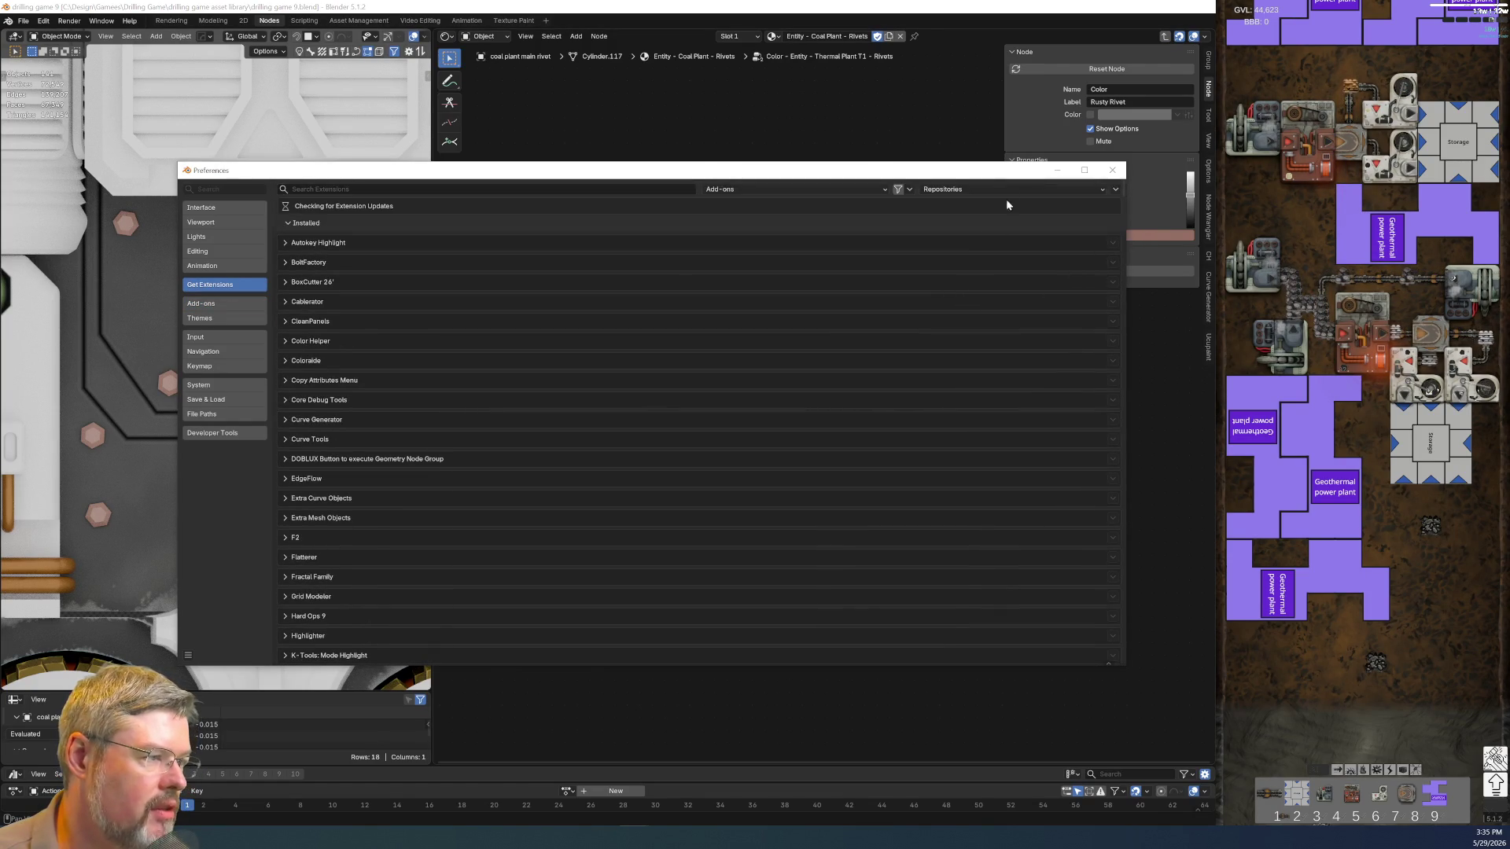
pyautogui.scroll(-5, 429, 460)
pyautogui.scroll(-5, 481, 462)
pyautogui.scroll(-5, 479, 419)
pyautogui.scroll(2, 445, 445)
pyautogui.scroll(5, 371, 540)
pyautogui.scroll(5, 372, 539)
pyautogui.scroll(5, 372, 539)
pyautogui.scroll(3, 372, 542)
pyautogui.scroll(3, 371, 542)
pyautogui.hotkey('ctrl', 'f')
pyautogui.click(219, 304)
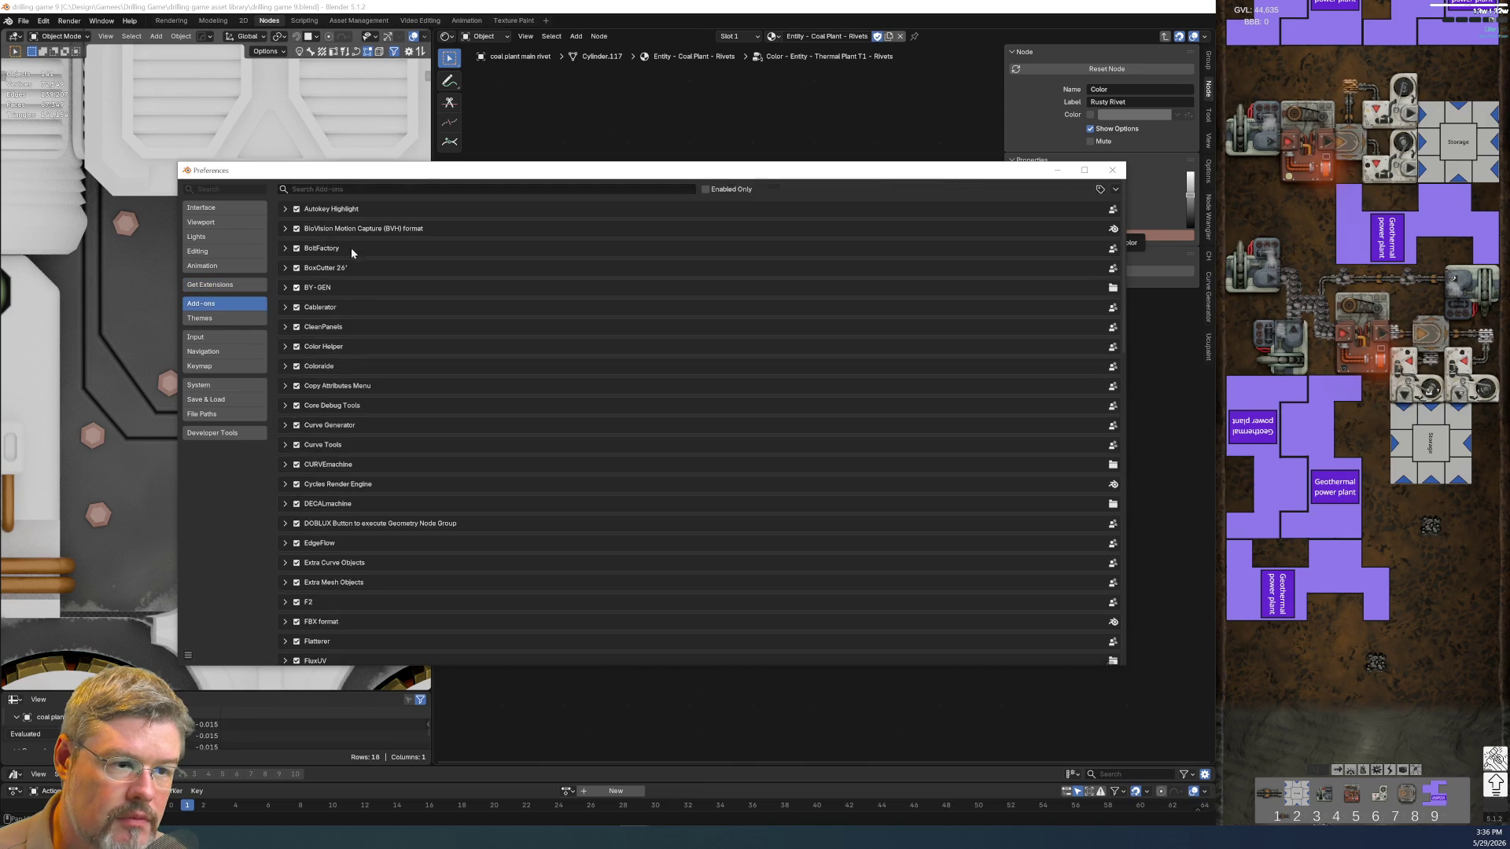
pyautogui.hotkey('ctrl', 'f')
pyautogui.write('node')
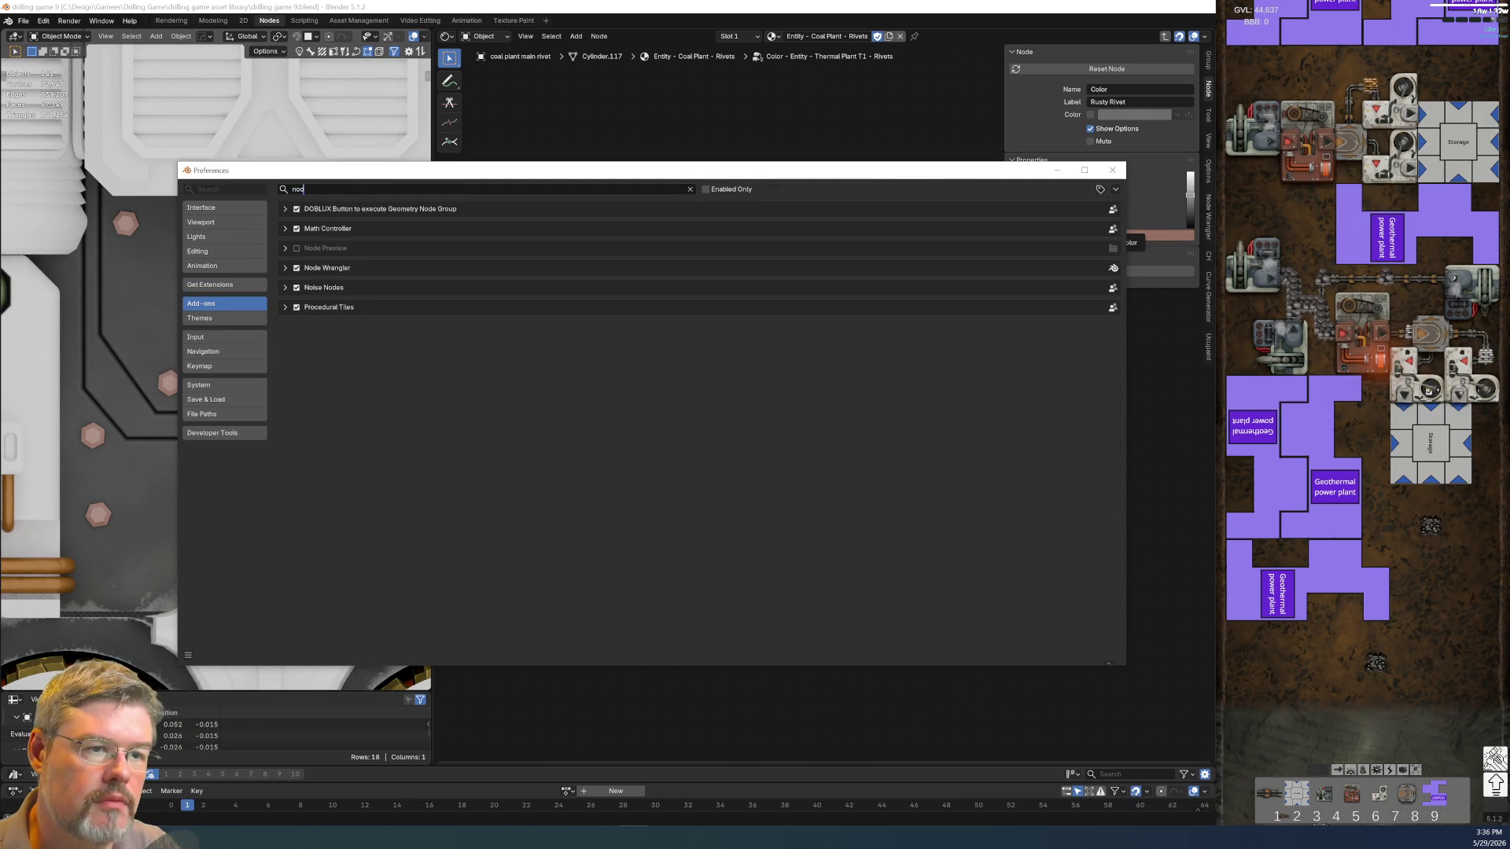
# Uninstall the Node Preview add-on and choose Install from Disk
pyautogui.click(590, 249)
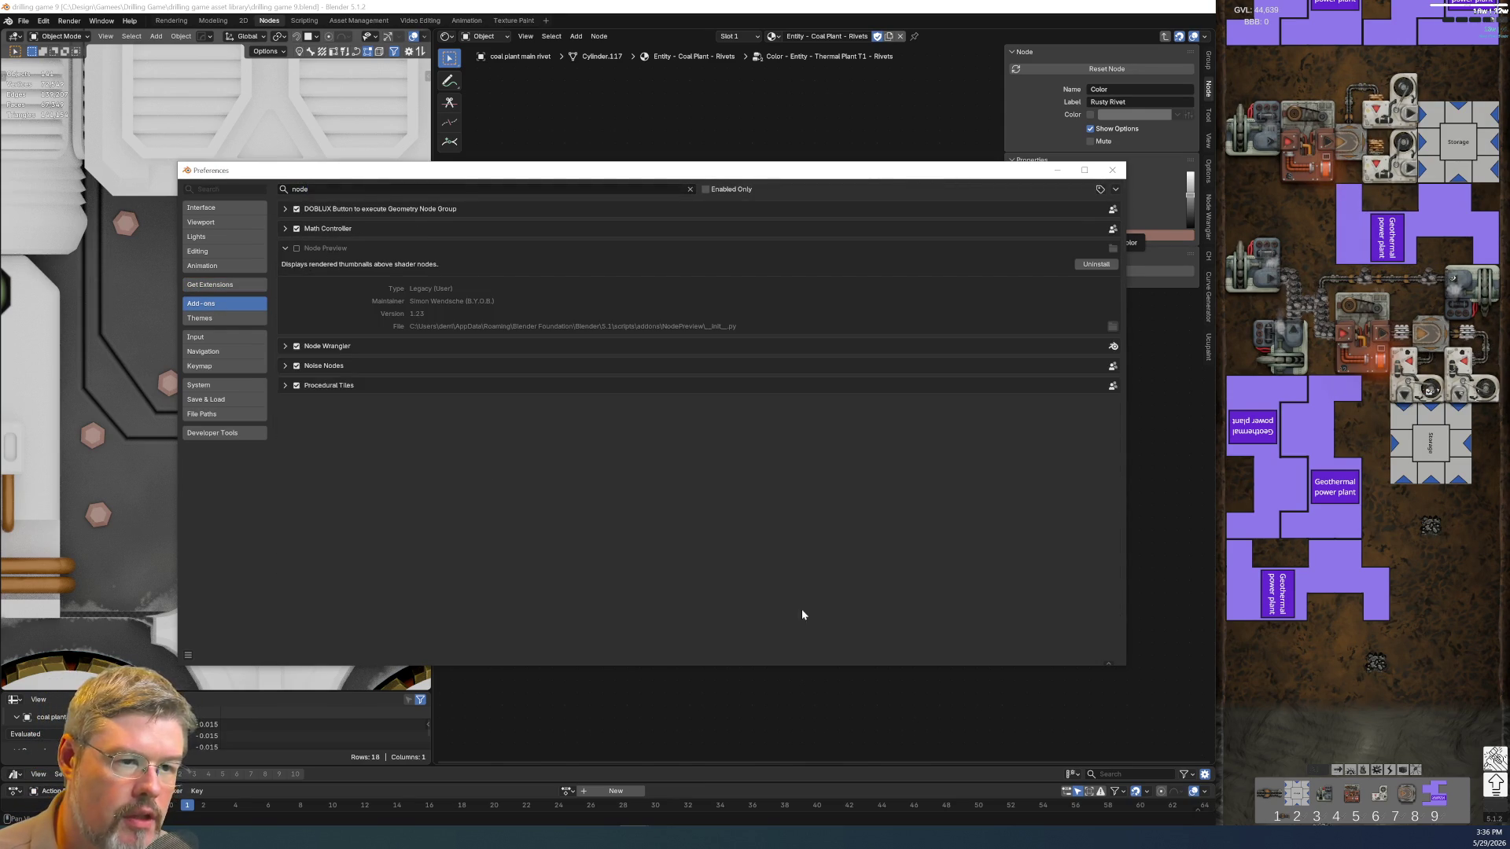
pyautogui.click(1096, 263)
pyautogui.click(920, 292)
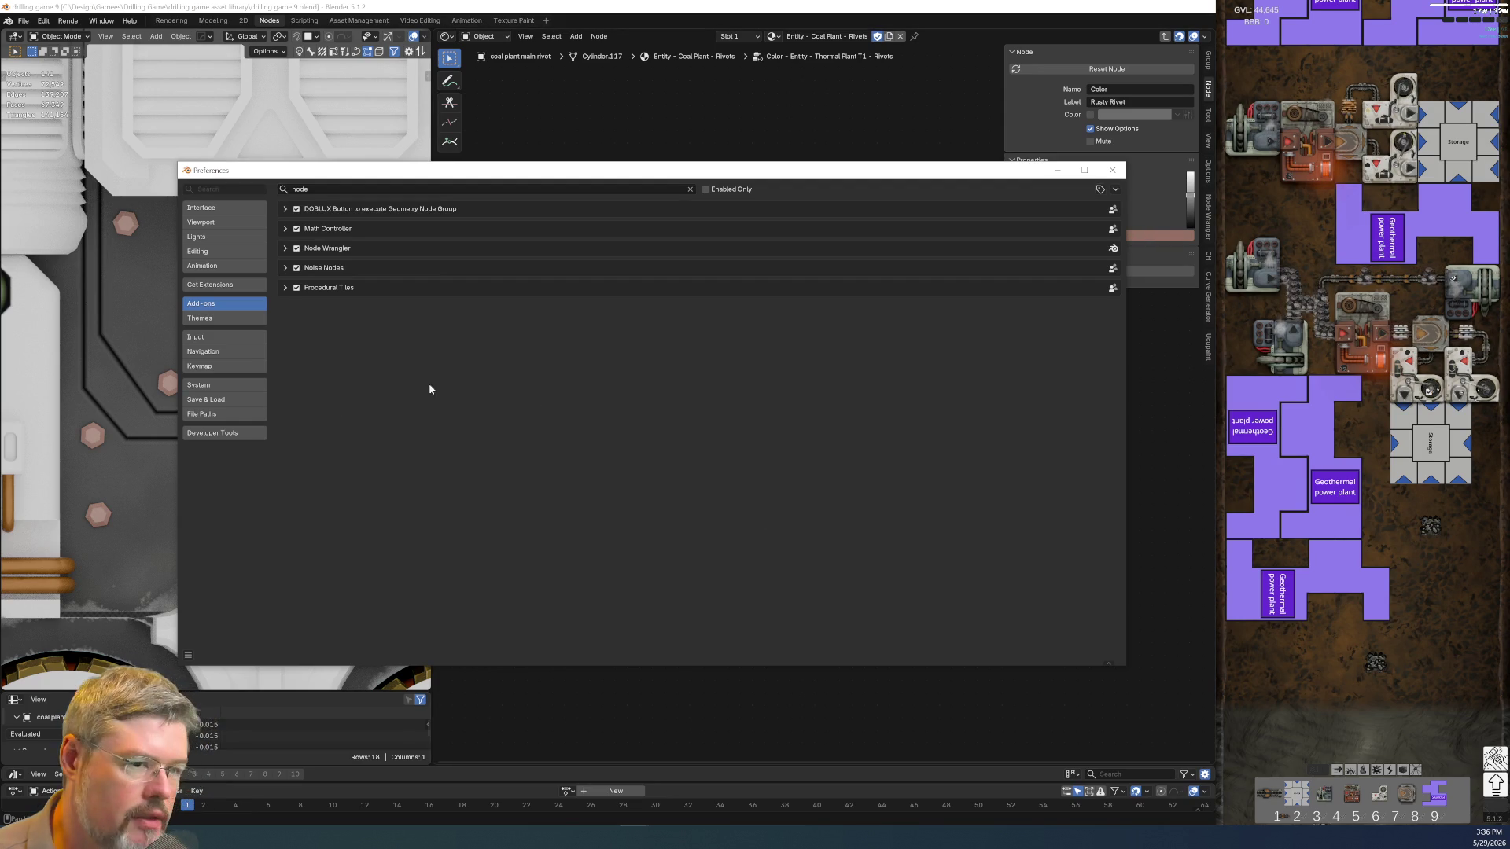
pyautogui.click(1113, 189)
pyautogui.click(1096, 222)
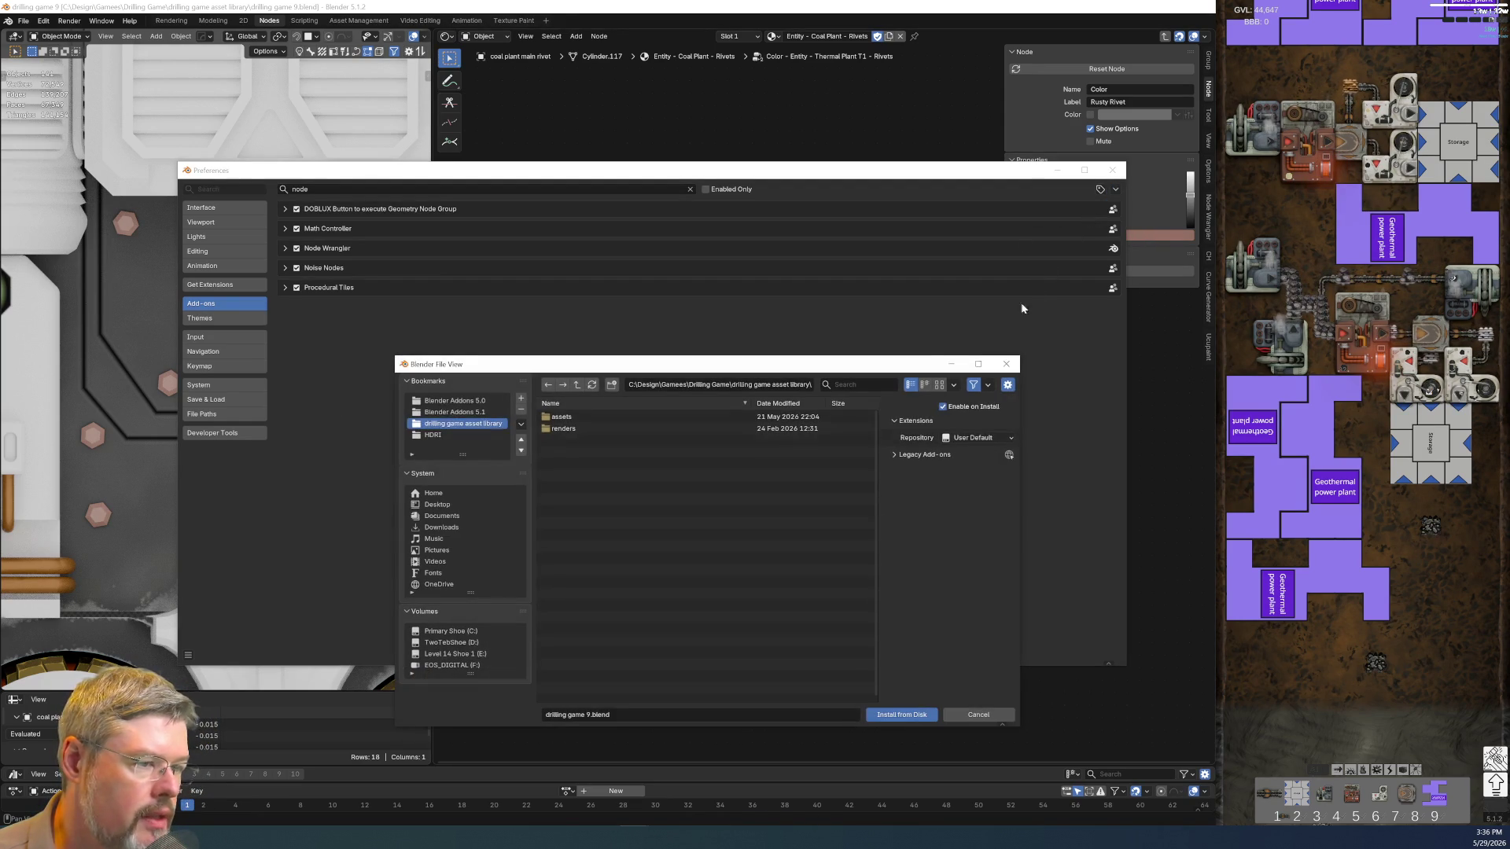
# Install the ShaderViewPro zip from the Blender Addons 5.1 > Shader View folder
pyautogui.click(454, 412)
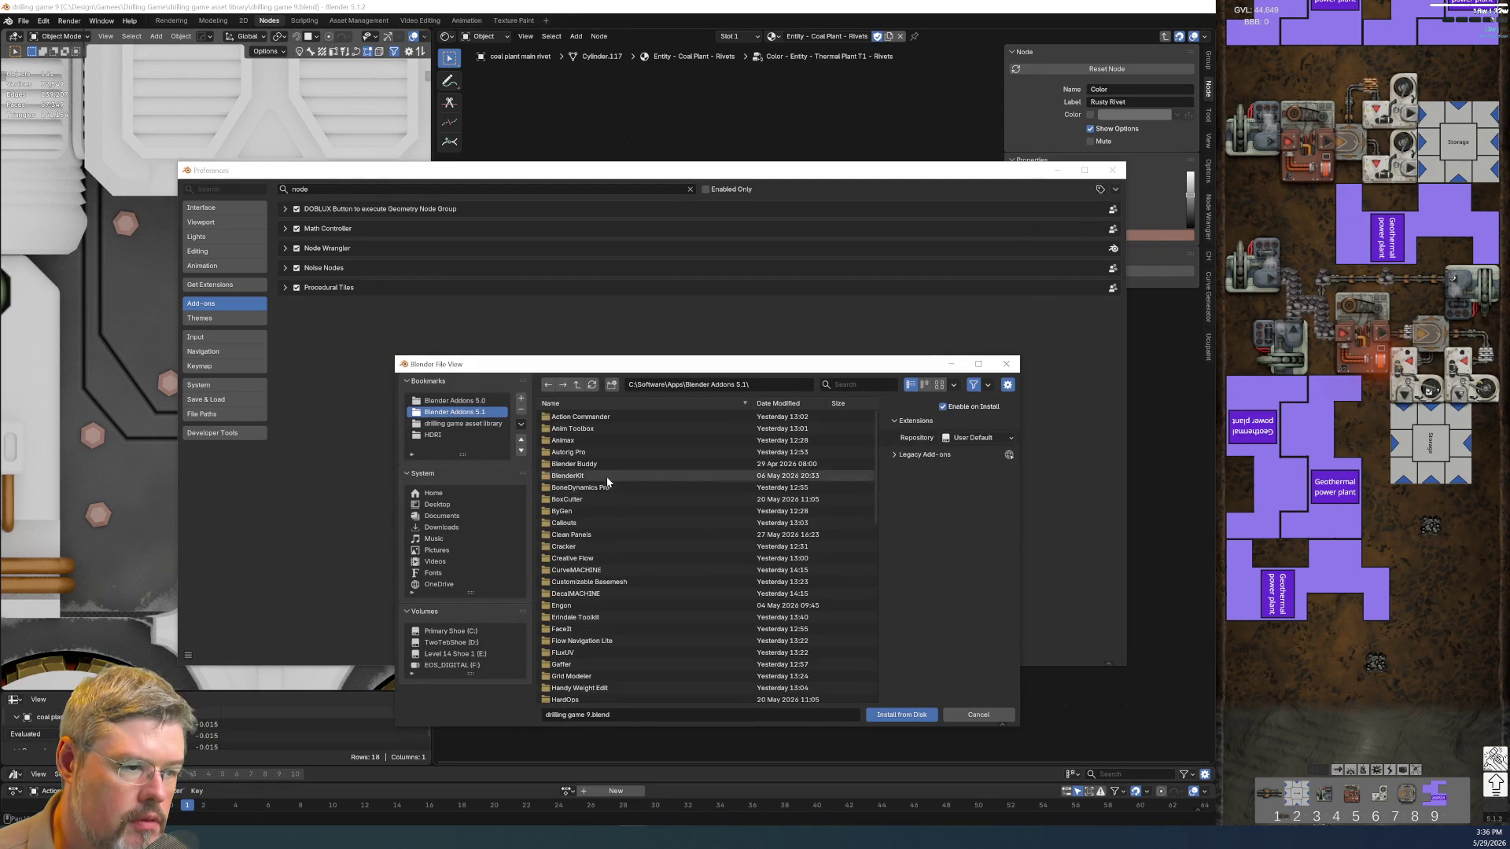
pyautogui.scroll(-8, 615, 534)
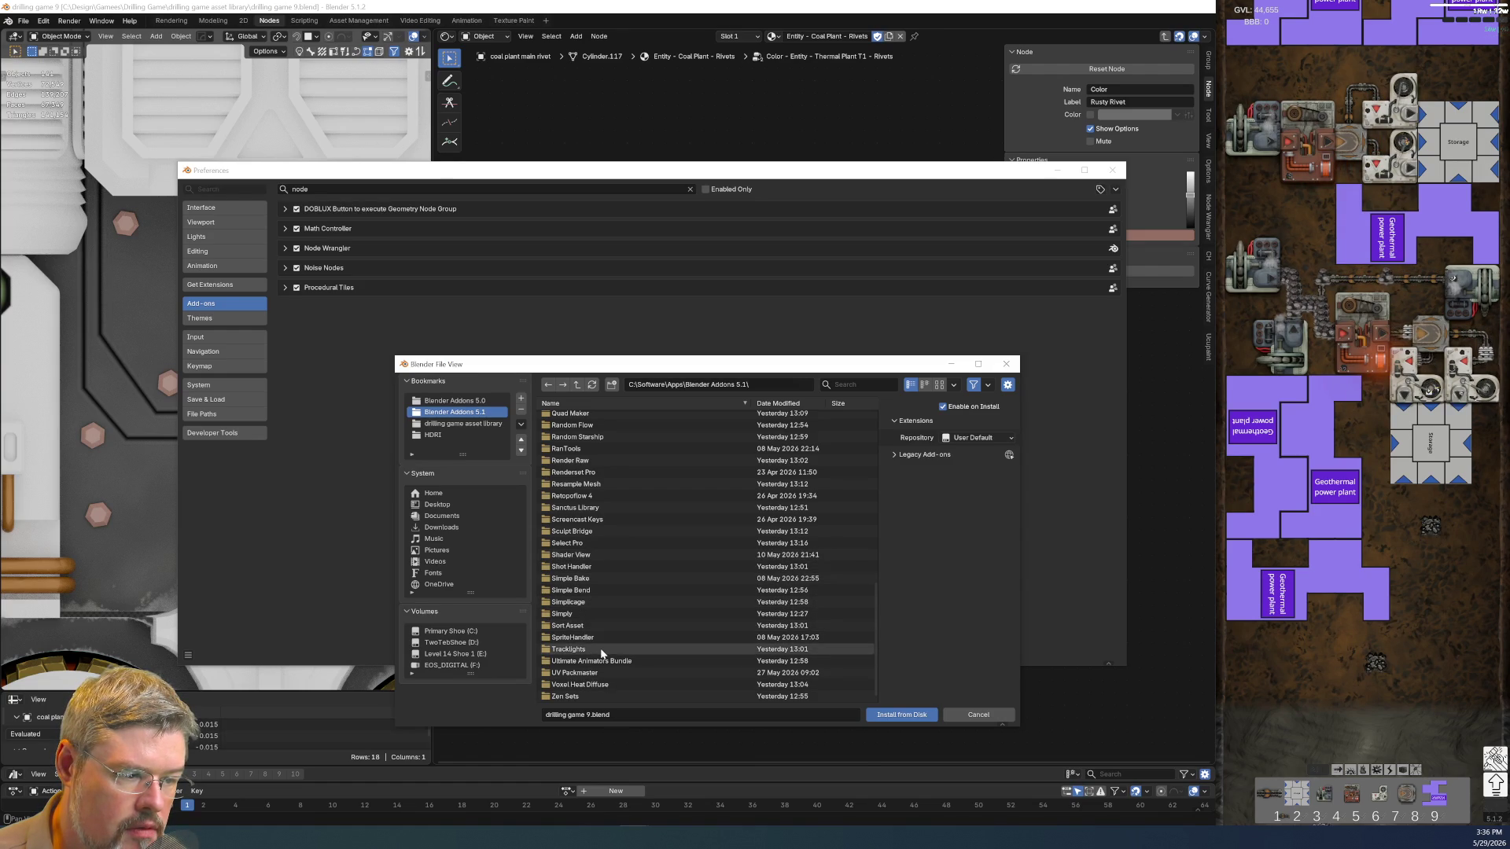
pyautogui.scroll(1, 593, 693)
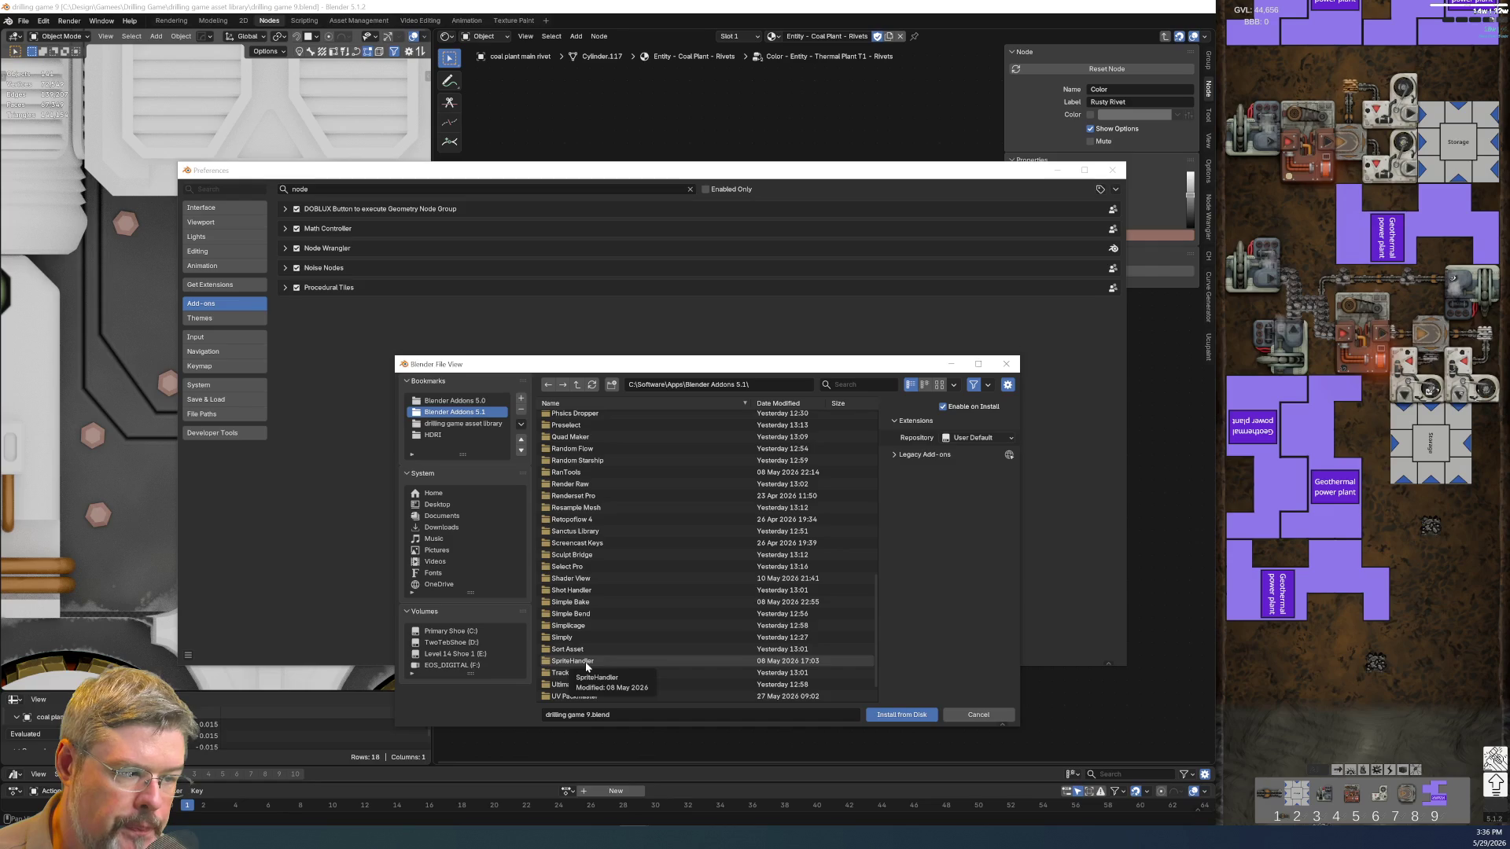
pyautogui.click(586, 578)
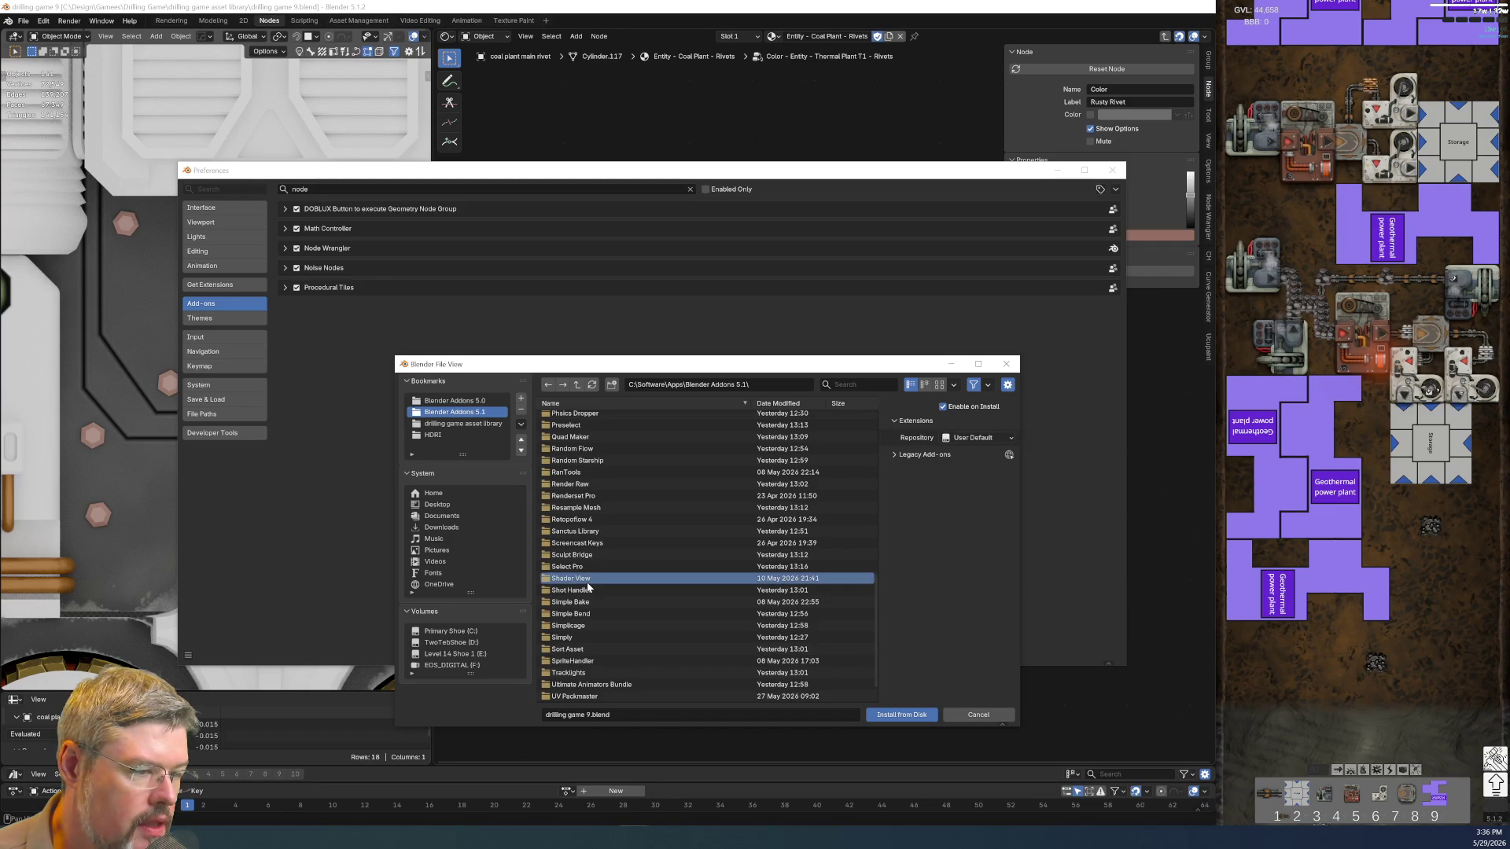
pyautogui.doubleClick(578, 578)
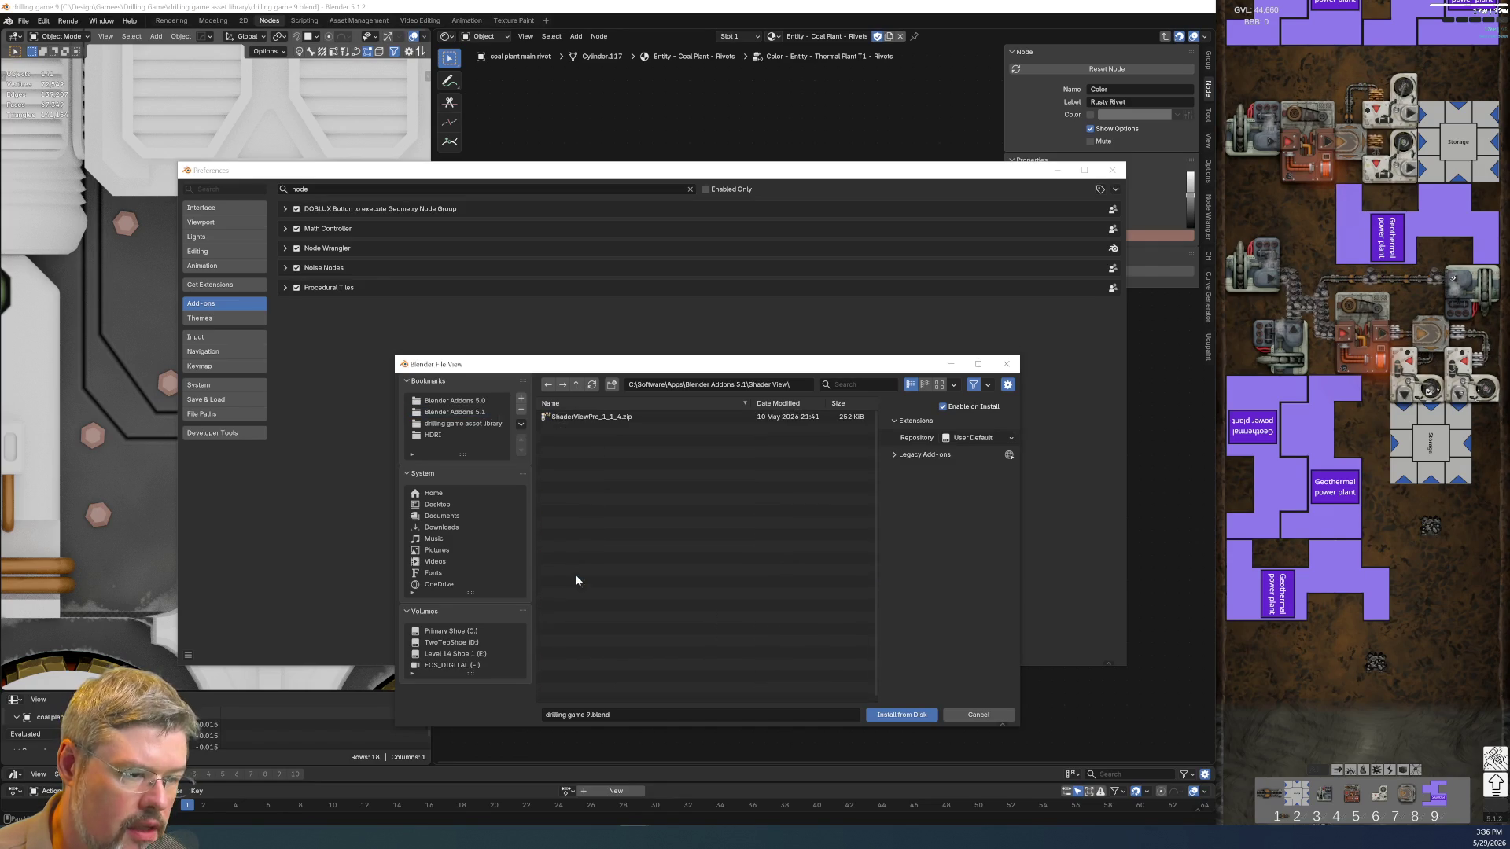
pyautogui.doubleClick(556, 421)
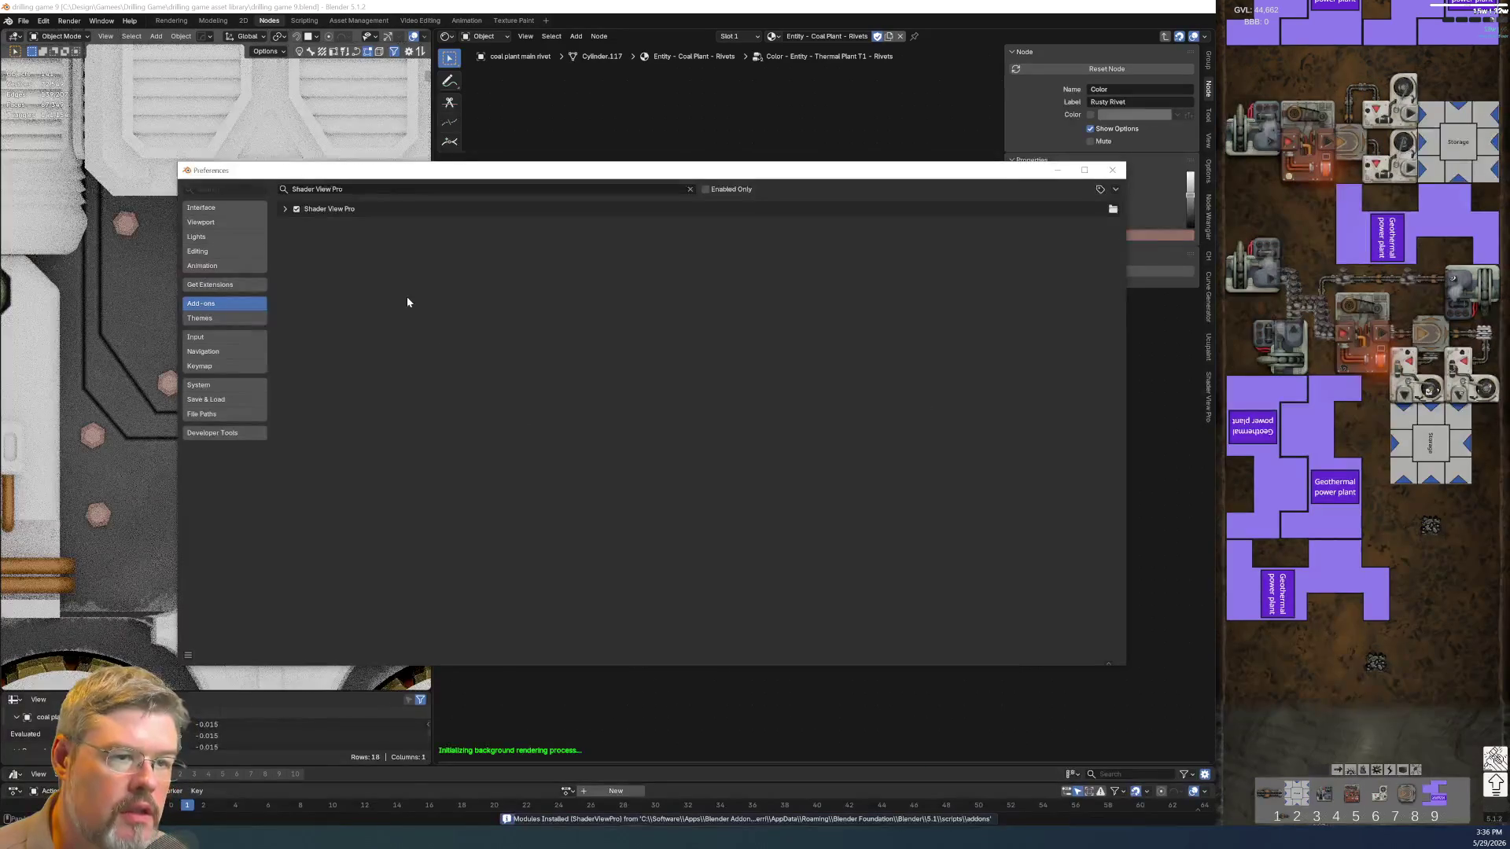
# Close Preferences, deselect the Group Output node and save the blend file
pyautogui.click(1057, 169)
pyautogui.click(924, 434)
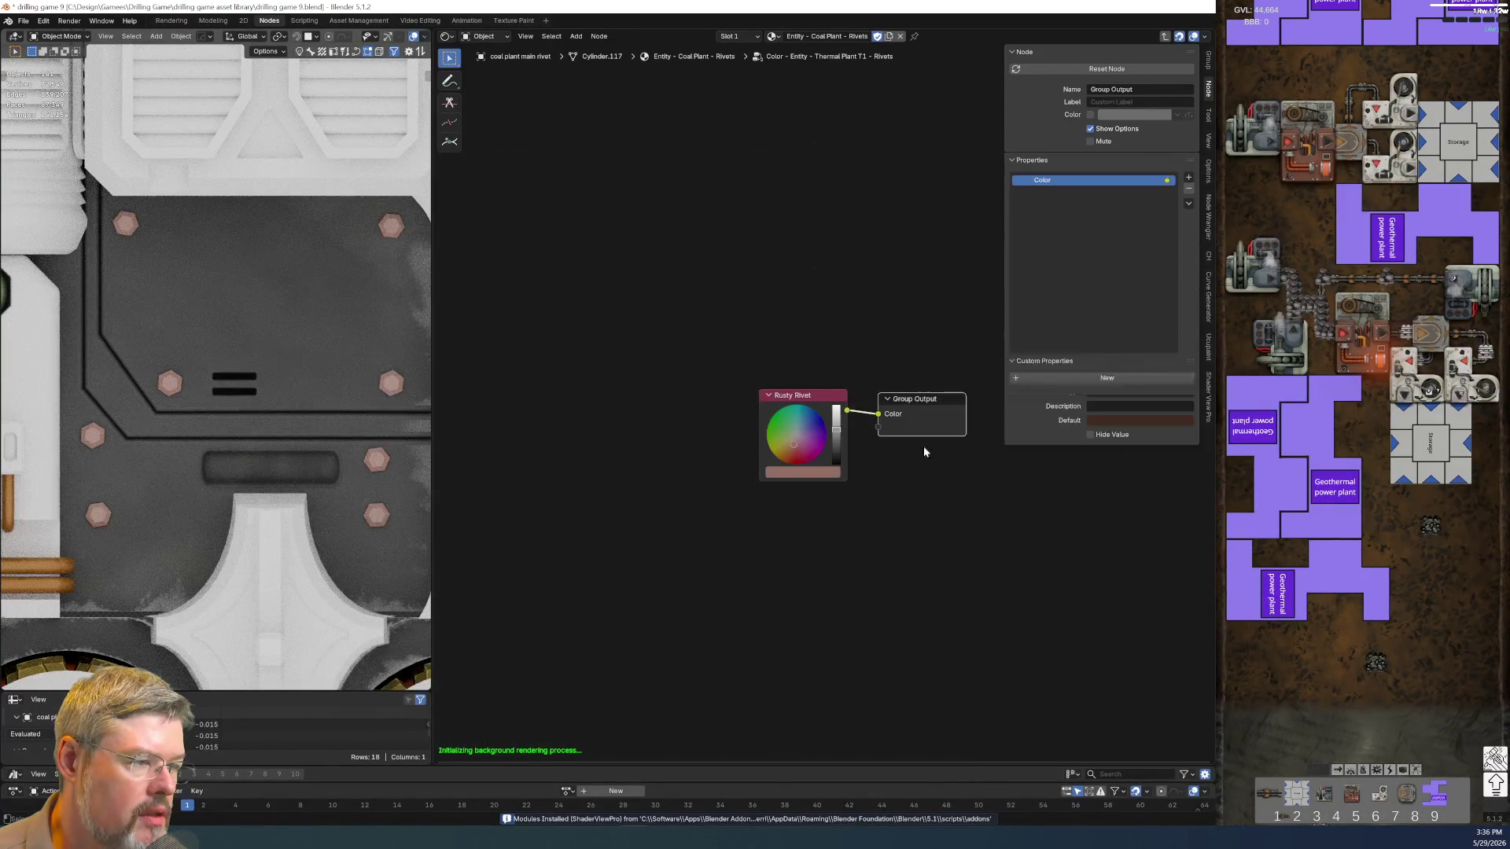
pyautogui.click(917, 532)
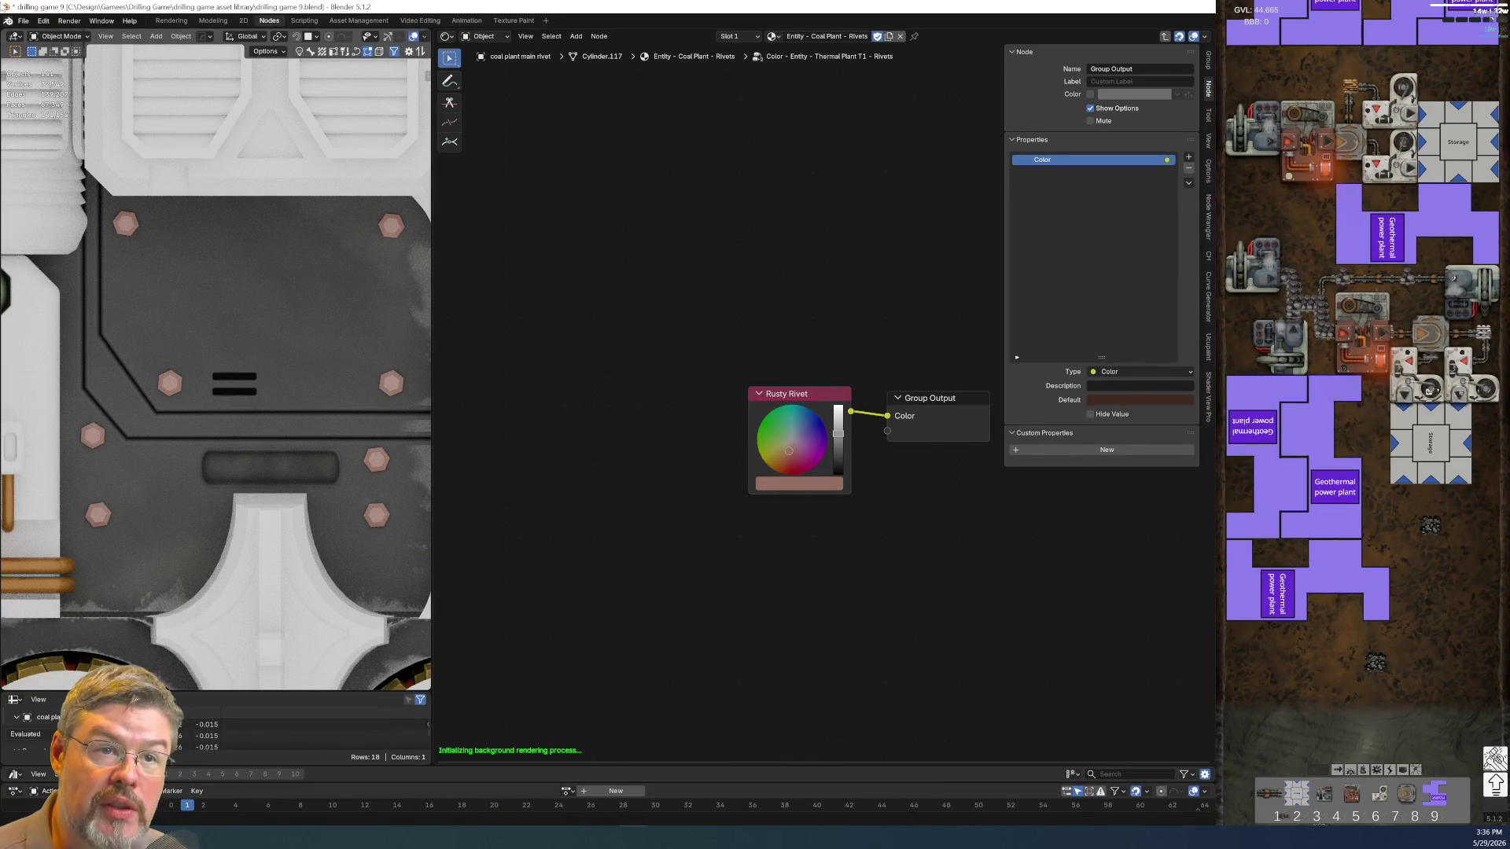
pyautogui.click(23, 21)
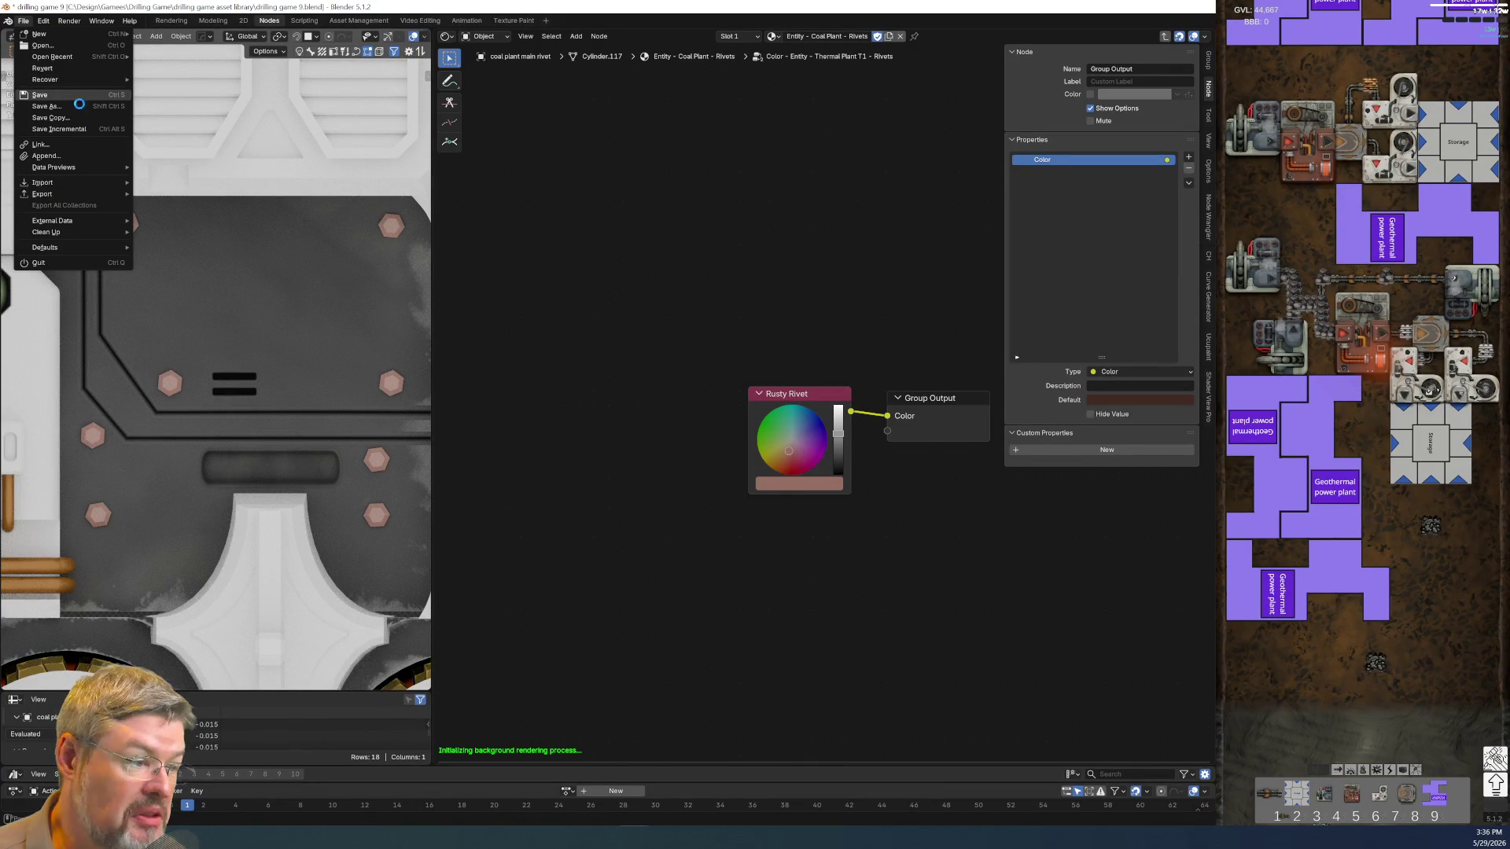
pyautogui.hotkey('ctrl', 's')
# Try Shader View Pro's panel and Shift+P menu on Rusty Rivet, then exit to the parent material tree
pyautogui.click(843, 439)
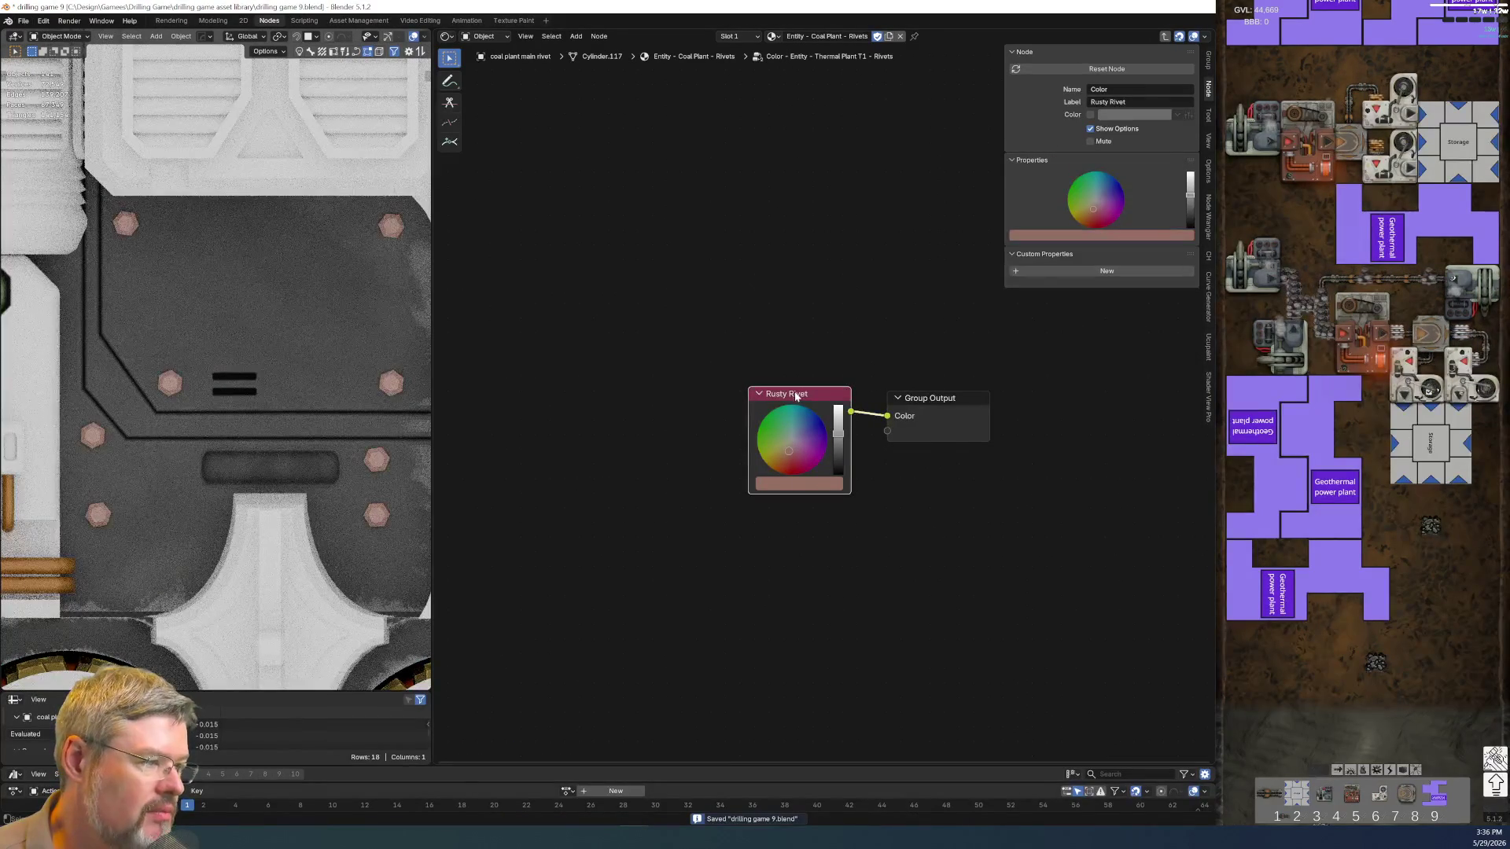
pyautogui.click(1207, 413)
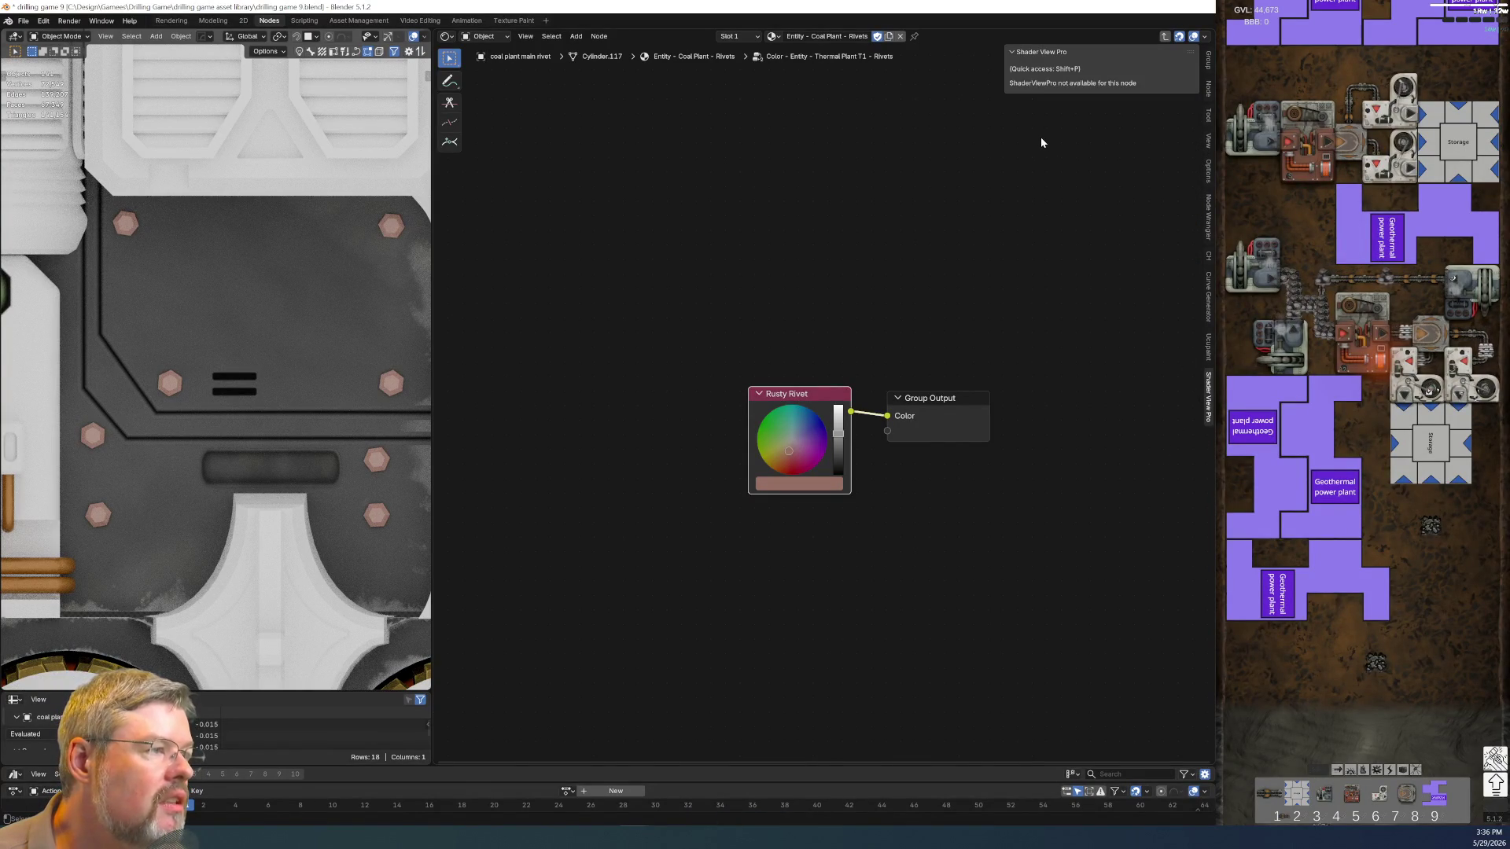
pyautogui.click(926, 217)
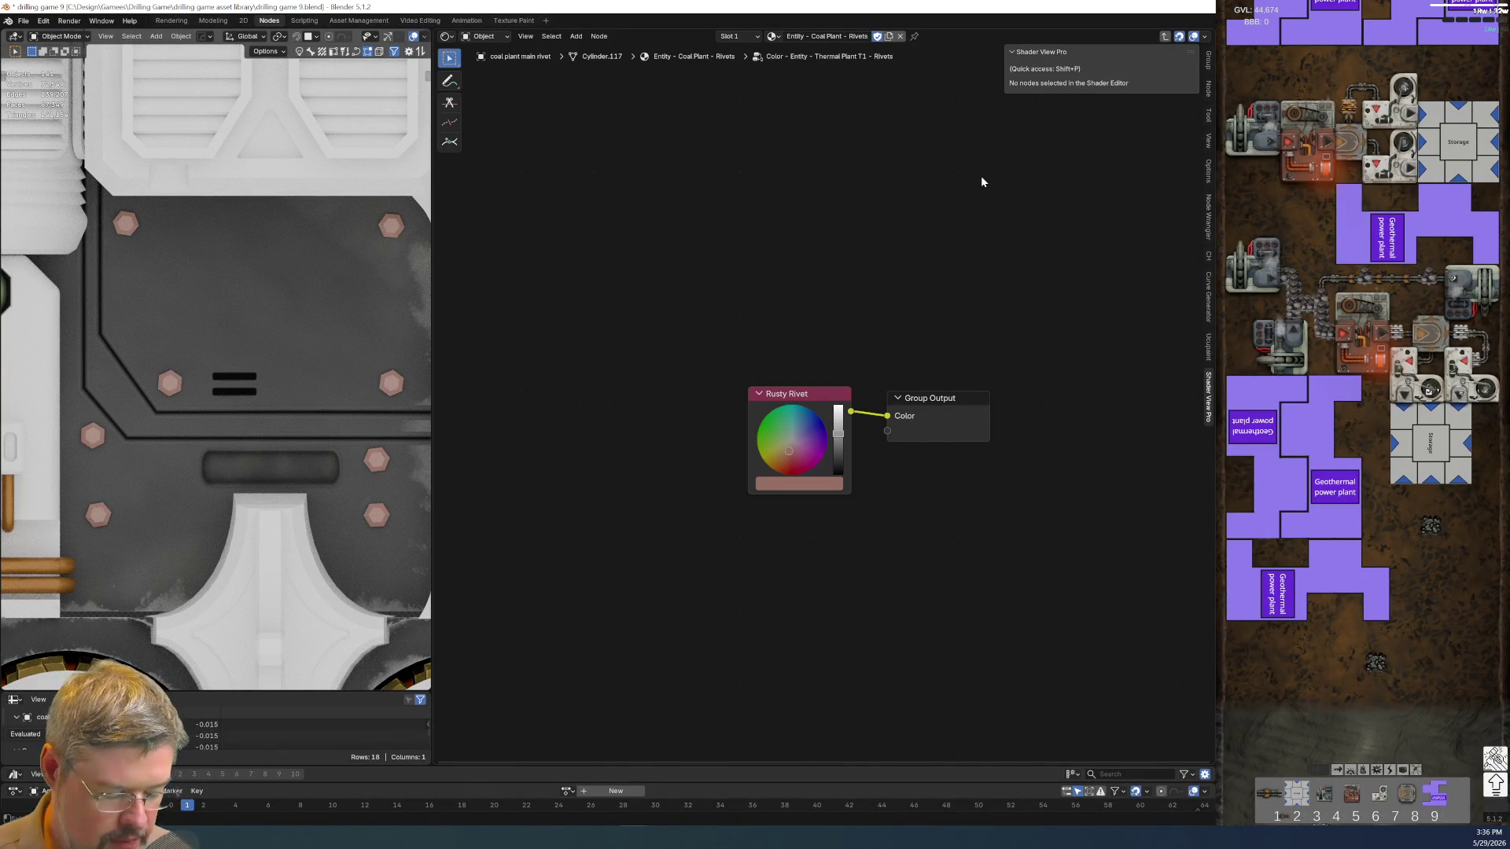
pyautogui.hotkey('shift', 'p')
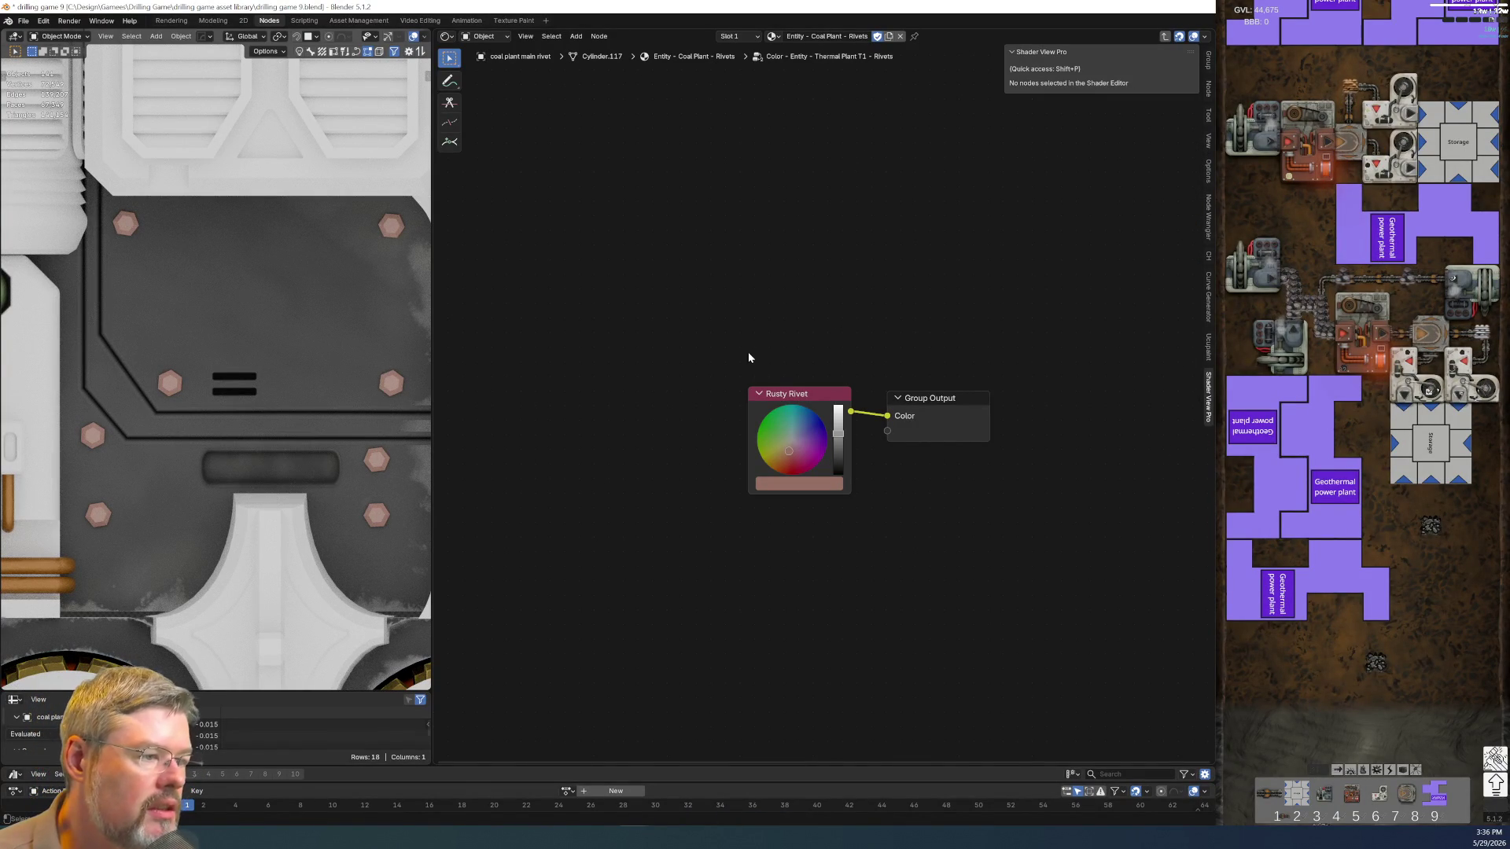
pyautogui.click(794, 398)
pyautogui.hotkey('shift', 'p')
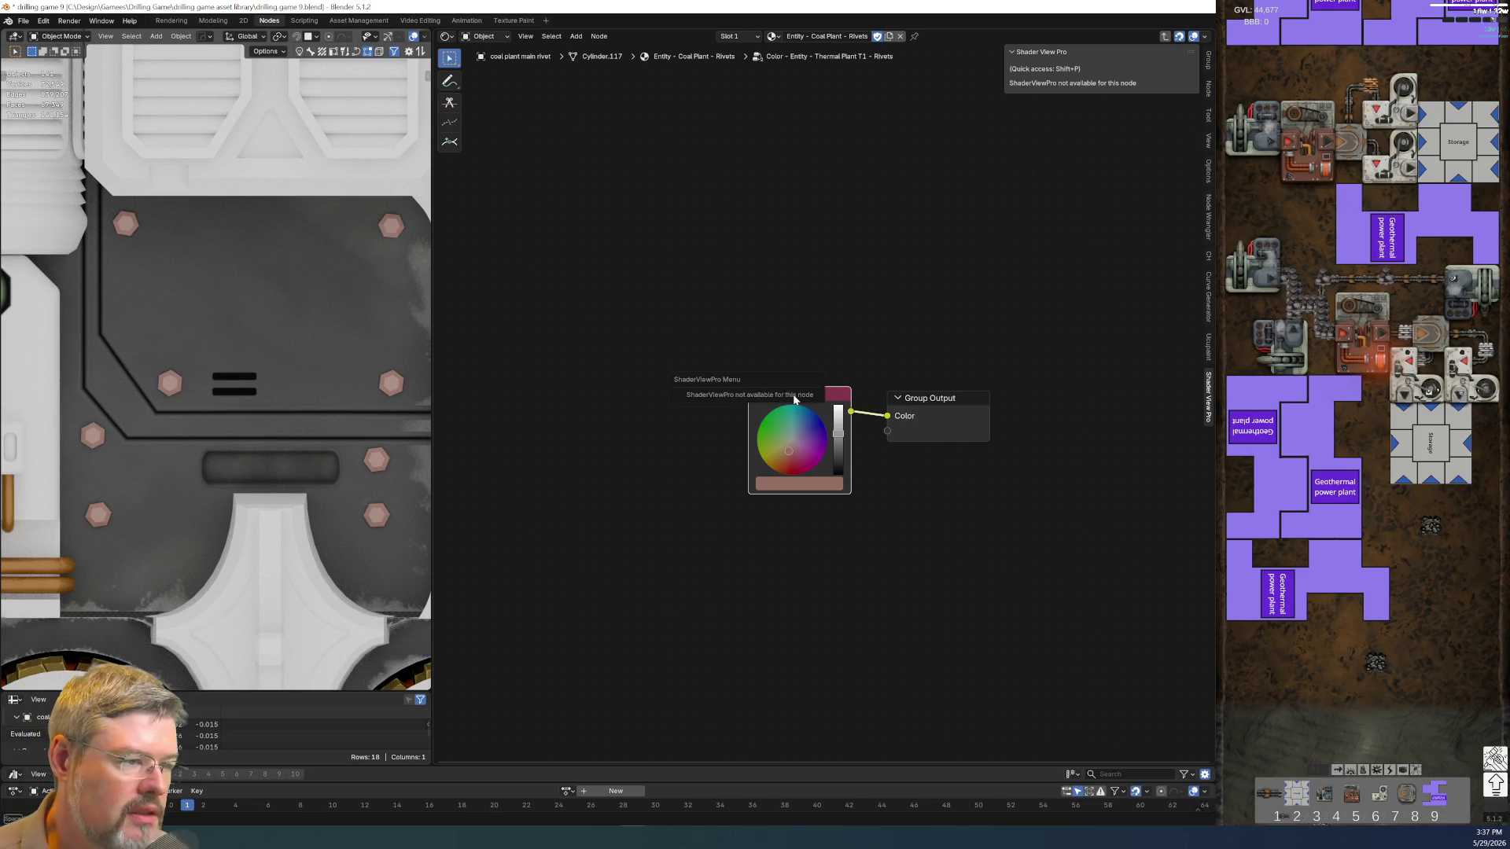
pyautogui.click(841, 633)
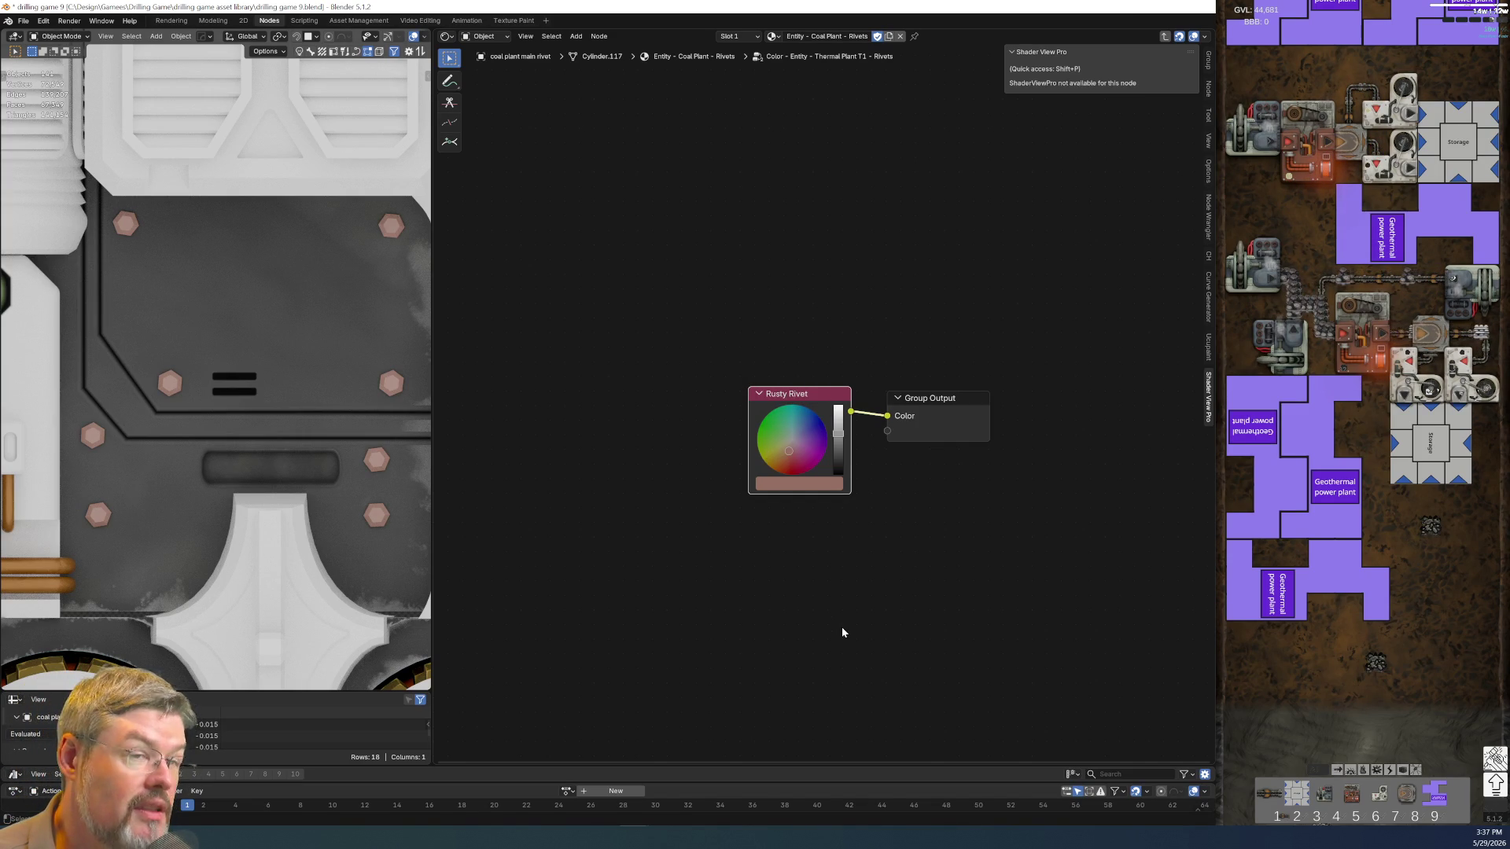
pyautogui.click(840, 648)
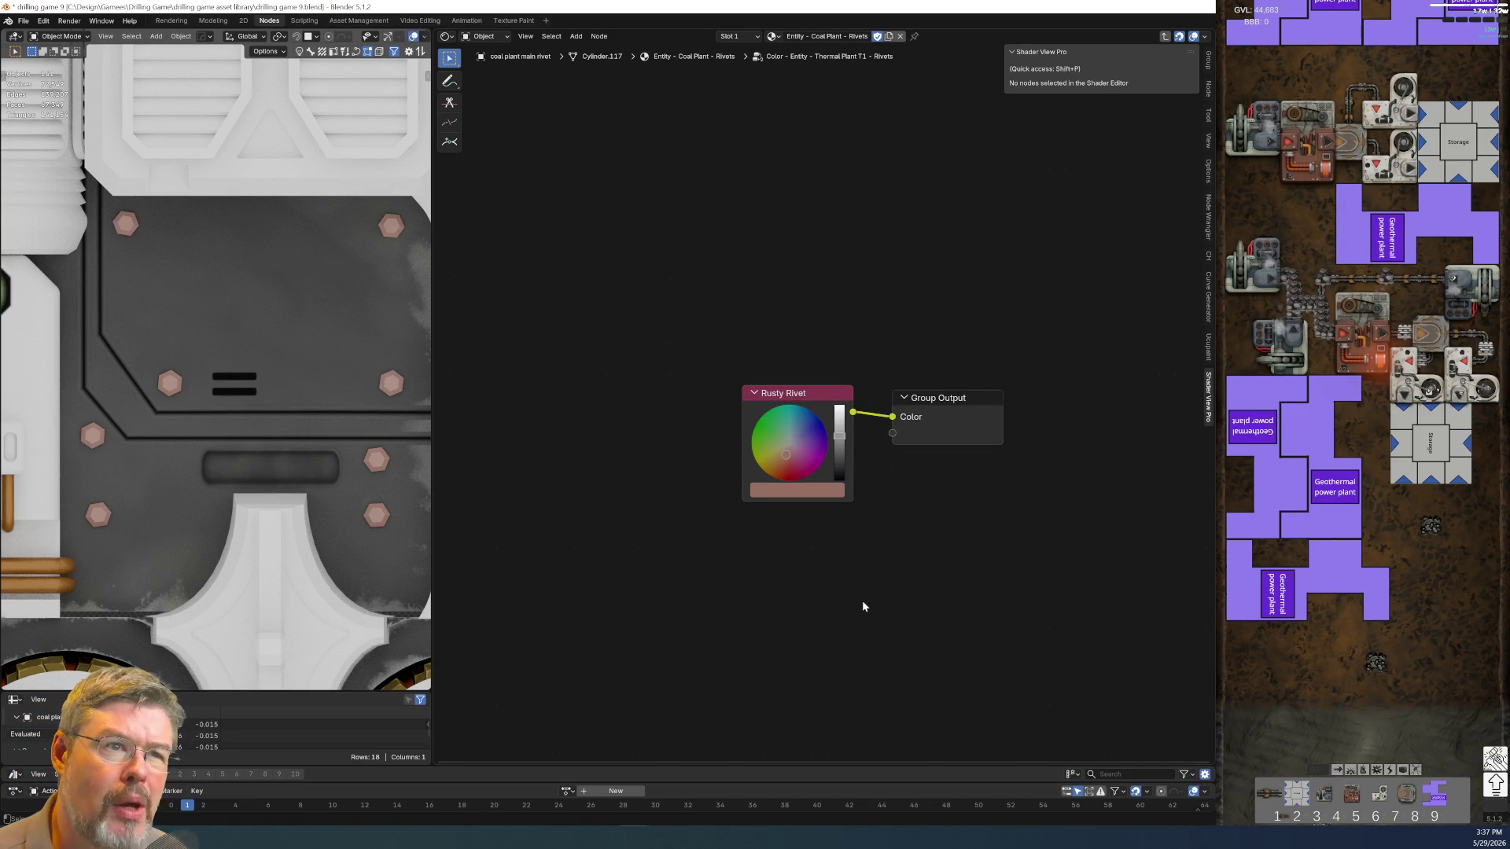
pyautogui.press('Tab')
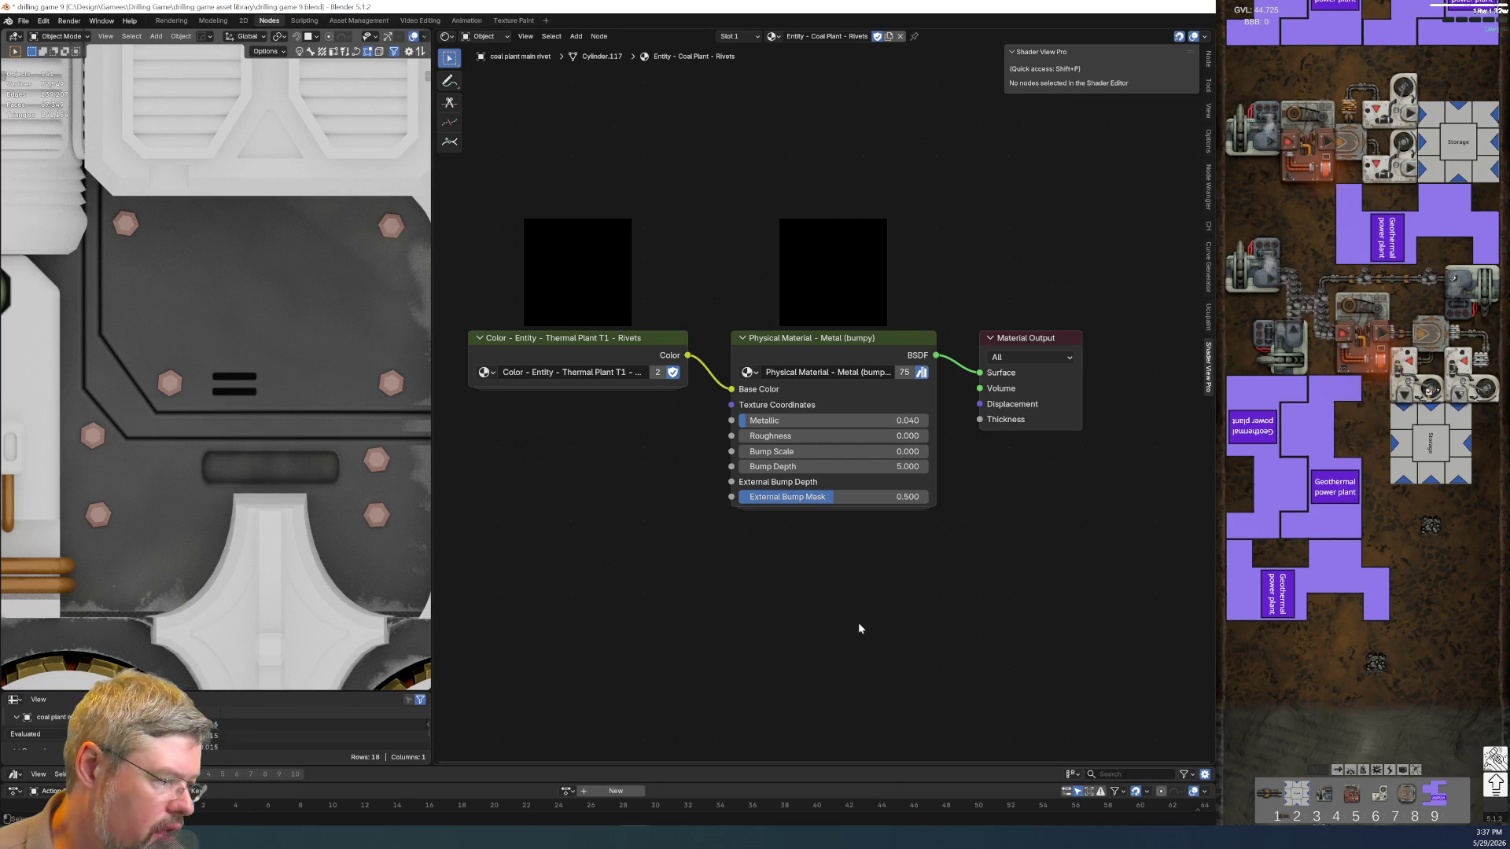
pyautogui.hotkey('shift', 's')
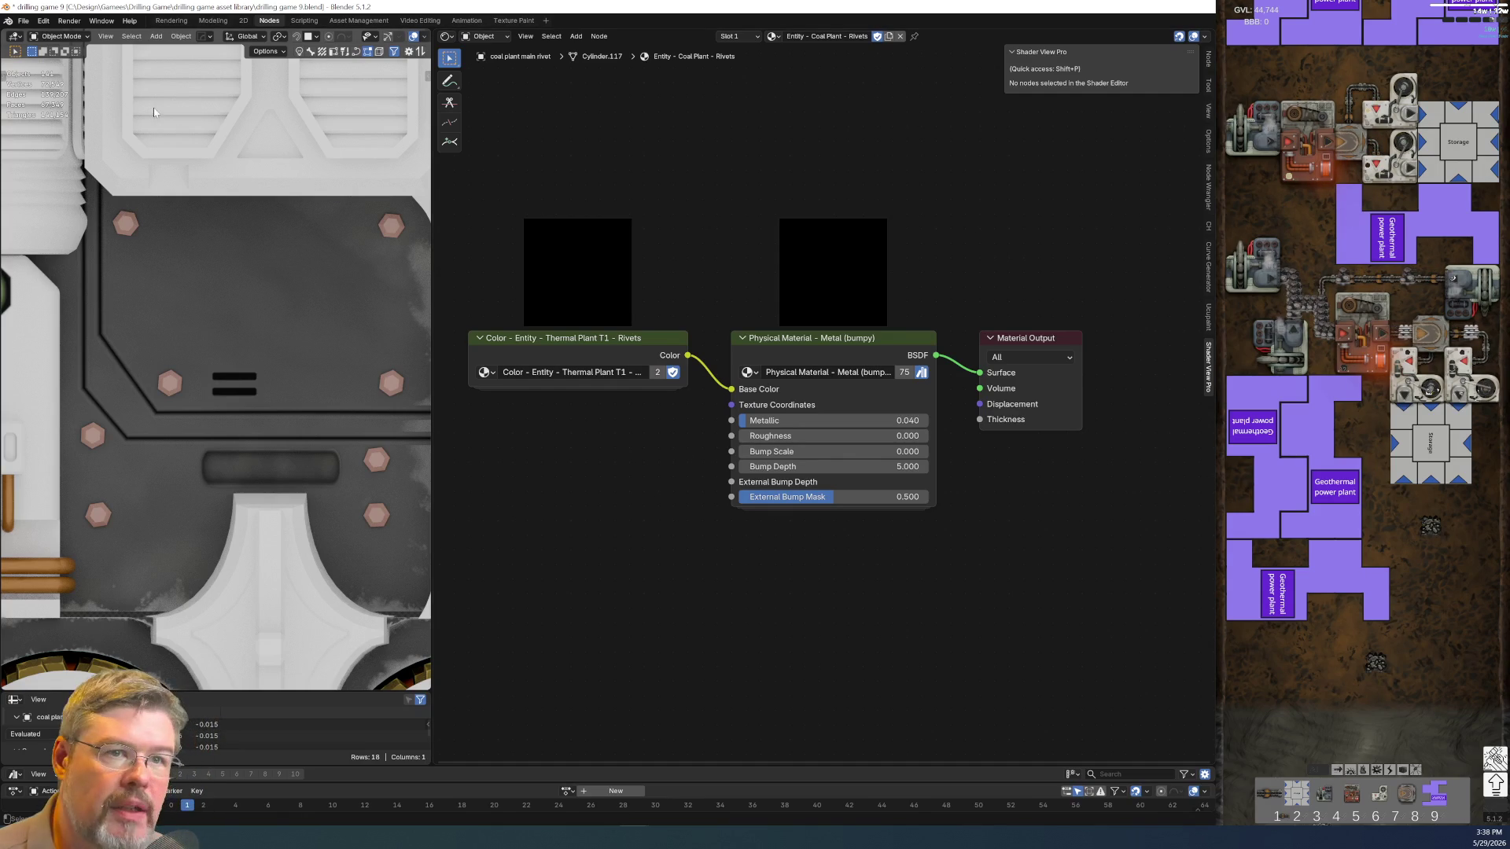
# Remove the Shader View Pro add-on in Preferences and close the window
pyautogui.click(41, 21)
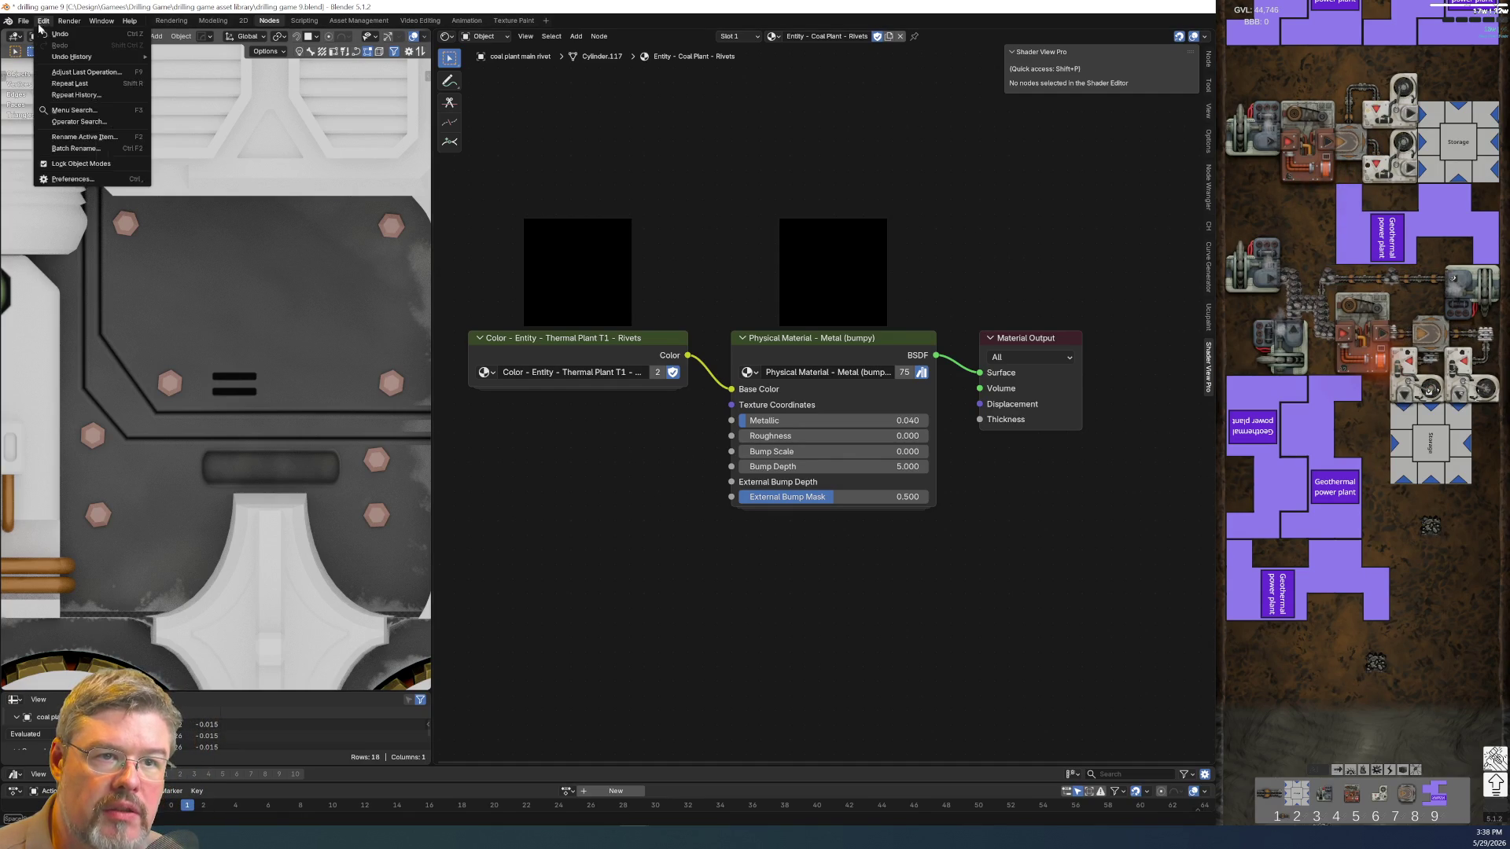
pyautogui.click(86, 180)
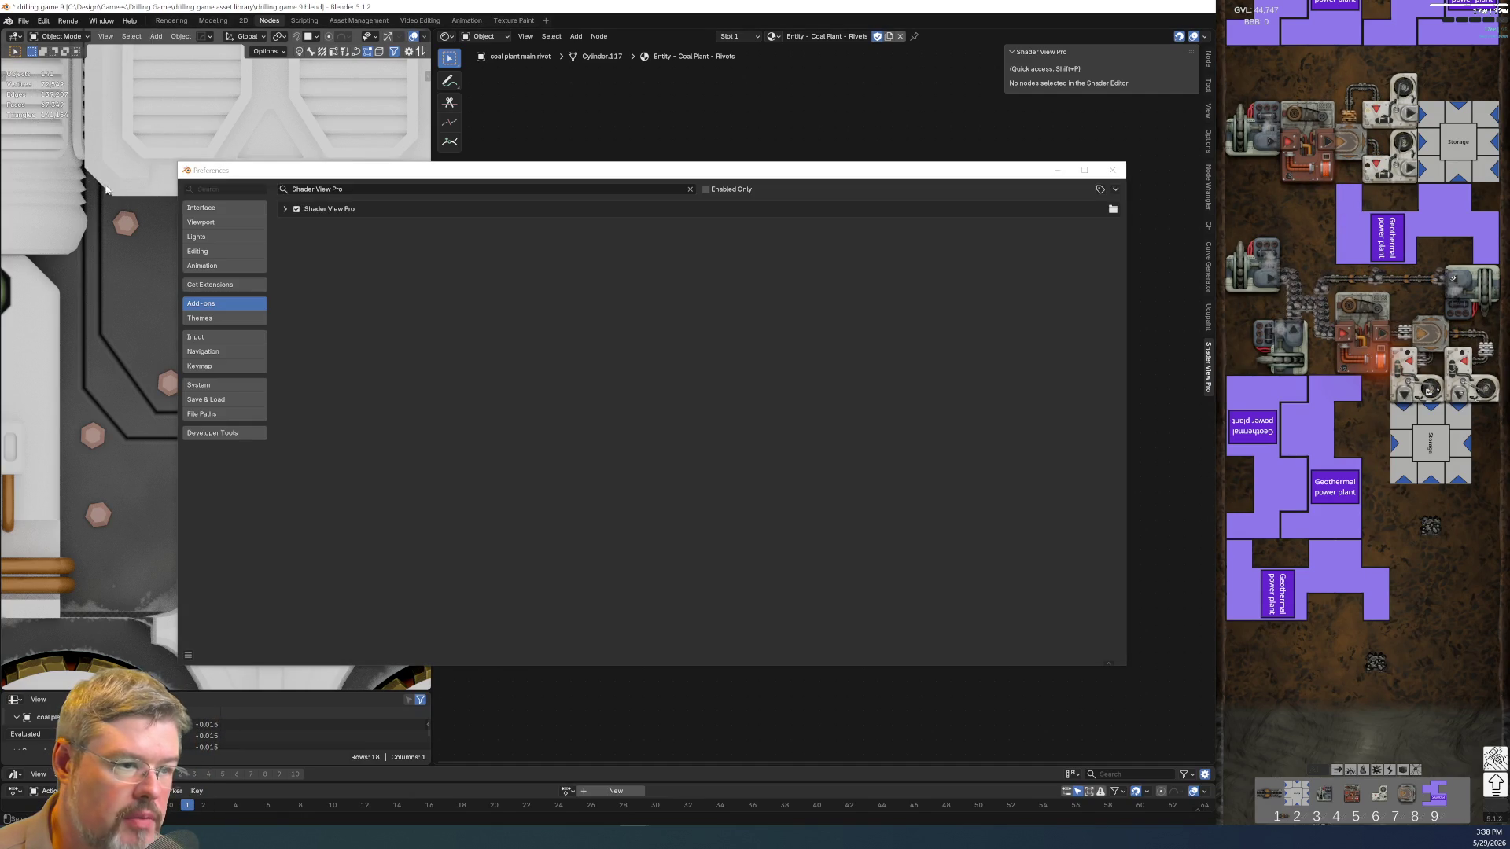
pyautogui.click(285, 209)
pyautogui.click(1096, 229)
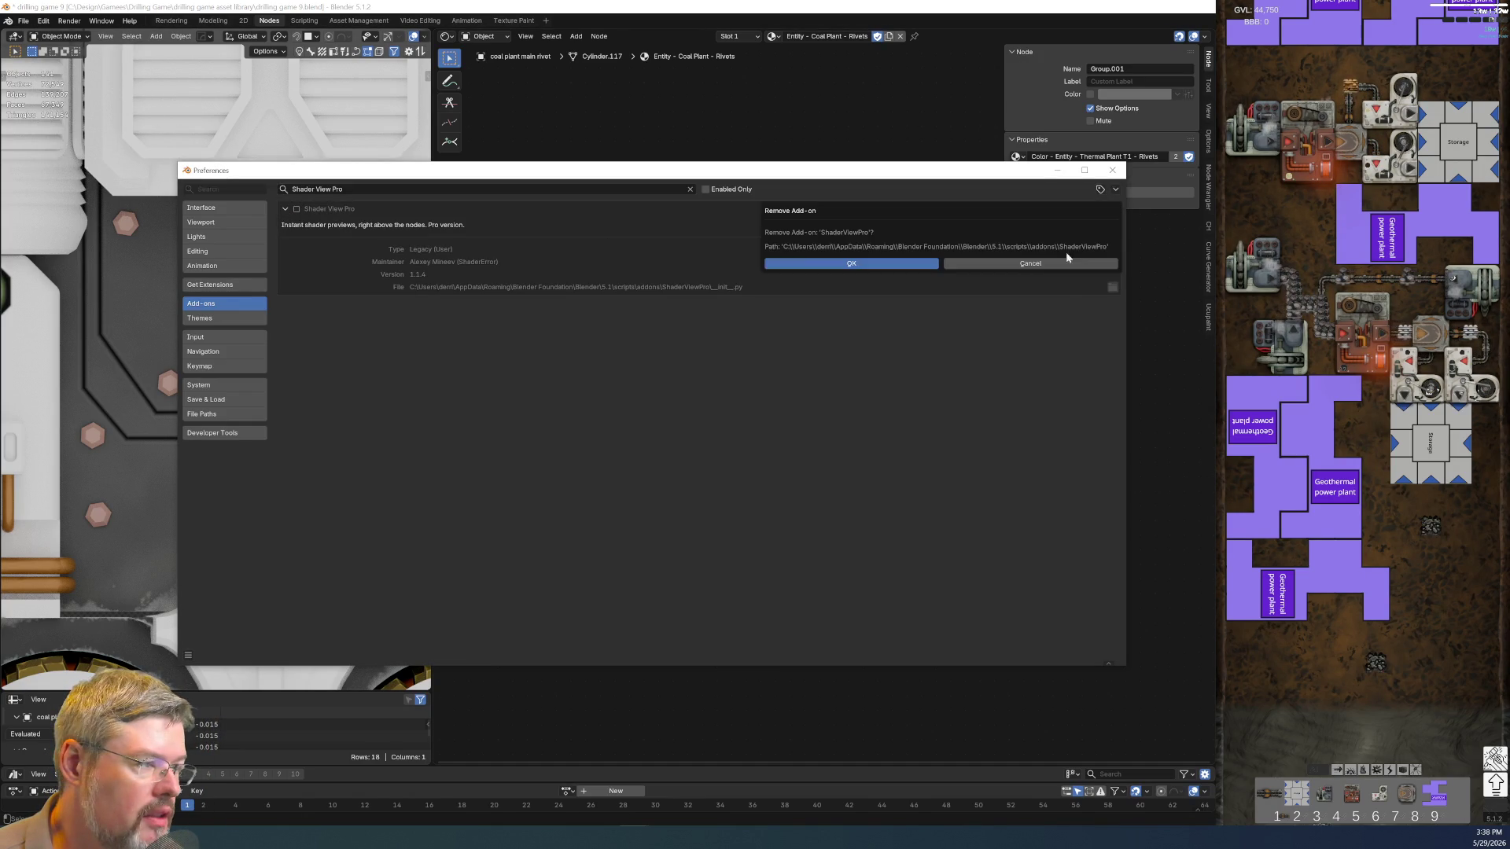
pyautogui.click(858, 261)
pyautogui.click(1111, 170)
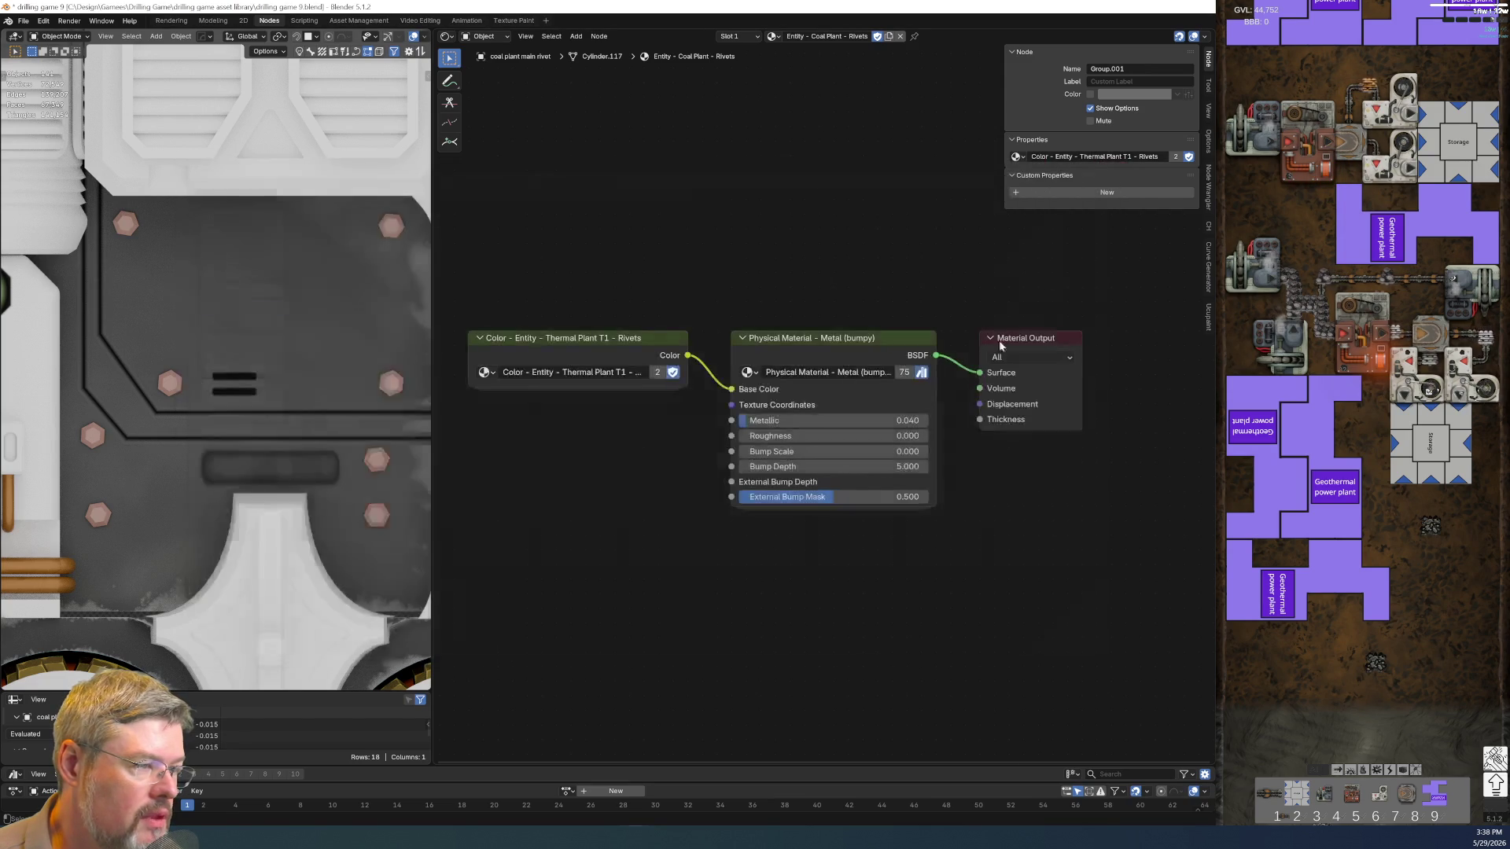
pyautogui.click(21, 20)
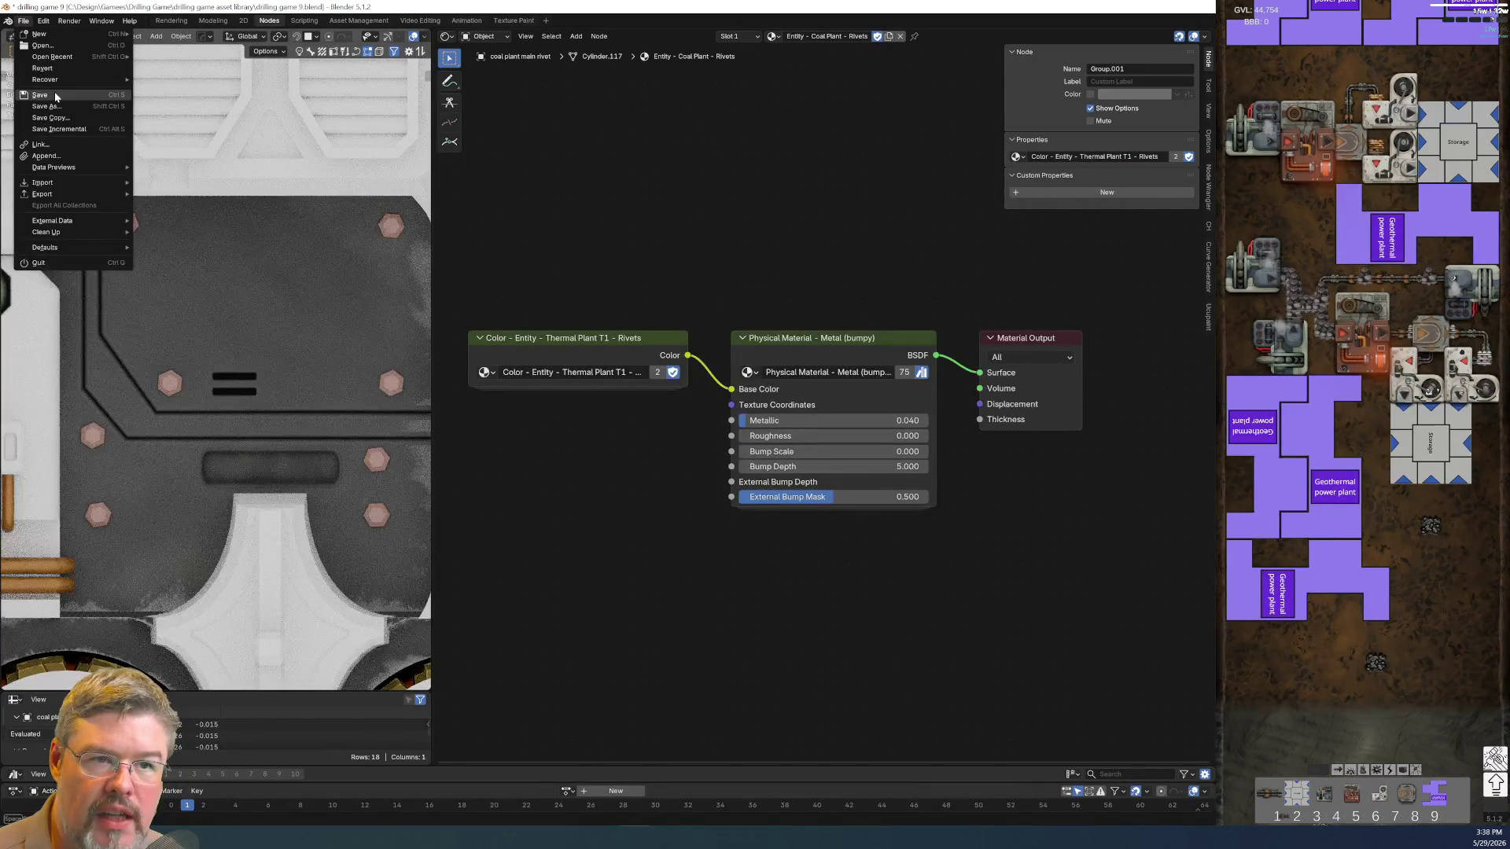
# Save drilling game 9.blend and select the rivet Color group node in the material tree
pyautogui.hotkey('ctrl', 's')
pyautogui.moveTo(849, 545); pyautogui.dragTo(820, 582, button='middle')
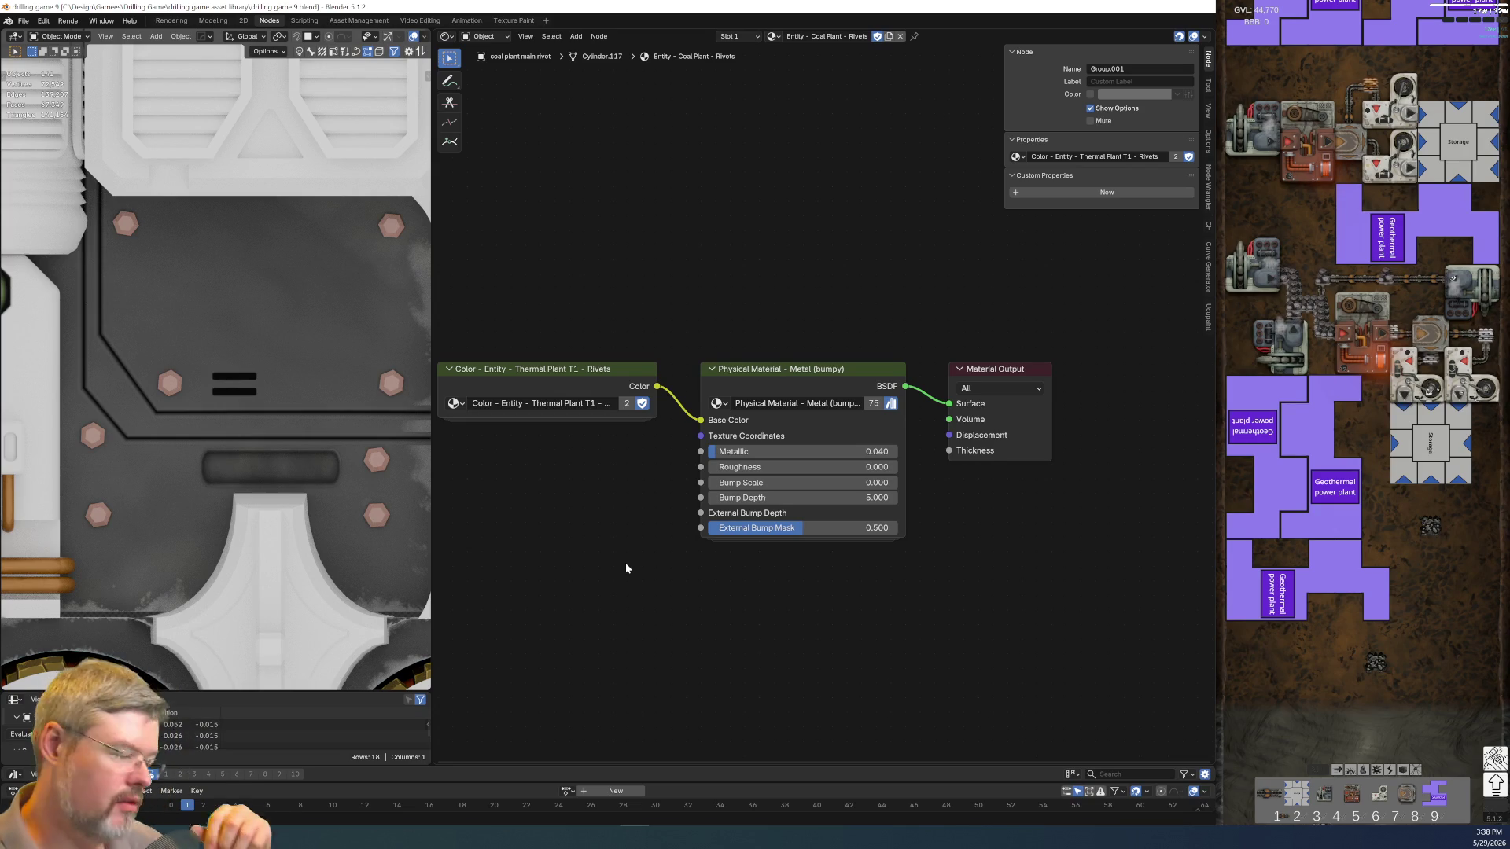
pyautogui.scroll(-1, 650, 633)
pyautogui.scroll(-1, 649, 633)
pyautogui.scroll(-2, 221, 371)
pyautogui.scroll(1, 227, 381)
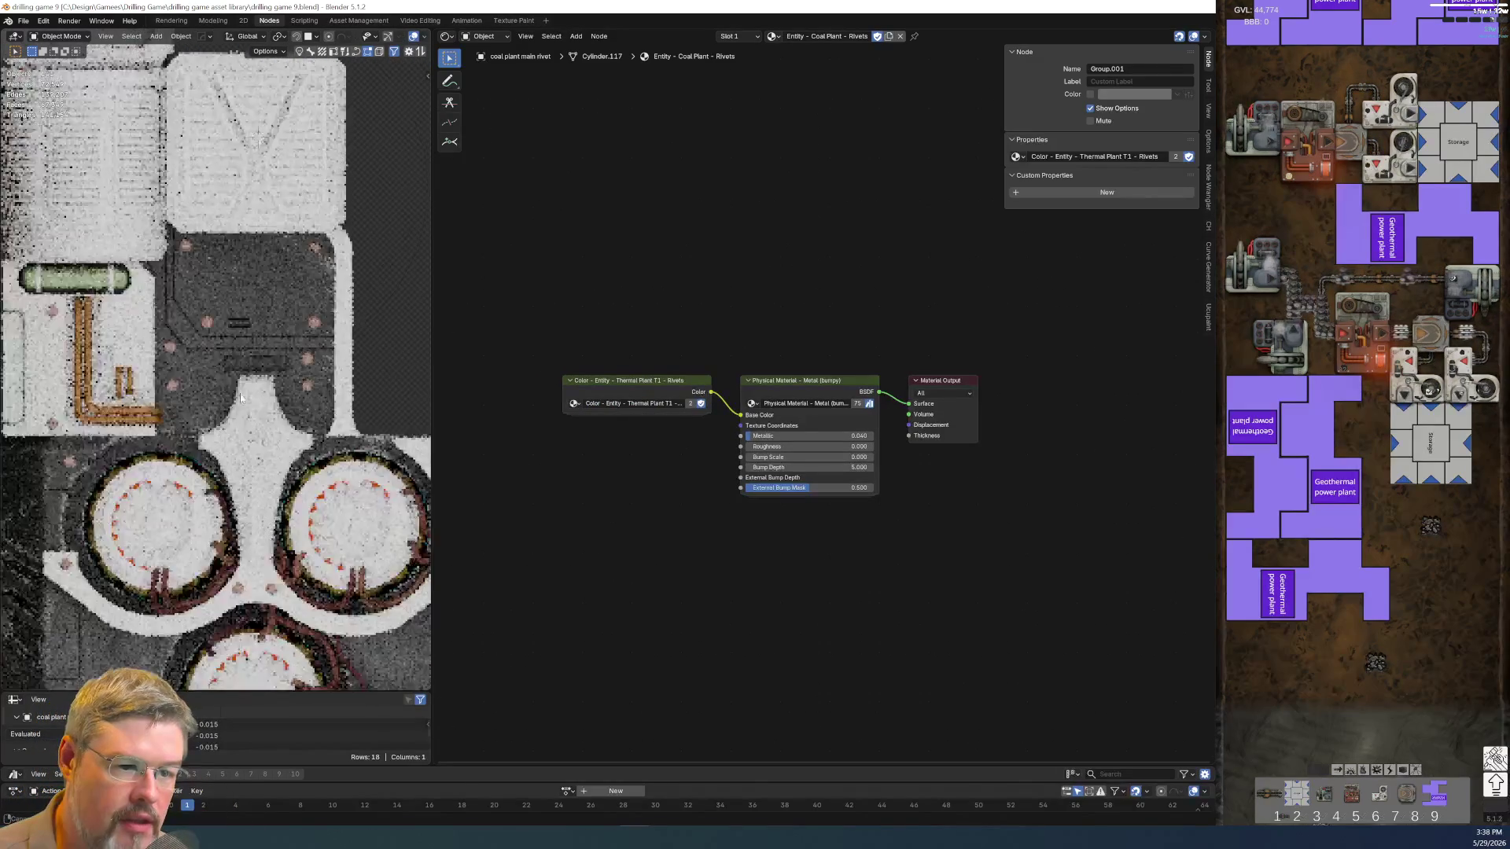
pyautogui.scroll(1, 247, 410)
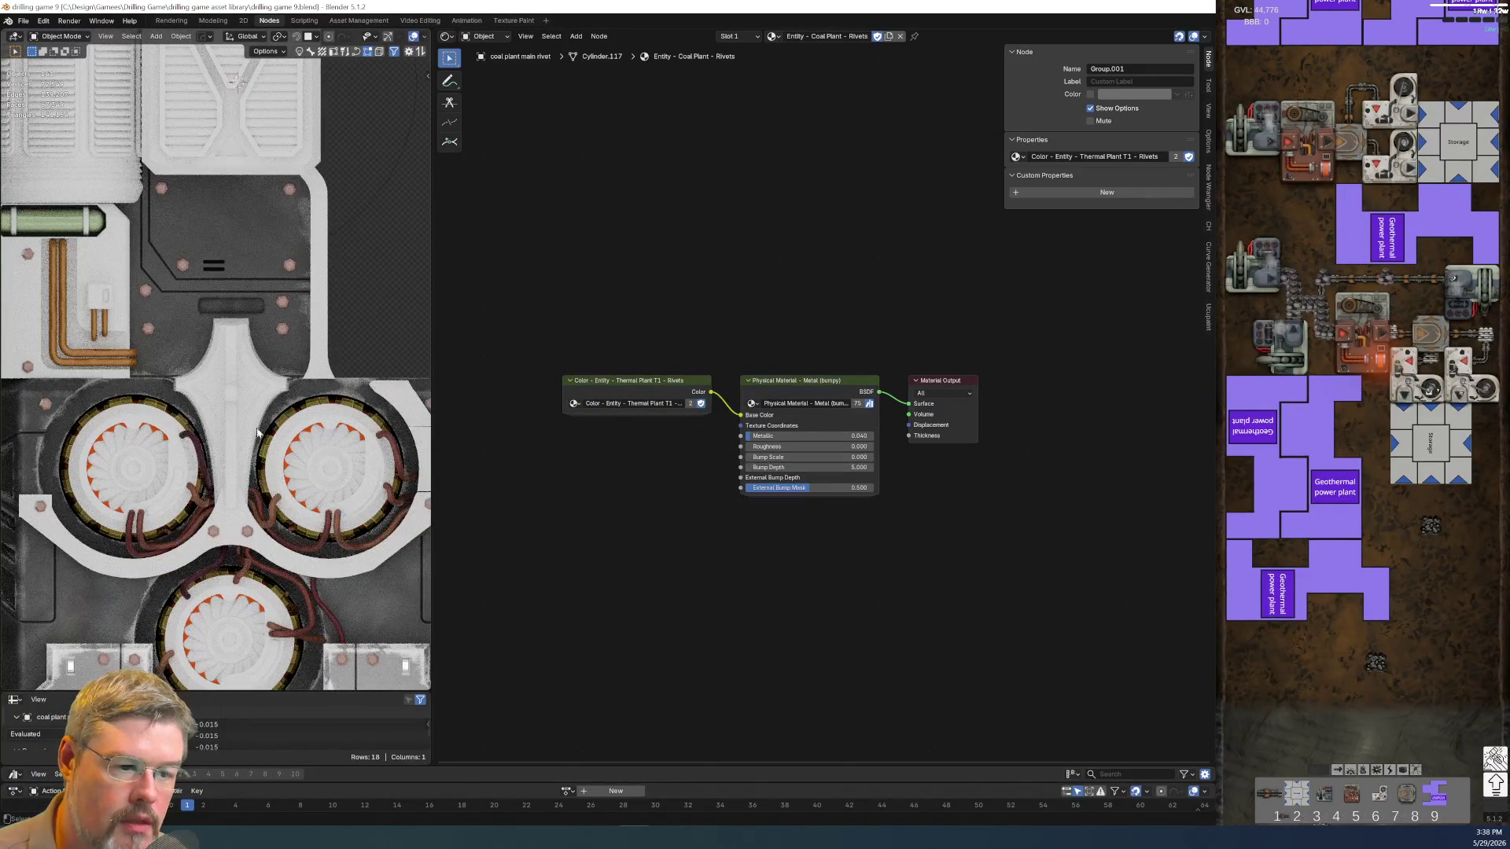
pyautogui.scroll(-1, 261, 415)
pyautogui.keyDown('shift'); pyautogui.moveTo(254, 495); pyautogui.dragTo(242, 401, button='middle'); pyautogui.keyUp('shift')
pyautogui.scroll(2, 236, 438)
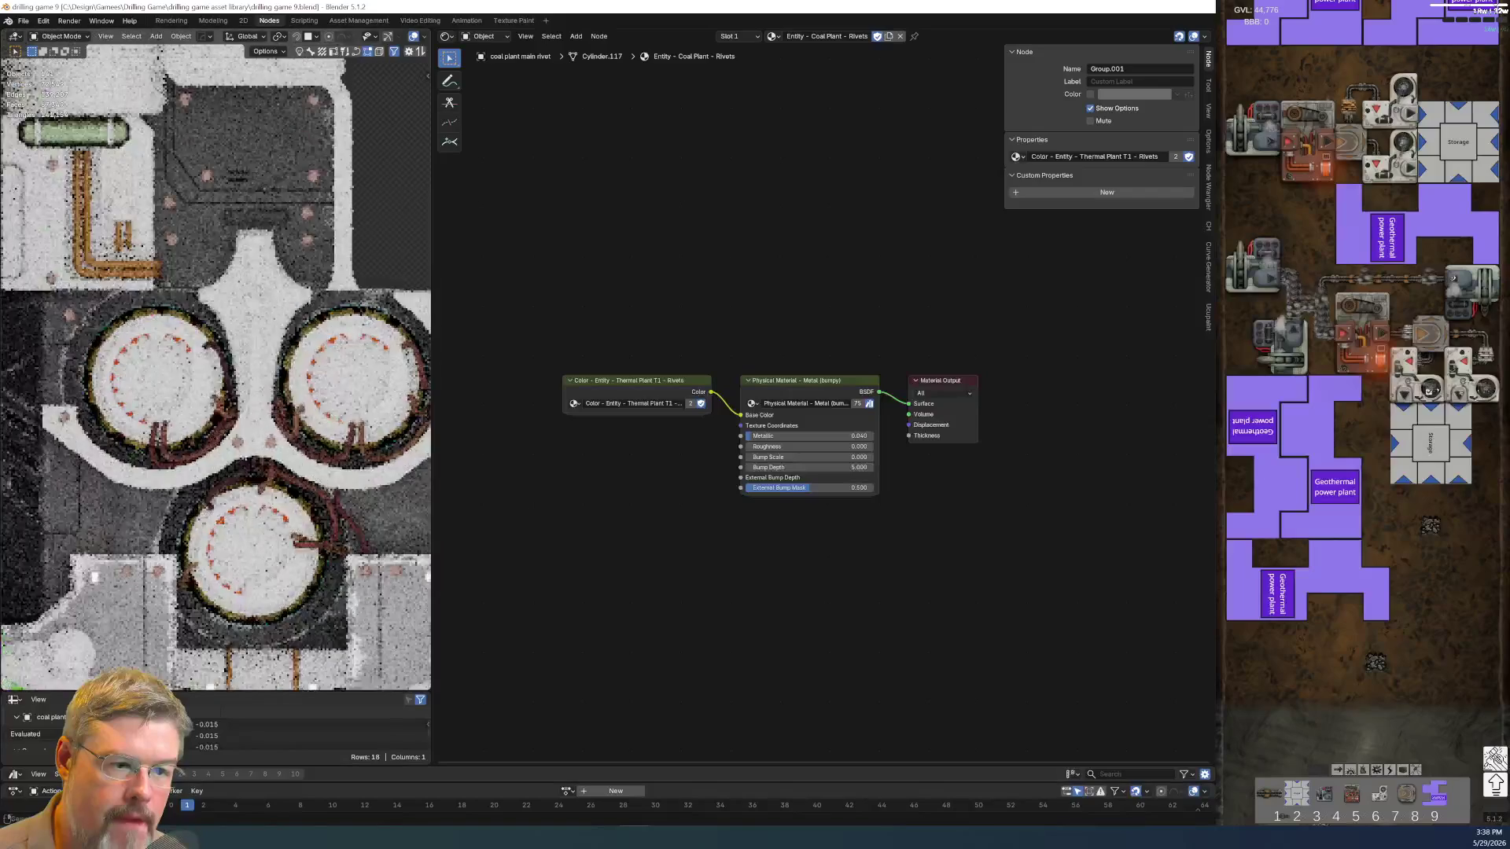
pyautogui.keyDown('shift'); pyautogui.moveTo(249, 336); pyautogui.dragTo(247, 453, button='middle'); pyautogui.keyUp('shift')
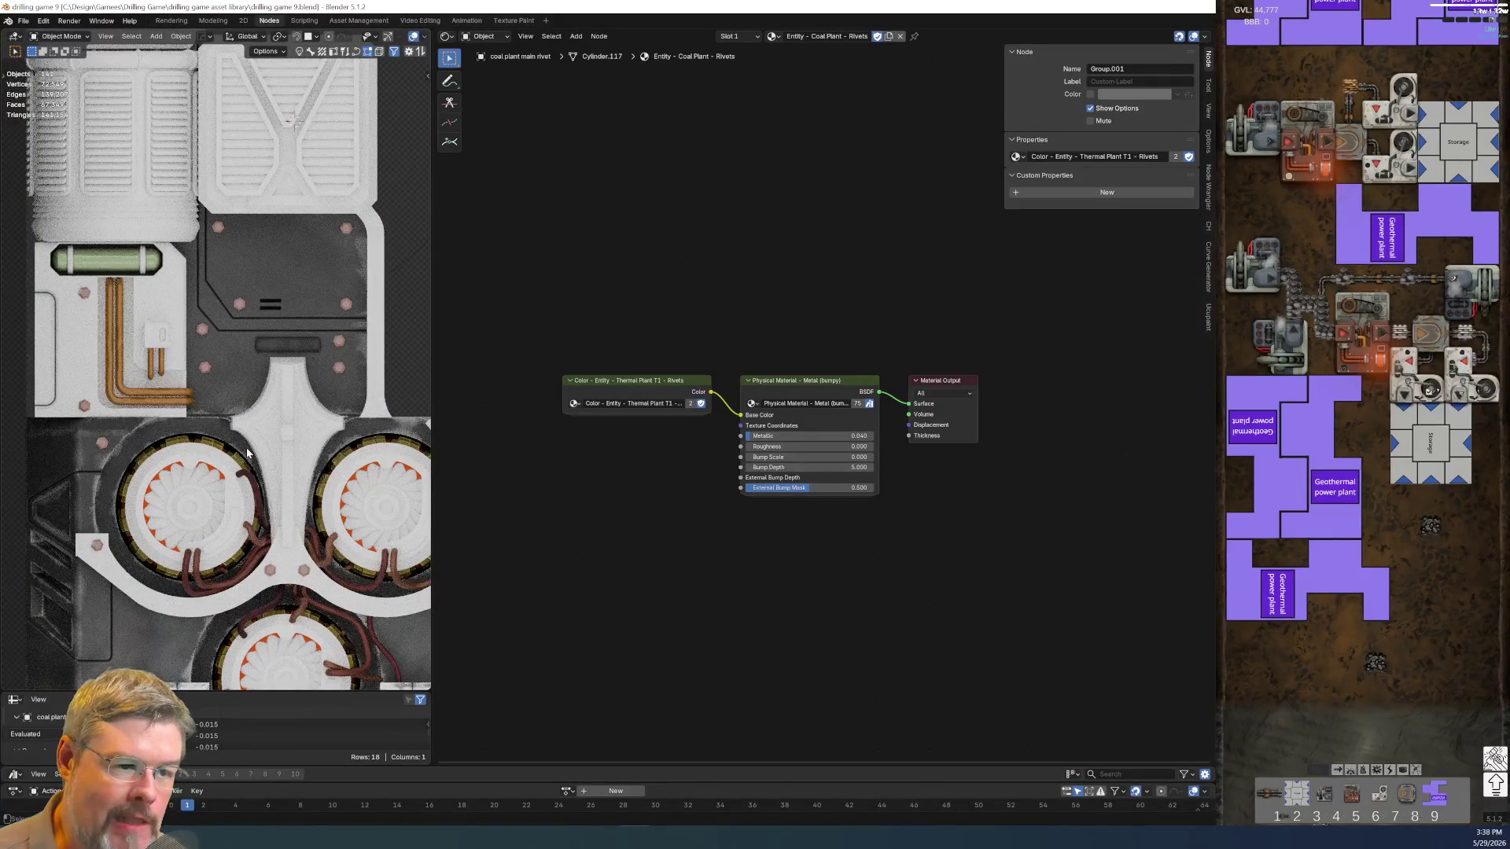
pyautogui.scroll(2, 221, 382)
pyautogui.scroll(1, 221, 383)
pyautogui.scroll(1, 221, 382)
pyautogui.scroll(2, 625, 458)
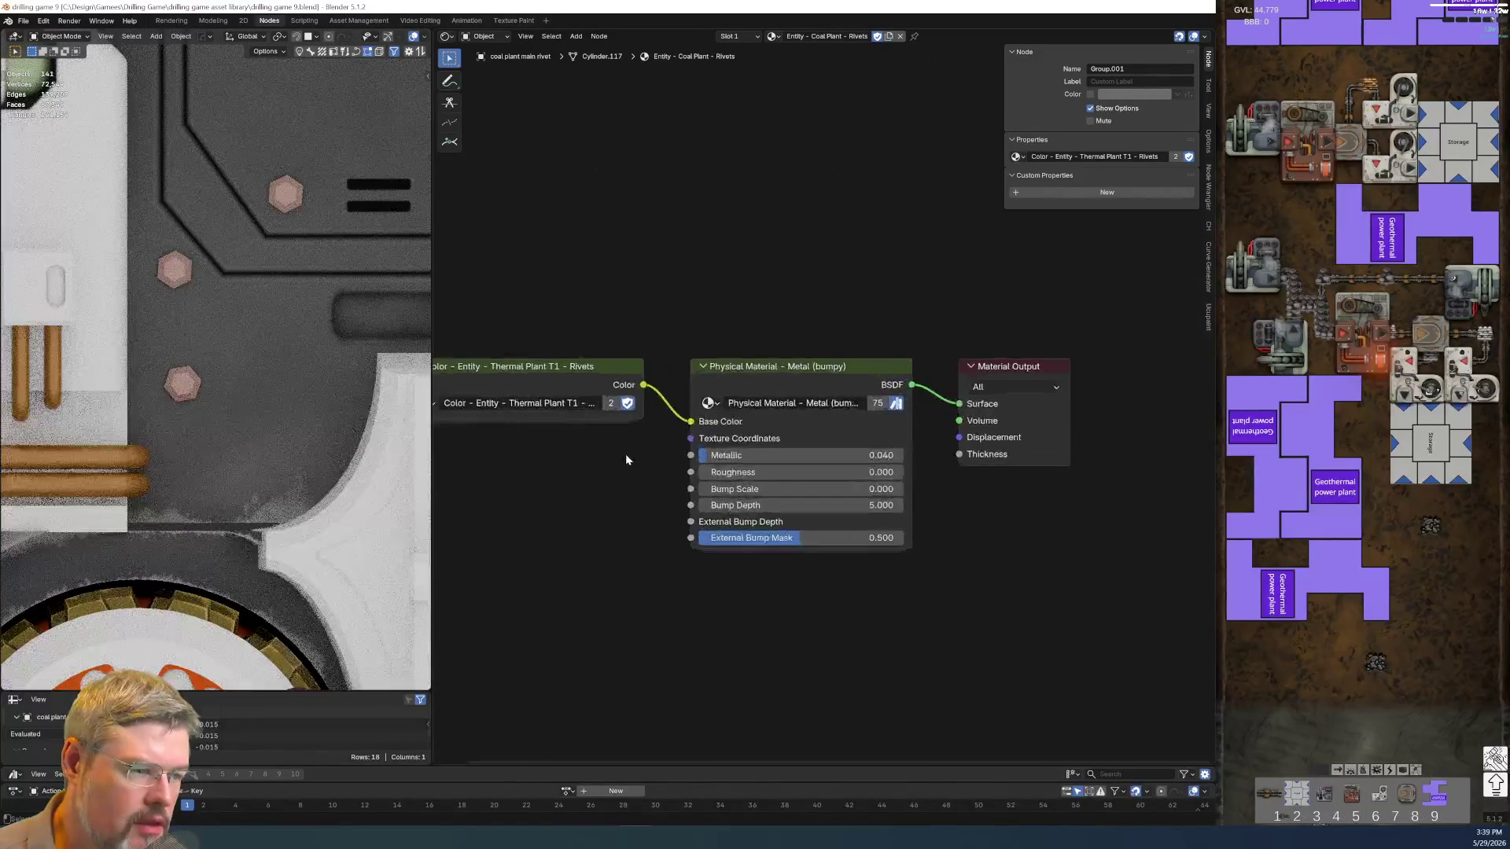
pyautogui.keyDown('ctrl'); pyautogui.hscroll(-3, 625, 454); pyautogui.keyUp('ctrl')
pyautogui.click(656, 348)
pyautogui.scroll(-2, 627, 491)
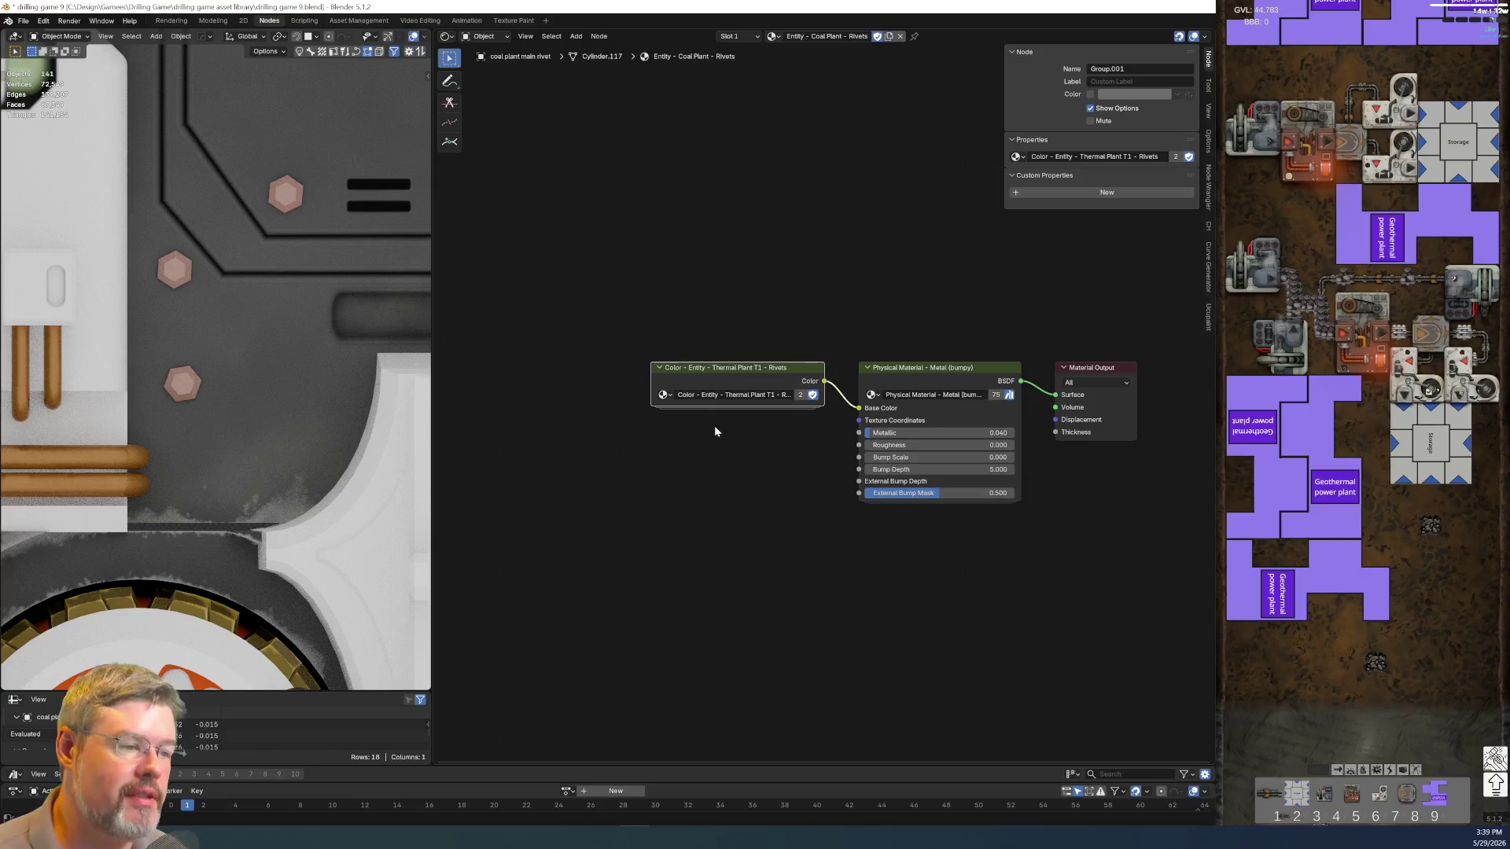
pyautogui.press('Tab')
# Paste a copy of Rusty Rivet into the parent tree and group the two with Ctrl+G
pyautogui.click(763, 381)
pyautogui.hotkey('ctrl', 'c')
pyautogui.press('Tab')
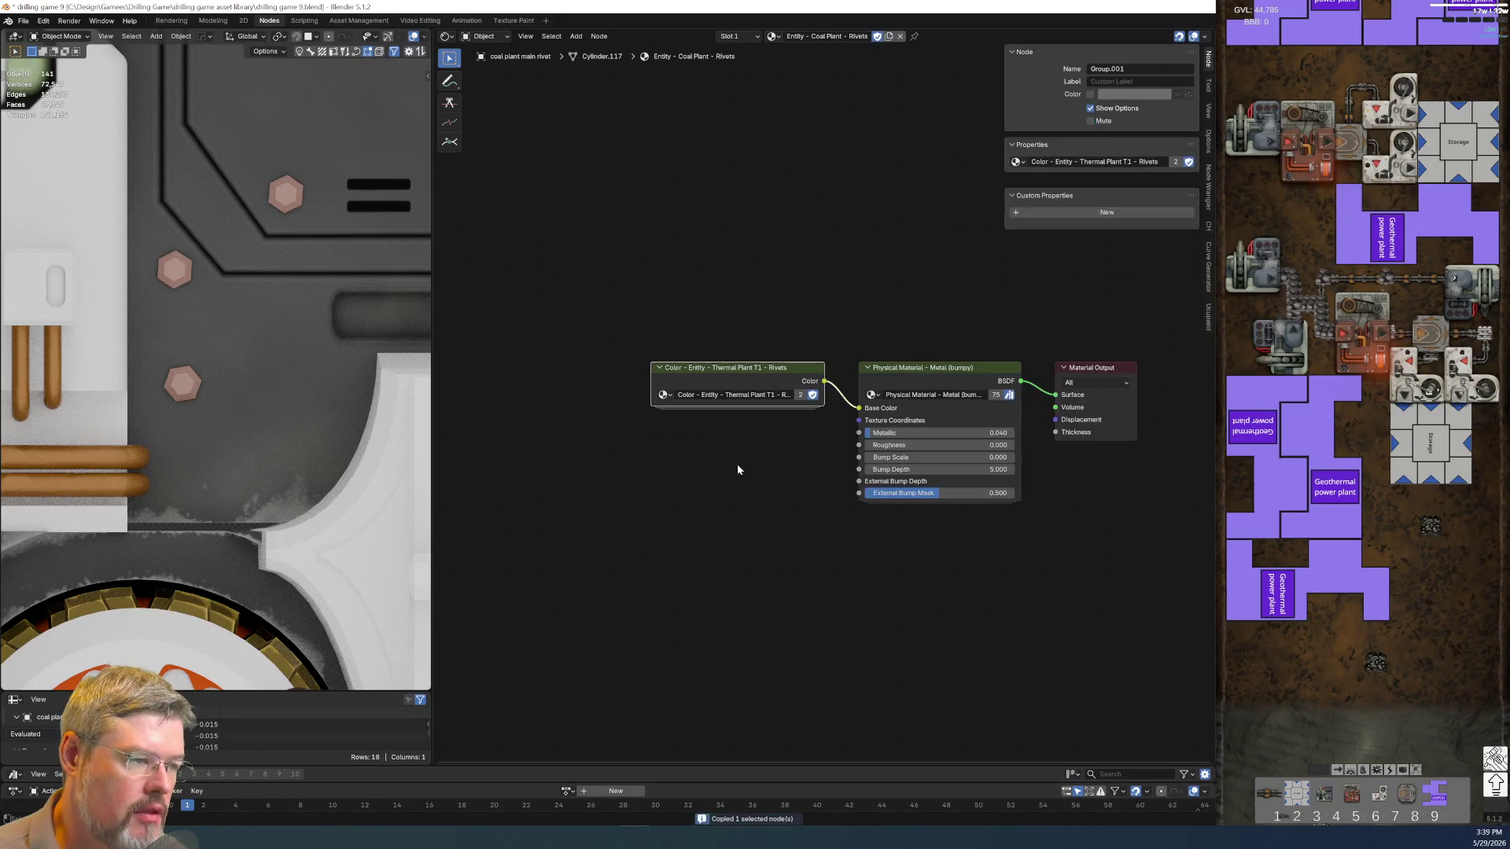
pyautogui.hotkey('ctrl', 'v')
pyautogui.hotkey('ctrl', 'v')
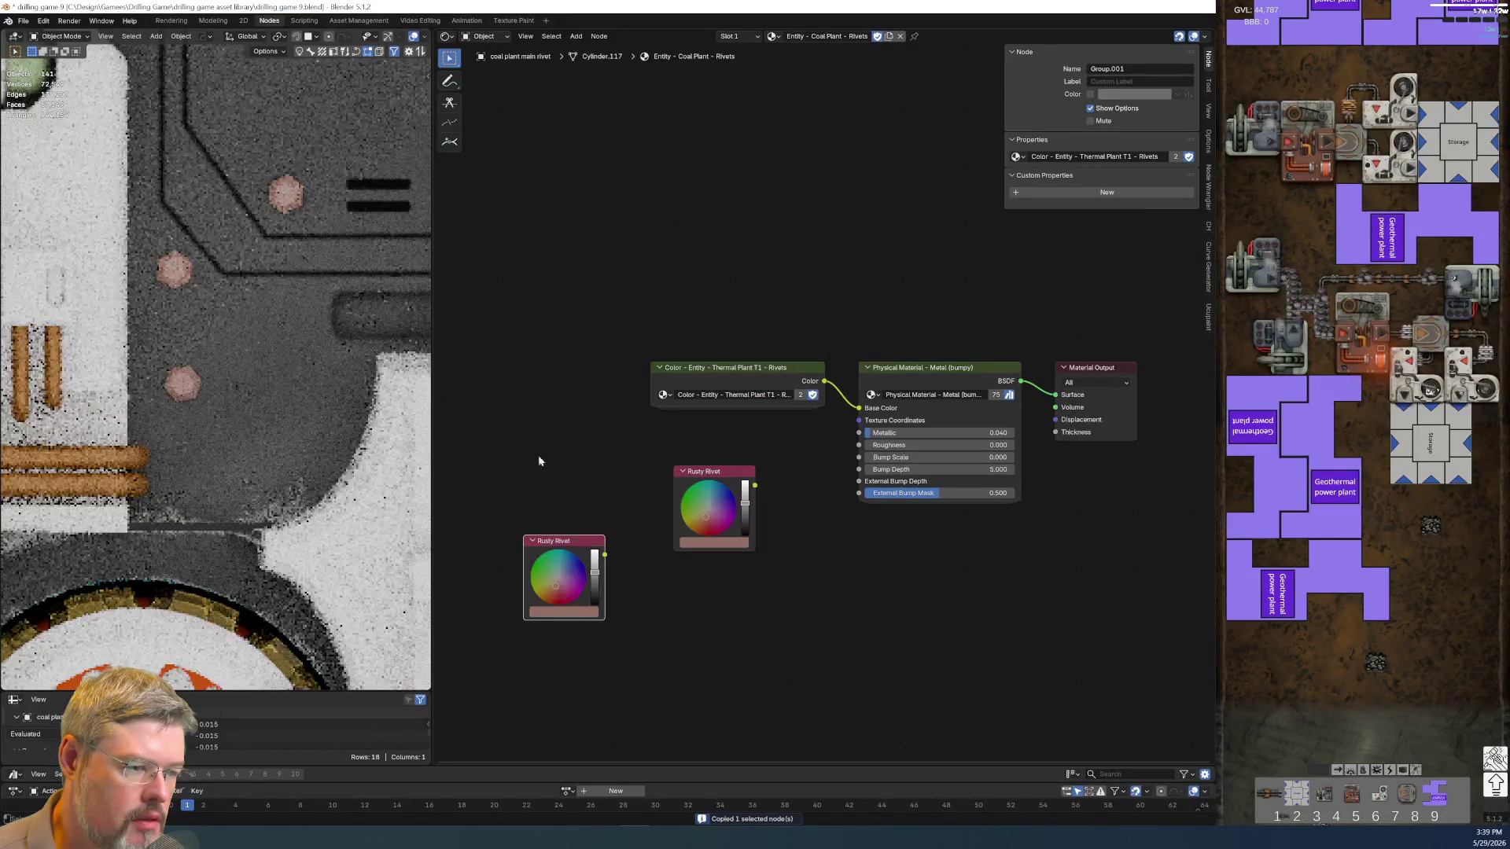
pyautogui.press('h')
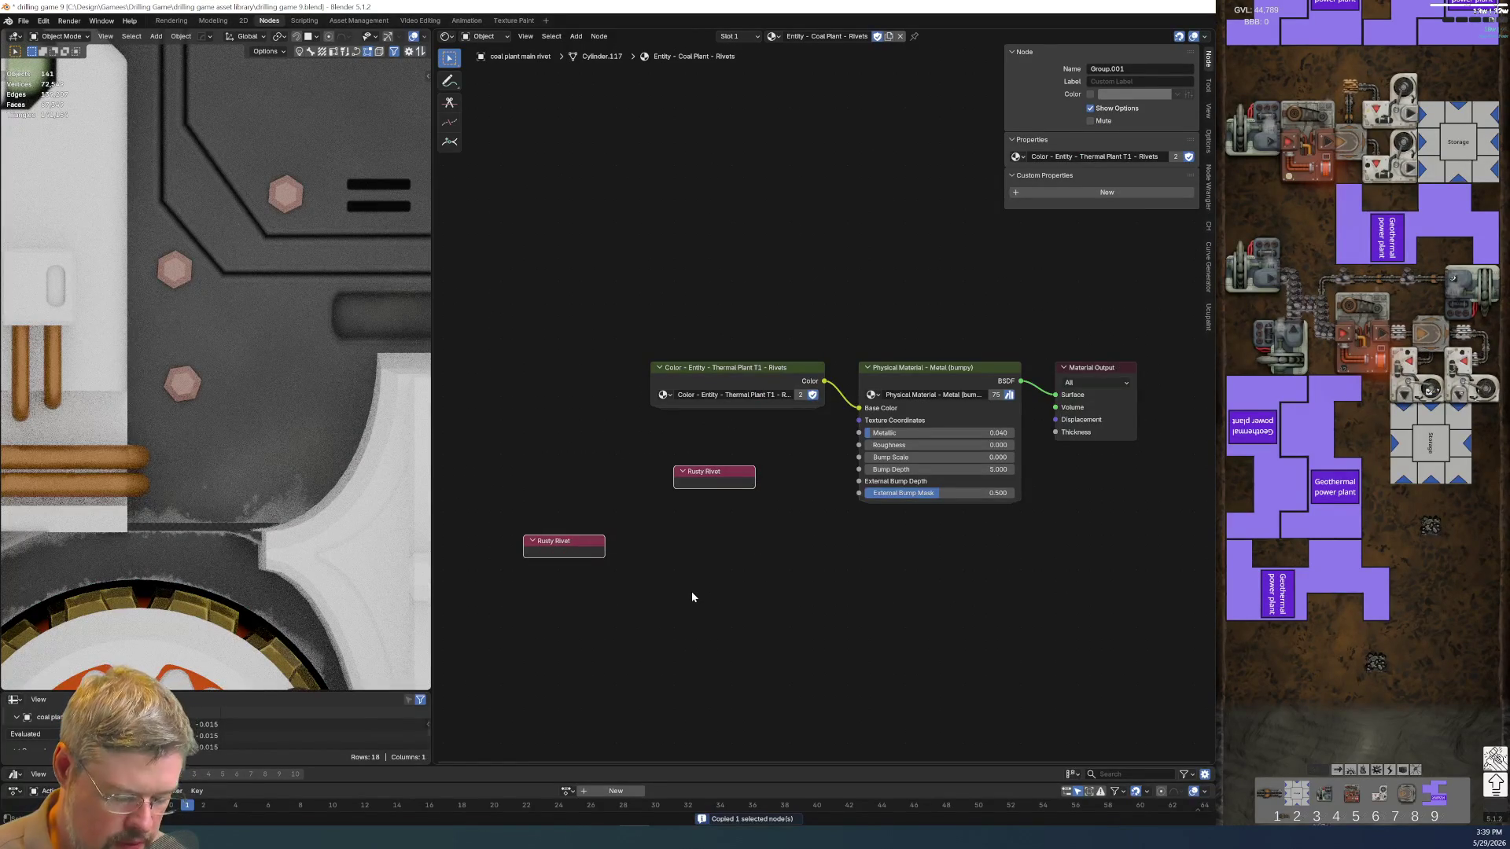
pyautogui.press('h')
pyautogui.hotkey('ctrl', 'g')
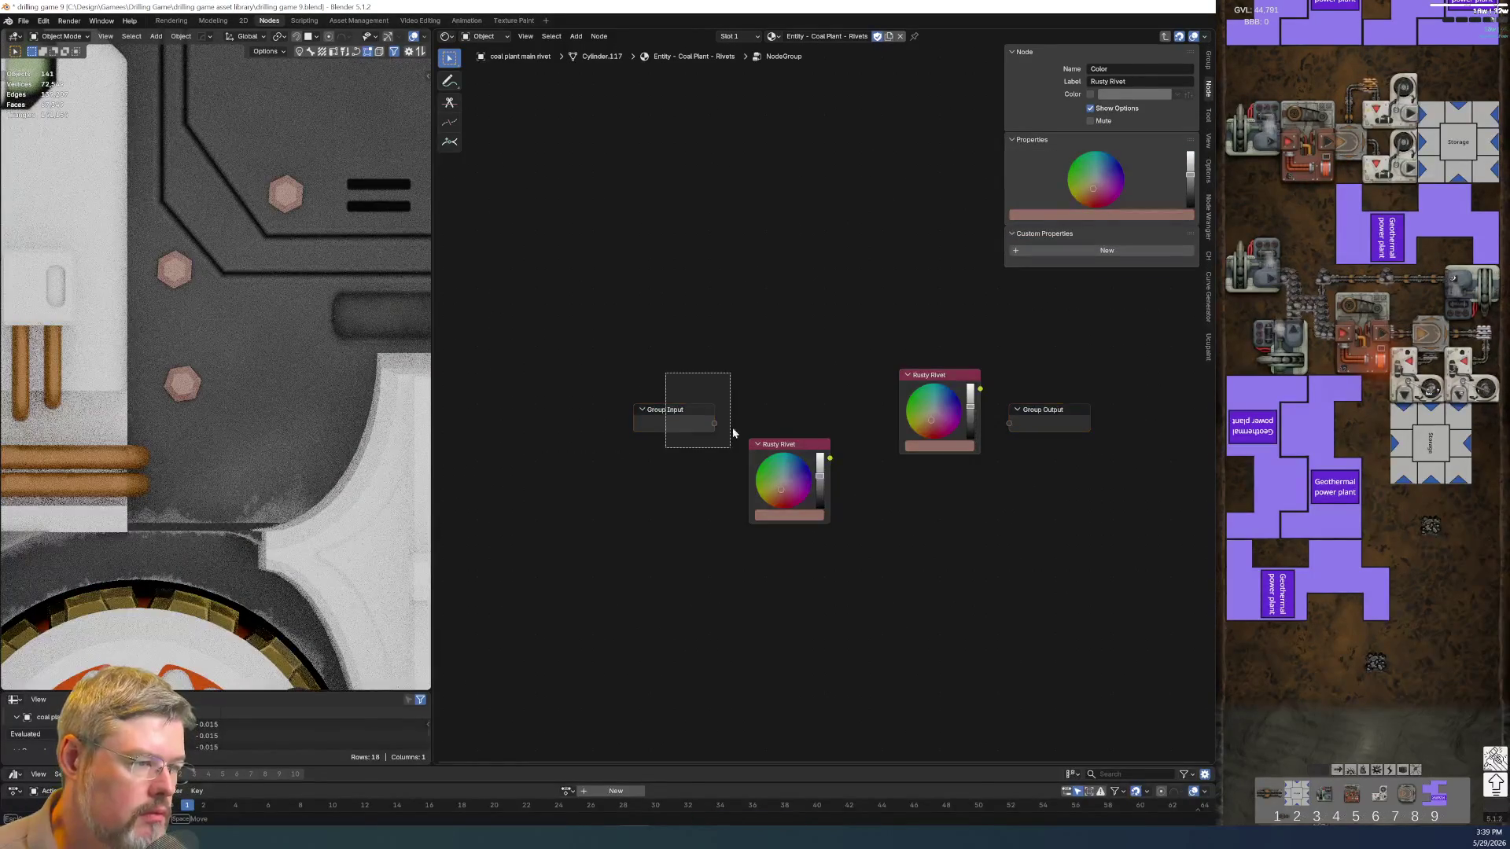
# Add a Menu Switch node to the new group and arrange it beside the Rusty Rivets
pyautogui.moveTo(696, 415); pyautogui.dragTo(956, 326)
pyautogui.hotkey('shift', 'a')
pyautogui.click(660, 289)
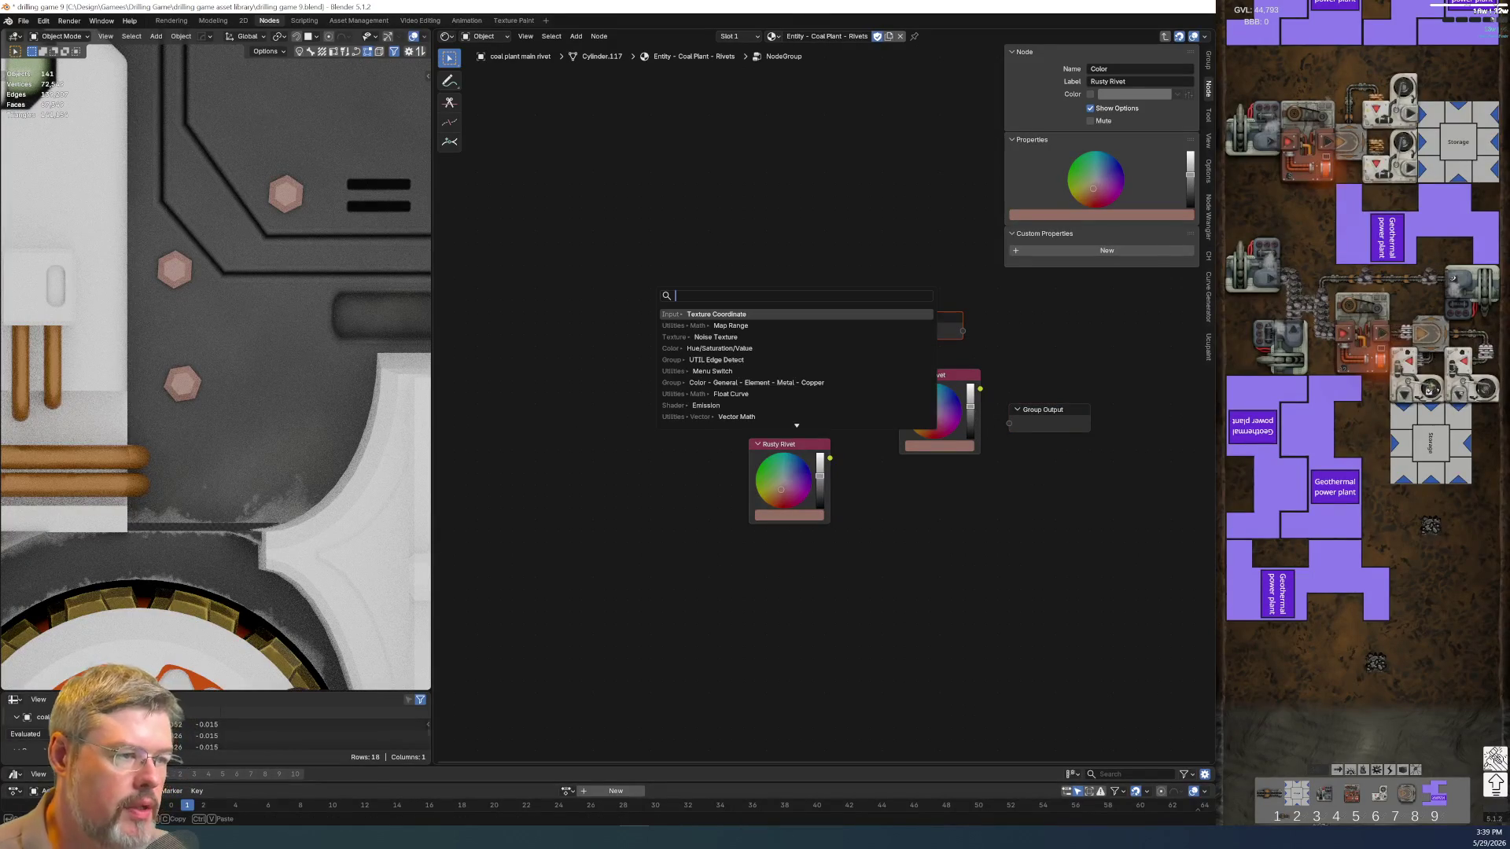
pyautogui.write('menu s')
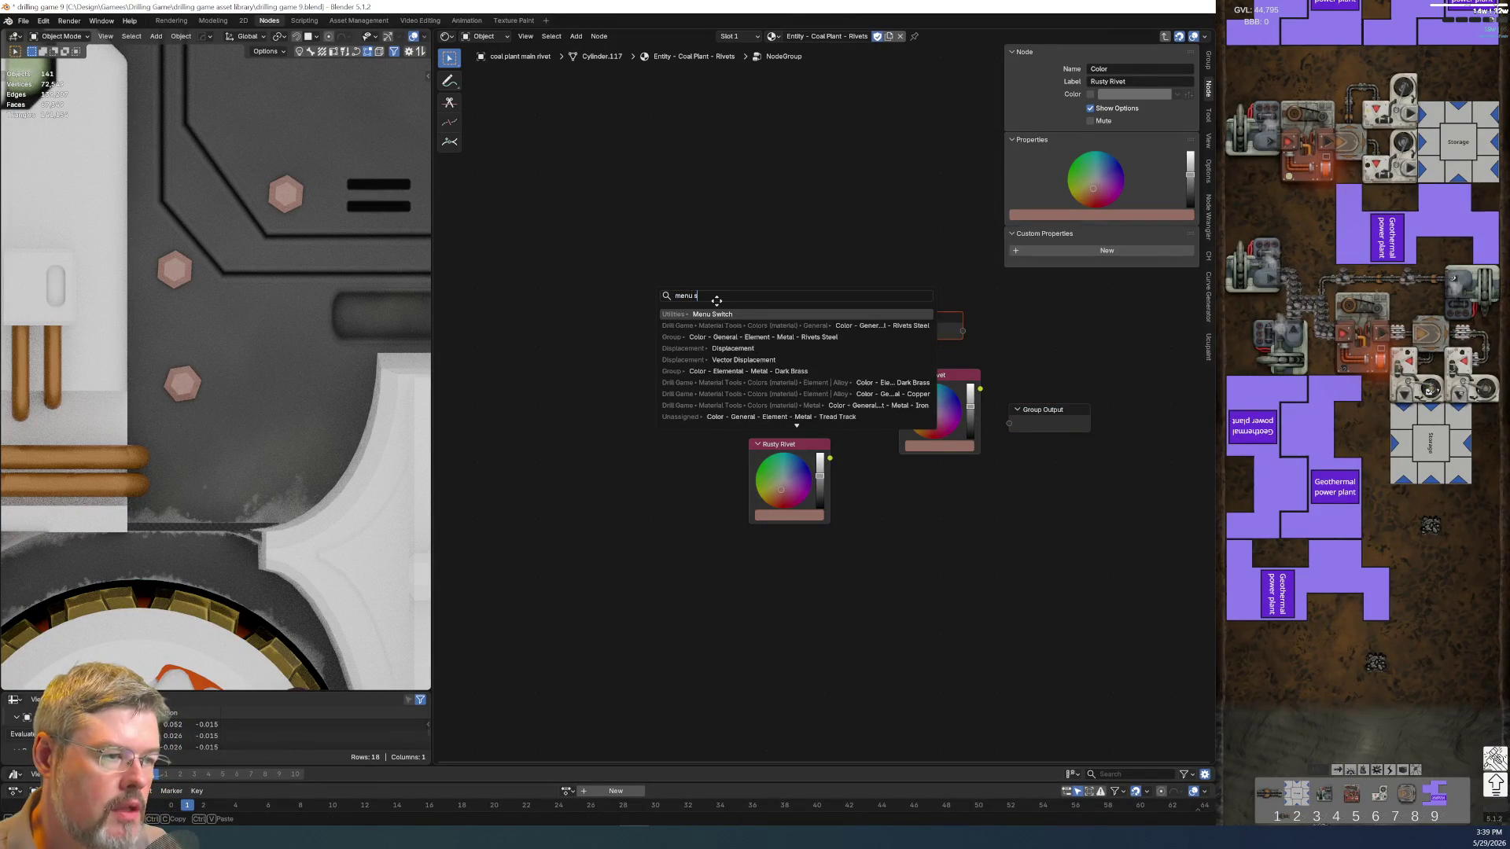
pyautogui.press('Return')
pyautogui.click(928, 499)
pyautogui.press('Home')
pyautogui.moveTo(625, 341)
pyautogui.mouseDown()
pyautogui.moveTo(657, 375)
pyautogui.moveTo(509, 352)
pyautogui.mouseUp()
pyautogui.moveTo(667, 446); pyautogui.dragTo(655, 342)
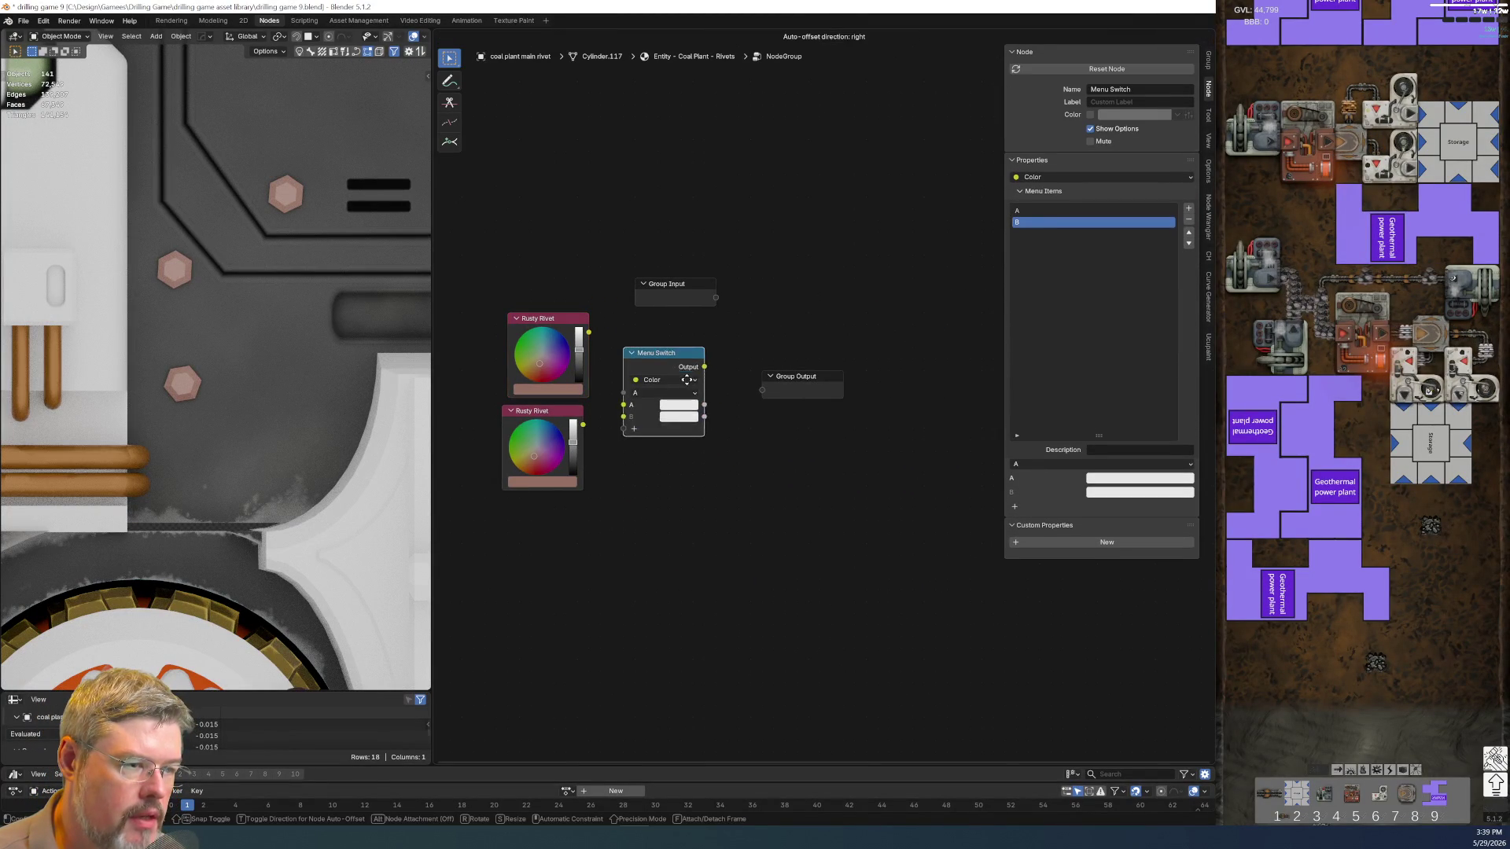
# Link the Group Input to the Menu Switch's Menu socket
pyautogui.press('Tab')
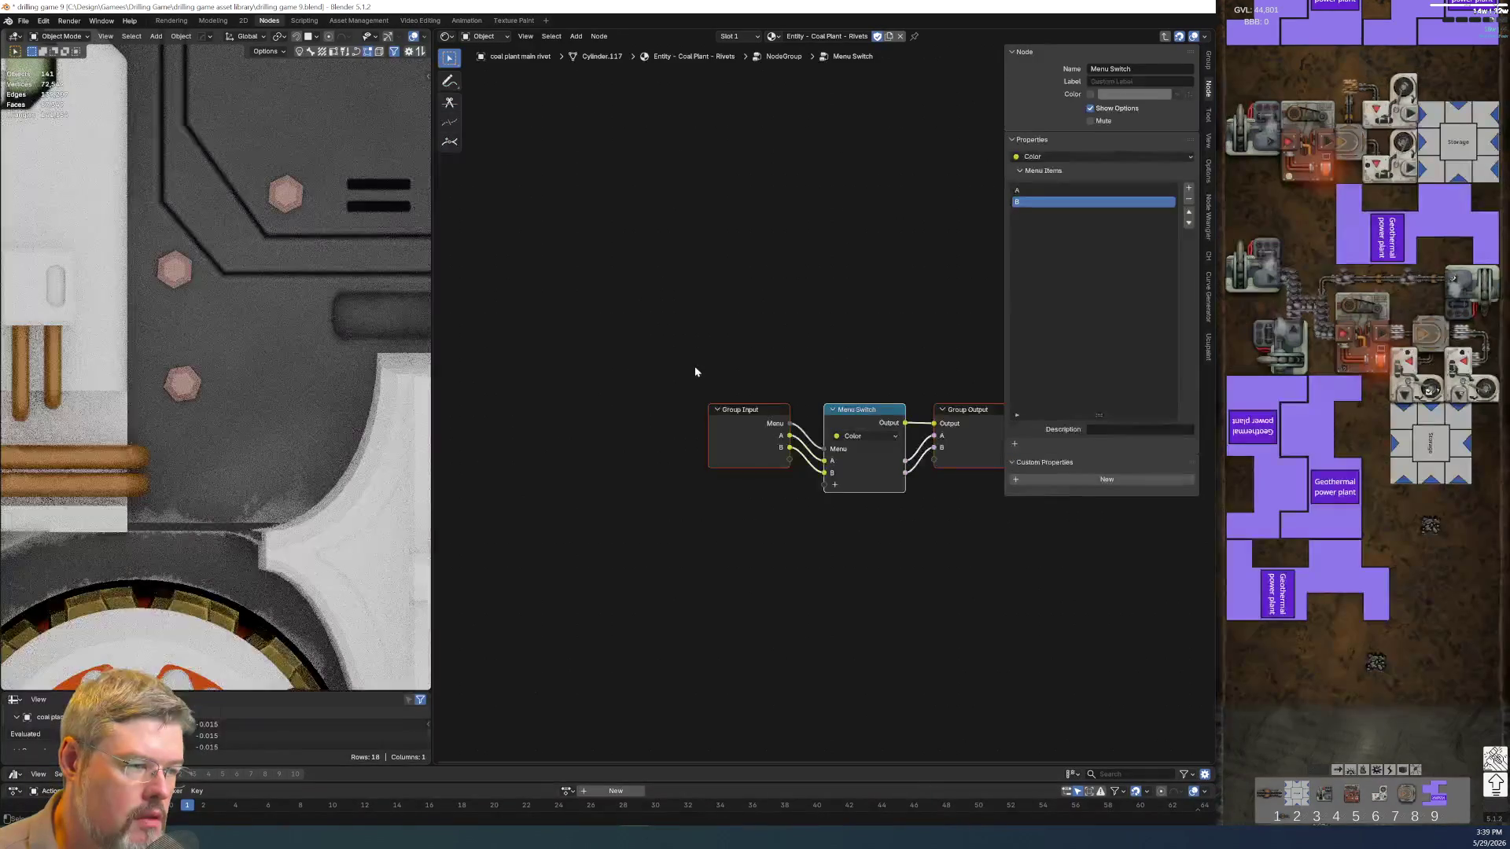
pyautogui.press('Tab')
pyautogui.press('Home')
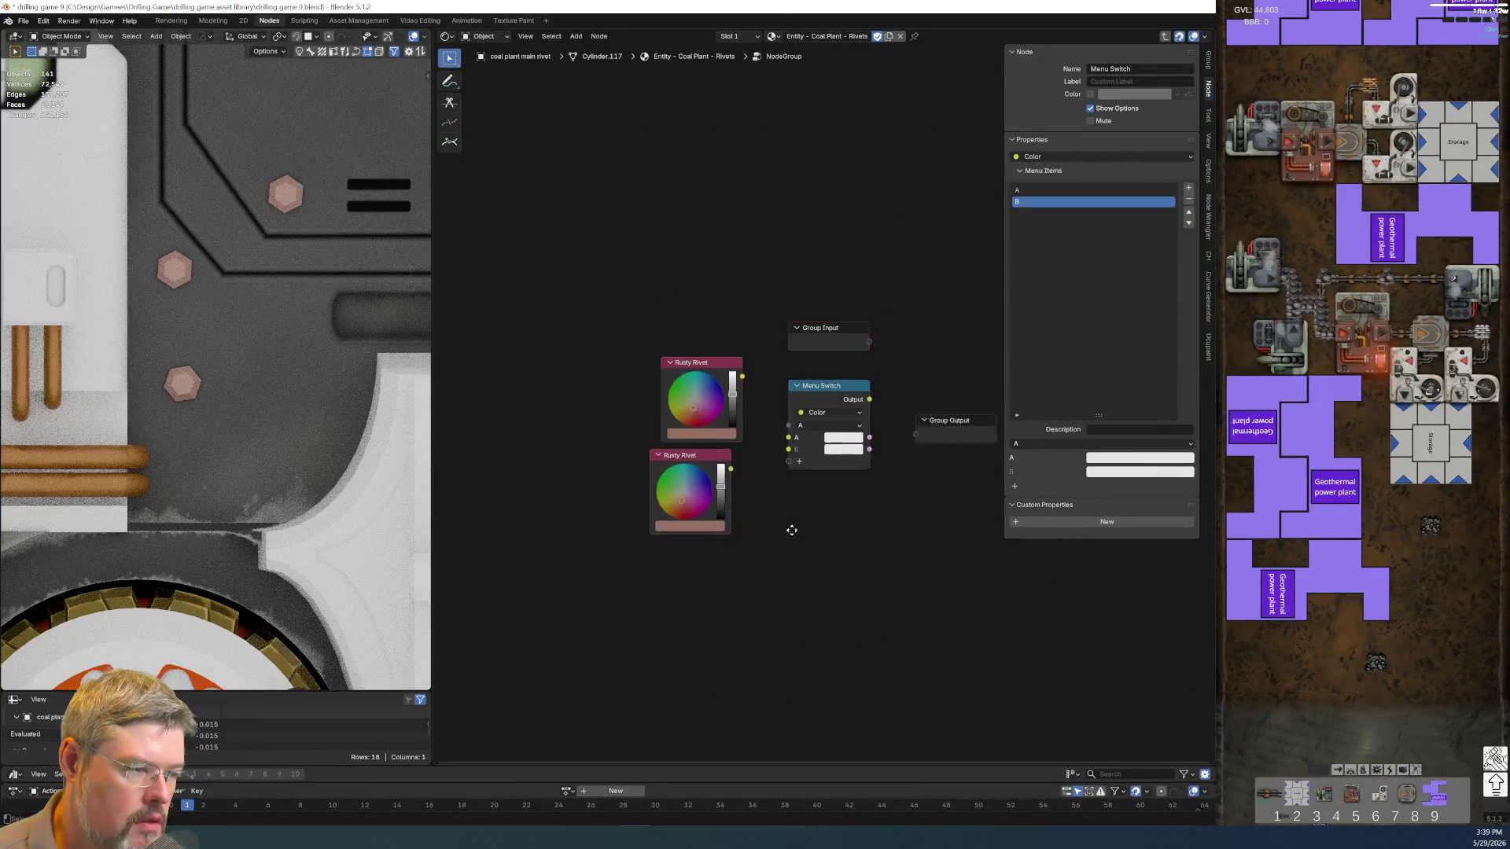
pyautogui.moveTo(740, 391)
pyautogui.mouseDown()
pyautogui.moveTo(740, 360)
pyautogui.moveTo(687, 428)
pyautogui.moveTo(671, 410)
pyautogui.mouseUp()
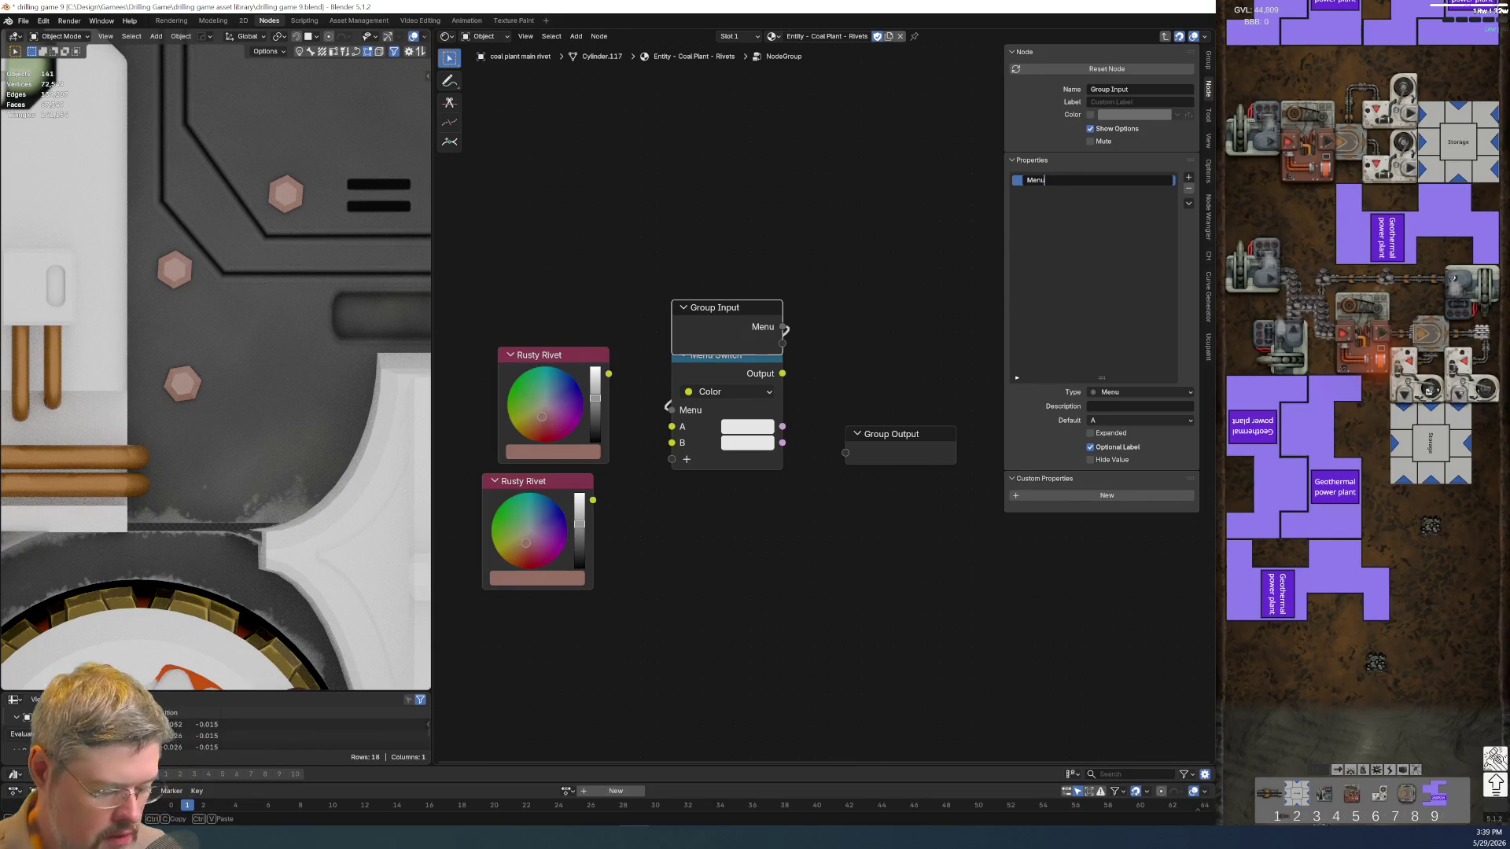
pyautogui.write('Selector')
# Name the menu input Selector and wire the Menu Switch to a Group Output named Selected
pyautogui.press('Return')
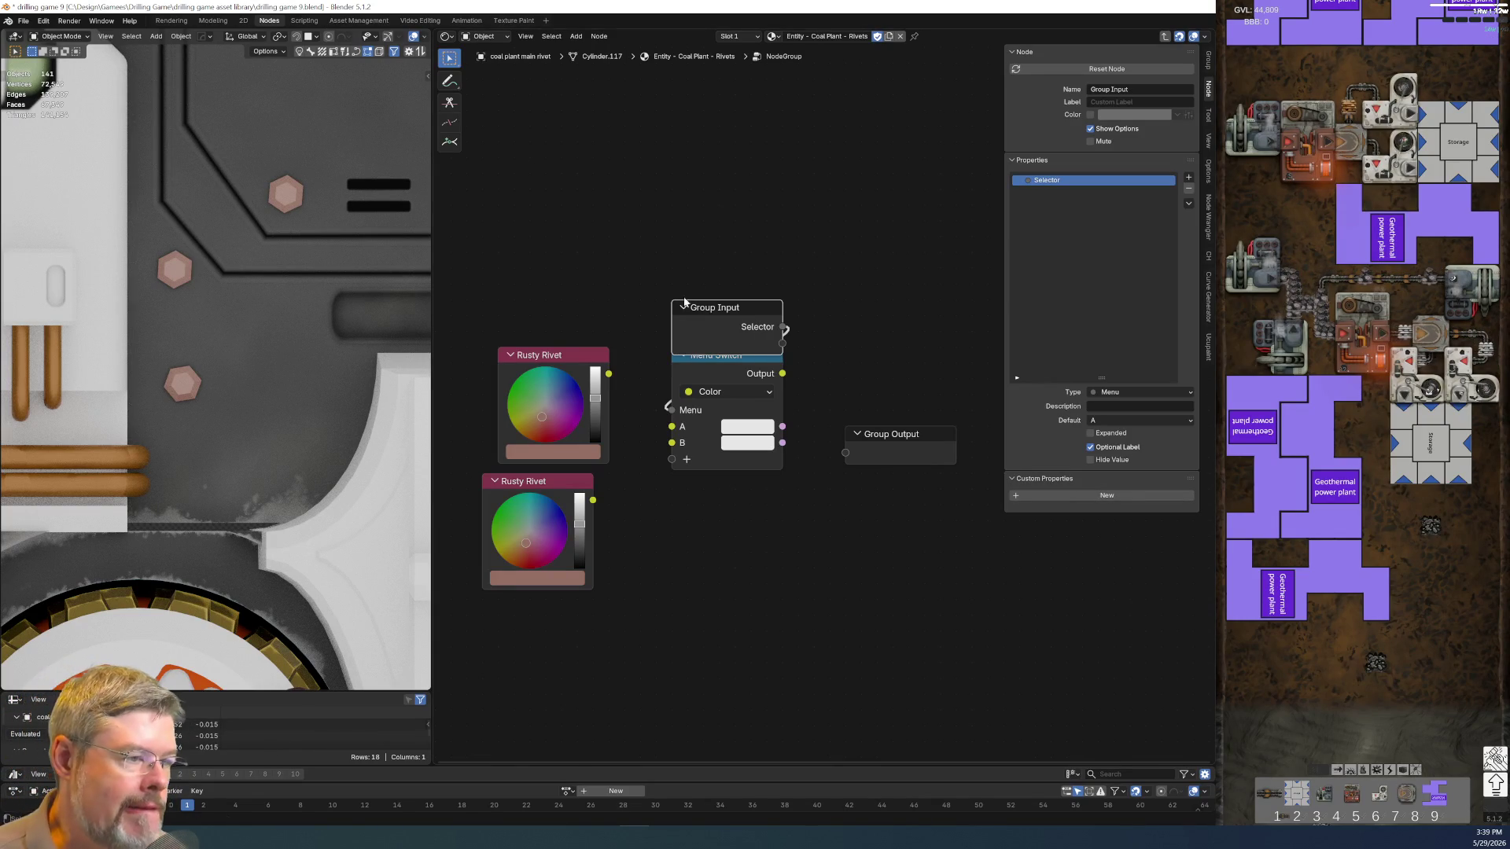
pyautogui.moveTo(725, 309); pyautogui.dragTo(741, 263)
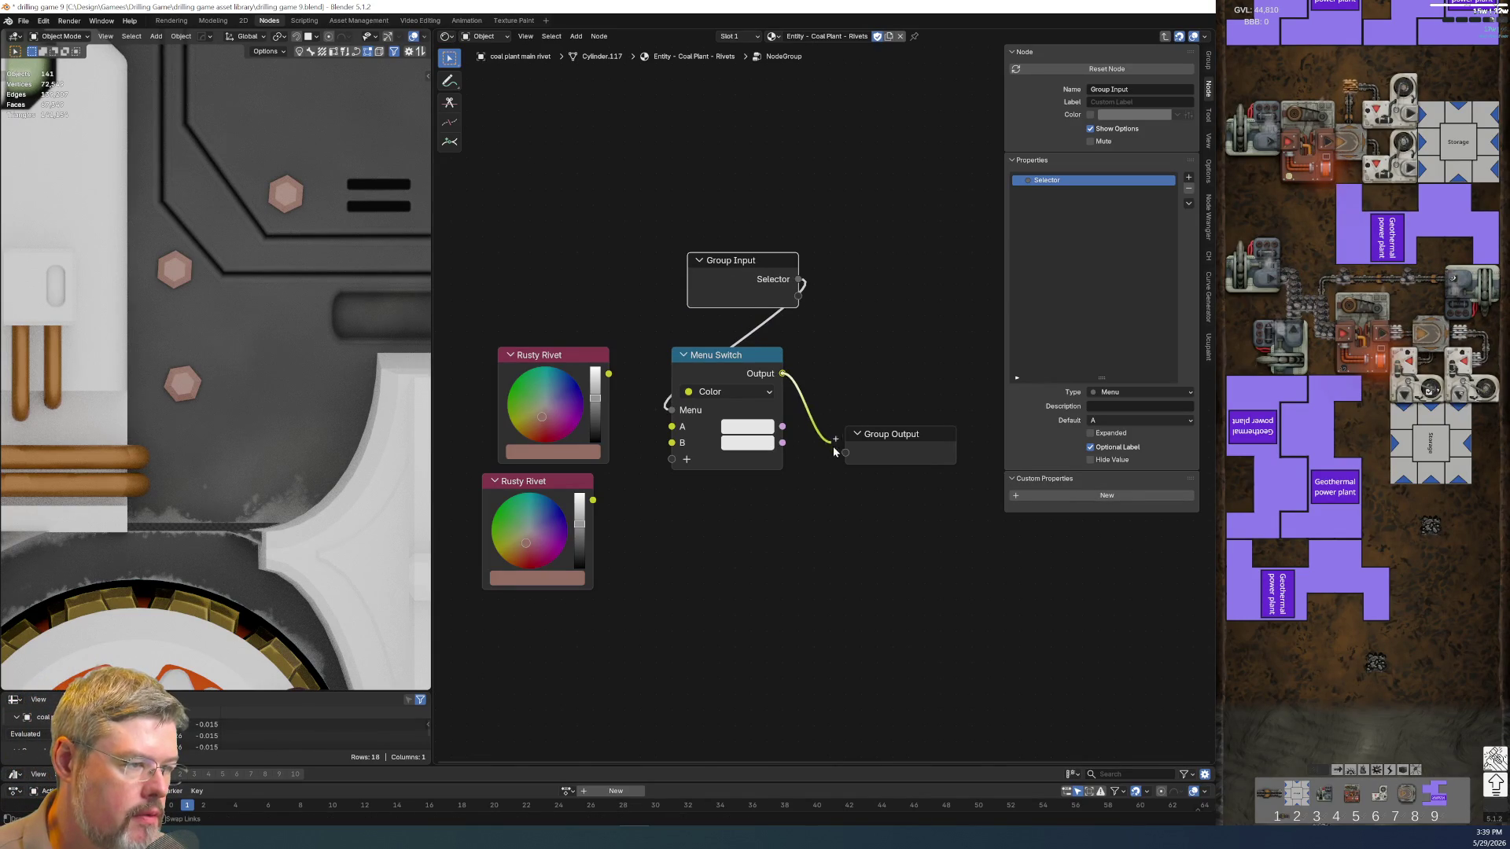
pyautogui.moveTo(839, 415); pyautogui.dragTo(841, 420)
pyautogui.doubleClick(1038, 181)
pyautogui.write('Selected')
pyautogui.press('Return')
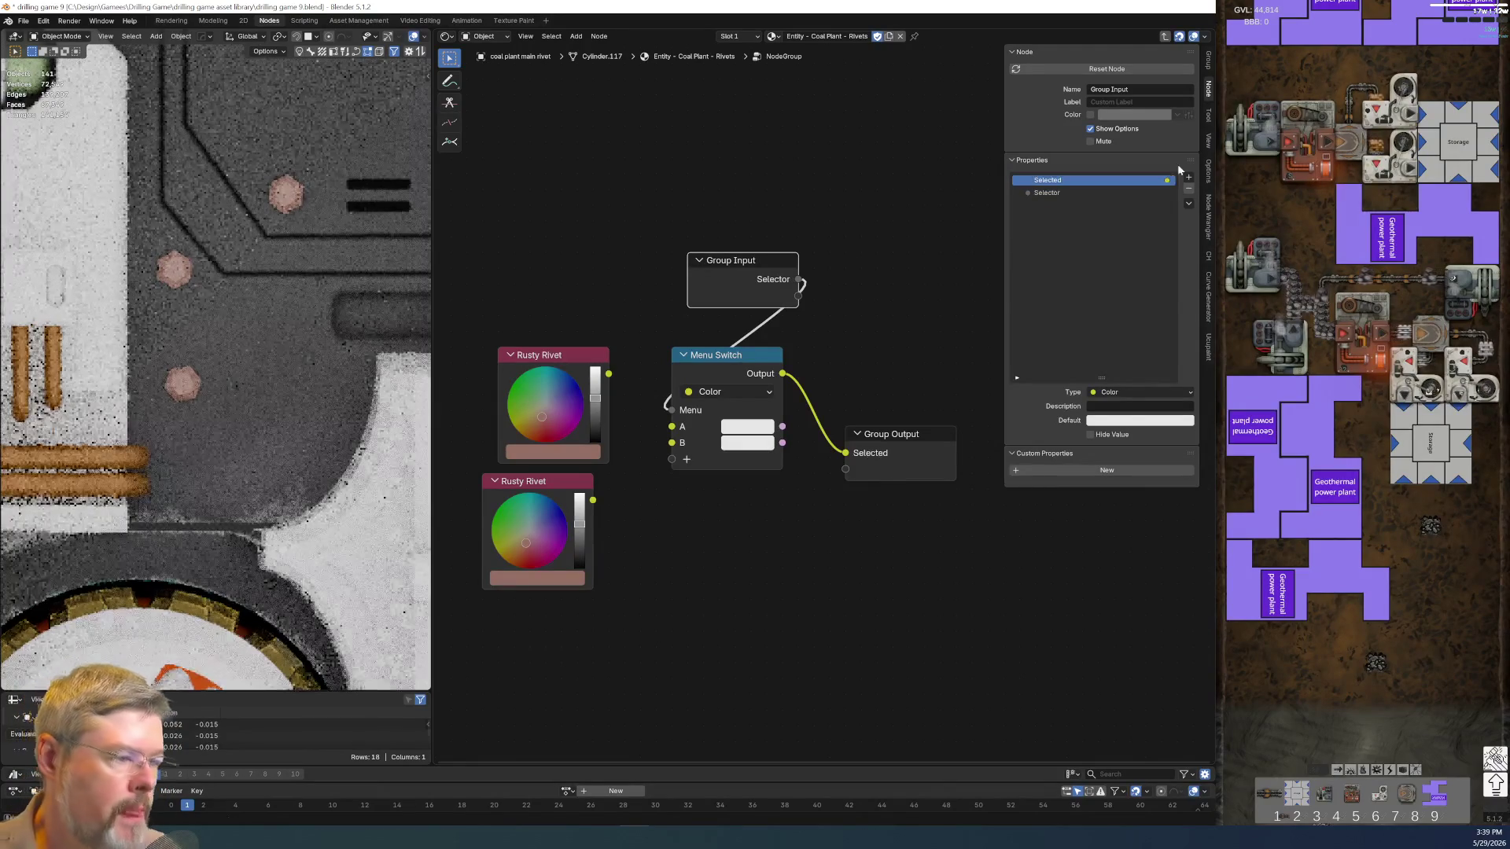
# Feed both Rusty Rivet colours into Menu Switch A and B and two new Color group outputs
pyautogui.moveTo(608, 375)
pyautogui.mouseDown()
pyautogui.moveTo(672, 425)
pyautogui.moveTo(846, 467)
pyautogui.mouseUp()
pyautogui.moveTo(592, 500); pyautogui.dragTo(671, 443)
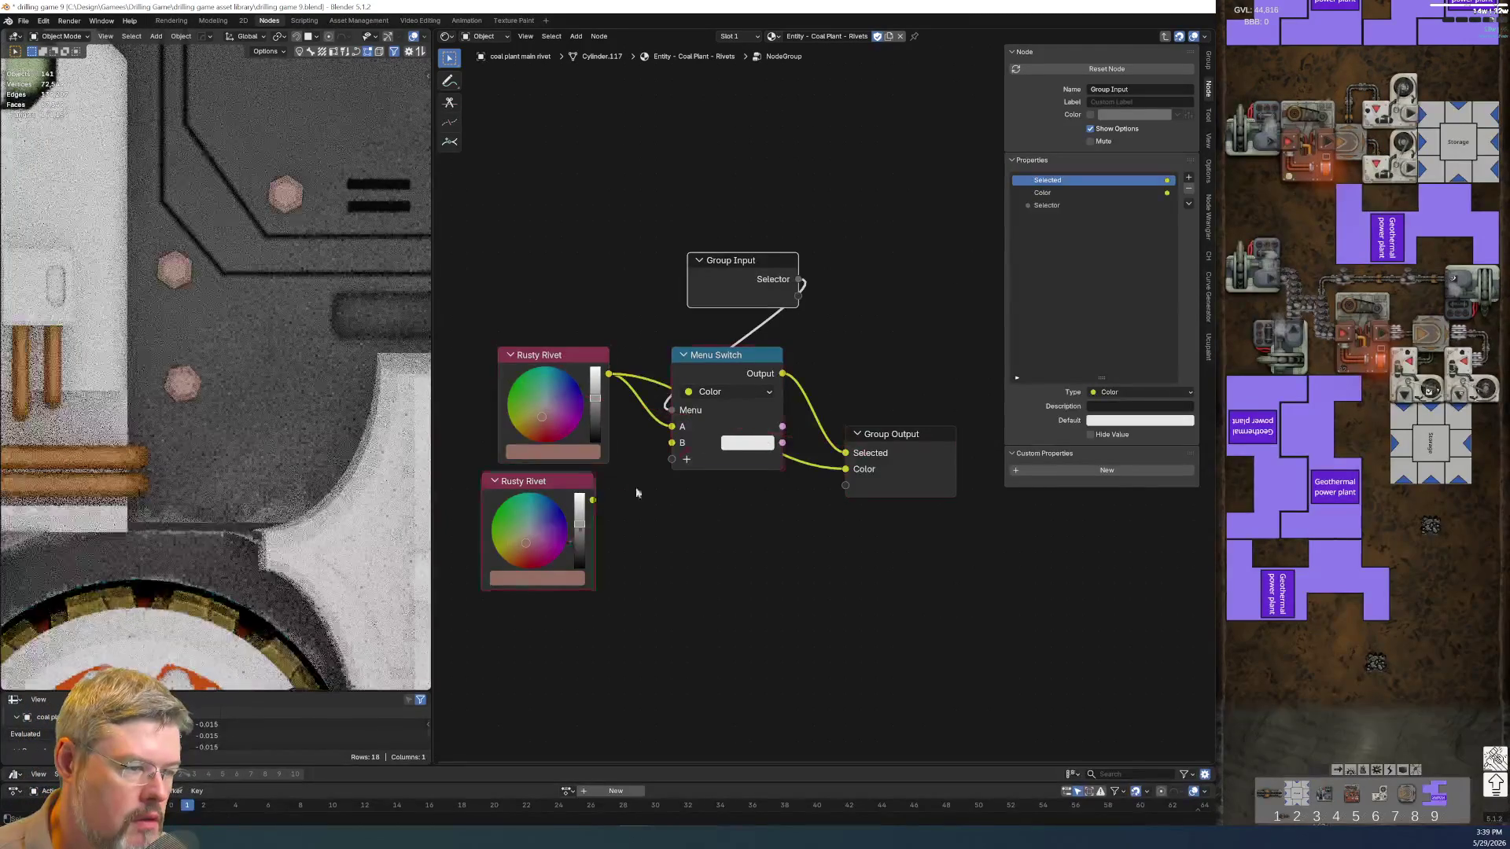
pyautogui.moveTo(592, 500); pyautogui.dragTo(899, 481)
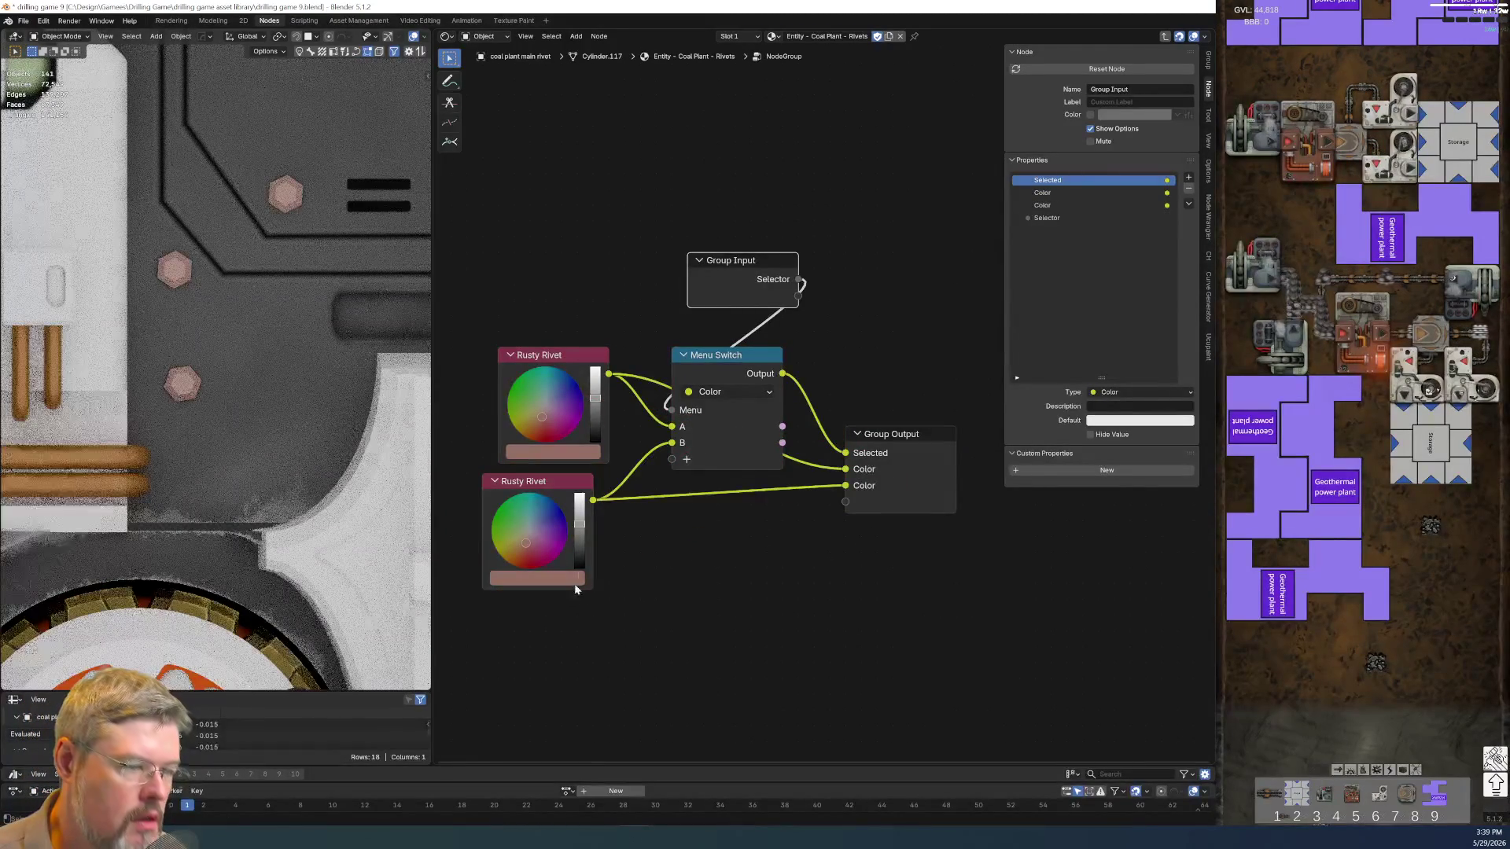
# Tidy the Group Input, Menu Switch and Rusty Rivet nodes into alignment and frame them
pyautogui.moveTo(599, 427); pyautogui.dragTo(564, 336, button='middle')
pyautogui.moveTo(765, 193); pyautogui.dragTo(771, 259)
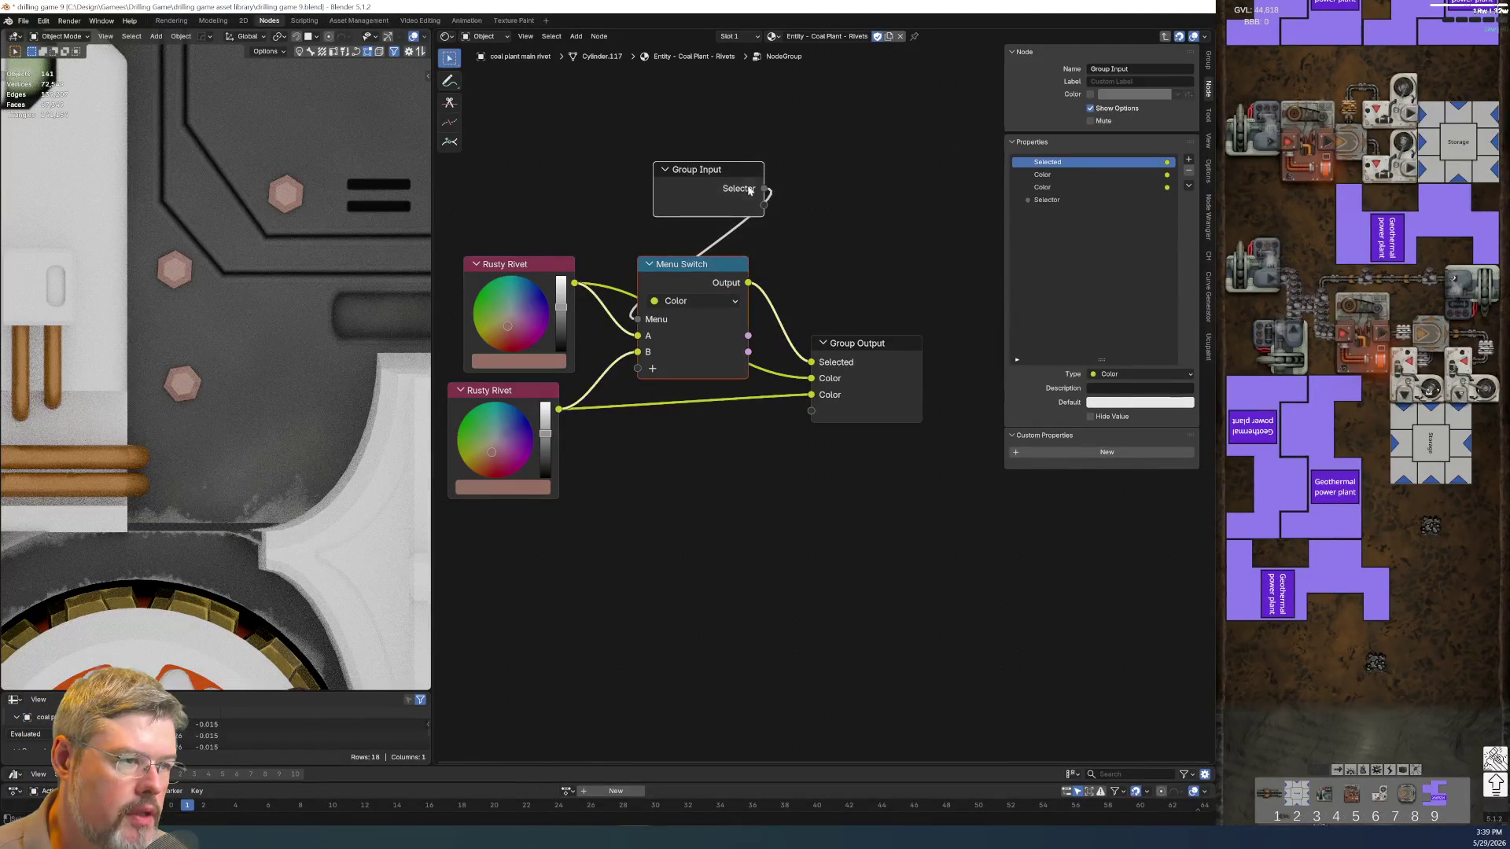
pyautogui.moveTo(696, 173); pyautogui.dragTo(696, 220)
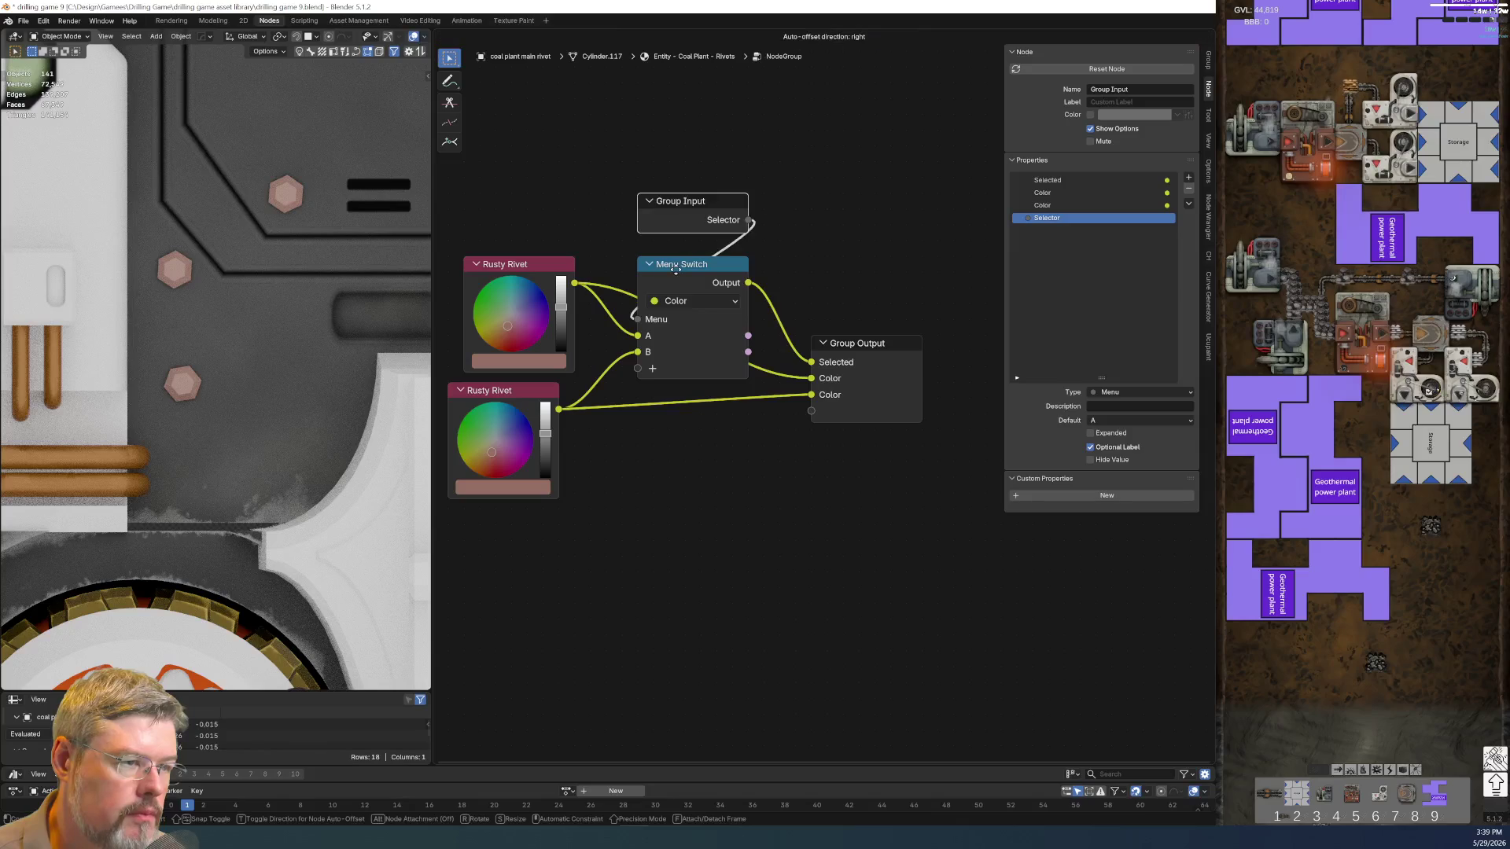
pyautogui.moveTo(706, 148); pyautogui.dragTo(724, 279)
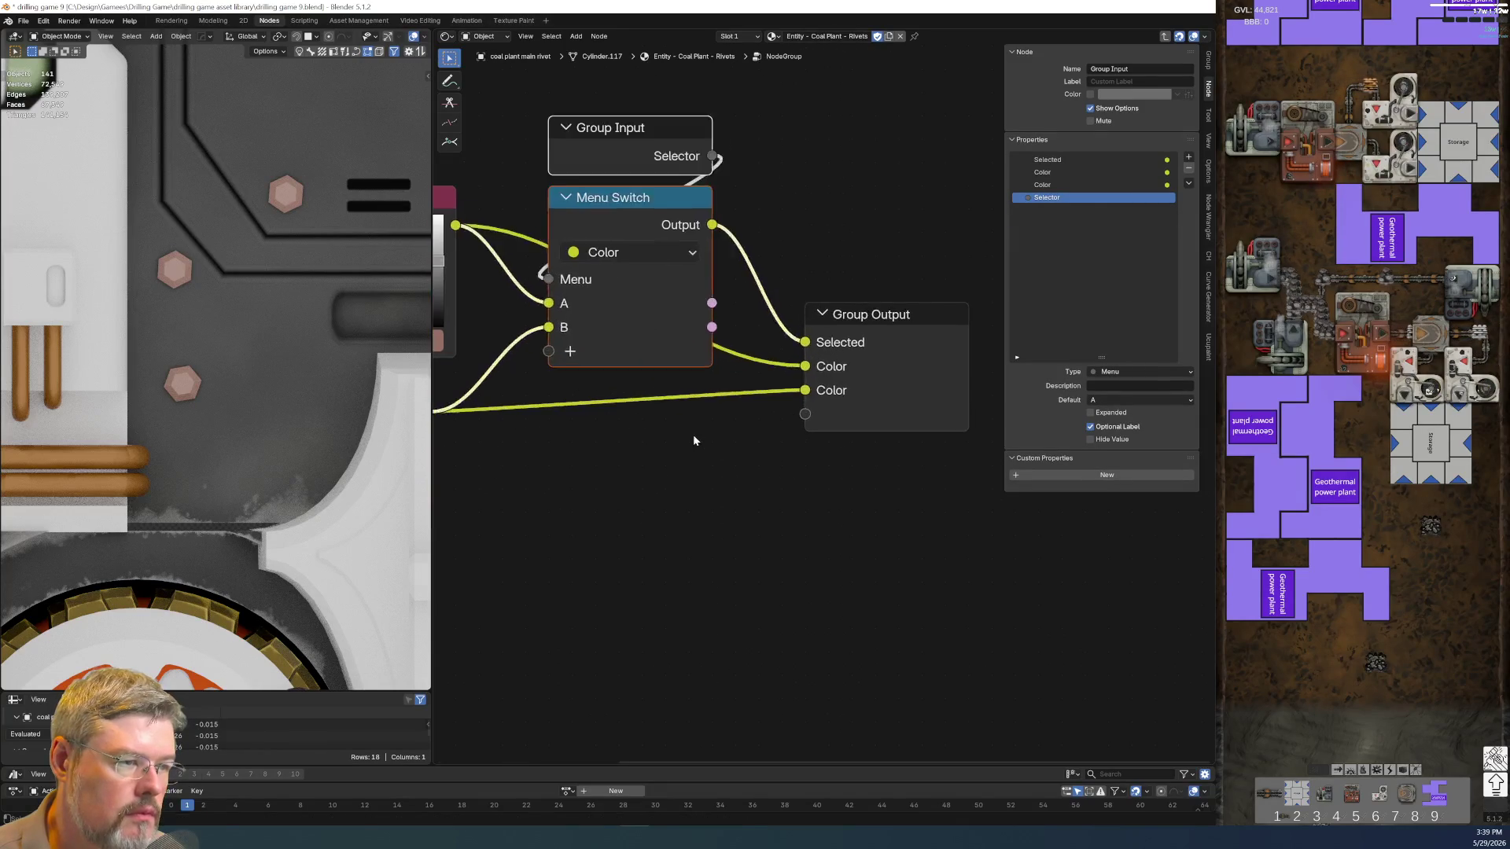
pyautogui.press('g')
pyautogui.click(687, 271)
pyautogui.press('Home')
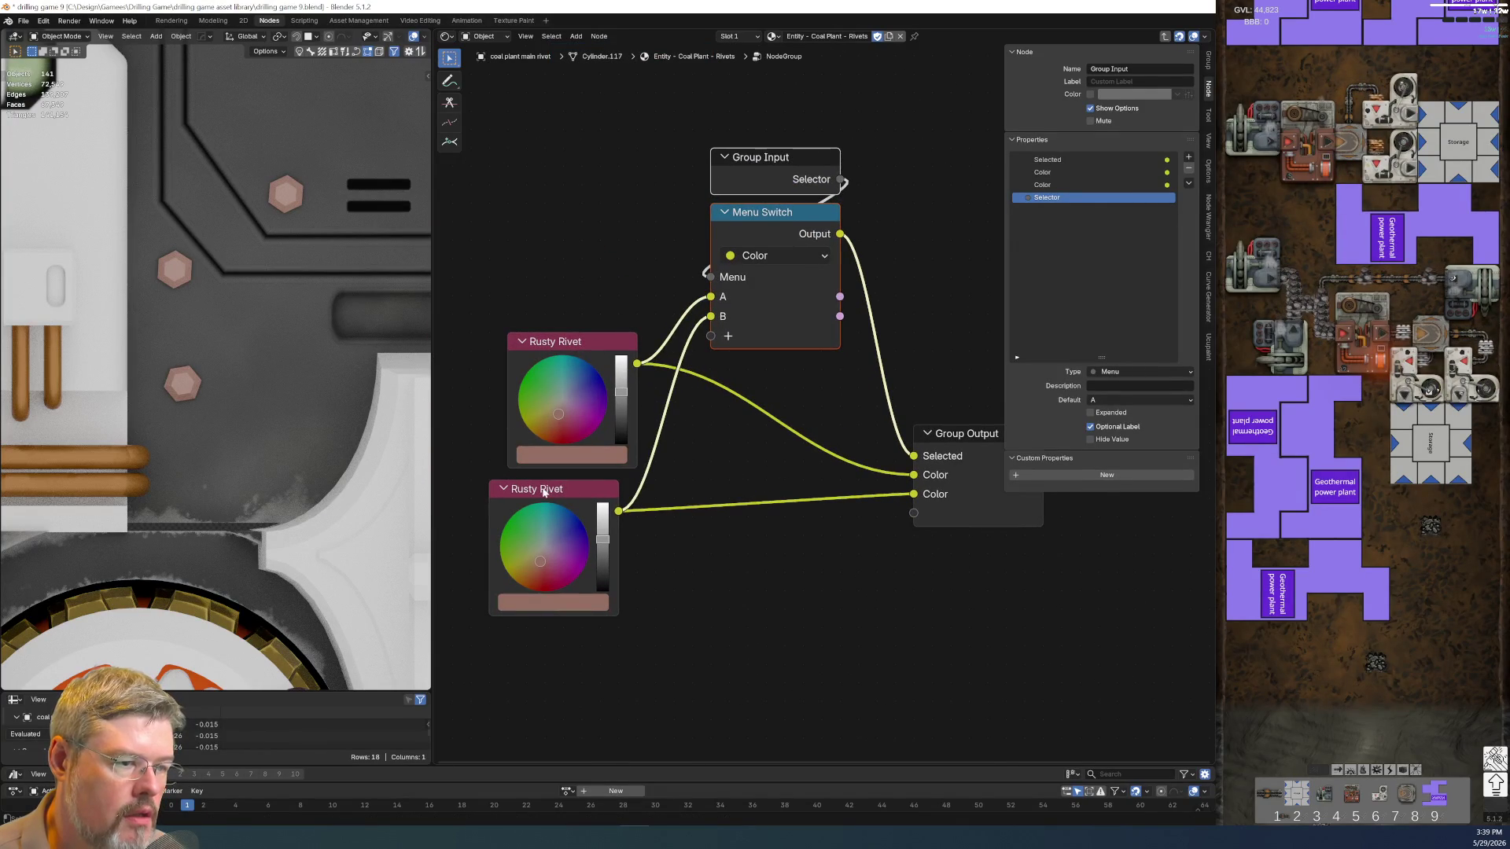
pyautogui.click(542, 493)
pyautogui.moveTo(542, 493); pyautogui.dragTo(562, 494)
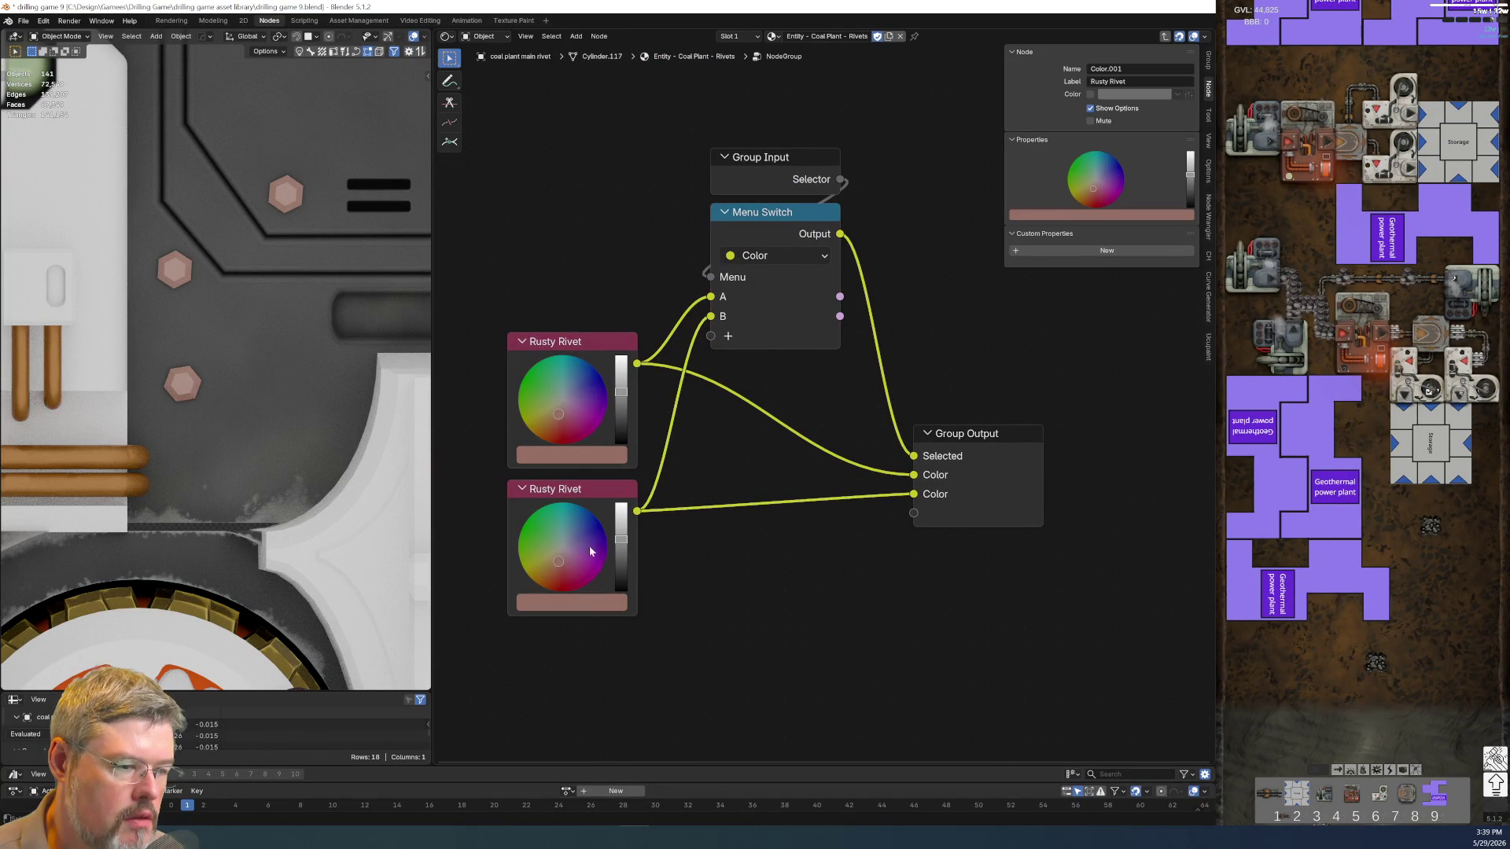
pyautogui.click(584, 606)
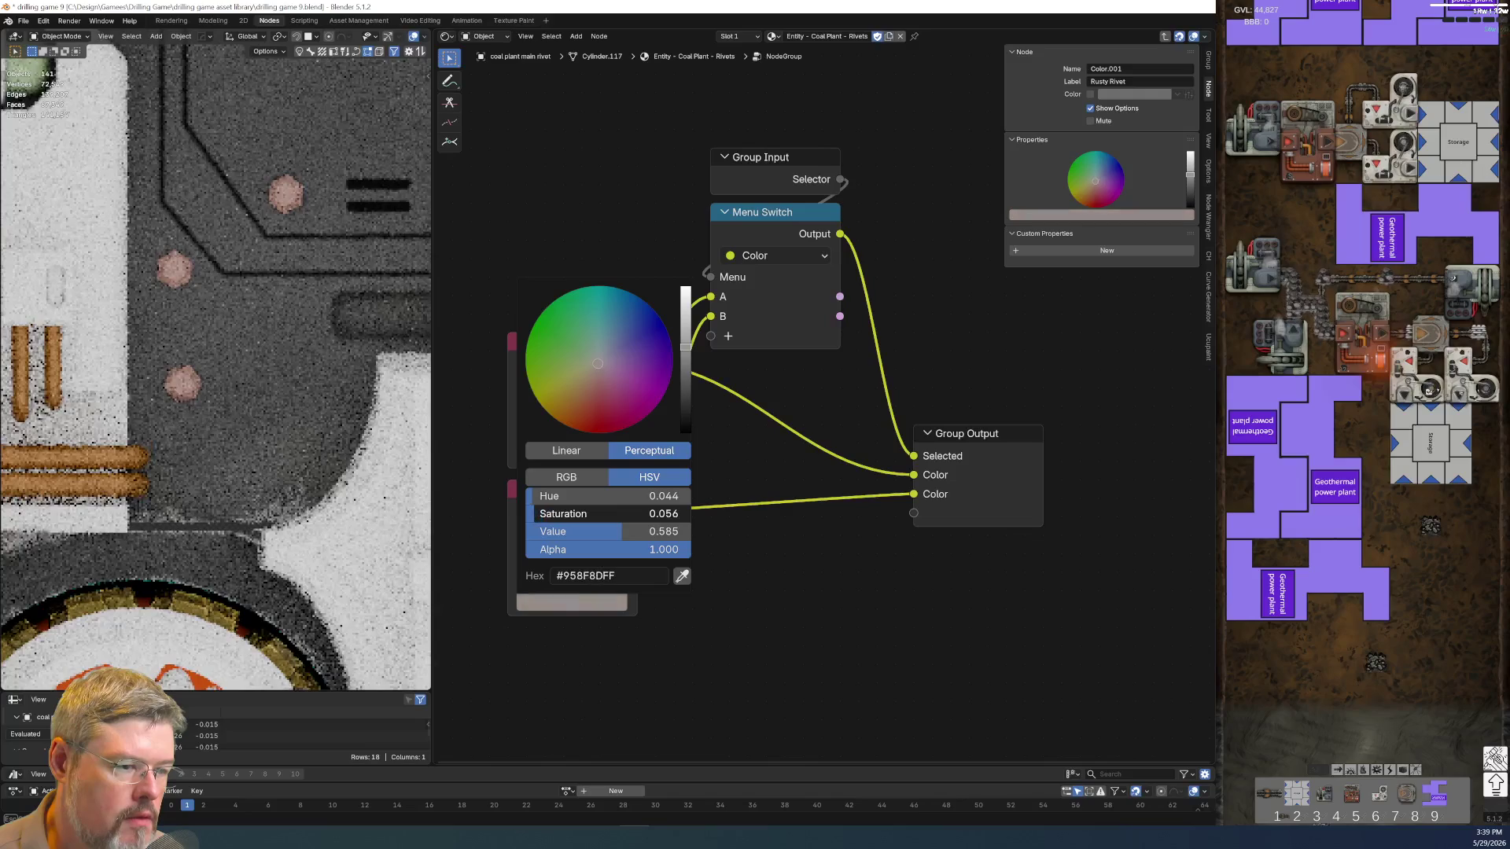
# Set the lower rivet colour's saturation to 0 and label the node Light
pyautogui.press('BackSpace')
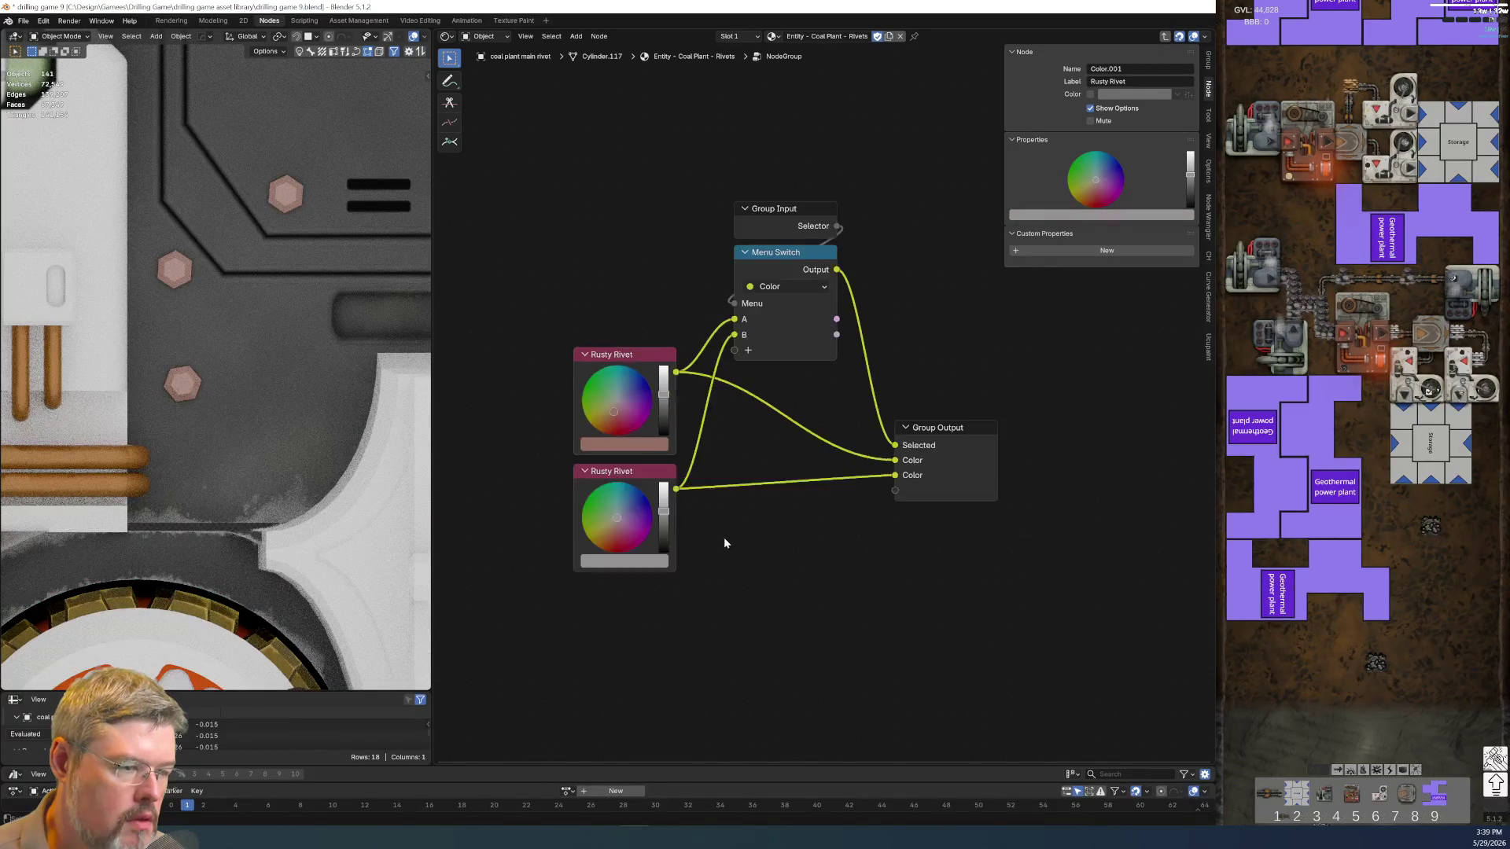
pyautogui.scroll(2, 724, 536)
pyautogui.click(566, 467)
pyautogui.scroll(-2, 635, 601)
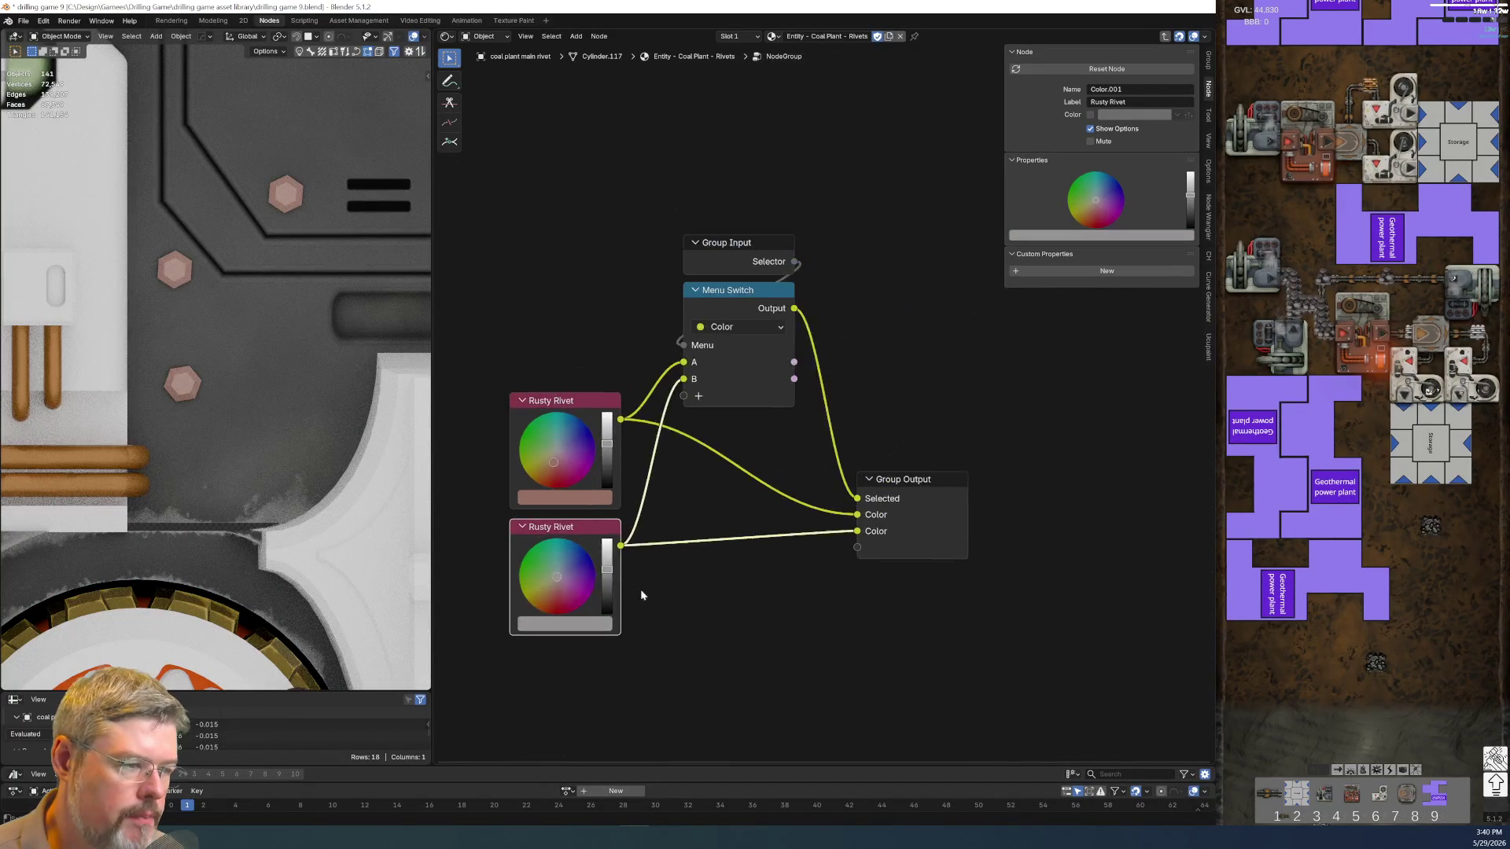
pyautogui.press('F2')
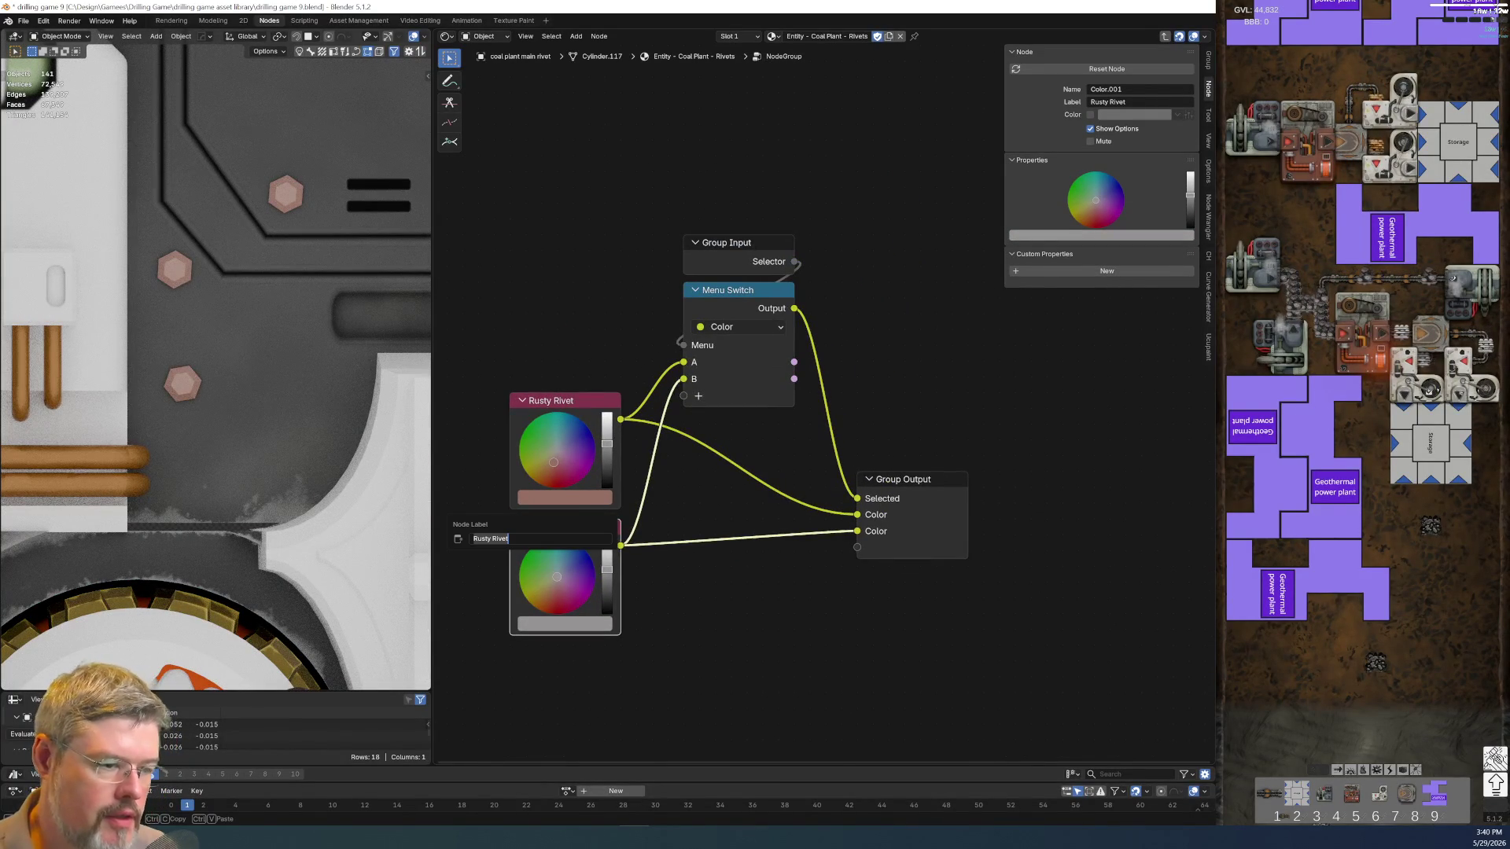
pyautogui.write('ight')
pyautogui.press('Return')
# Duplicate Light with a lower Value and label the copy Medium
pyautogui.hotkey('shift', 'd')
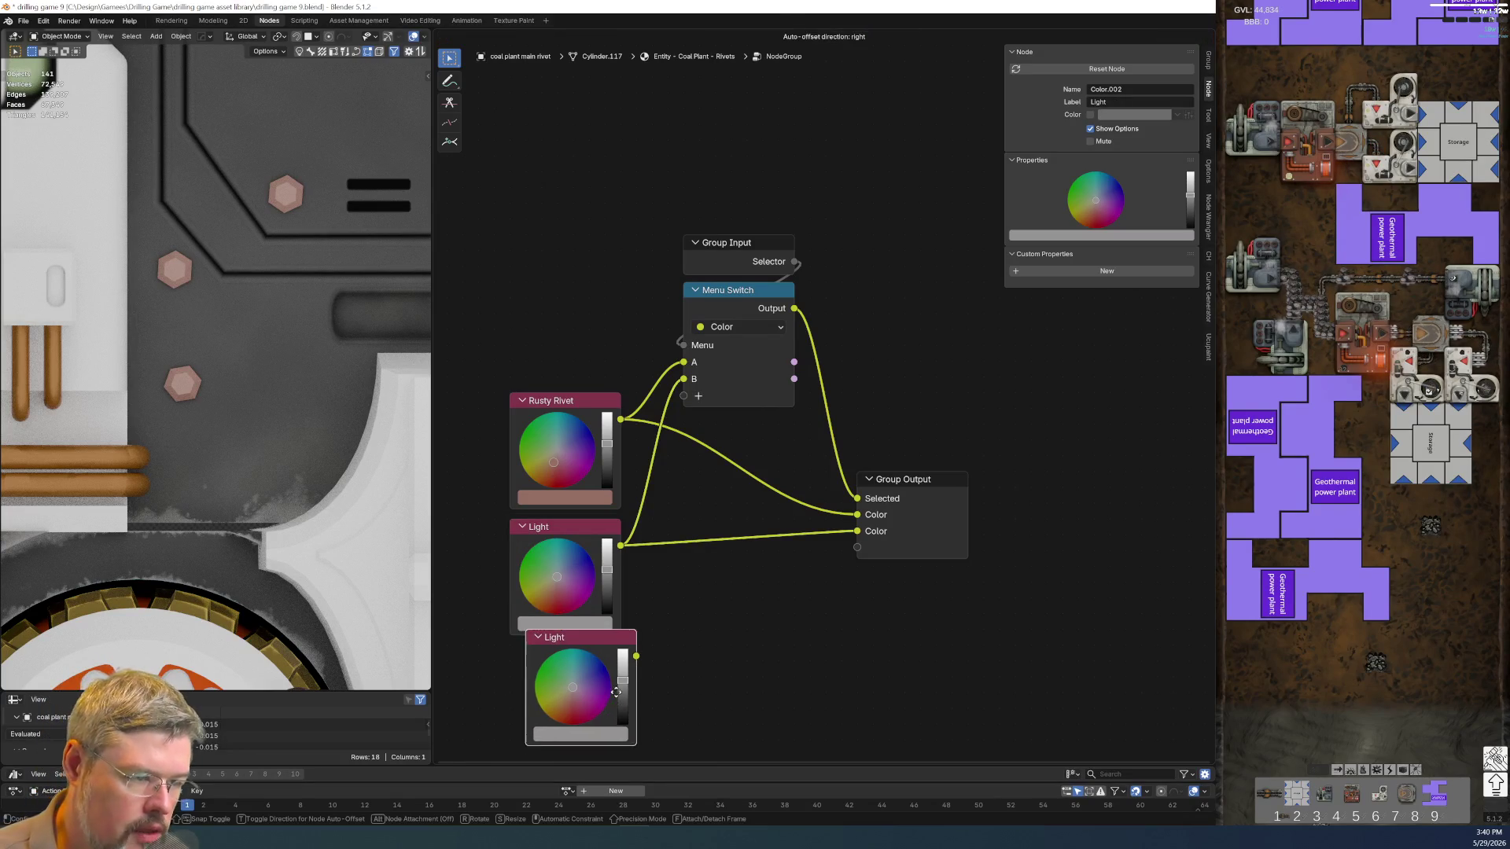
pyautogui.click(606, 712)
pyautogui.moveTo(606, 708); pyautogui.dragTo(624, 512, button='middle')
pyautogui.click(610, 511)
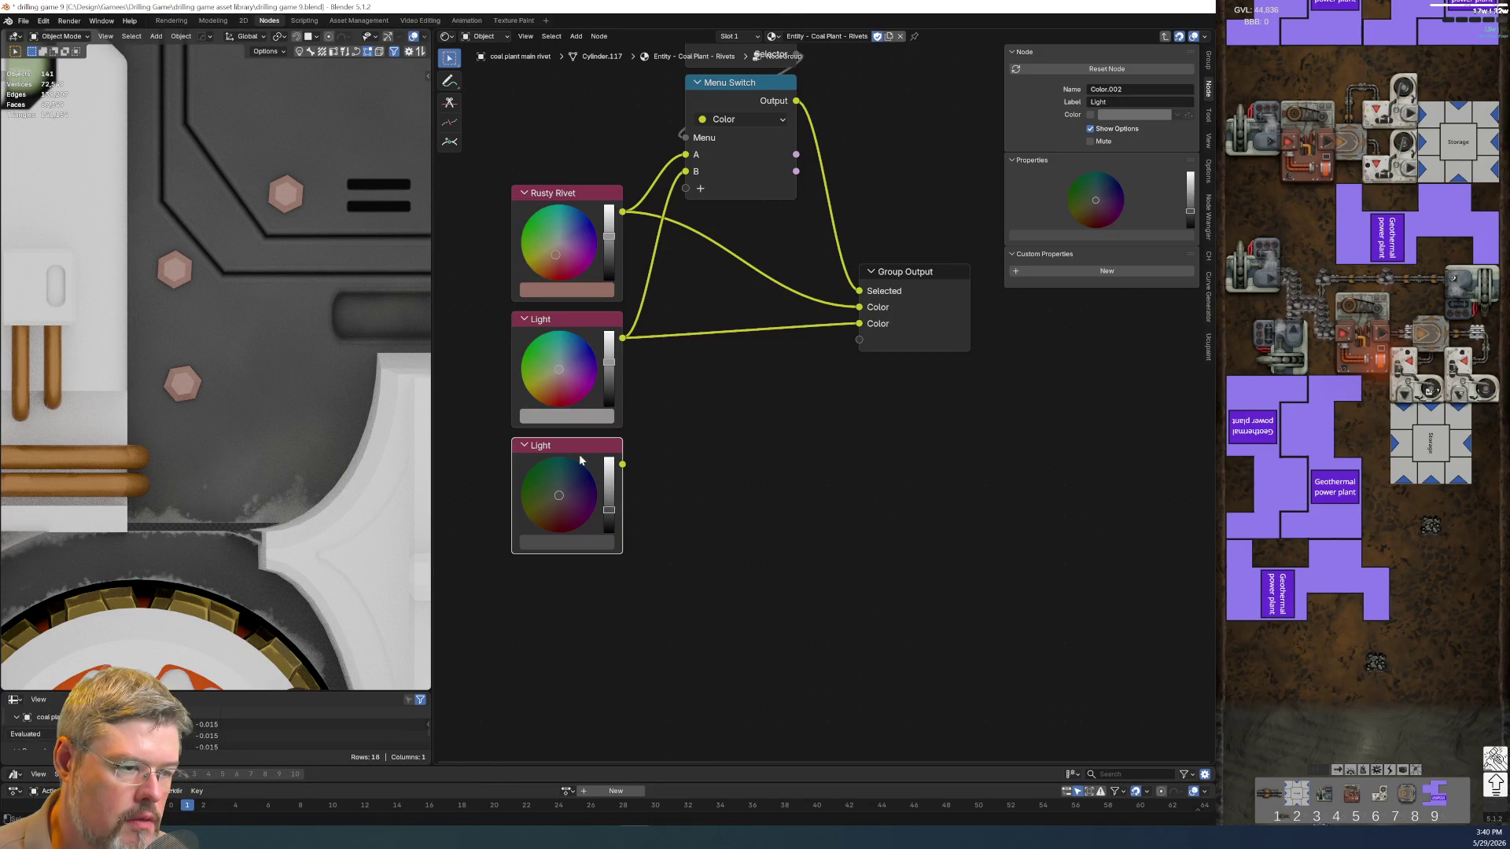
pyautogui.press('F2')
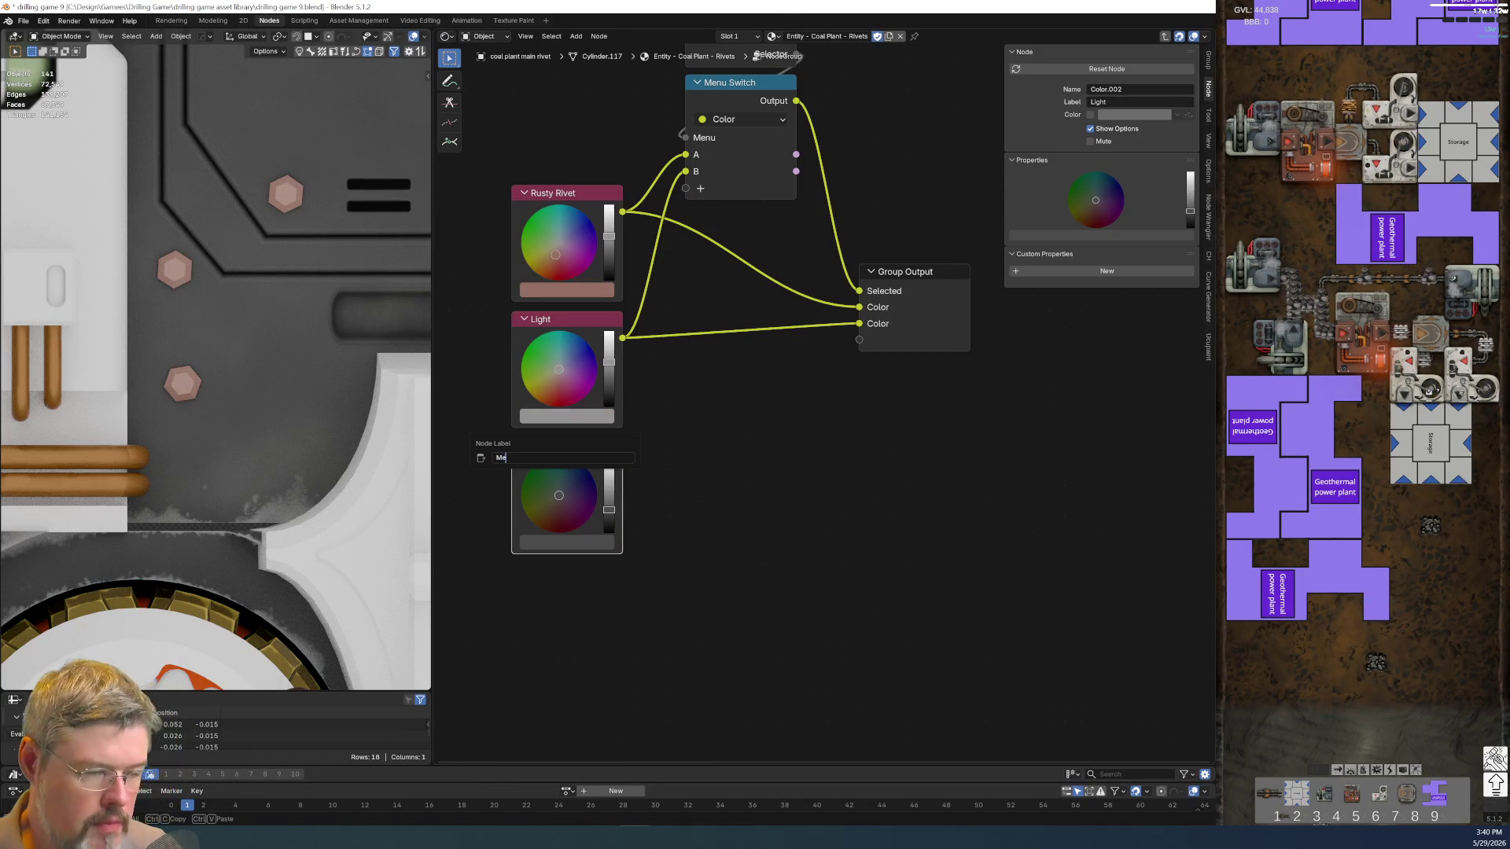
pyautogui.write('Mediu')
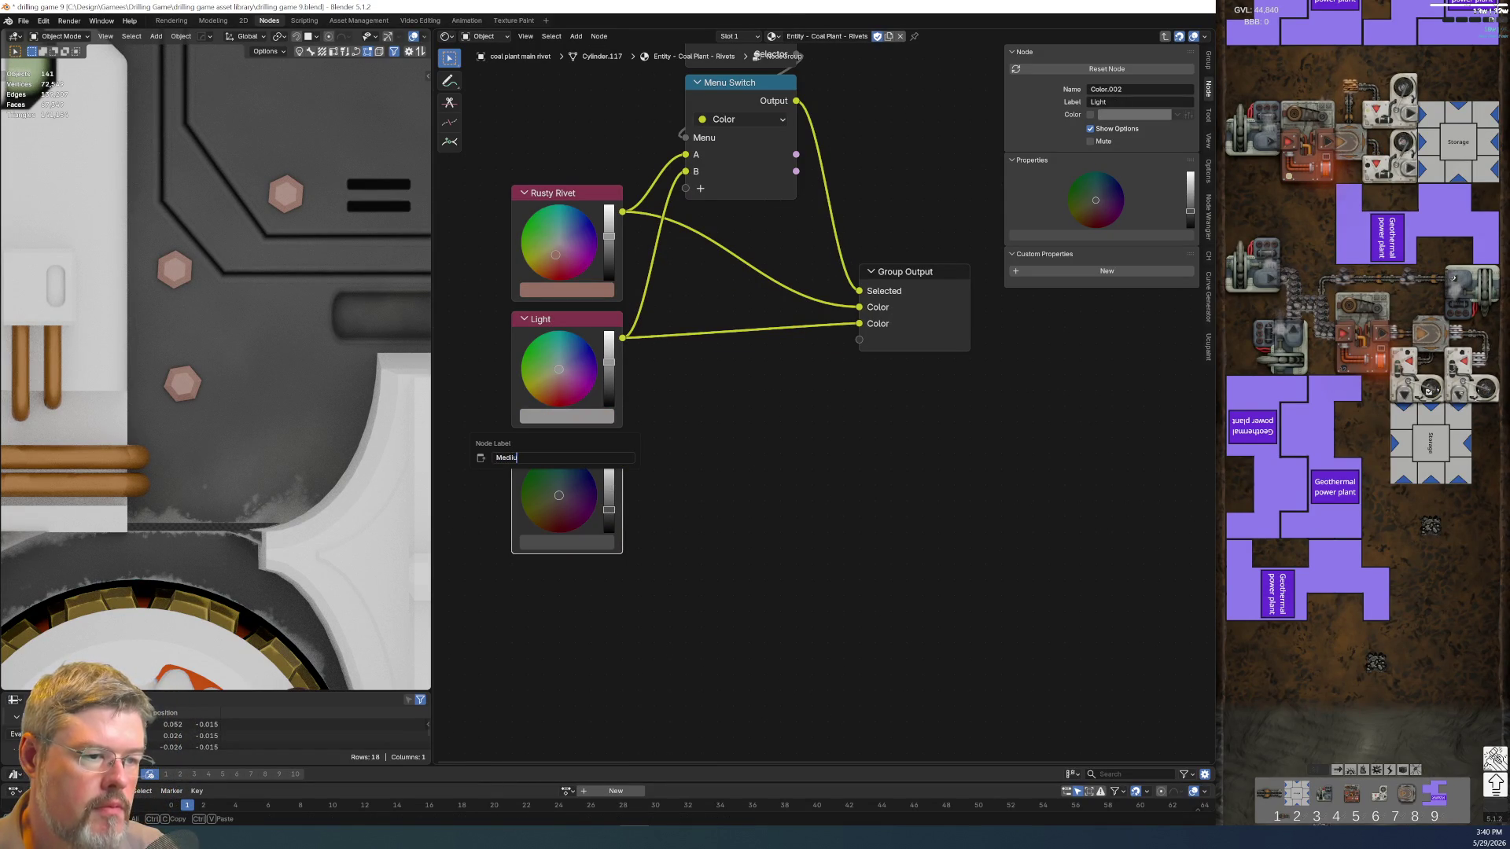
pyautogui.write('m')
pyautogui.press('Return')
# Duplicate again darker, label it Dark, and rewire the Medium colour onward
pyautogui.hotkey('shift', 'd')
pyautogui.click(587, 606)
pyautogui.moveTo(607, 635); pyautogui.dragTo(605, 646)
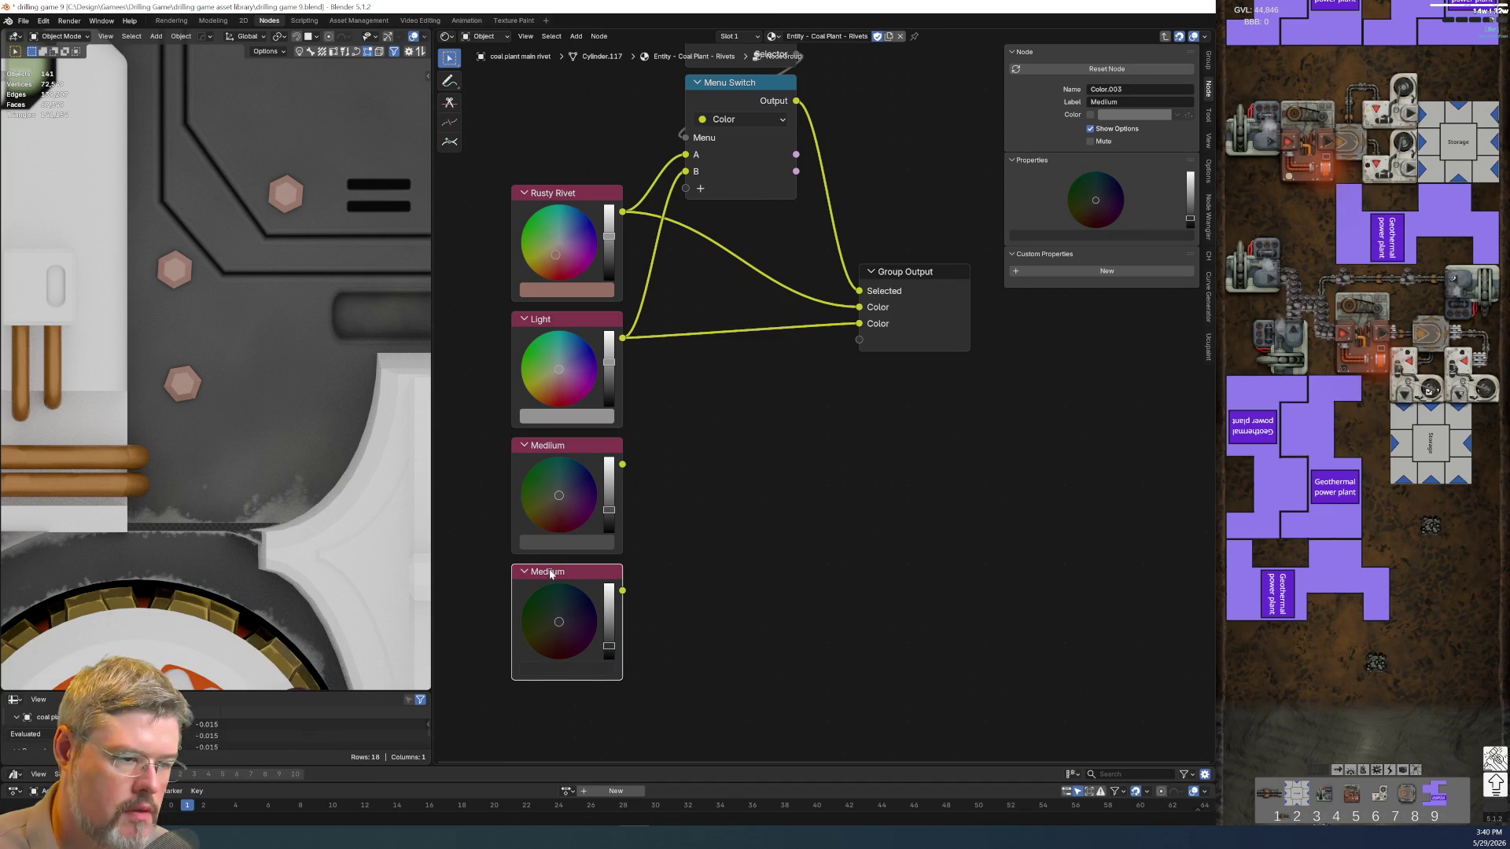
pyautogui.press('F2')
pyautogui.write('Dark')
pyautogui.press('Return')
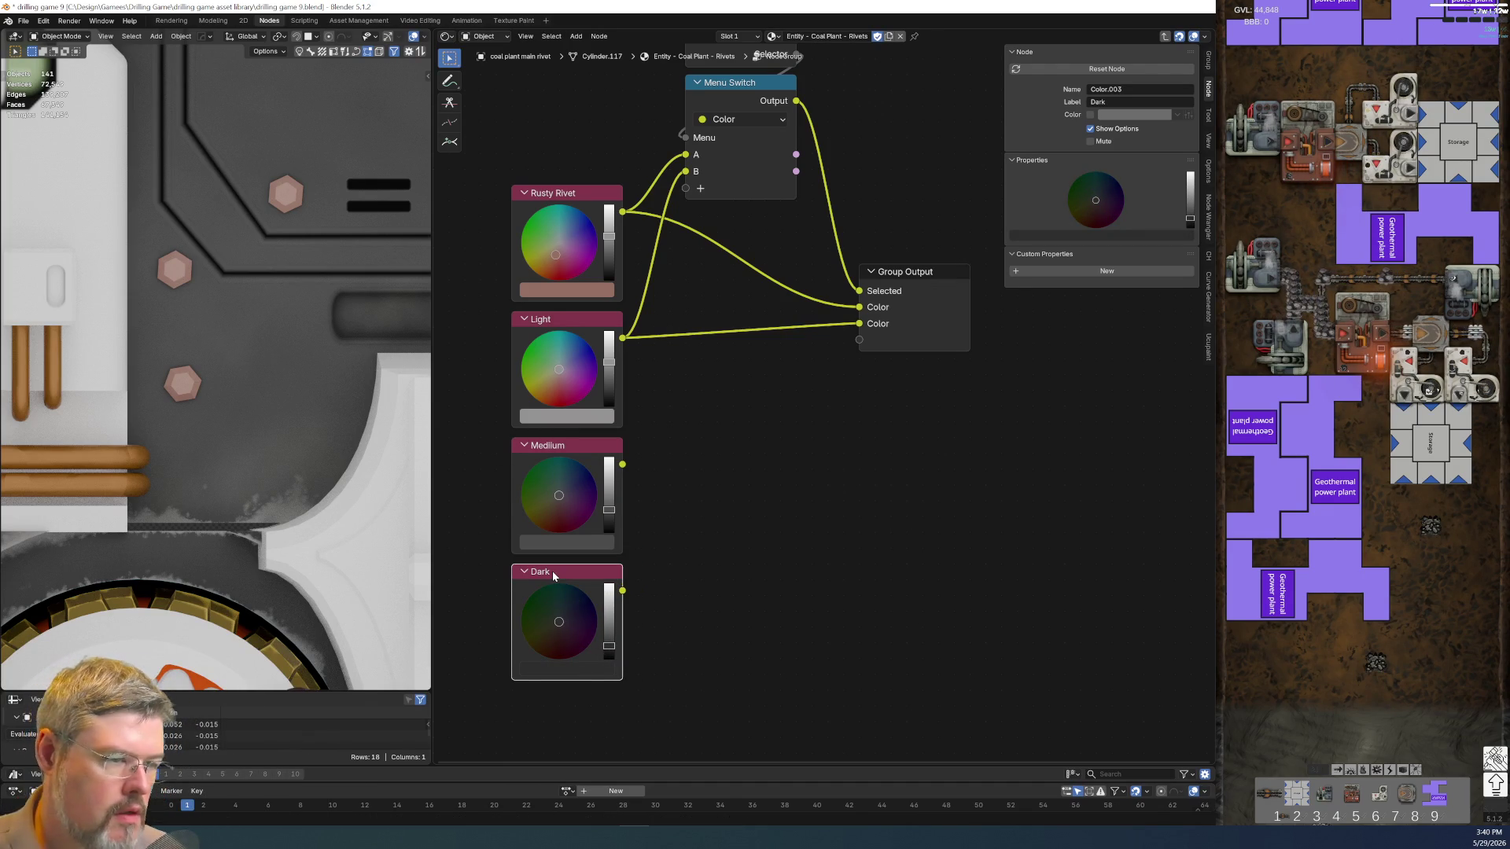
pyautogui.moveTo(590, 474)
pyautogui.keyDown('alt'); pyautogui.mouseDown(button='right')
pyautogui.moveTo(737, 180)
pyautogui.moveTo(698, 516)
pyautogui.mouseUp(button='right'); pyautogui.keyUp('alt')
pyautogui.keyDown('alt'); pyautogui.moveTo(701, 209); pyautogui.dragTo(691, 372, button='right'); pyautogui.keyUp('alt')
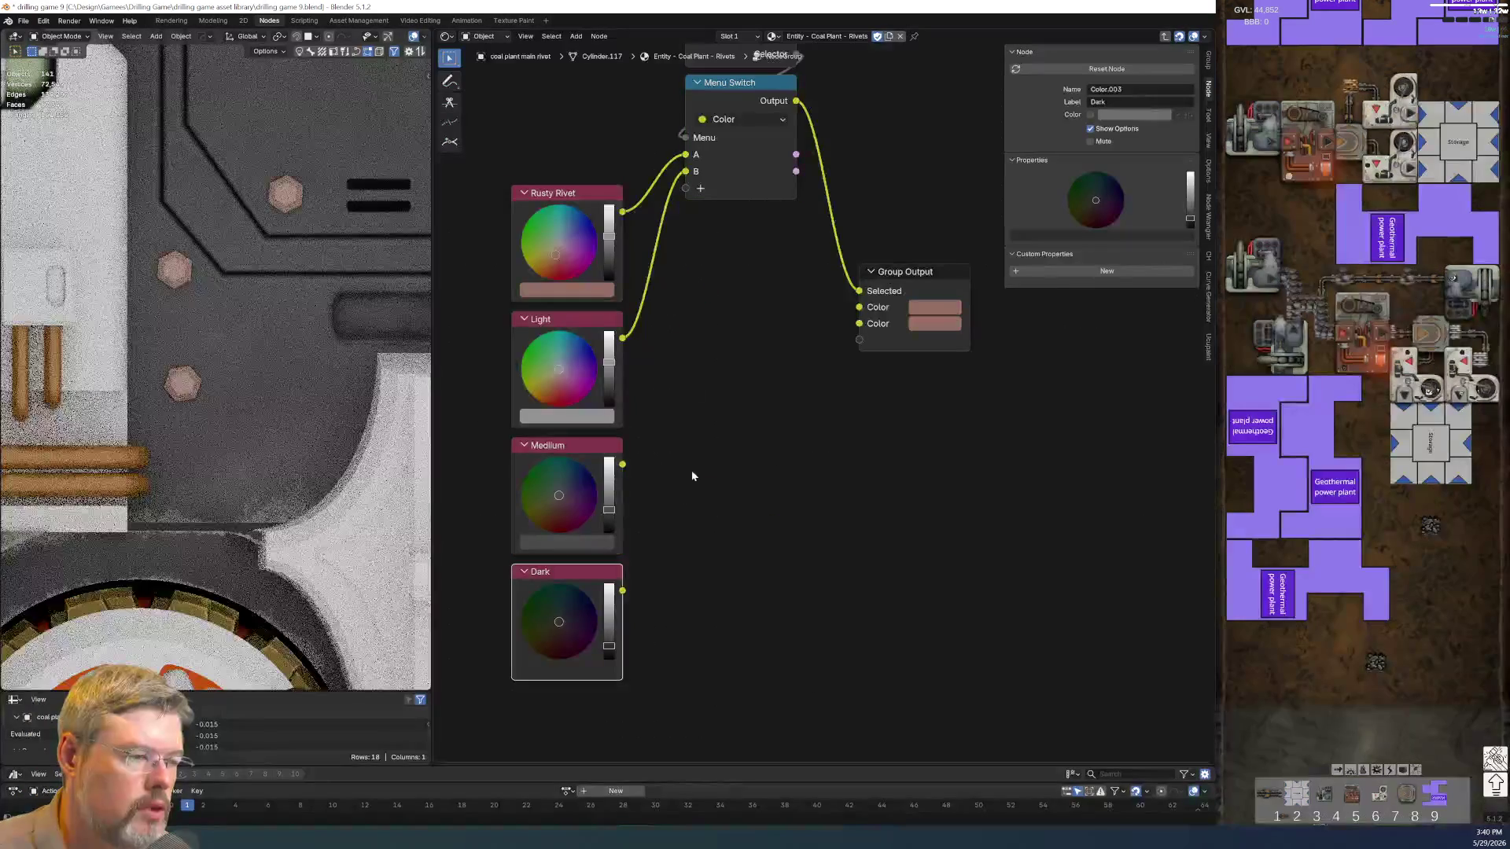
# Restore the undone links and wire the Medium and Dark colours into two new Menu Switch inputs
pyautogui.hotkey('ctrl', 'z')
pyautogui.moveTo(691, 469)
pyautogui.keyDown('alt'); pyautogui.mouseDown(button='right')
pyautogui.moveTo(728, 127)
pyautogui.moveTo(765, 502)
pyautogui.mouseUp(button='right'); pyautogui.keyUp('alt')
pyautogui.moveTo(621, 464); pyautogui.dragTo(699, 187)
pyautogui.keyDown('alt'); pyautogui.moveTo(574, 669); pyautogui.dragTo(738, 177, button='right'); pyautogui.keyUp('alt')
# Expose the Medium and Dark colours as their own Color outputs on the Group Output
pyautogui.keyDown('alt'); pyautogui.moveTo(567, 496); pyautogui.dragTo(908, 331, button='right'); pyautogui.keyUp('alt')
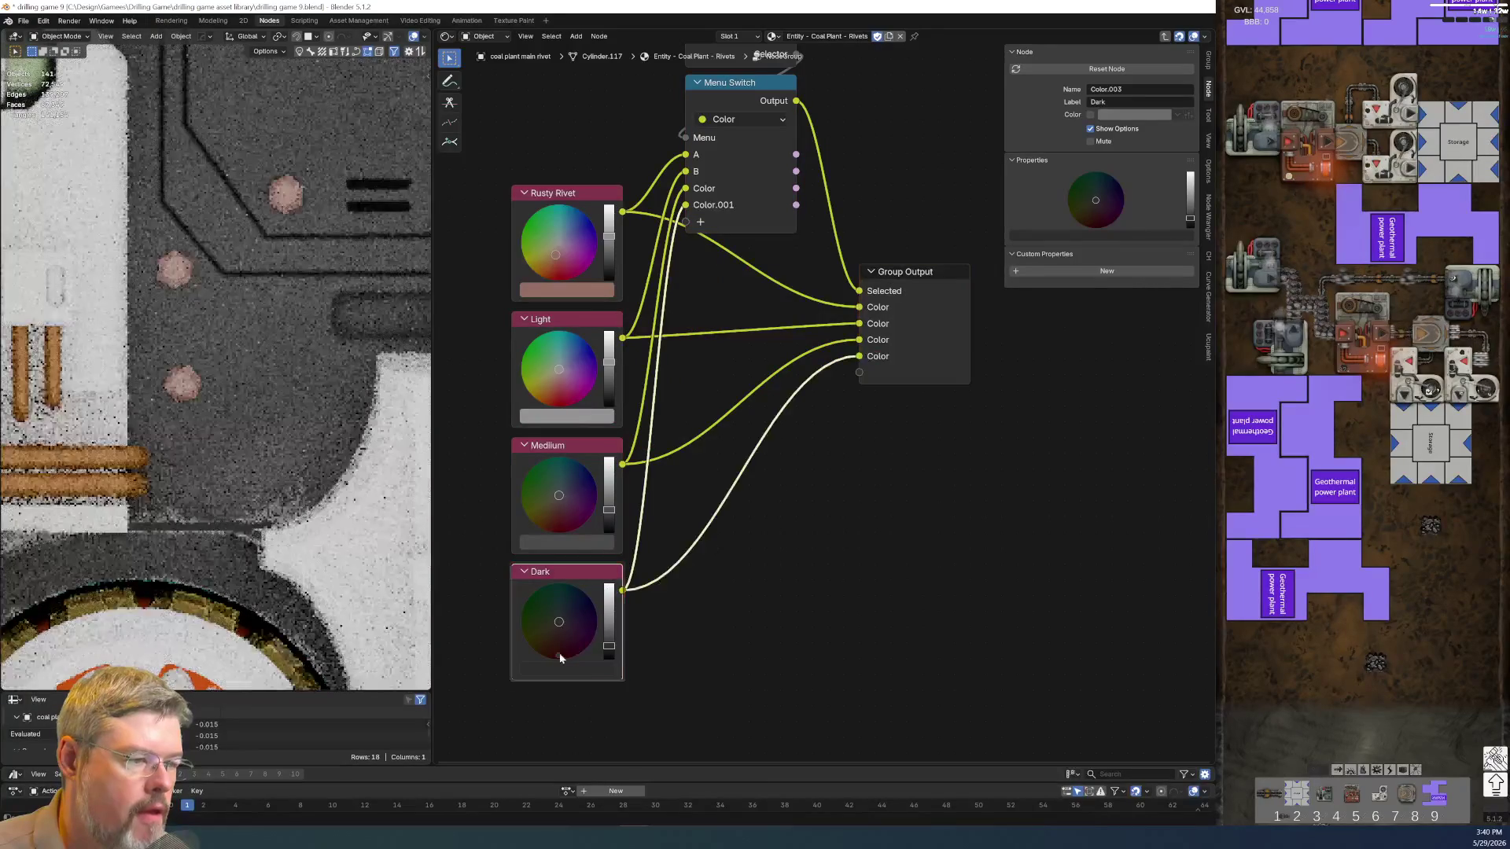
pyautogui.keyDown('alt'); pyautogui.moveTo(677, 639); pyautogui.dragTo(909, 354, button='right'); pyautogui.keyUp('alt')
pyautogui.click(785, 637)
pyautogui.press('Home')
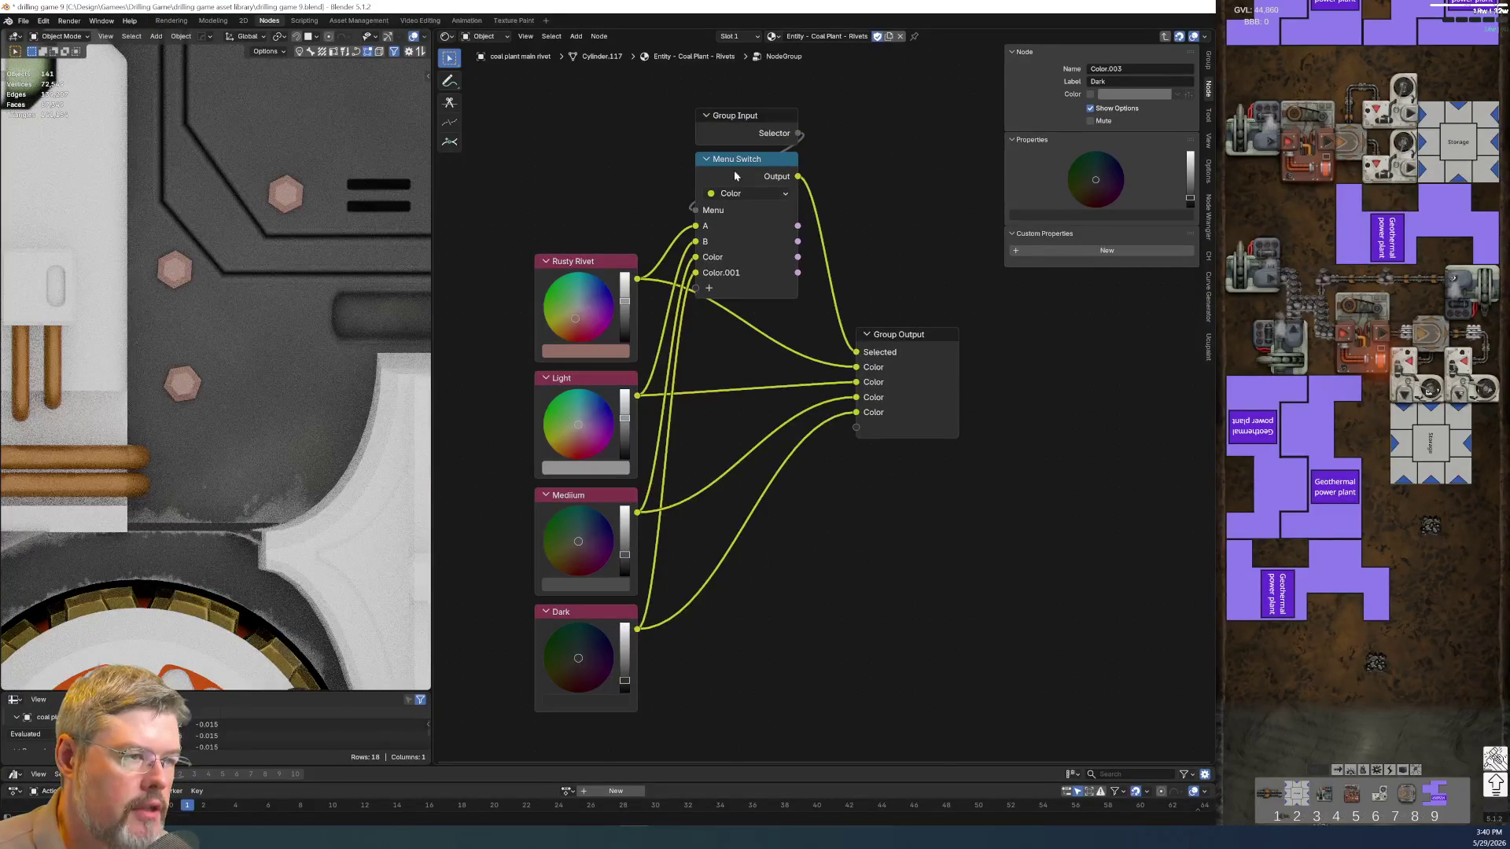
pyautogui.click(735, 208)
# Rename the Menu Switch items A, B, Color and Color.001 to Rusty, Light, Medium and Dark
pyautogui.click(1086, 210)
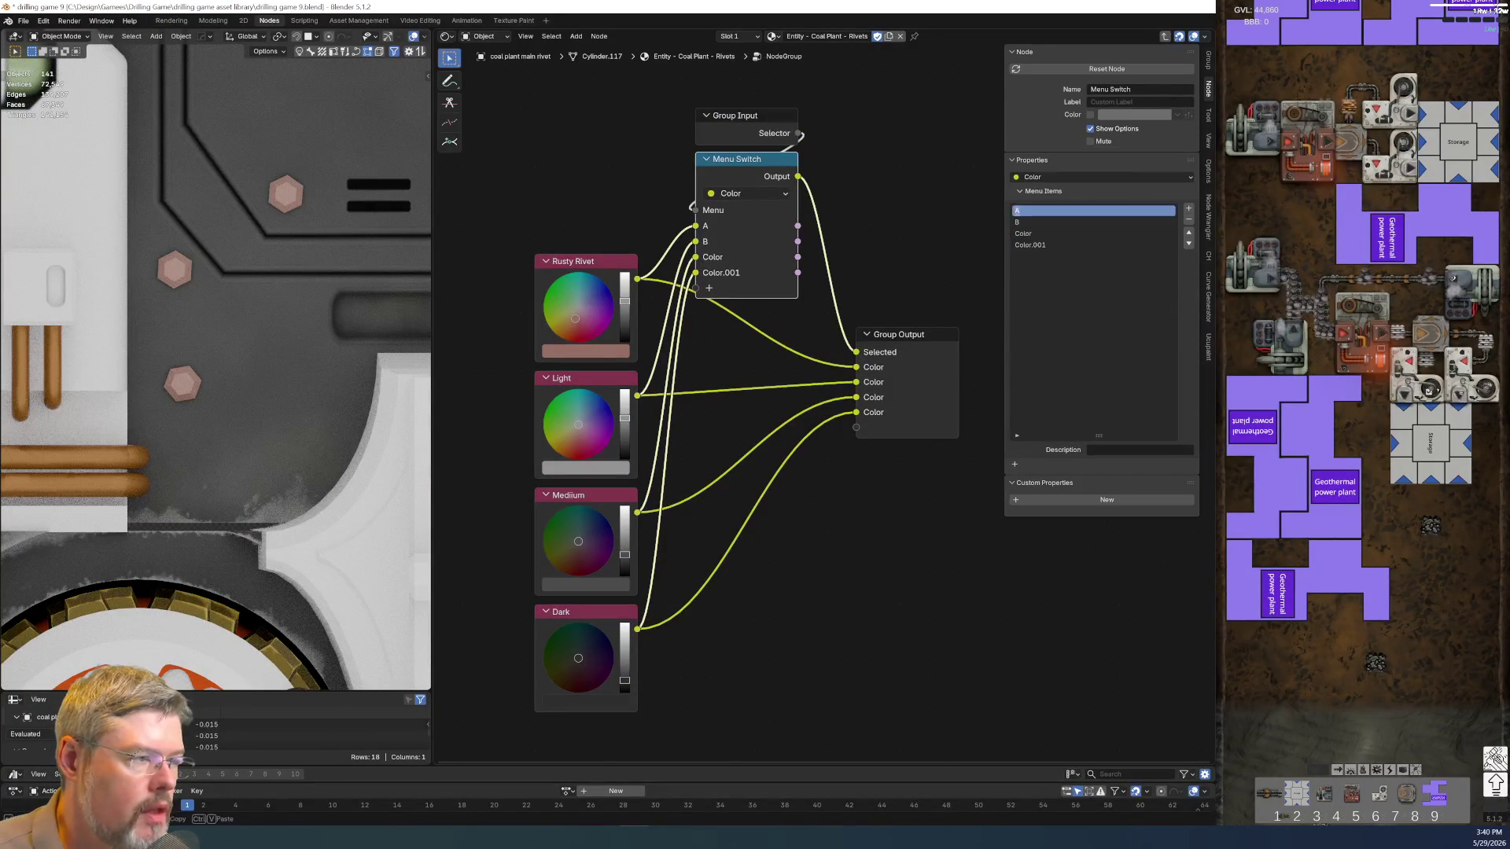
pyautogui.write('Rusty')
pyautogui.press('Return')
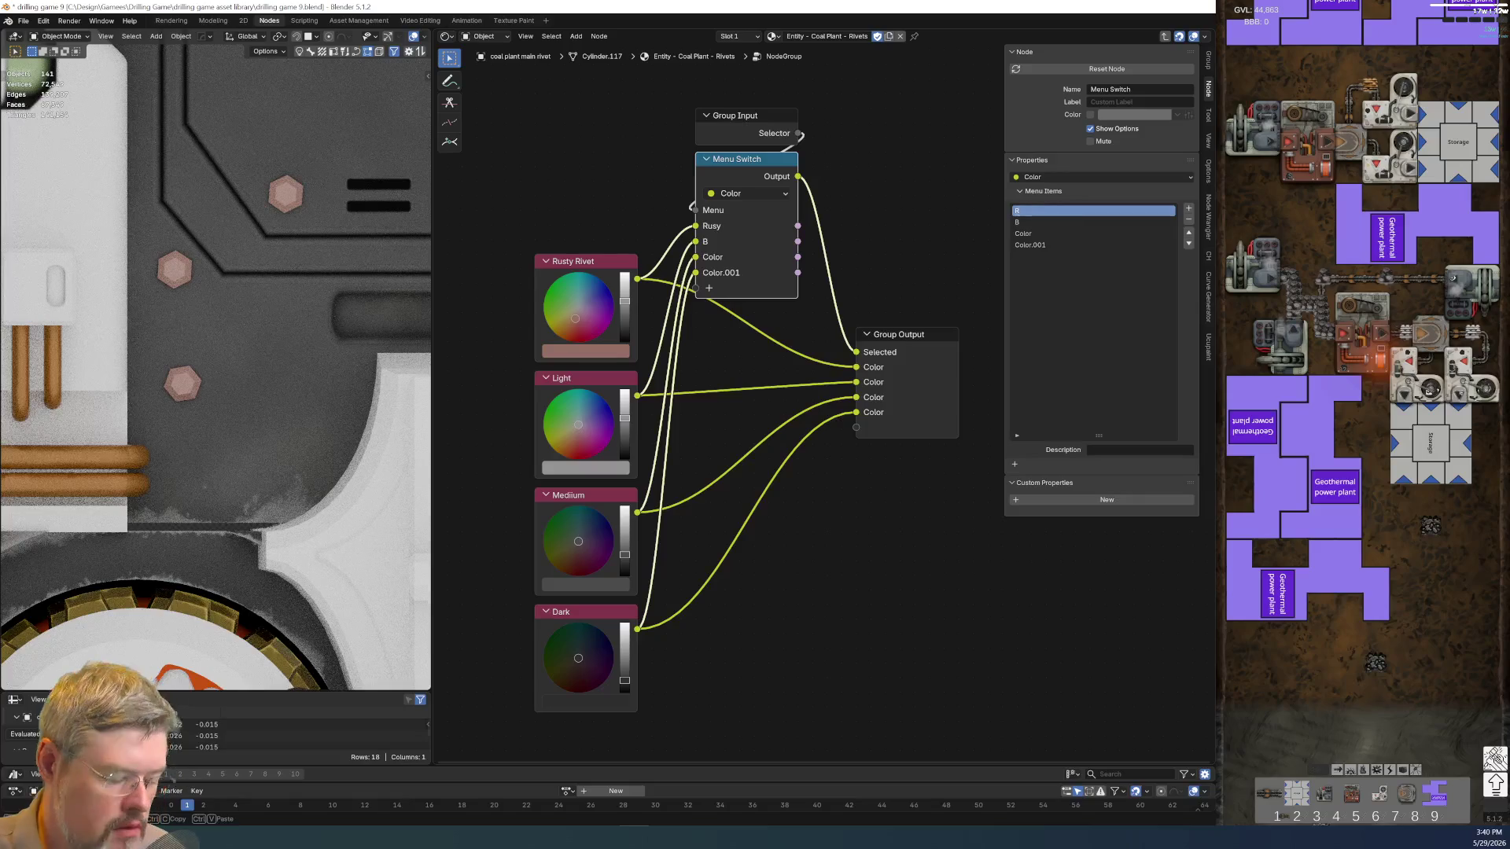
pyautogui.click(1096, 223)
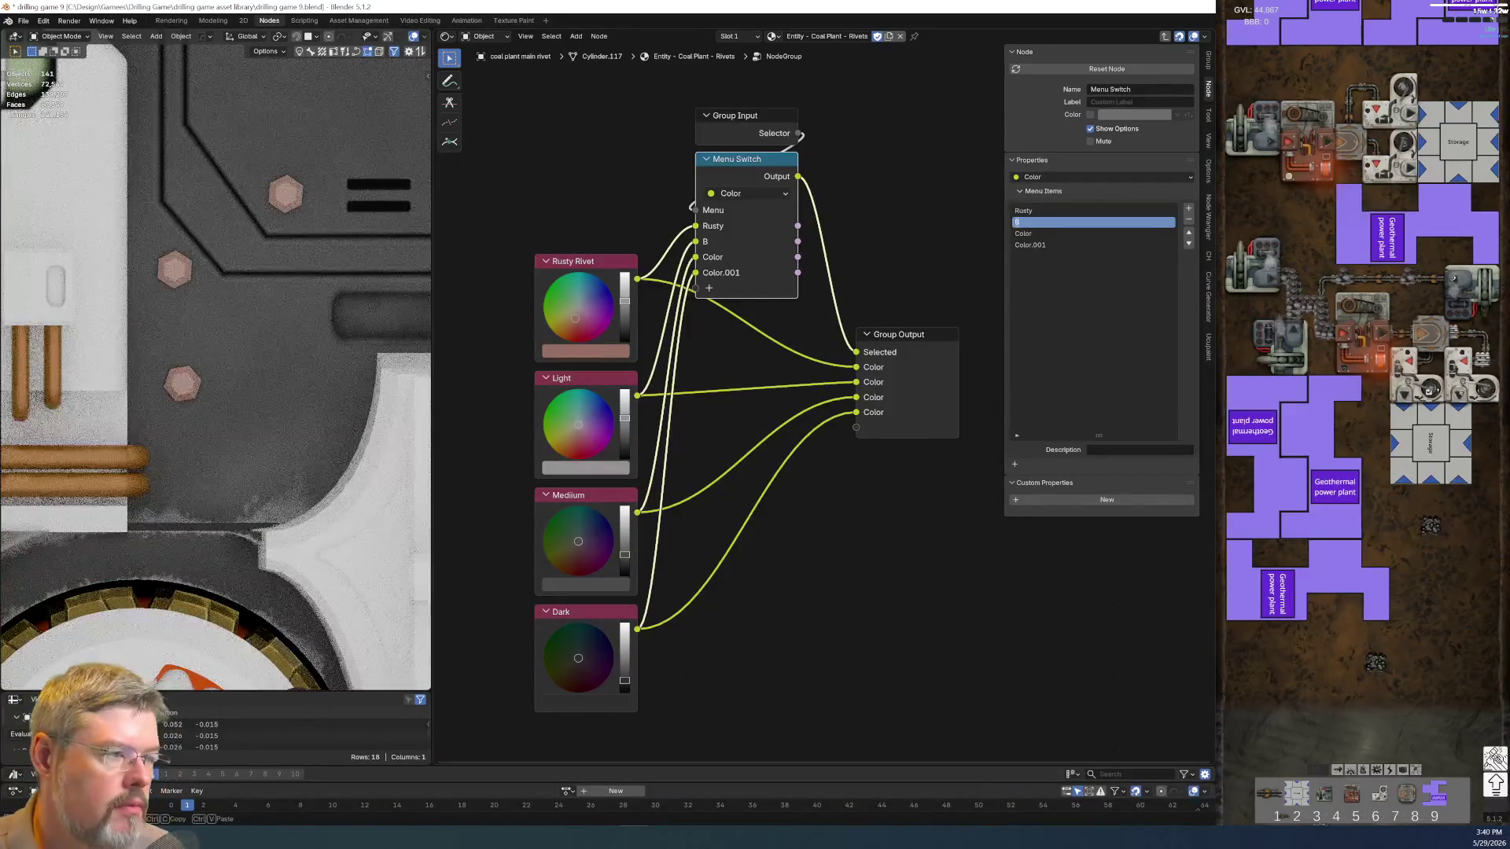
pyautogui.write('Light')
pyautogui.press('Return')
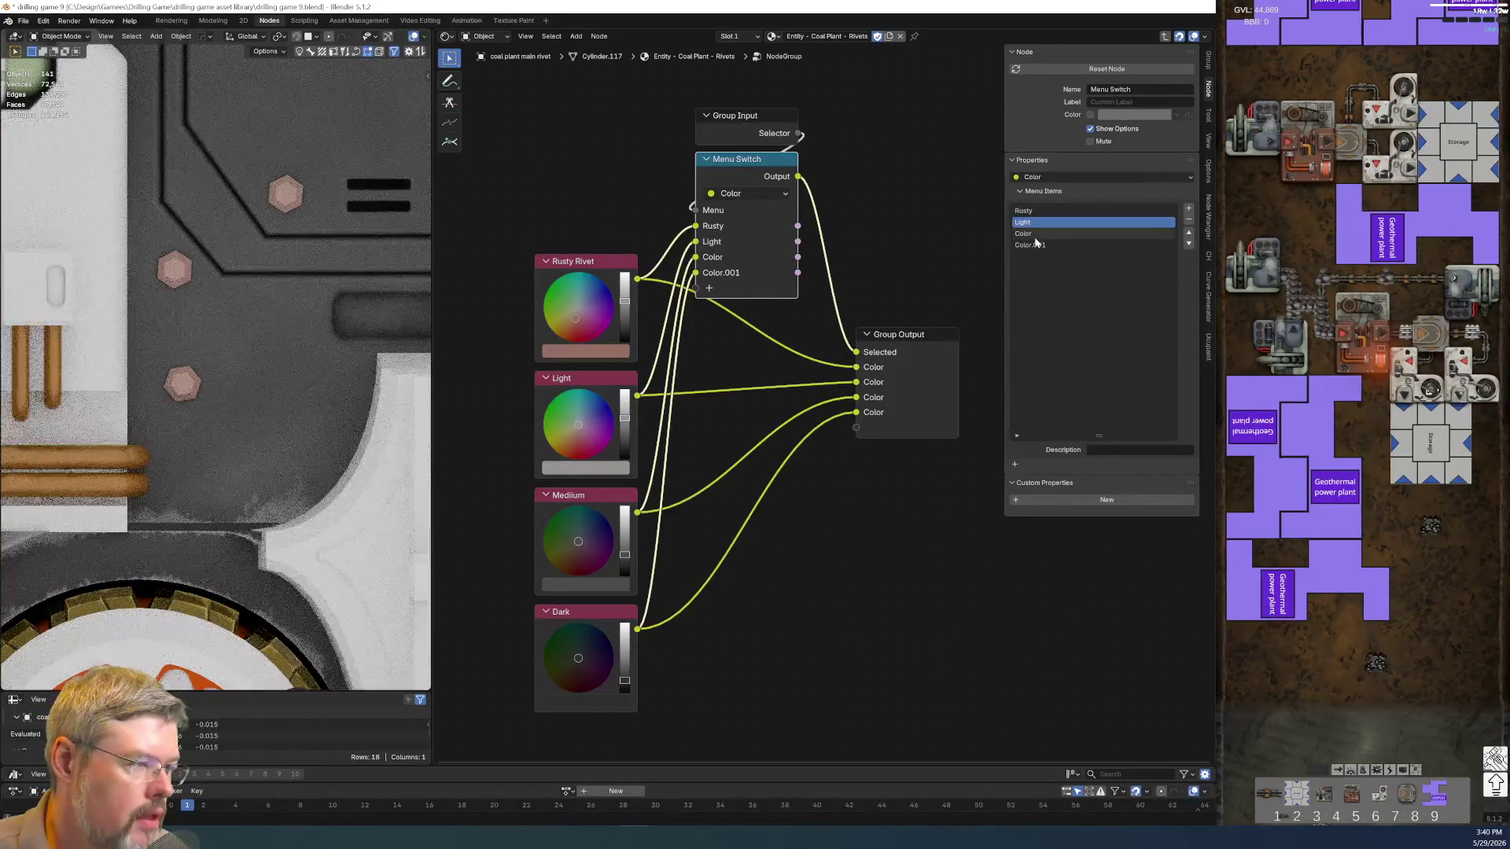
pyautogui.doubleClick(1096, 233)
pyautogui.write('Medium')
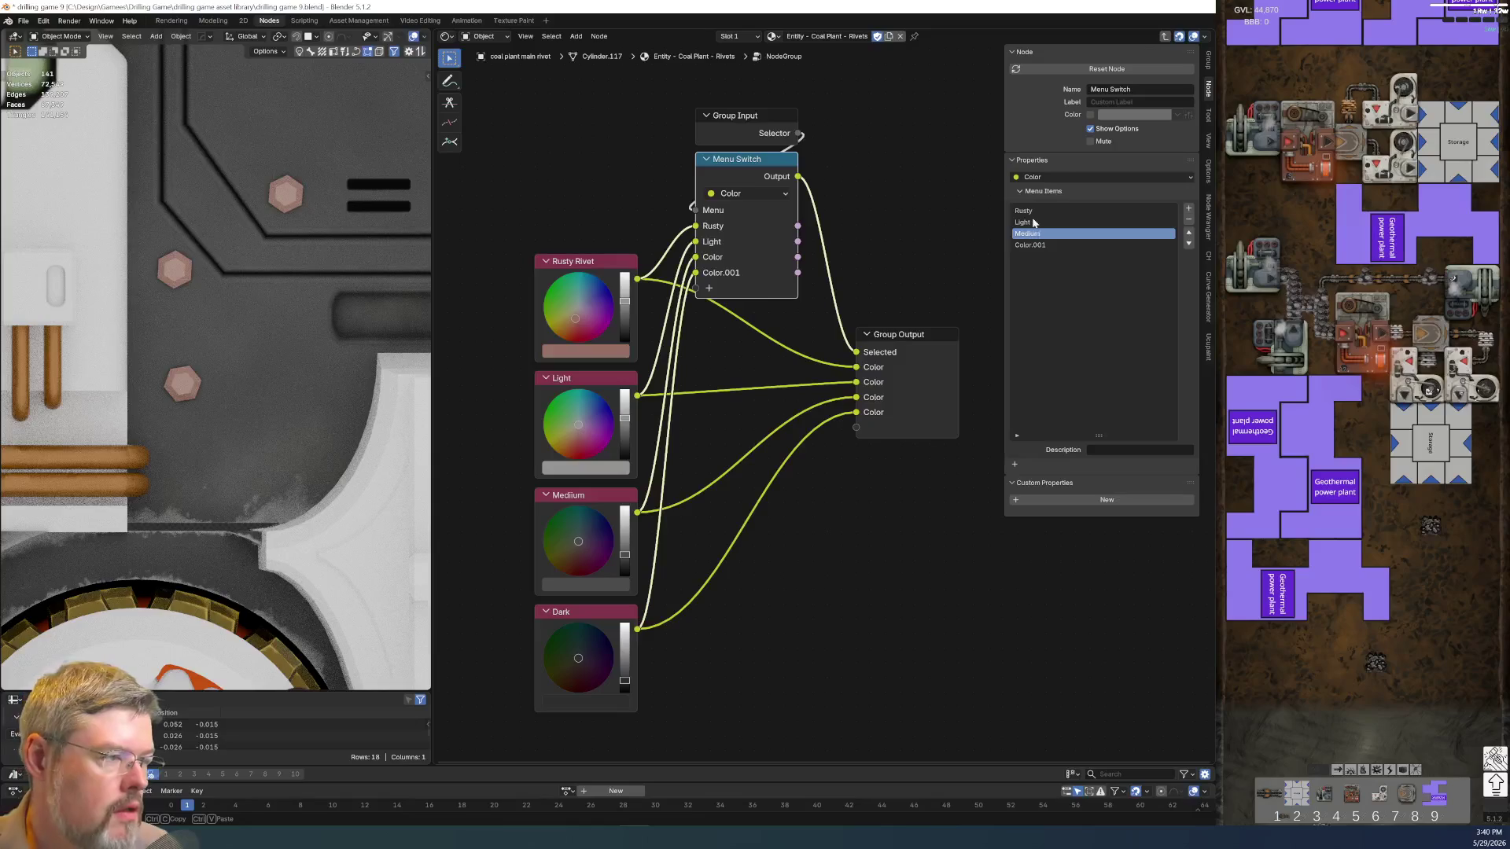
pyautogui.press('Return')
pyautogui.click(1069, 245)
pyautogui.doubleClick(1069, 245)
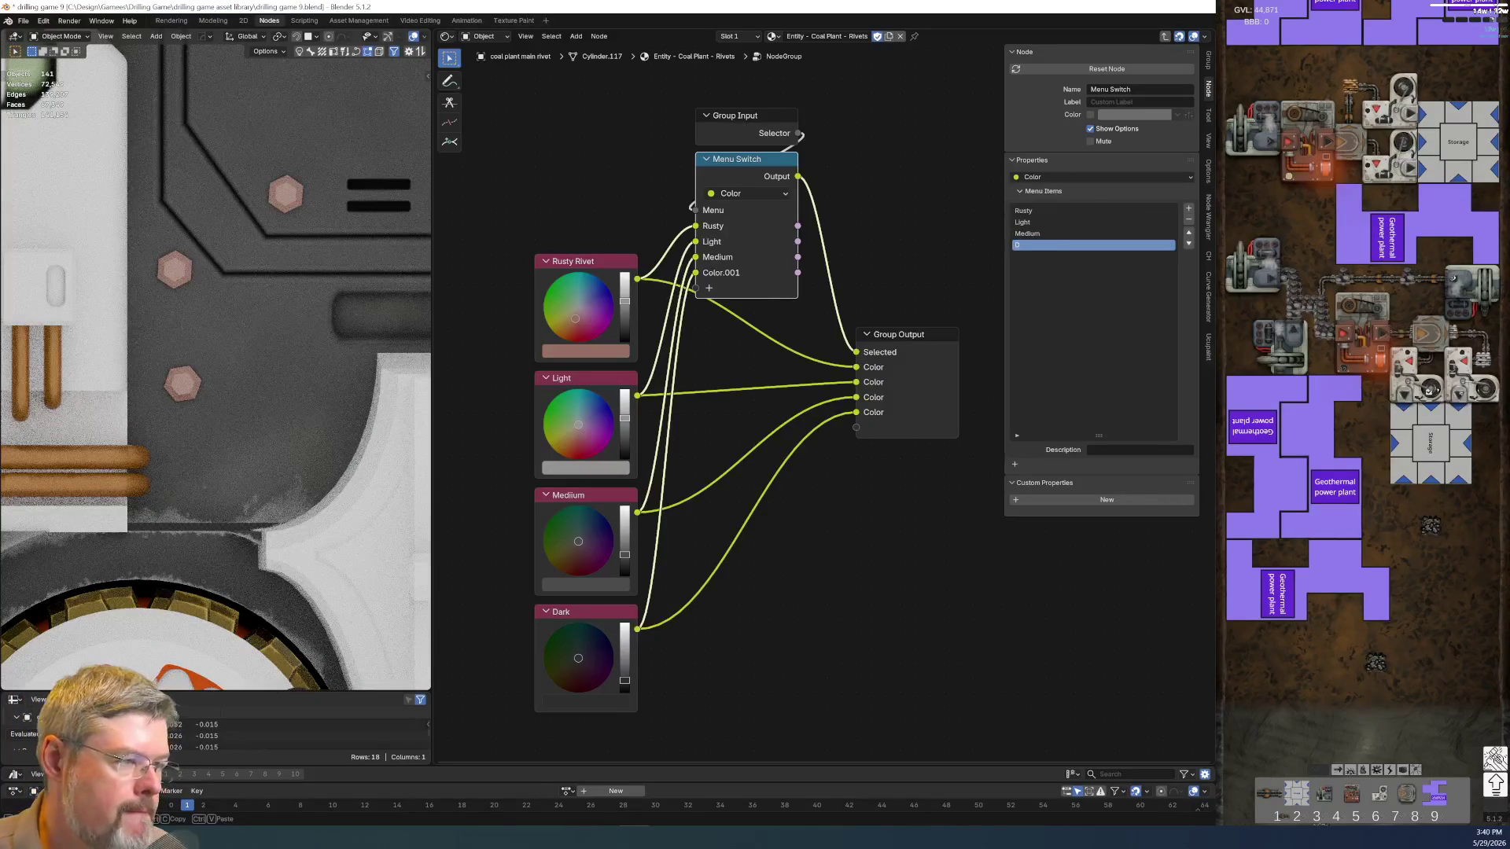
pyautogui.write('Dark')
pyautogui.press('Return')
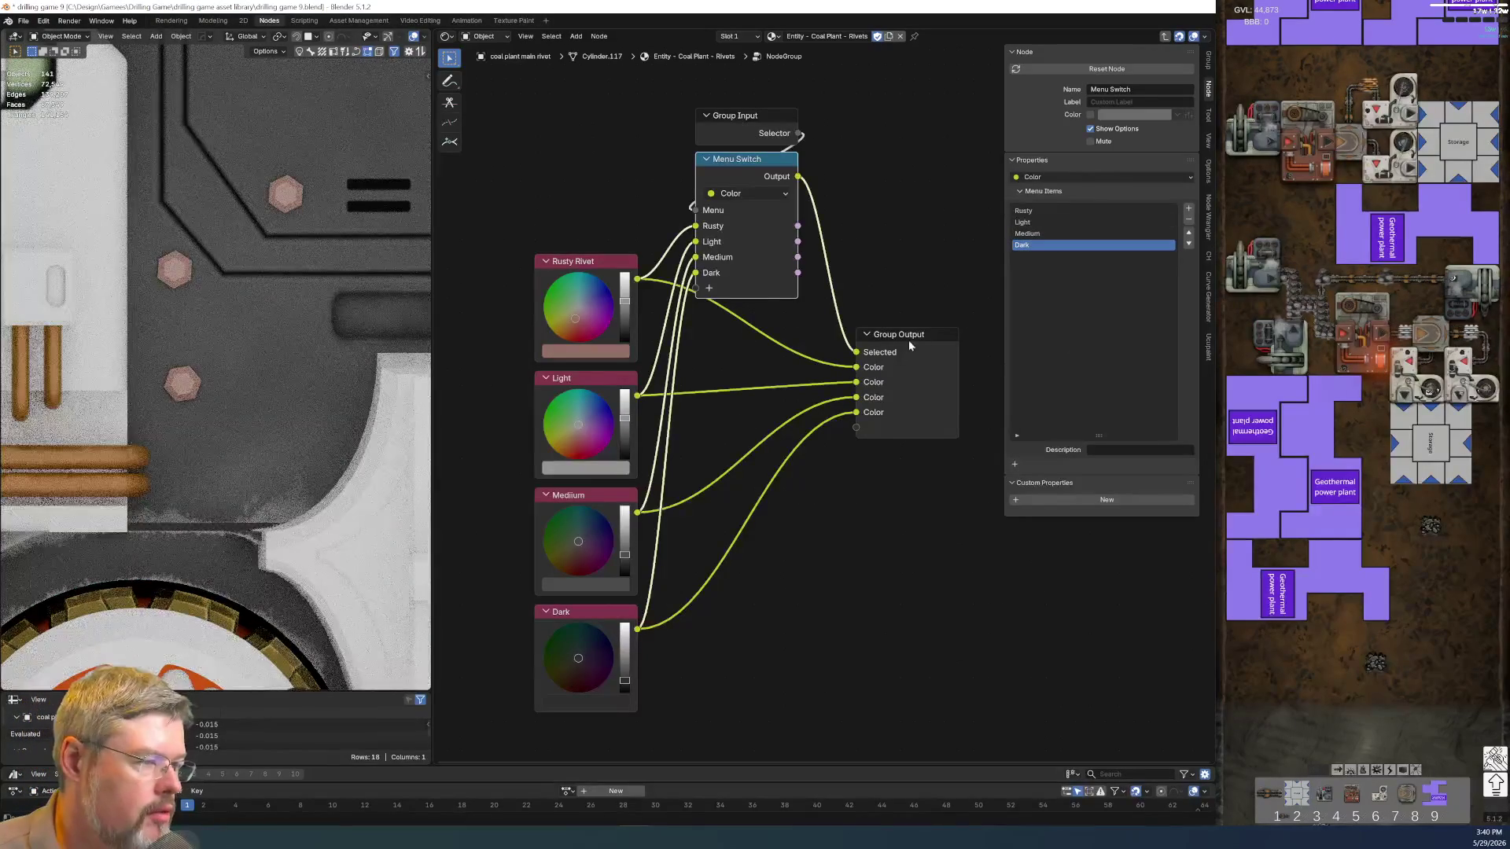
pyautogui.click(908, 339)
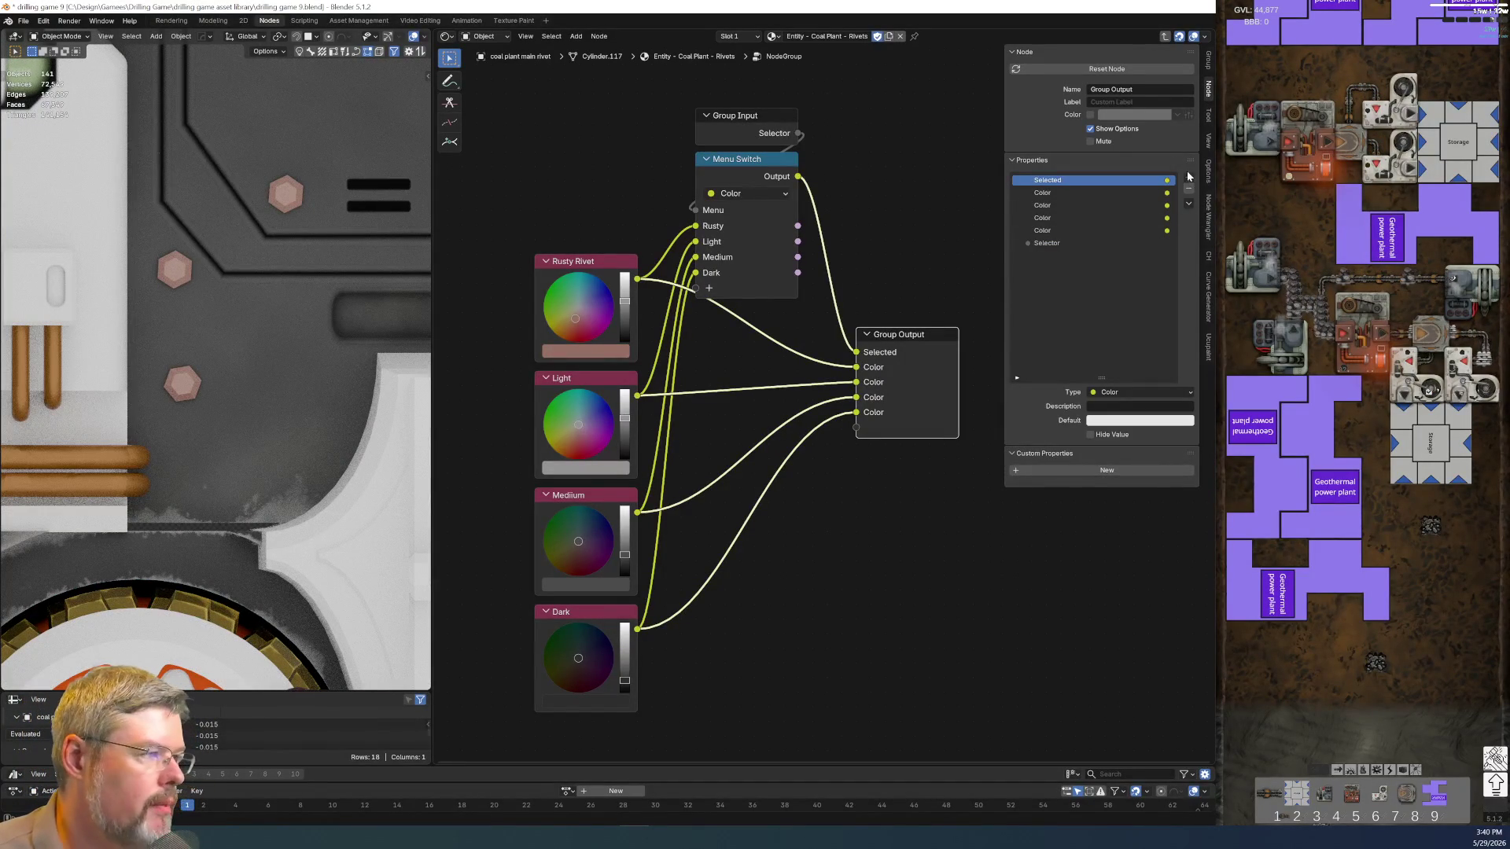
# Add a panel named Grey to the group's output interface
pyautogui.click(1209, 217)
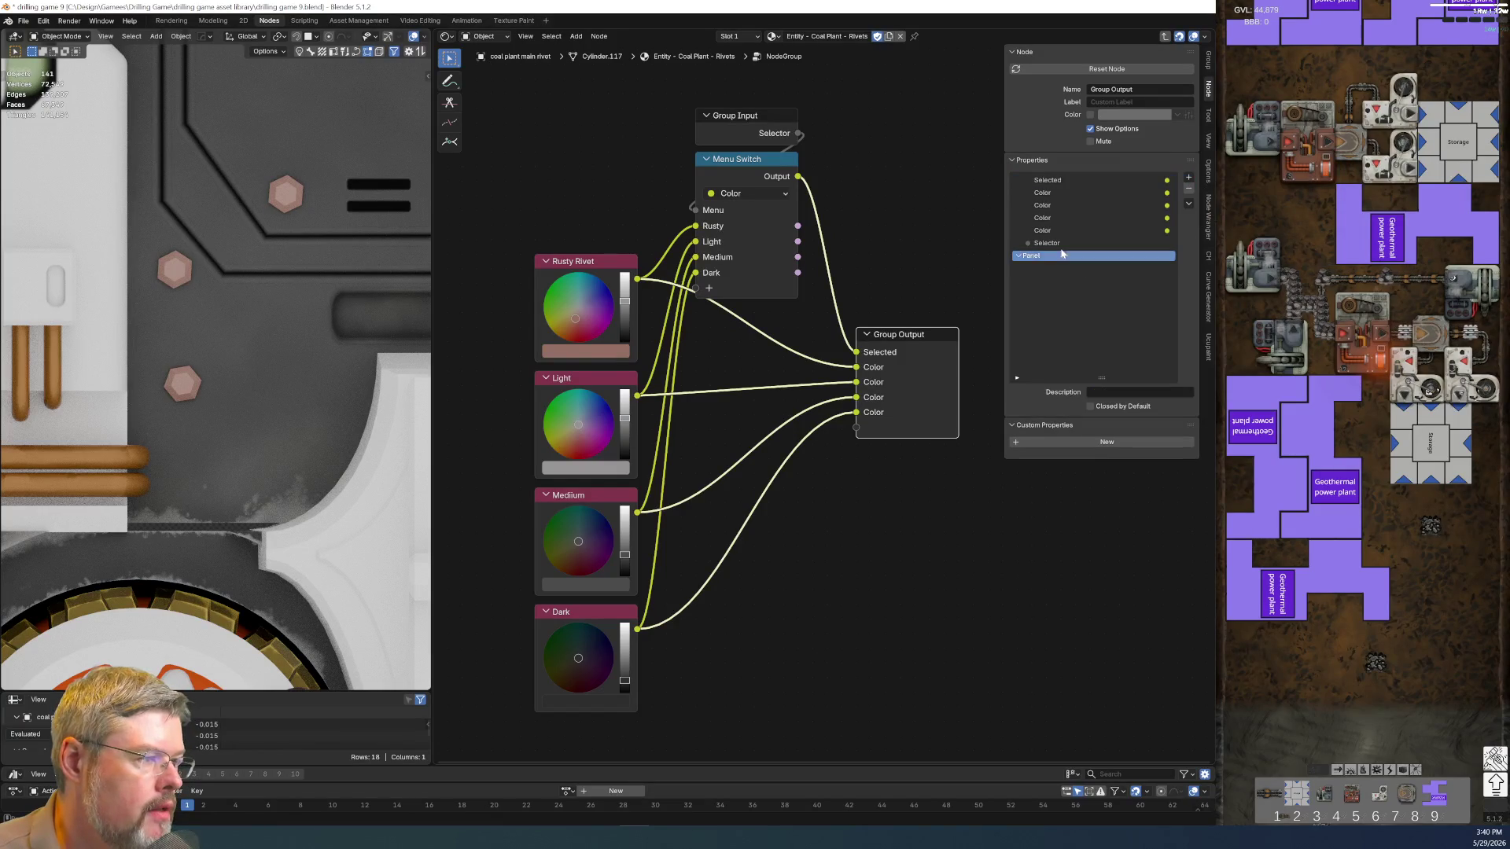
pyautogui.doubleClick(1023, 257)
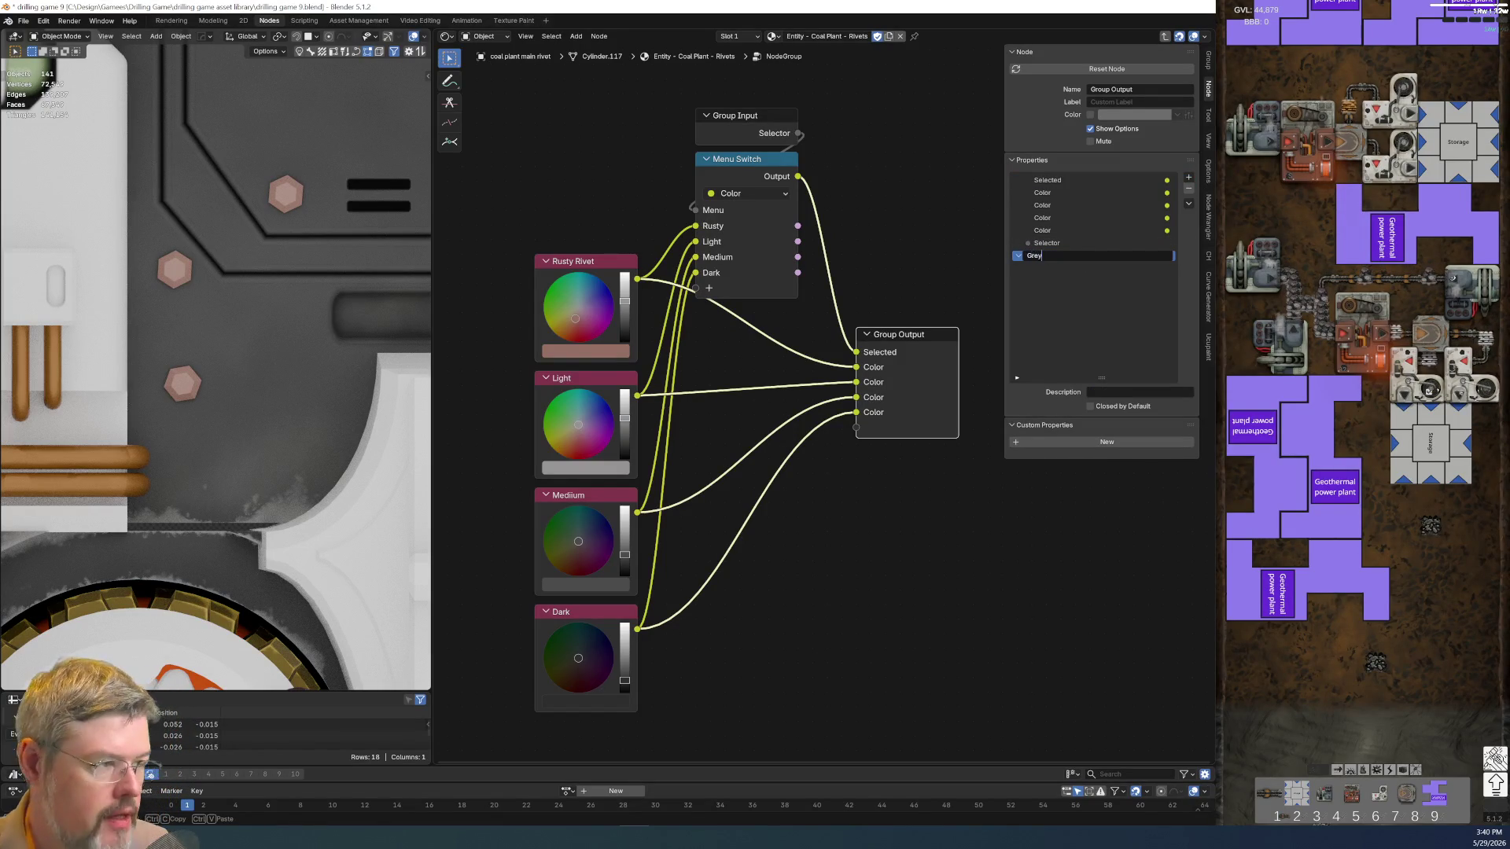
pyautogui.write('Grey')
pyautogui.press('Return')
# Rename the four Color outputs to Rusty, Light, Medium and Dark
pyautogui.doubleClick(1062, 195)
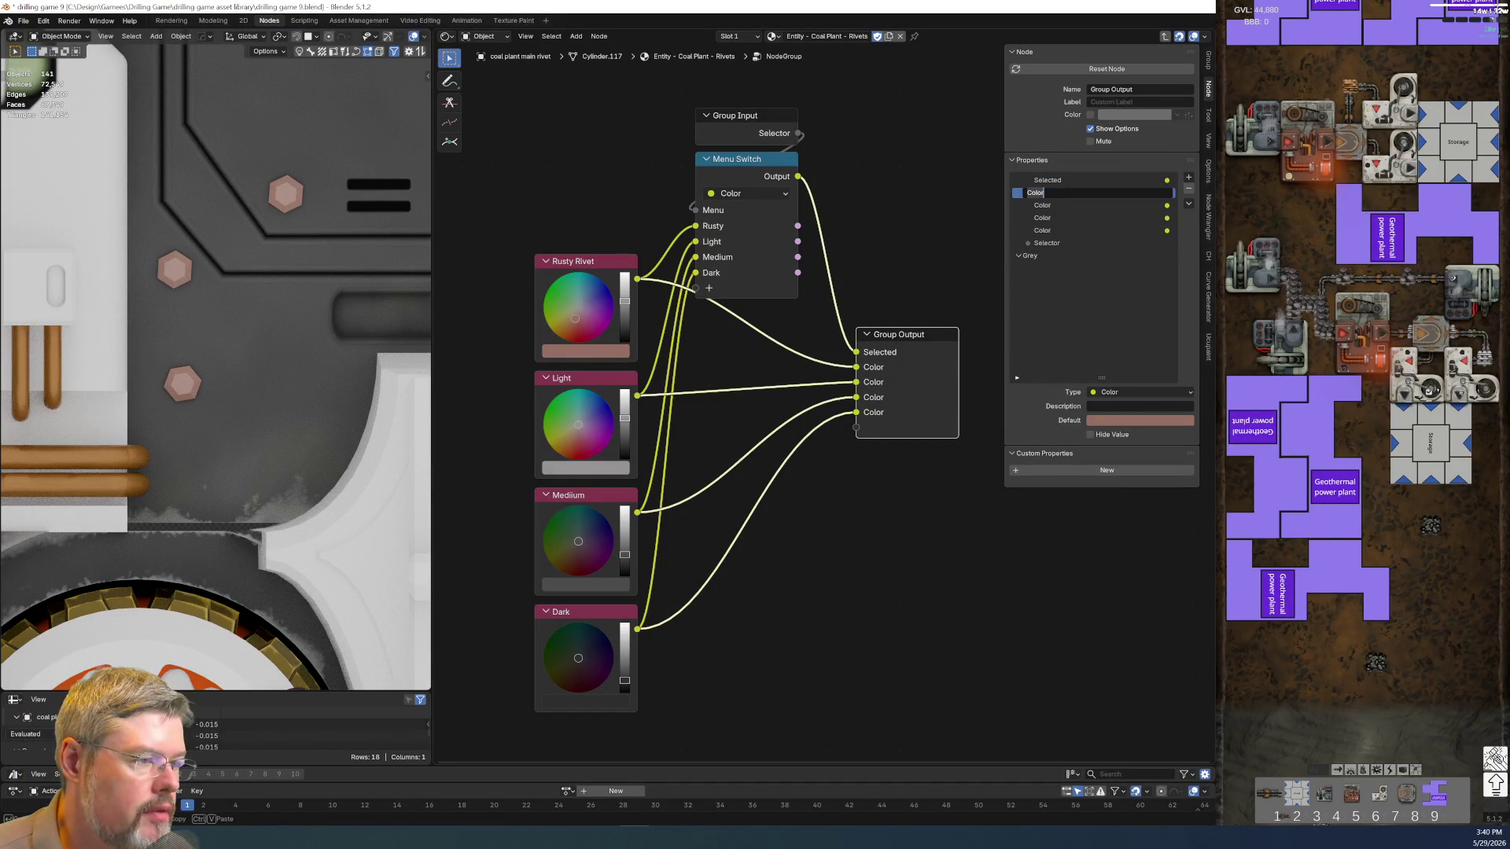
pyautogui.write('Rusty')
pyautogui.press('Return')
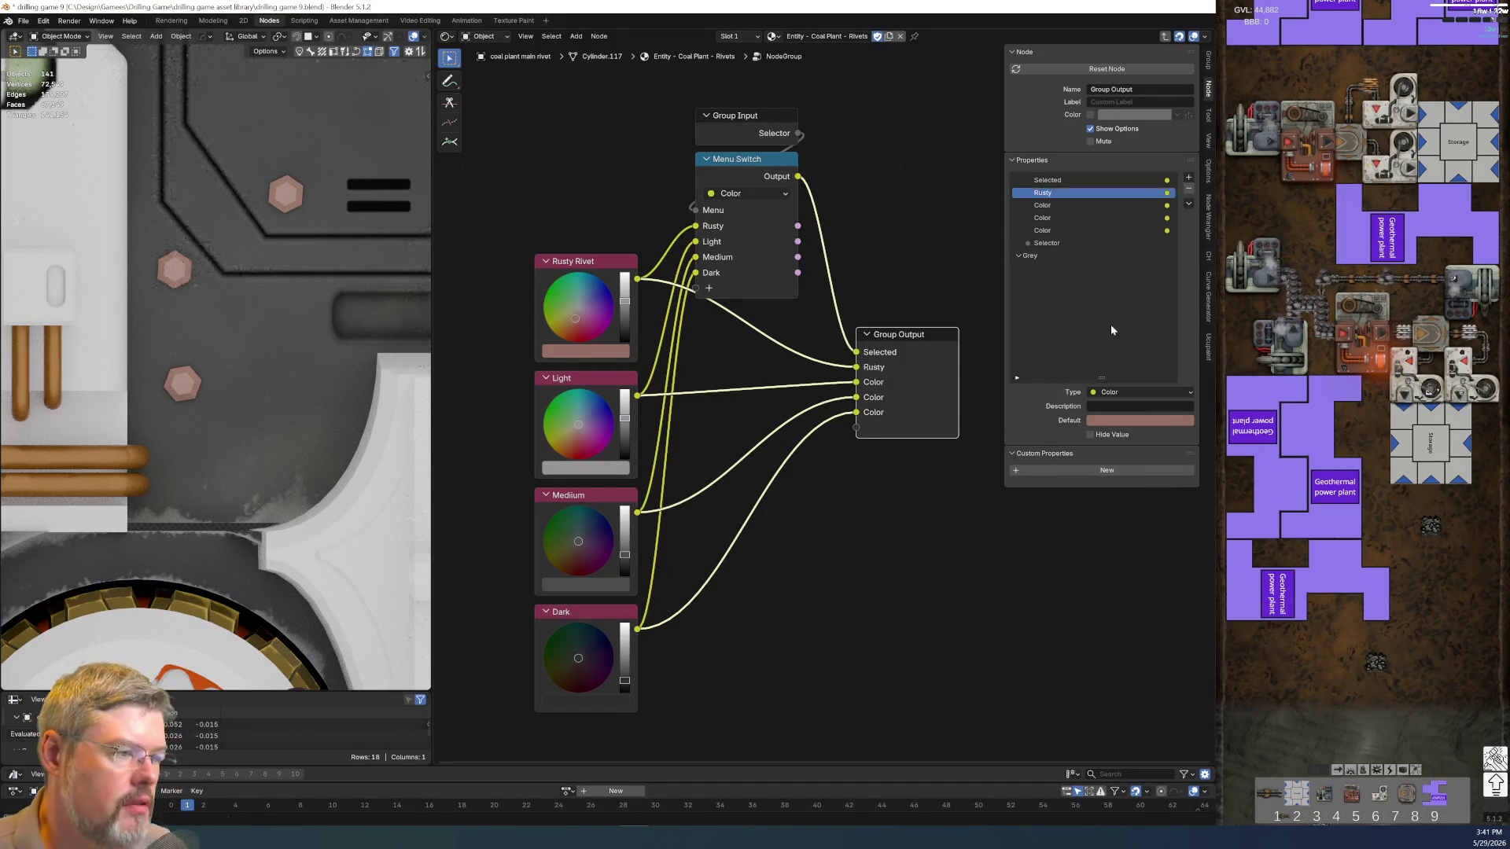
pyautogui.doubleClick(1070, 208)
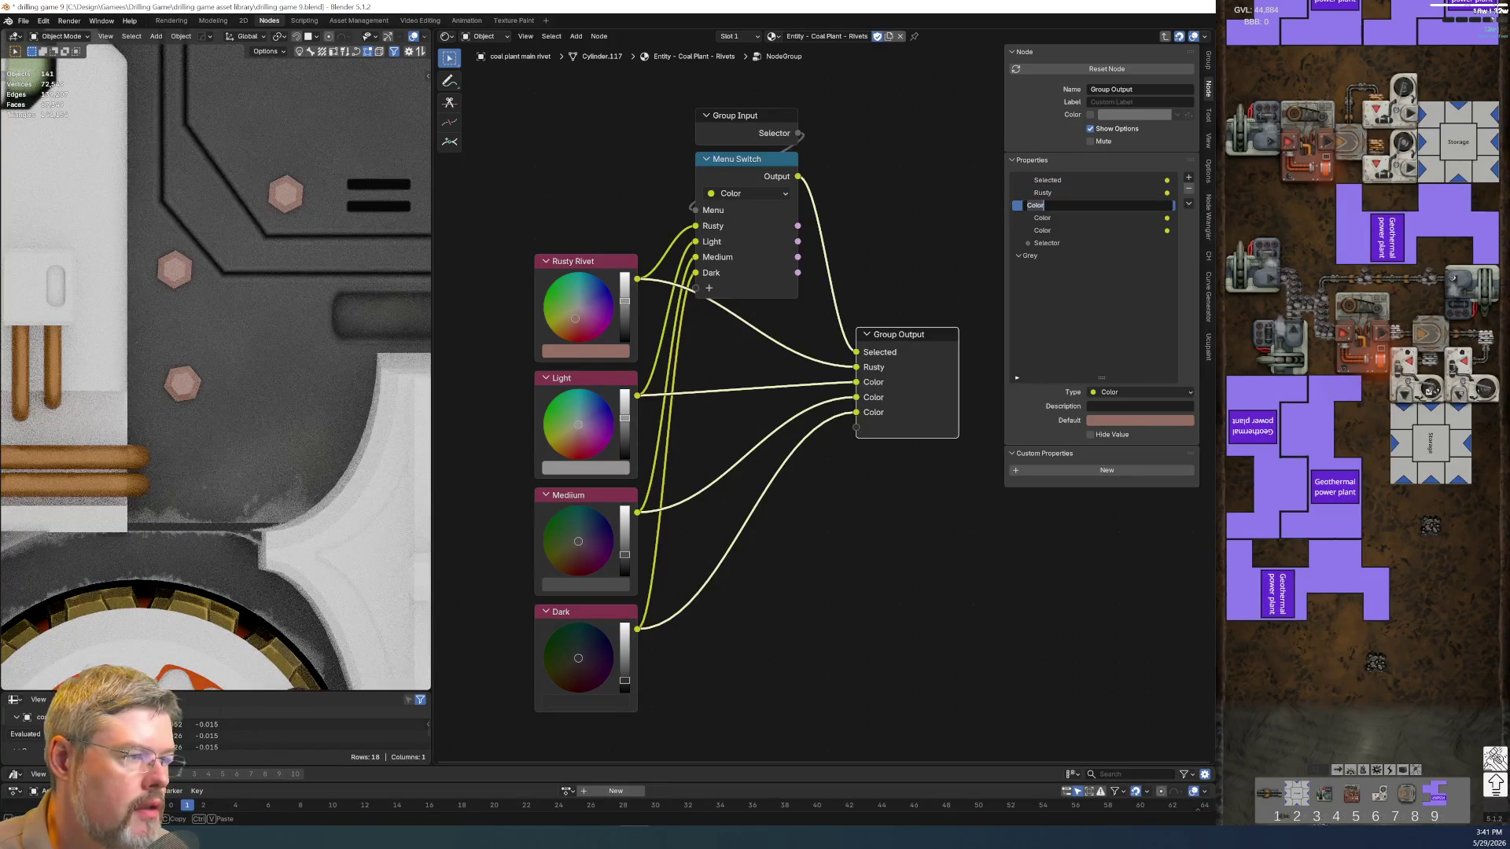
pyautogui.write('Light')
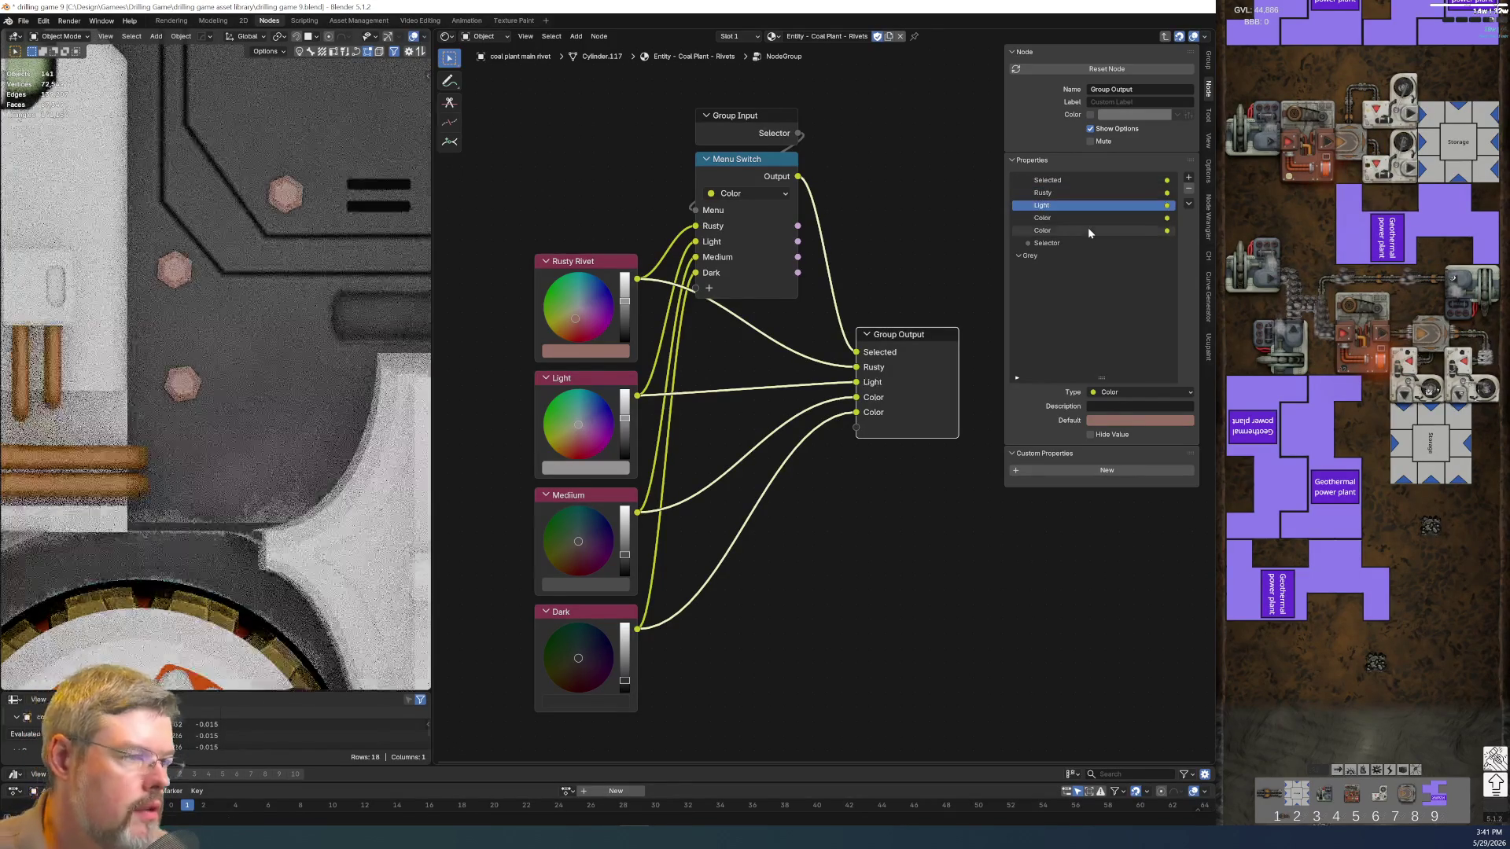
pyautogui.doubleClick(1075, 216)
pyautogui.write('Medium')
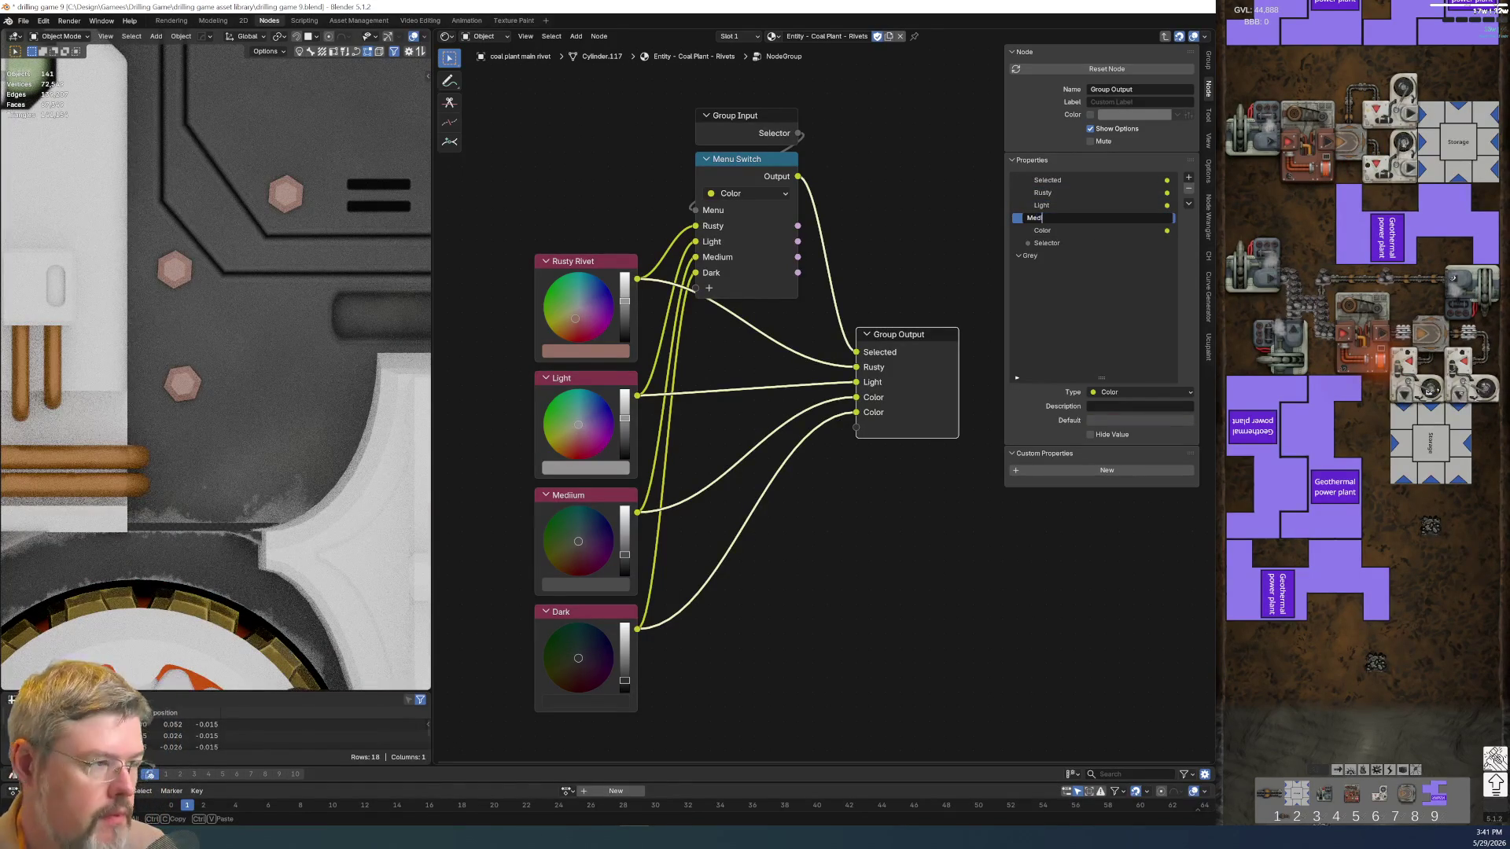
pyautogui.press('Return')
pyautogui.doubleClick(1103, 230)
pyautogui.write('D')
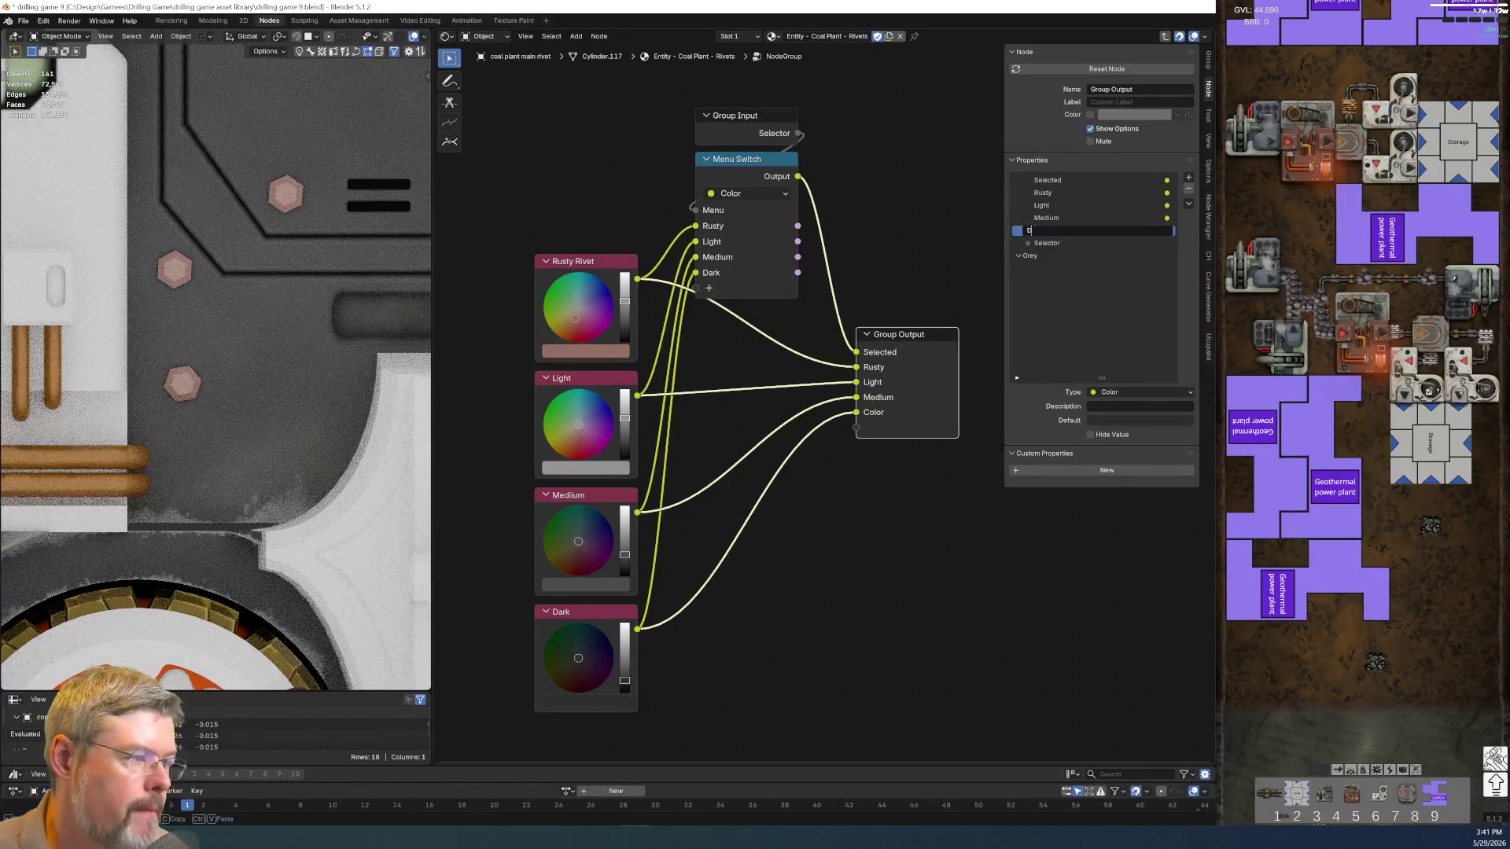
pyautogui.write('ark')
pyautogui.press('Return')
# Move the Light and Medium outputs into the Grey panel
pyautogui.click(1045, 205)
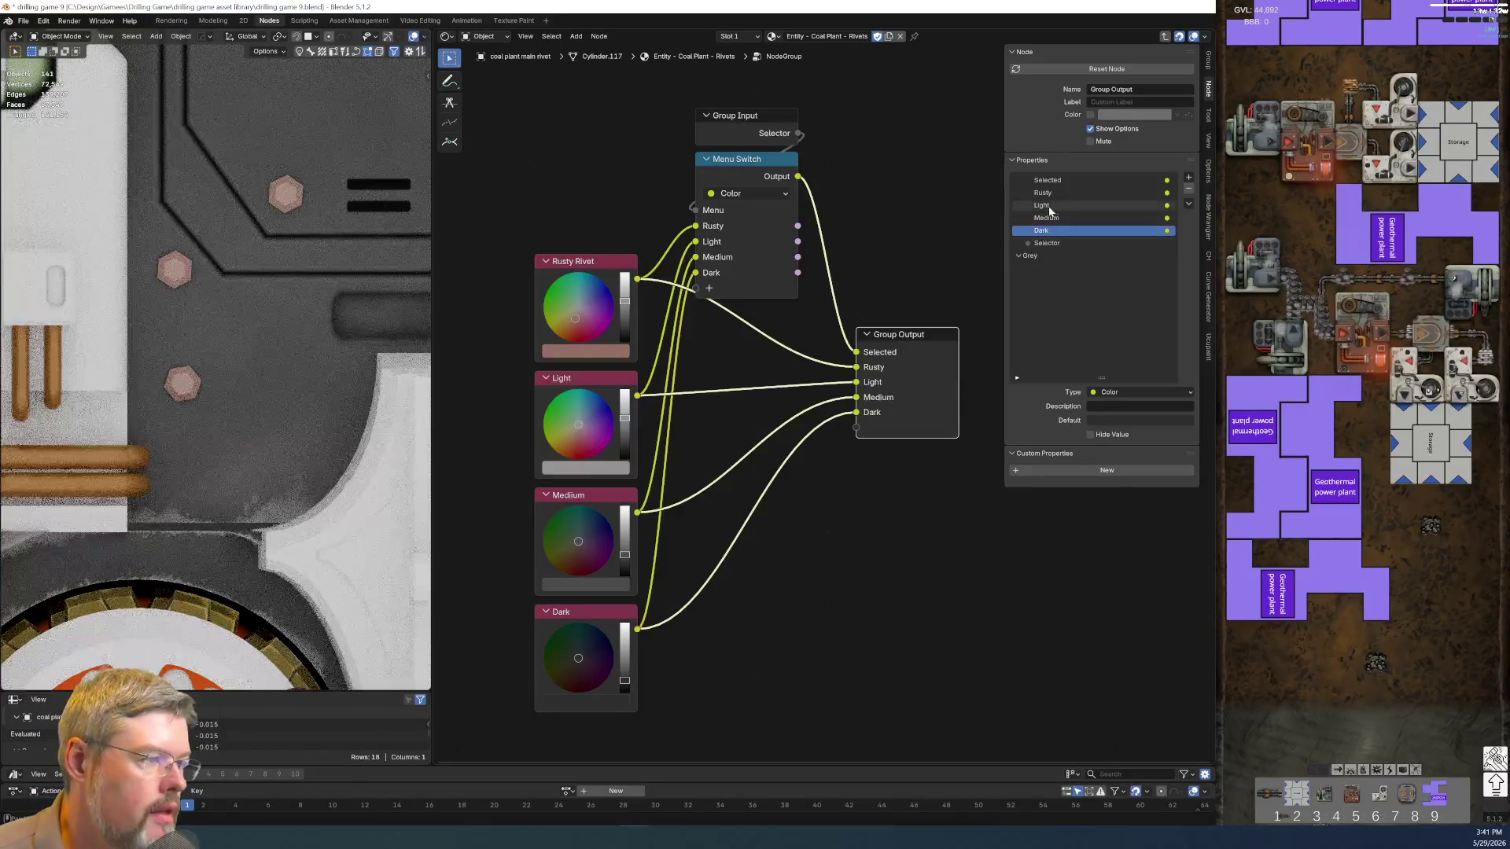
pyautogui.moveTo(1053, 261); pyautogui.dragTo(1063, 259)
pyautogui.moveTo(1061, 206); pyautogui.dragTo(1065, 263)
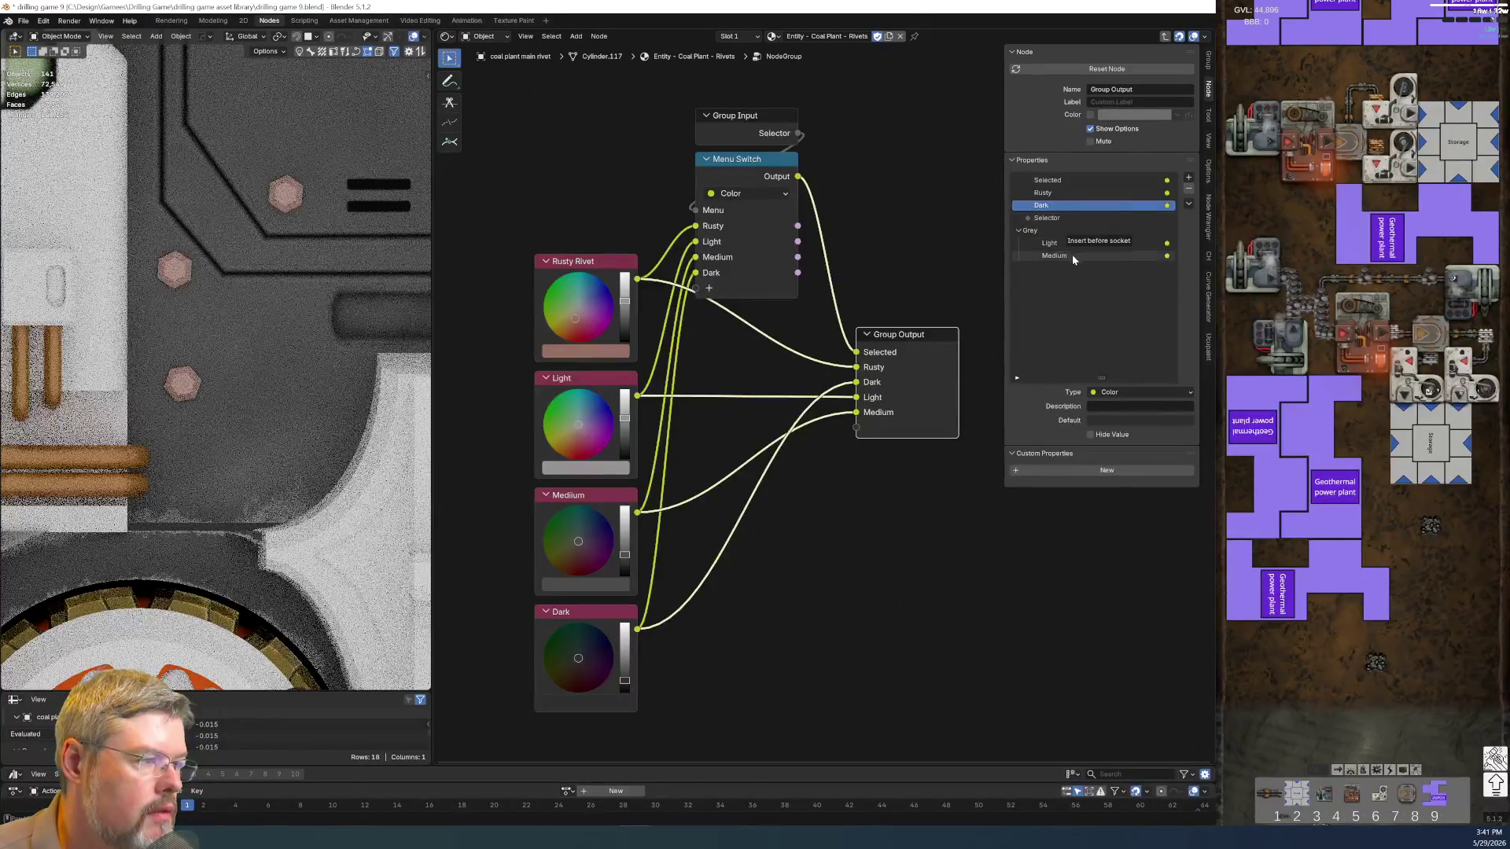
# Add a Rusty panel, move the Rusty output into it and begin renaming that output
pyautogui.click(1189, 178)
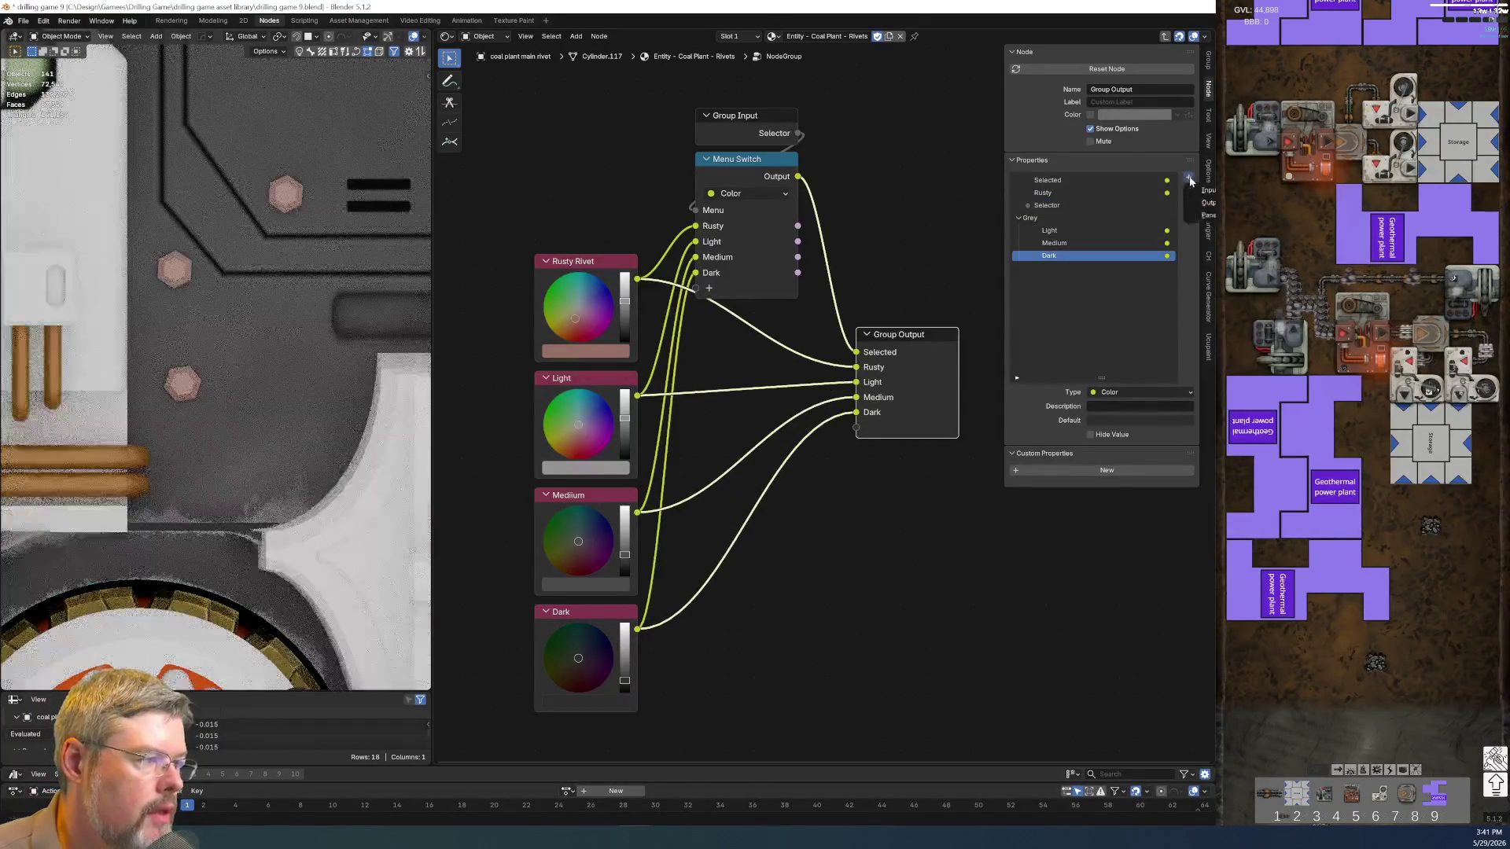
pyautogui.click(1204, 216)
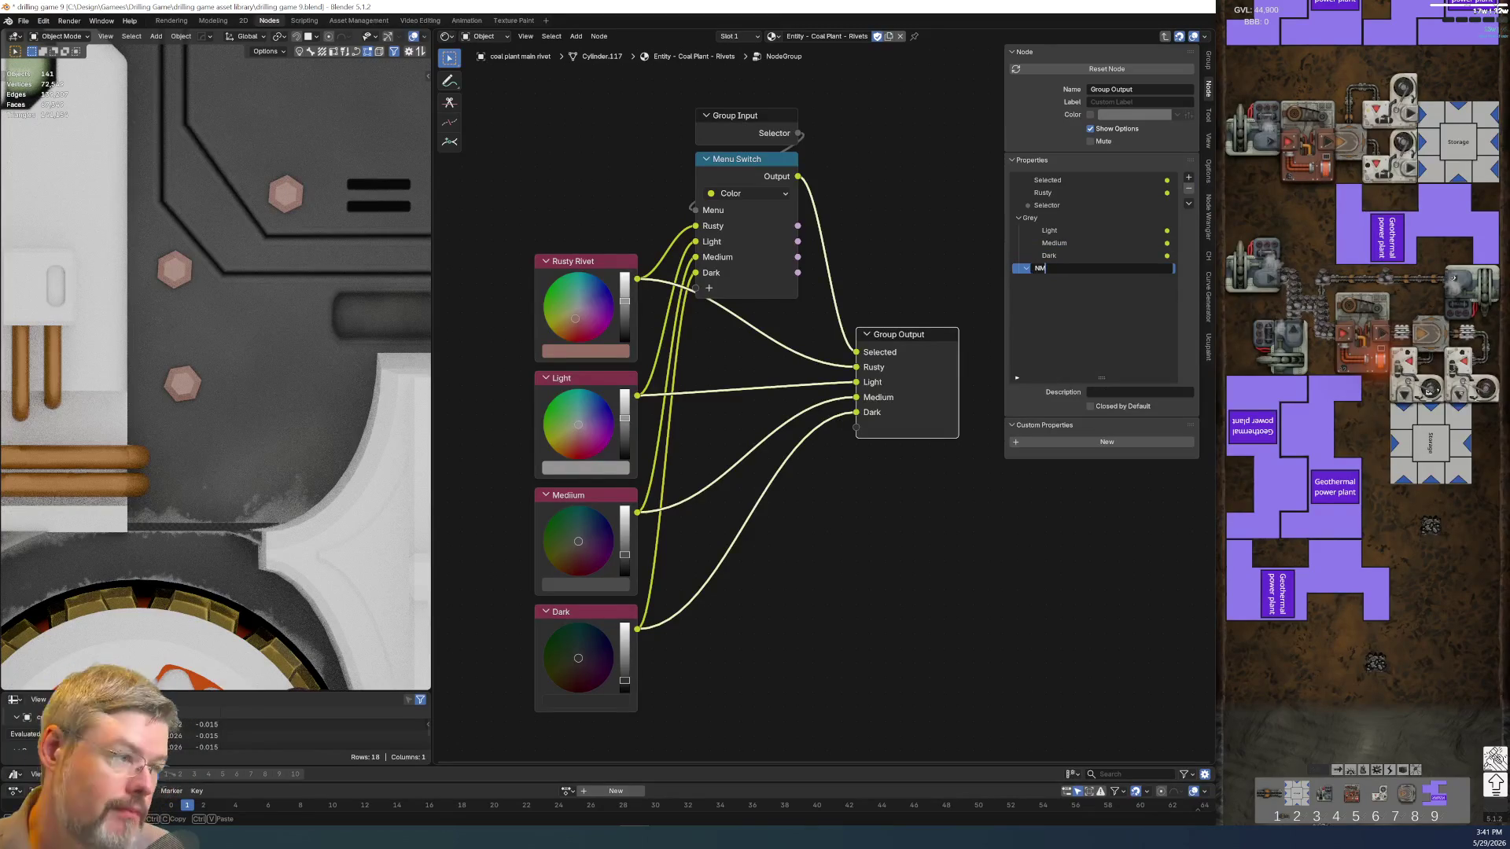
pyautogui.write('Rusty')
pyautogui.press('Return')
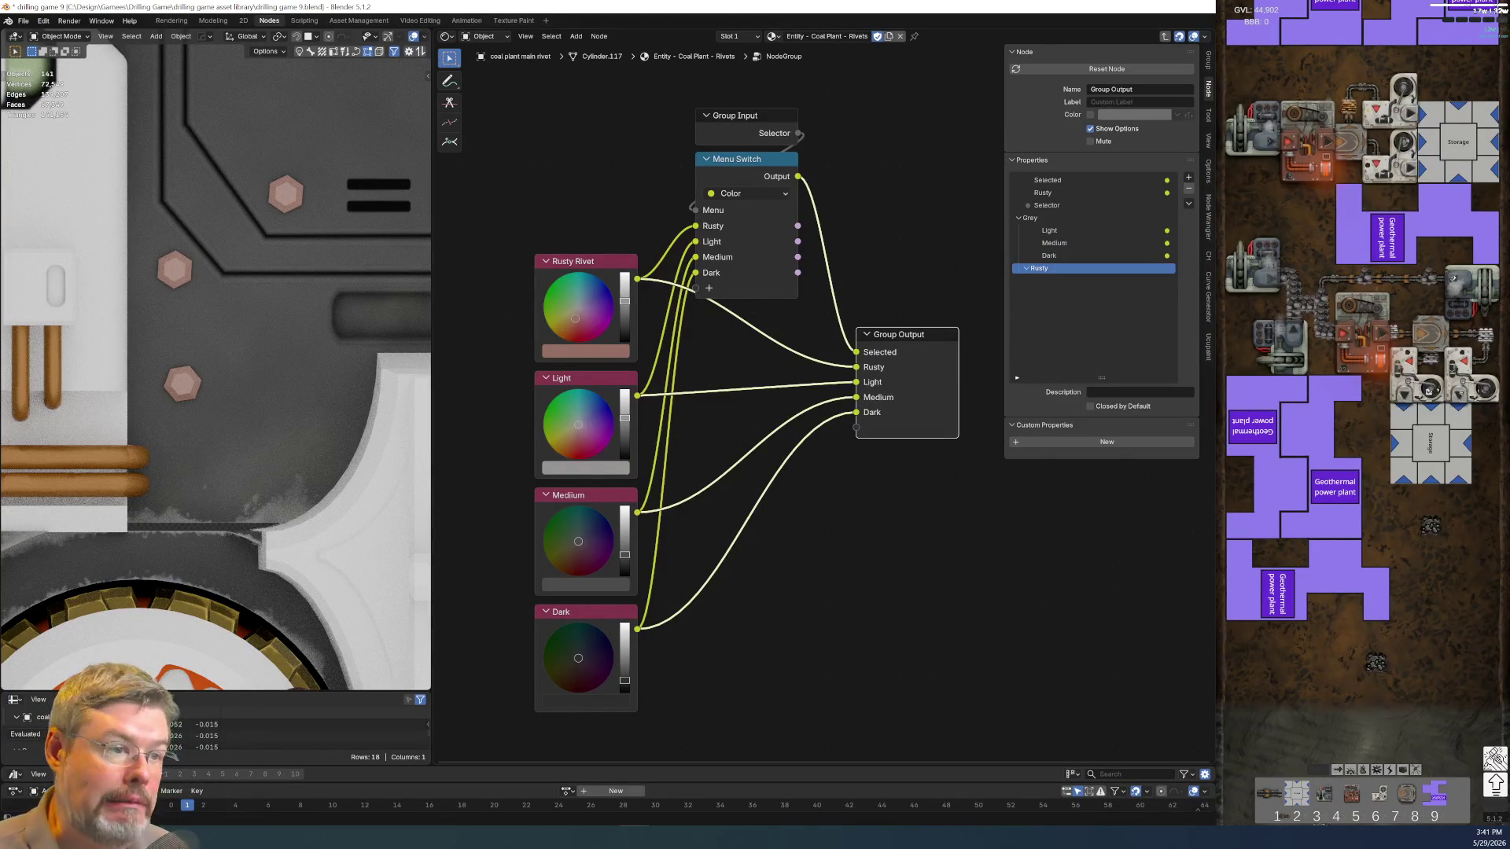
pyautogui.moveTo(1043, 191); pyautogui.dragTo(1048, 270)
pyautogui.doubleClick(1038, 271)
pyautogui.write('Iron')
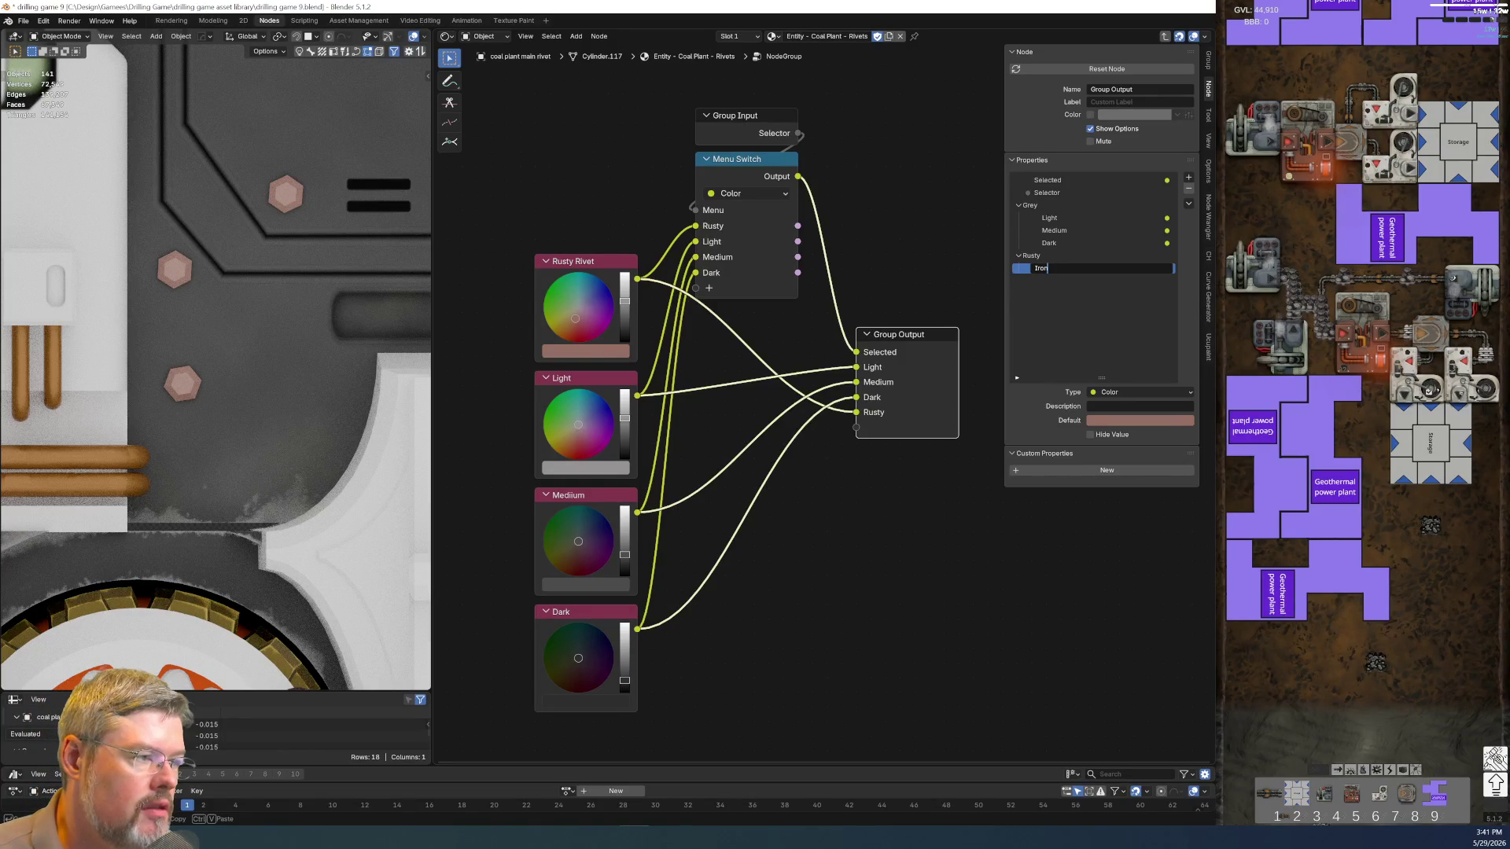
# Name the output Iron Oxide, place the Rusty Rivet node below Dark and make Iron Oxide the last menu item
pyautogui.click(895, 597)
pyautogui.moveTo(607, 272); pyautogui.dragTo(607, 647)
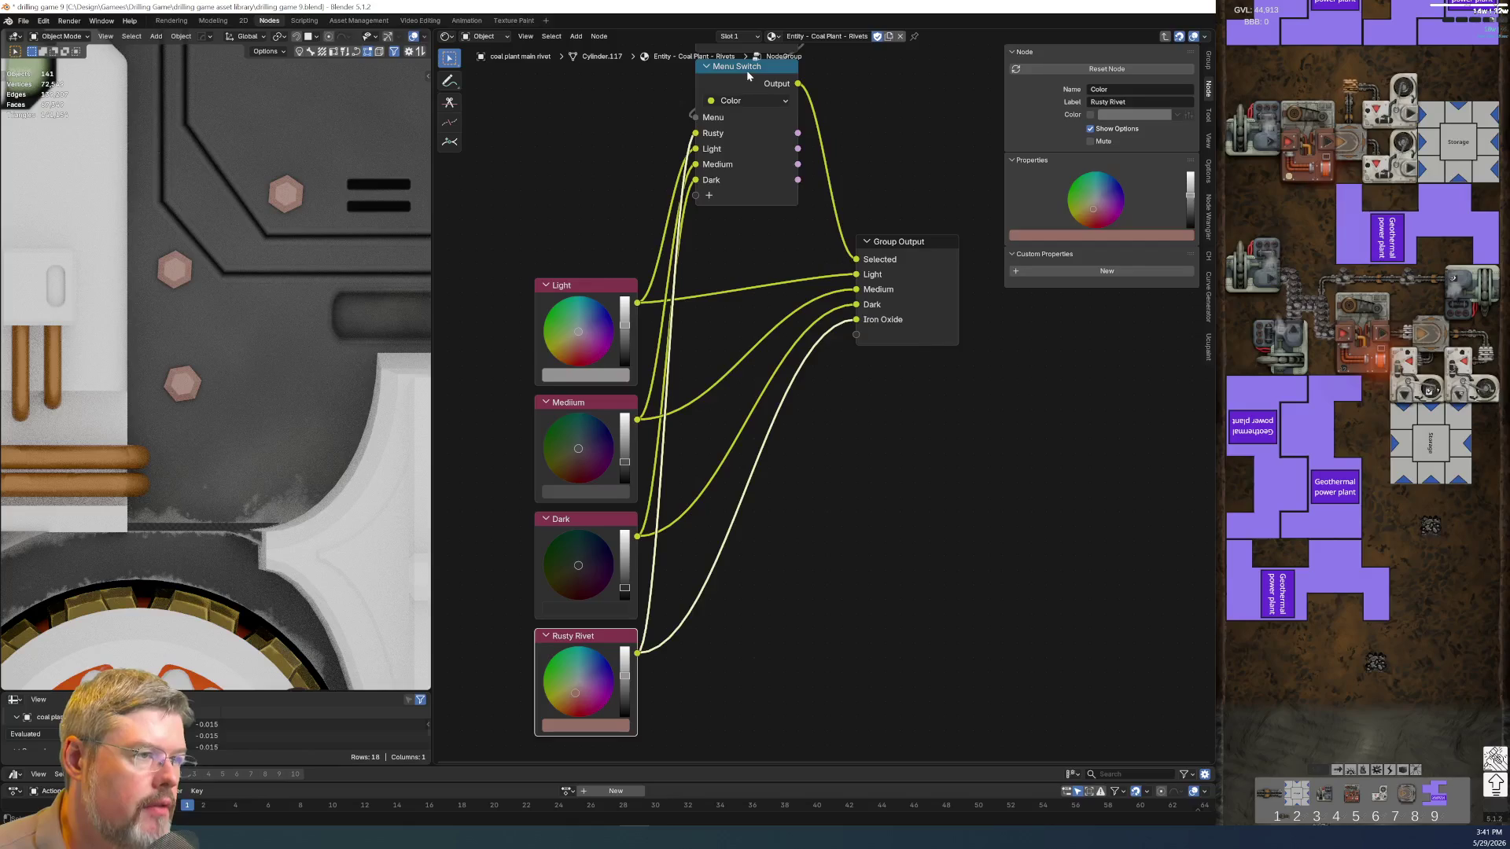
pyautogui.click(748, 71)
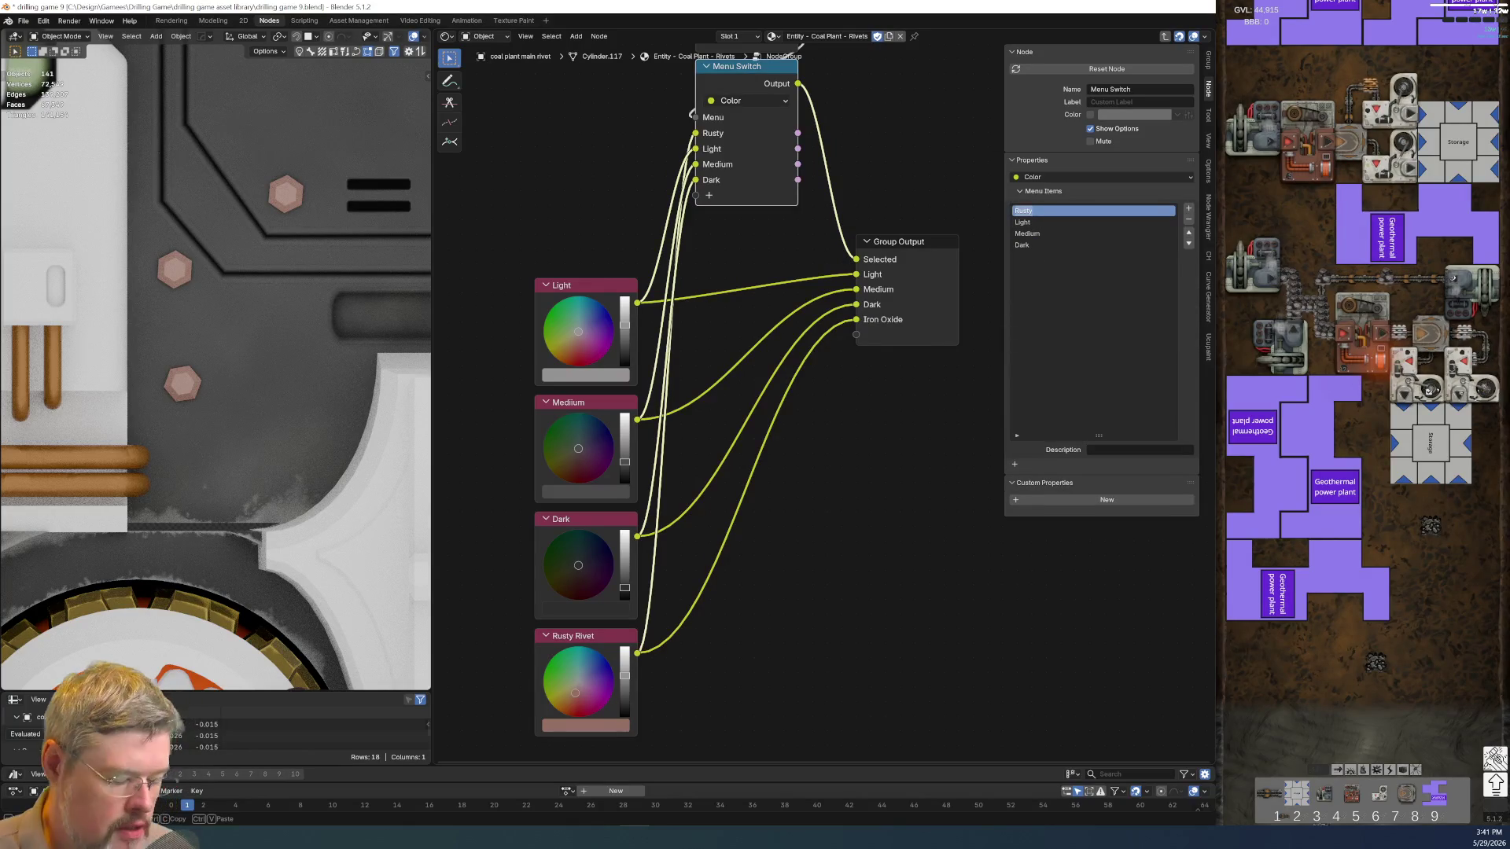
pyautogui.write('Iron Oxide')
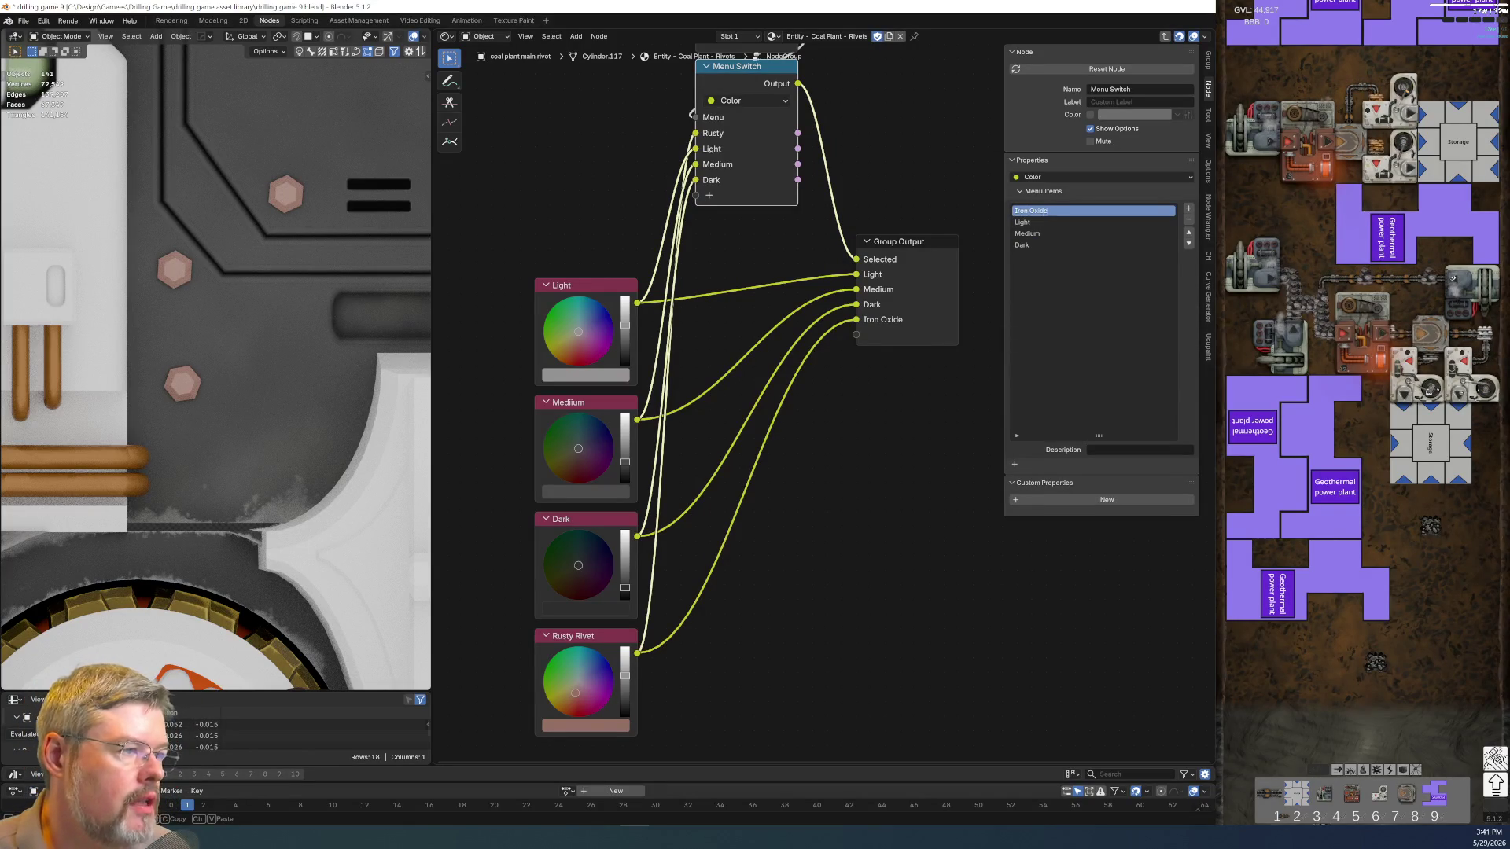
pyautogui.click(1187, 242)
pyautogui.click(1188, 242)
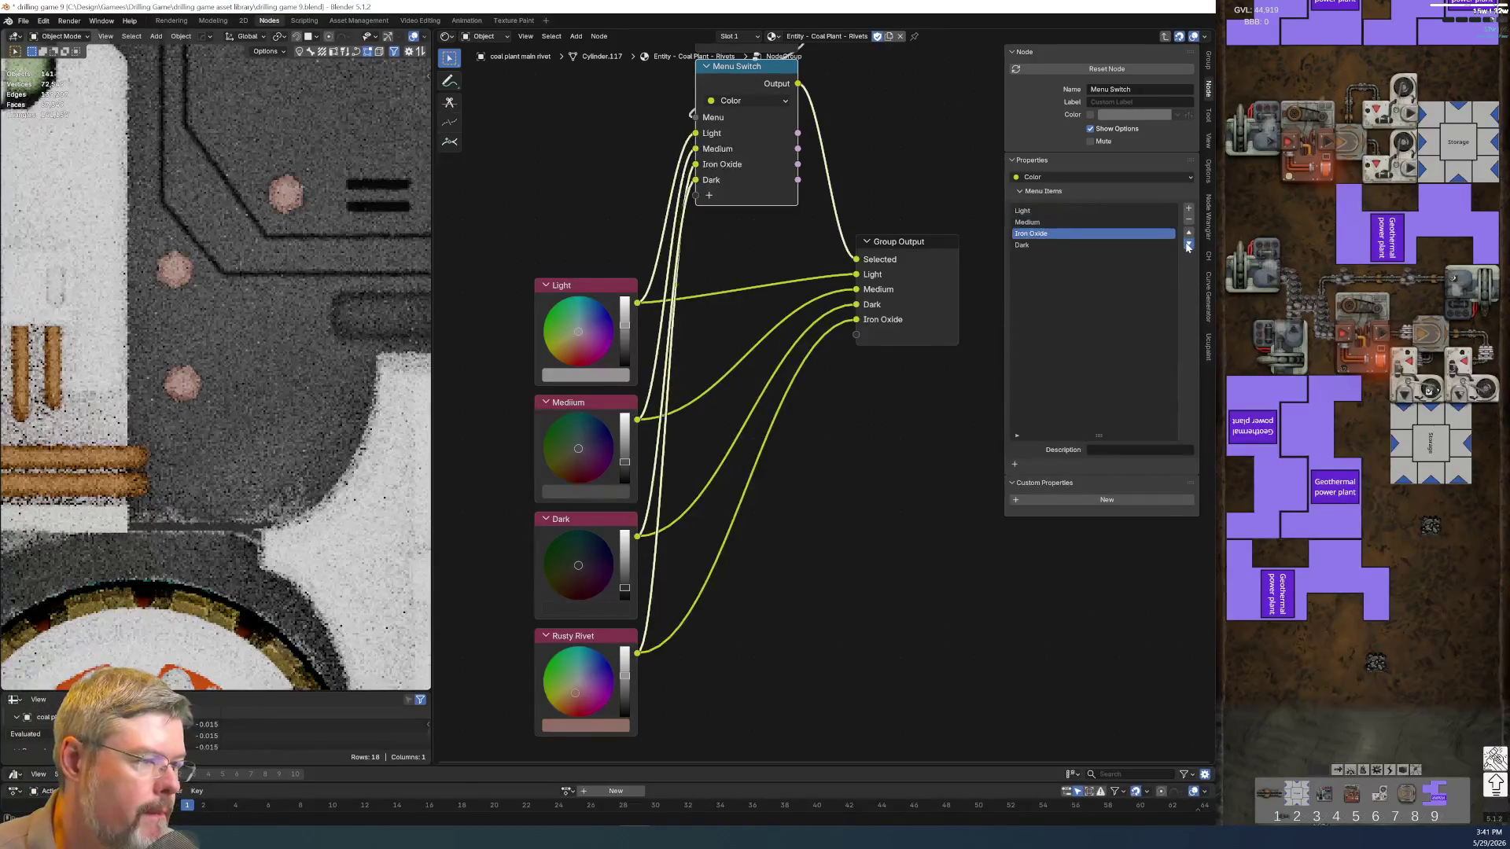
pyautogui.scroll(-2, 987, 373)
# Tidy the Group Input, Menu Switch and Group Output layout and save drilling game 9.blend
pyautogui.moveTo(604, 235)
pyautogui.mouseDown()
pyautogui.moveTo(656, 626)
pyautogui.moveTo(593, 625)
pyautogui.mouseUp()
pyautogui.moveTo(705, 101); pyautogui.dragTo(815, 253)
pyautogui.moveTo(779, 165)
pyautogui.mouseDown()
pyautogui.moveTo(747, 219)
pyautogui.moveTo(894, 361)
pyautogui.moveTo(855, 416)
pyautogui.mouseUp()
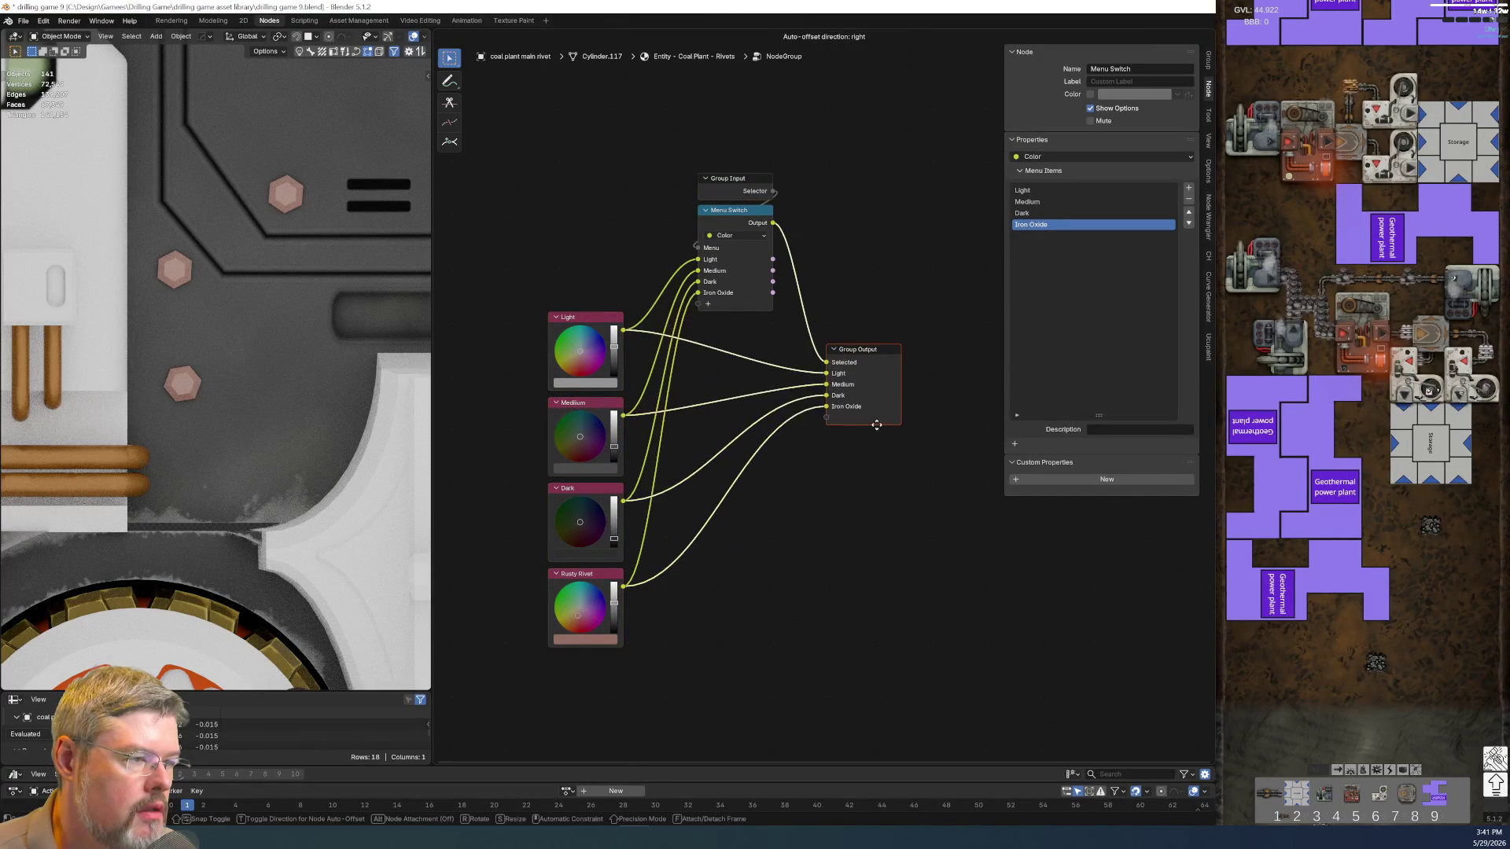
pyautogui.scroll(2, 815, 296)
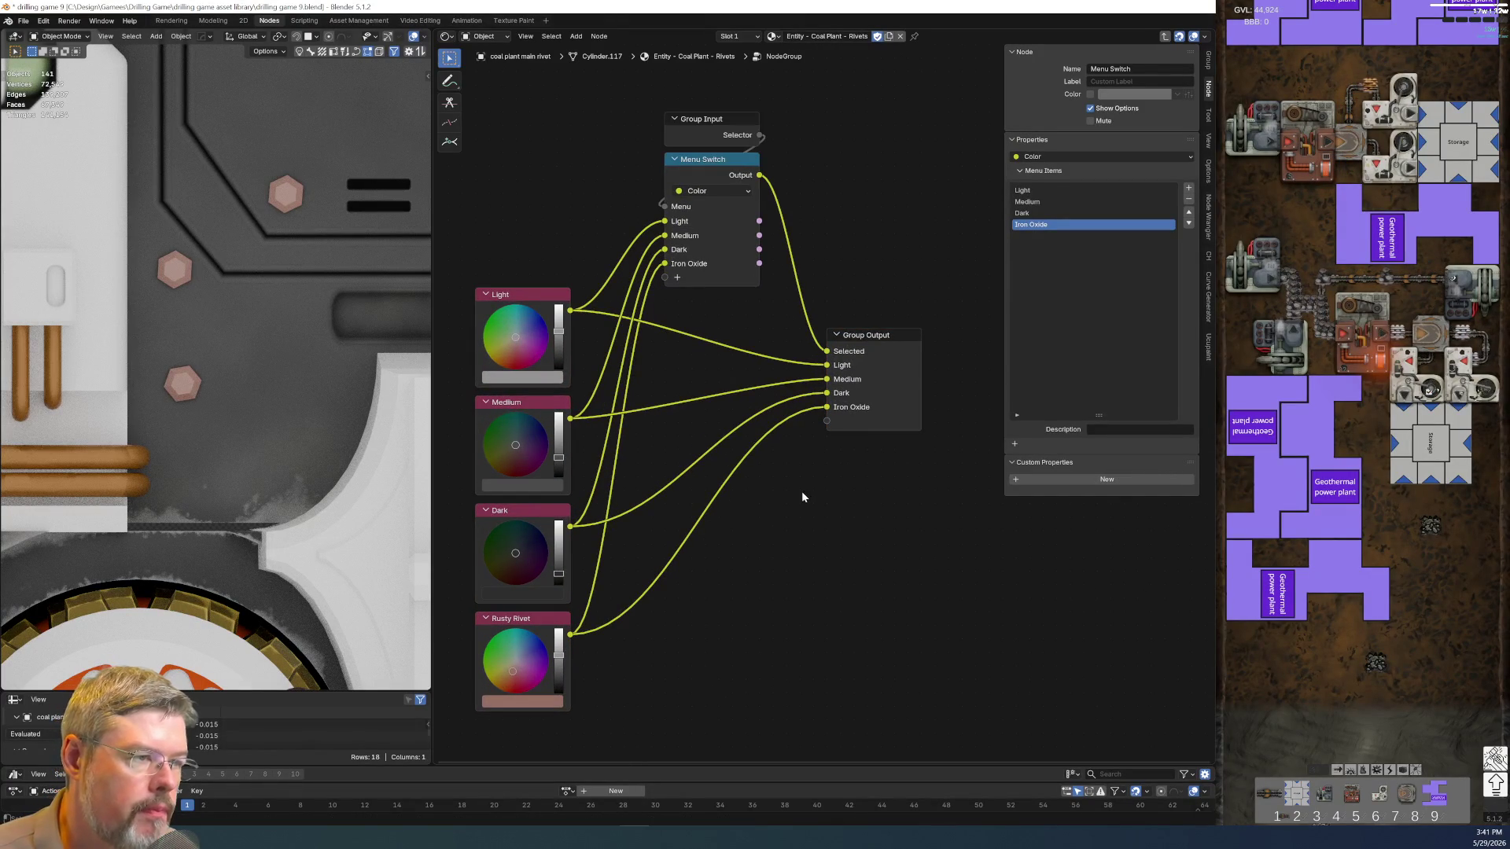
pyautogui.click(22, 19)
pyautogui.click(69, 96)
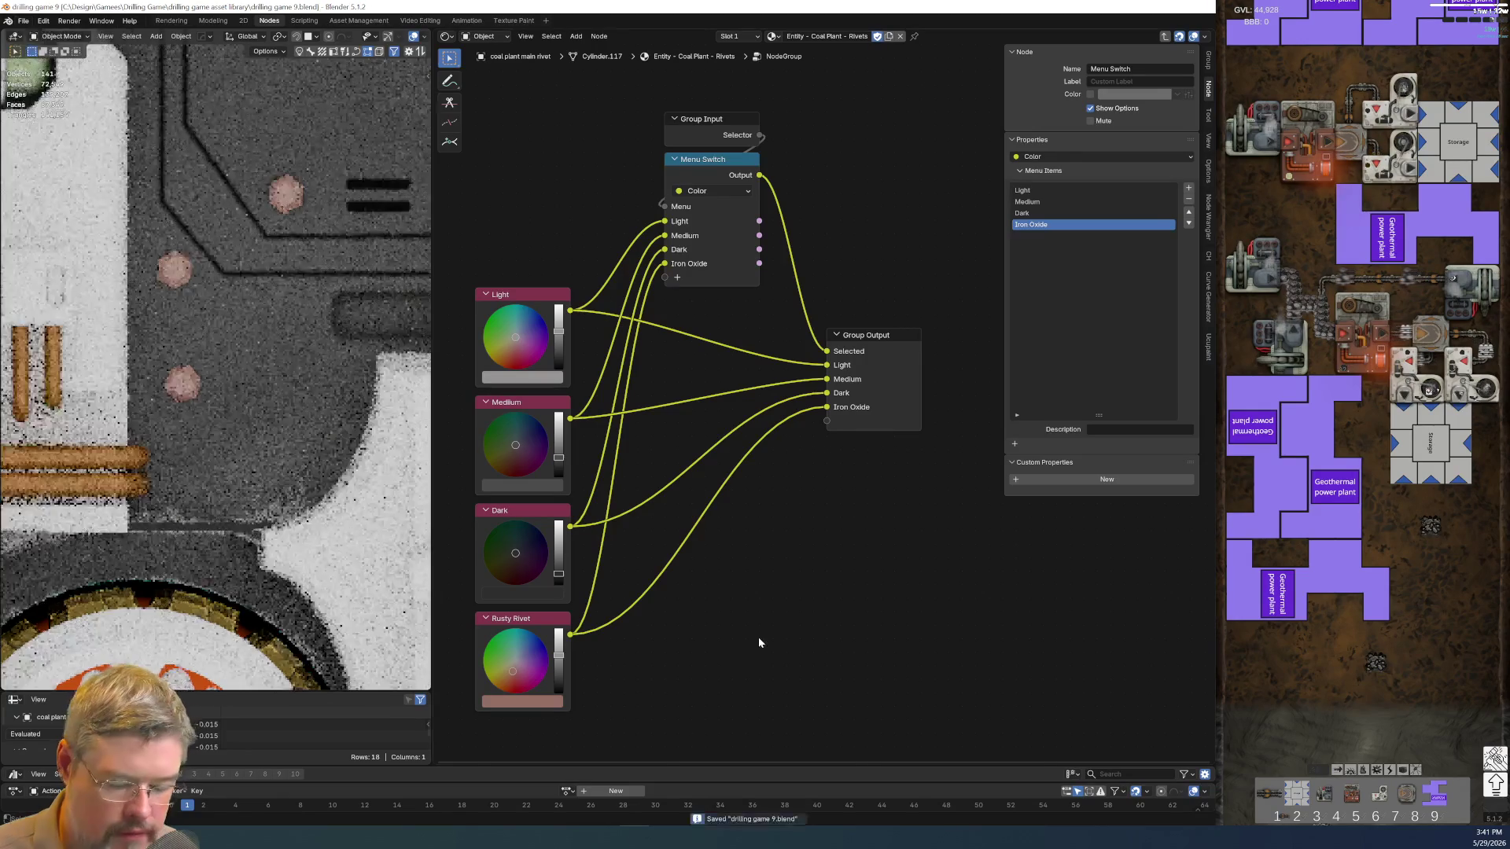
# Return to the material tree and rename the node group to PALETTE Rivets
pyautogui.press('Tab')
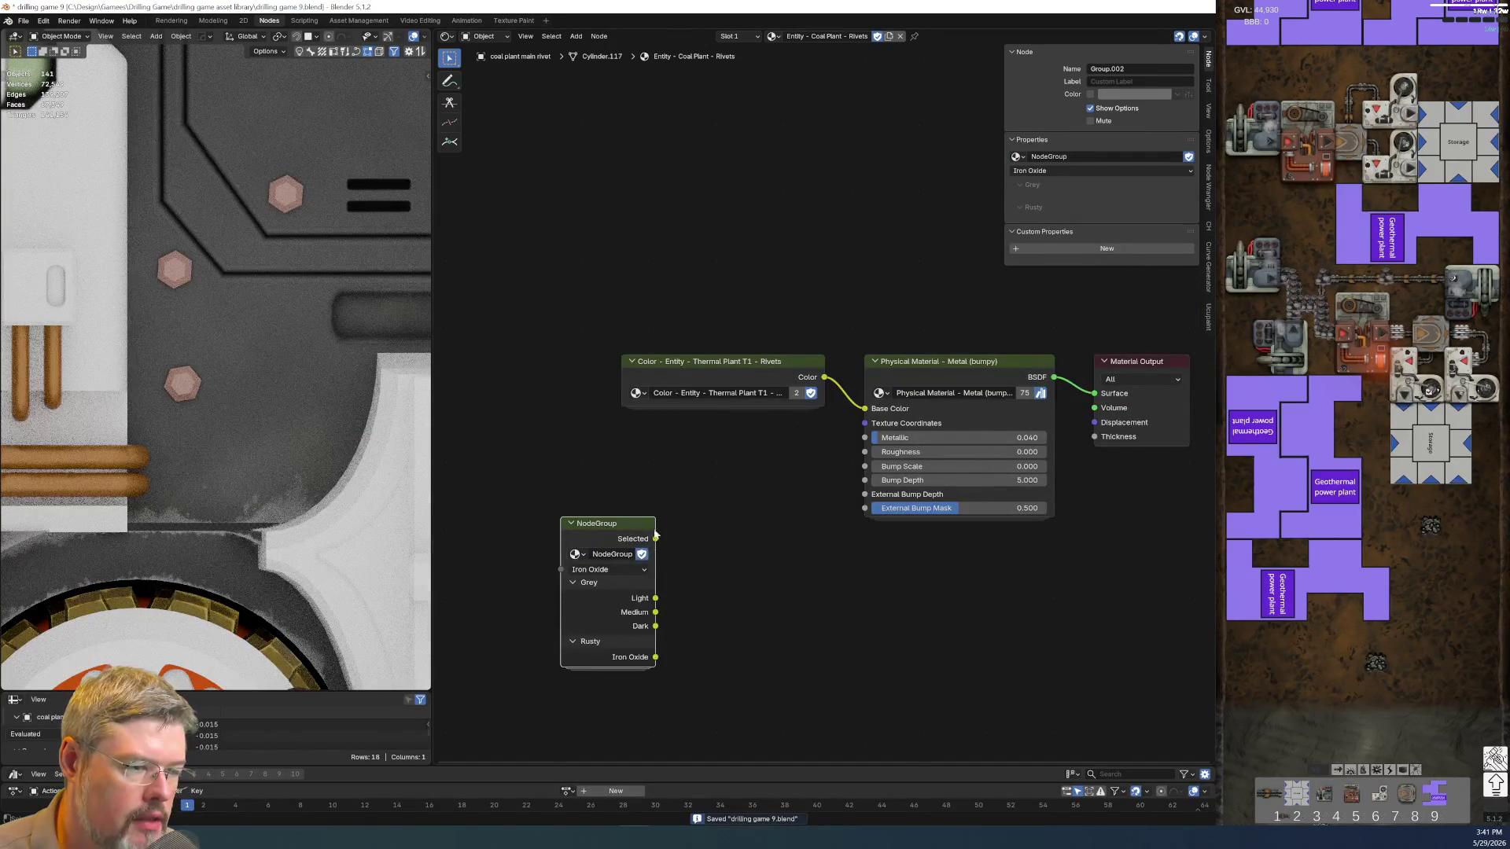
pyautogui.doubleClick(659, 552)
pyautogui.write('PALTE')
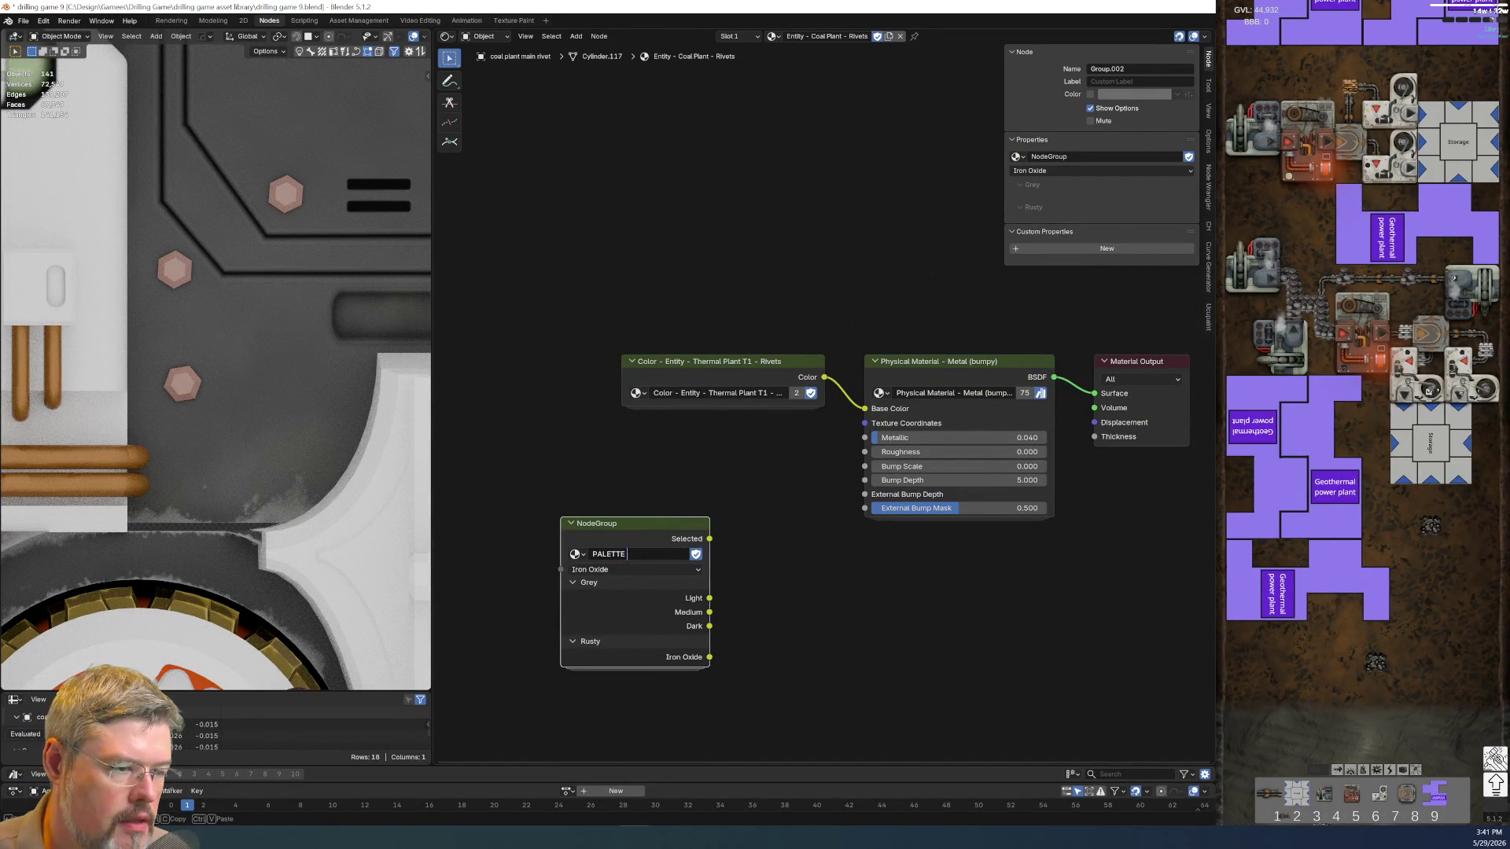
pyautogui.write('Rivets')
pyautogui.press('Return')
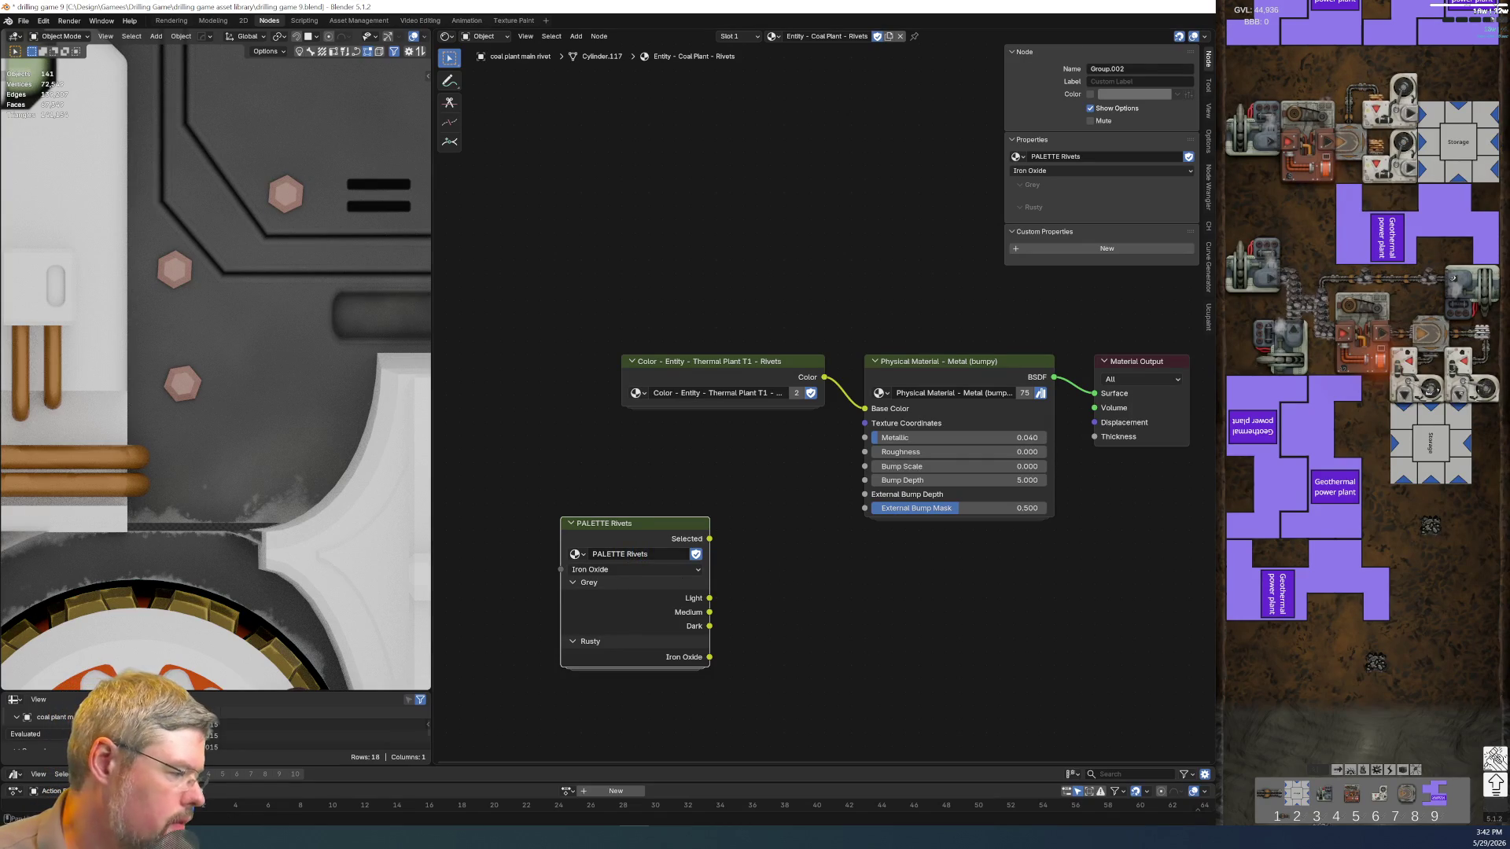
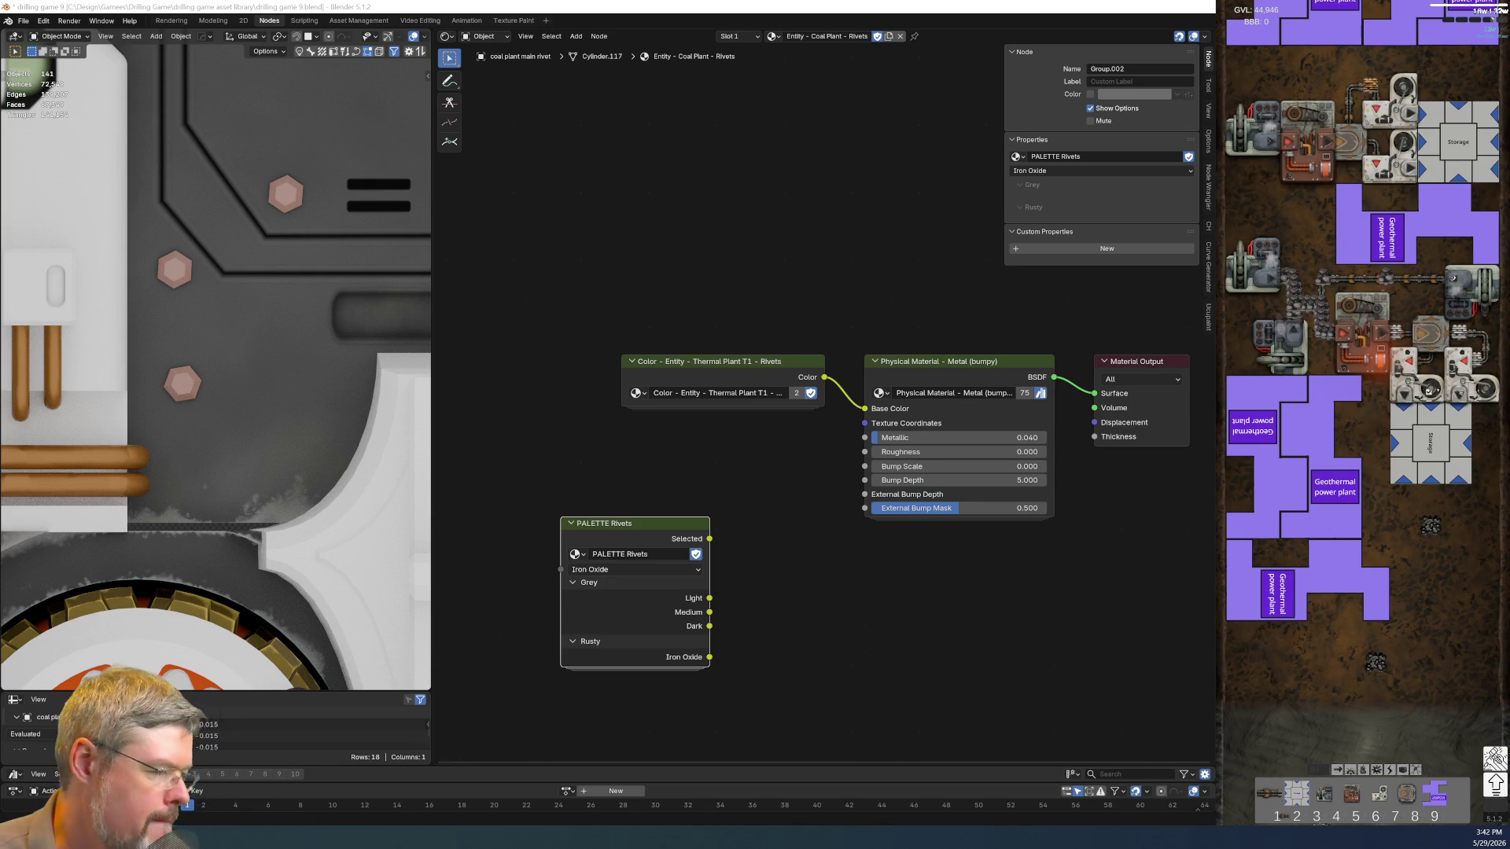
# Wire PALETTE Rivets' Light output into Base Color and delete the old thermal-plant colour node
pyautogui.press('g')
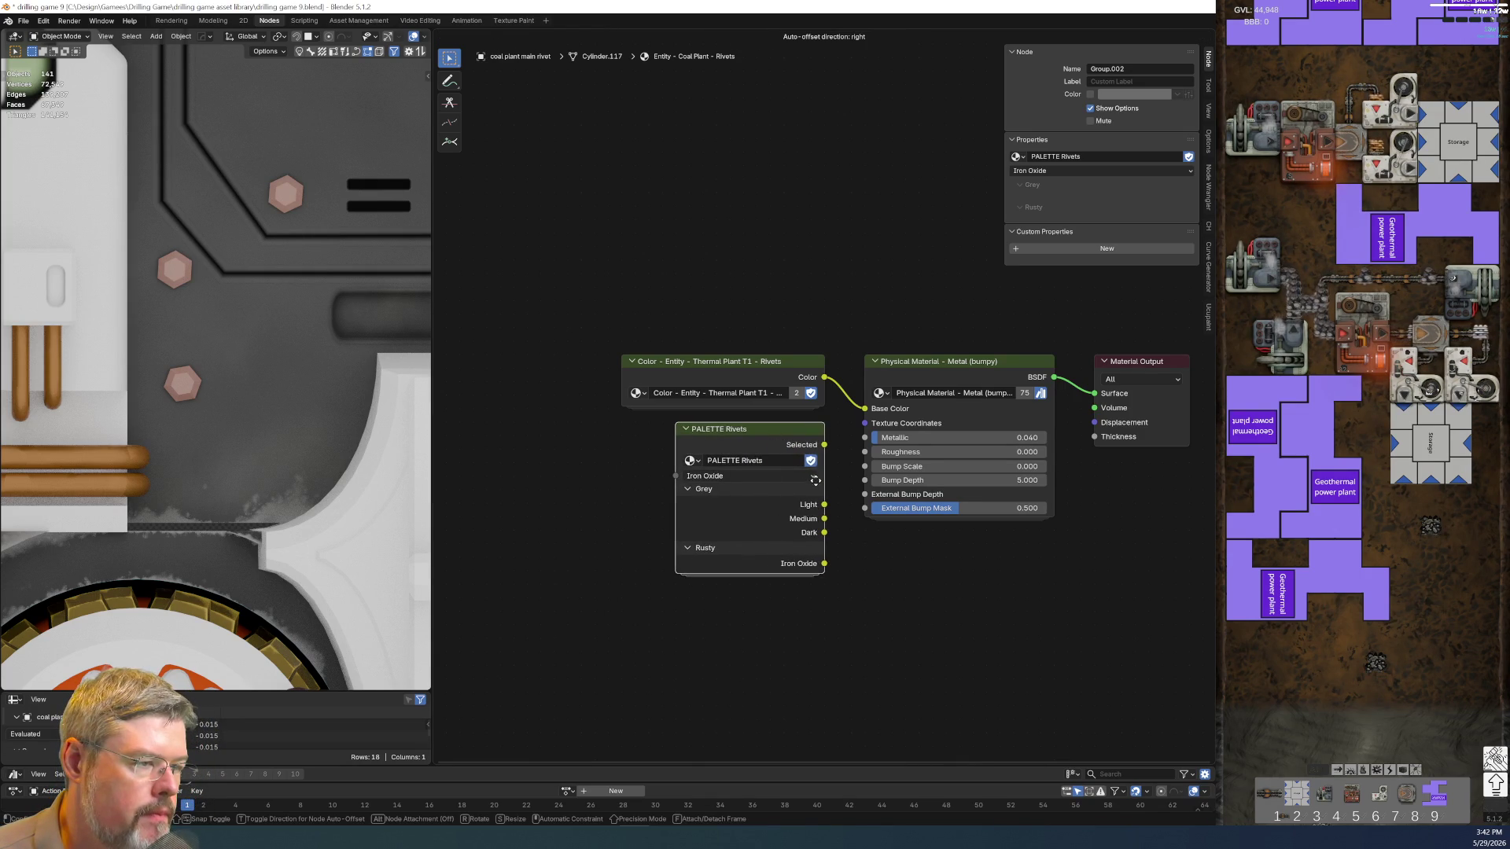
pyautogui.click(818, 487)
pyautogui.scroll(1, 621, 661)
pyautogui.scroll(1, 650, 610)
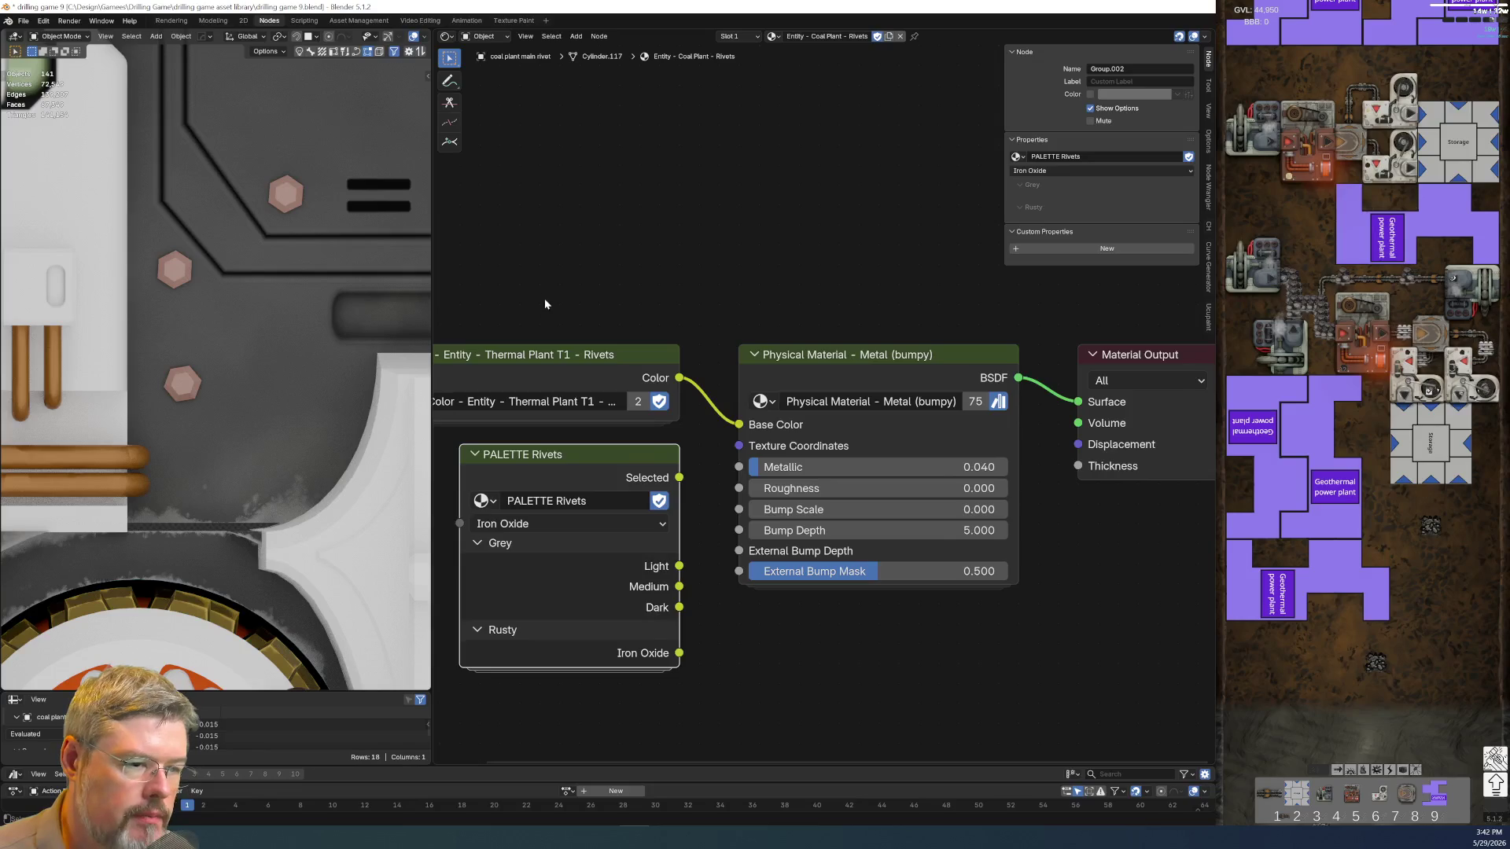
pyautogui.moveTo(545, 305); pyautogui.dragTo(741, 327, button='middle')
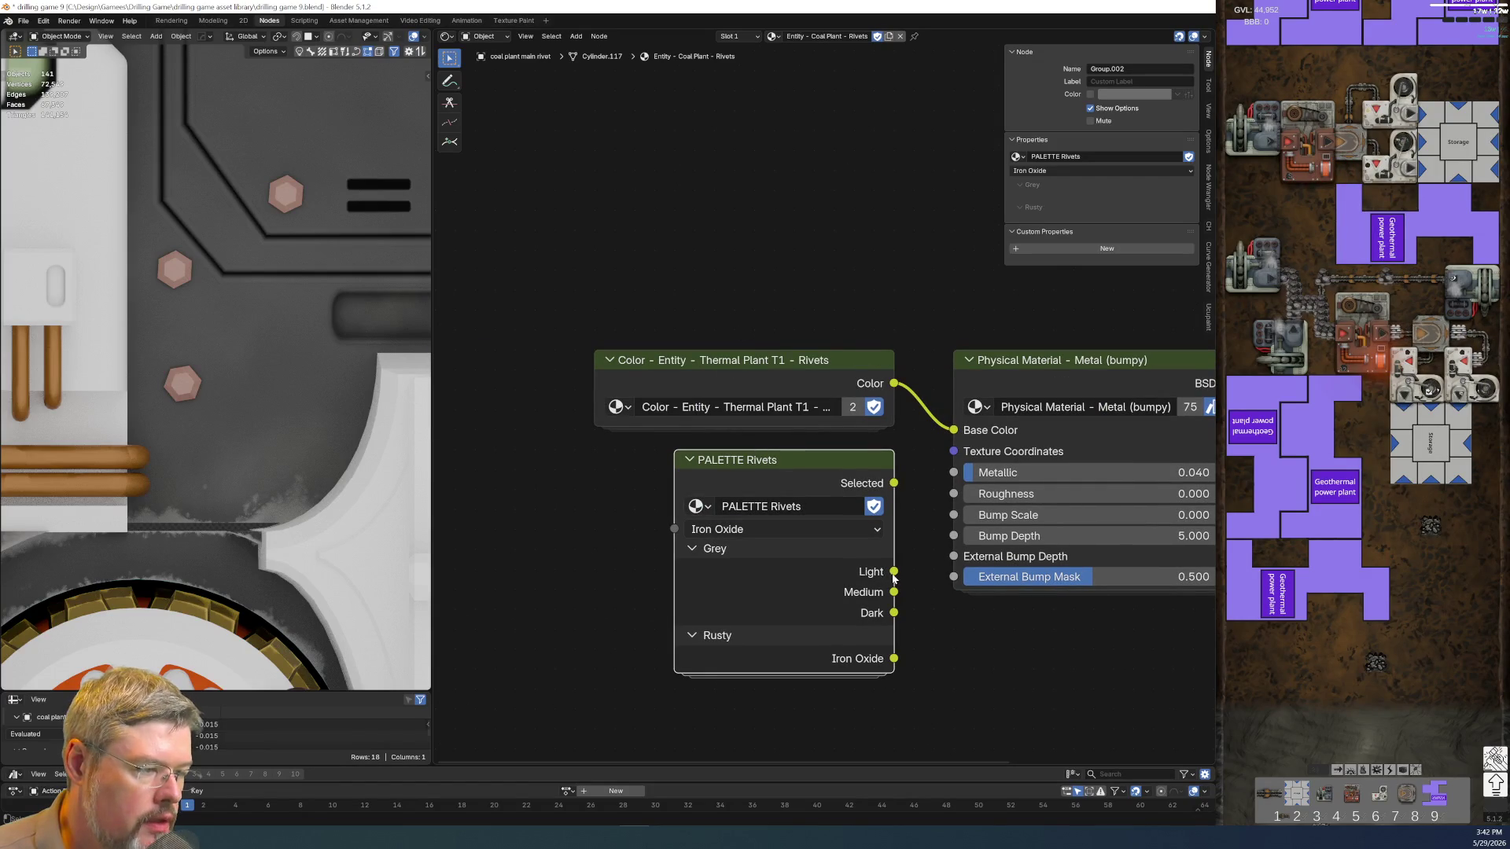
pyautogui.moveTo(893, 572); pyautogui.dragTo(953, 429)
pyautogui.moveTo(751, 275); pyautogui.dragTo(812, 387)
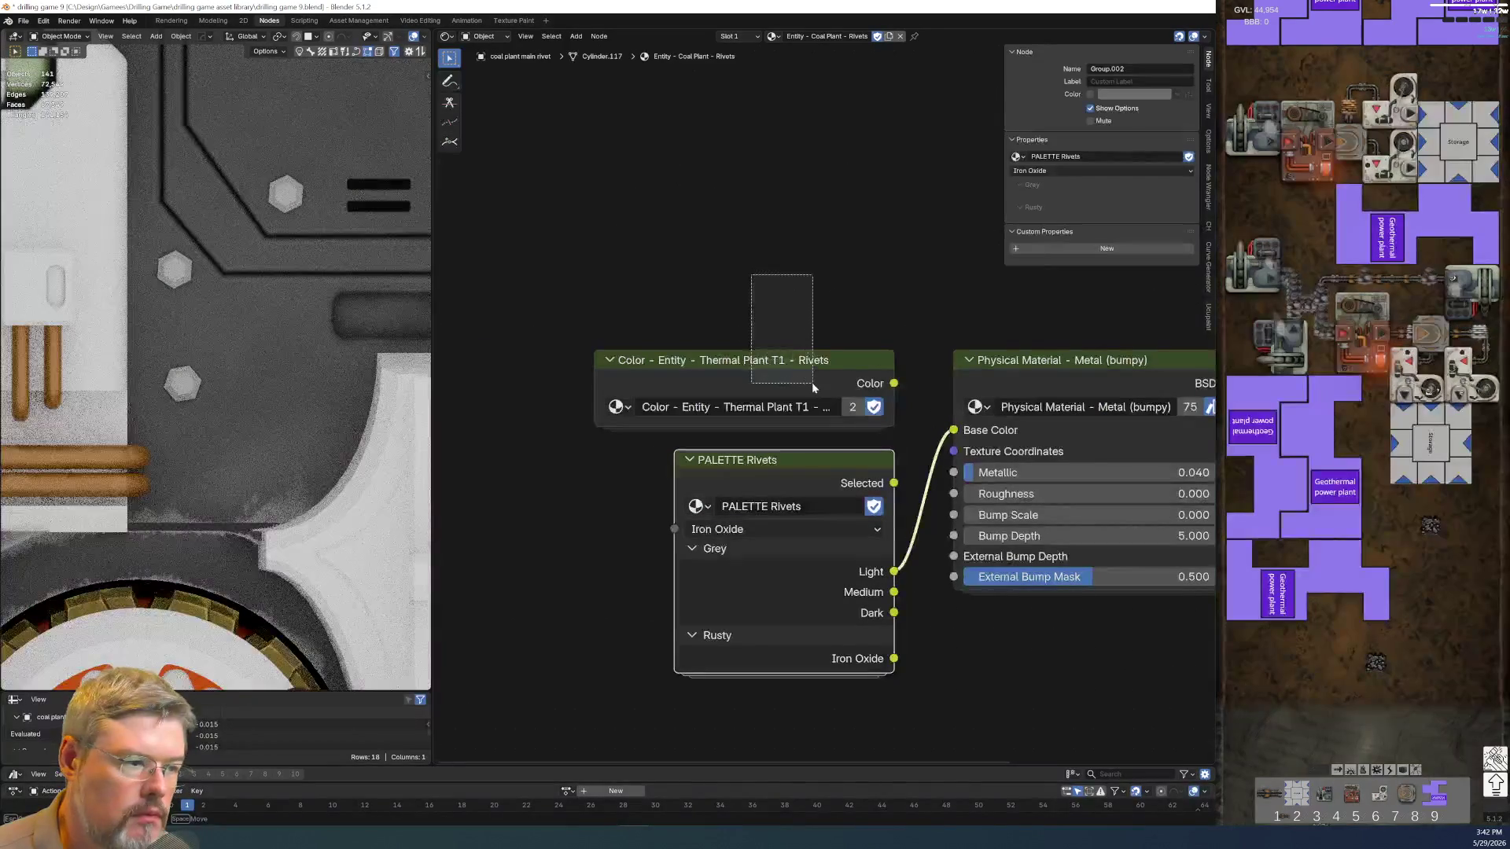
pyautogui.press('x')
pyautogui.scroll(-2, 795, 406)
pyautogui.moveTo(806, 491); pyautogui.dragTo(790, 448)
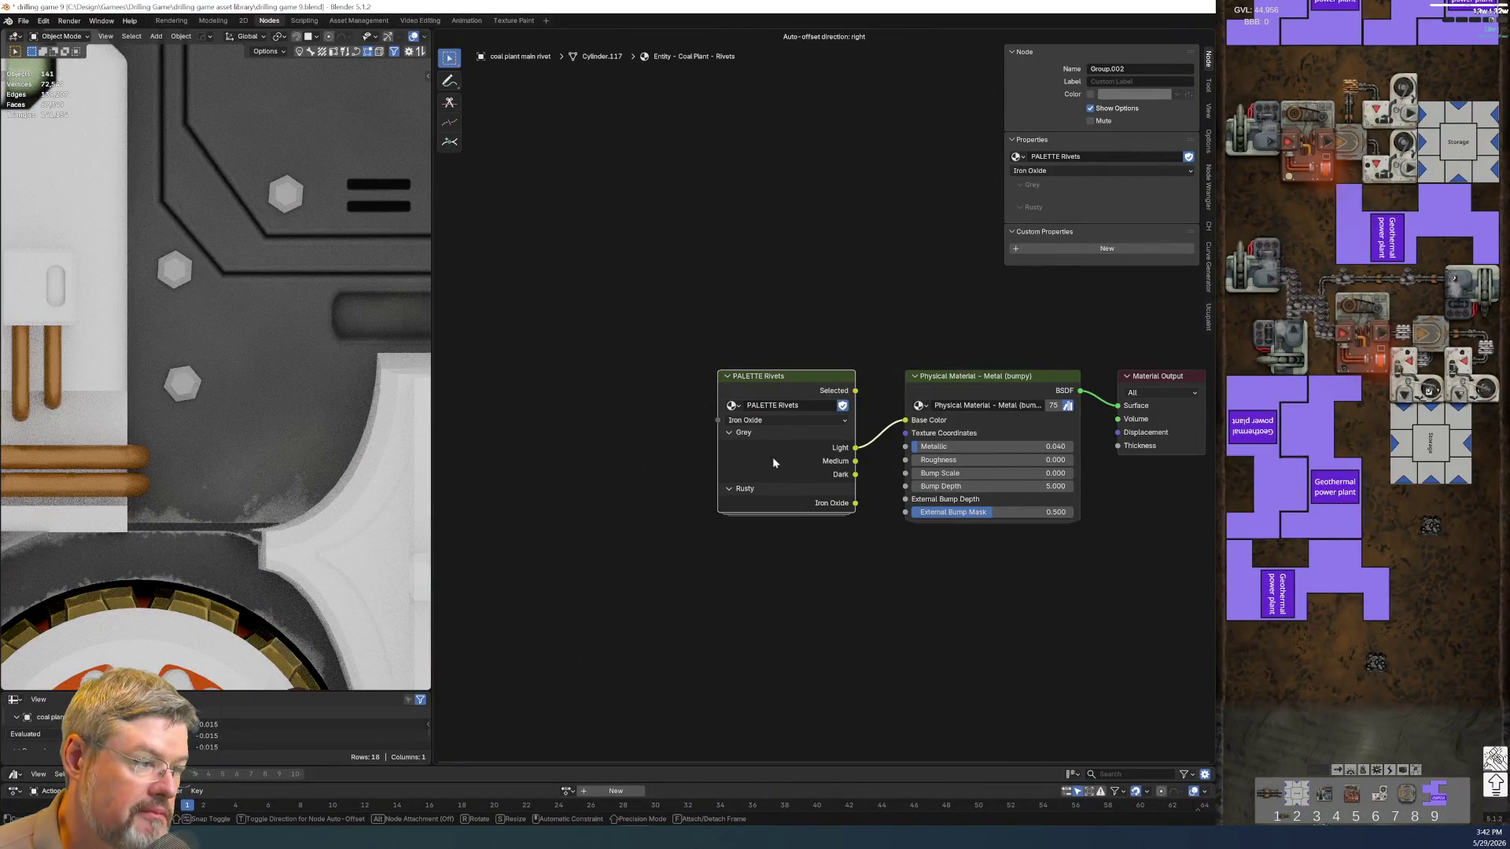
pyautogui.scroll(1, 810, 557)
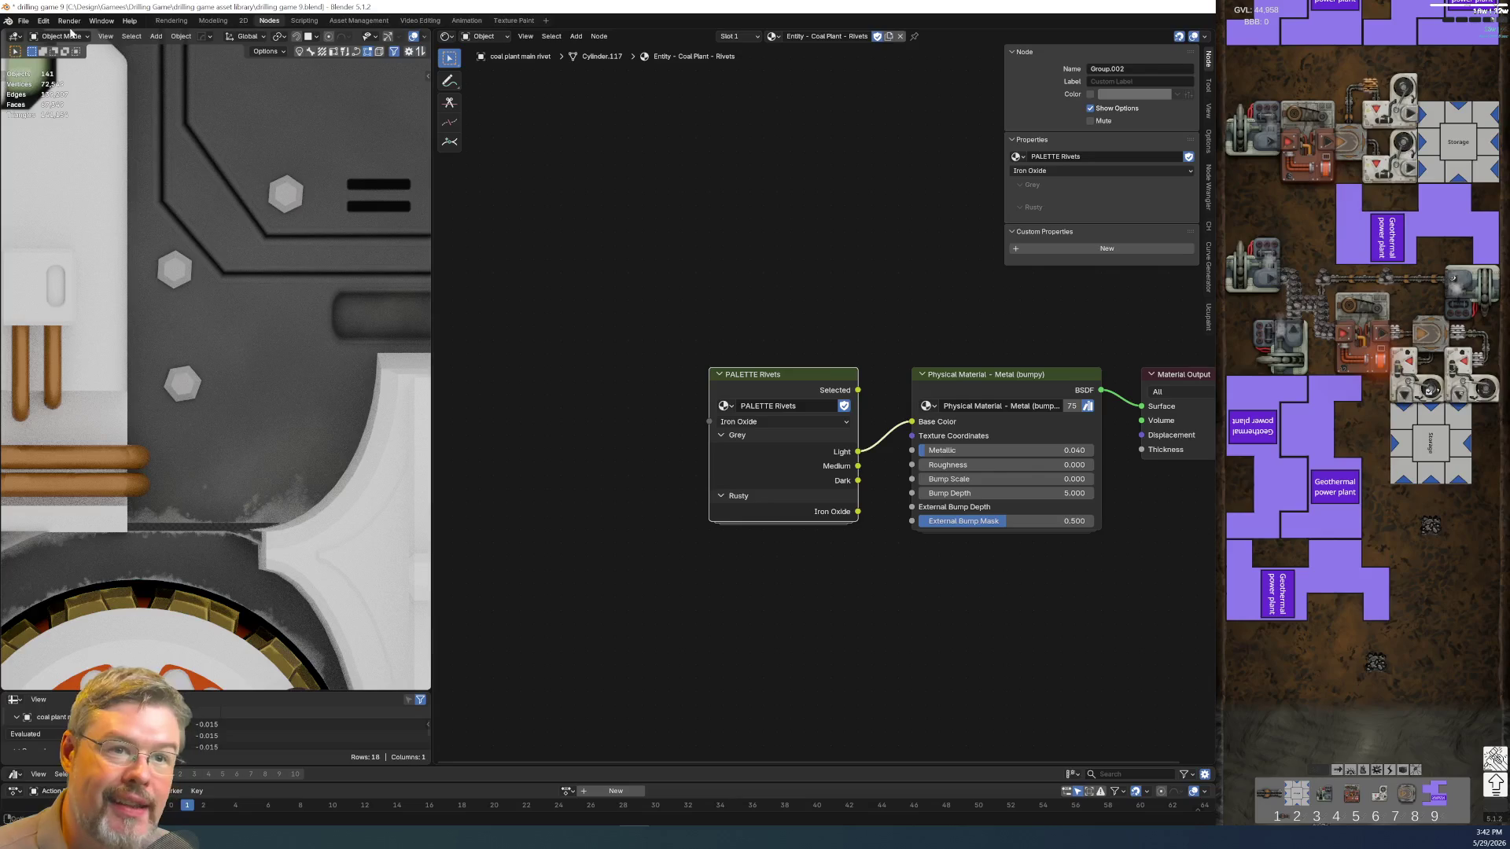
# Save the blend file and bring the material nodes back into view
pyautogui.click(23, 20)
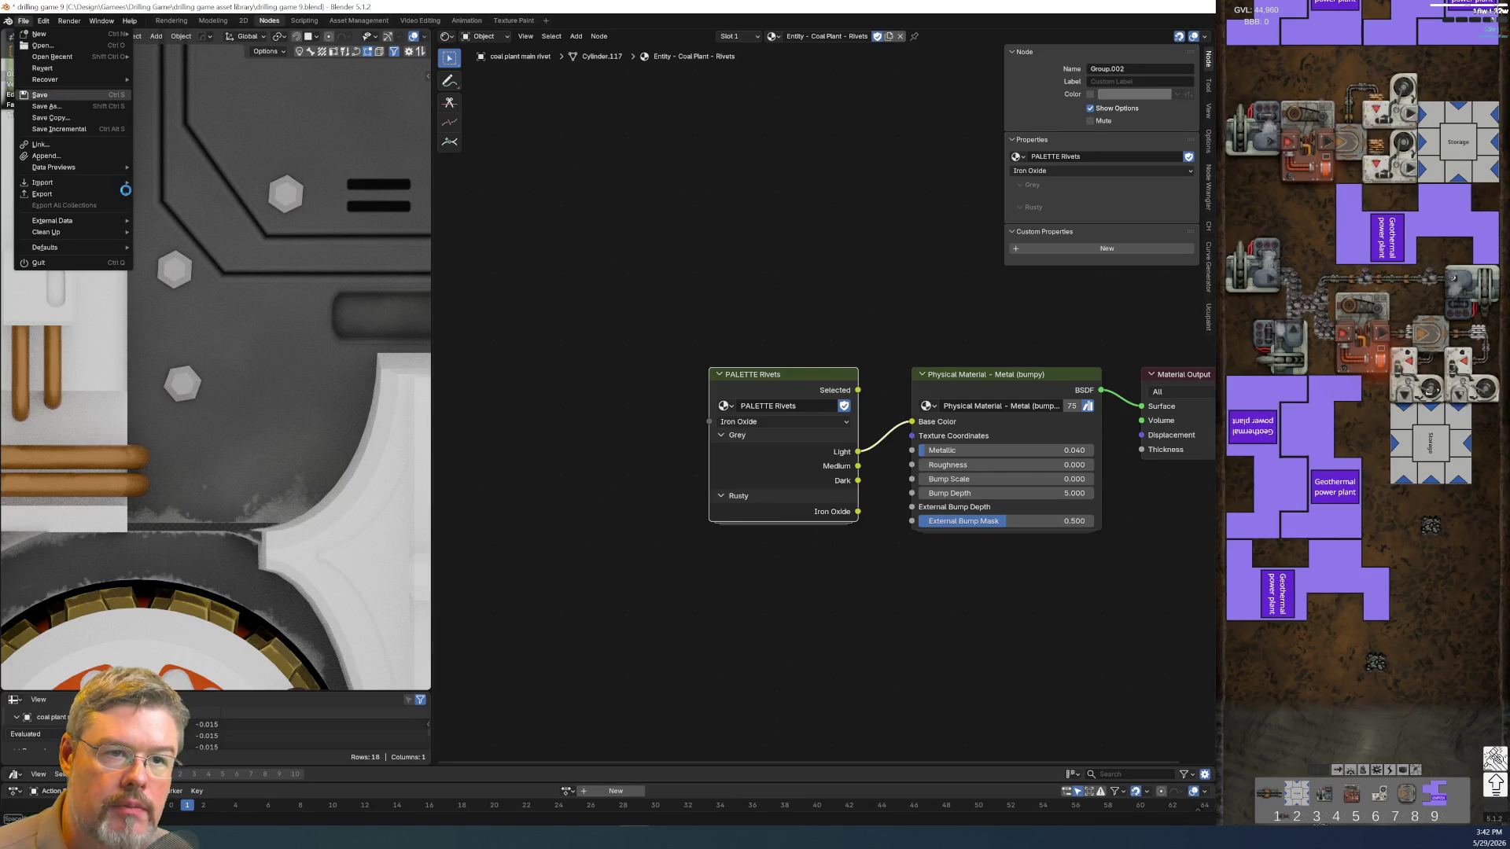
pyautogui.click(54, 106)
pyautogui.click(843, 676)
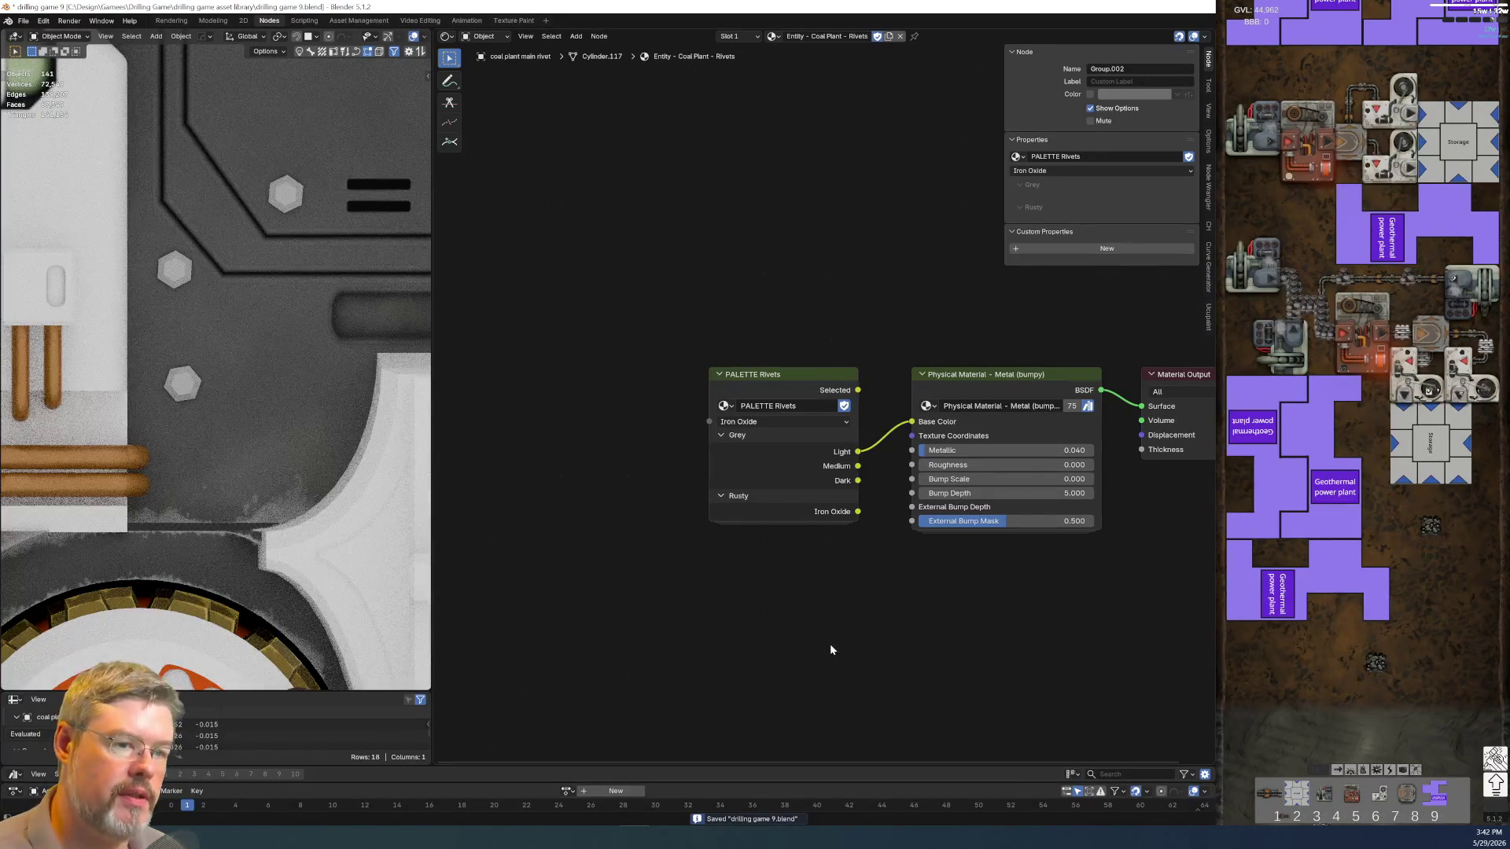
pyautogui.moveTo(640, 518); pyautogui.dragTo(495, 508, button='middle')
pyautogui.scroll(2, 657, 607)
# Set the Physical Material node's Bump Scale to 1, Bump Depth to 2 and External Bump Mask to 0
pyautogui.click(655, 336)
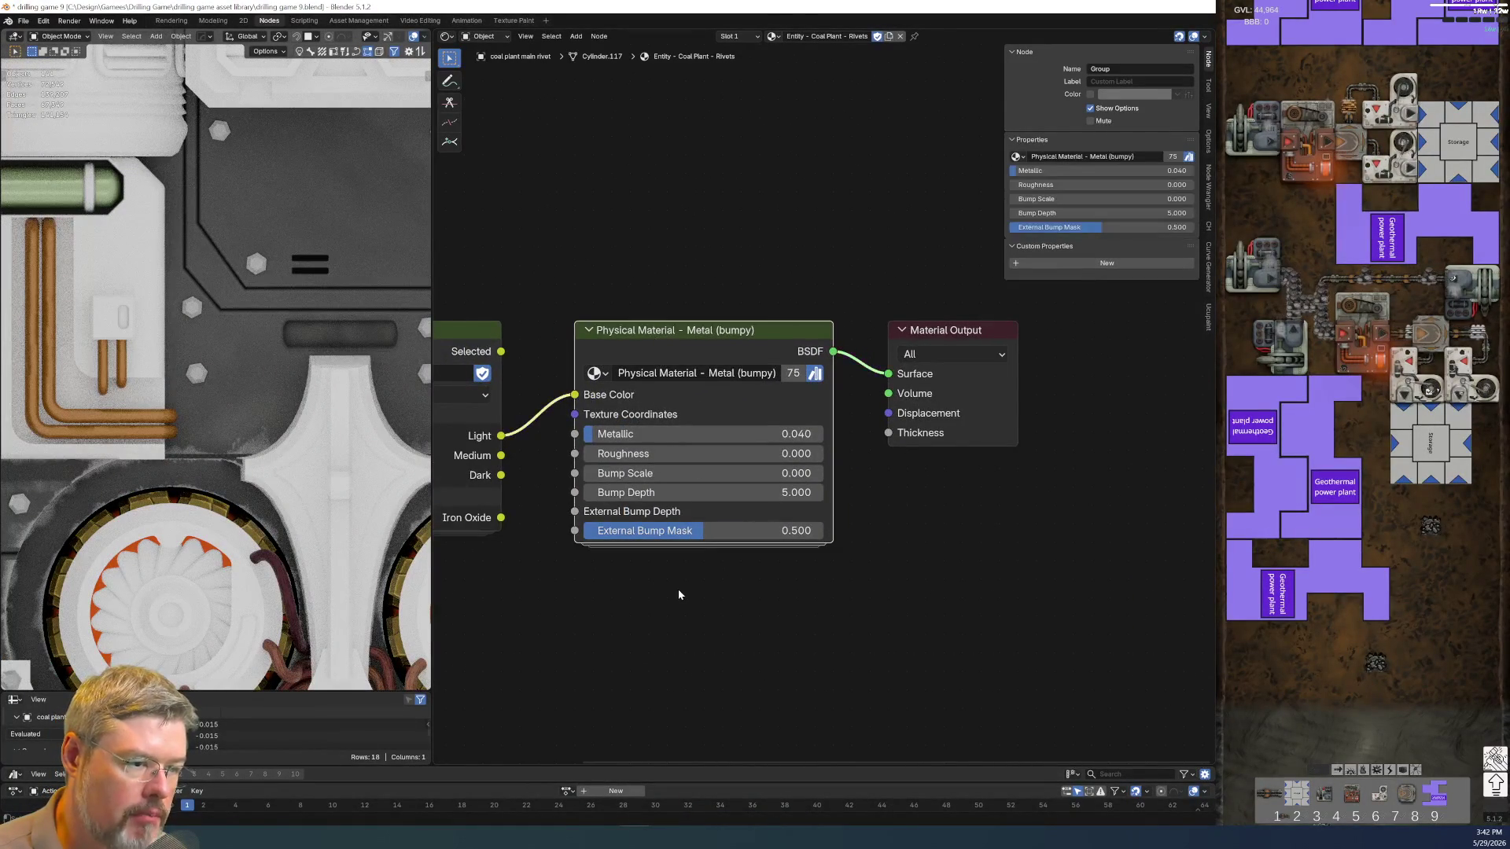
pyautogui.press('KP_Decimal')
pyautogui.scroll(2, 772, 586)
pyautogui.click(877, 520)
pyautogui.press('Return')
pyautogui.click(820, 490)
pyautogui.write('1')
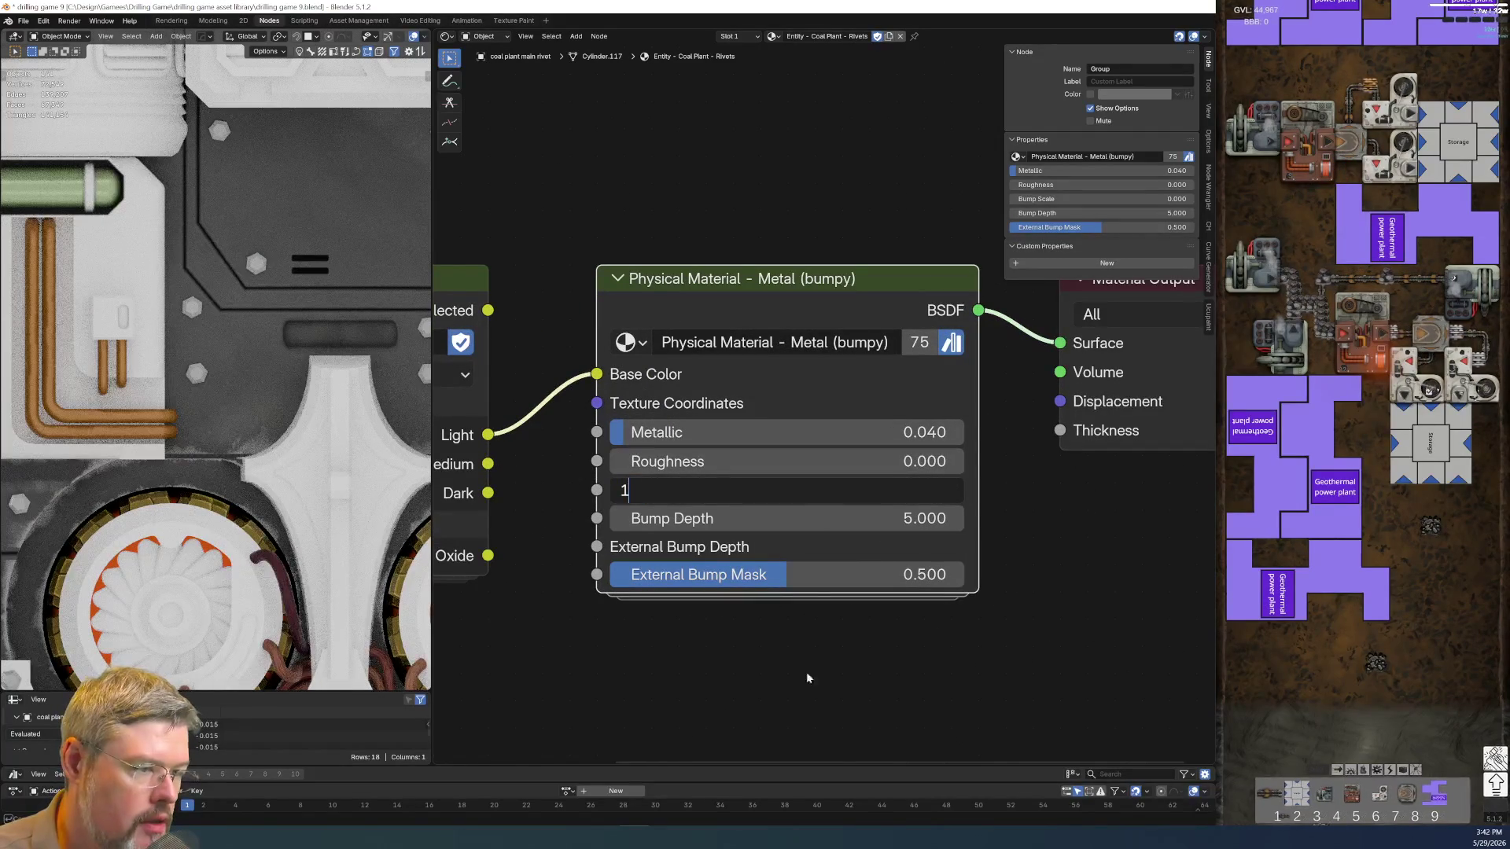
pyautogui.press('Return')
pyautogui.moveTo(814, 575); pyautogui.dragTo(661, 574)
pyautogui.scroll(4, 255, 301)
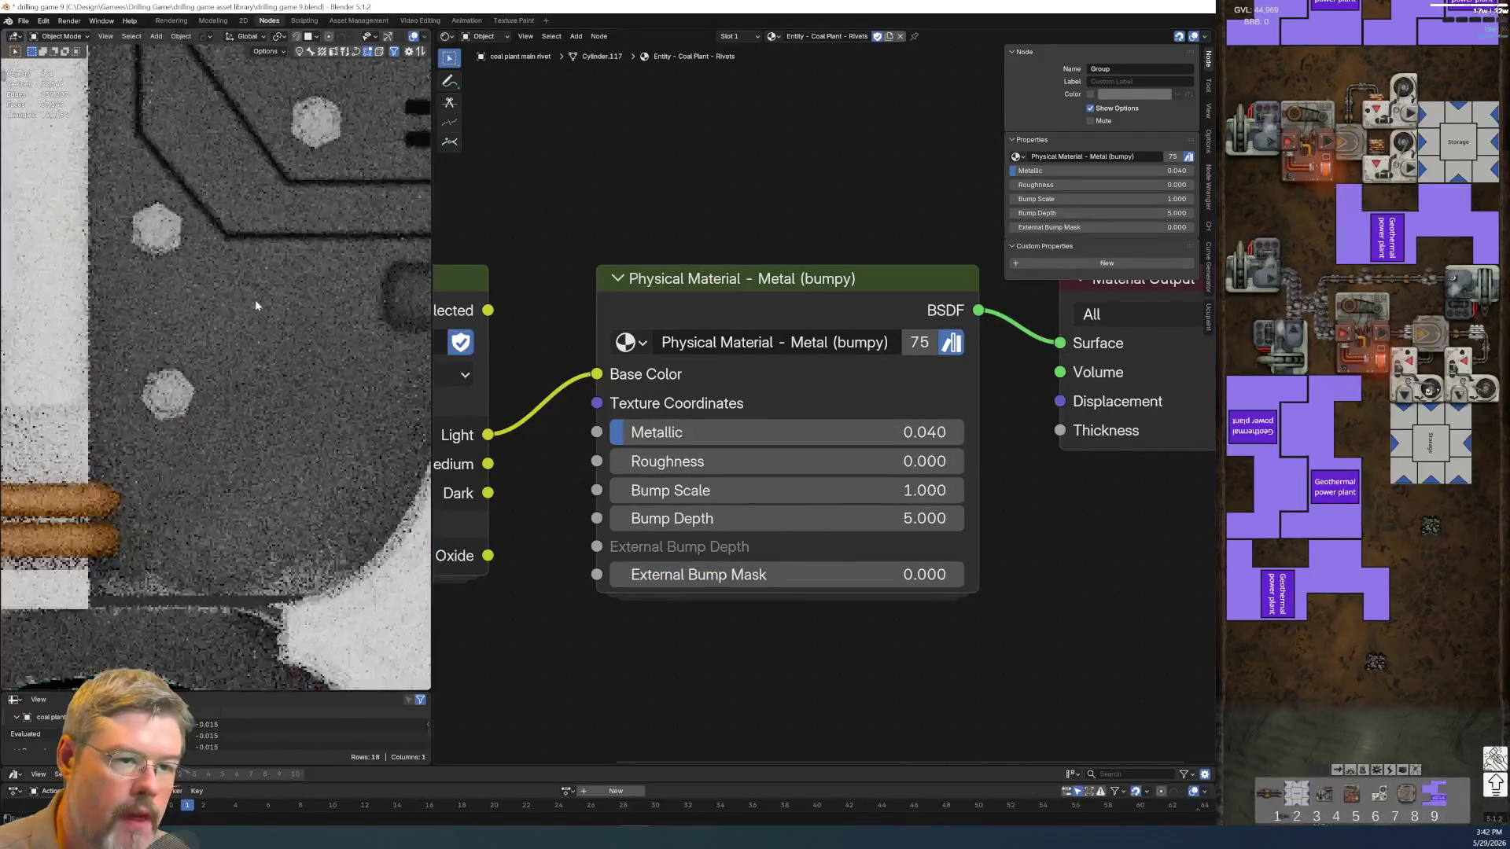
pyautogui.click(845, 526)
pyautogui.write('1')
pyautogui.press('Return')
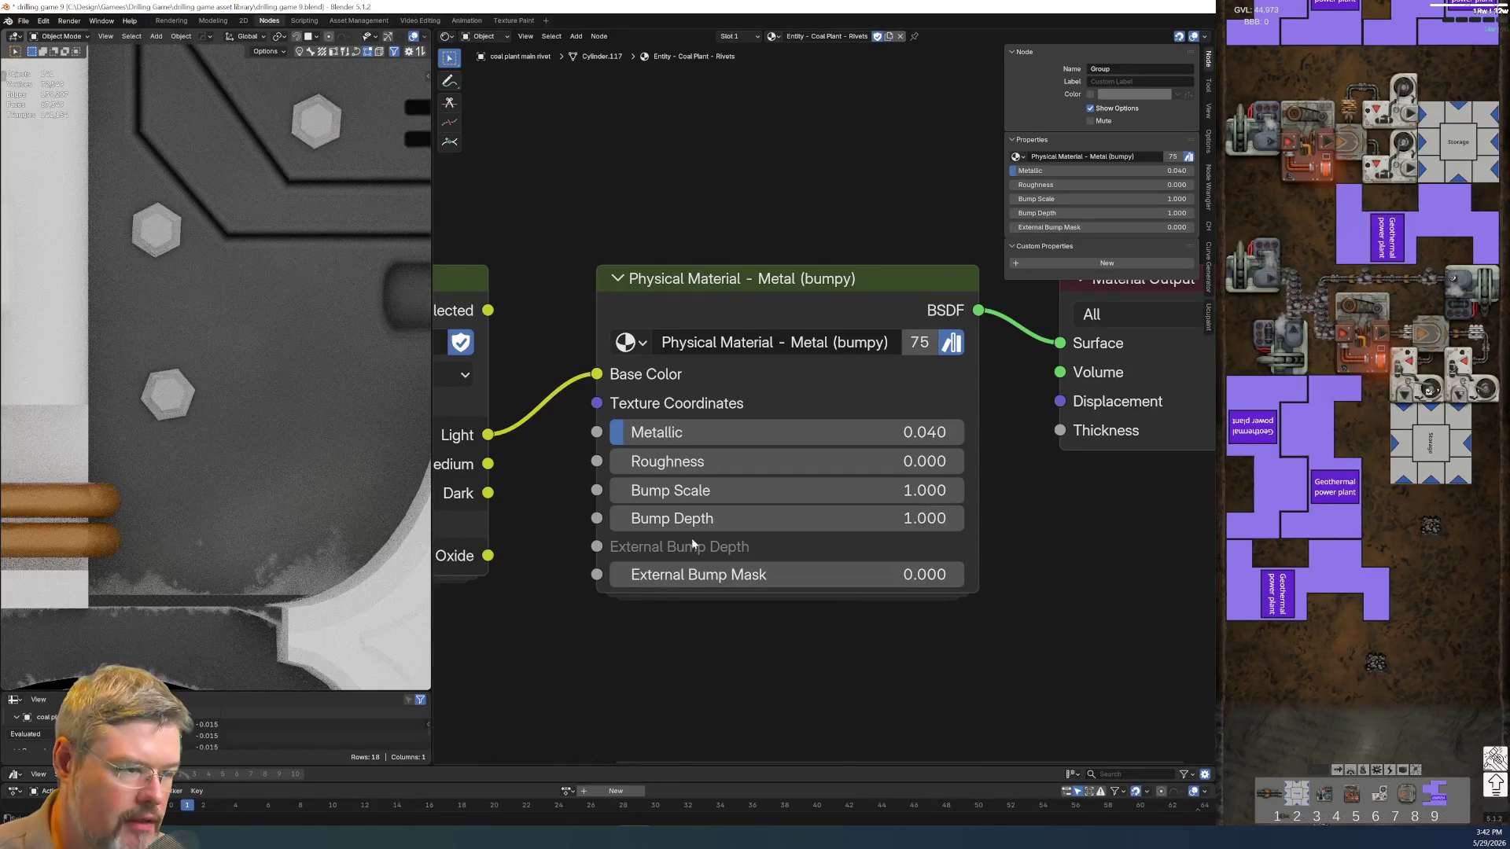
pyautogui.click(802, 519)
pyautogui.write('2')
pyautogui.press('Return')
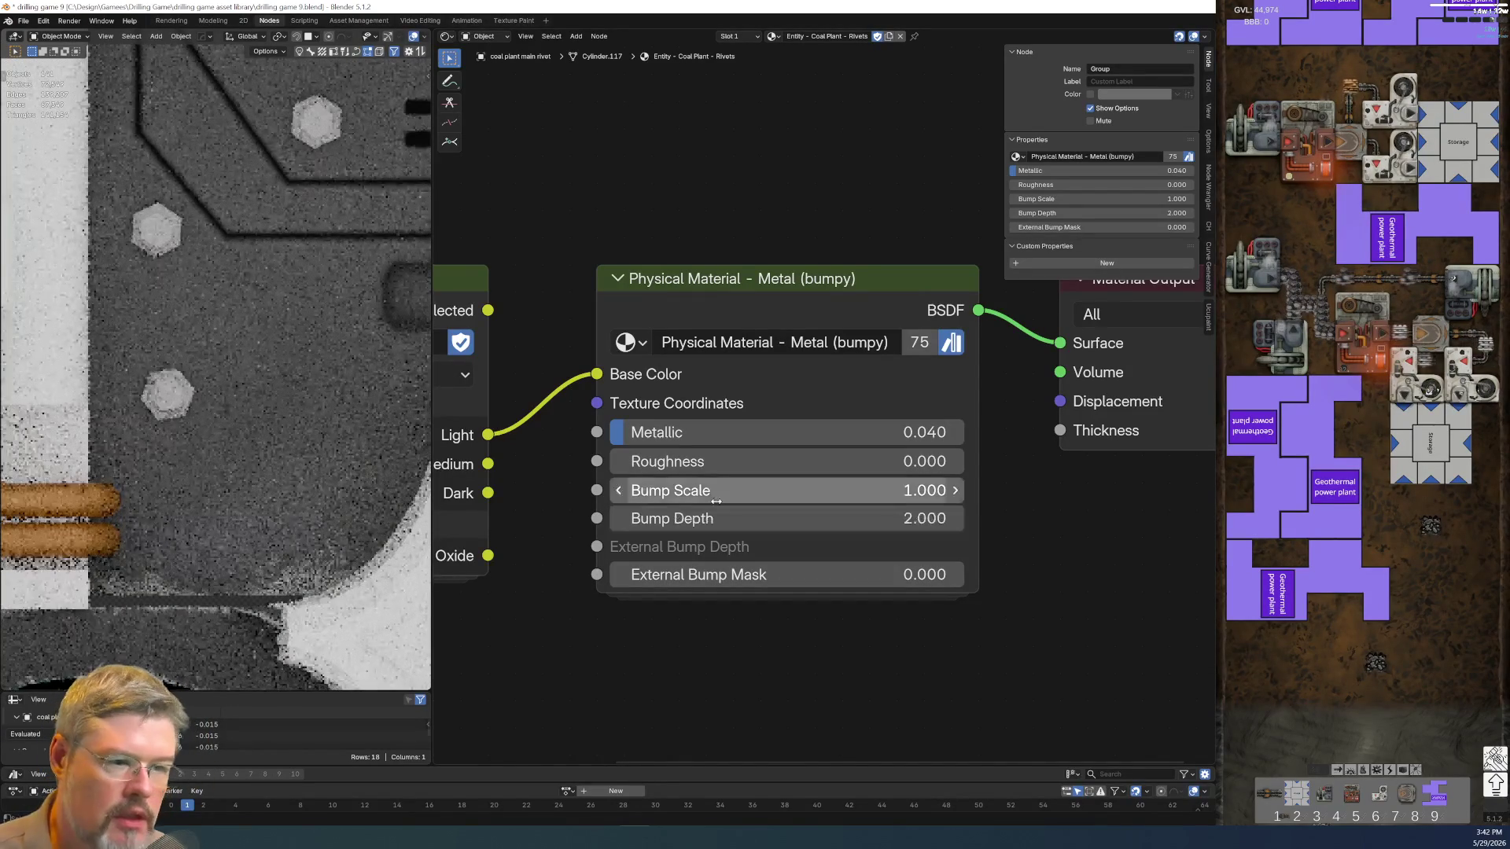
pyautogui.scroll(-1, 188, 451)
pyautogui.scroll(-5, 188, 452)
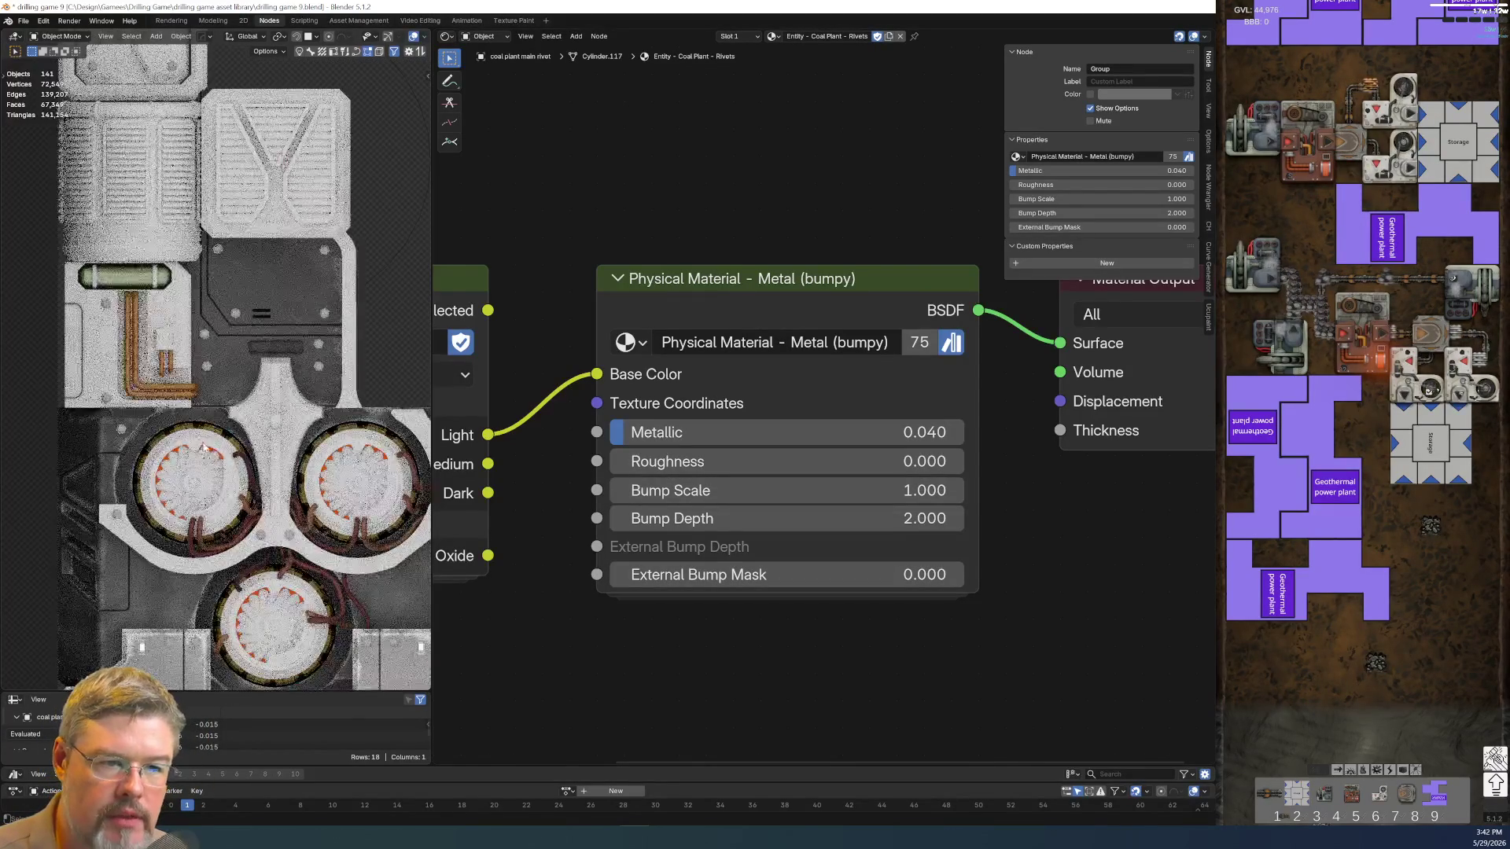
pyautogui.scroll(3, 237, 279)
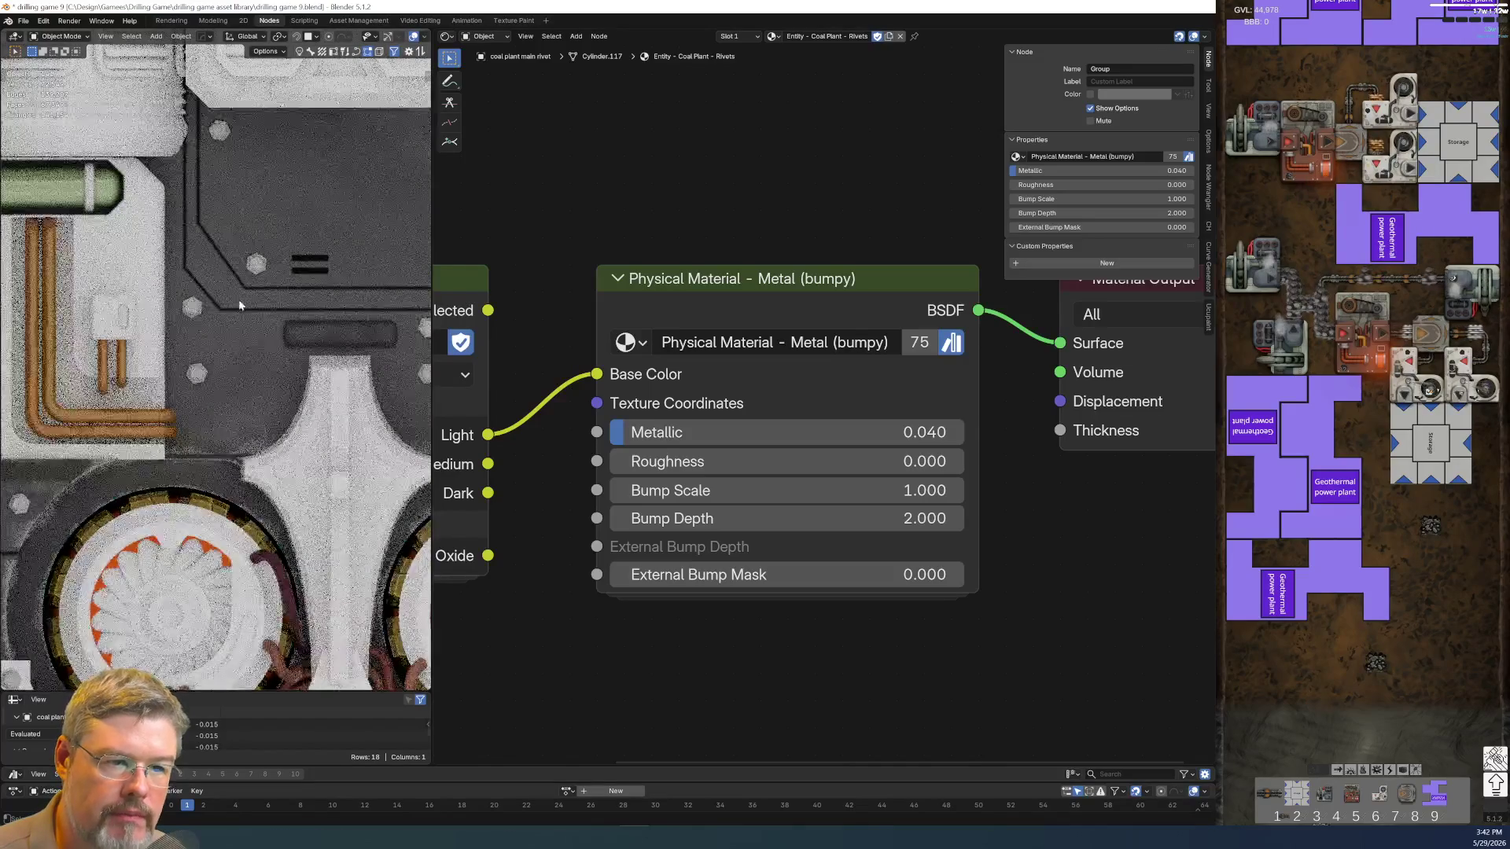
pyautogui.scroll(2, 249, 284)
pyautogui.scroll(-2, 823, 567)
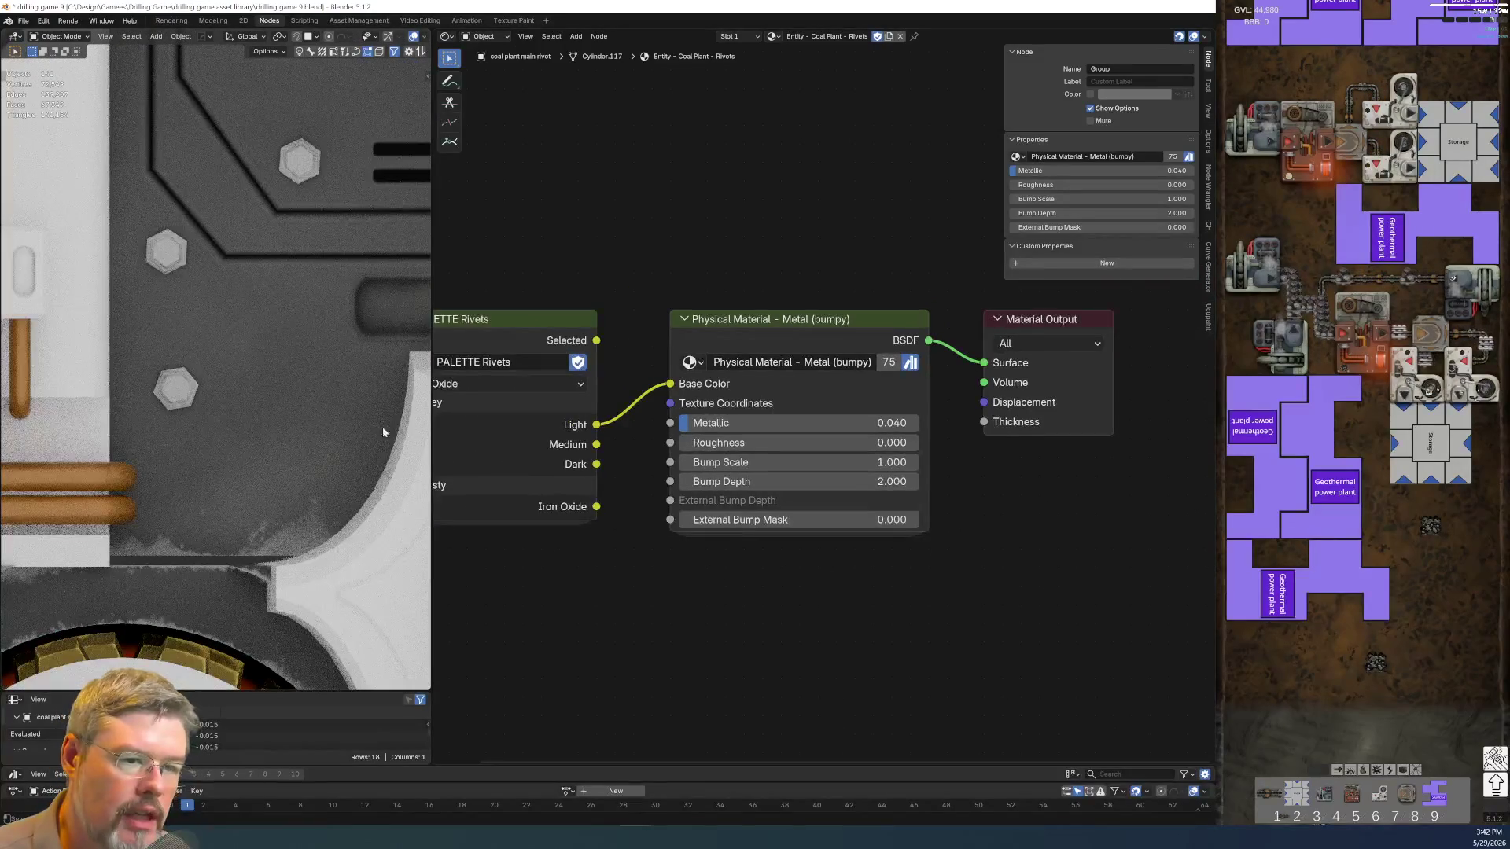
pyautogui.scroll(-1, 849, 600)
pyautogui.scroll(2, 753, 511)
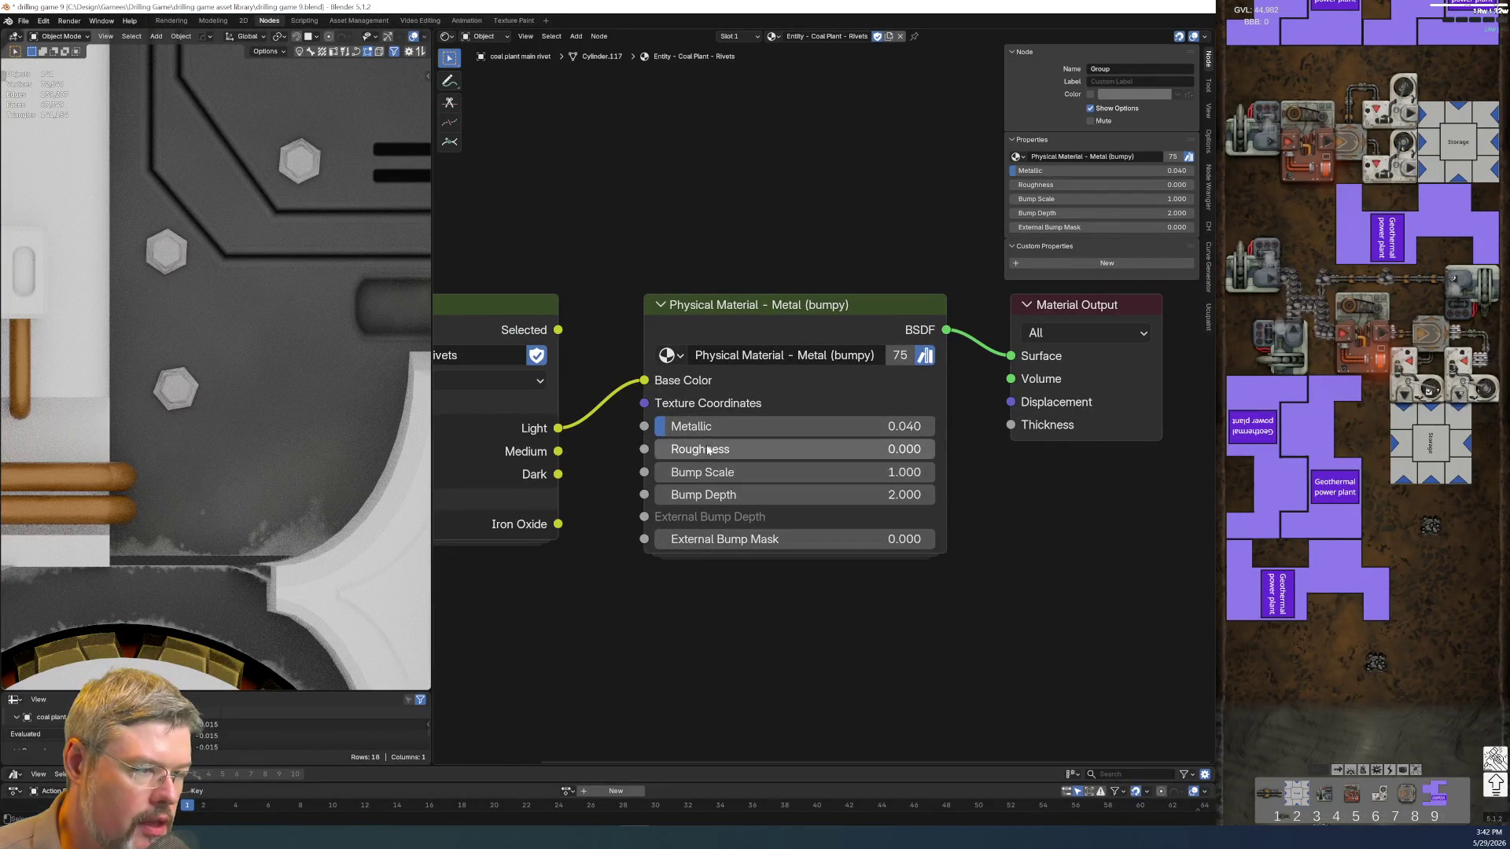
# Raise Roughness to about 0.52 and Metallic to 0.27, then save the file
pyautogui.moveTo(700, 453); pyautogui.dragTo(799, 449)
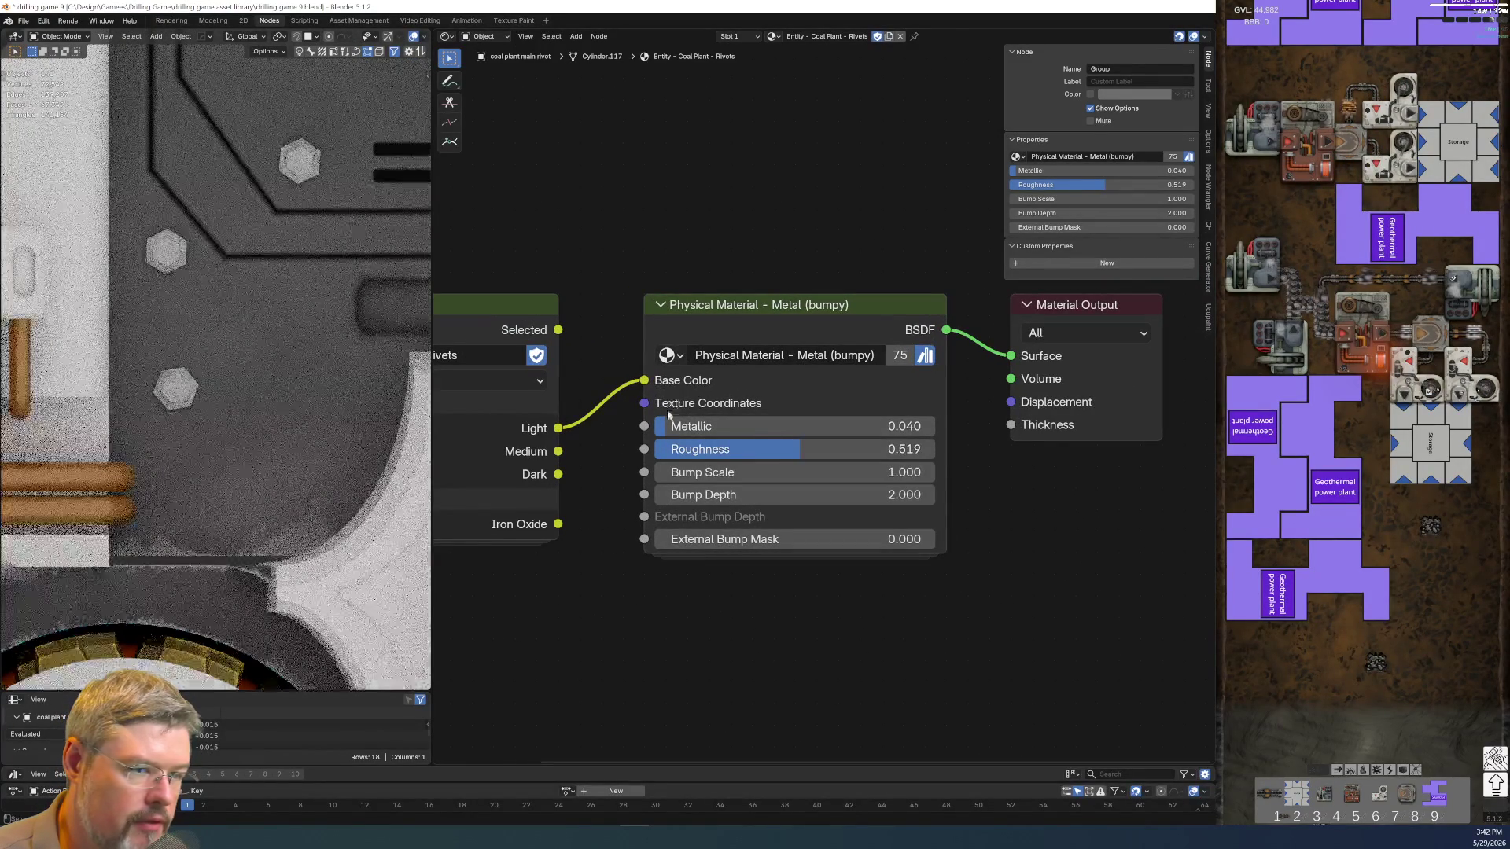
pyautogui.moveTo(696, 425); pyautogui.dragTo(722, 426)
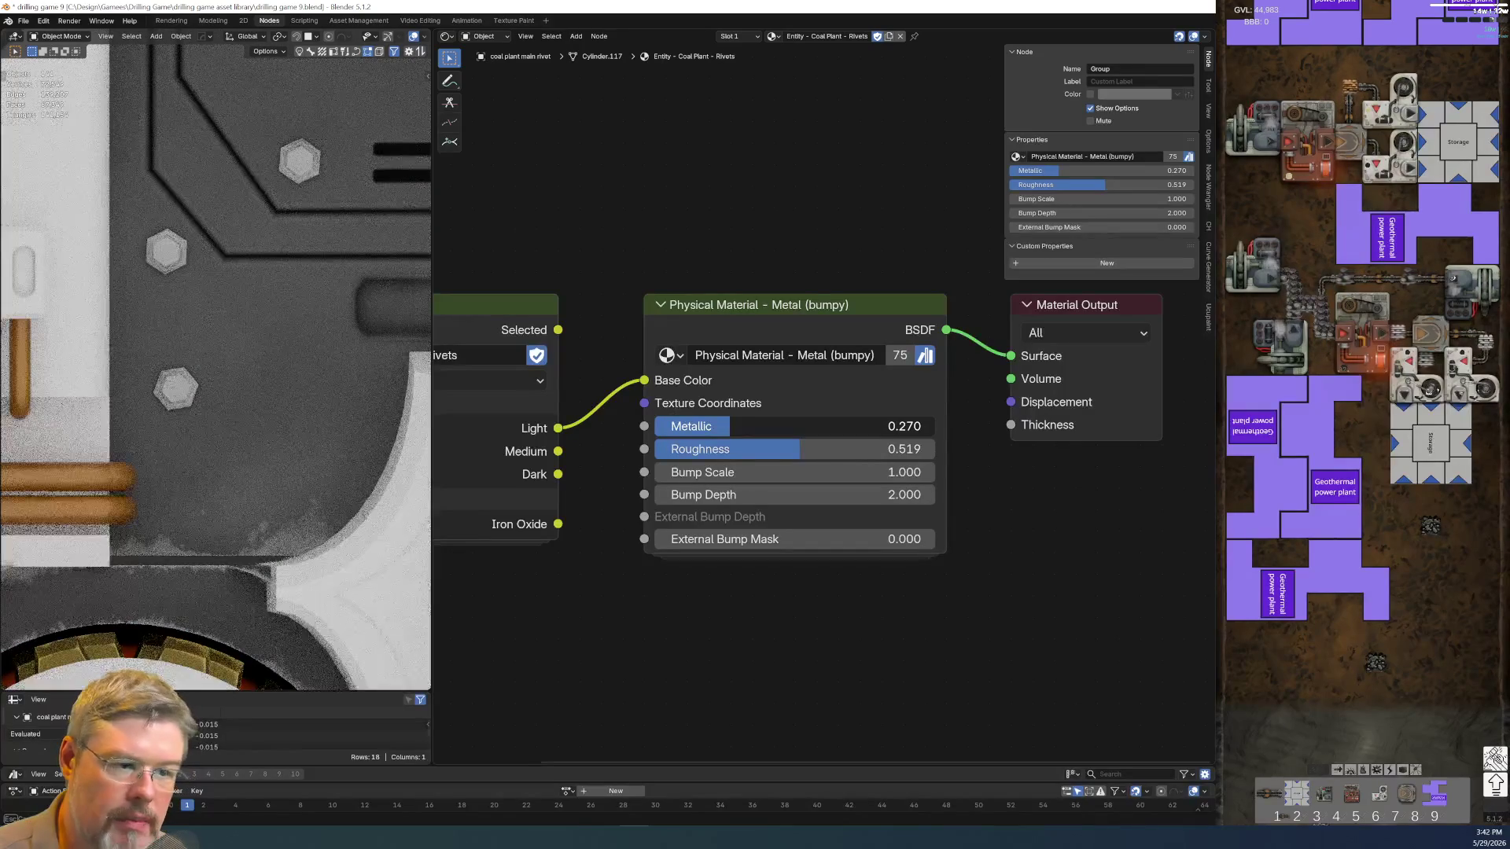
pyautogui.scroll(-3, 276, 249)
pyautogui.scroll(-4, 275, 248)
pyautogui.scroll(-2, 405, 509)
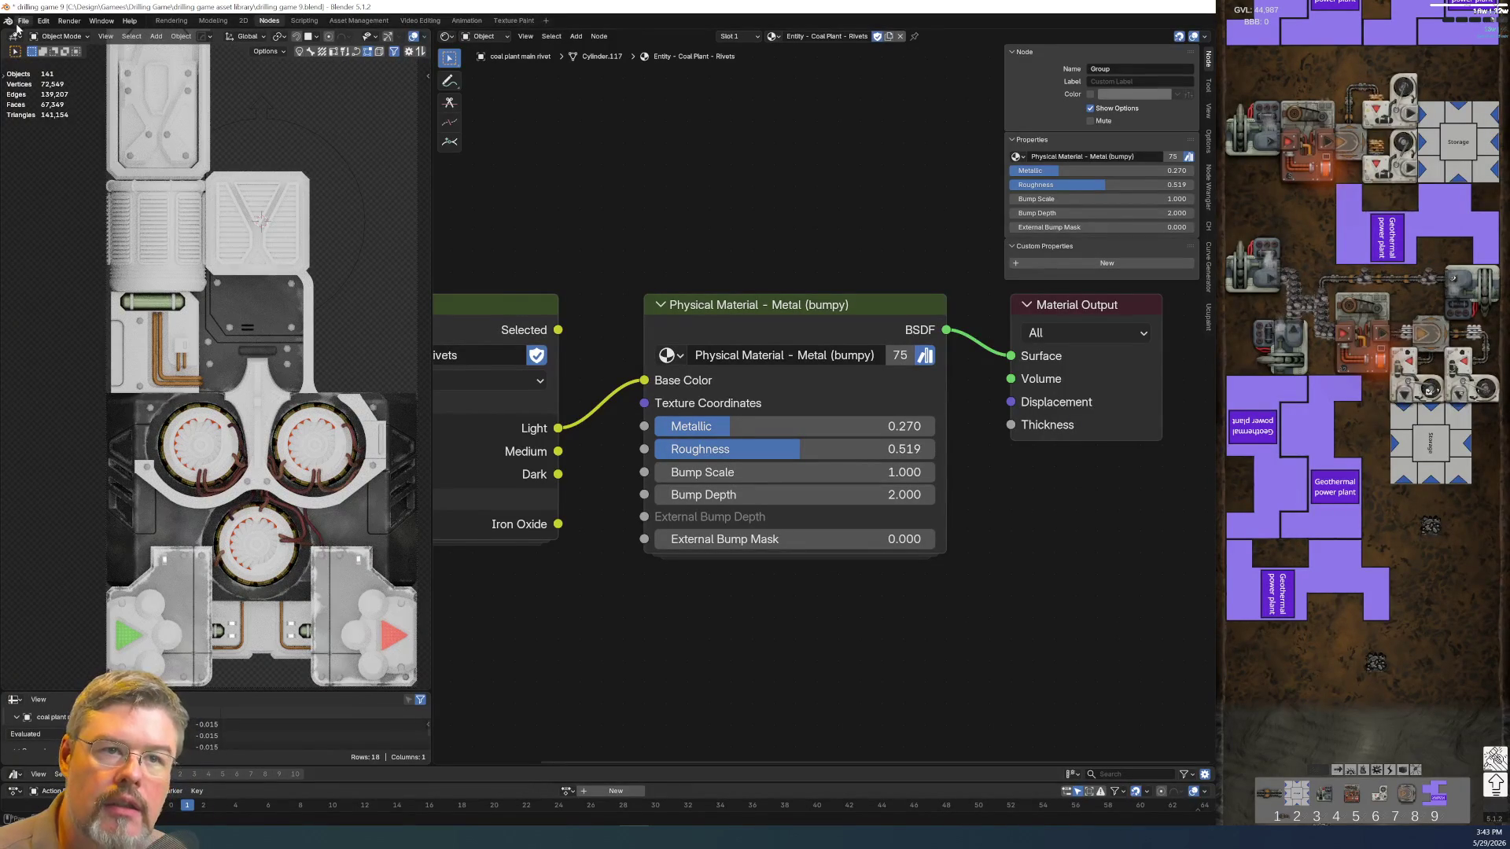
pyautogui.click(23, 21)
pyautogui.click(39, 95)
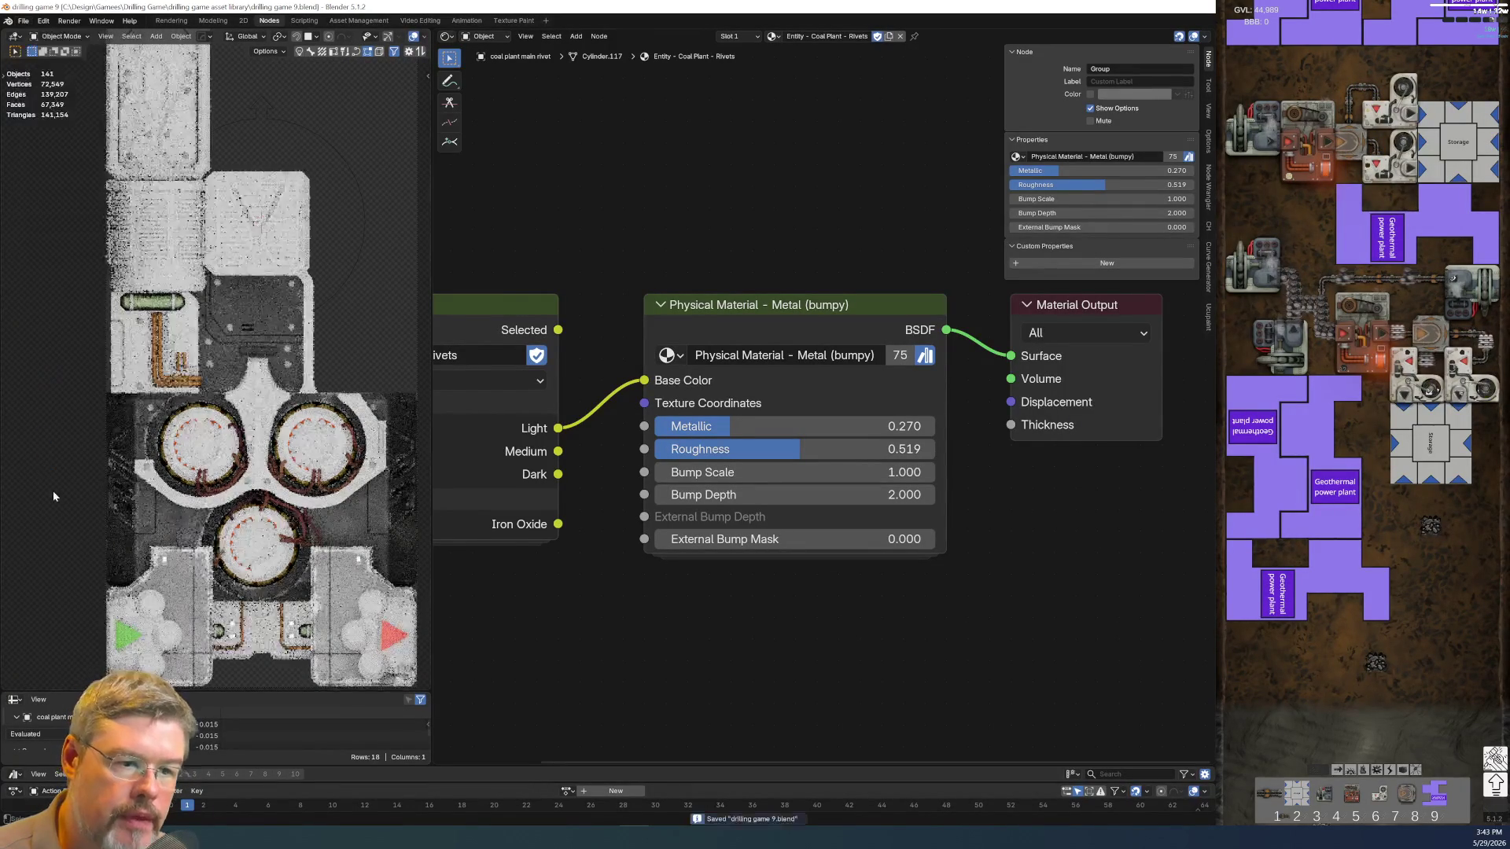
pyautogui.moveTo(522, 531); pyautogui.dragTo(598, 516, button='middle')
pyautogui.moveTo(746, 373); pyautogui.dragTo(741, 370)
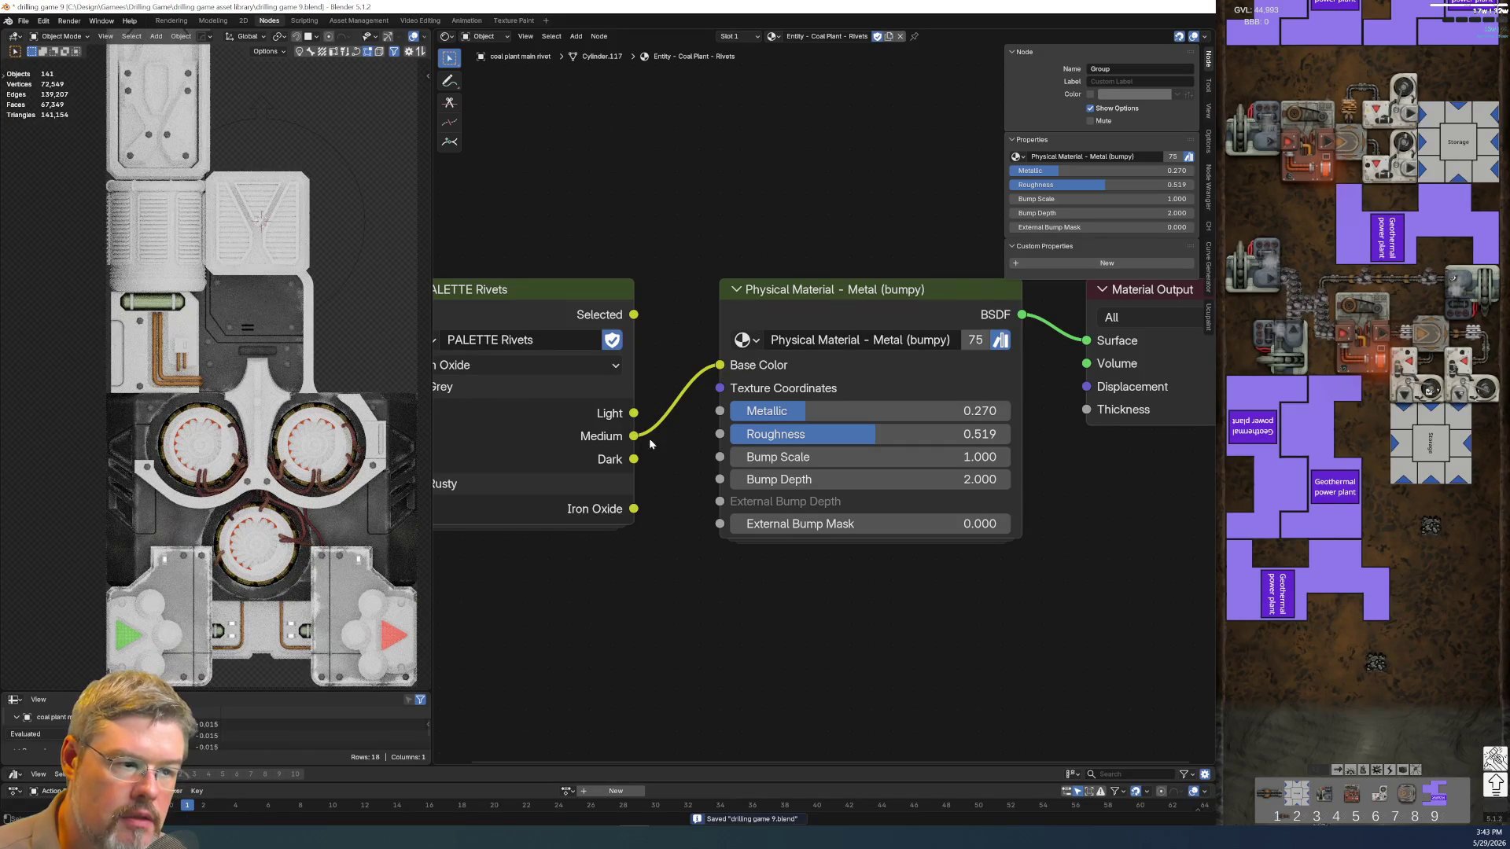
pyautogui.moveTo(634, 459); pyautogui.dragTo(633, 458)
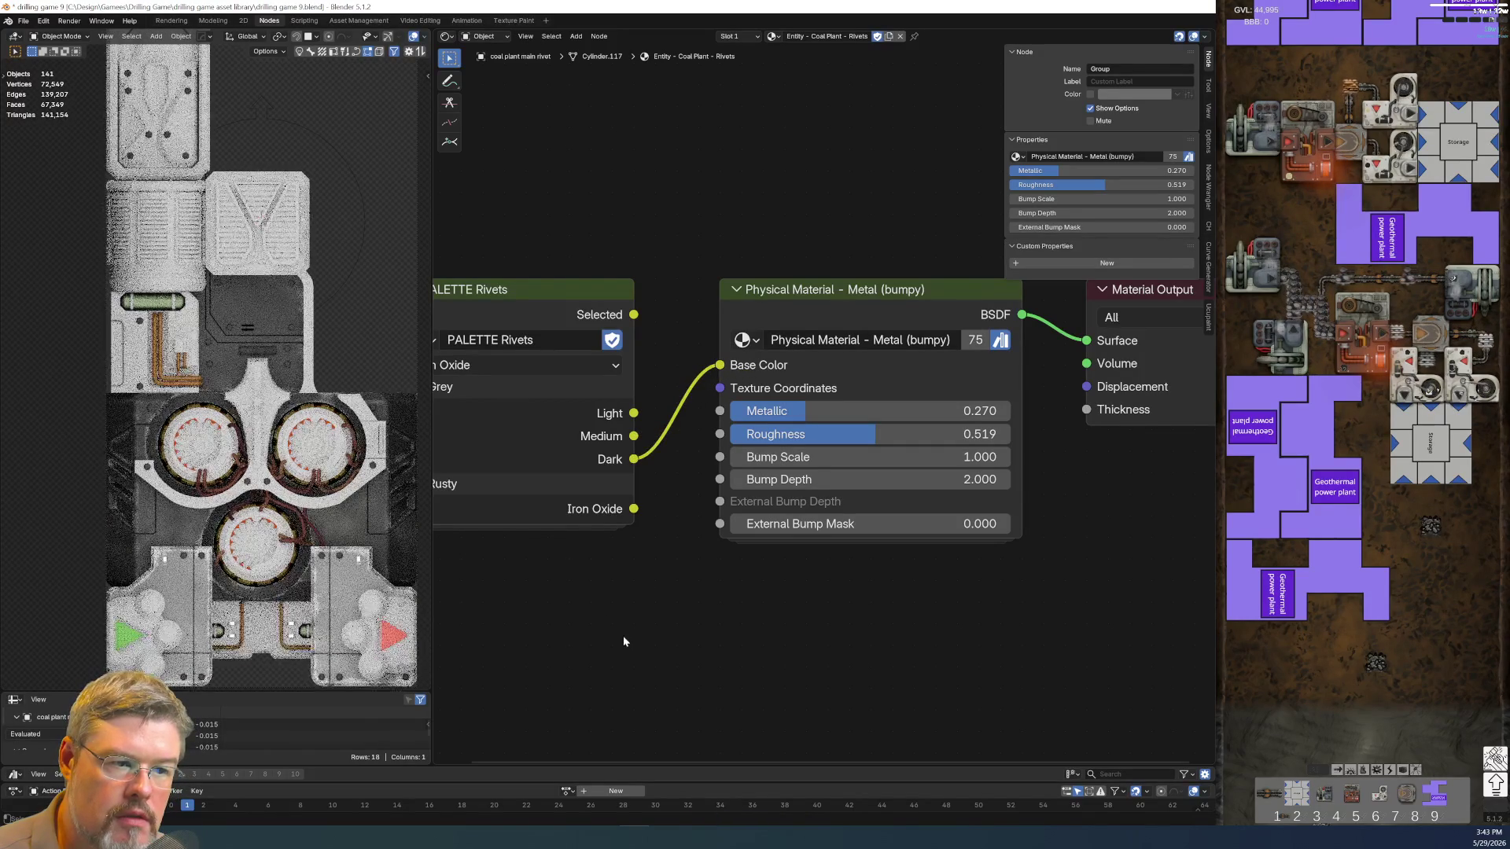
pyautogui.moveTo(632, 414); pyautogui.dragTo(719, 365)
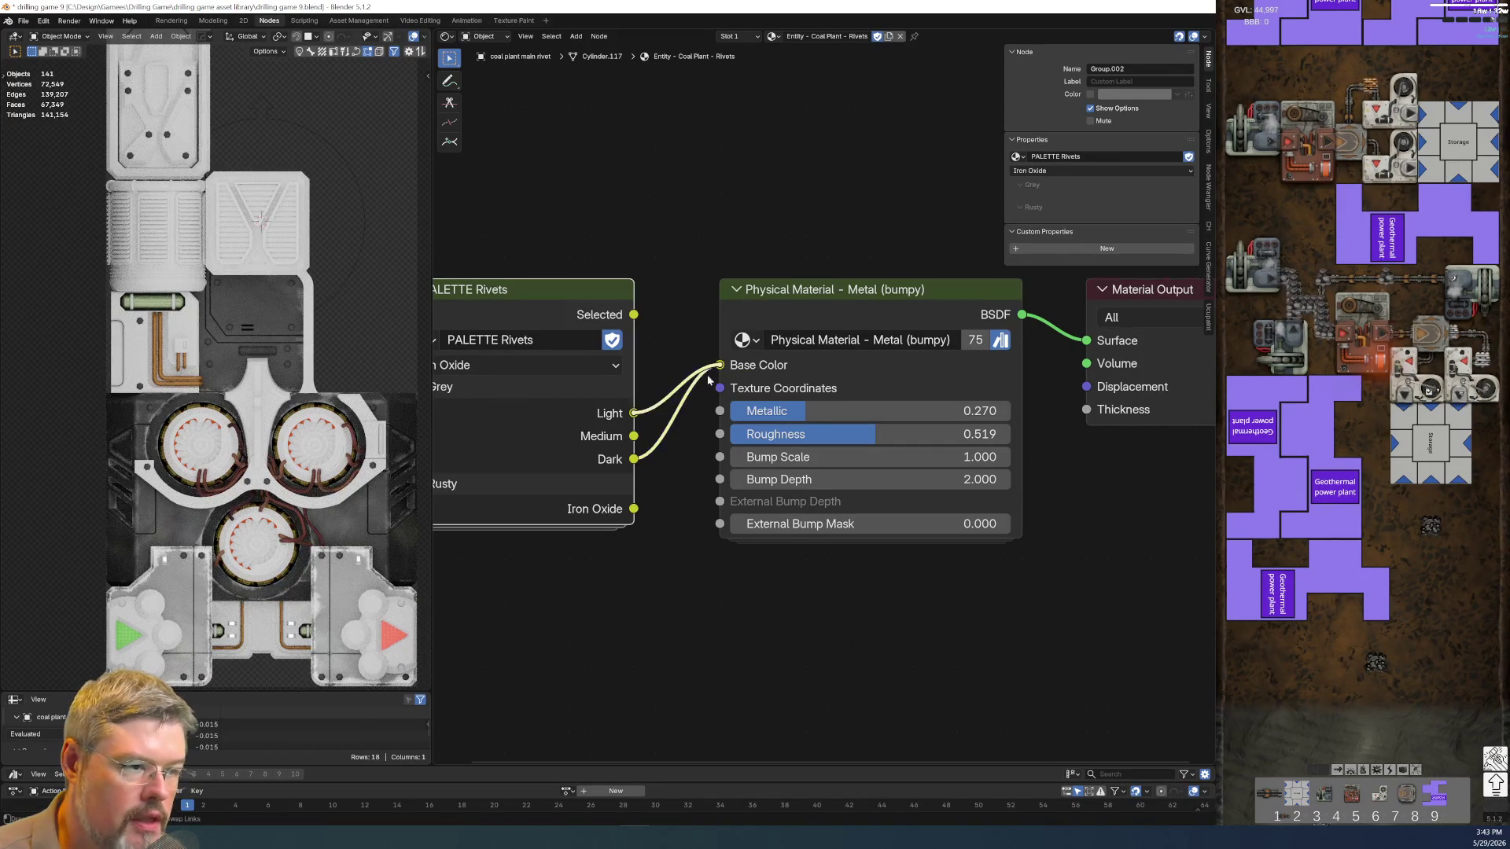
pyautogui.scroll(-3, 596, 606)
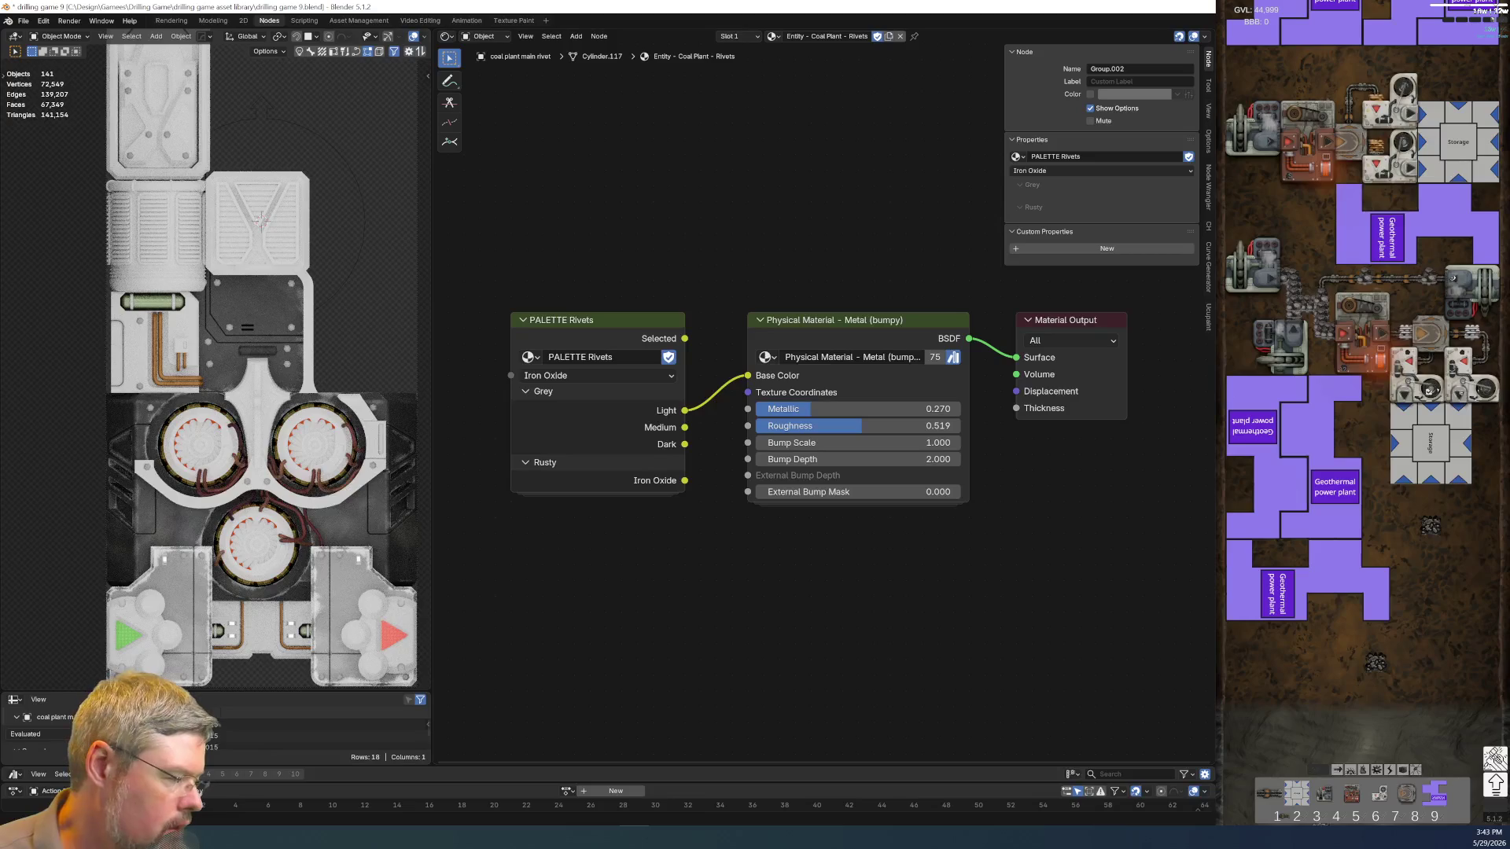
pyautogui.scroll(-1, 548, 593)
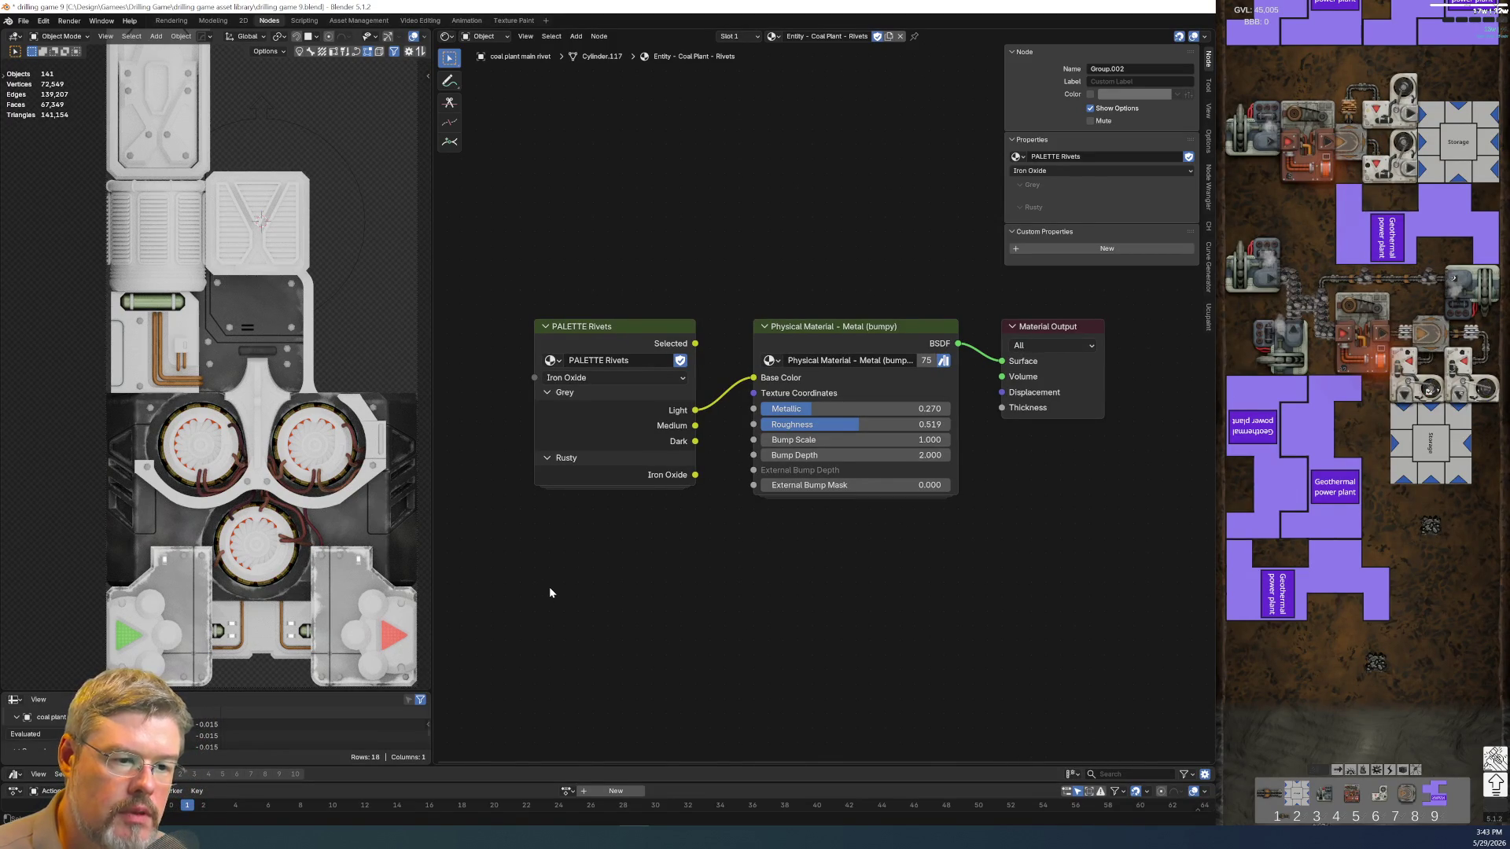
pyautogui.scroll(-1, 548, 593)
pyautogui.moveTo(548, 592); pyautogui.dragTo(643, 581, button='middle')
pyautogui.scroll(-1, 643, 581)
pyautogui.scroll(1, 238, 575)
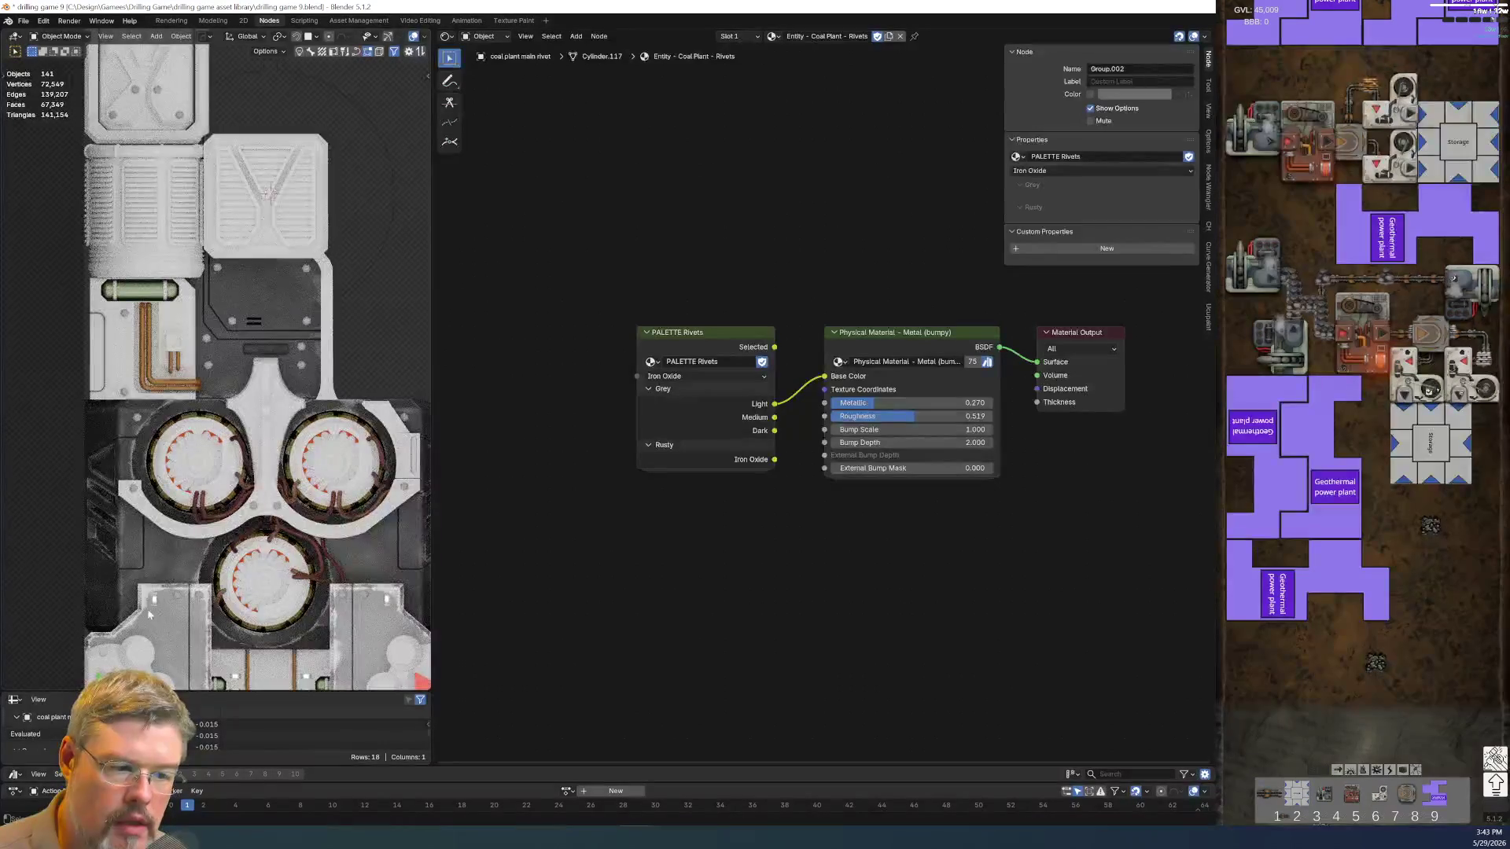
# Link the pipe panel's material onto the body mid left part with Link Materials
pyautogui.click(179, 634)
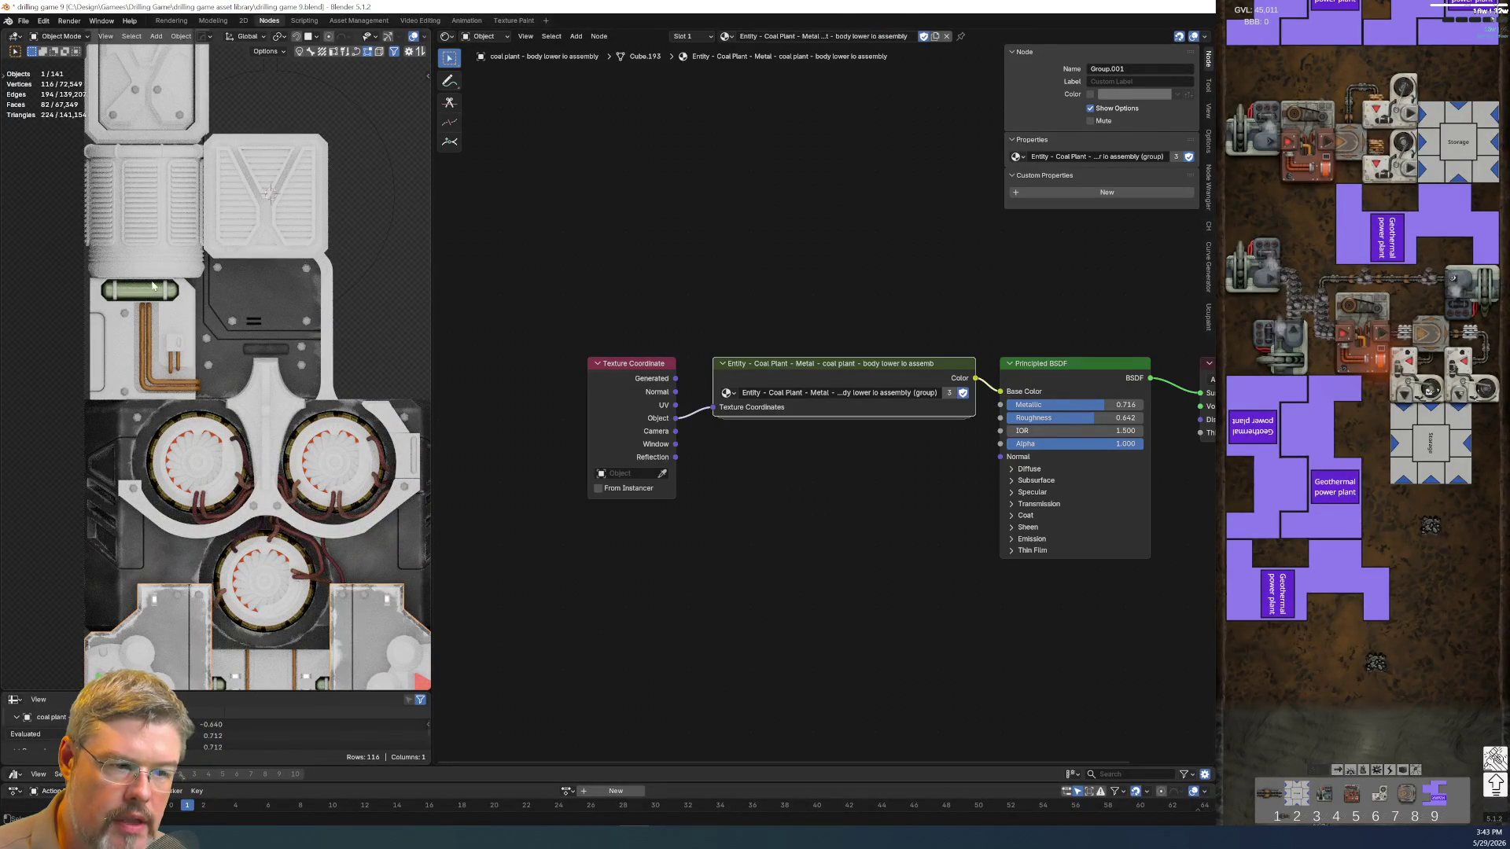
pyautogui.keyDown('shift'); pyautogui.click(120, 333); pyautogui.keyUp('shift')
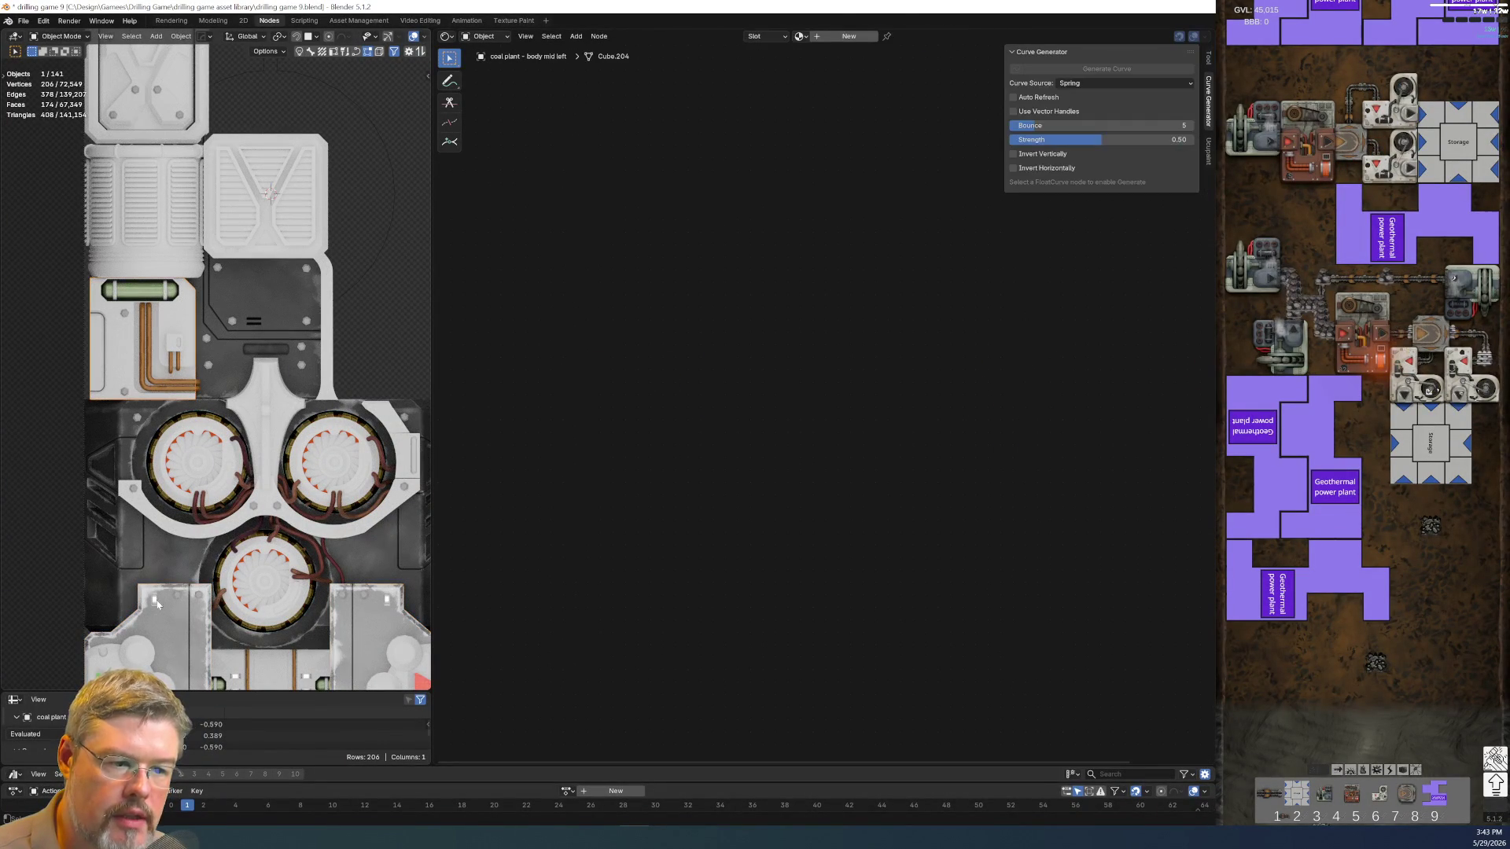
pyautogui.keyDown('shift'); pyautogui.click(170, 622); pyautogui.keyUp('shift')
pyautogui.hotkey('ctrl', 'l')
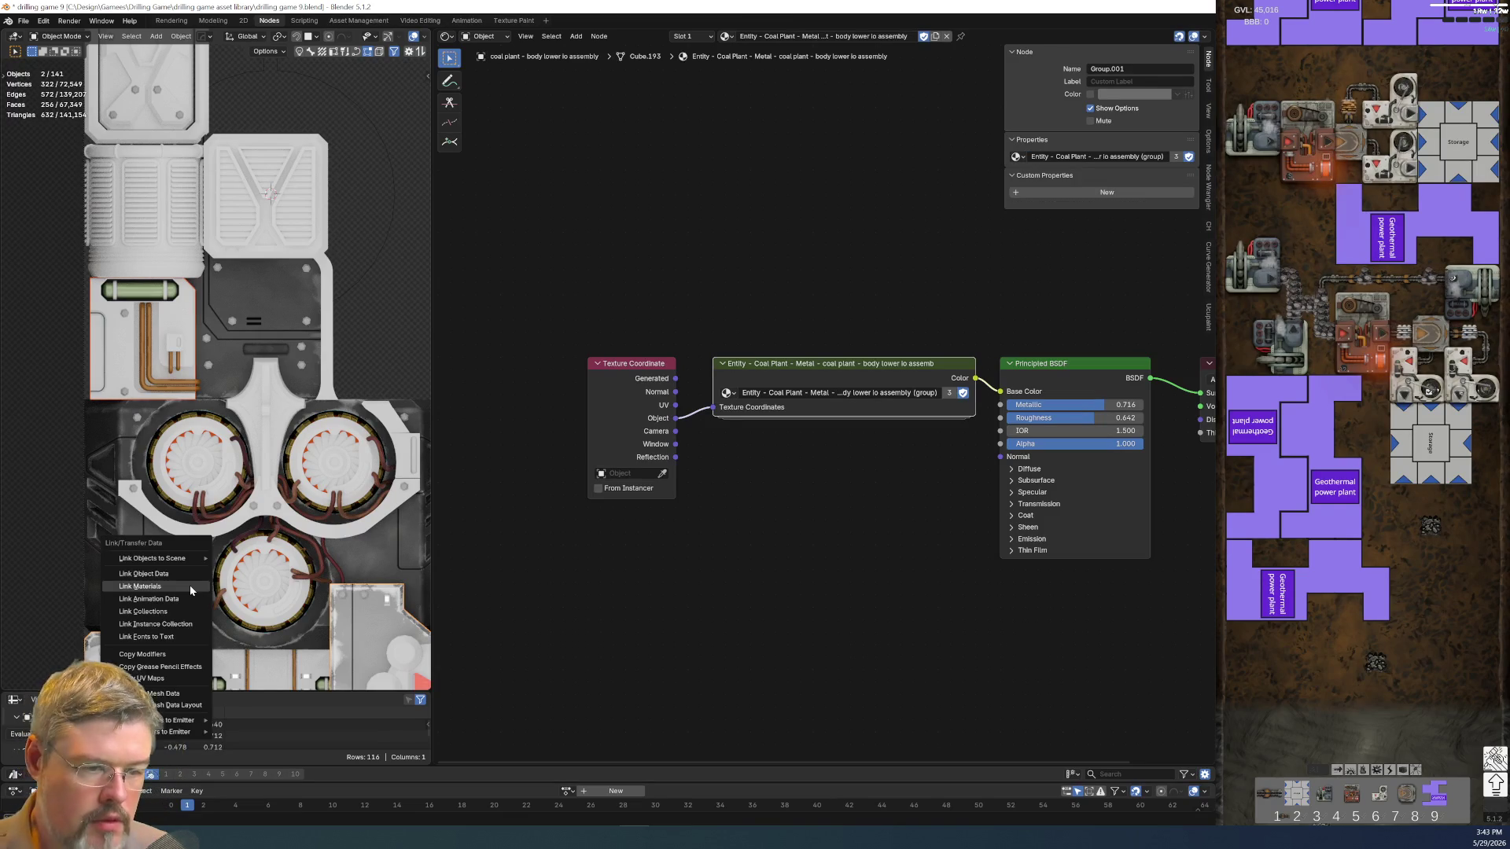
pyautogui.click(190, 586)
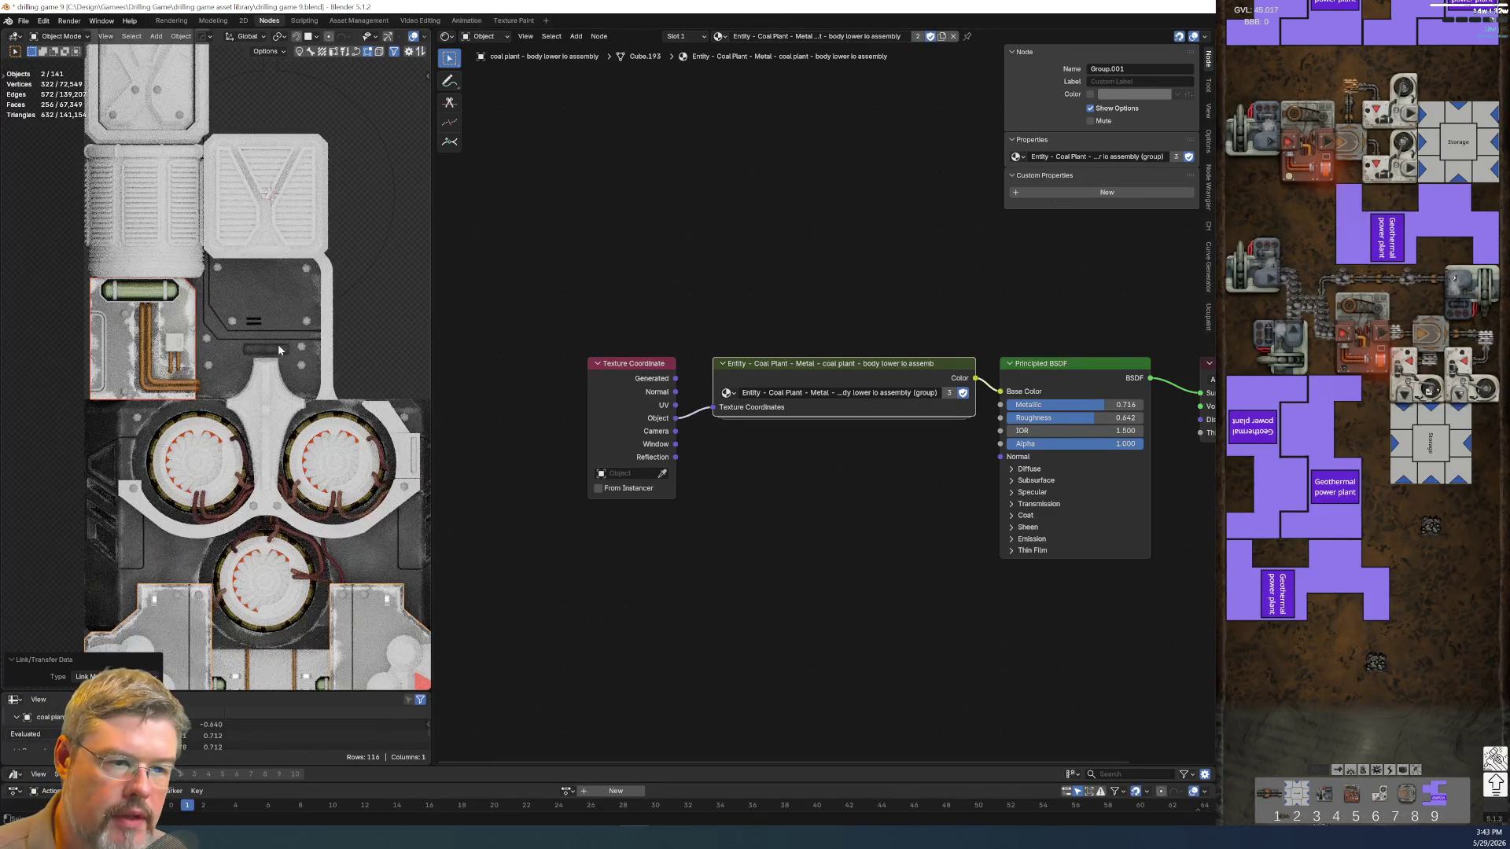
# Make the material single-user, rename it Entity - Coal Plant - Metal - body mid left, and enable fake user
pyautogui.click(130, 359)
pyautogui.press('F2')
pyautogui.press('Escape')
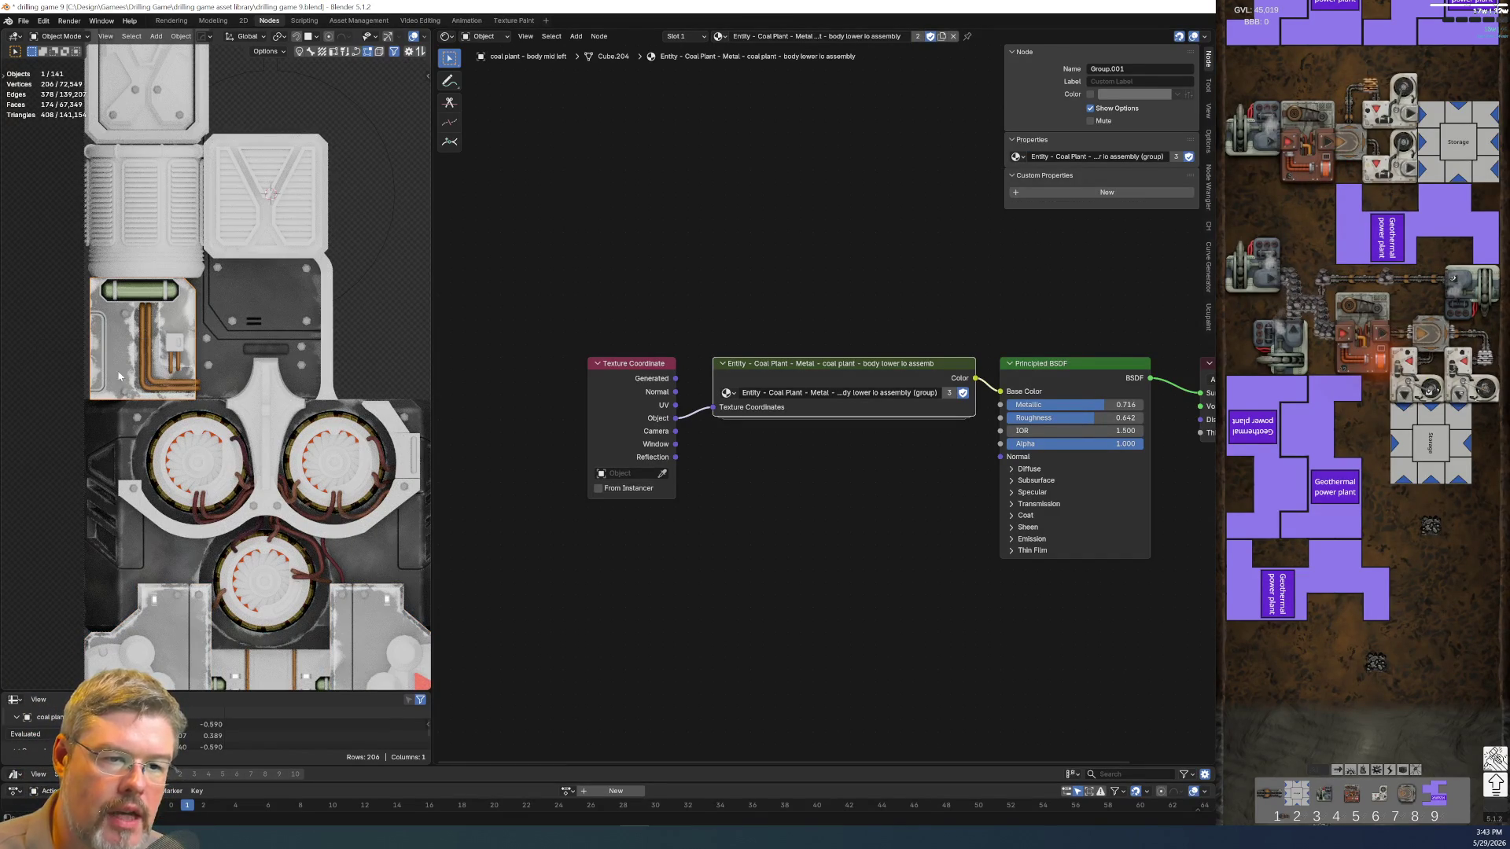
pyautogui.click(940, 36)
pyautogui.write('coal plant - body mid left')
pyautogui.press('Return')
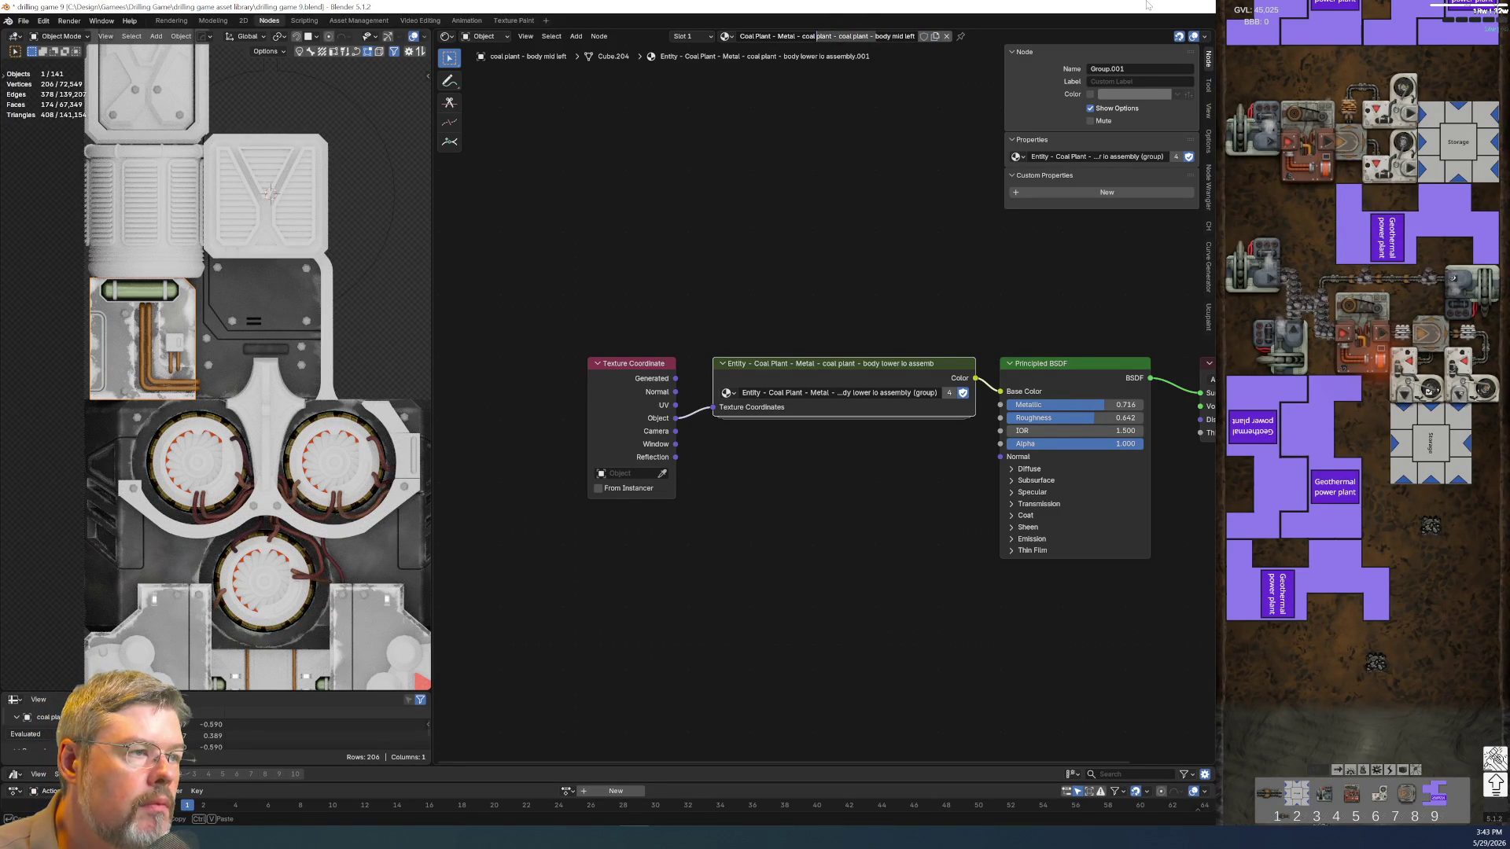
pyautogui.press('BackSpace')
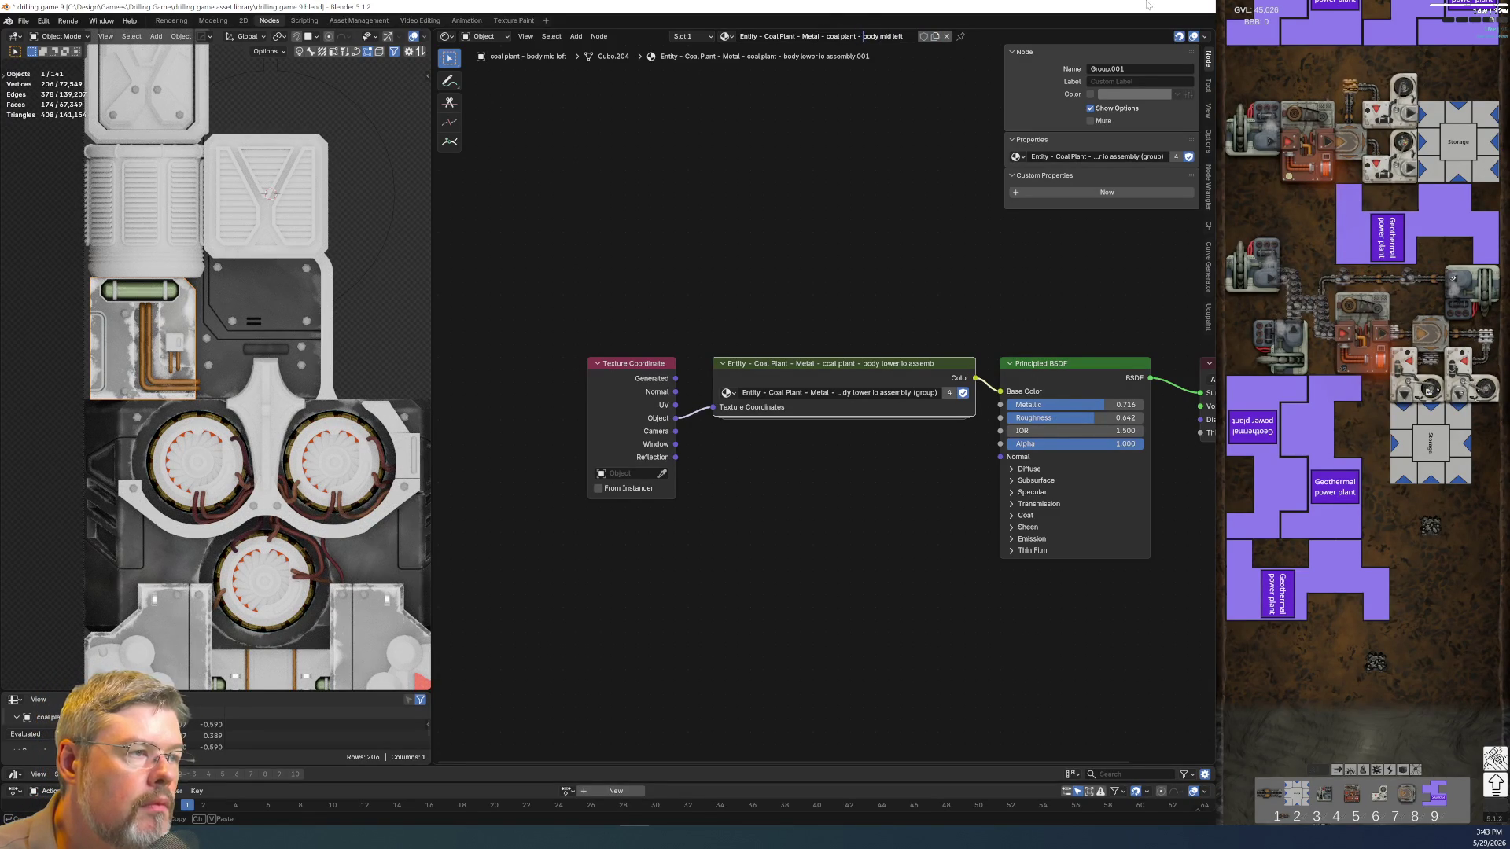
pyautogui.press('Return')
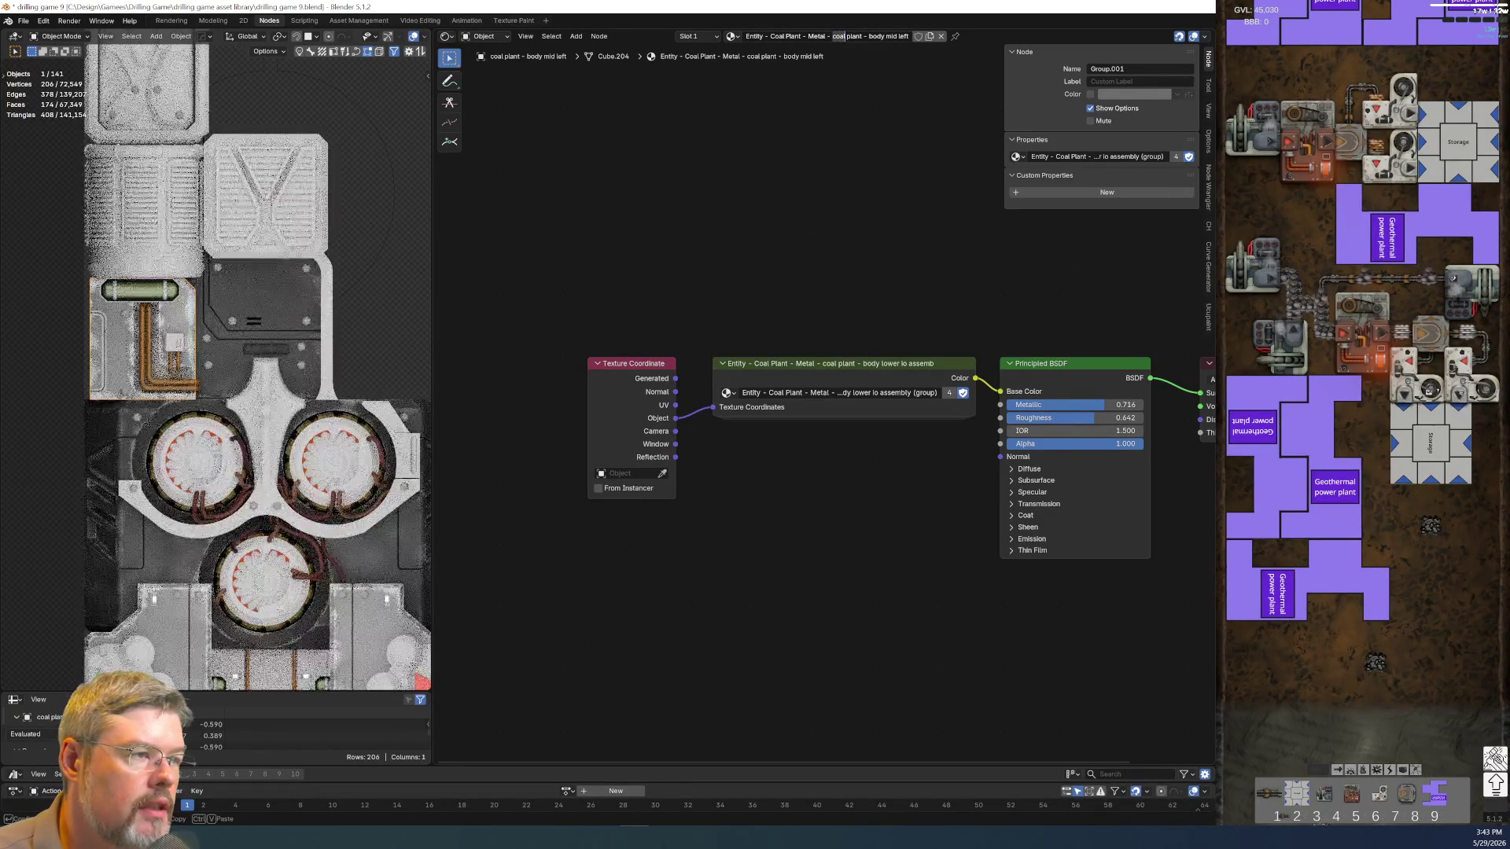
pyautogui.press('BackSpace')
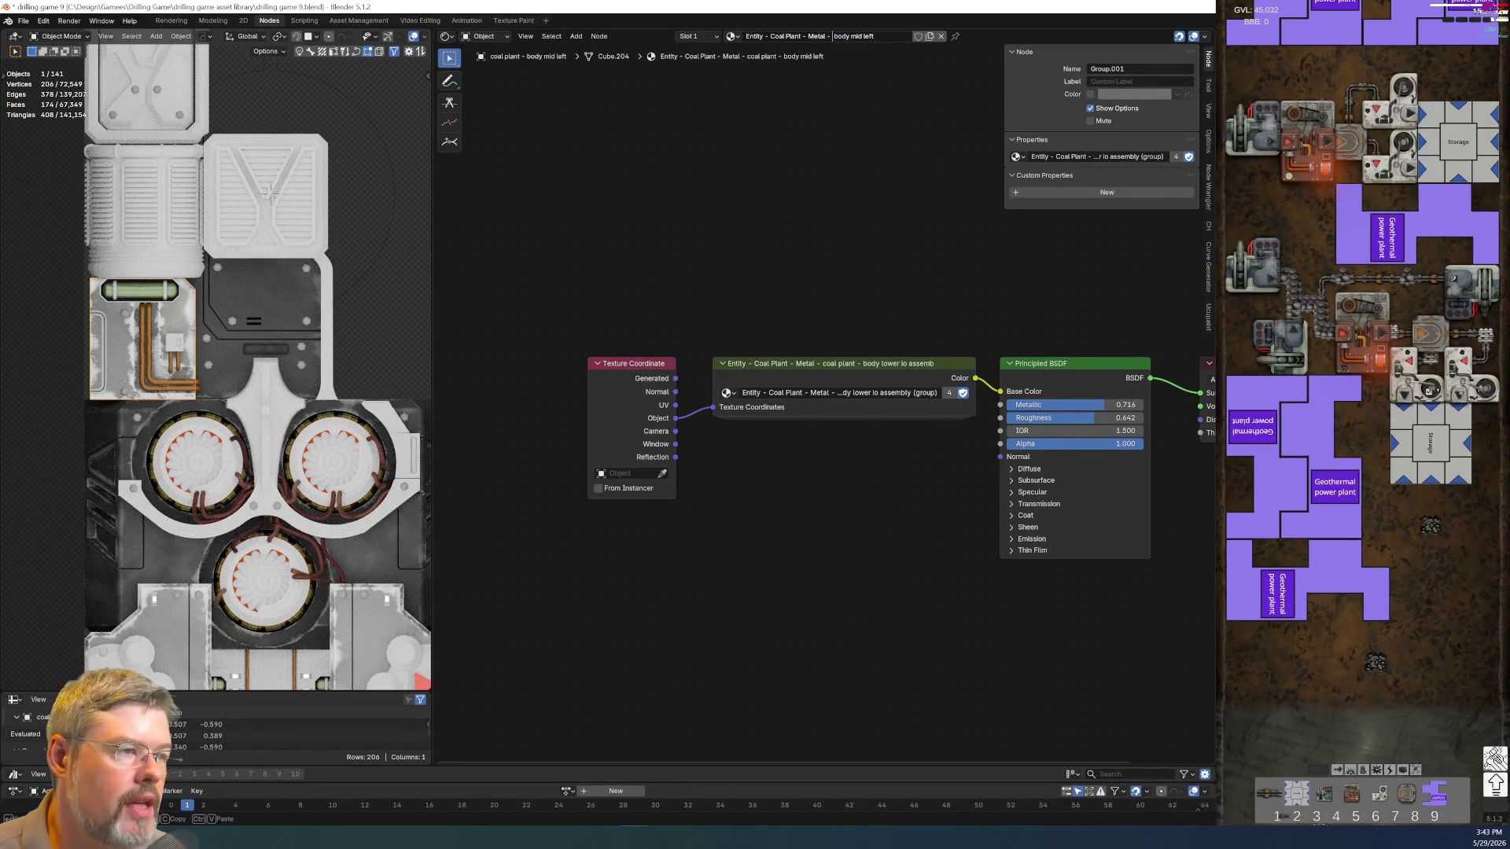
pyautogui.press('Return')
pyautogui.click(898, 36)
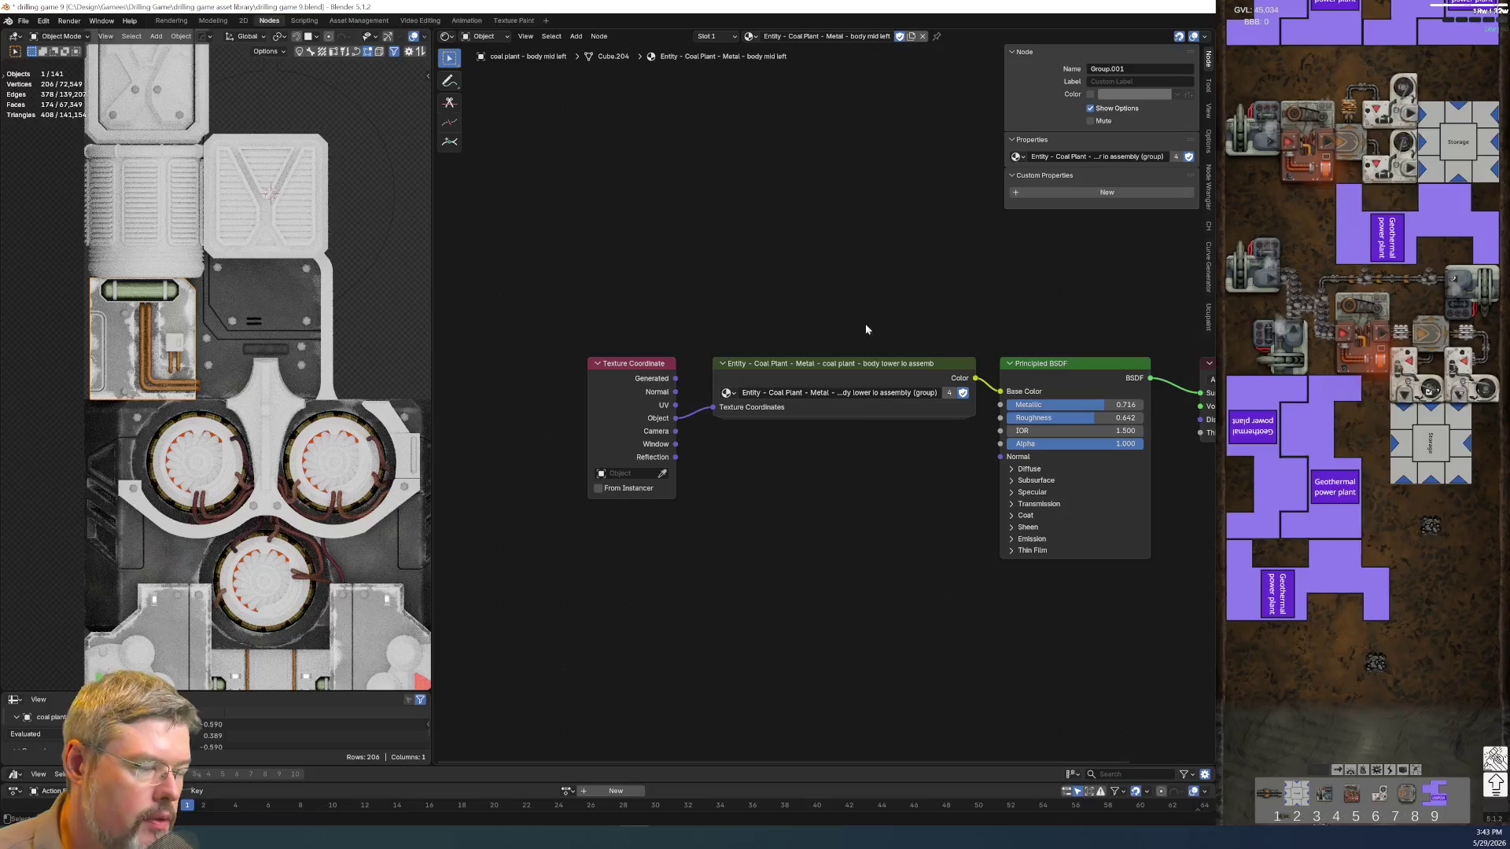
# Make the node group a single-user copy renamed for body mid left, then save the file
pyautogui.click(949, 392)
pyautogui.write('Entity - Coal Plant - Metal - body mid left')
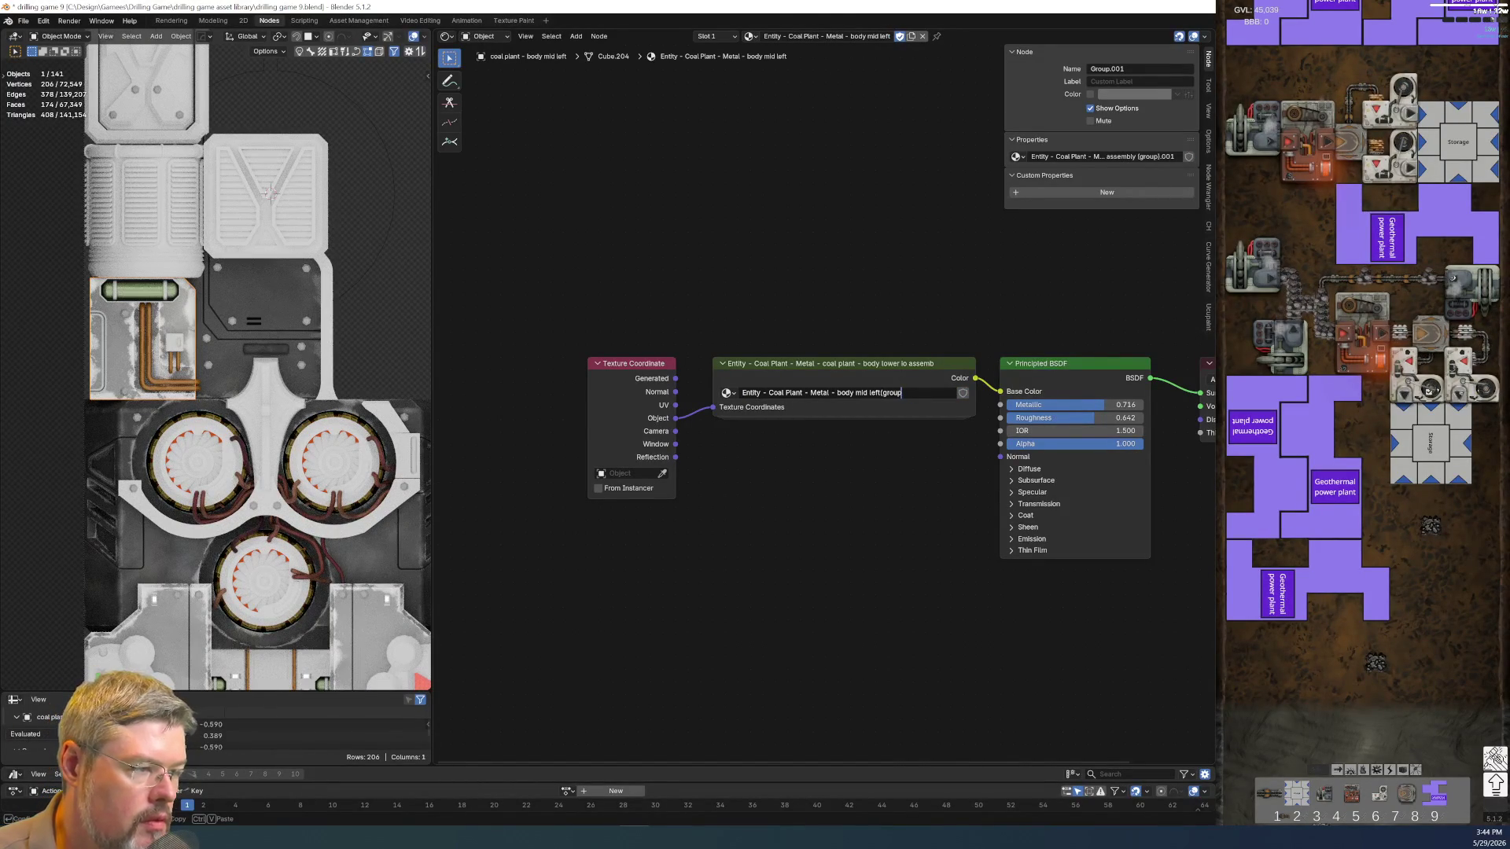
pyautogui.write(')')
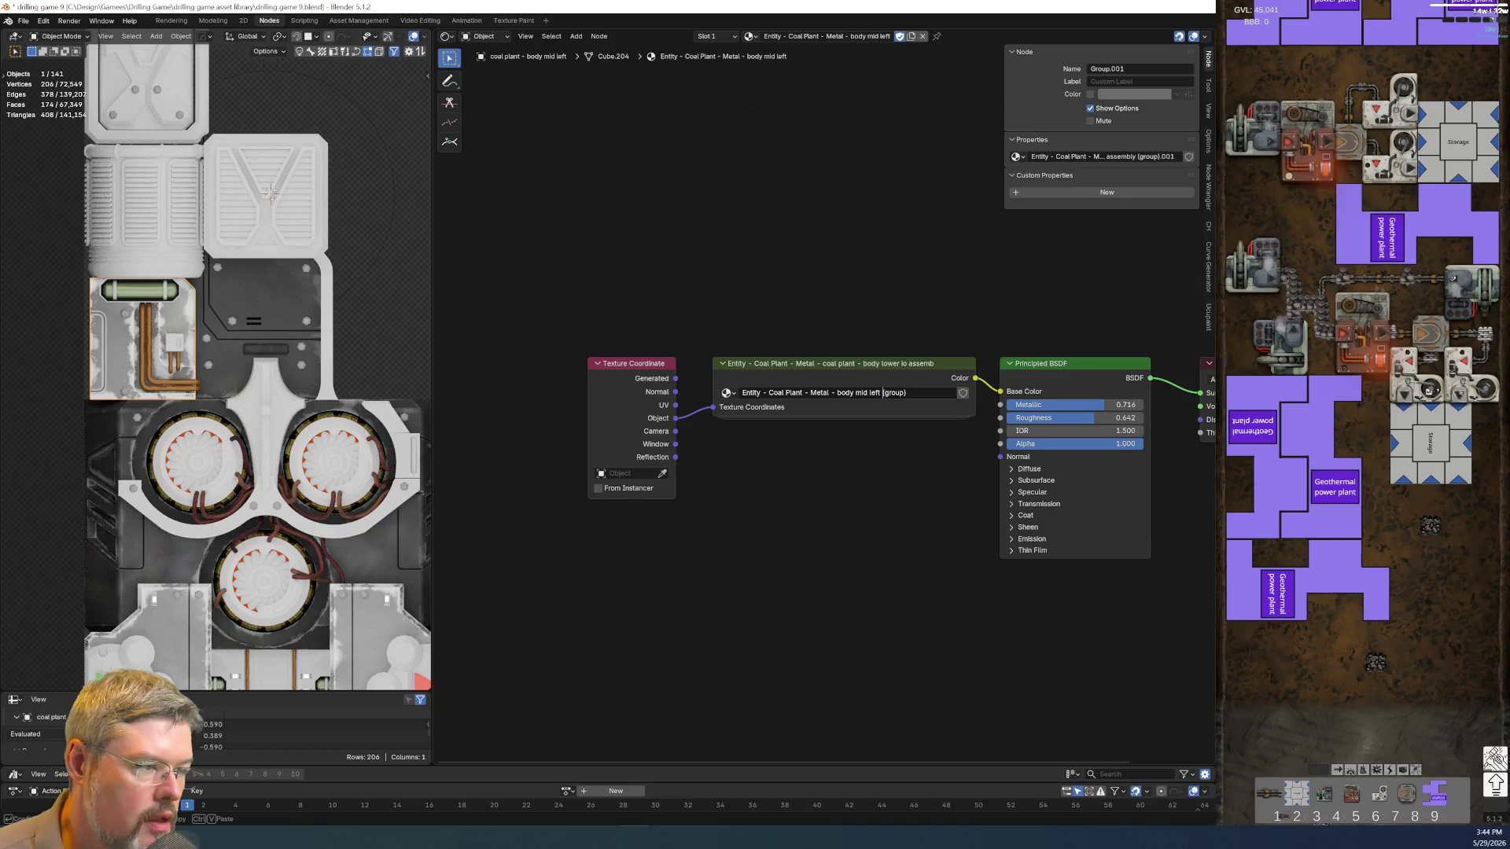
pyautogui.press('Return')
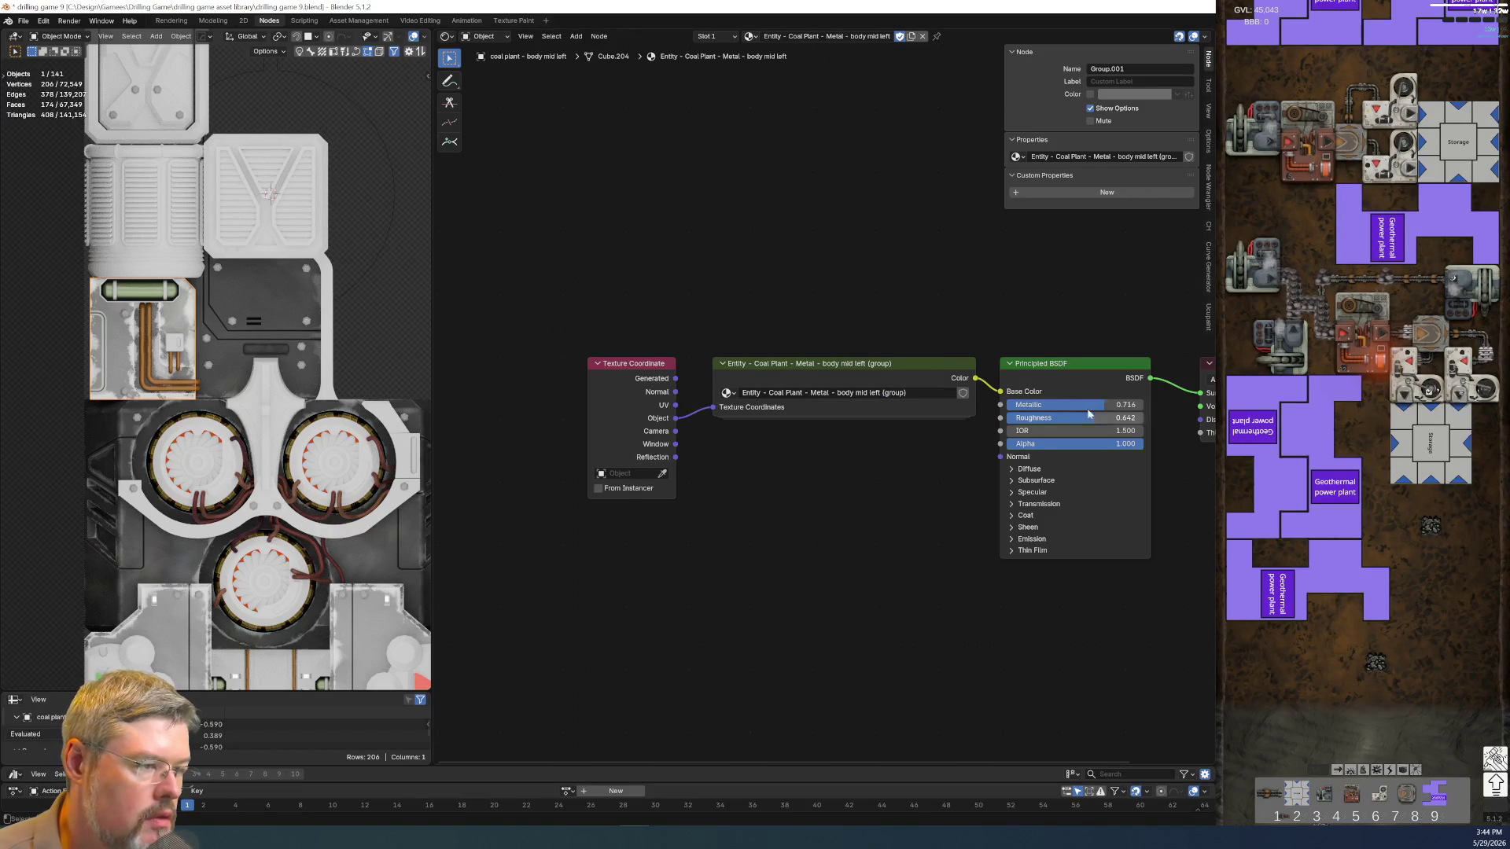
pyautogui.click(22, 20)
pyautogui.click(50, 94)
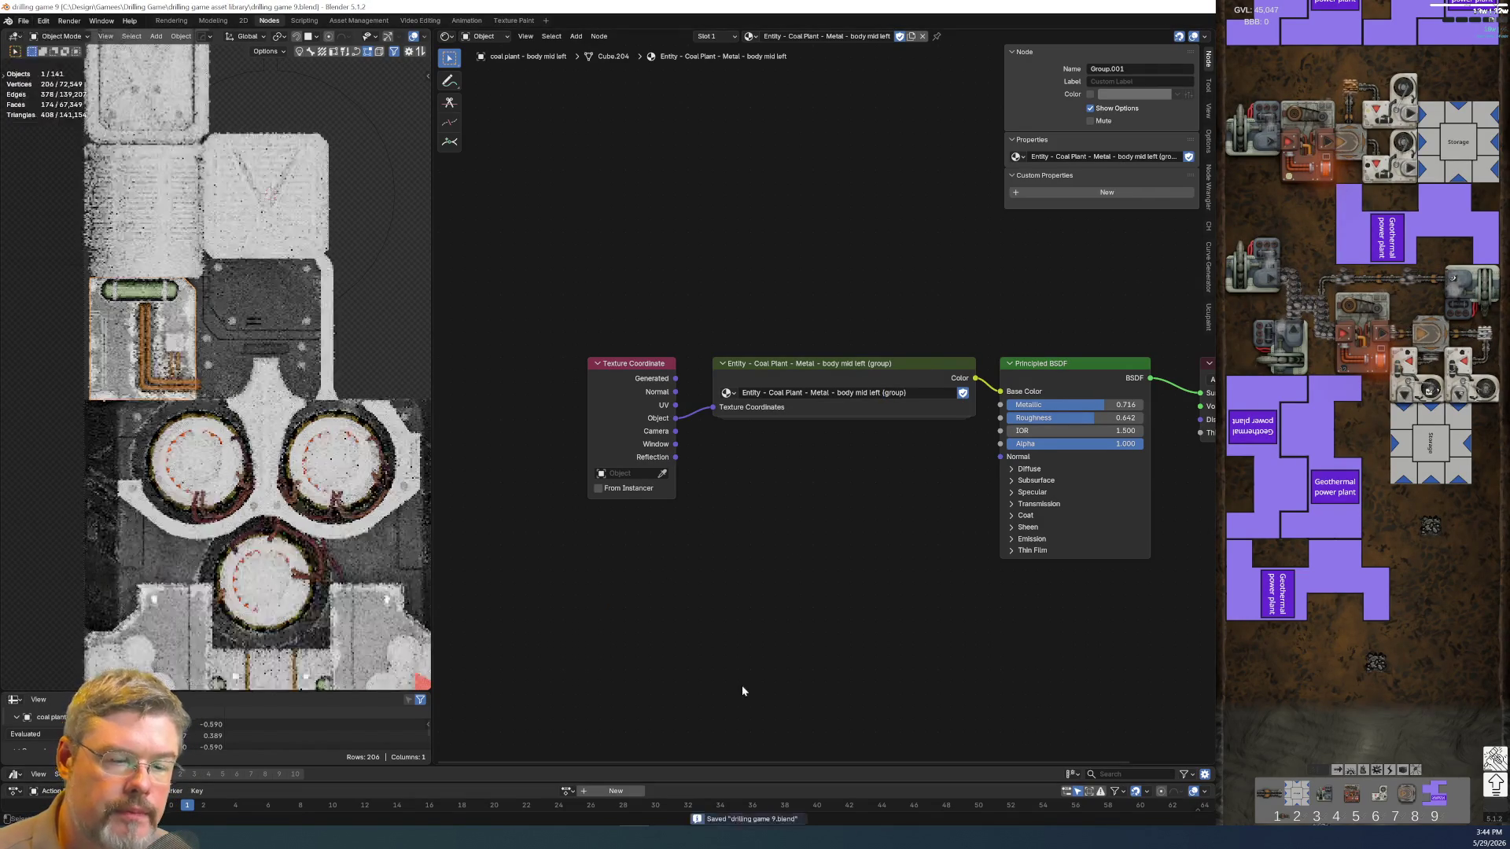
# Inside the body mid left group, set the two edge Map Range maximums to 0.2 and 5
pyautogui.click(843, 370)
pyautogui.press('Tab')
pyautogui.scroll(-2, 672, 471)
pyautogui.scroll(2, 819, 413)
pyautogui.moveTo(820, 414)
pyautogui.mouseDown(button='middle')
pyautogui.moveTo(617, 493)
pyautogui.moveTo(524, 505)
pyautogui.mouseUp(button='middle')
pyautogui.scroll(2, 618, 495)
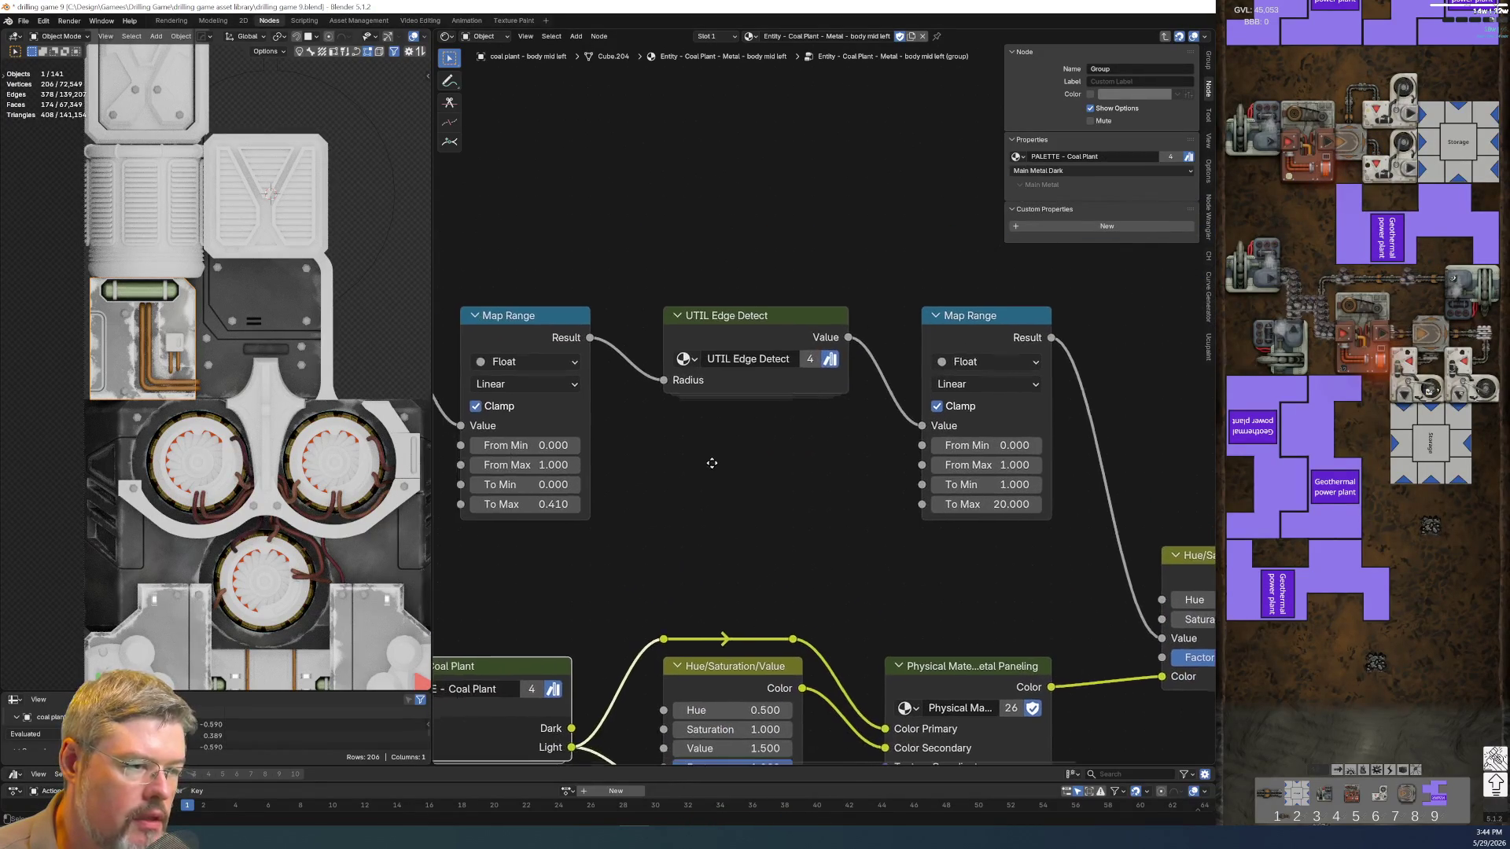
pyautogui.click(523, 504)
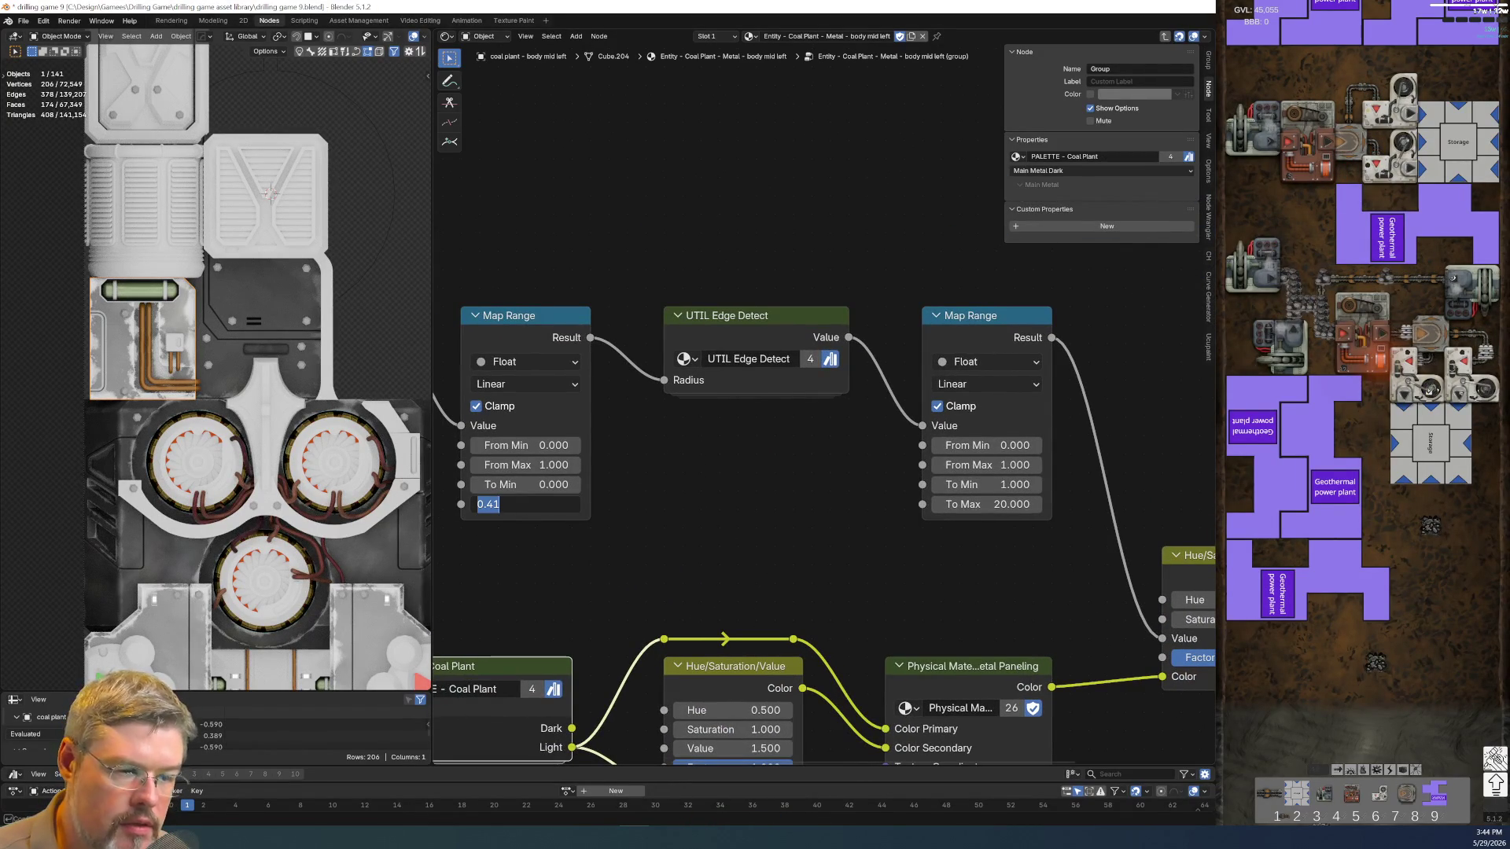
pyautogui.write('0.2')
pyautogui.press('Return')
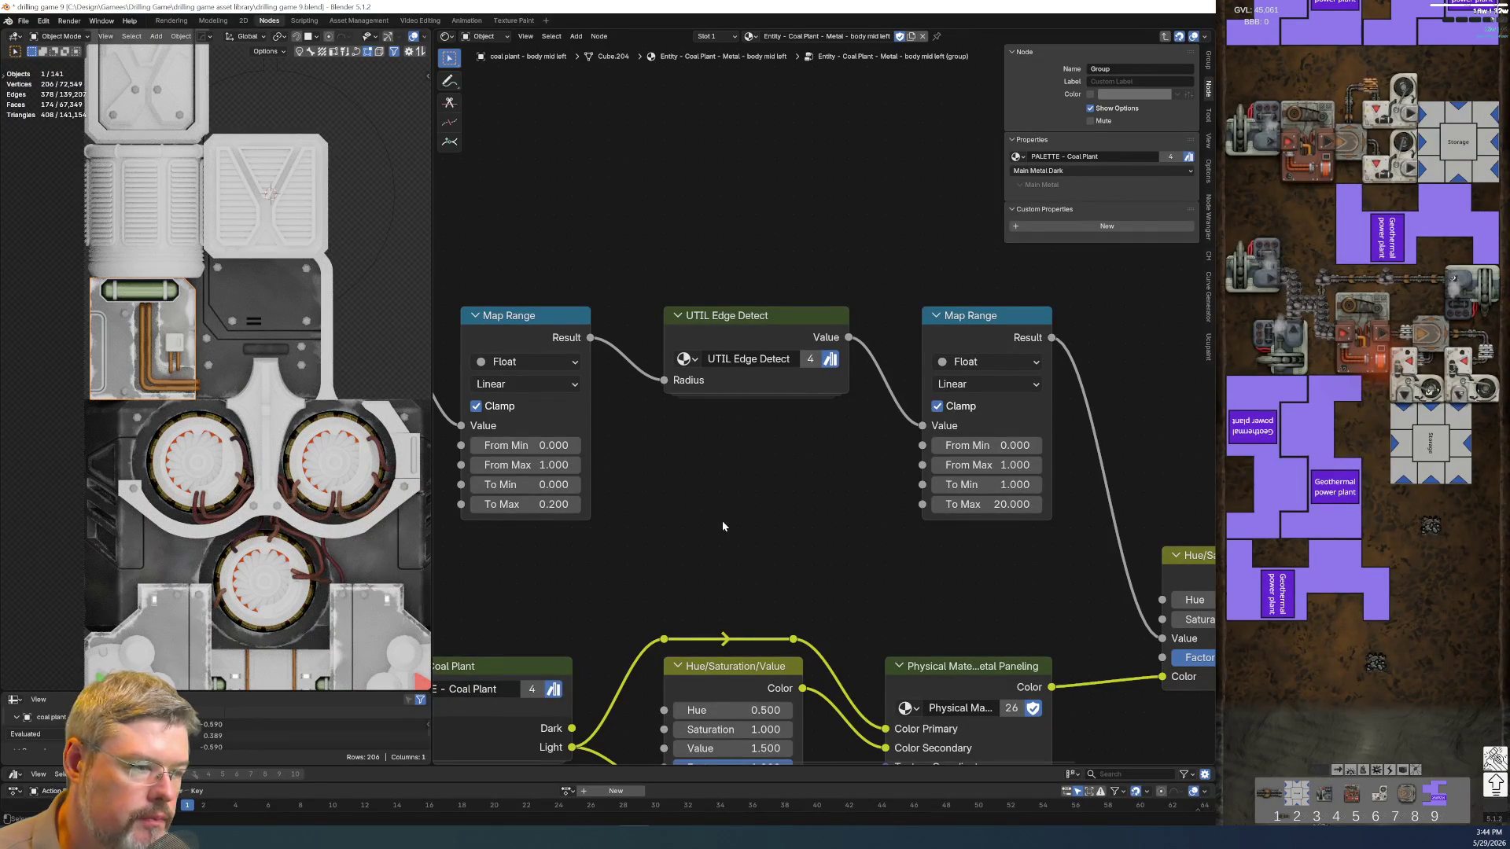
pyautogui.moveTo(734, 538); pyautogui.dragTo(684, 495, button='middle')
pyautogui.click(931, 462)
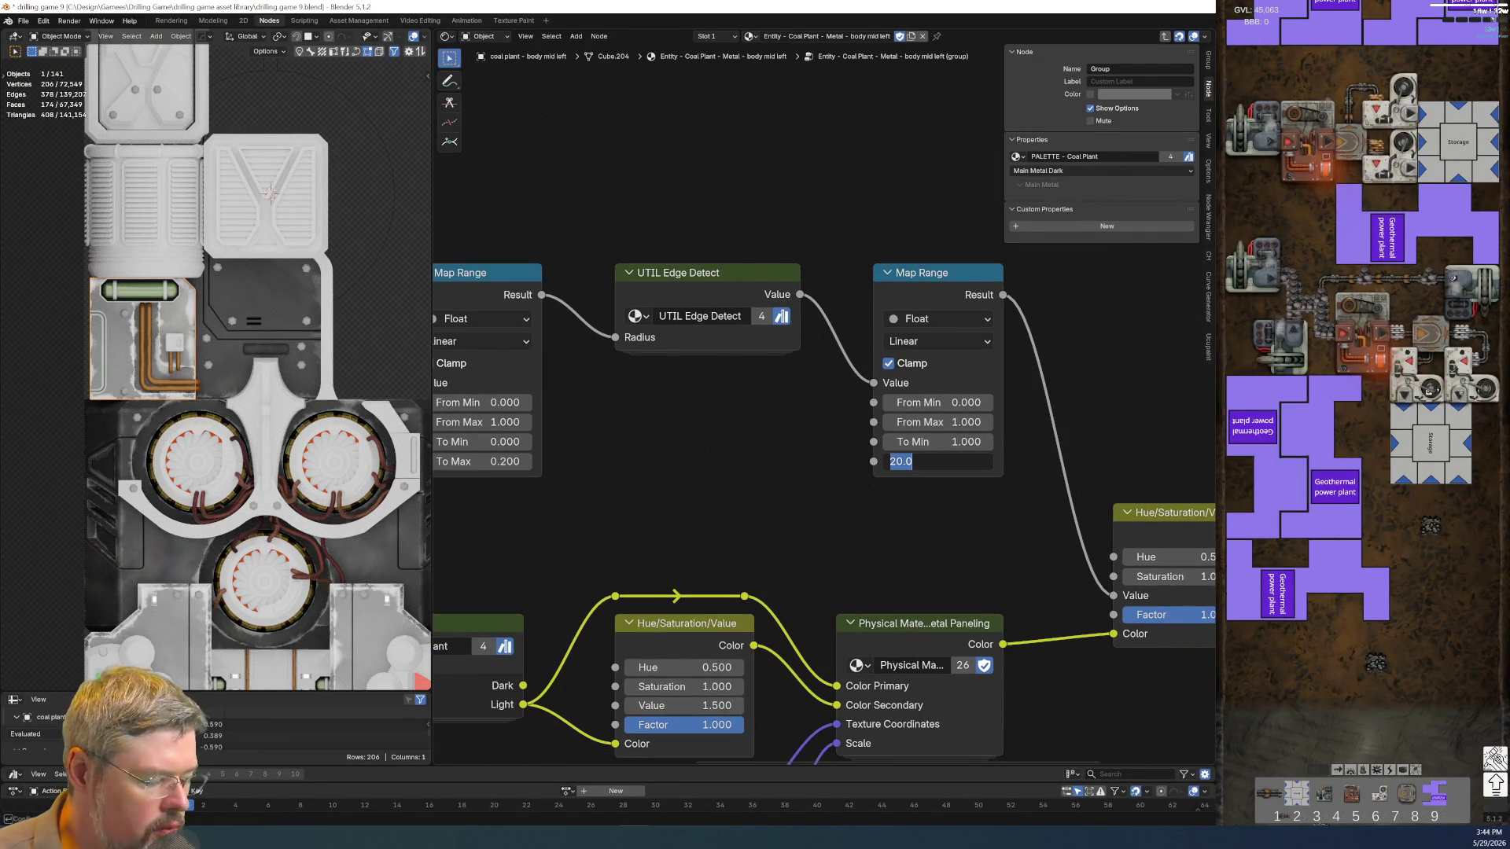
pyautogui.write('4.0005')
pyautogui.press('Return')
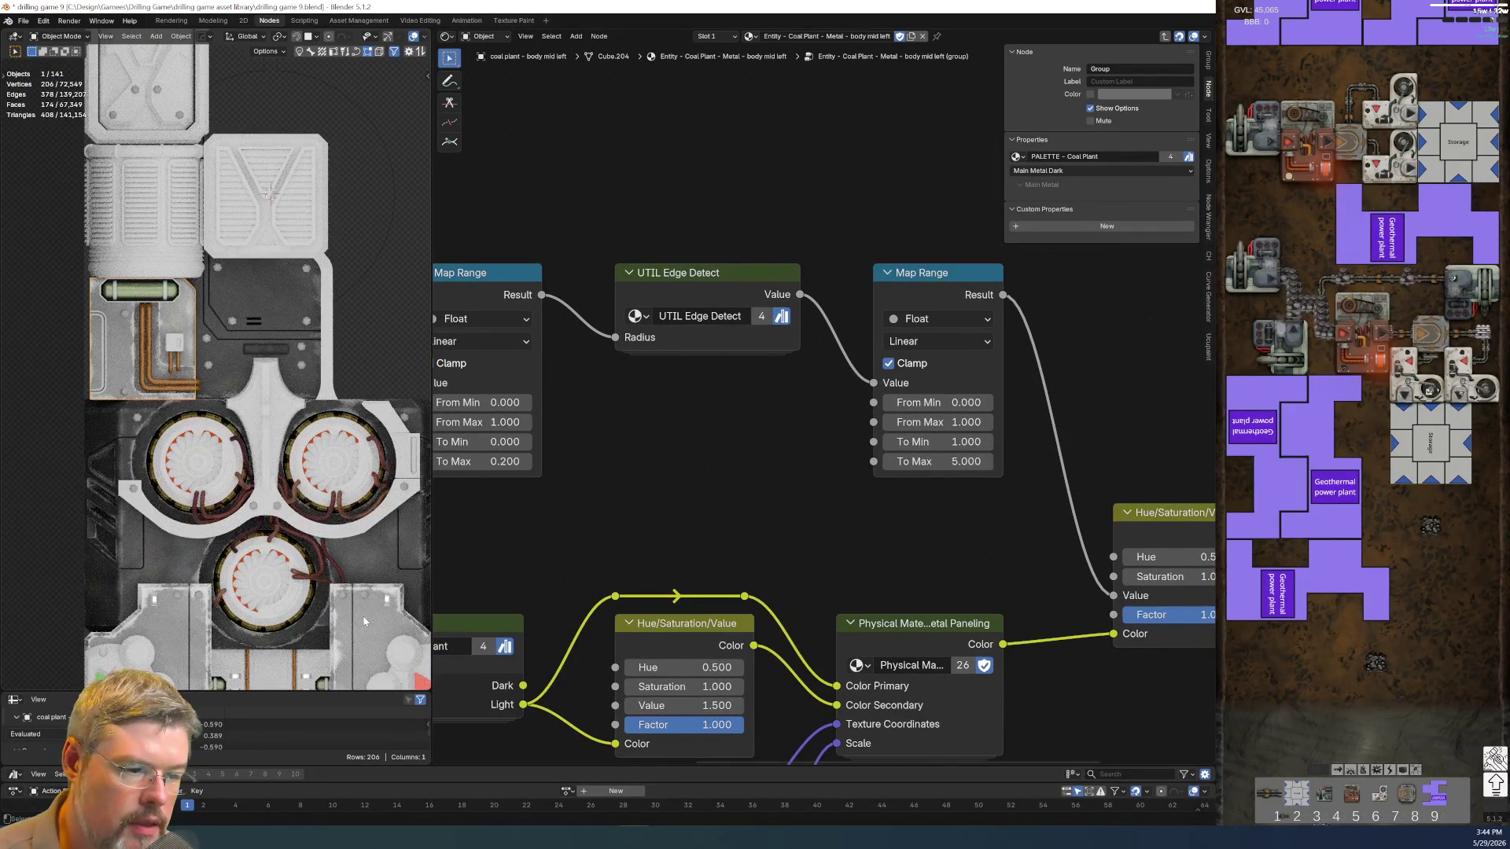
# Check the body lower io assembly part's node group and save the file
pyautogui.click(366, 622)
pyautogui.press('Tab')
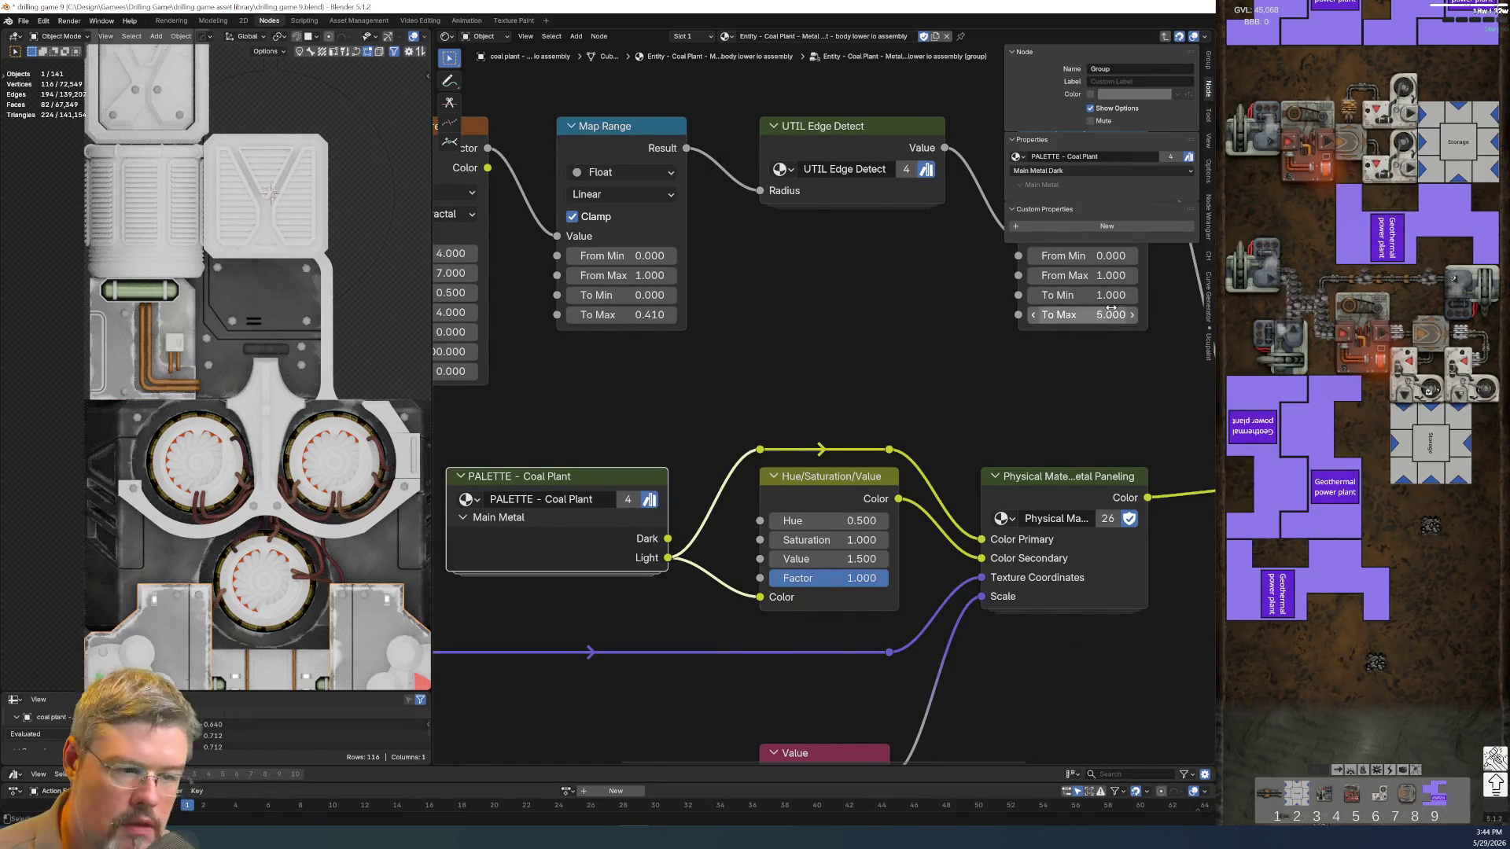
pyautogui.scroll(-3, 662, 330)
pyautogui.scroll(-3, 292, 628)
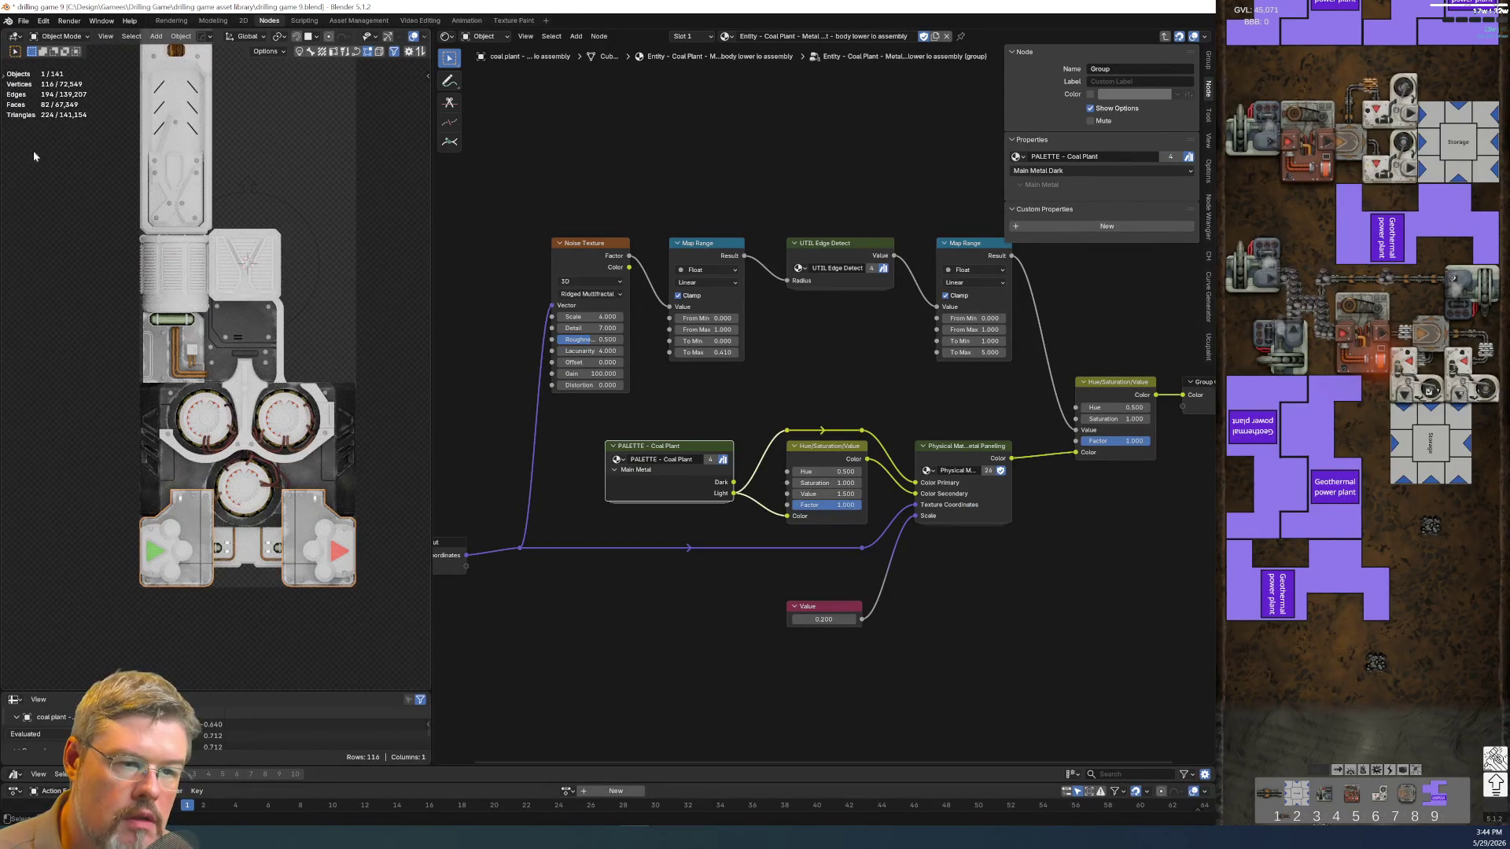
pyautogui.click(22, 20)
pyautogui.click(41, 98)
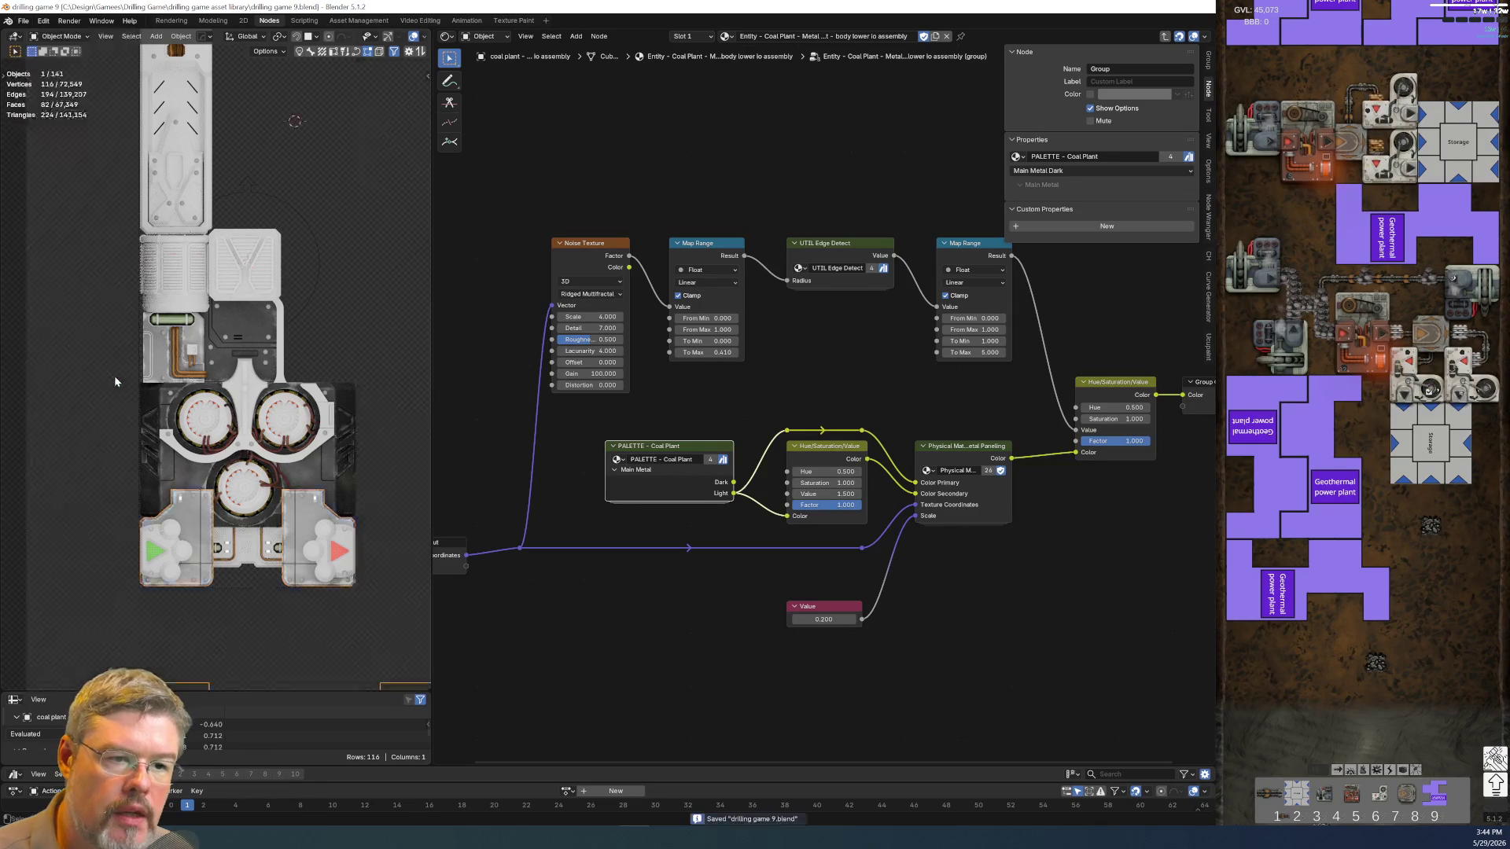
pyautogui.scroll(3, 118, 383)
pyautogui.scroll(3, 154, 367)
pyautogui.scroll(2, 184, 346)
pyautogui.click(184, 345)
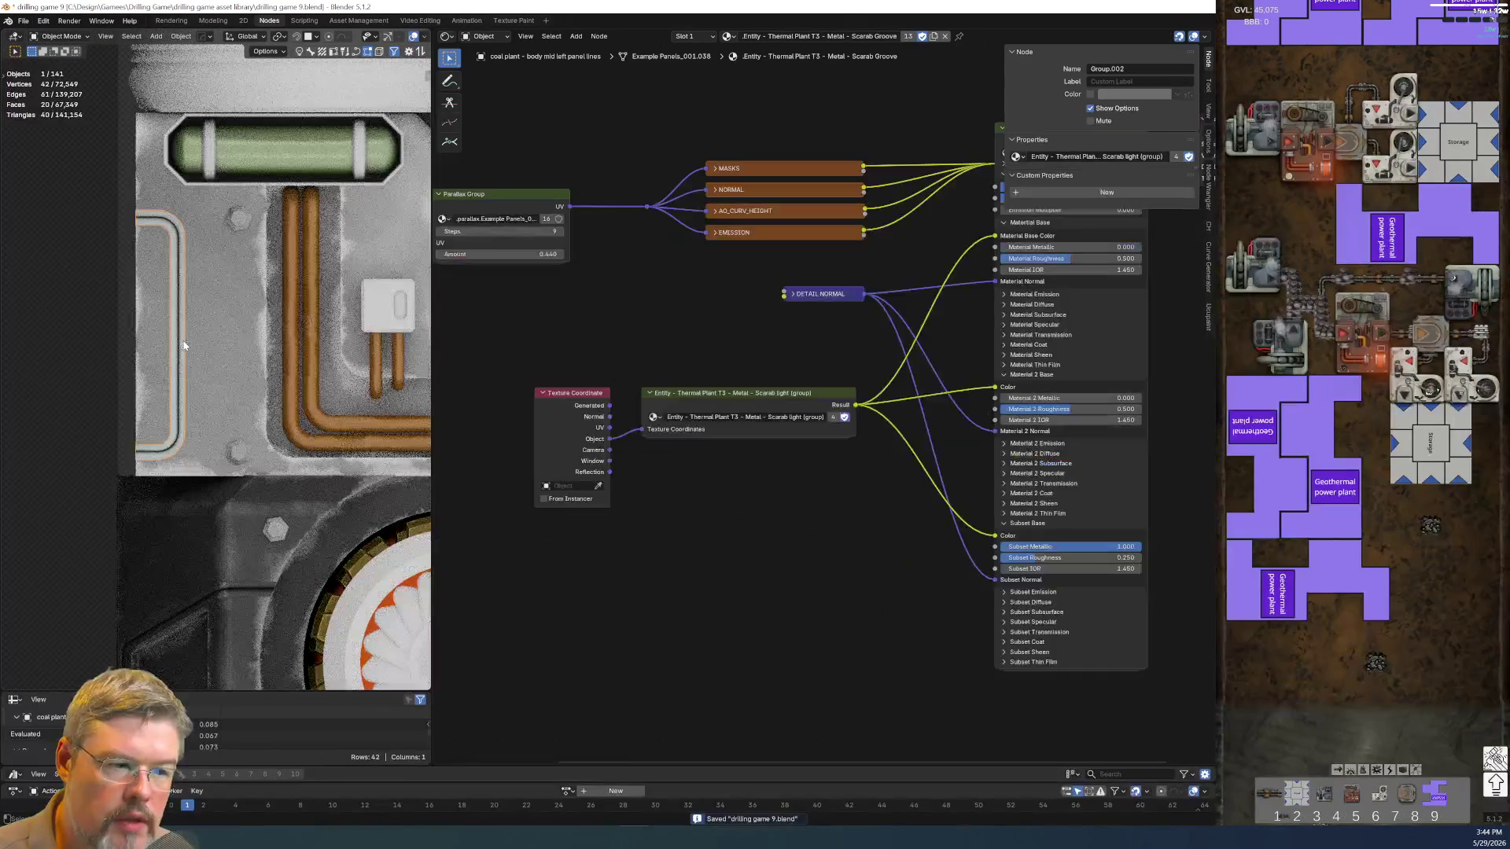
# Give the decal part its own material copy renamed for body mid left
pyautogui.click(231, 341)
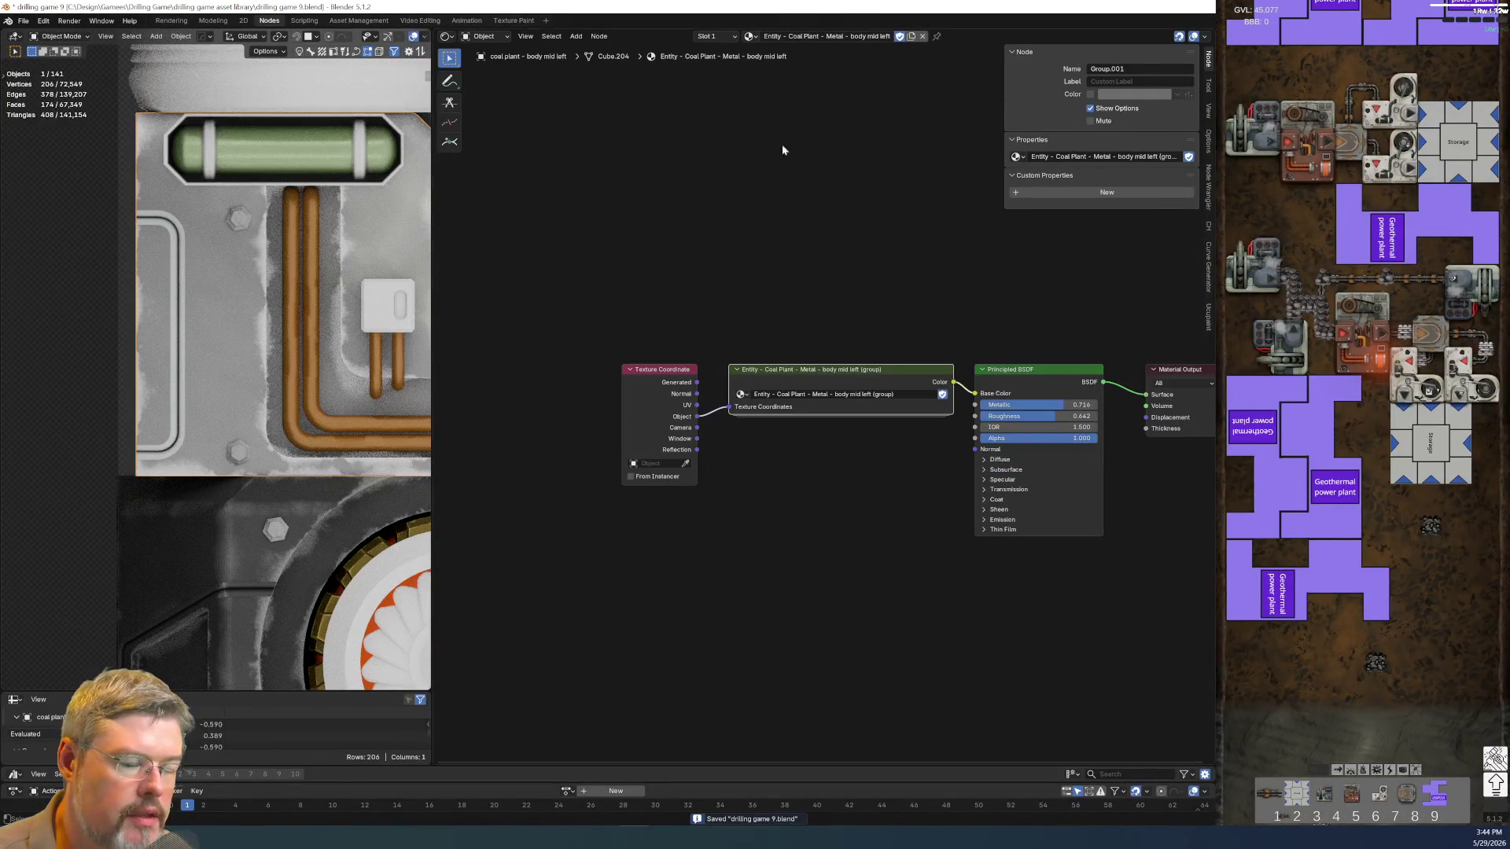
pyautogui.doubleClick(826, 35)
pyautogui.hotkey('ctrl', 'c')
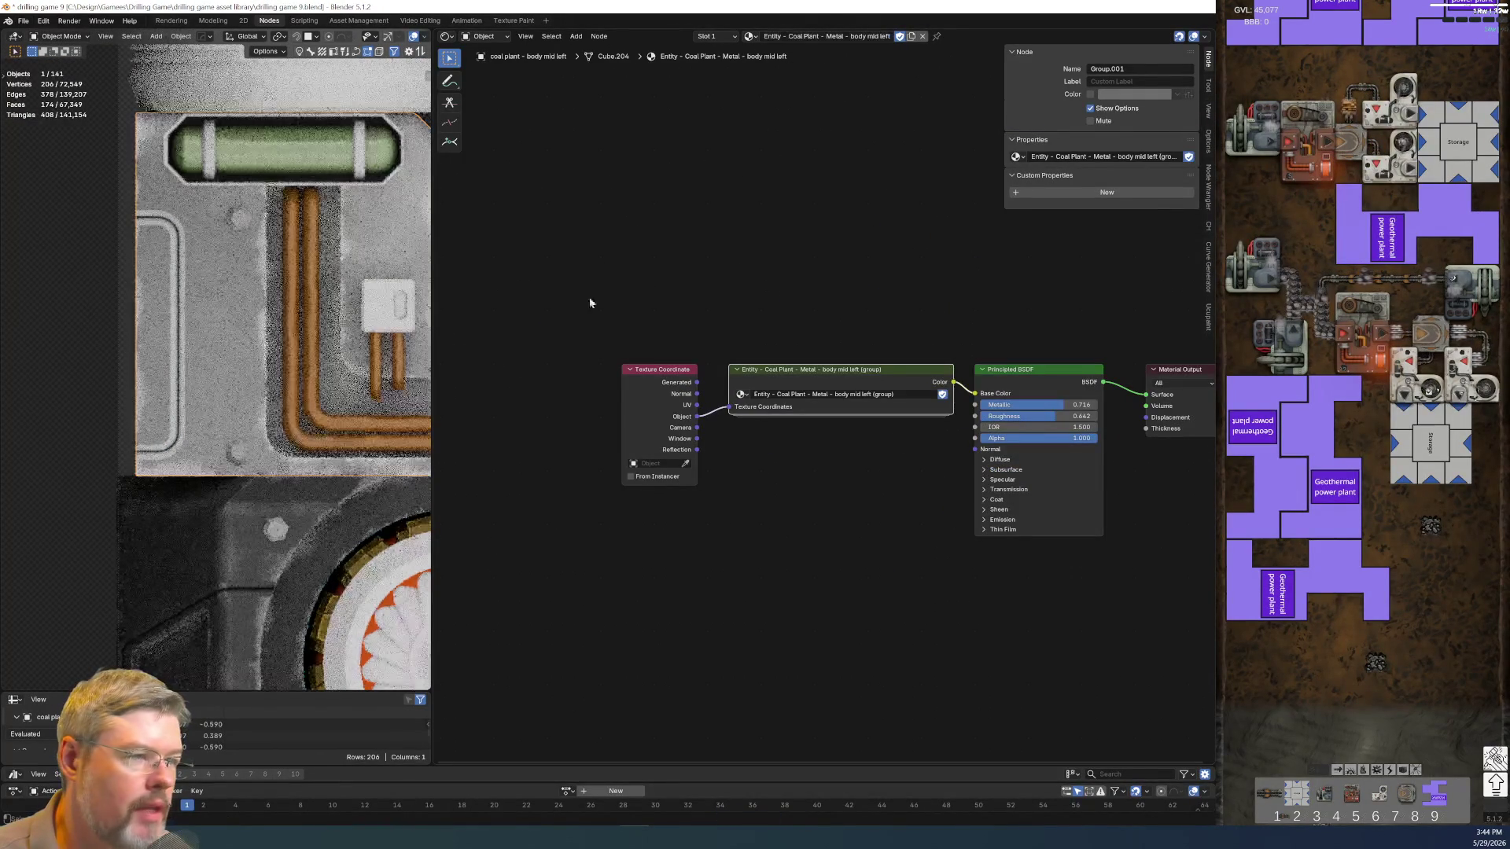
pyautogui.click(177, 310)
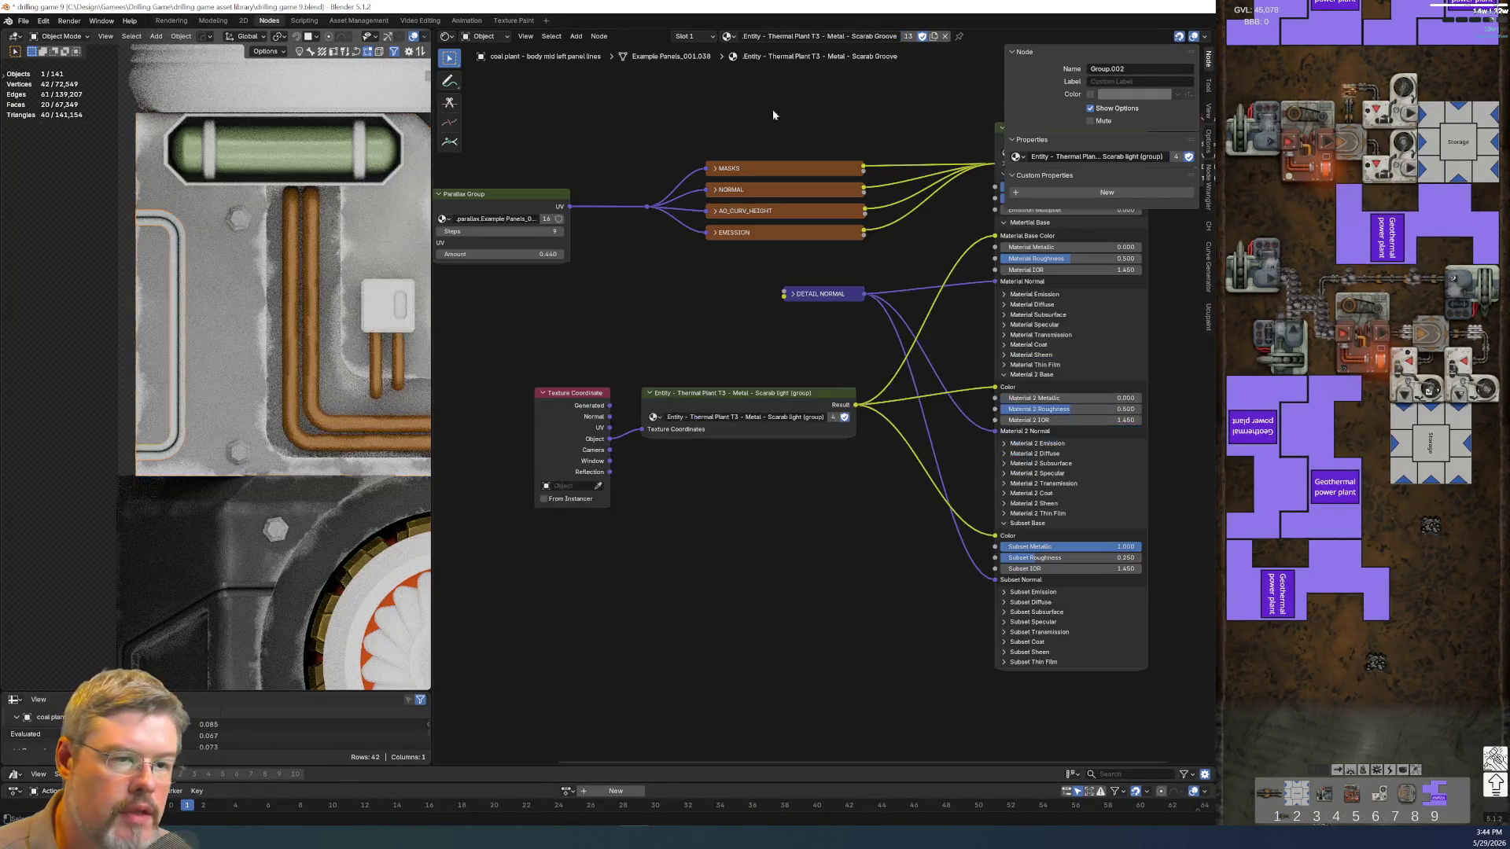
pyautogui.click(932, 35)
pyautogui.doubleClick(814, 36)
pyautogui.hotkey('ctrl', 'v')
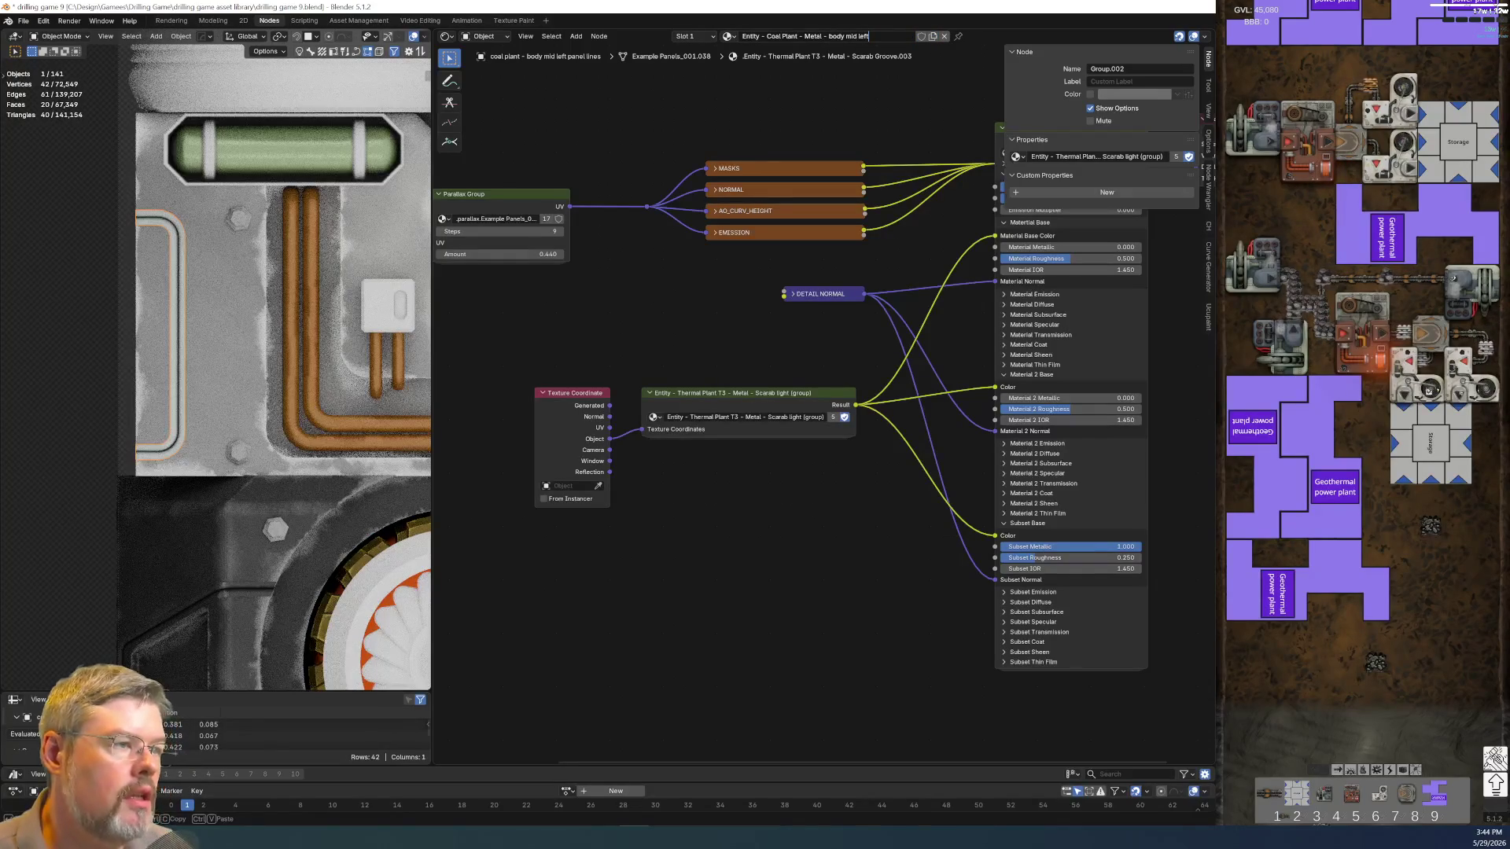
pyautogui.write(' decal')
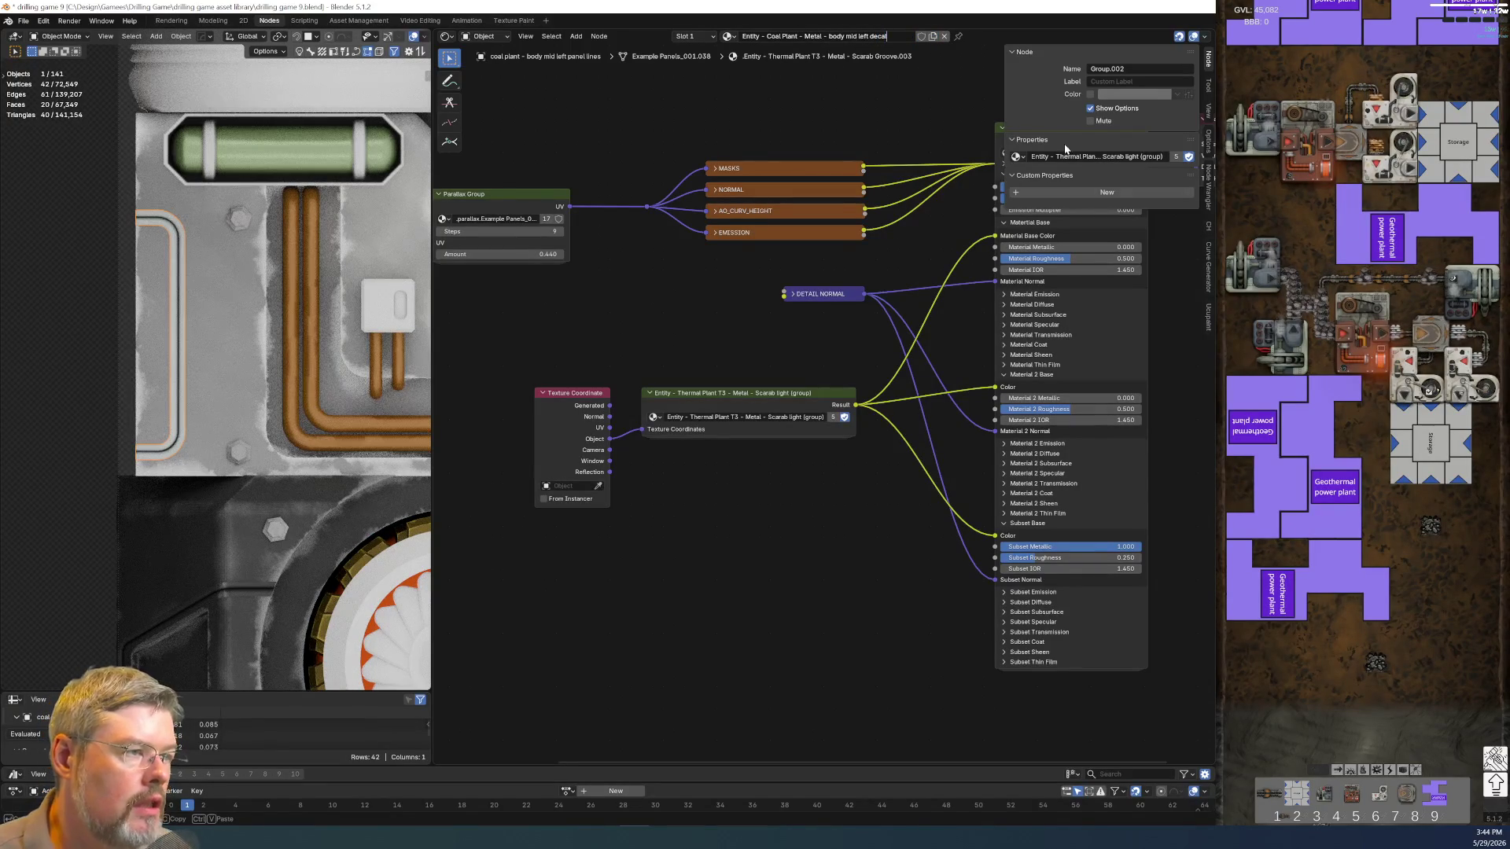
pyautogui.press('Return')
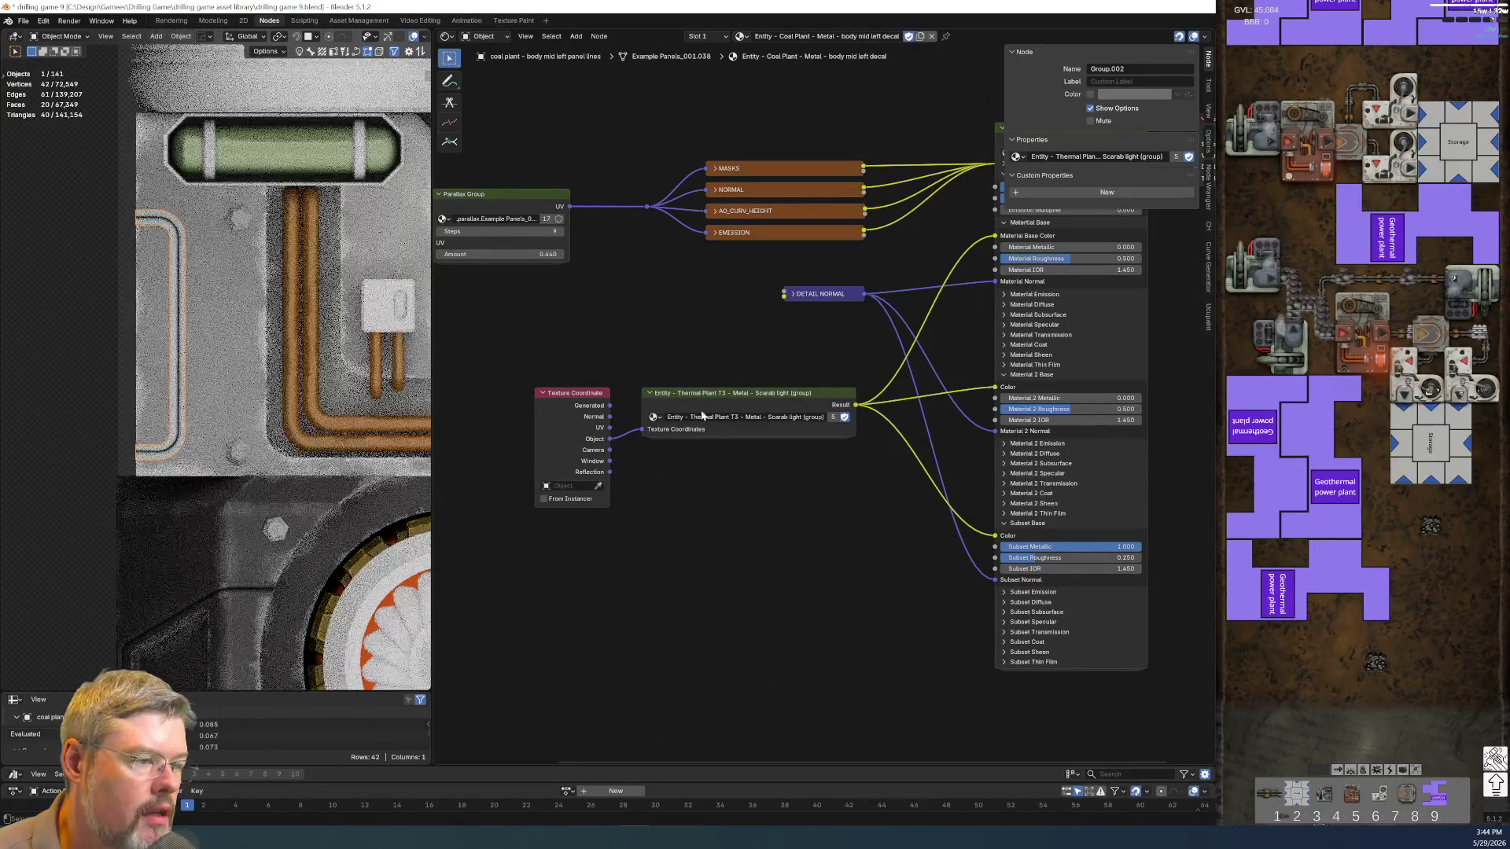
# Copy the Coal Plant metal group node and paste it into the panel-lines decal material
pyautogui.hotkey('shift', 'd')
pyautogui.click(708, 562)
pyautogui.scroll(1, 755, 498)
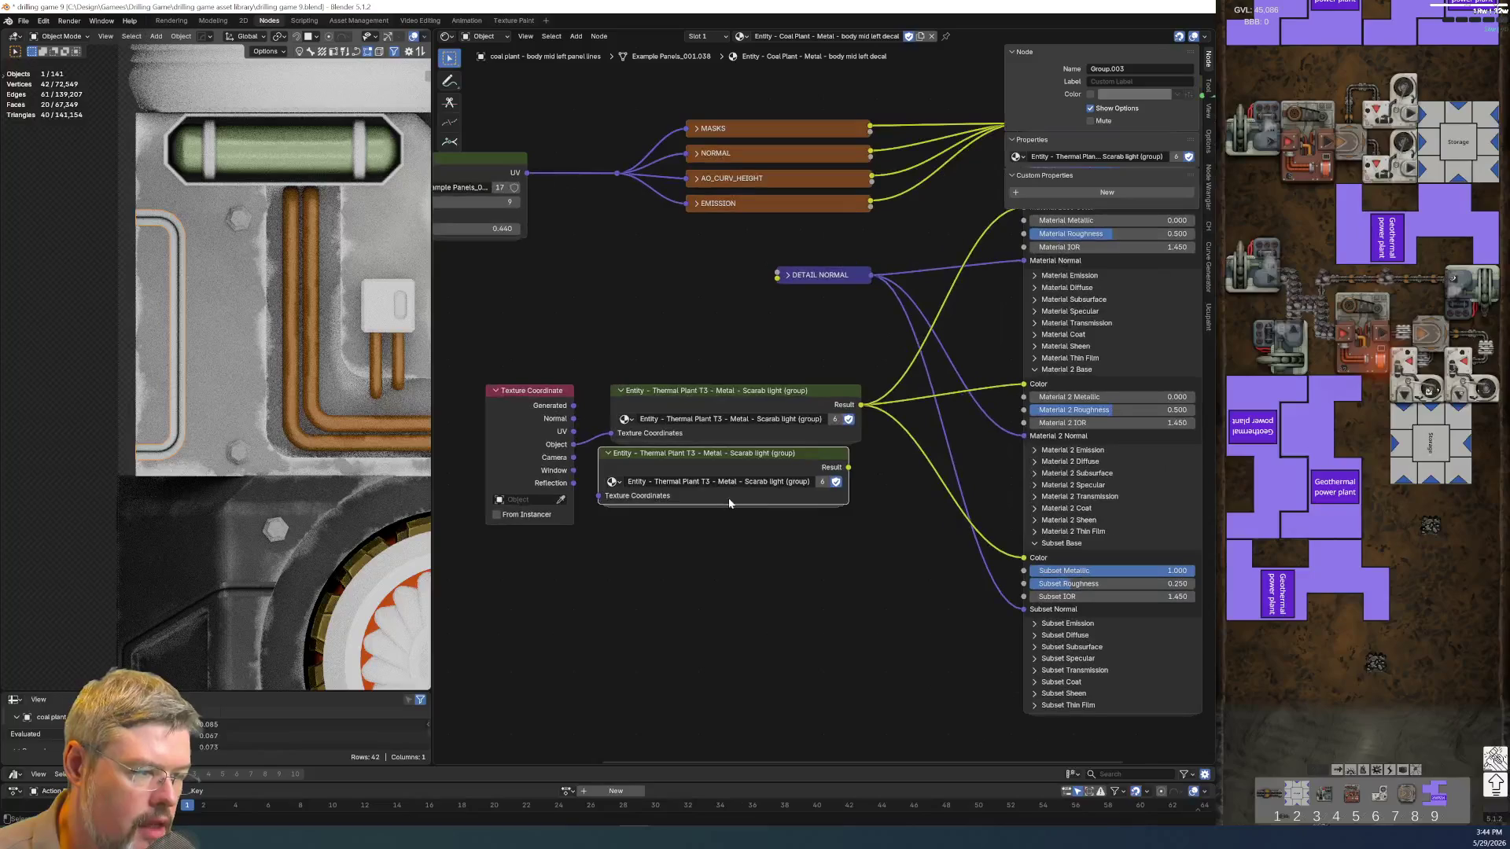
pyautogui.press('x')
pyautogui.click(249, 353)
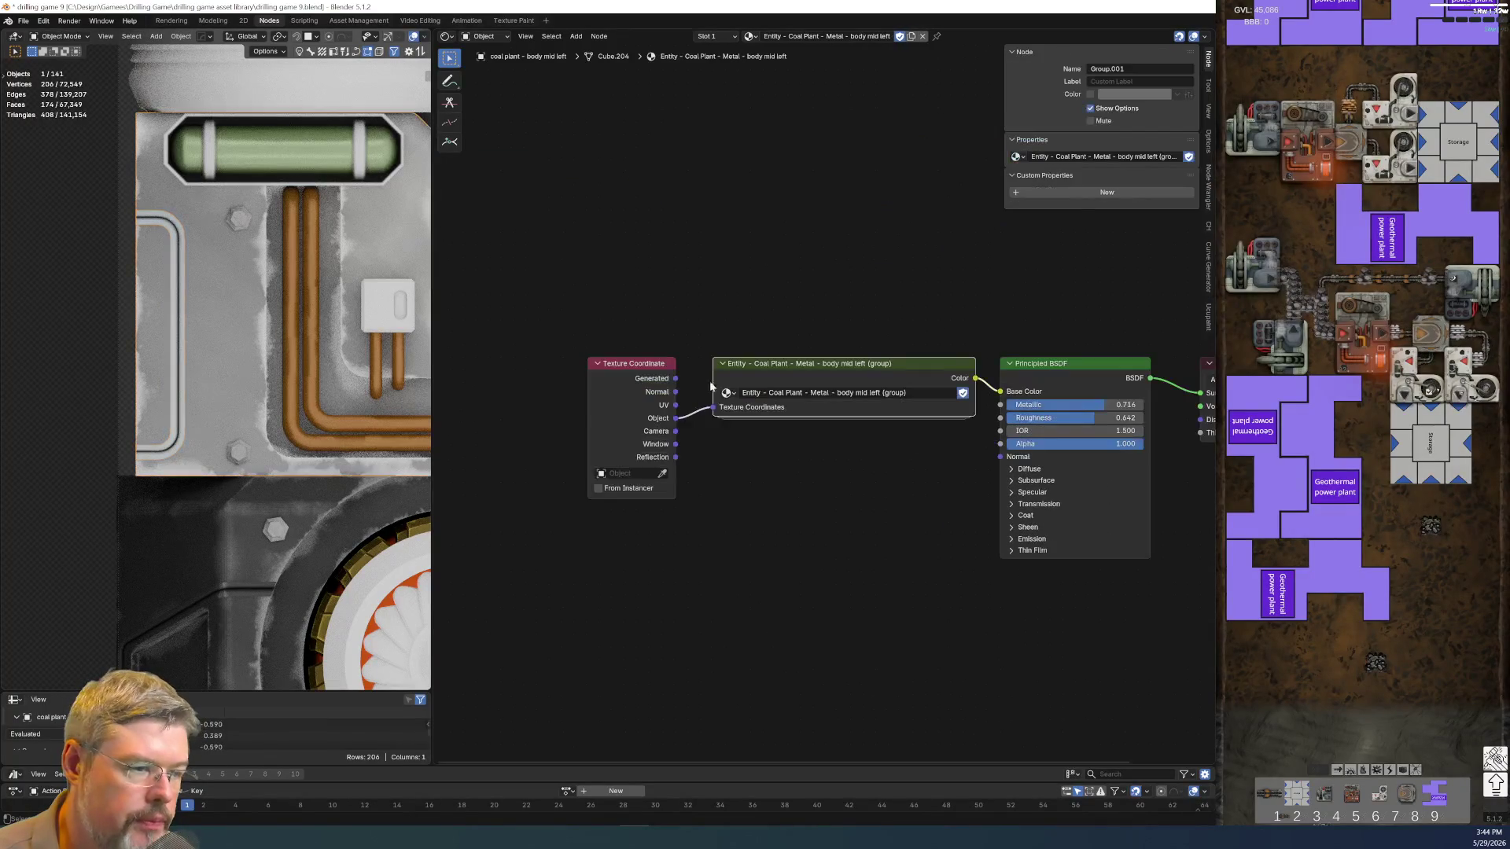
pyautogui.moveTo(783, 297); pyautogui.dragTo(822, 478)
pyautogui.hotkey('ctrl', 'c')
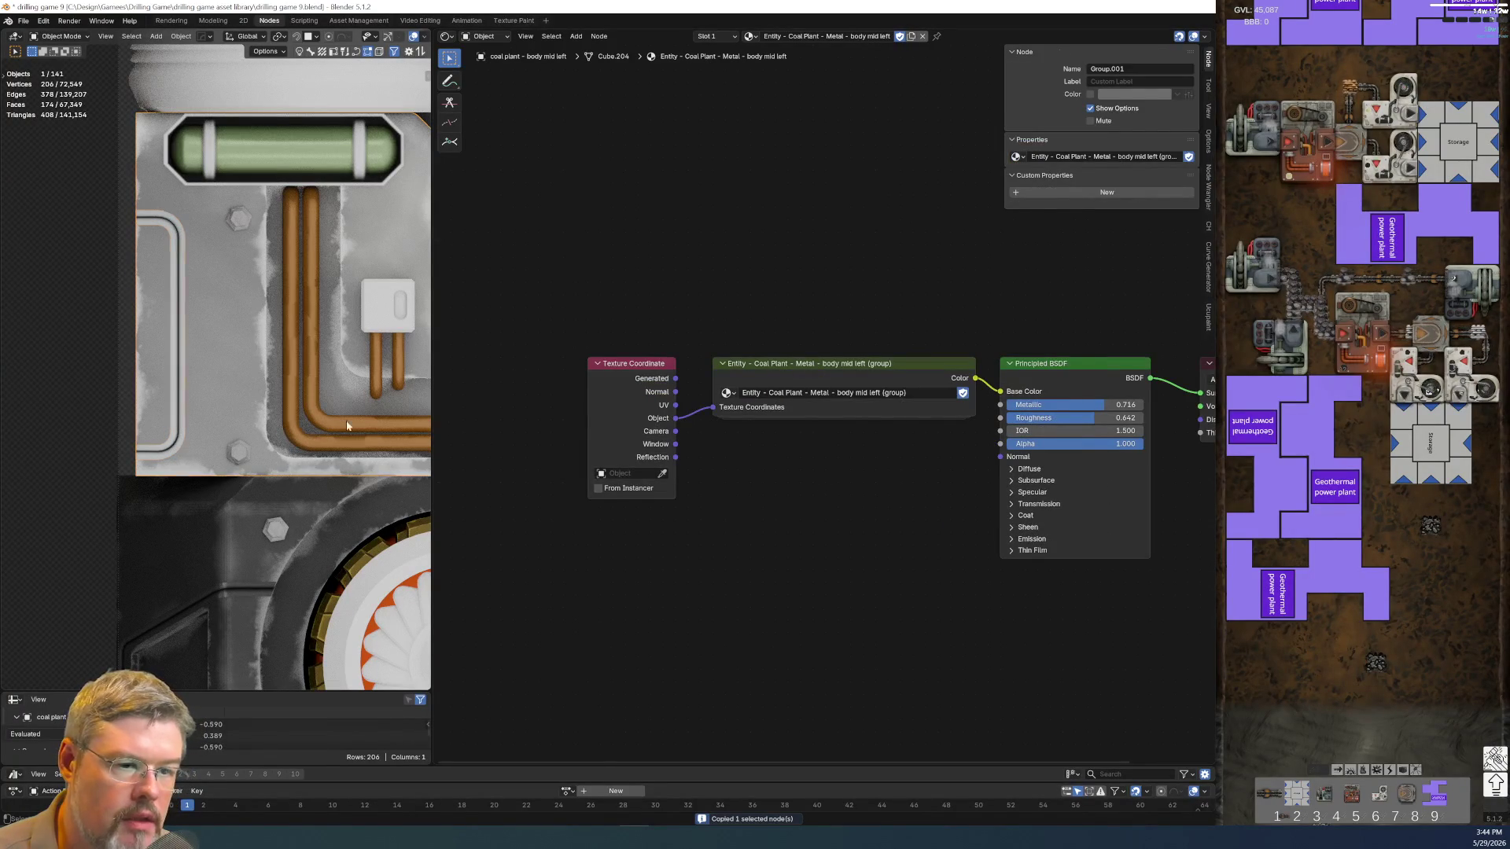
pyautogui.click(218, 381)
pyautogui.hotkey('ctrl', 'v')
pyautogui.click(513, 401)
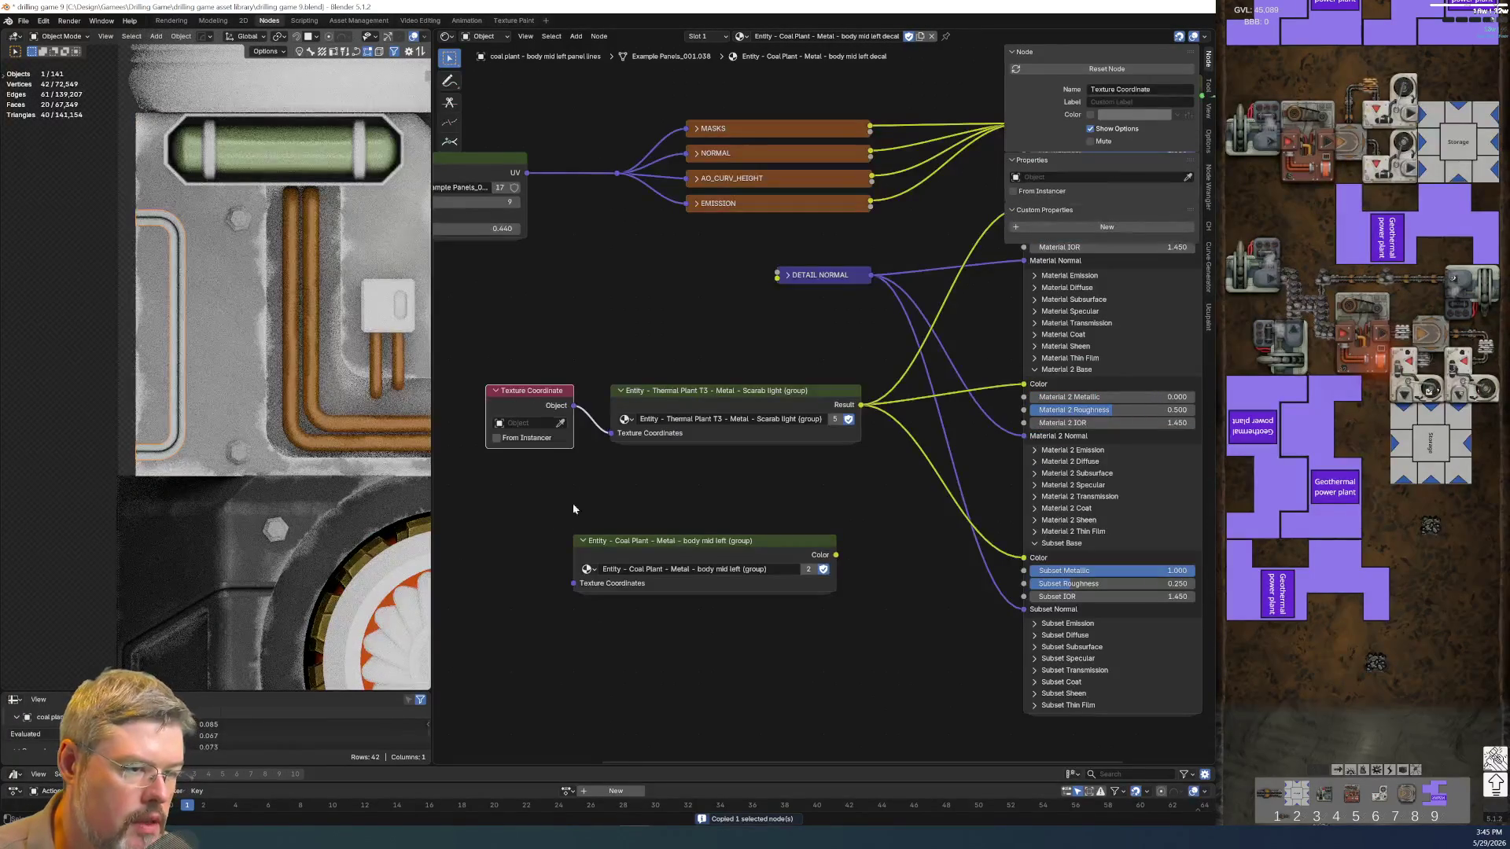
# Rewire texture coordinates and outputs to the Coal Plant group, delete the Thermal Plant node, and save
pyautogui.moveTo(571, 404); pyautogui.dragTo(575, 583)
pyautogui.moveTo(860, 404)
pyautogui.keyDown('ctrl'); pyautogui.mouseDown()
pyautogui.moveTo(856, 568)
pyautogui.moveTo(836, 555)
pyautogui.mouseUp(); pyautogui.keyUp('ctrl')
pyautogui.click(748, 437)
pyautogui.press('x')
pyautogui.moveTo(670, 536); pyautogui.dragTo(694, 384)
pyautogui.click(22, 21)
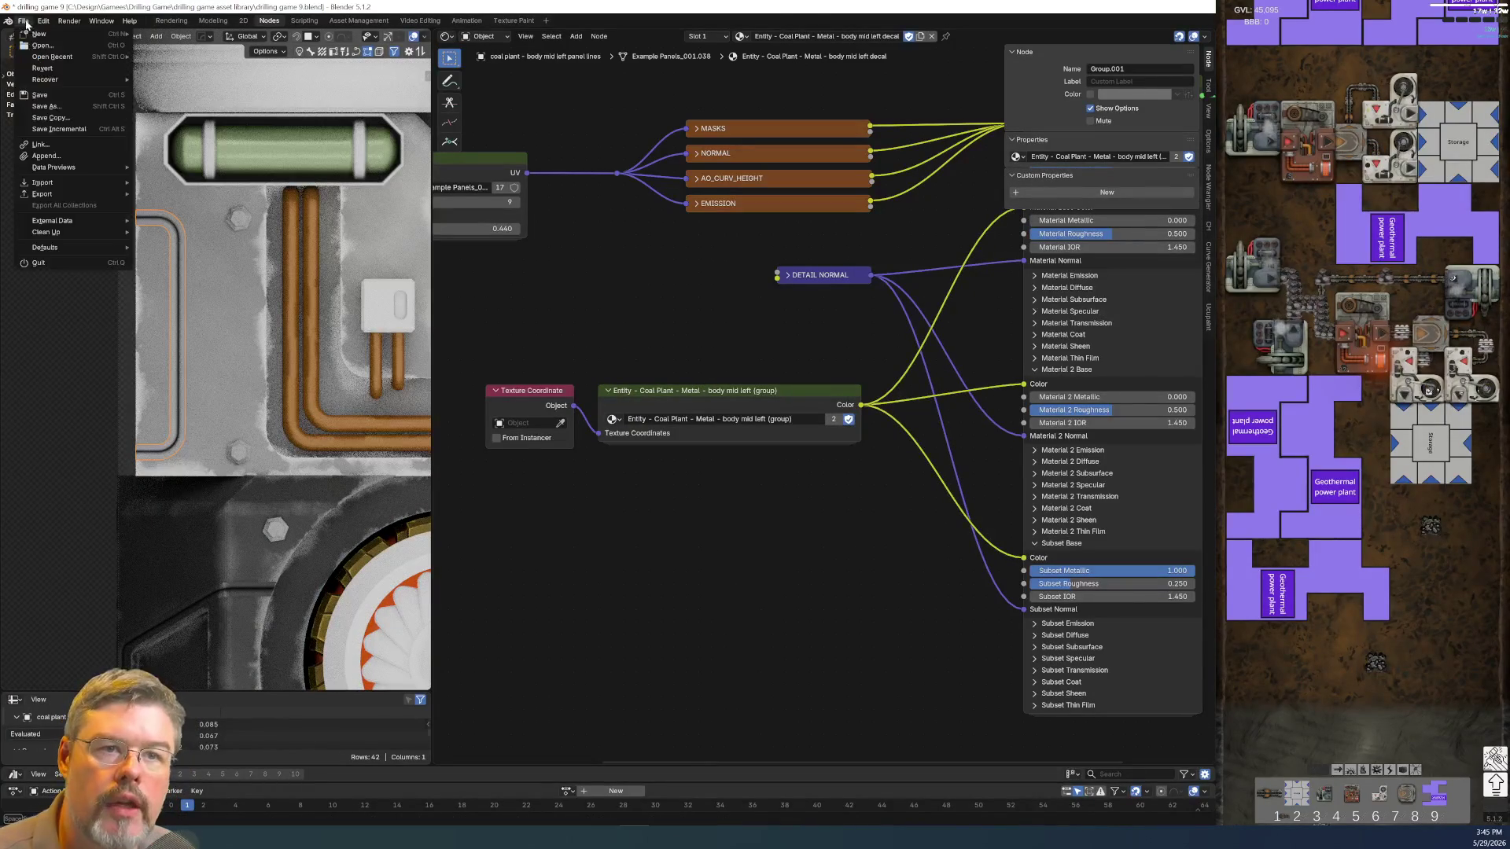
pyautogui.click(30, 96)
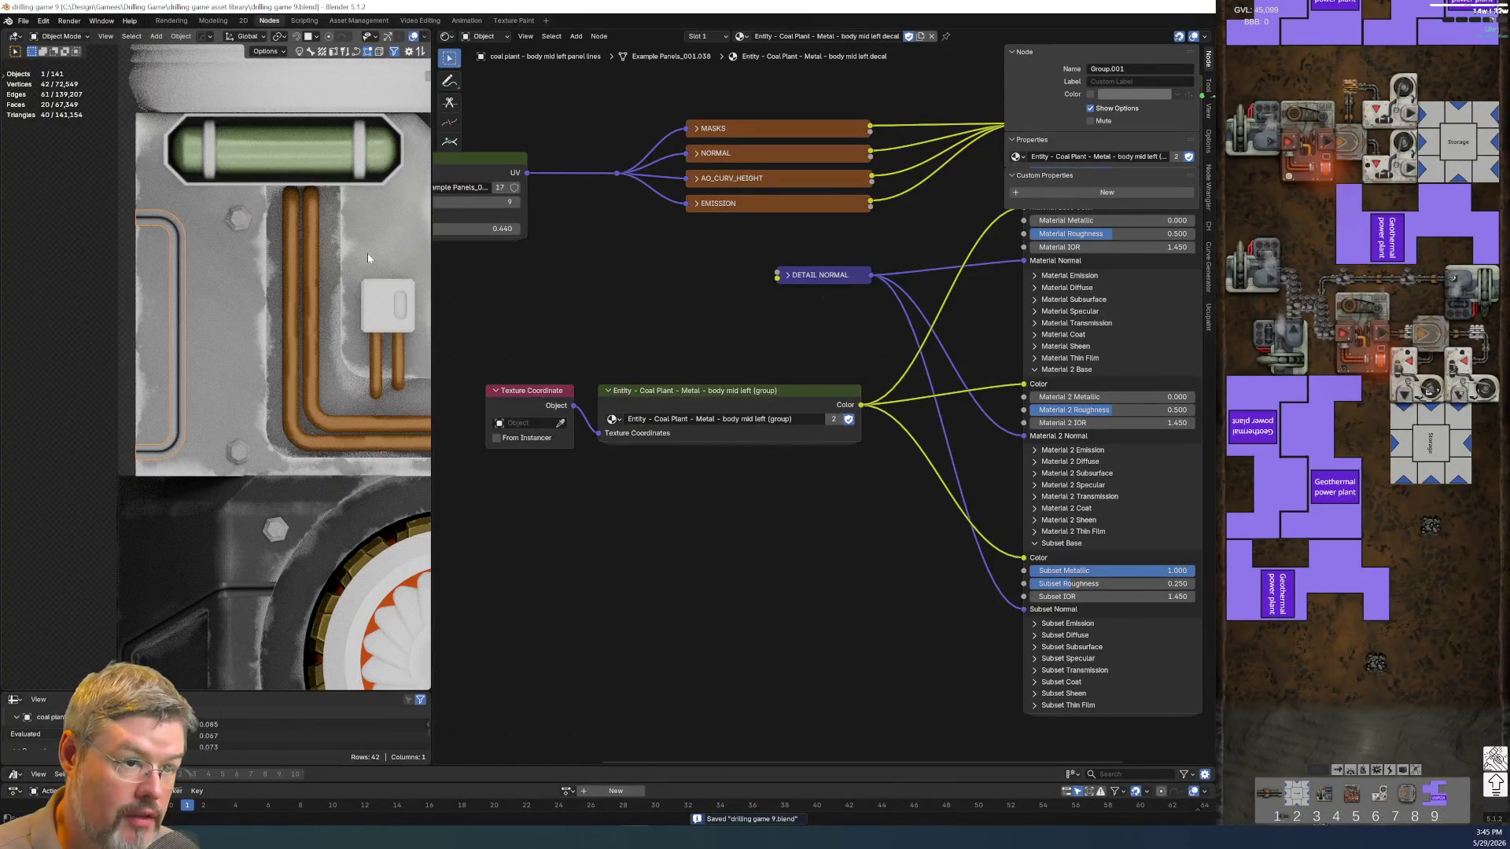
pyautogui.click(370, 284)
pyautogui.scroll(-2, 373, 298)
pyautogui.scroll(2, 295, 330)
pyautogui.scroll(2, 239, 349)
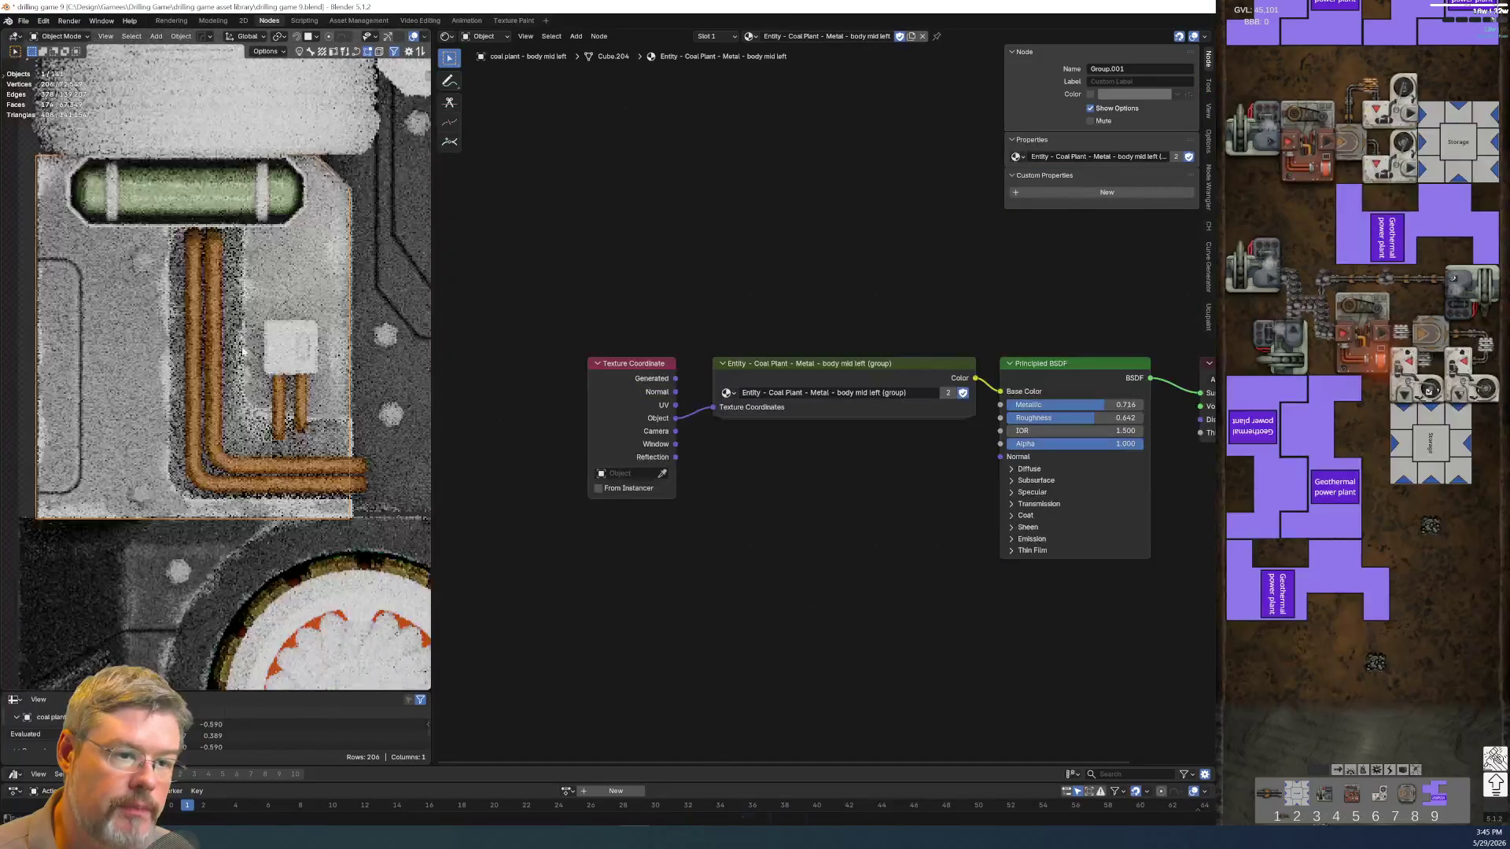
pyautogui.click(264, 329)
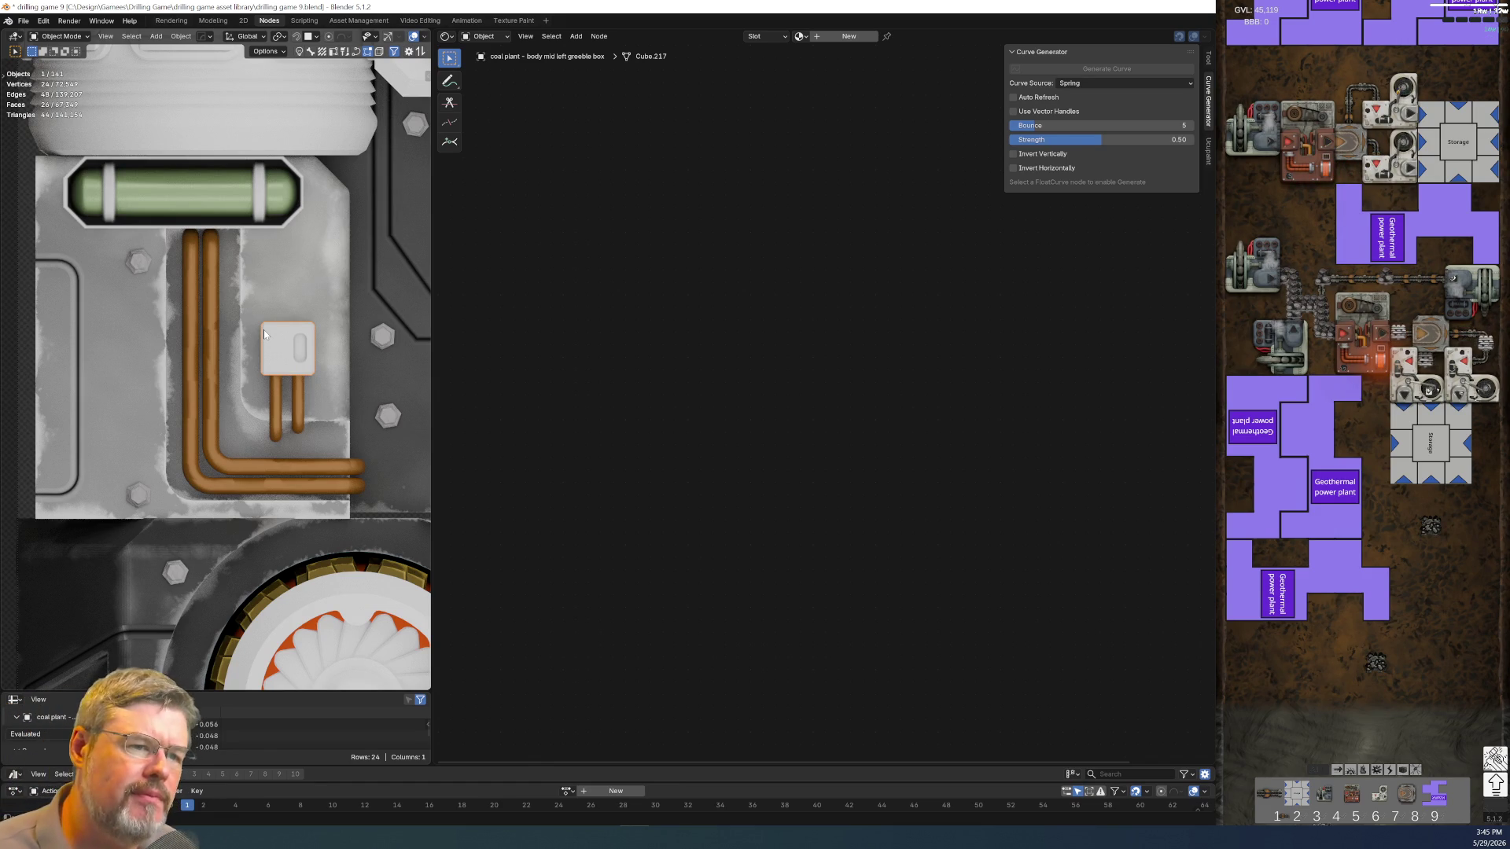
# Copy the Color node from the pipe-top decal material and remove it there
pyautogui.click(202, 232)
pyautogui.scroll(-2, 202, 231)
pyautogui.scroll(-2, 649, 520)
pyautogui.moveTo(662, 506); pyautogui.dragTo(581, 501, button='middle')
pyautogui.moveTo(872, 551); pyautogui.dragTo(737, 572)
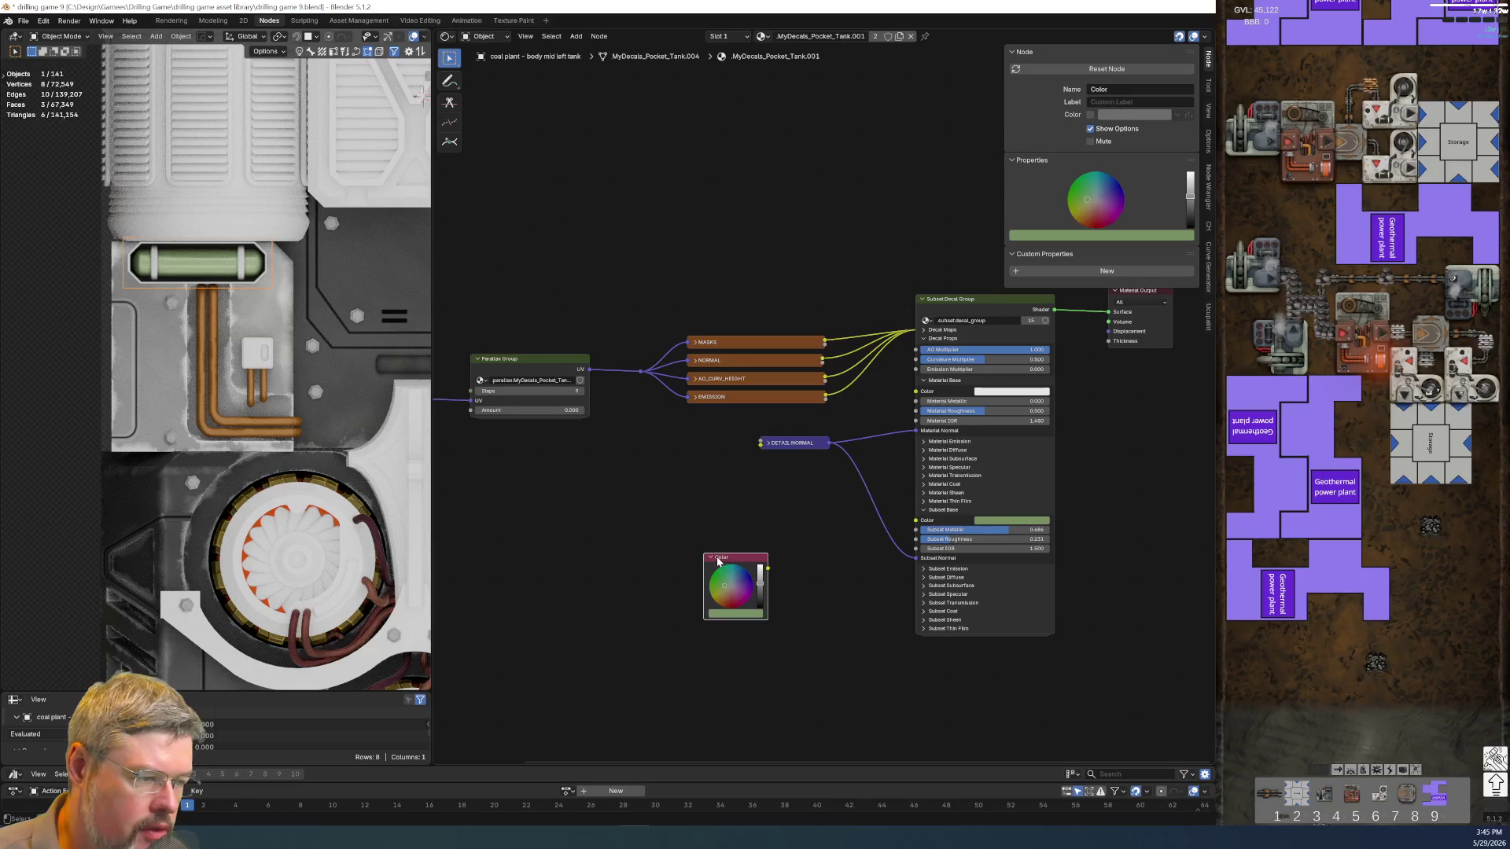
pyautogui.hotkey('ctrl', 'c')
pyautogui.press('Delete')
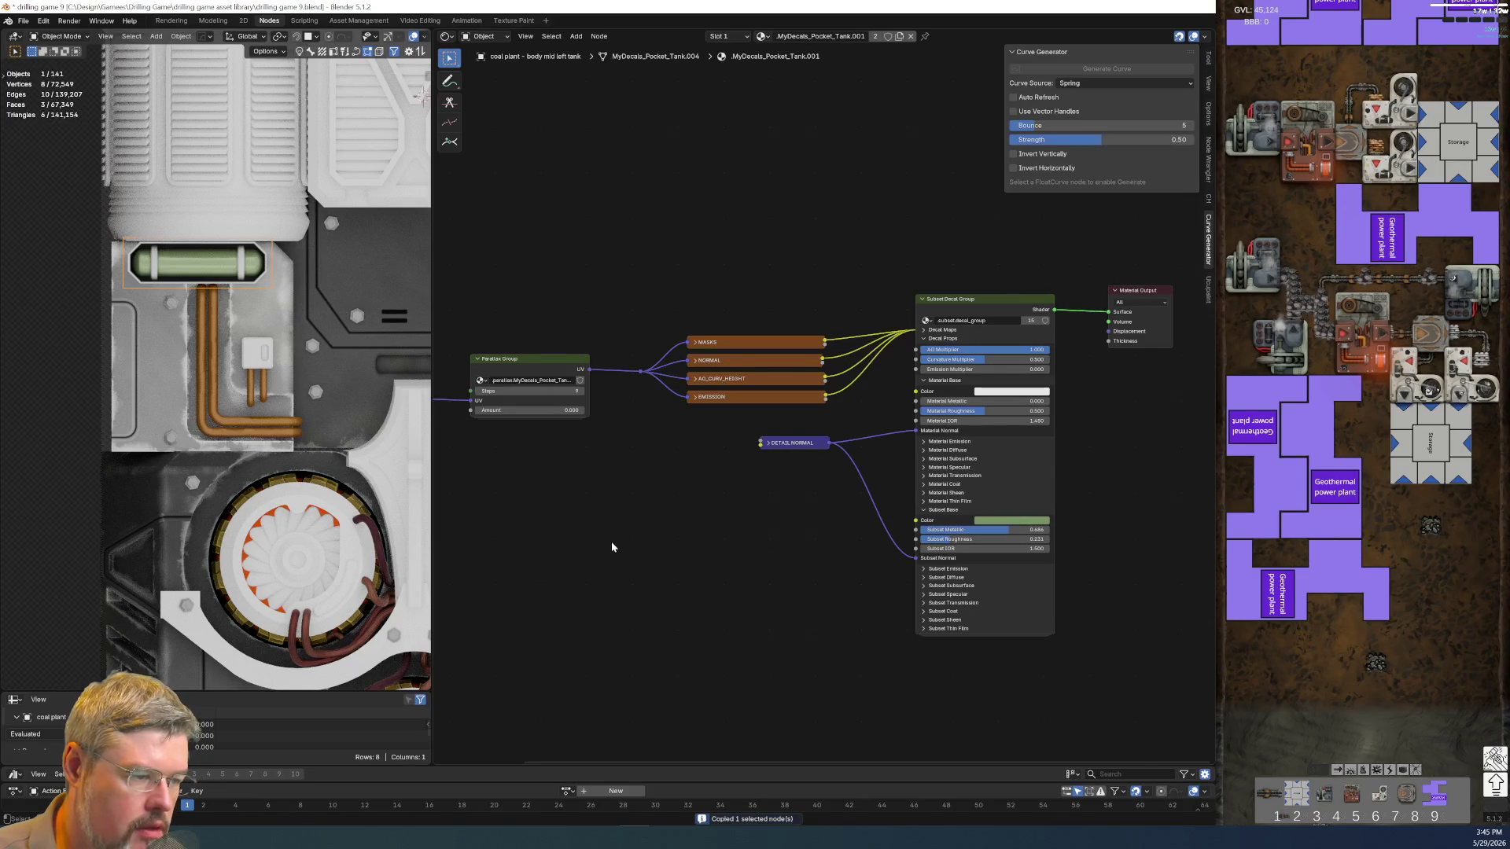
pyautogui.scroll(1, 306, 369)
pyautogui.scroll(2, 306, 369)
# Give the small white box a new material Material.011 with the pasted Color node
pyautogui.click(307, 369)
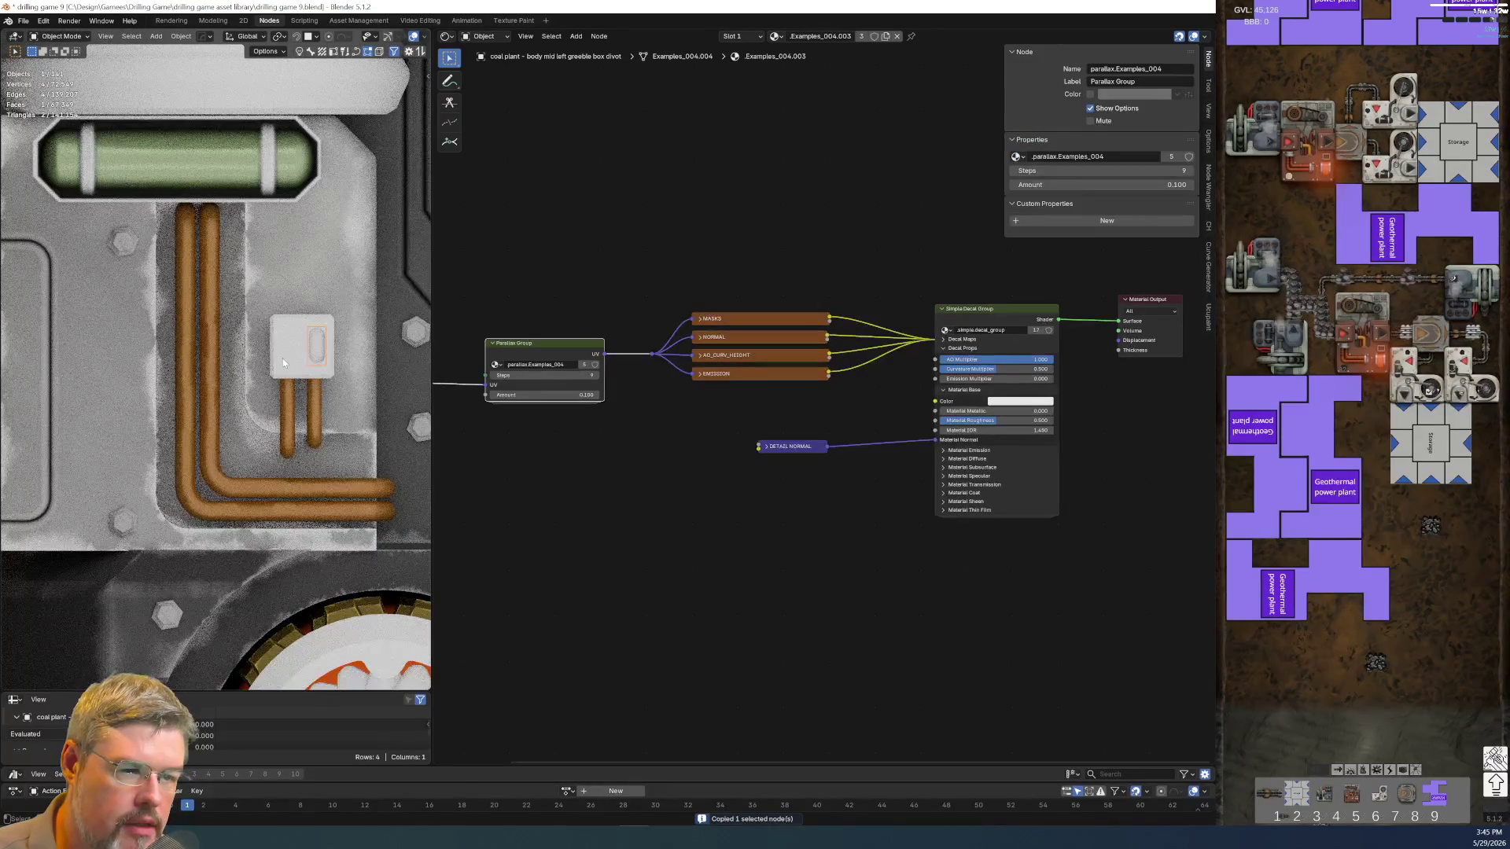
pyautogui.click(283, 363)
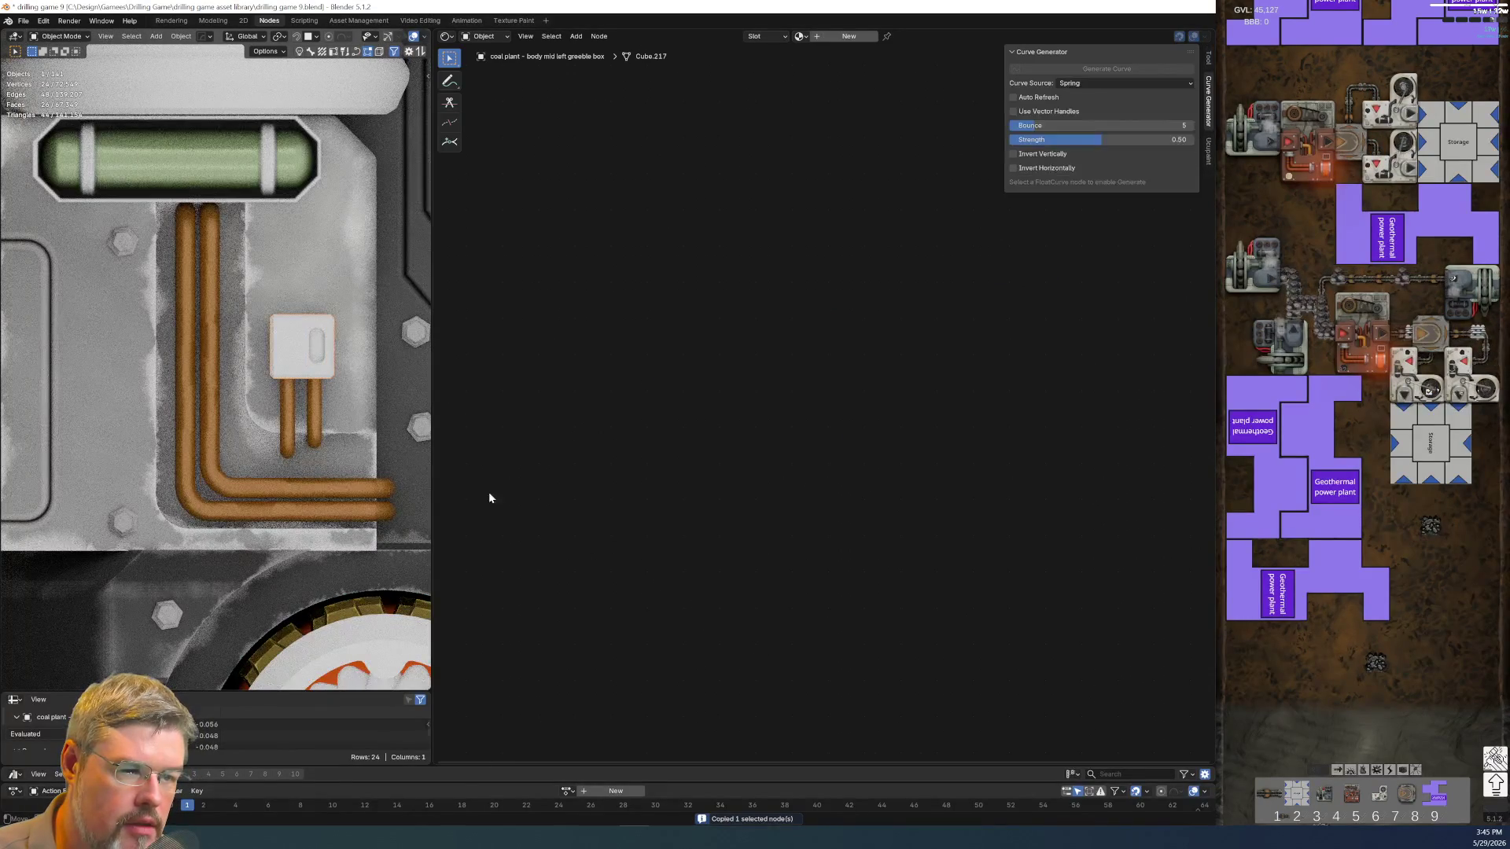
pyautogui.click(848, 37)
pyautogui.hotkey('ctrl', 'v')
pyautogui.scroll(1, 755, 448)
pyautogui.scroll(1, 788, 393)
pyautogui.moveTo(793, 353); pyautogui.dragTo(713, 448)
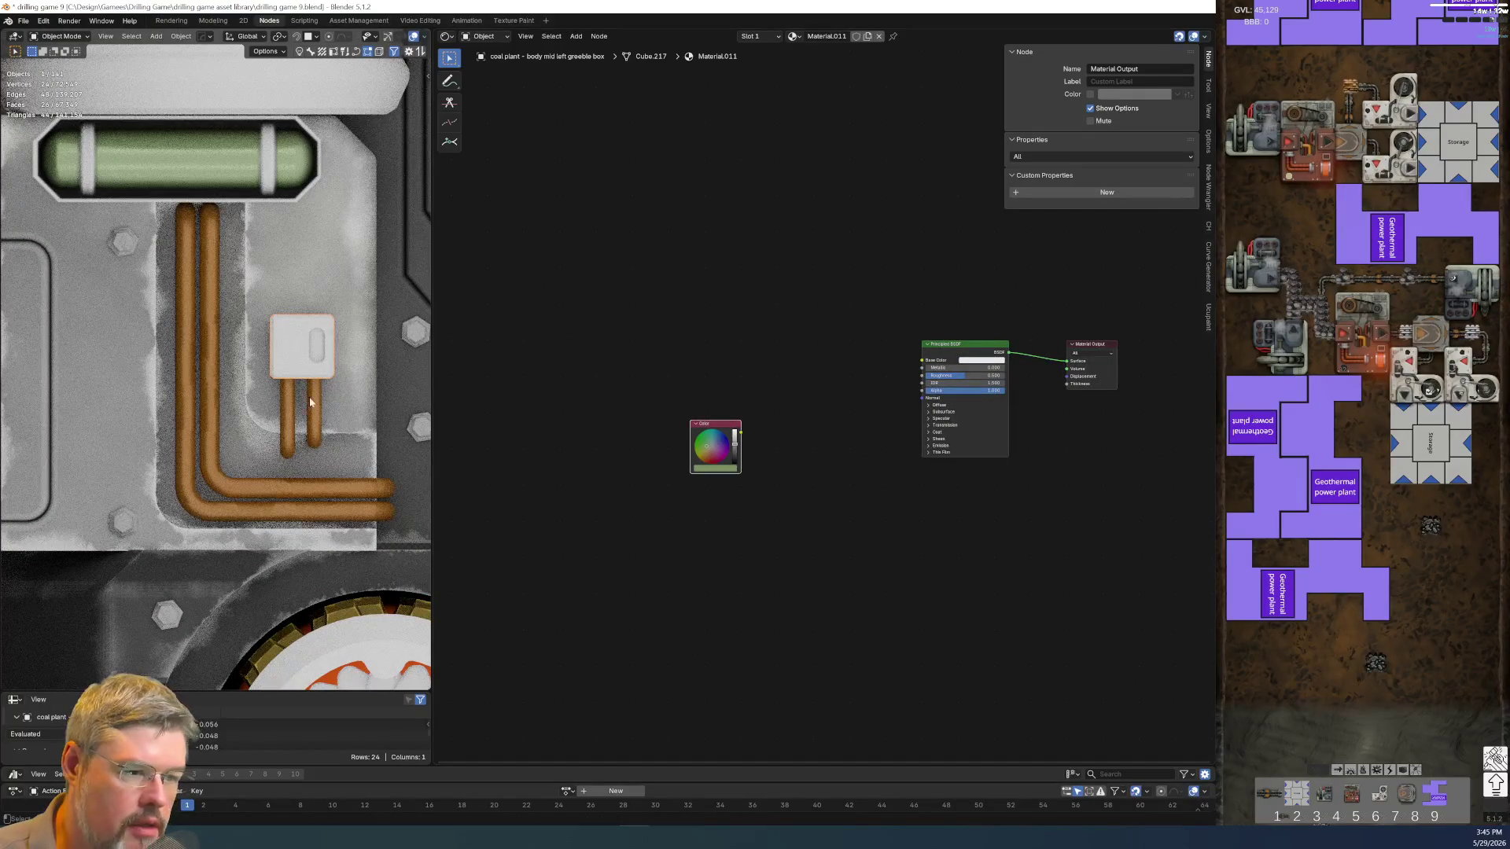
pyautogui.click(115, 425)
pyautogui.moveTo(671, 527); pyautogui.dragTo(895, 536, button='middle')
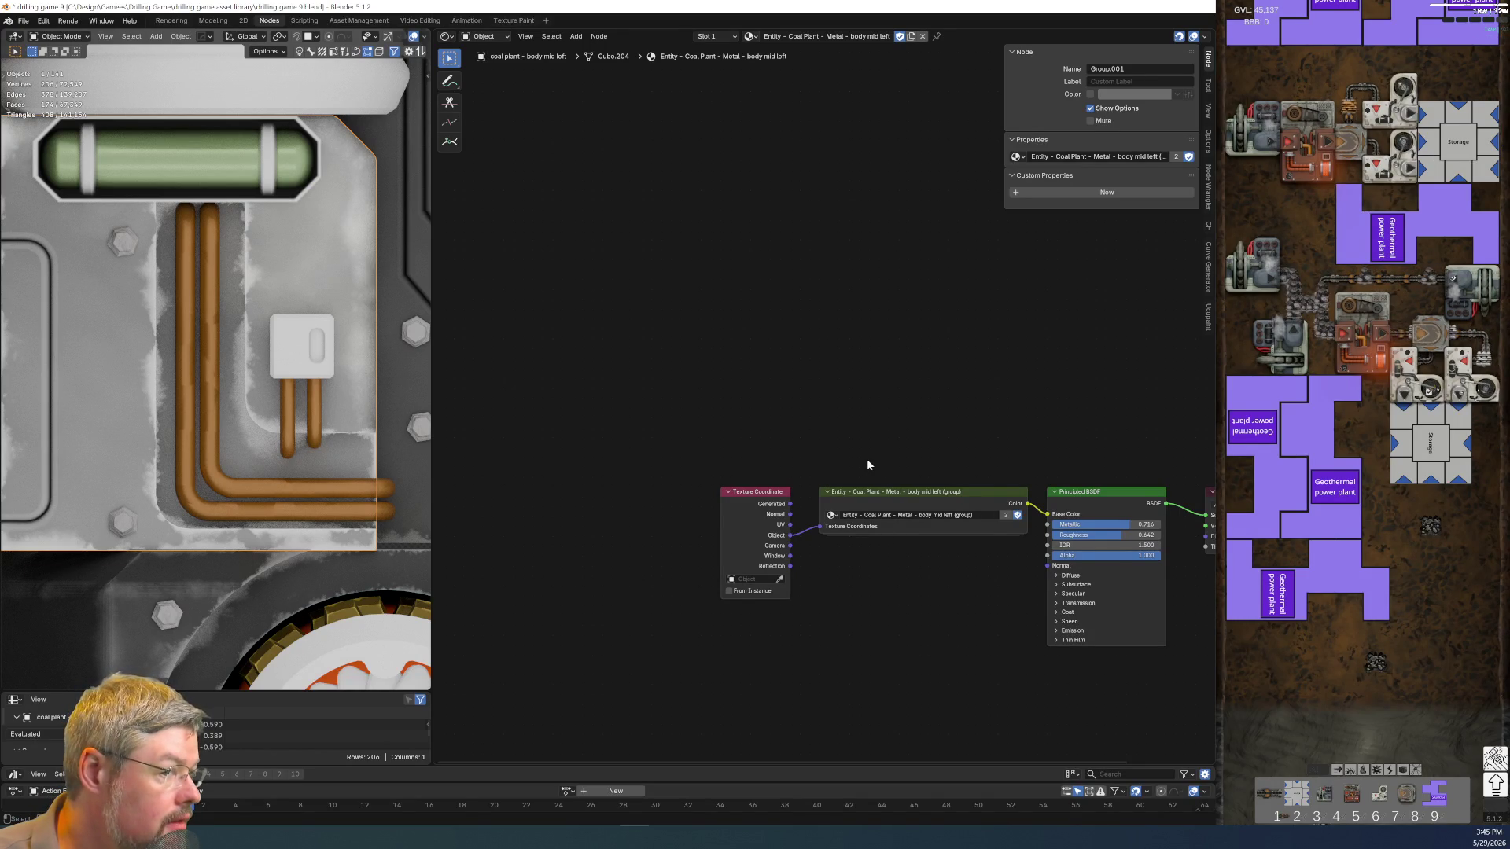
# Make the Metal Accent group a single-user copy, trim the trailing number from its name, and enable fake user
pyautogui.press('Home')
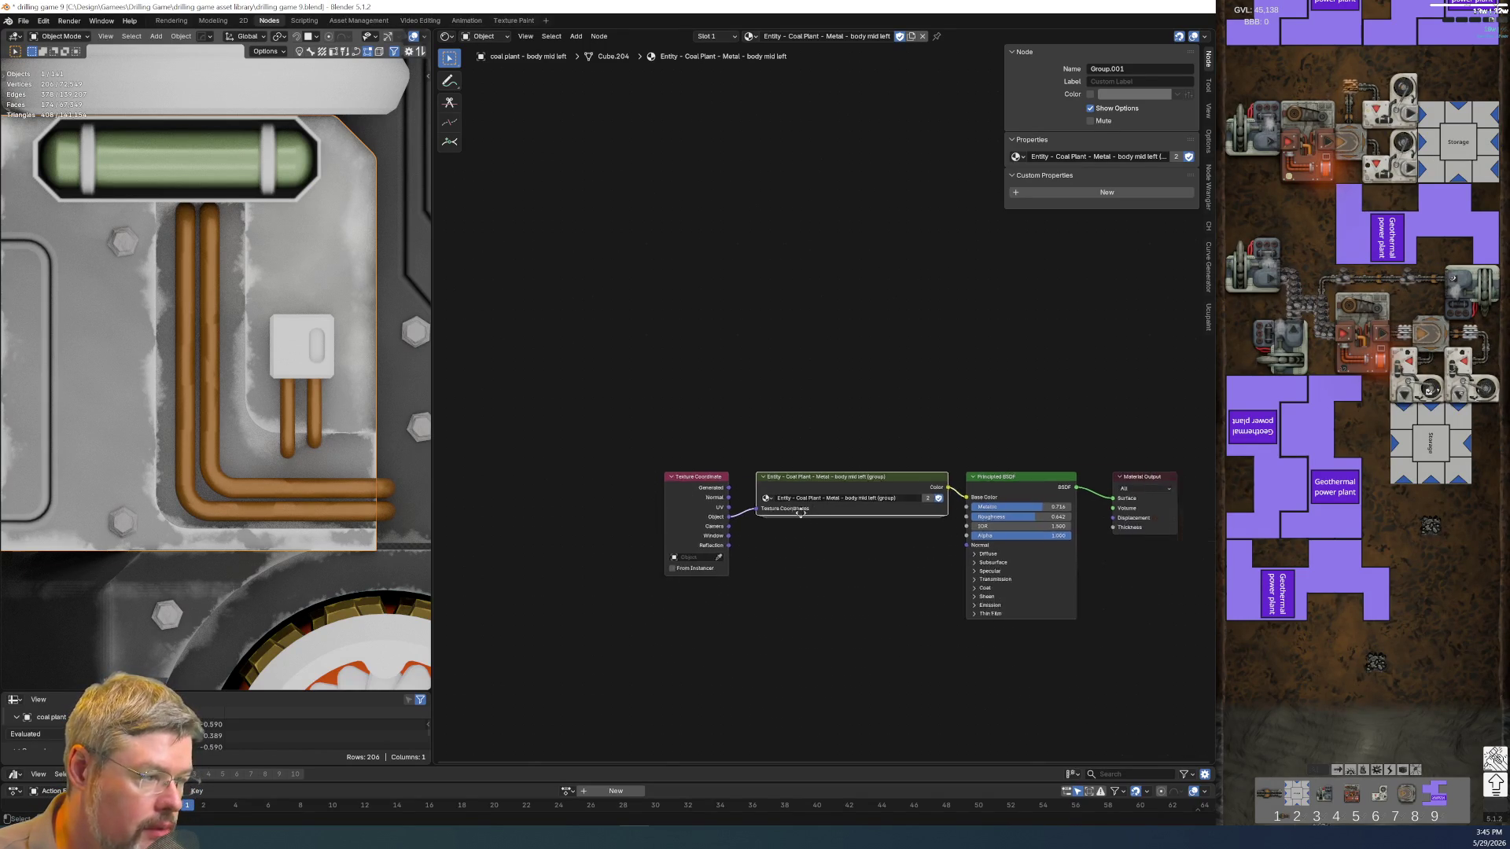
pyautogui.click(822, 546)
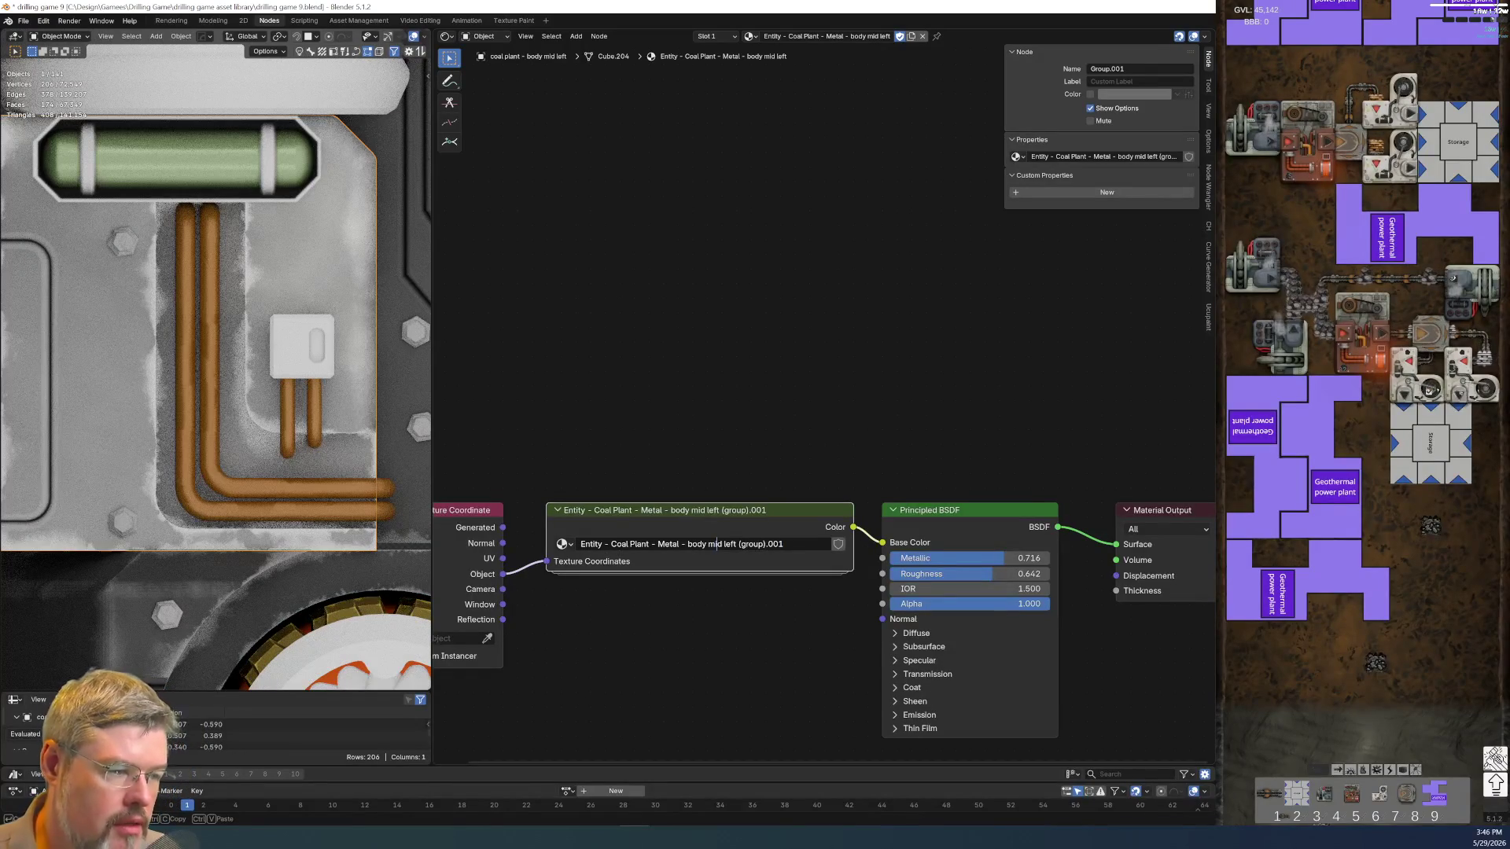
pyautogui.write('Accent')
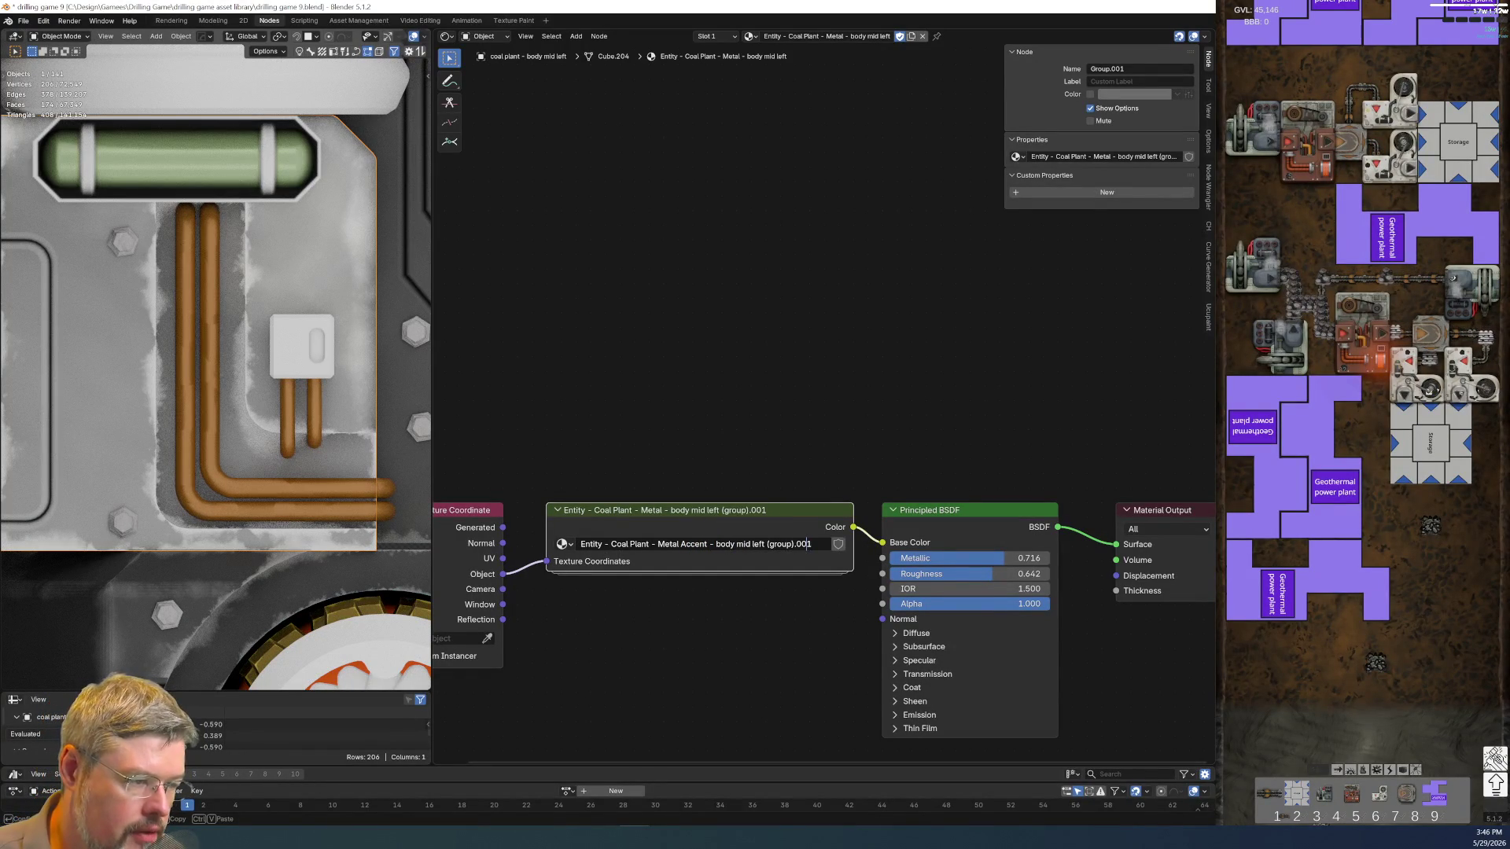
pyautogui.press('BackSpace')
pyautogui.press('BackSpace')
pyautogui.press('BackSpace')
pyautogui.write('box greeble')
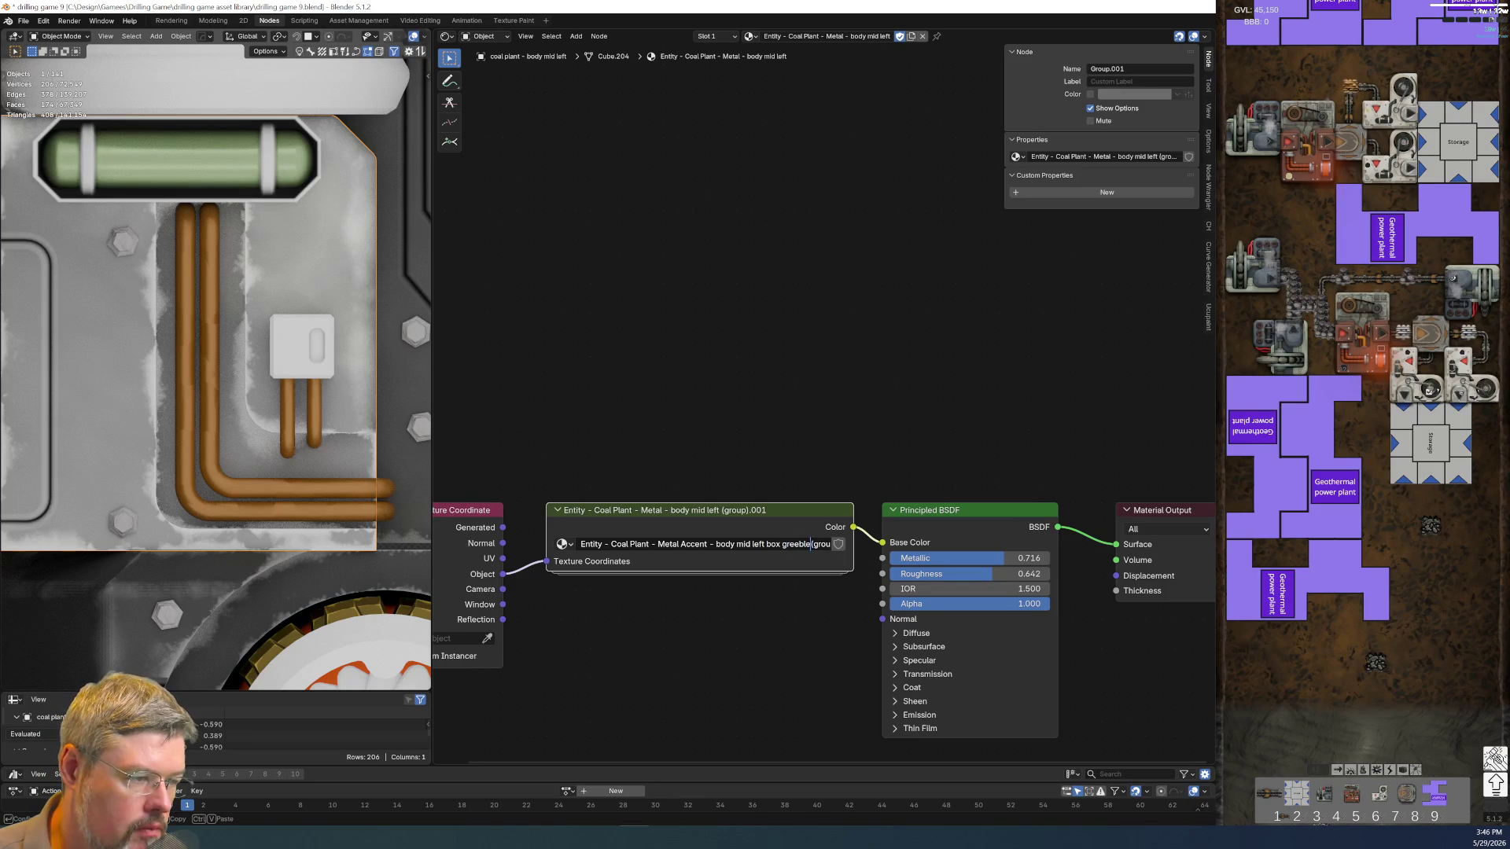
pyautogui.press('Return')
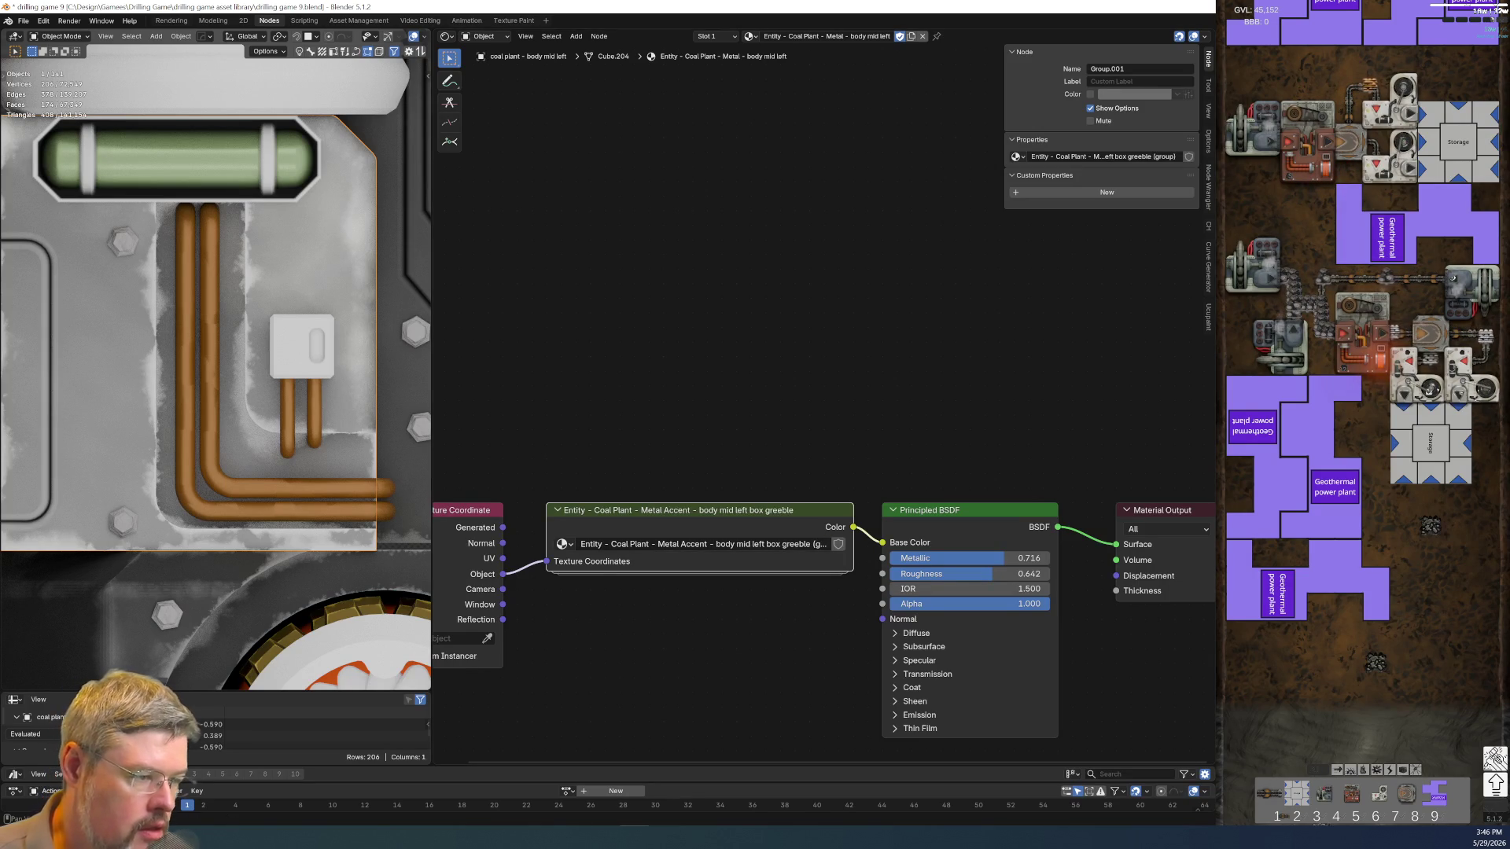
pyautogui.click(837, 544)
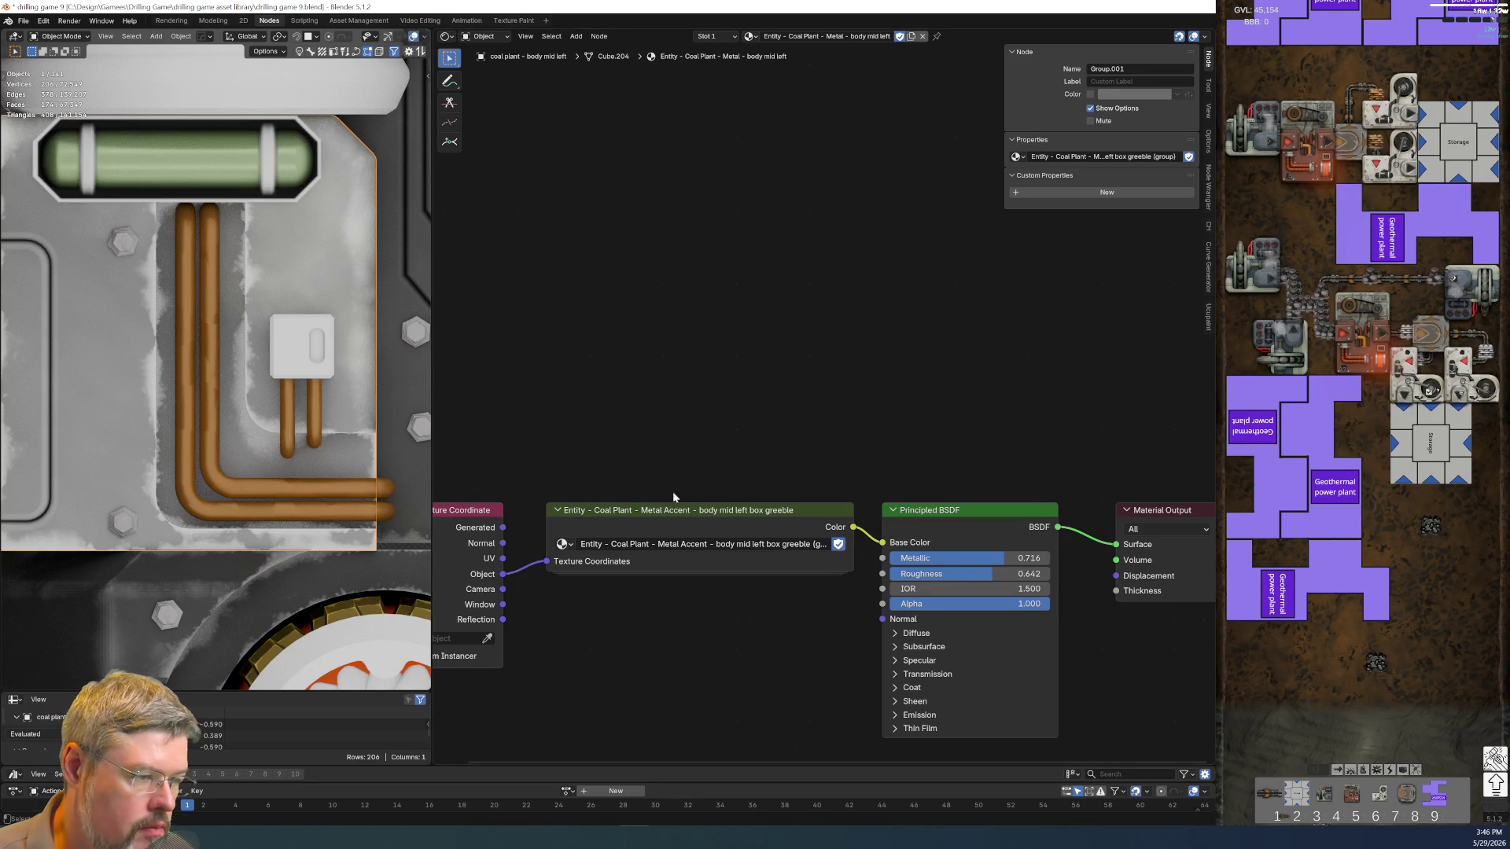
pyautogui.click(561, 545)
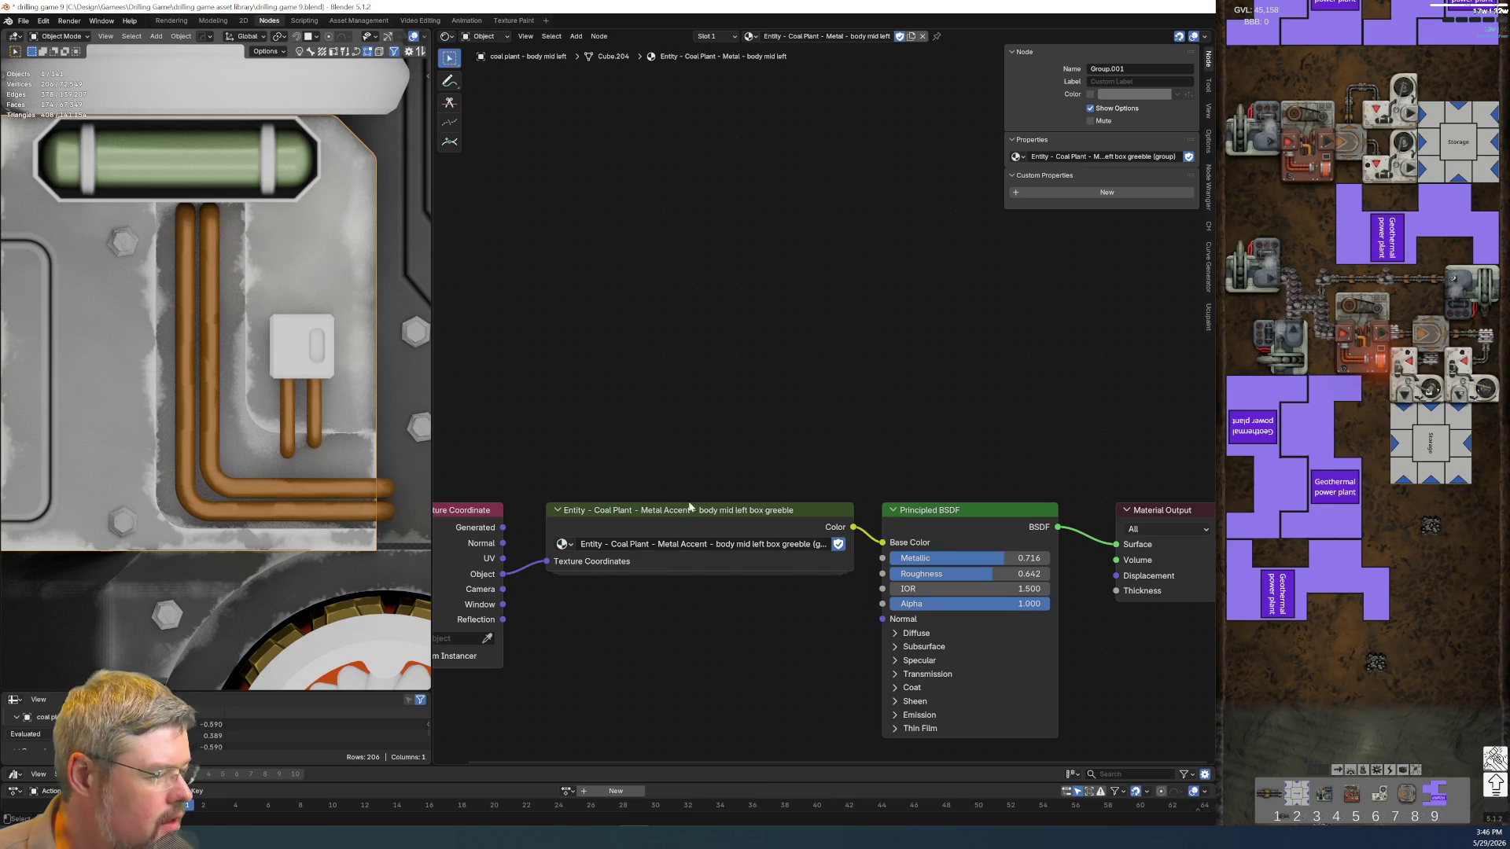
pyautogui.doubleClick(689, 544)
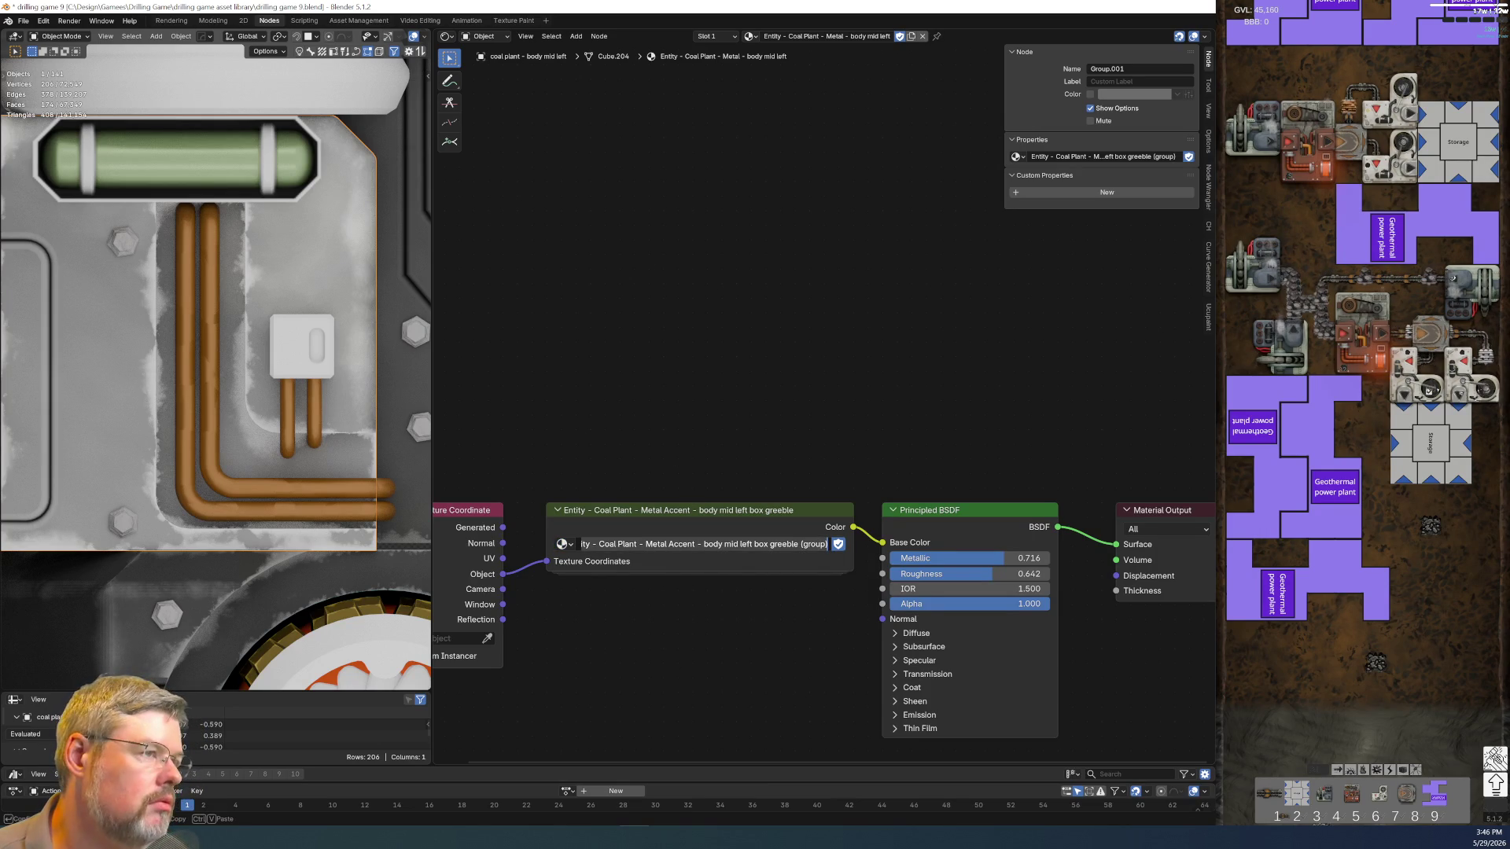
pyautogui.press('Return')
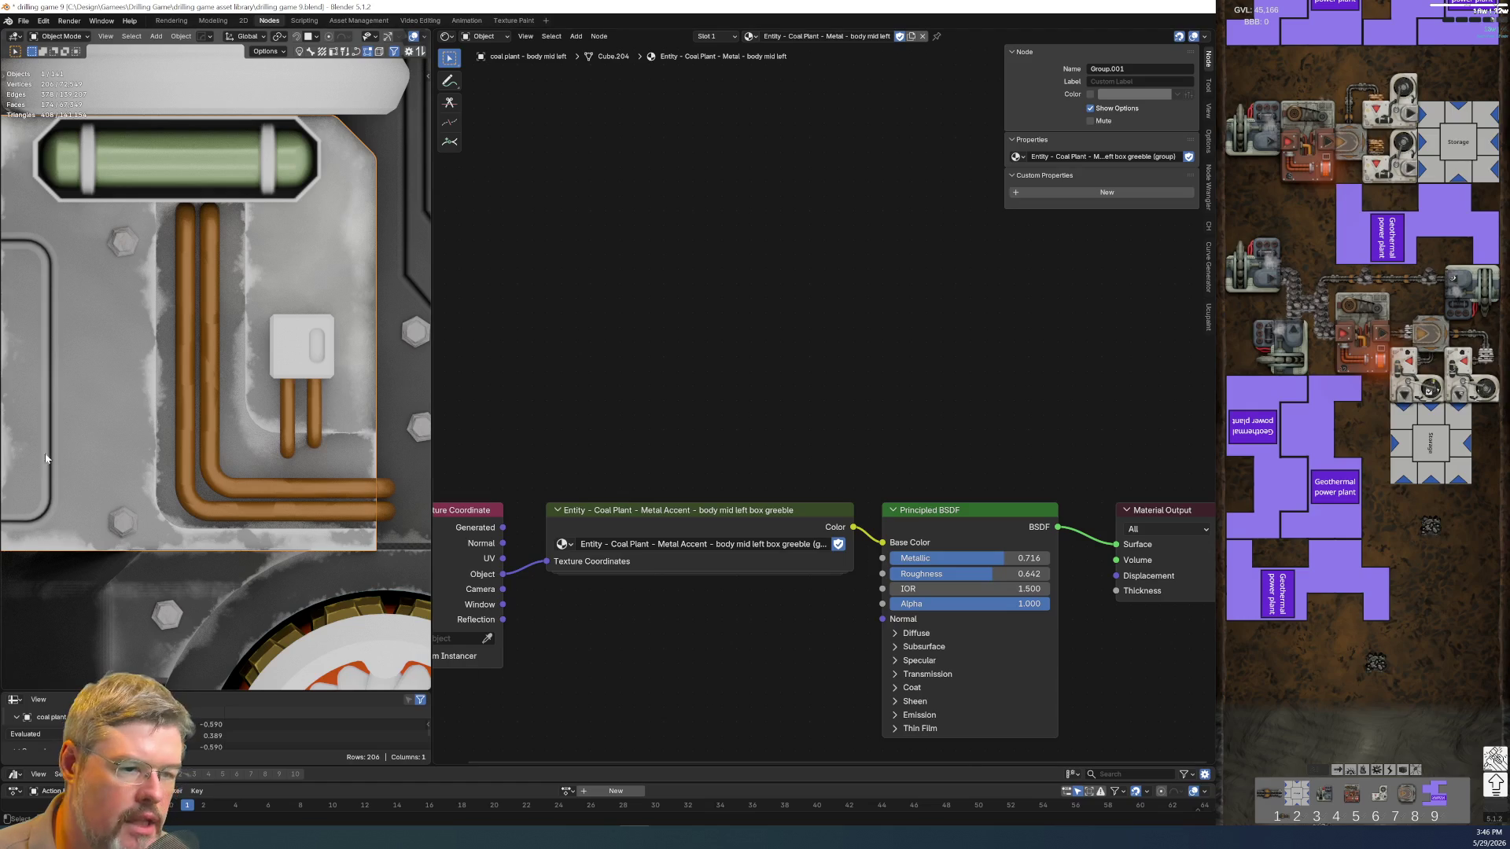
# Undo/redo back to the Metal Accent box greeble group and go inside it
pyautogui.click(45, 378)
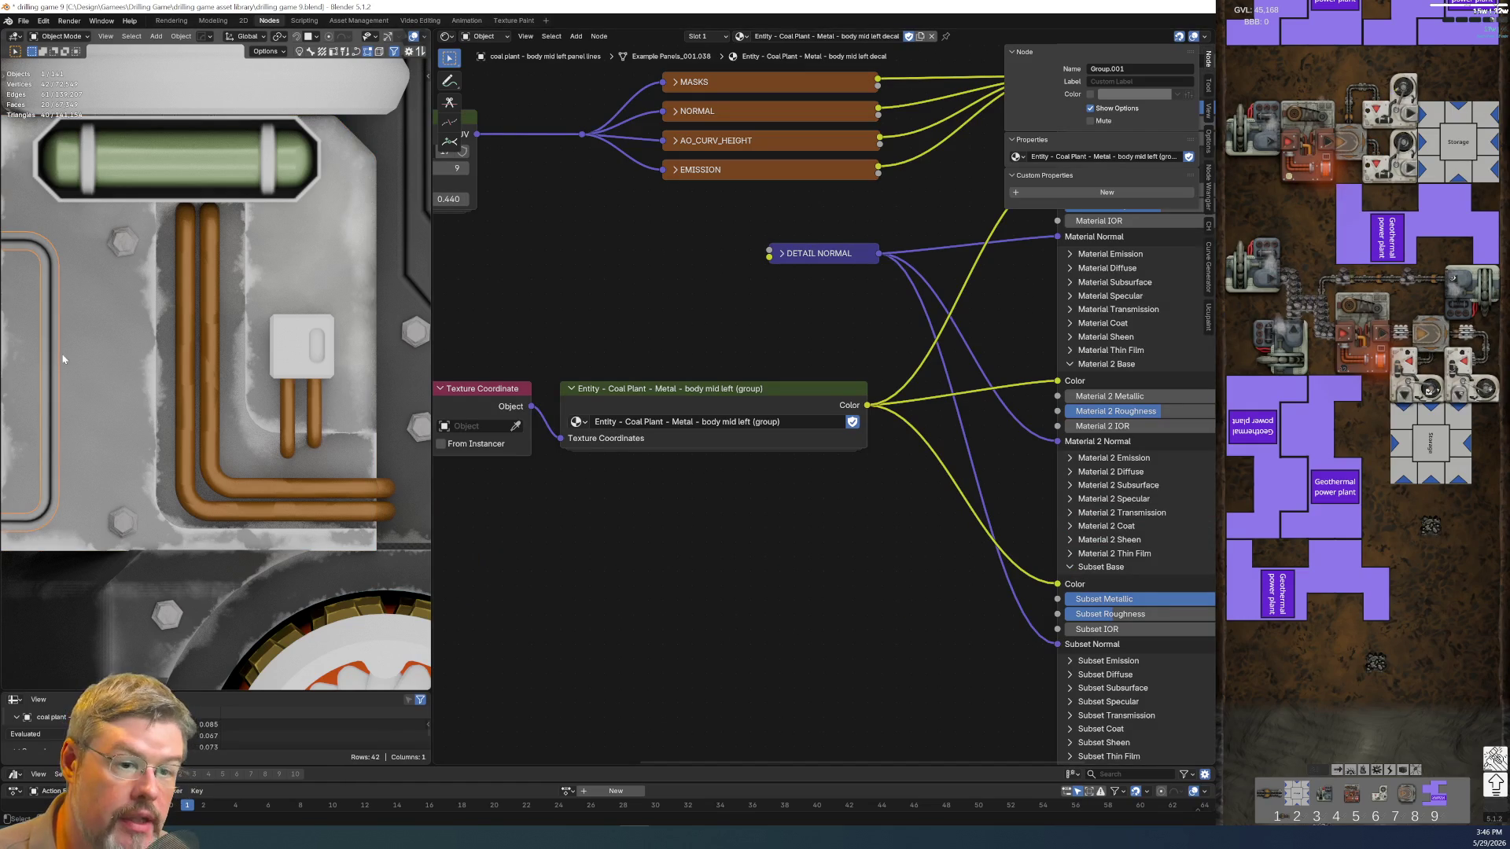
pyautogui.click(294, 360)
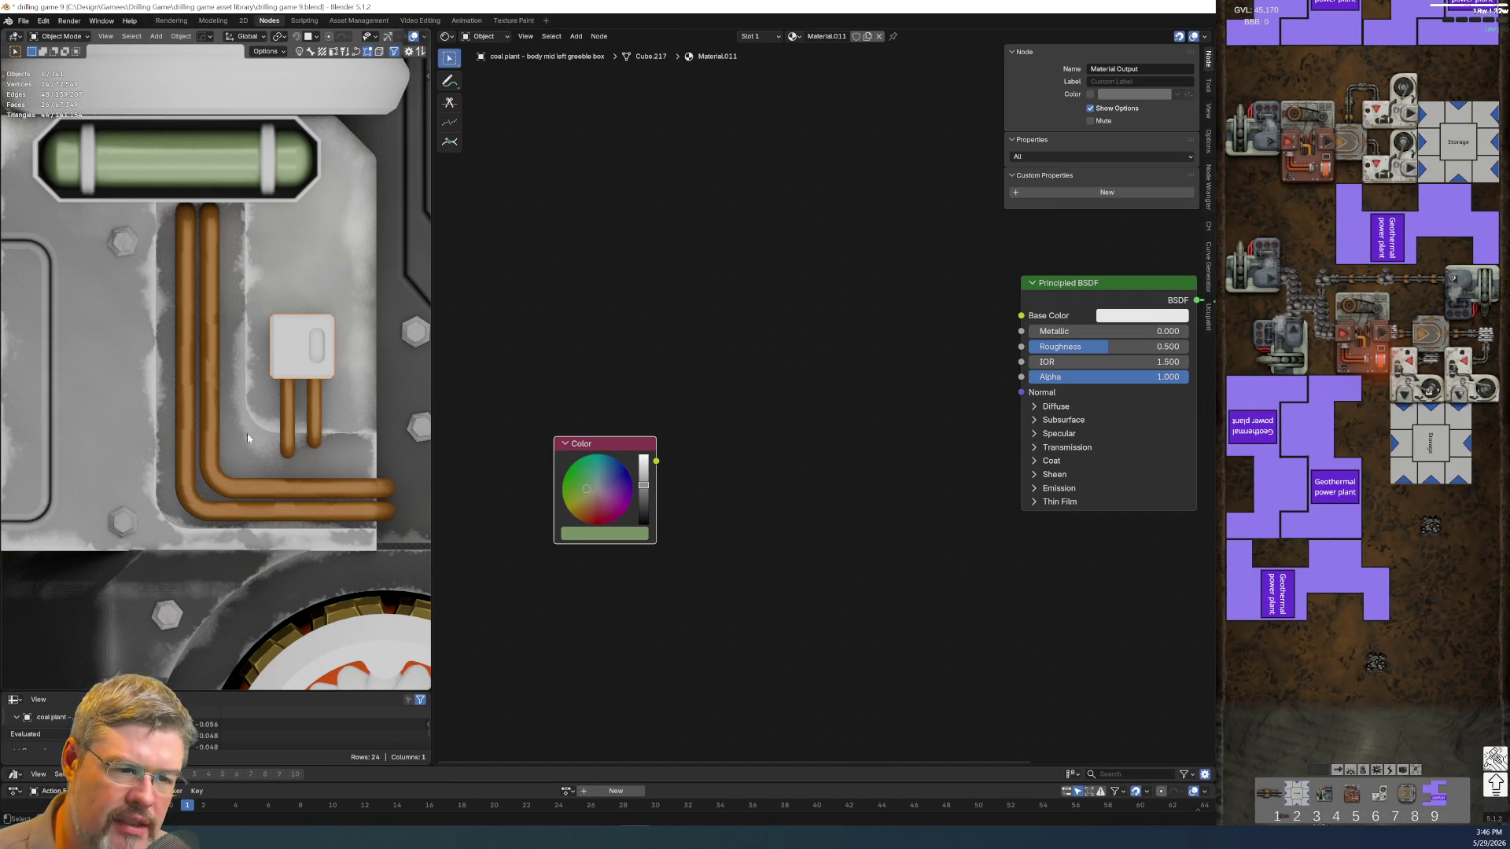
pyautogui.scroll(-2, 239, 421)
pyautogui.scroll(-1, 195, 383)
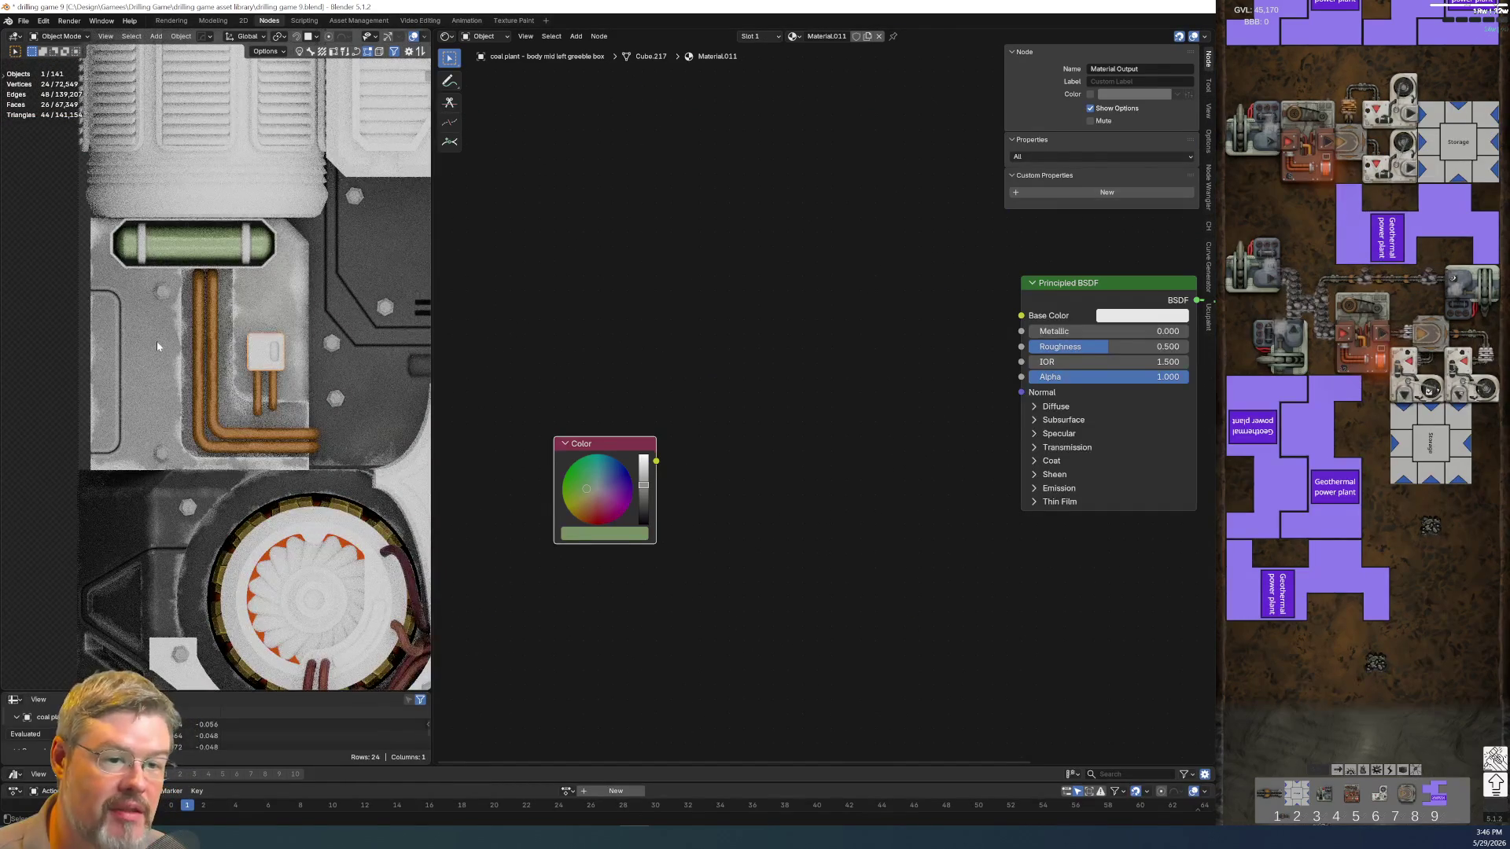
pyautogui.click(157, 341)
pyautogui.hotkey('ctrl', 'z')
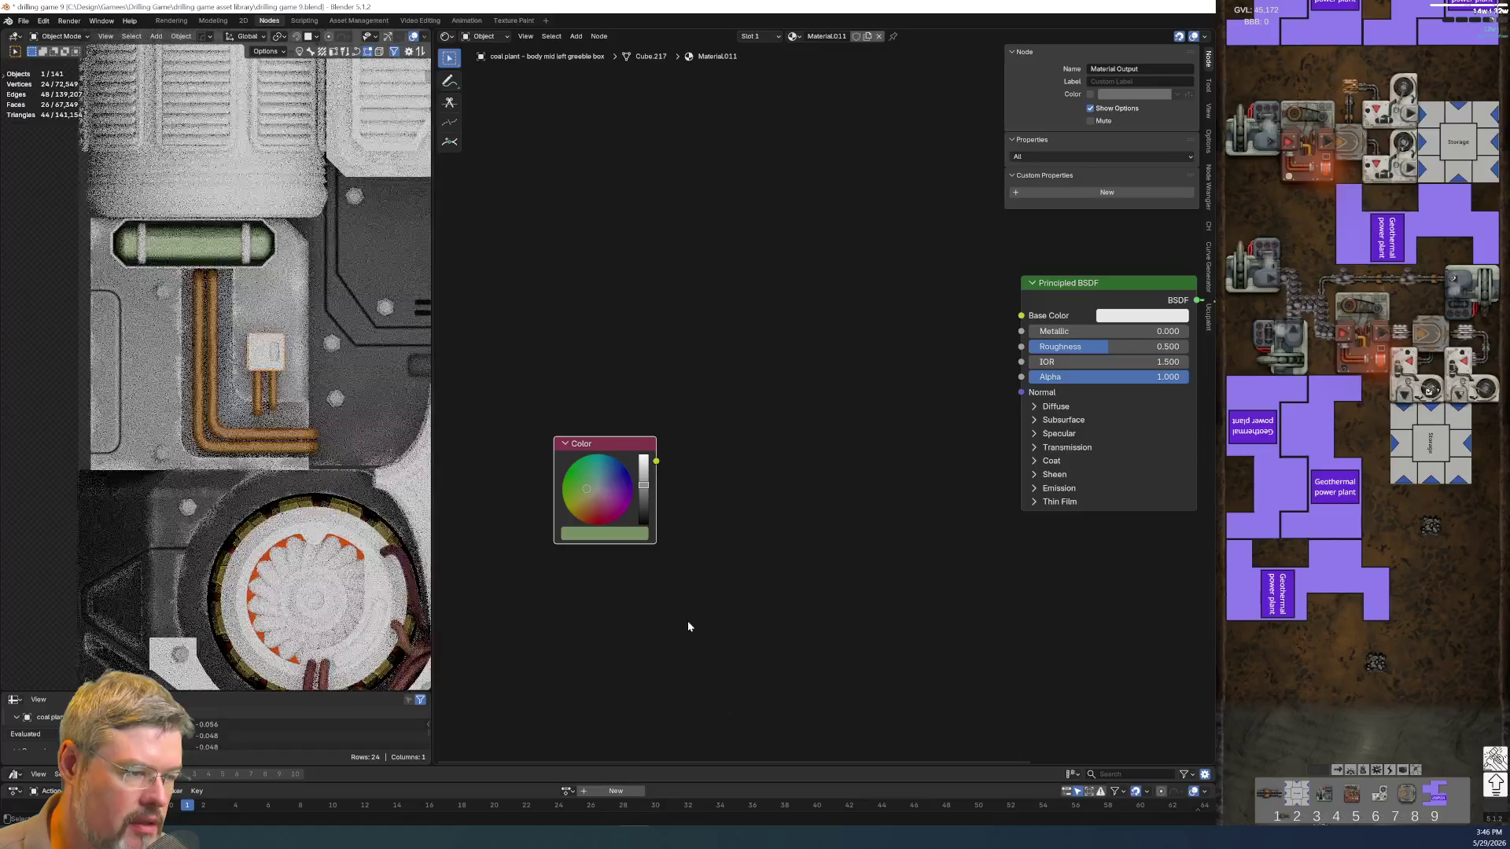
pyautogui.hotkey('ctrl', 'shift', 'z')
pyautogui.hotkey('ctrl', 'z')
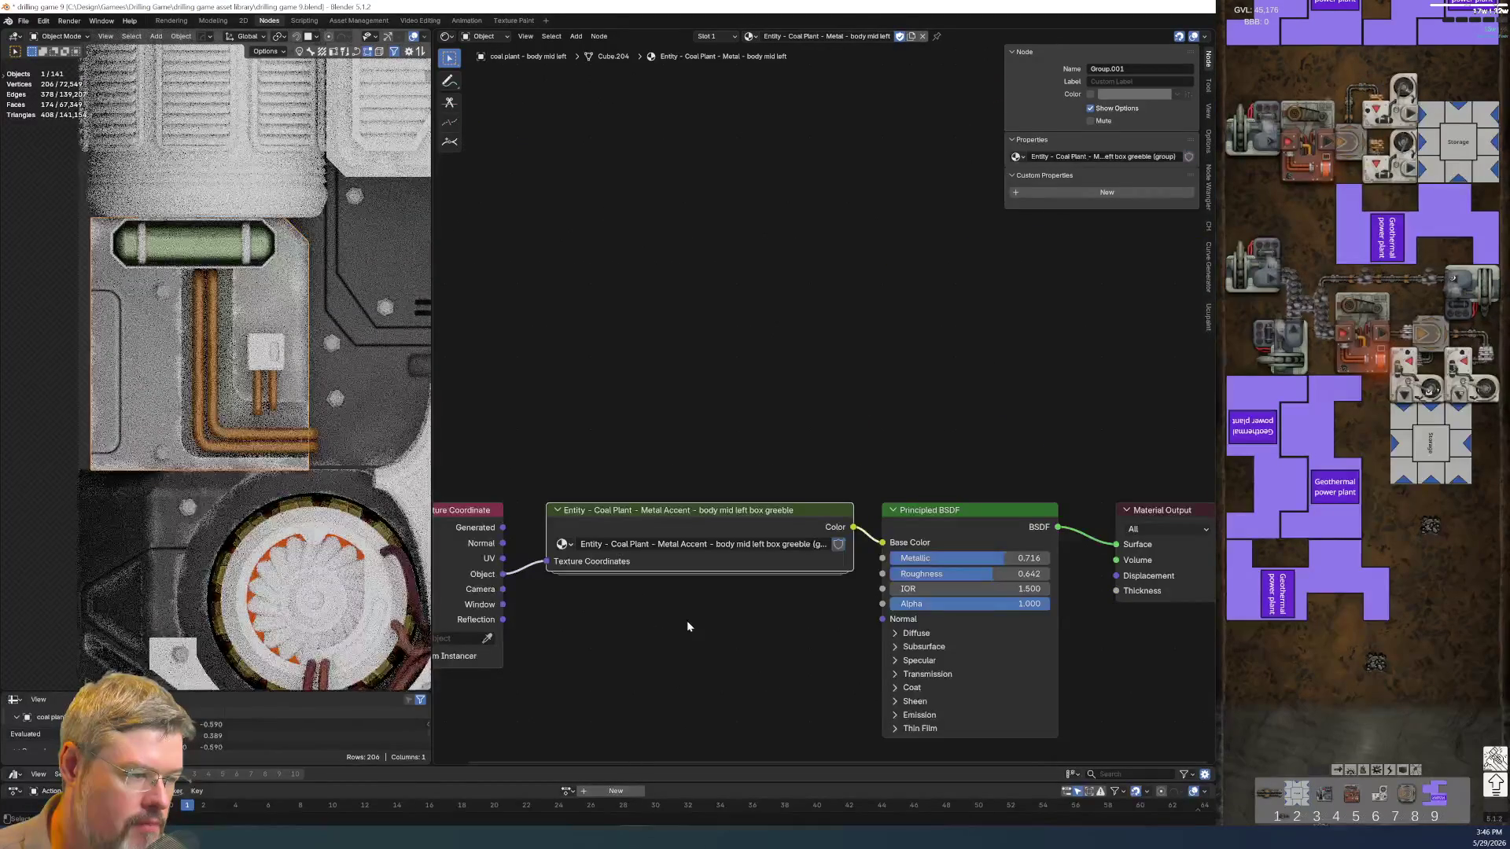
pyautogui.hotkey('ctrl', 'z')
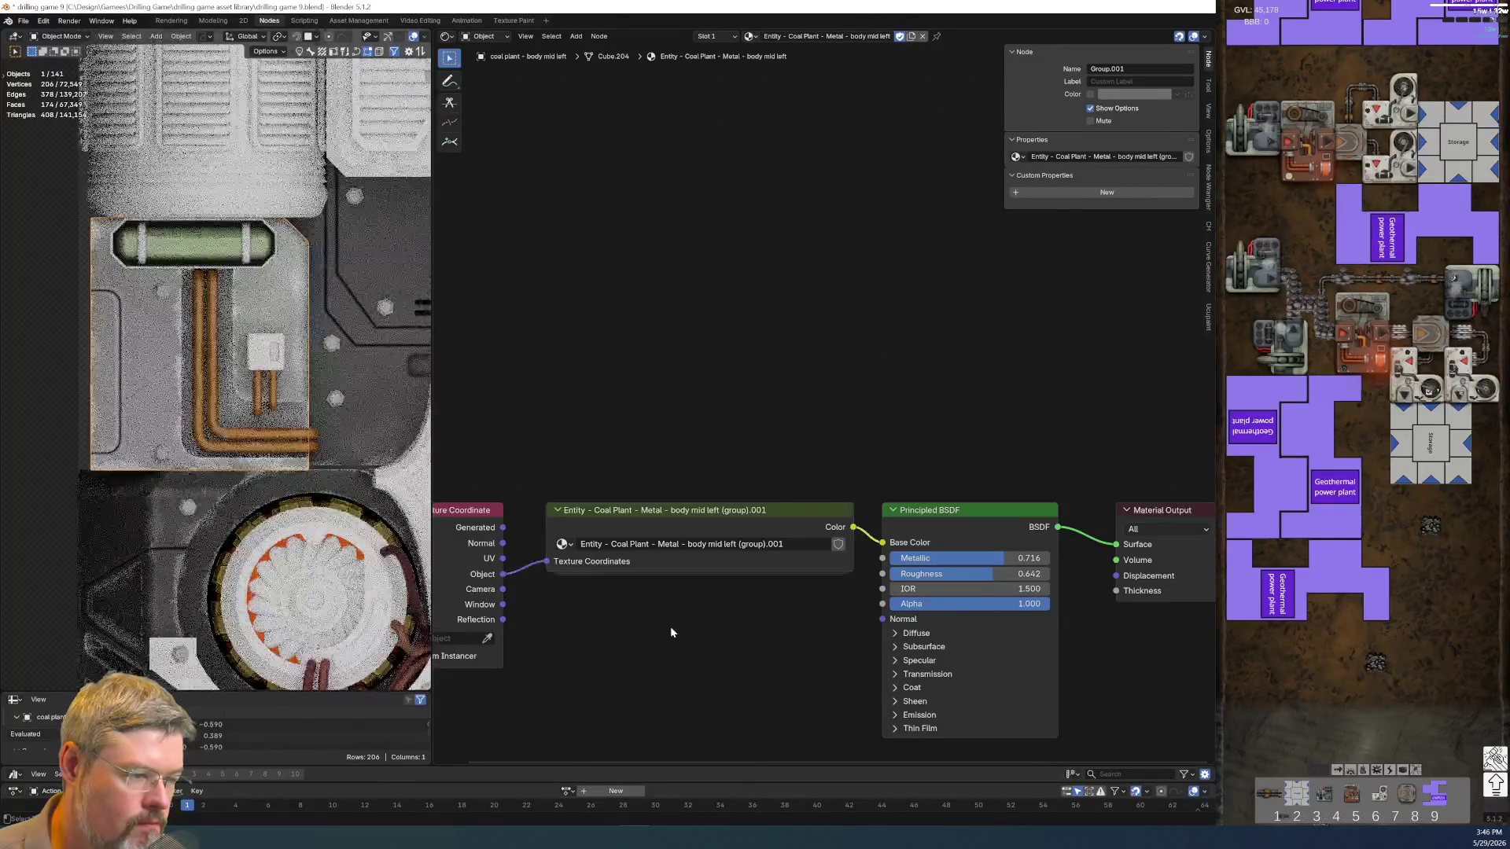
pyautogui.hotkey('ctrl', 'shift', 'z')
pyautogui.hotkey('ctrl', 'shift', 'z')
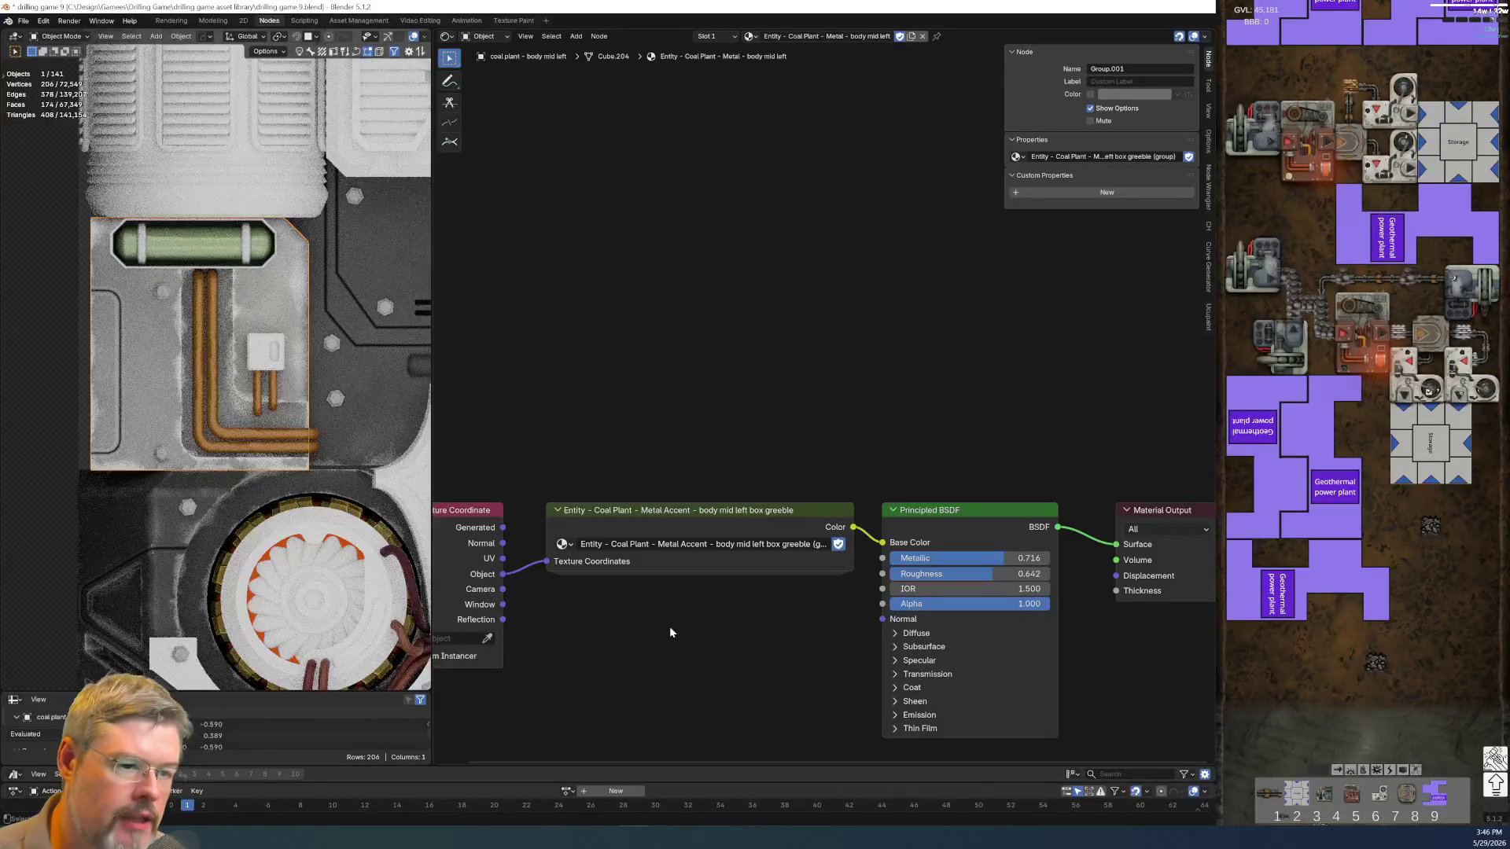
pyautogui.click(681, 512)
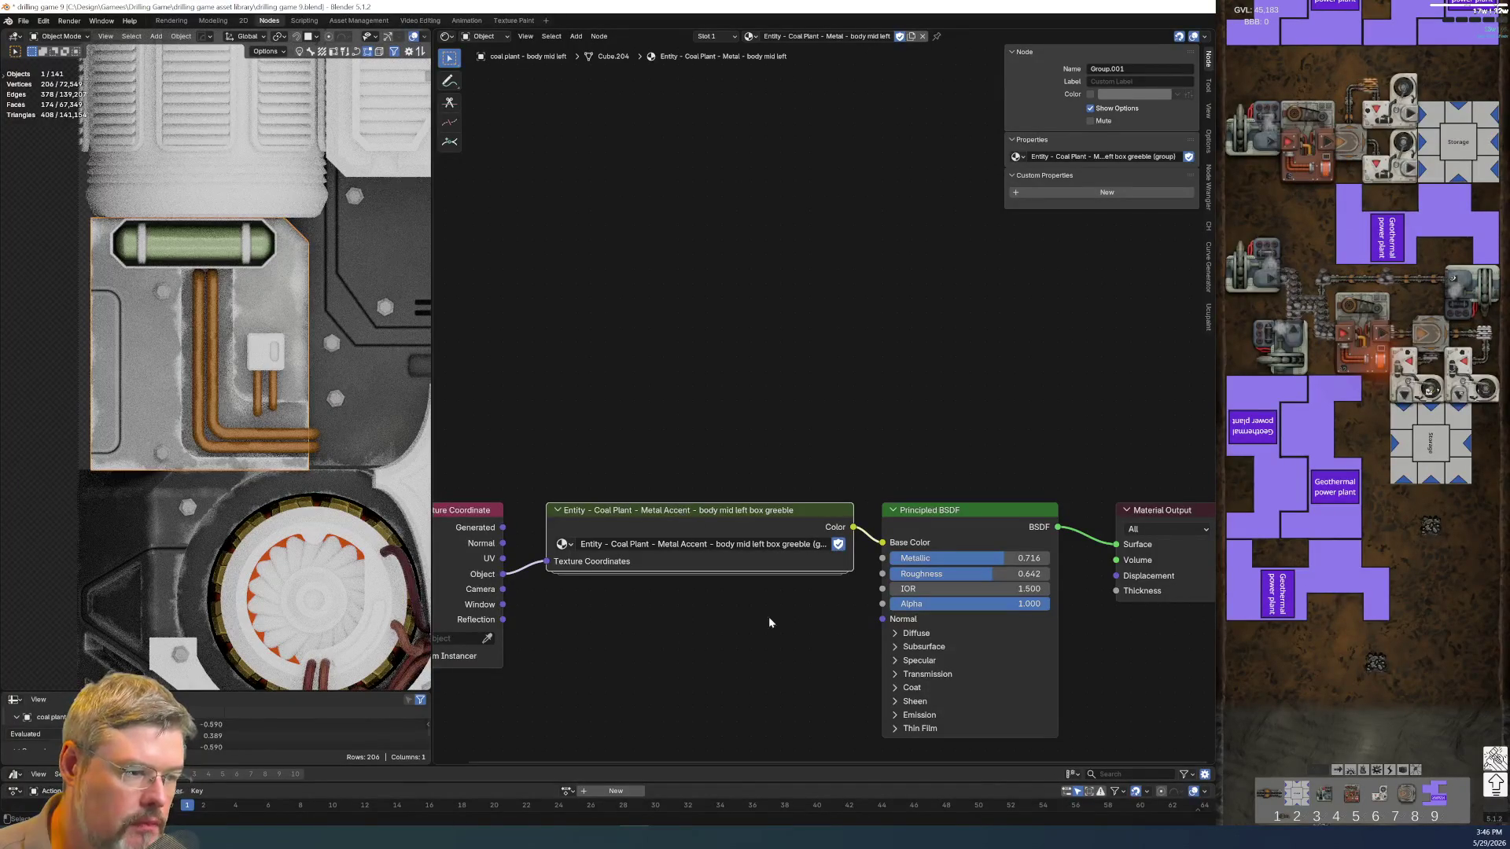
pyautogui.press('Tab')
pyautogui.scroll(-3, 763, 603)
pyautogui.scroll(3, 838, 554)
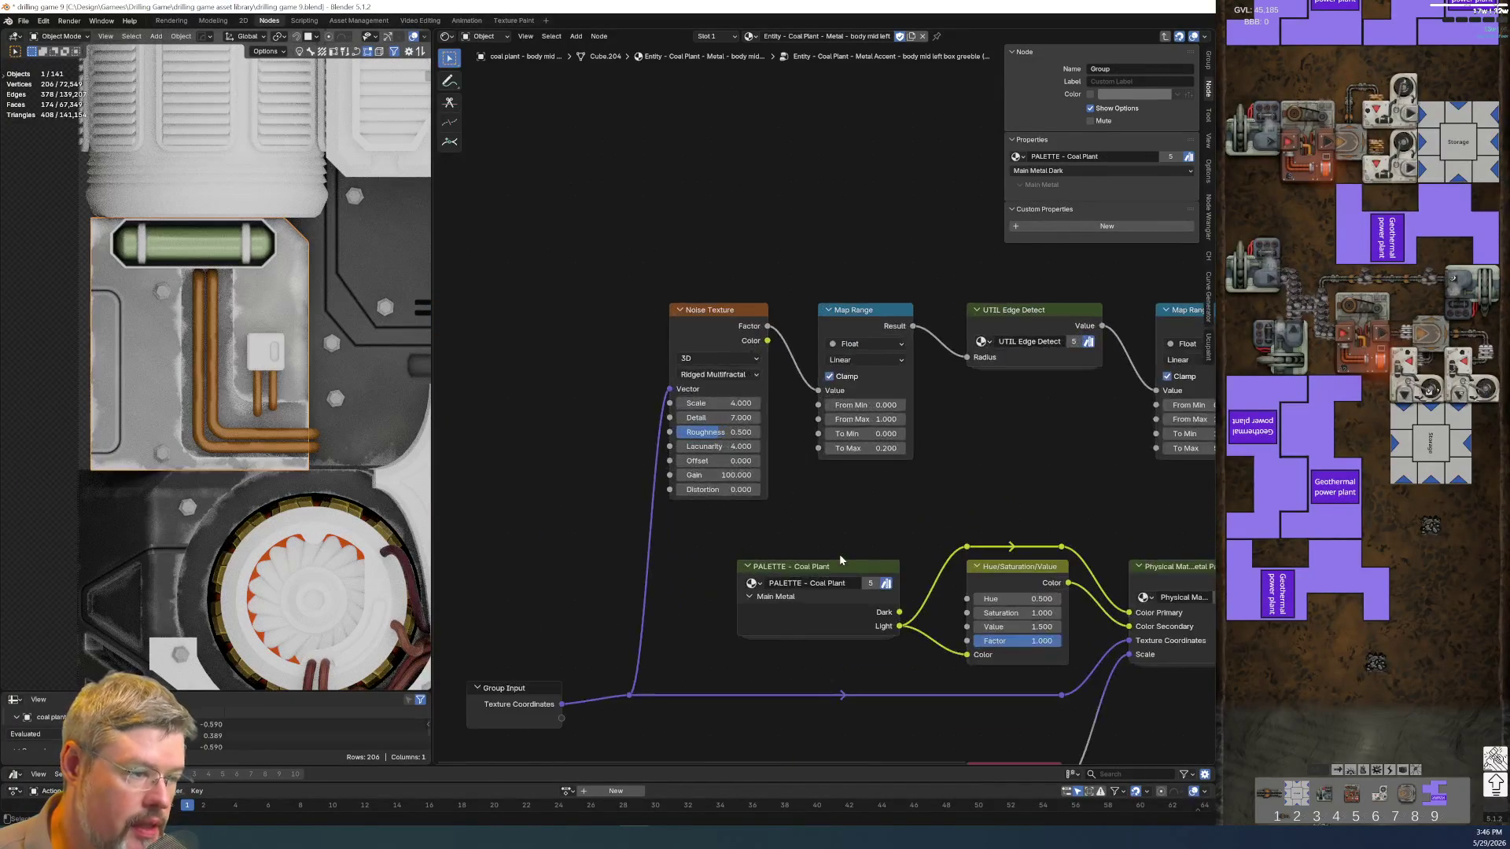
pyautogui.scroll(-1, 839, 553)
pyautogui.scroll(3, 739, 466)
# Inside PALETTE - Coal Plant, add a new colour node labelled Accent Green below Main Metal
pyautogui.click(701, 508)
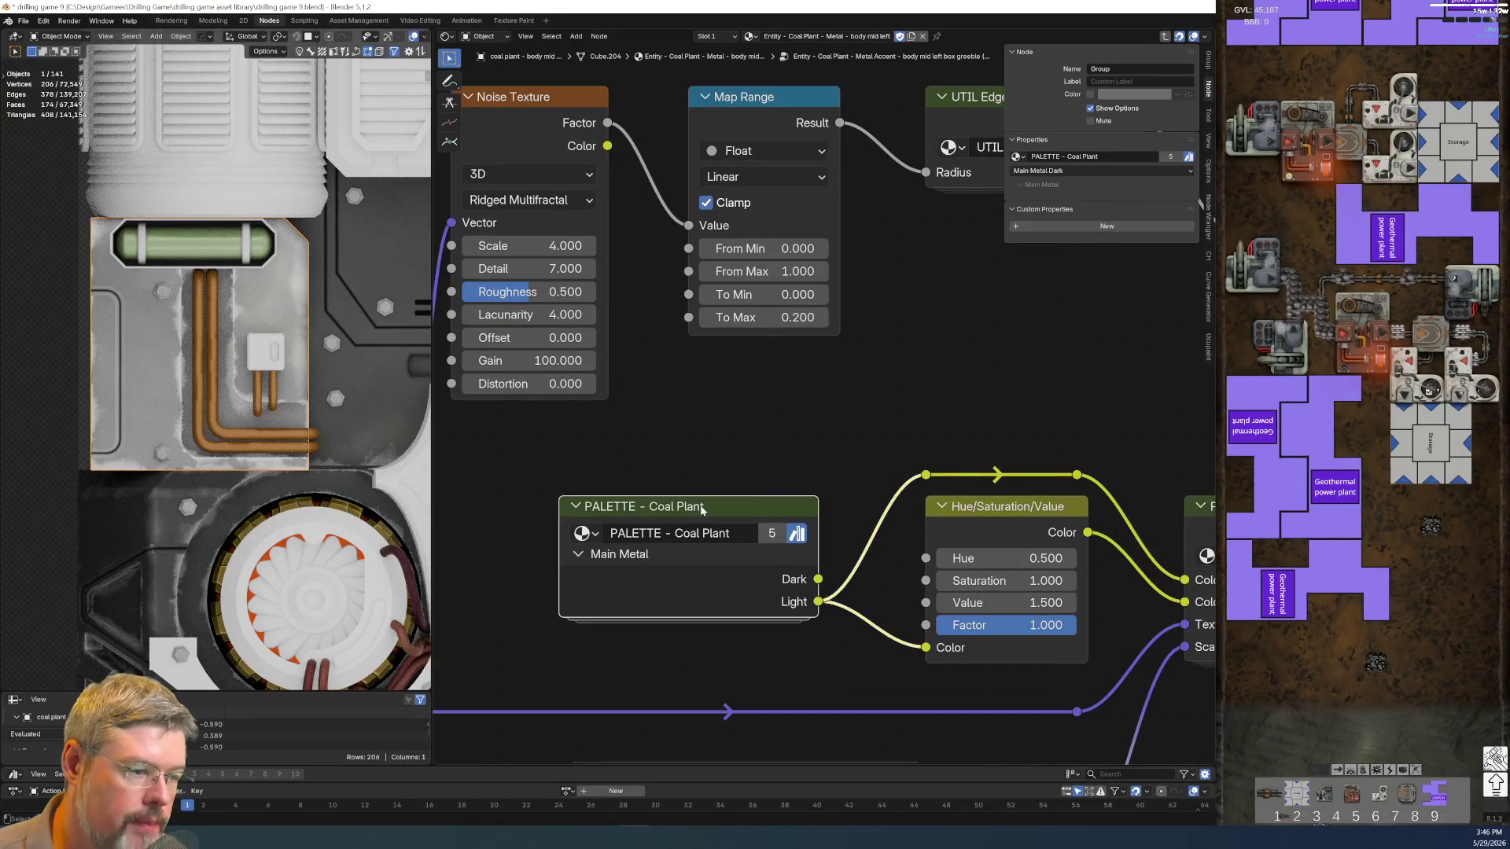
pyautogui.press('Tab')
pyautogui.scroll(-2, 700, 507)
pyautogui.scroll(3, 704, 556)
pyautogui.hotkey('ctrl', 'v')
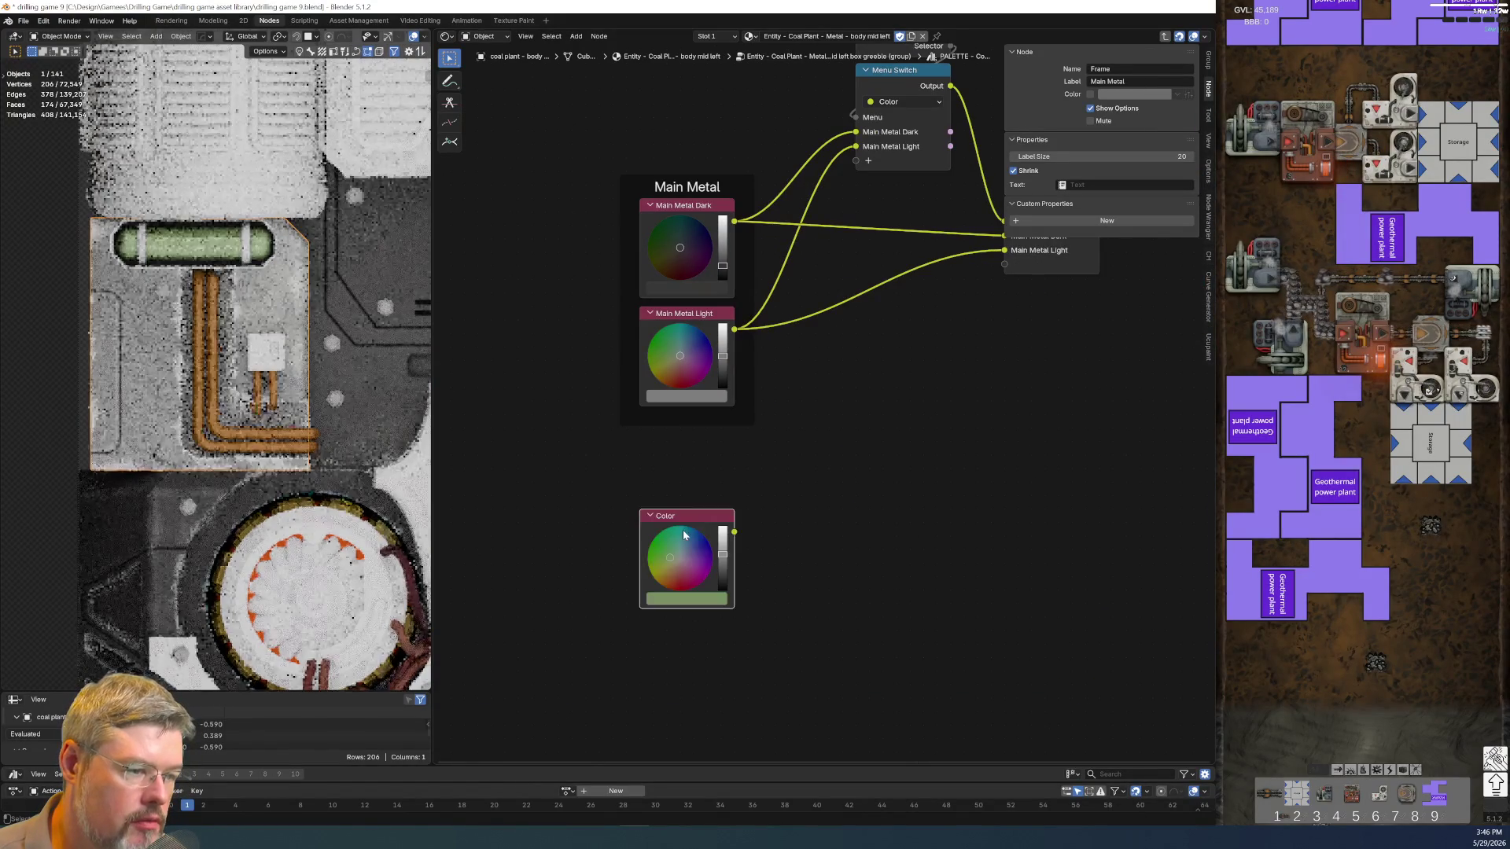
pyautogui.moveTo(683, 530); pyautogui.dragTo(695, 472)
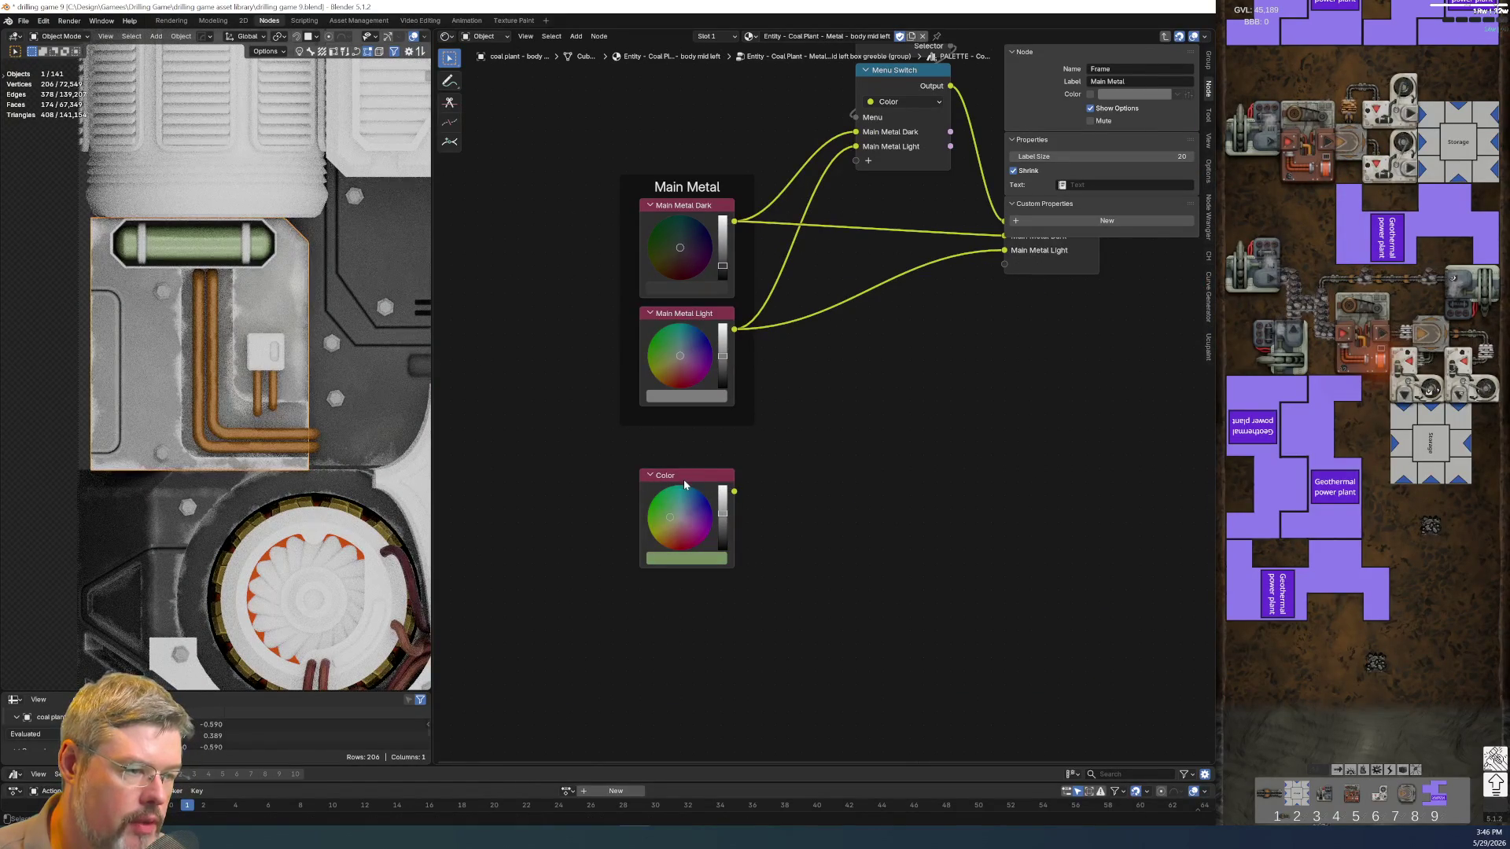
pyautogui.click(684, 483)
pyautogui.hotkey('ctrl', 'f')
pyautogui.write('Accent')
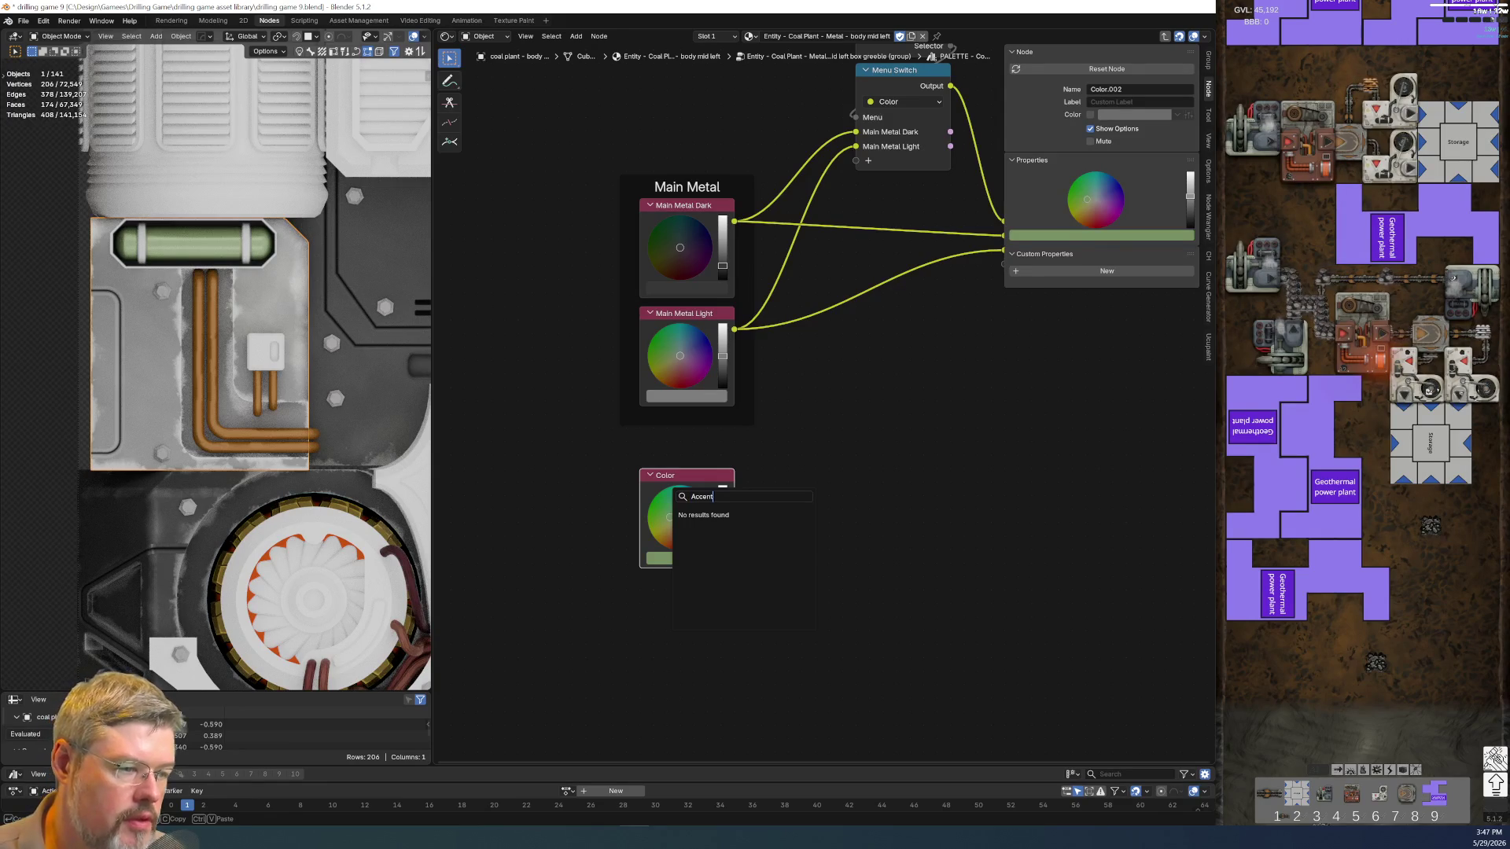
pyautogui.press('BackSpace')
pyautogui.press('BackSpace')
pyautogui.press('BackSpace')
pyautogui.write('Accent')
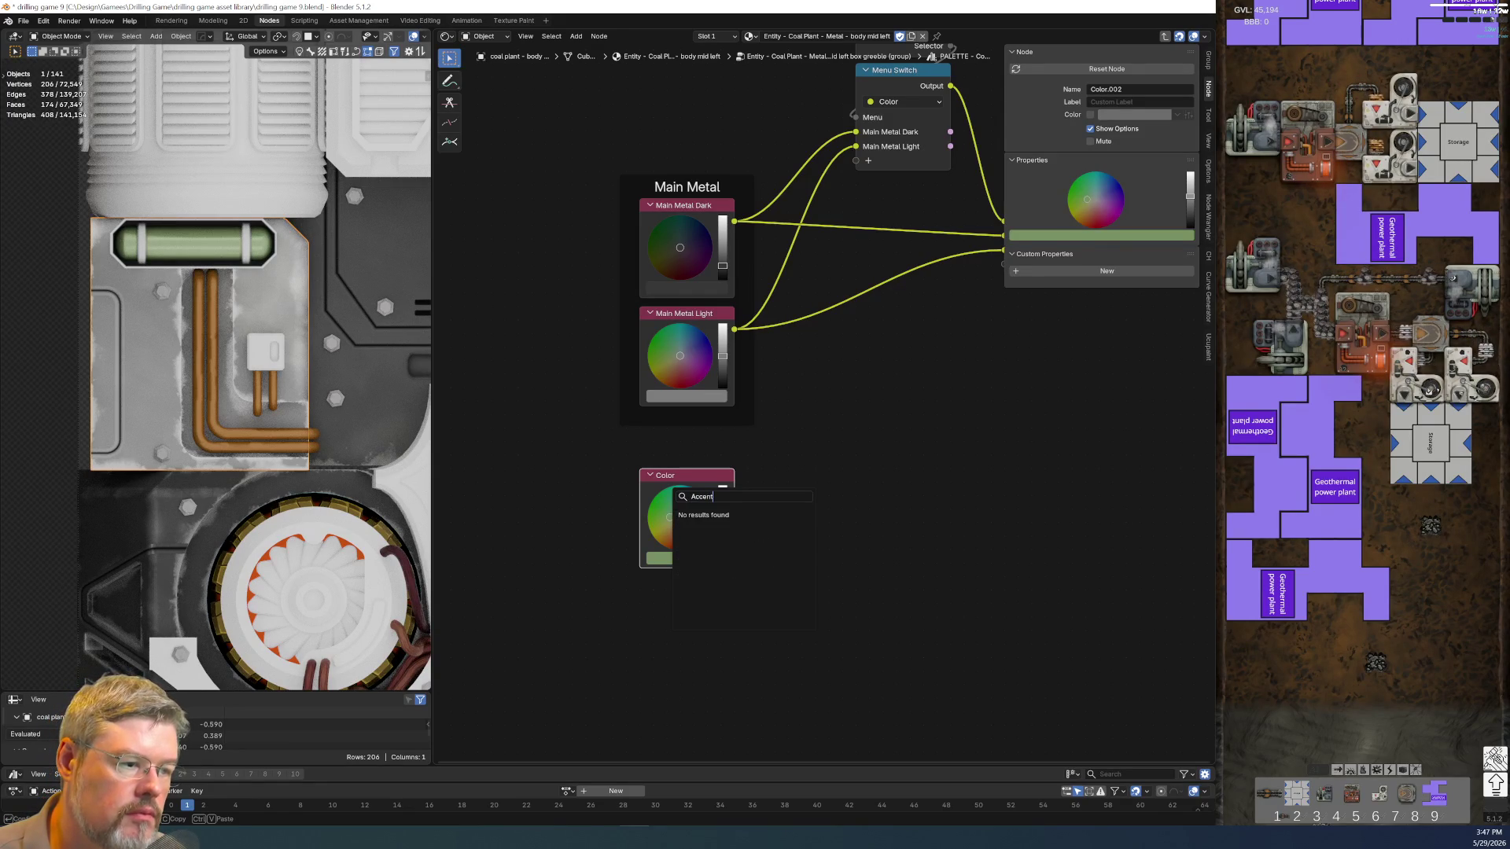
pyautogui.write('en')
pyautogui.press('Return')
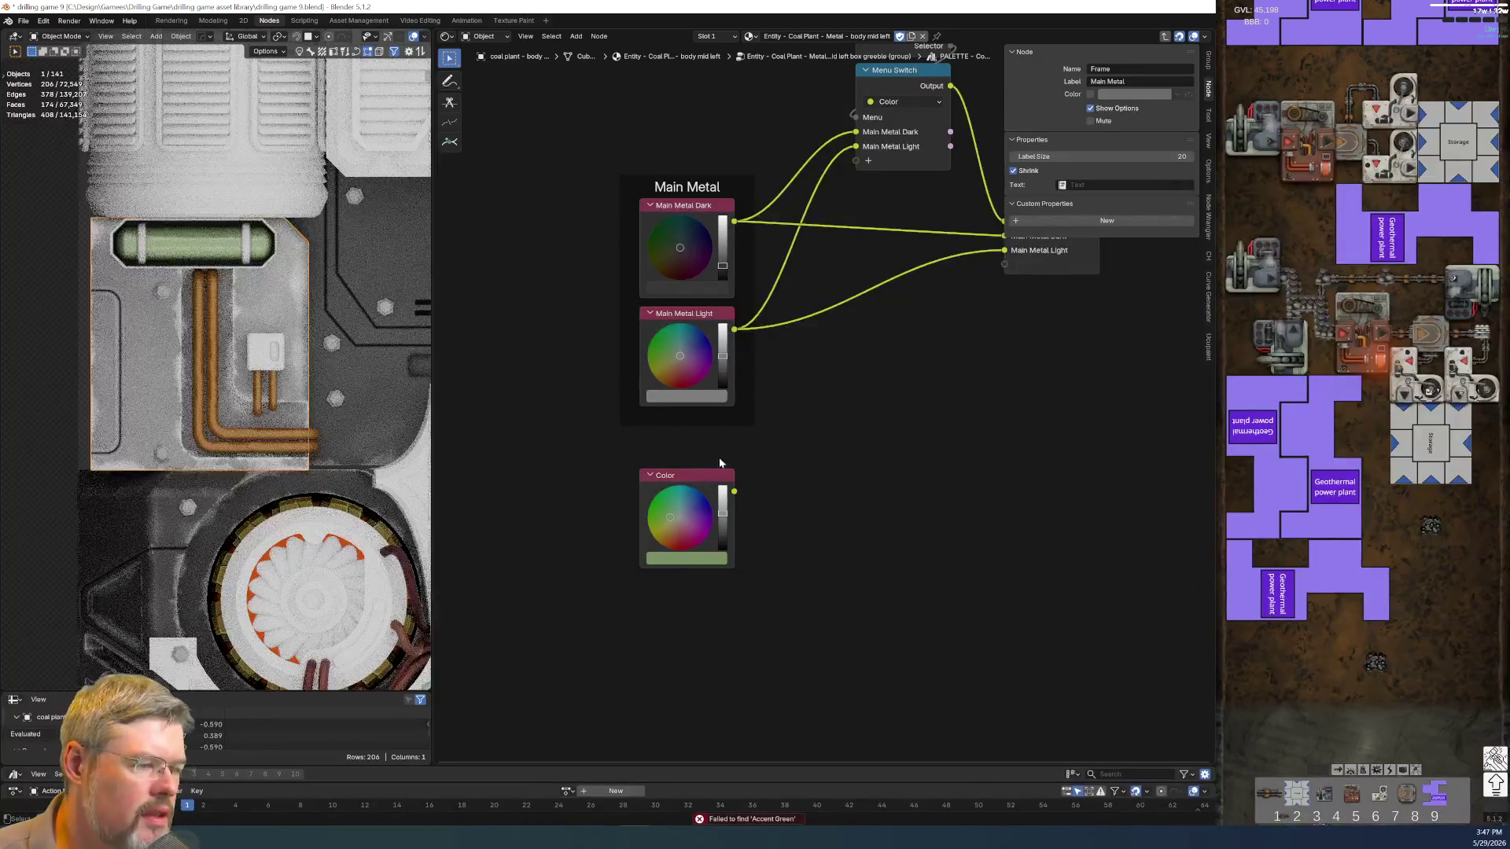
pyautogui.press('F2')
pyautogui.write('Accent Green')
pyautogui.press('Return')
pyautogui.press('F2')
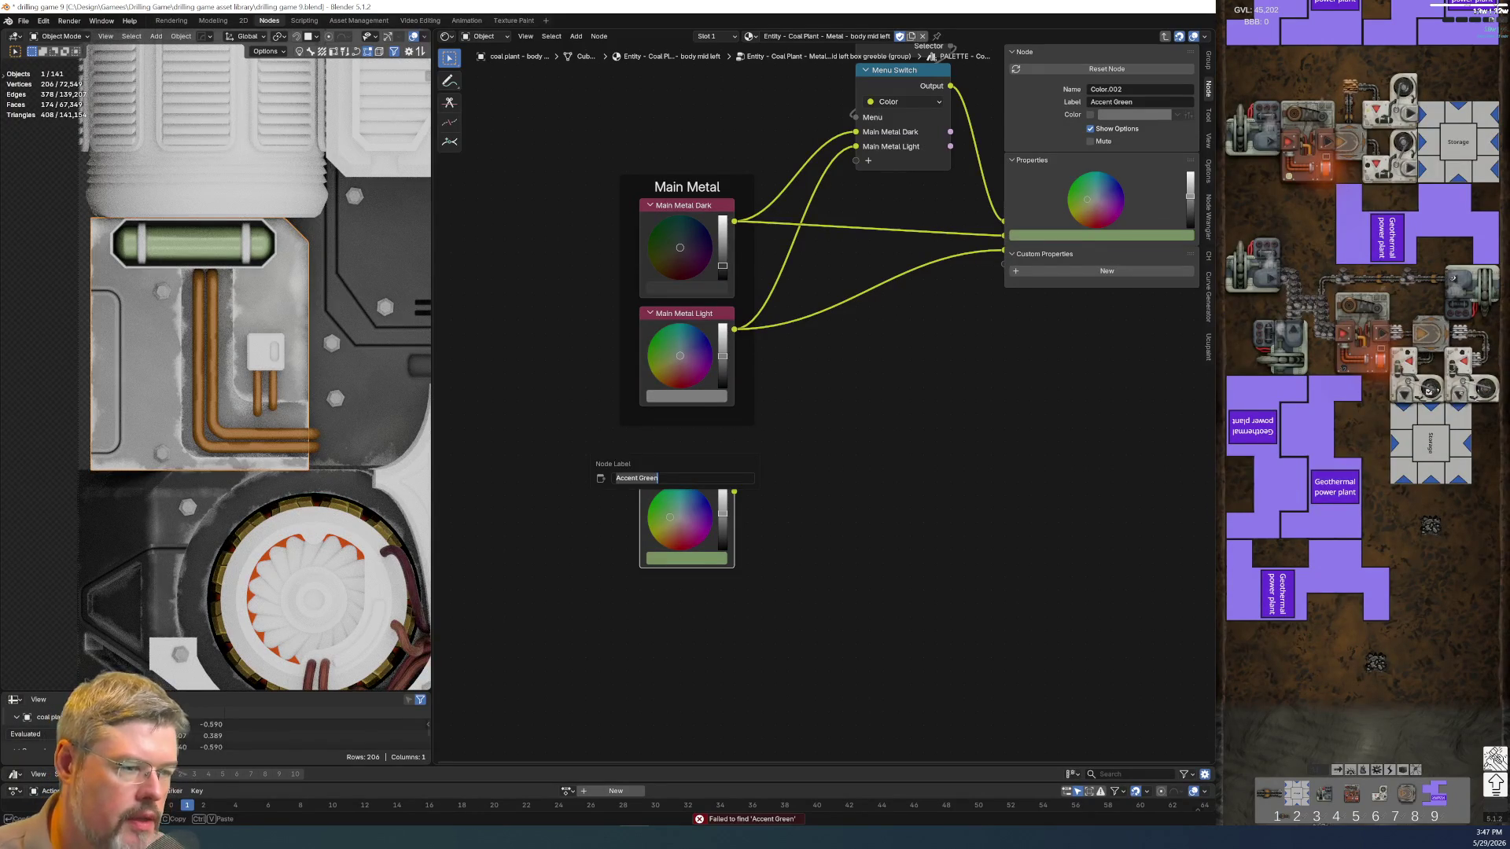
pyautogui.press('Escape')
# Frame it as Accents and wire it as a new Accent Green option on the Menu Switch
pyautogui.hotkey('ctrl', 'j')
pyautogui.press('F2')
pyautogui.press('Return')
pyautogui.moveTo(834, 437); pyautogui.dragTo(713, 610, button='middle')
pyautogui.moveTo(611, 661)
pyautogui.mouseDown()
pyautogui.moveTo(669, 561)
pyautogui.moveTo(734, 334)
pyautogui.mouseUp()
pyautogui.click(564, 696)
pyautogui.click(773, 243)
pyautogui.doubleClick(1091, 232)
pyautogui.write('Accent Green')
pyautogui.press('Return')
pyautogui.click(926, 380)
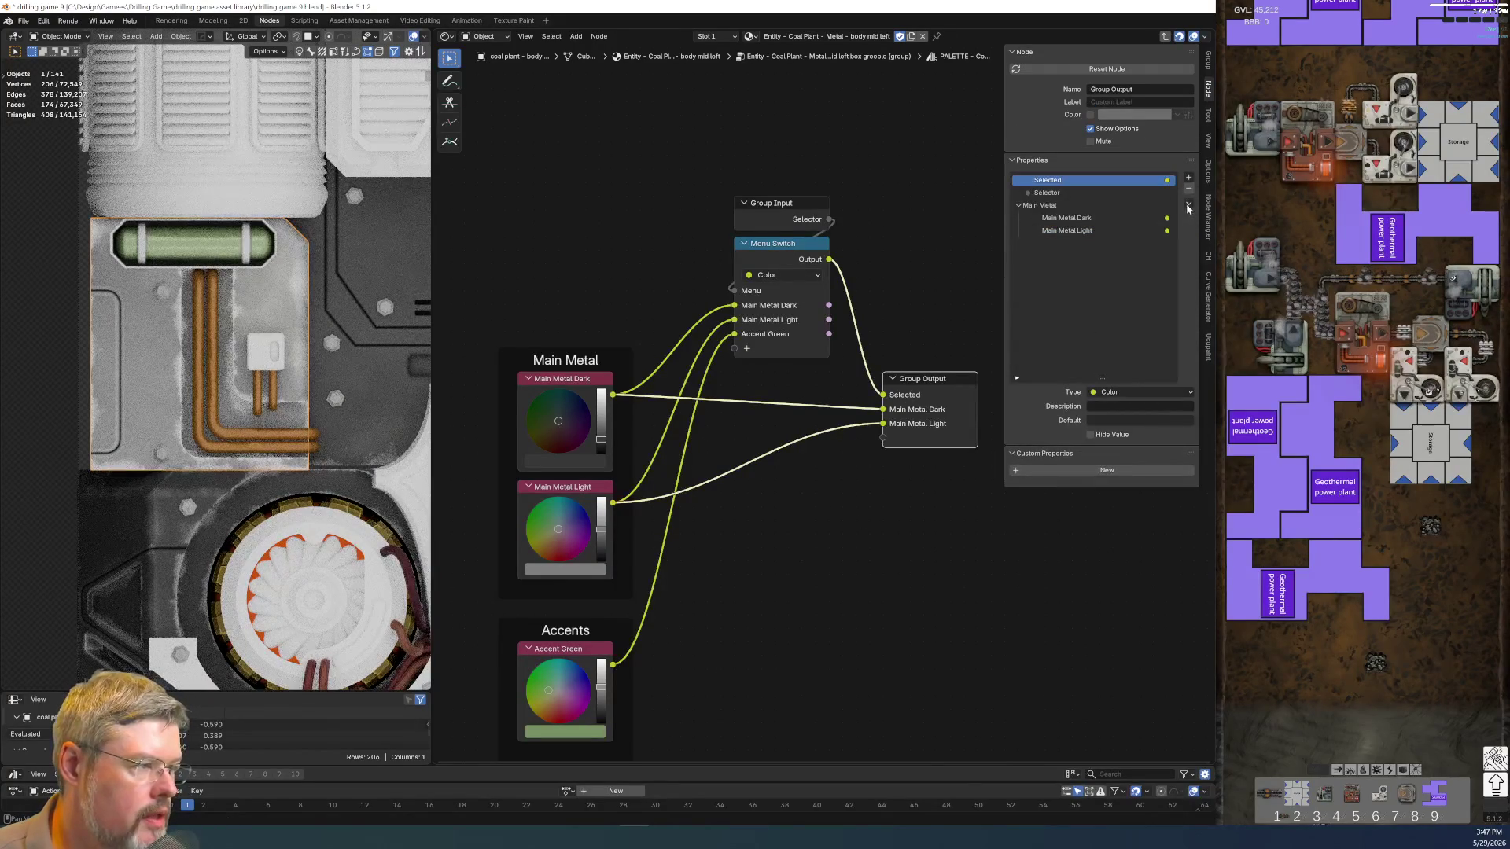
# Add a new output panel named Accents to the Coal Plant palette group interface
pyautogui.click(1188, 176)
pyautogui.click(1070, 250)
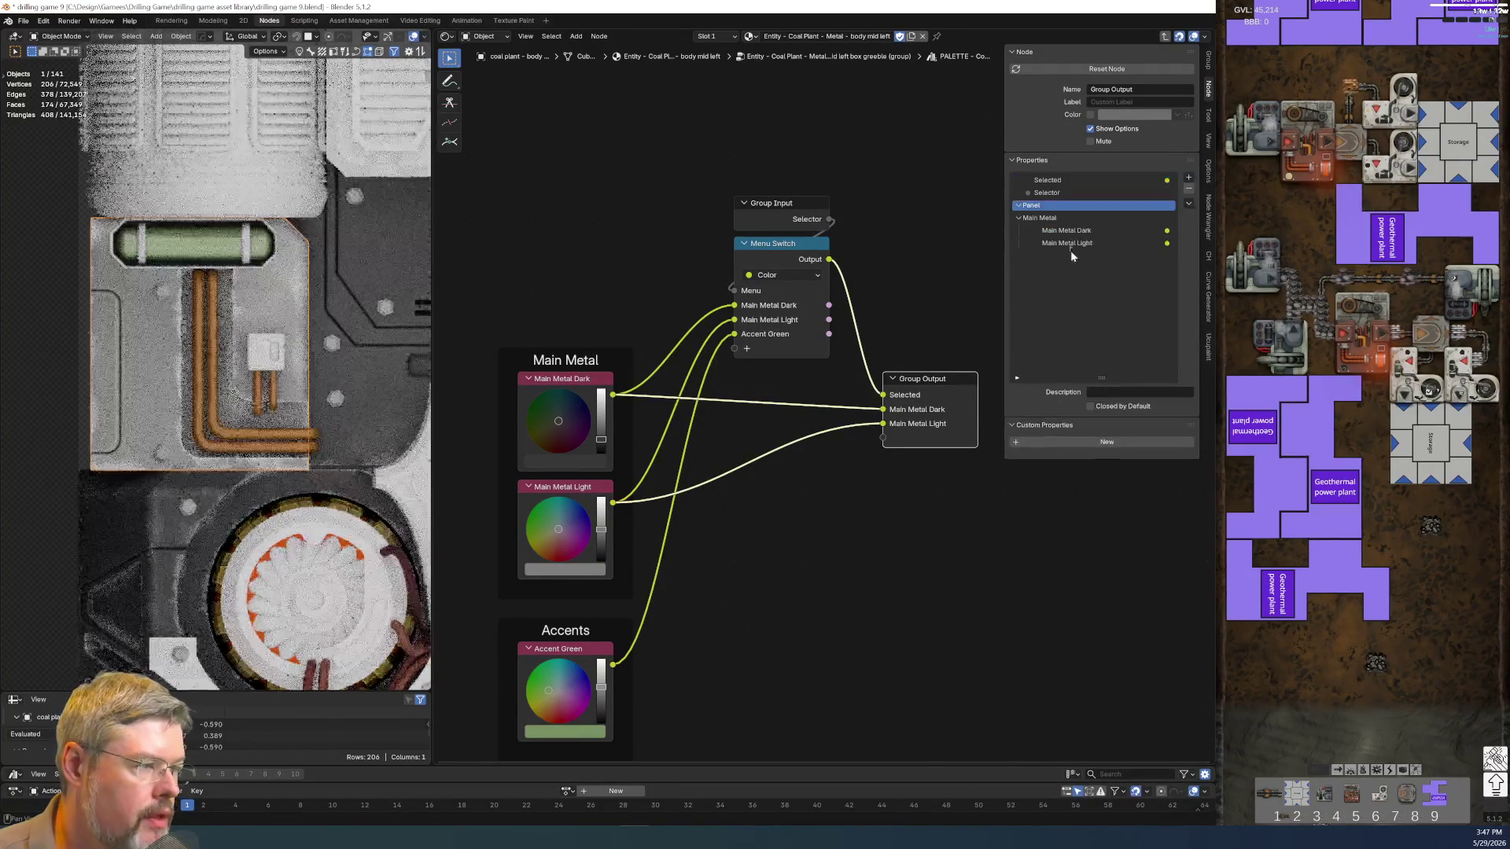
pyautogui.doubleClick(1038, 206)
pyautogui.write('Accent')
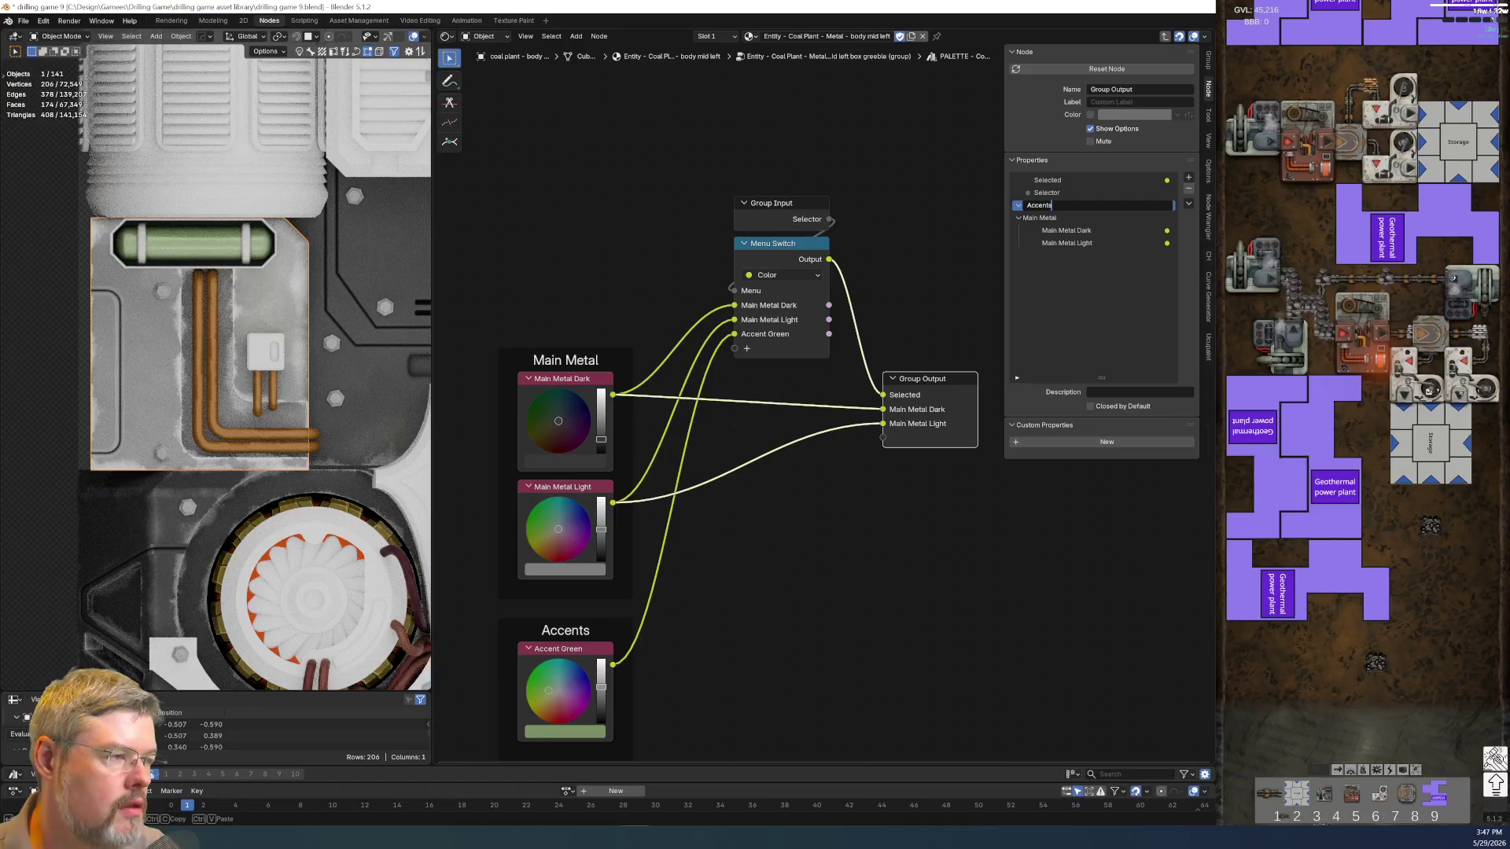
pyautogui.write('s')
pyautogui.press('Return')
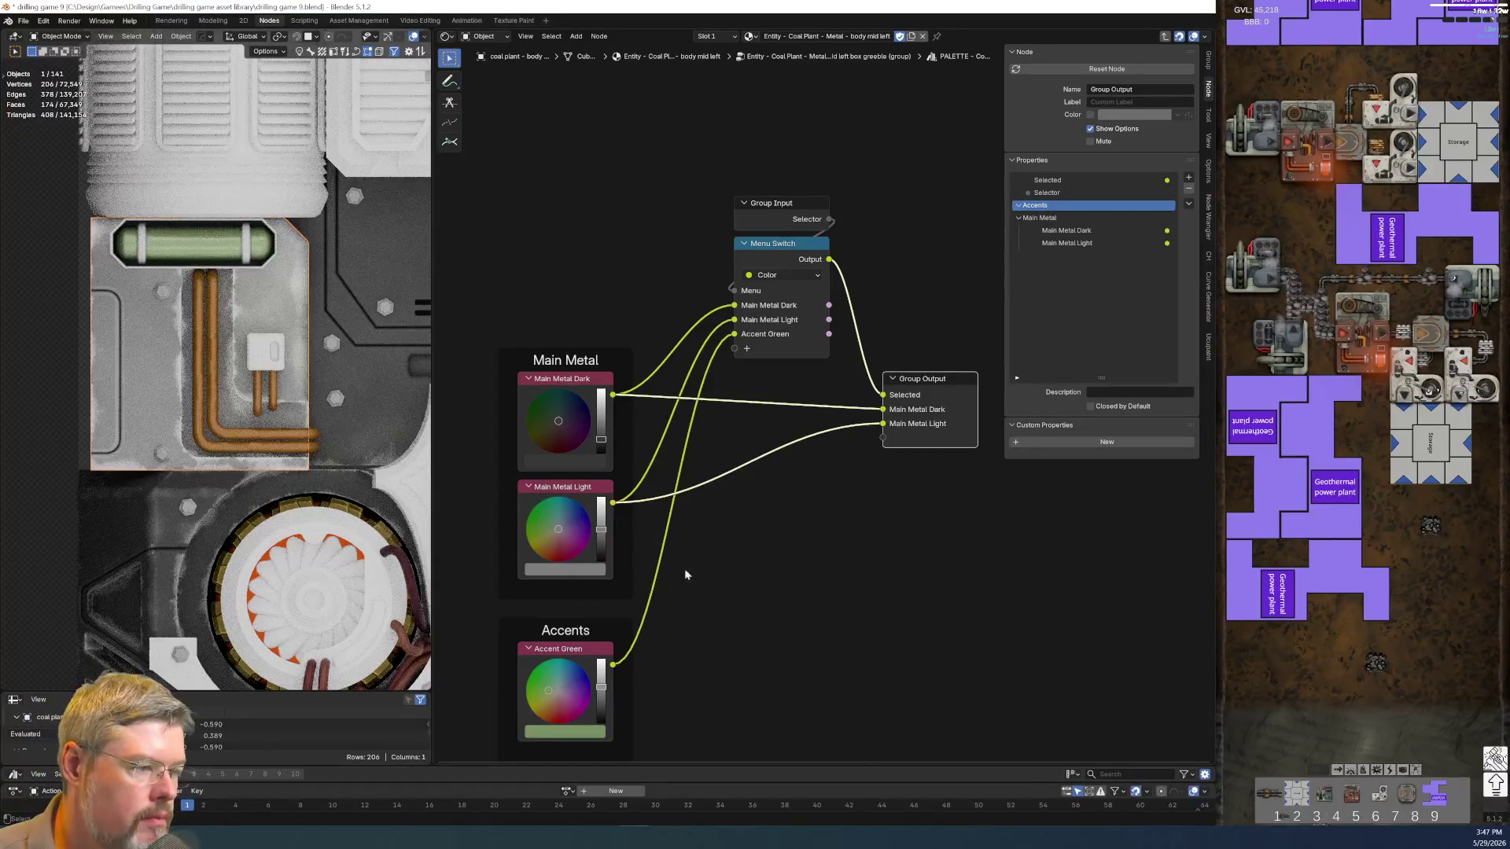
# Expose Accent Green as a group output, rename it and move it into the Accents panel
pyautogui.moveTo(612, 663); pyautogui.dragTo(883, 437)
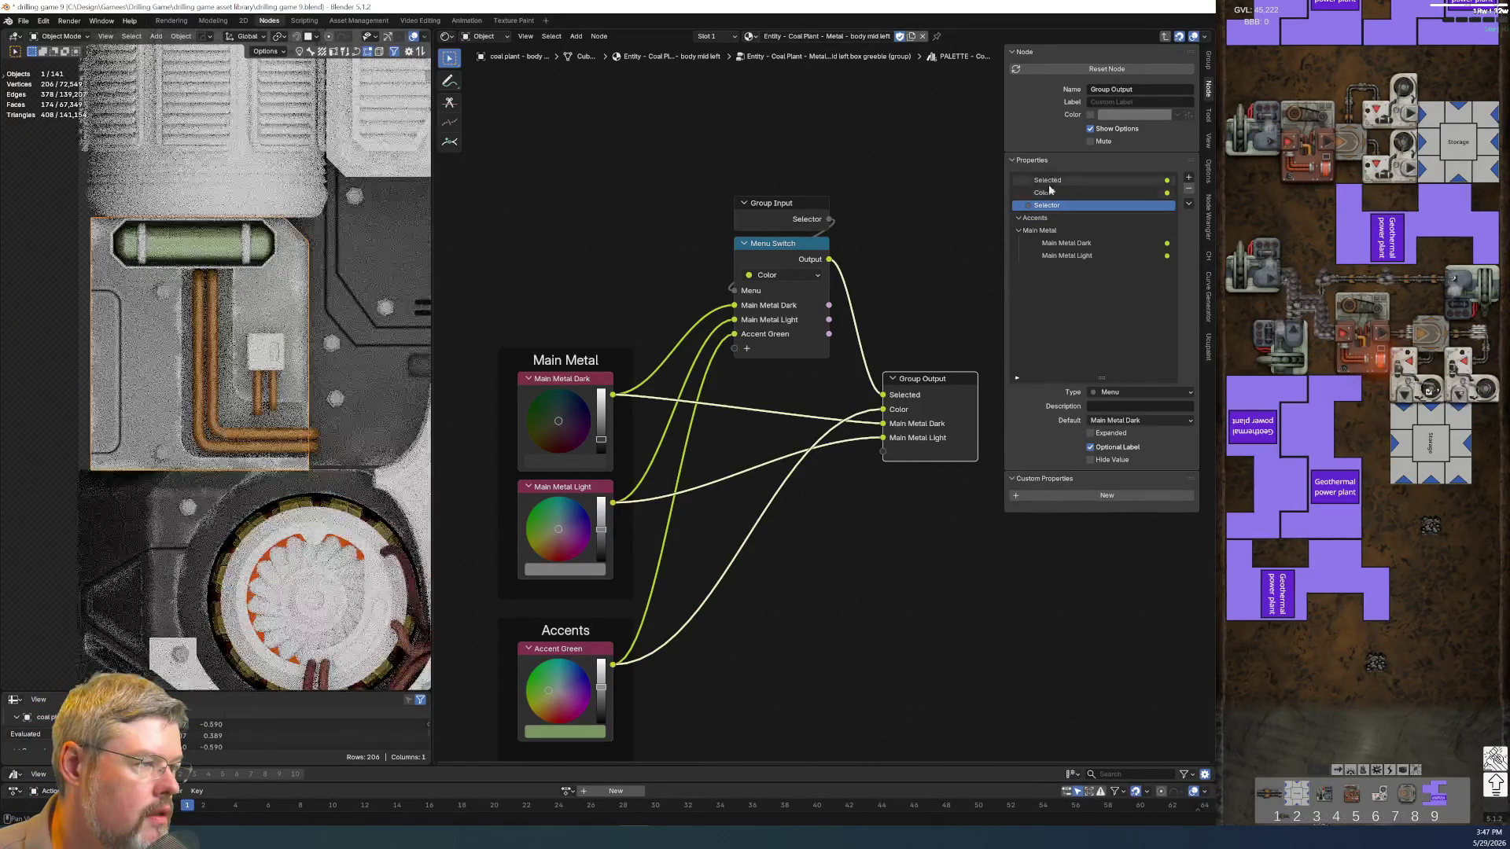
pyautogui.click(1048, 184)
pyautogui.doubleClick(1049, 191)
pyautogui.write('Accent Green')
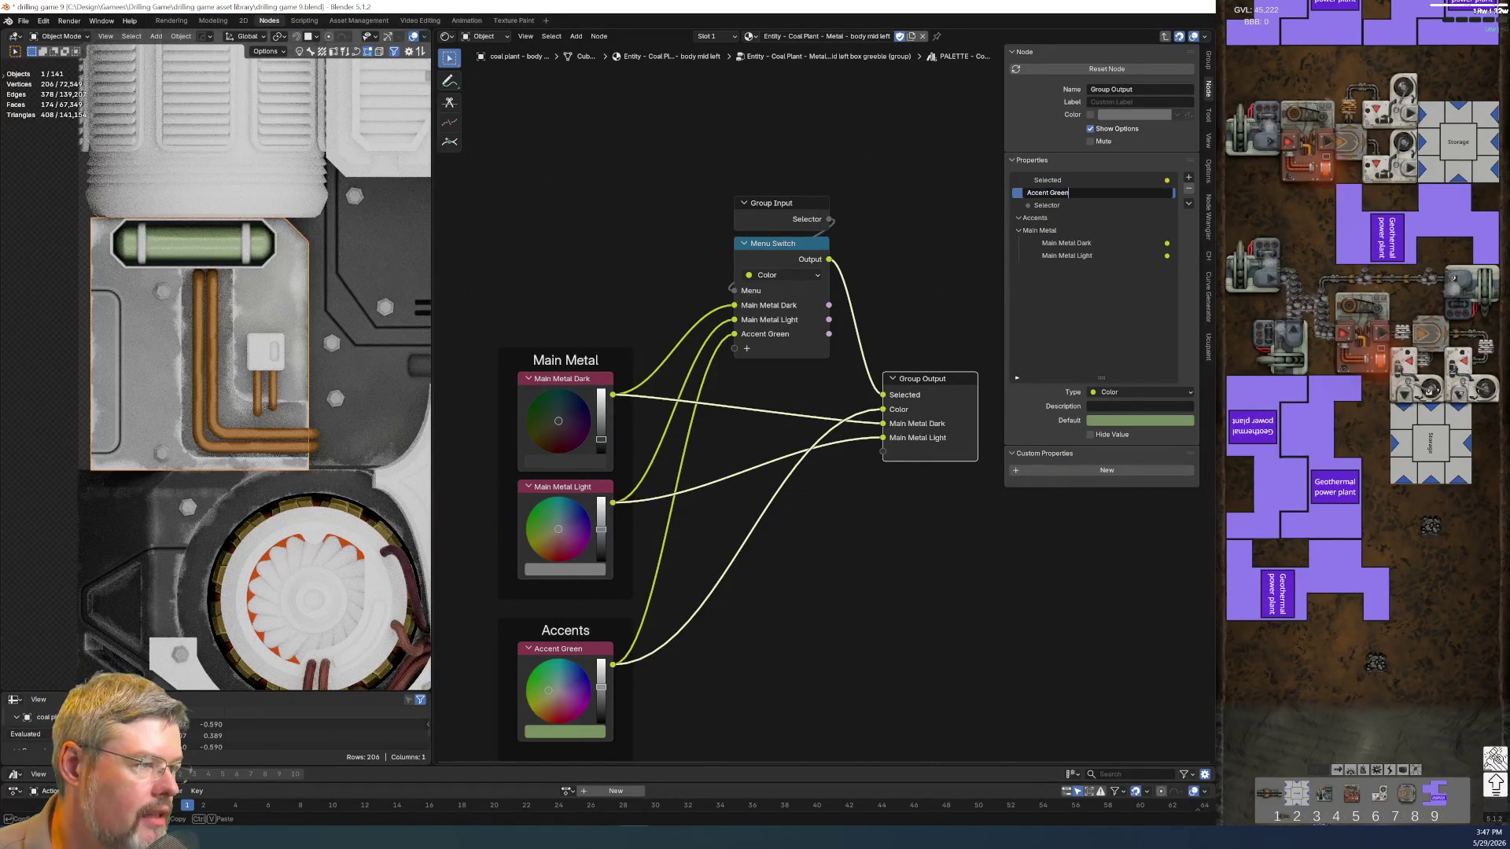
pyautogui.press('Return')
pyautogui.moveTo(1048, 193); pyautogui.dragTo(1048, 224)
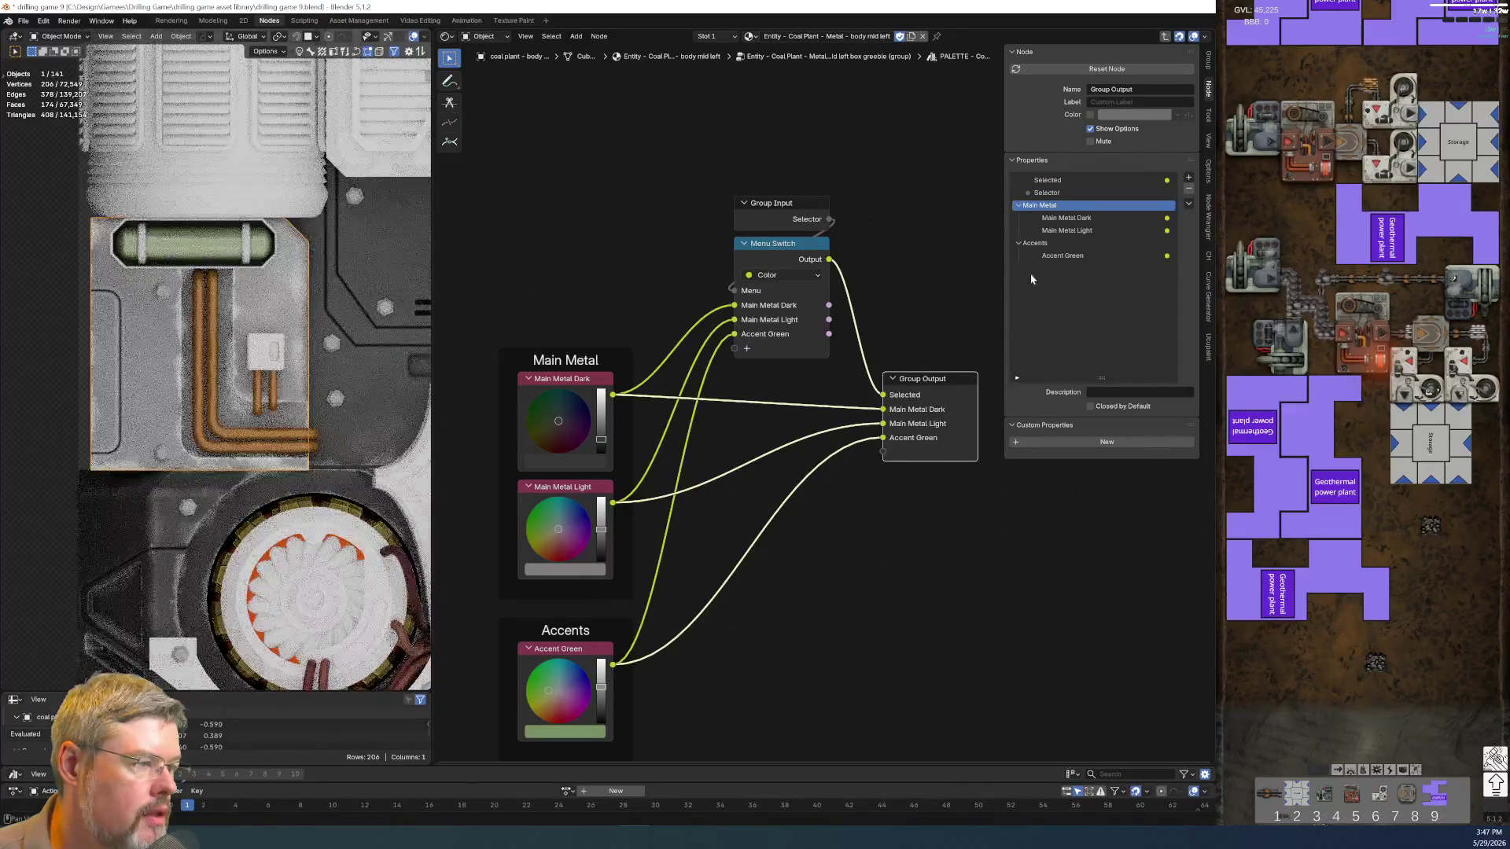
pyautogui.click(802, 718)
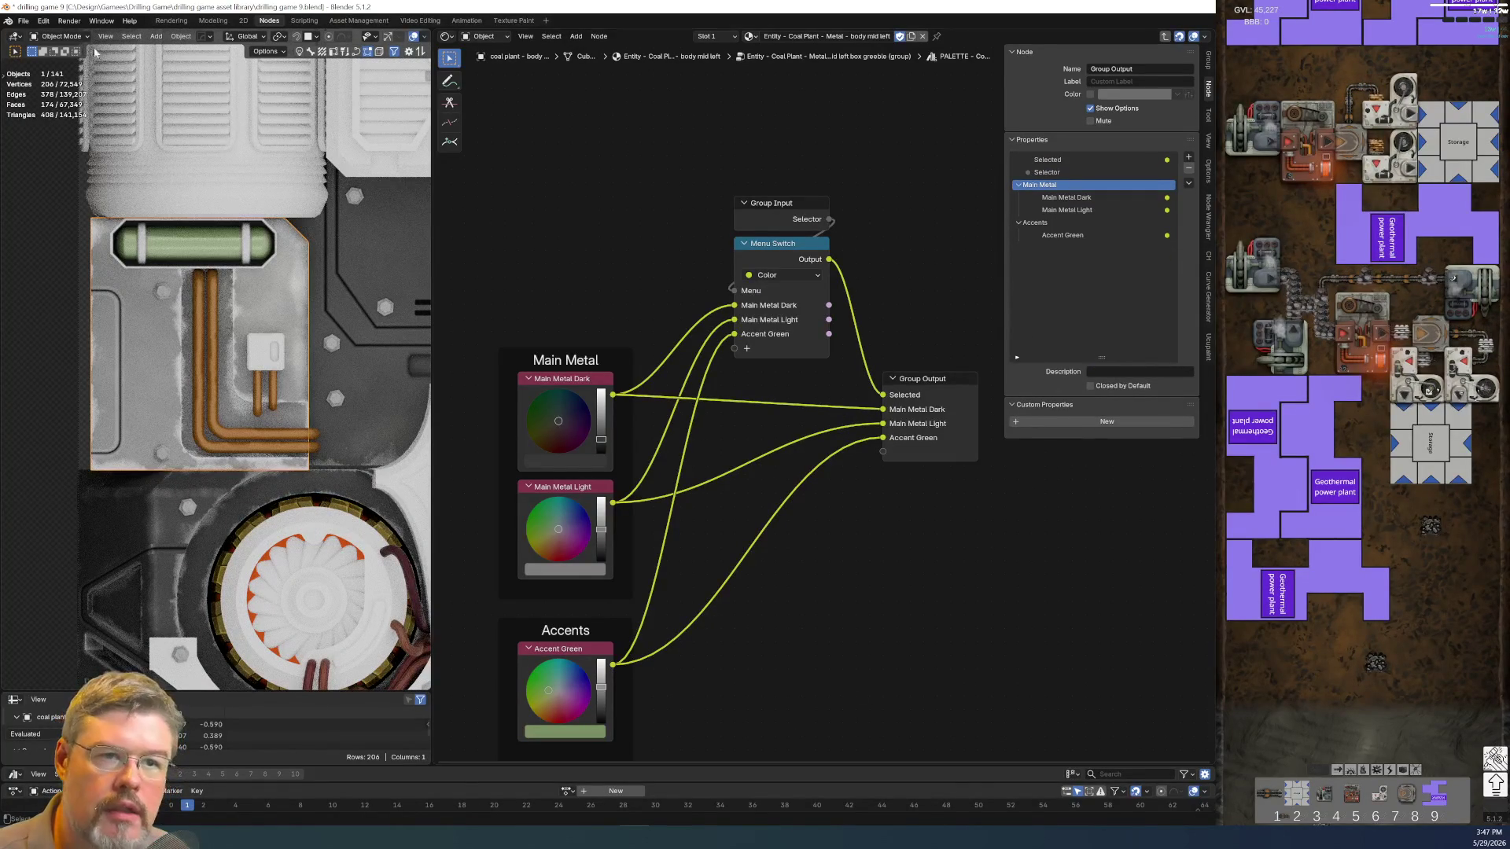
# Save the blend file
pyautogui.click(22, 20)
pyautogui.click(39, 94)
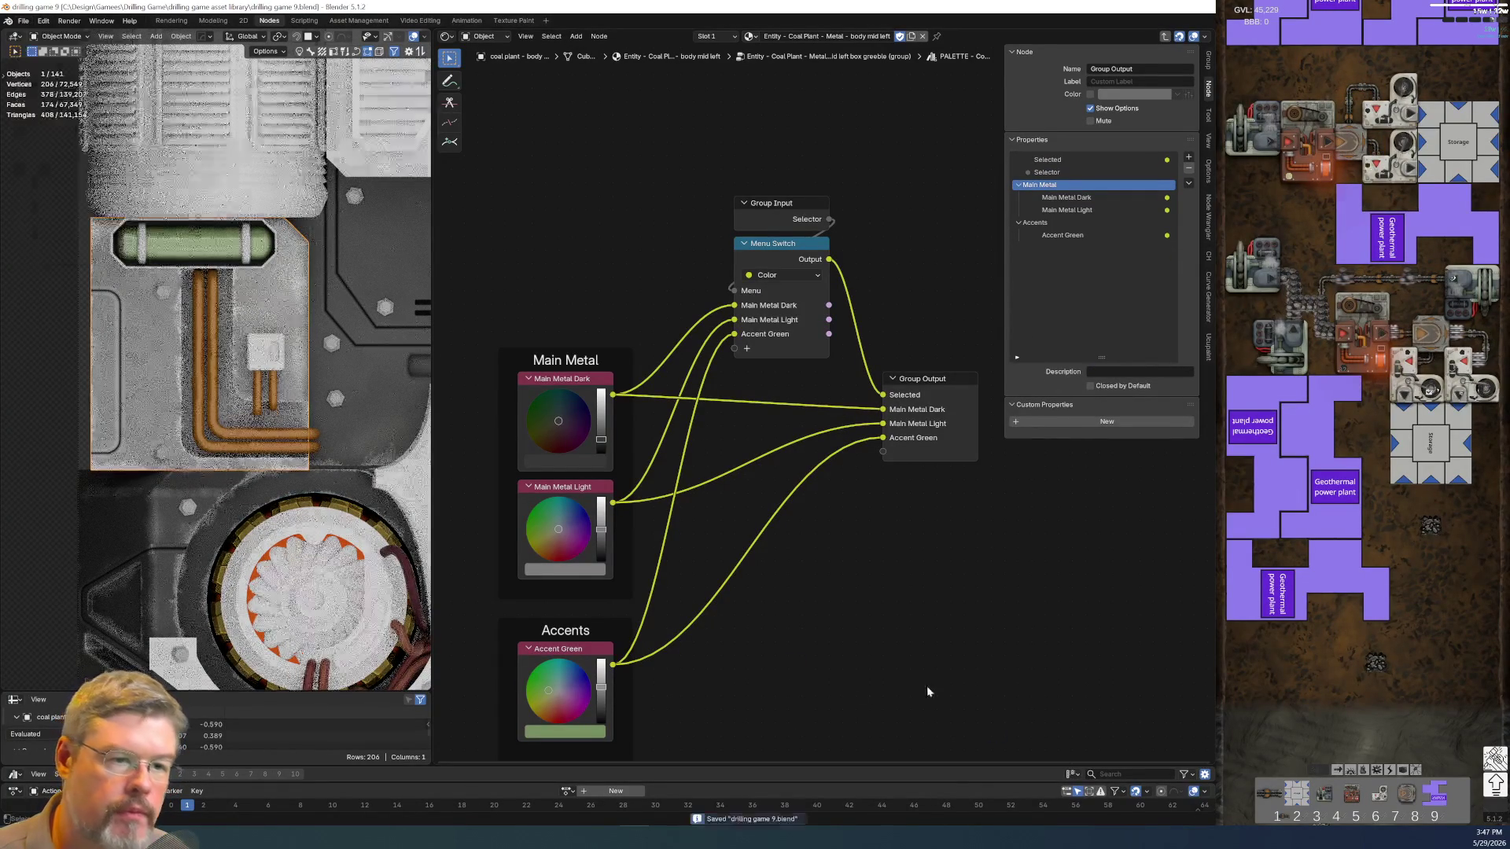
# Delete the stray Color node in Material.011 and select the body panel part
pyautogui.click(264, 370)
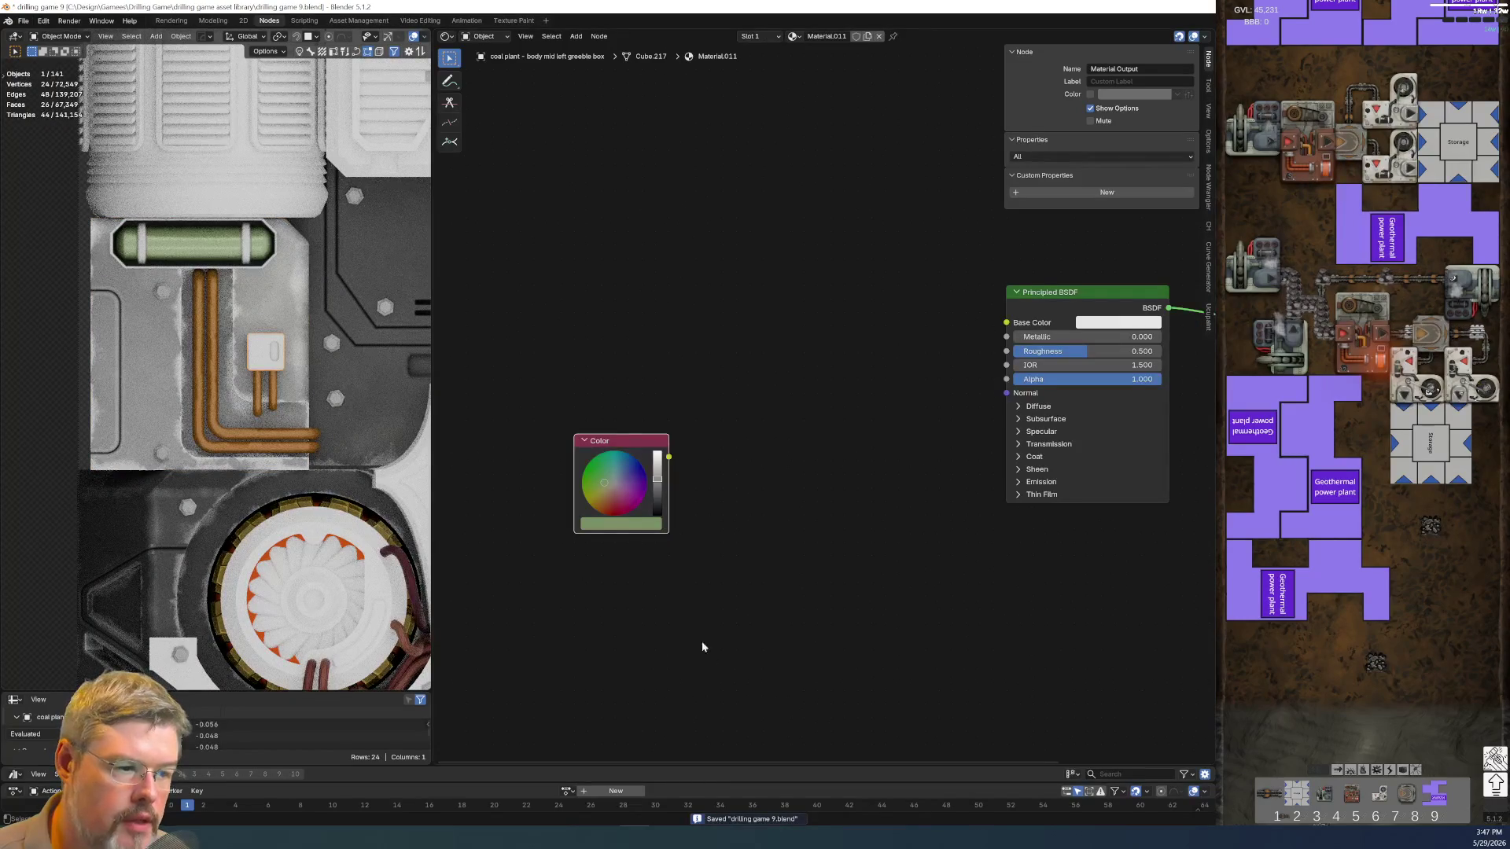
pyautogui.press('x')
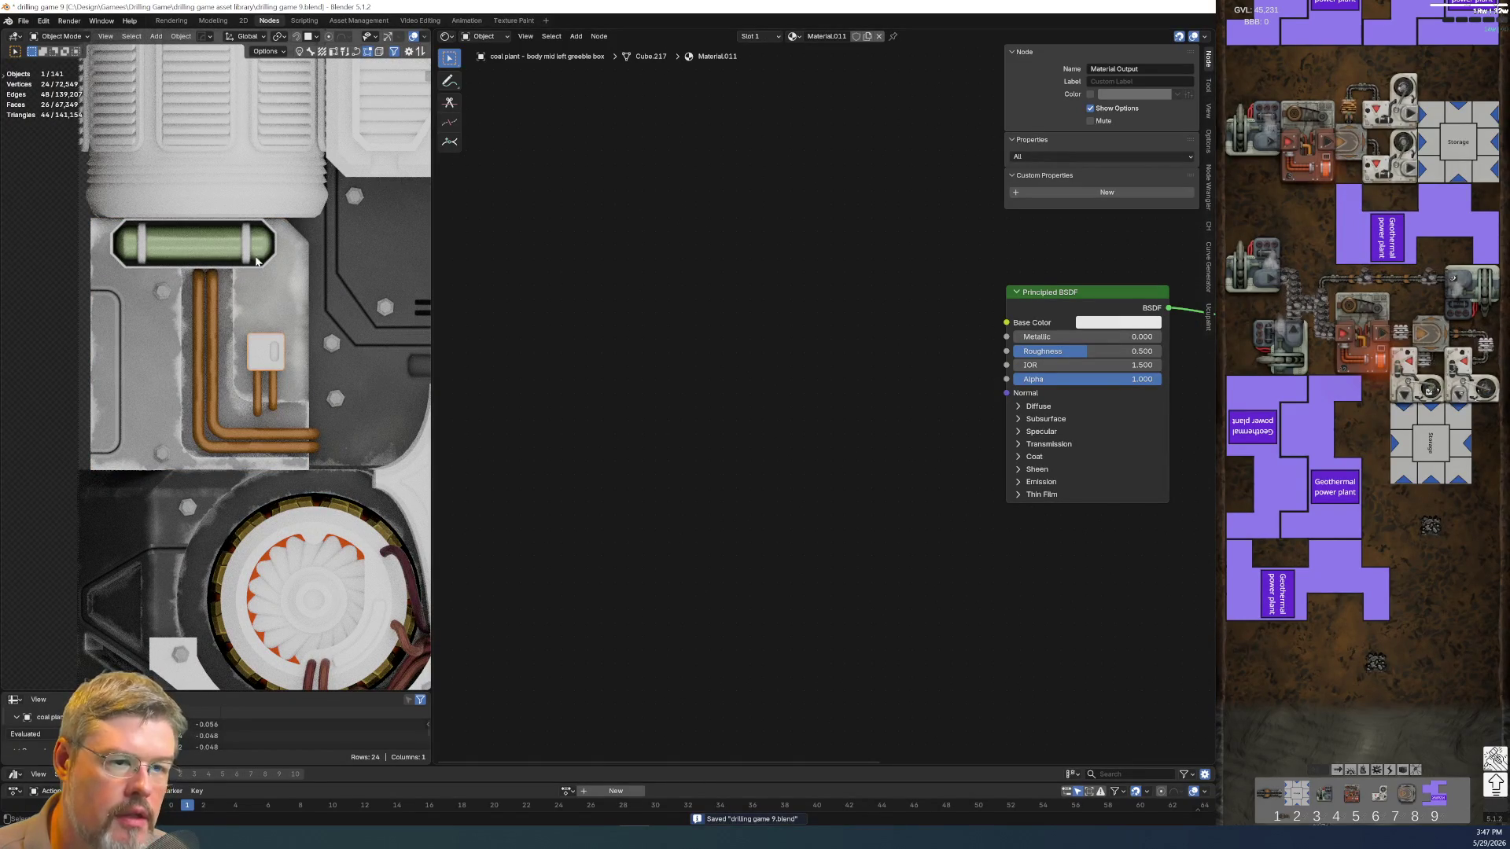
pyautogui.click(244, 253)
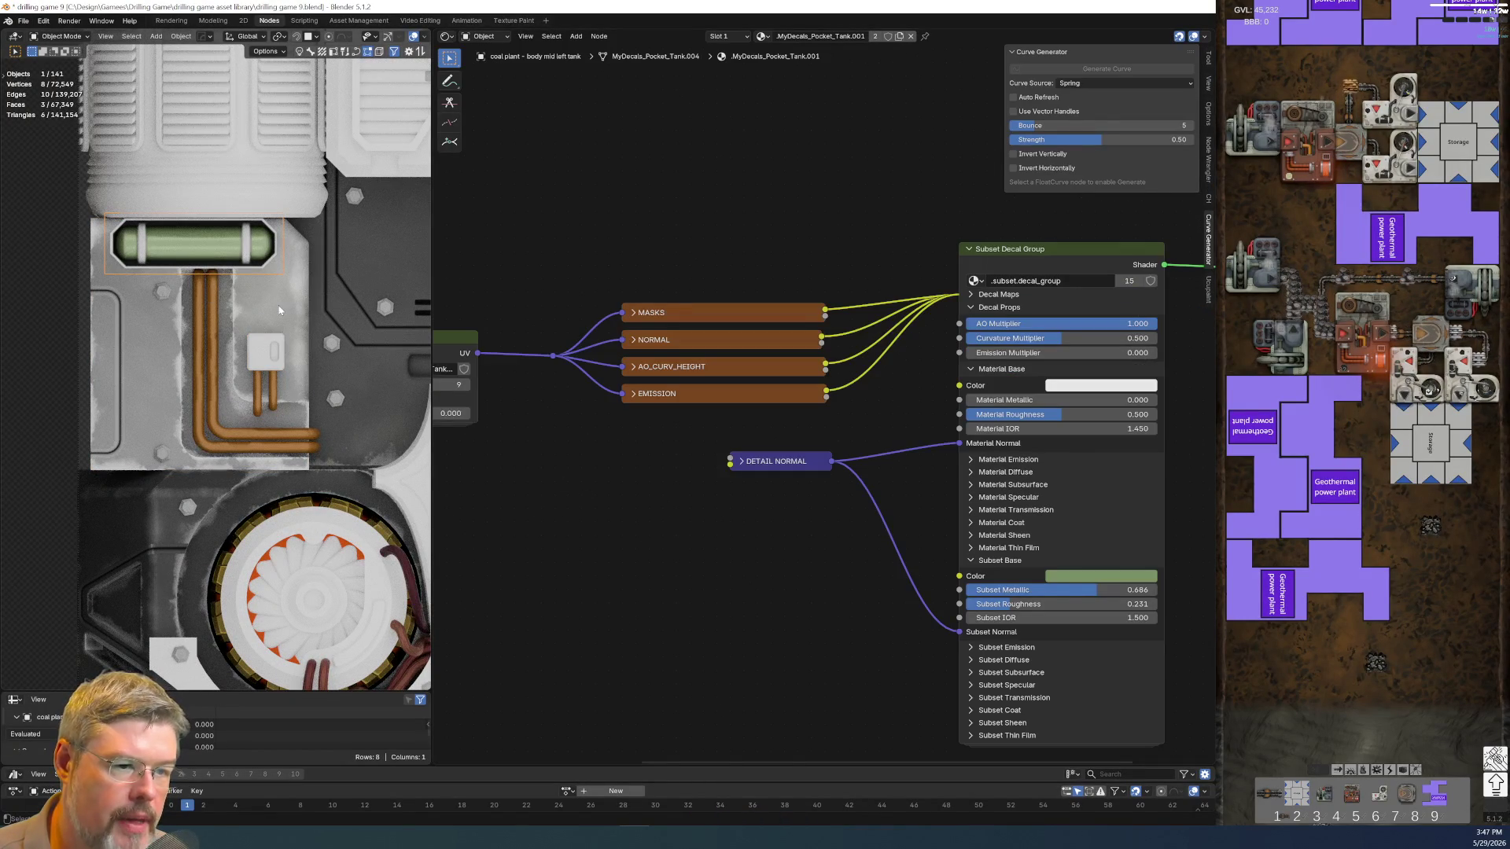
pyautogui.click(280, 310)
# Inside the Metal Accent group, feed Hue/Saturation's Color from Accent Green instead of Light
pyautogui.press('Tab')
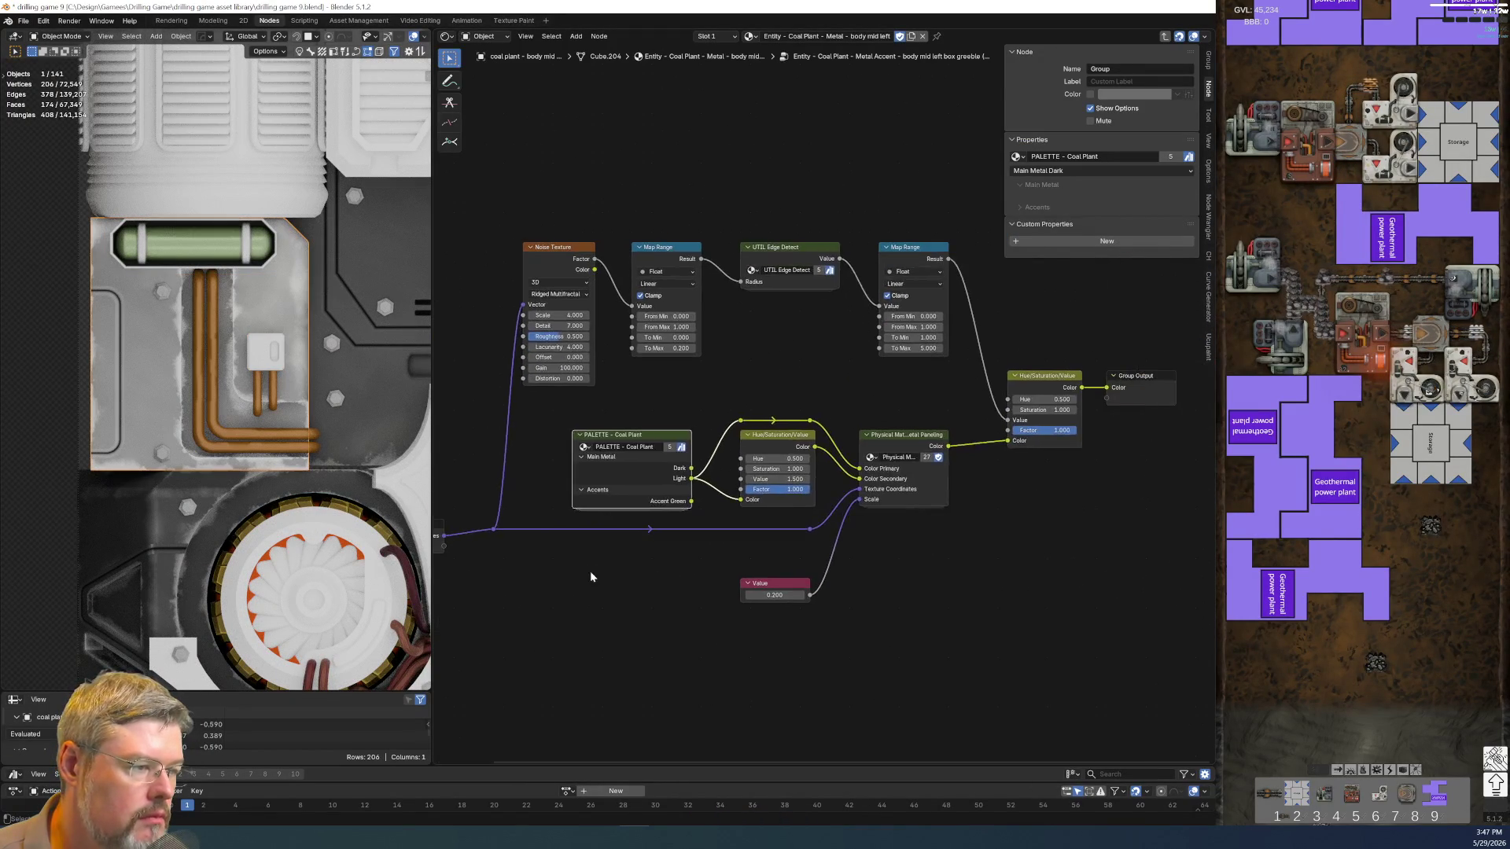
pyautogui.press('Tab')
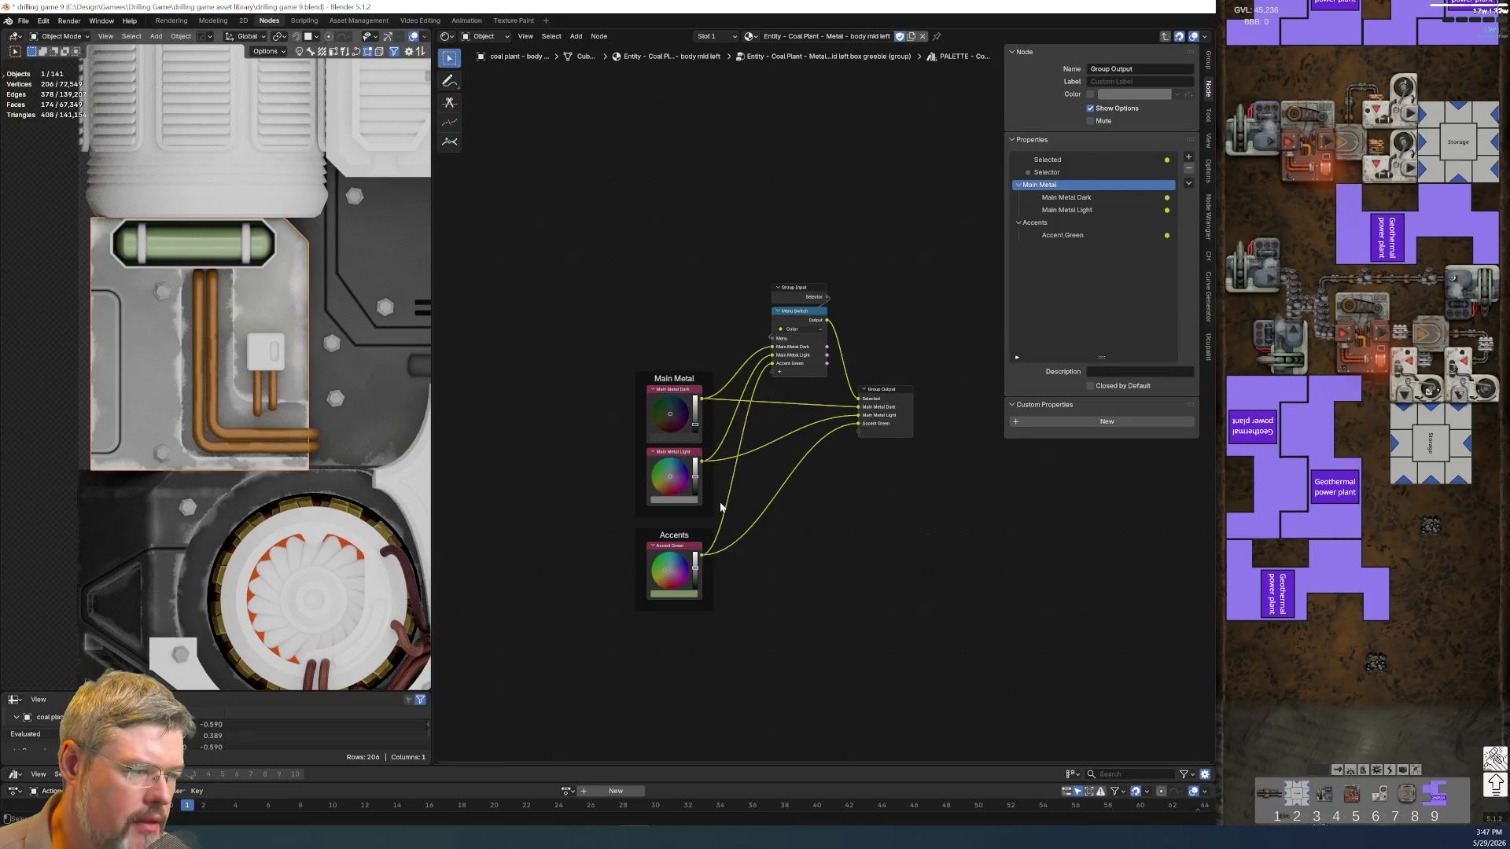
pyautogui.press('Tab')
pyautogui.press('Tab')
pyautogui.scroll(2, 720, 507)
pyautogui.scroll(2, 787, 466)
pyautogui.scroll(2, 786, 465)
pyautogui.scroll(-2, 685, 485)
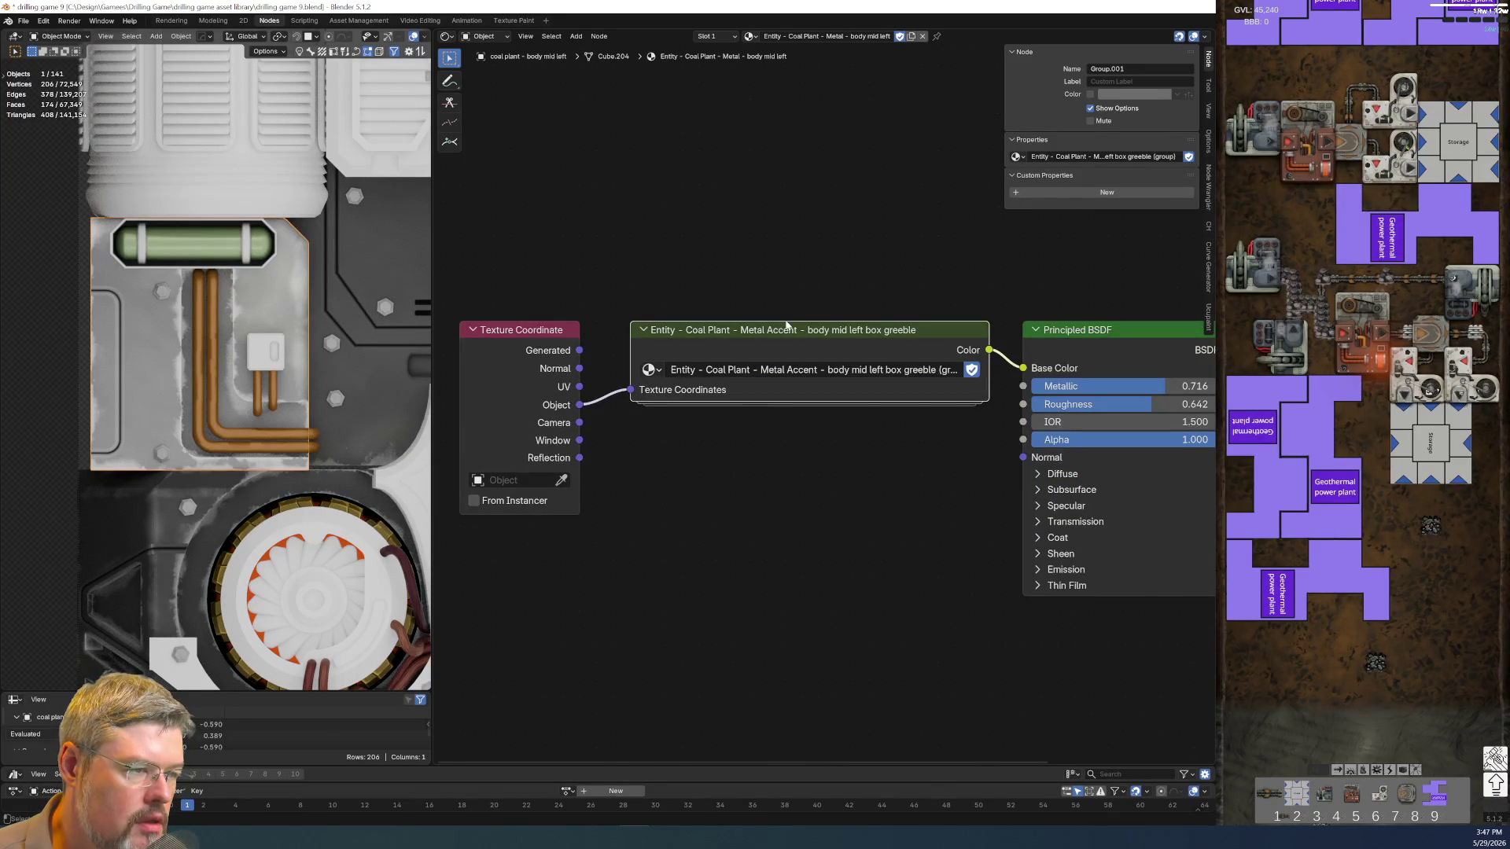
pyautogui.press('Tab')
pyautogui.scroll(2, 777, 427)
pyautogui.scroll(2, 777, 427)
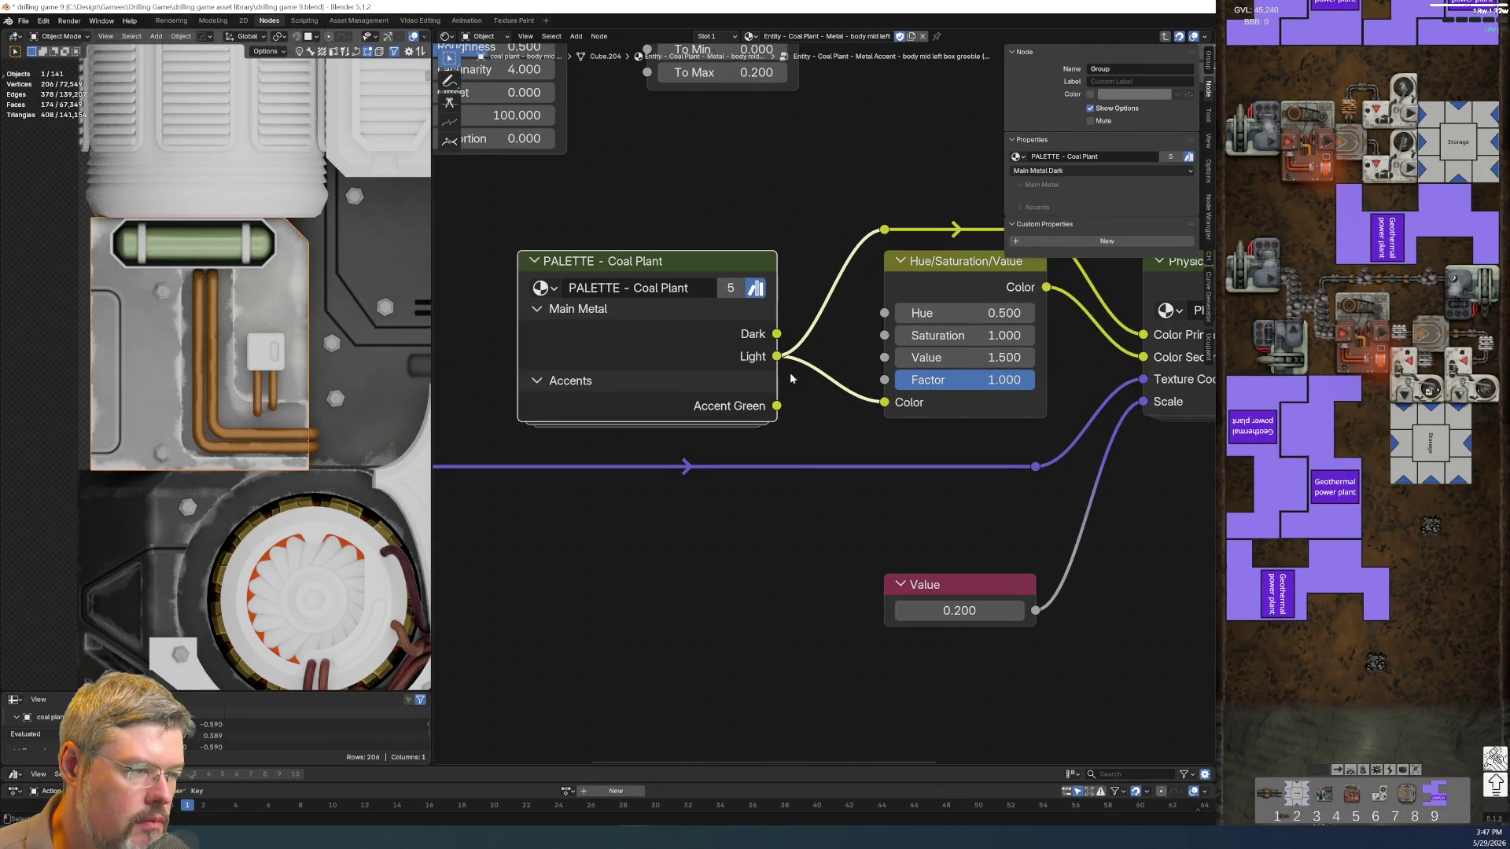
pyautogui.moveTo(781, 366); pyautogui.dragTo(776, 407)
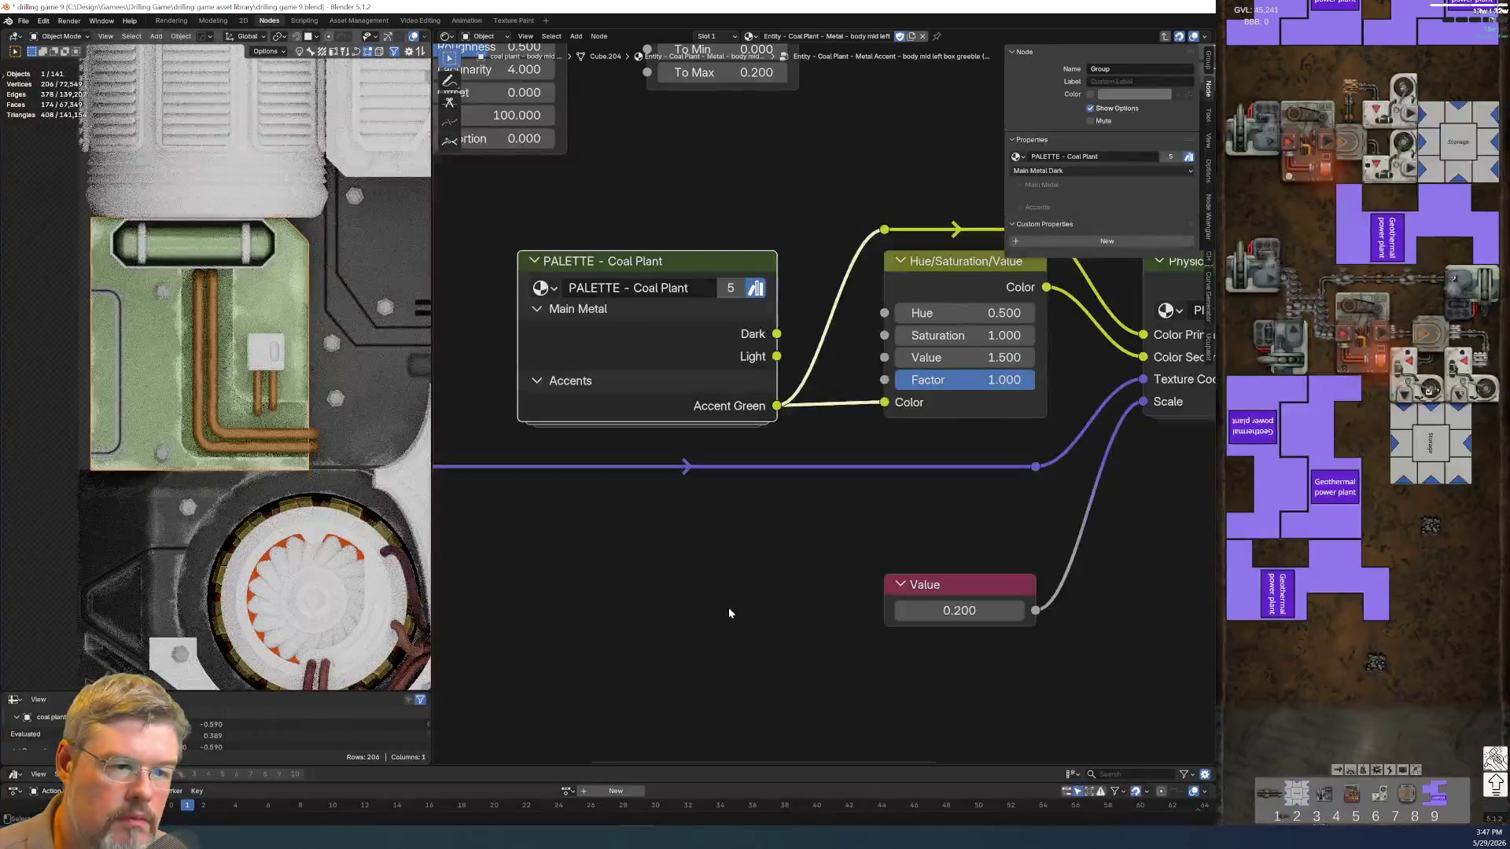
pyautogui.scroll(-2, 725, 567)
pyautogui.press('Tab')
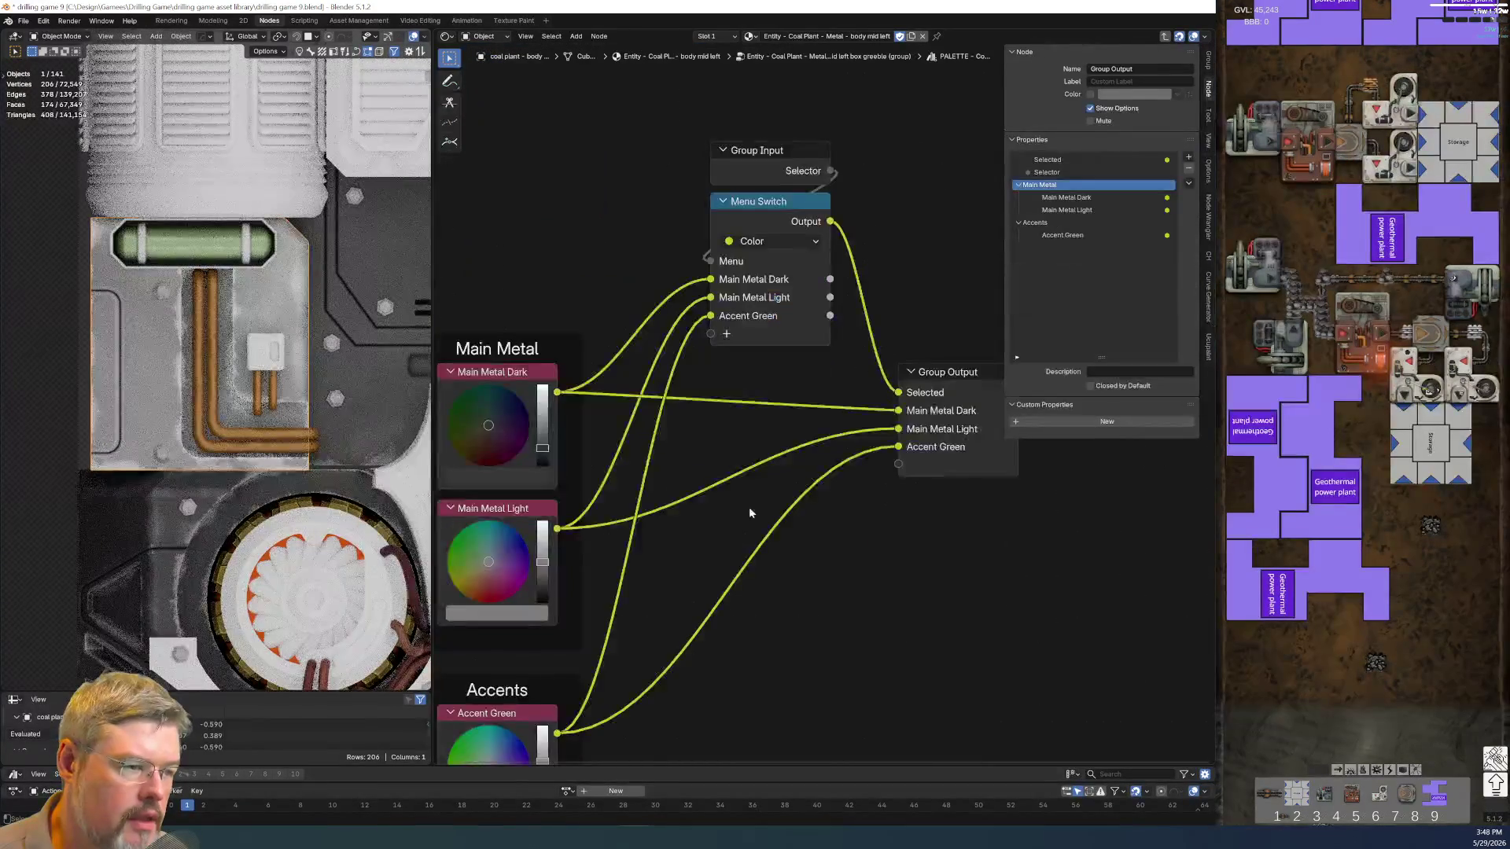
pyautogui.scroll(-1, 665, 402)
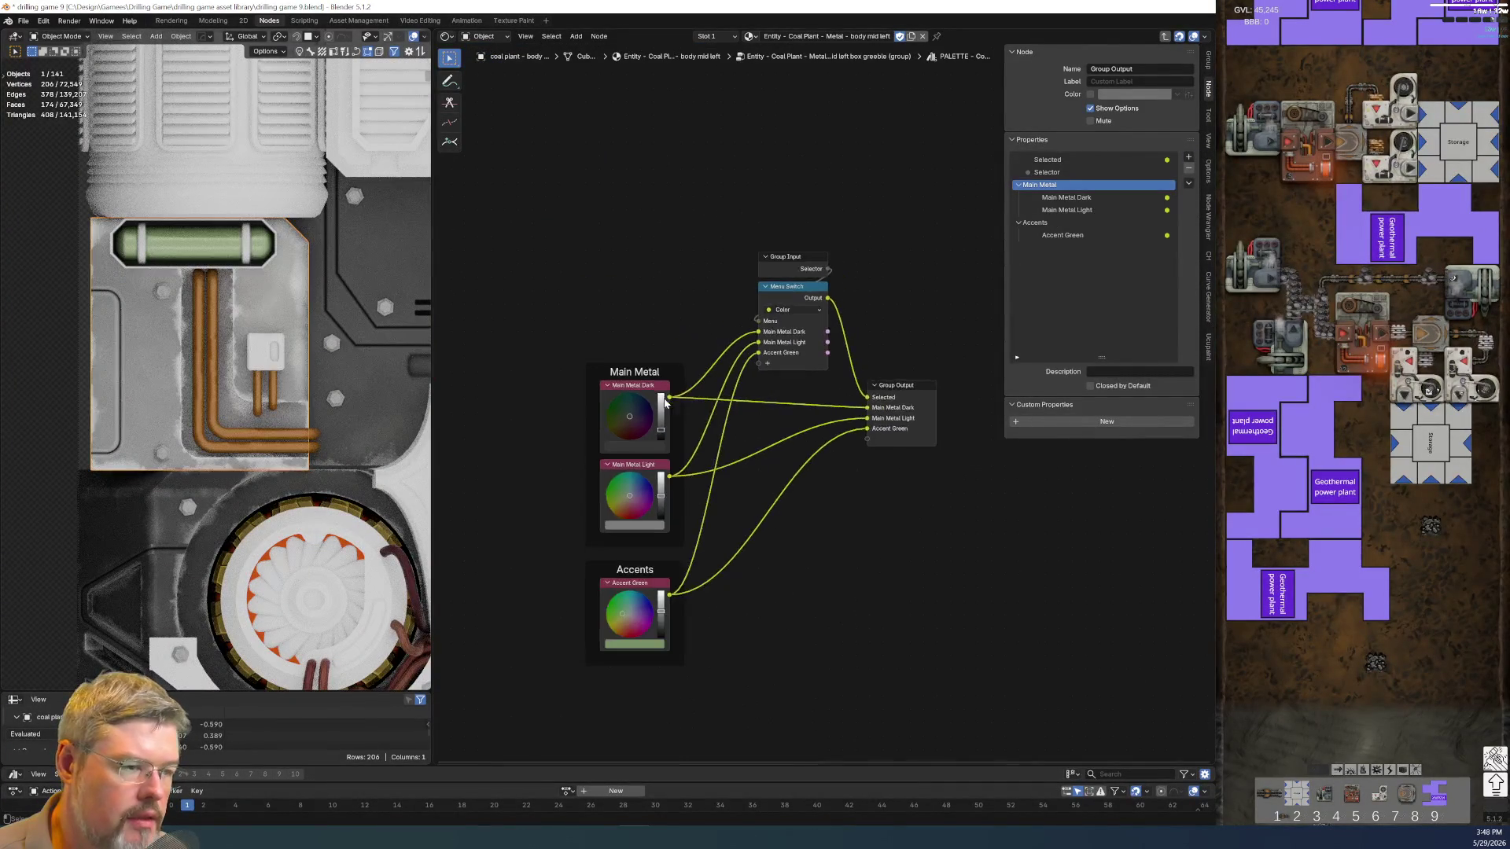
# Remove Material.011 and link the source object's material onto the greeble box
pyautogui.click(252, 338)
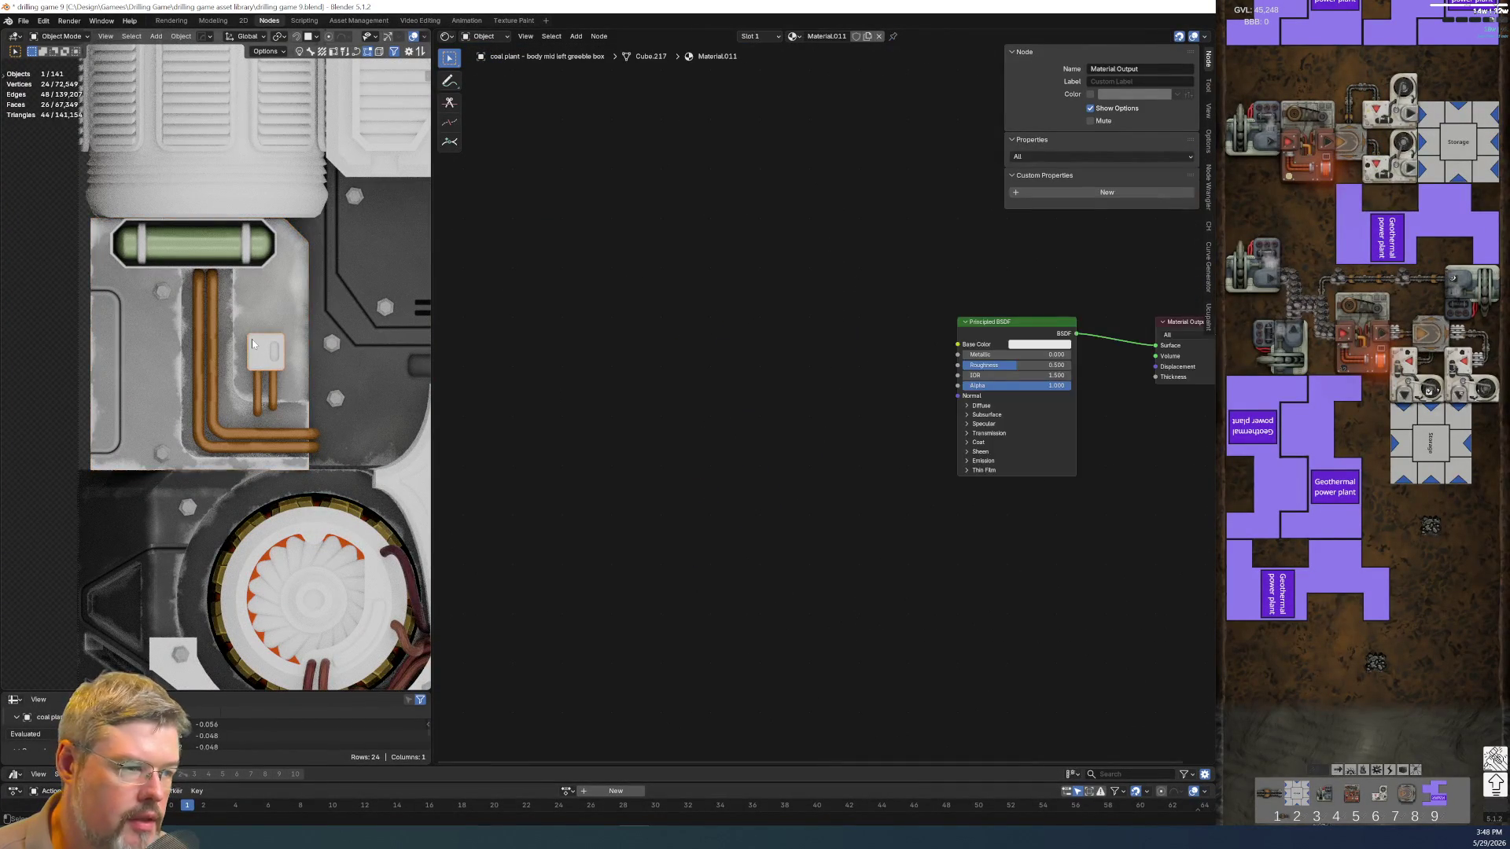
pyautogui.click(877, 35)
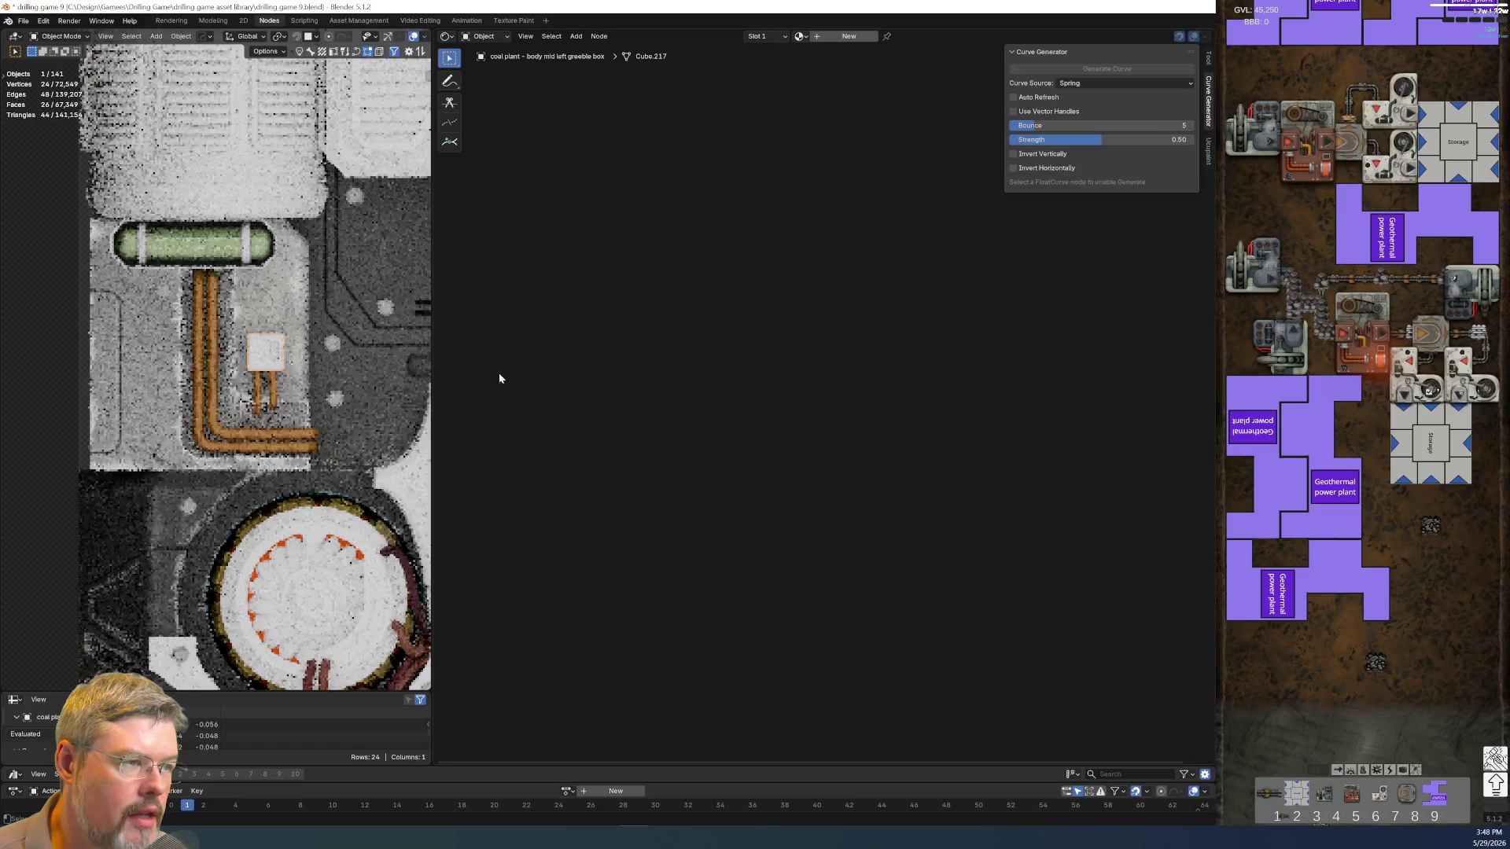
pyautogui.keyDown('shift'); pyautogui.click(256, 322); pyautogui.keyUp('shift')
pyautogui.hotkey('ctrl', 'l')
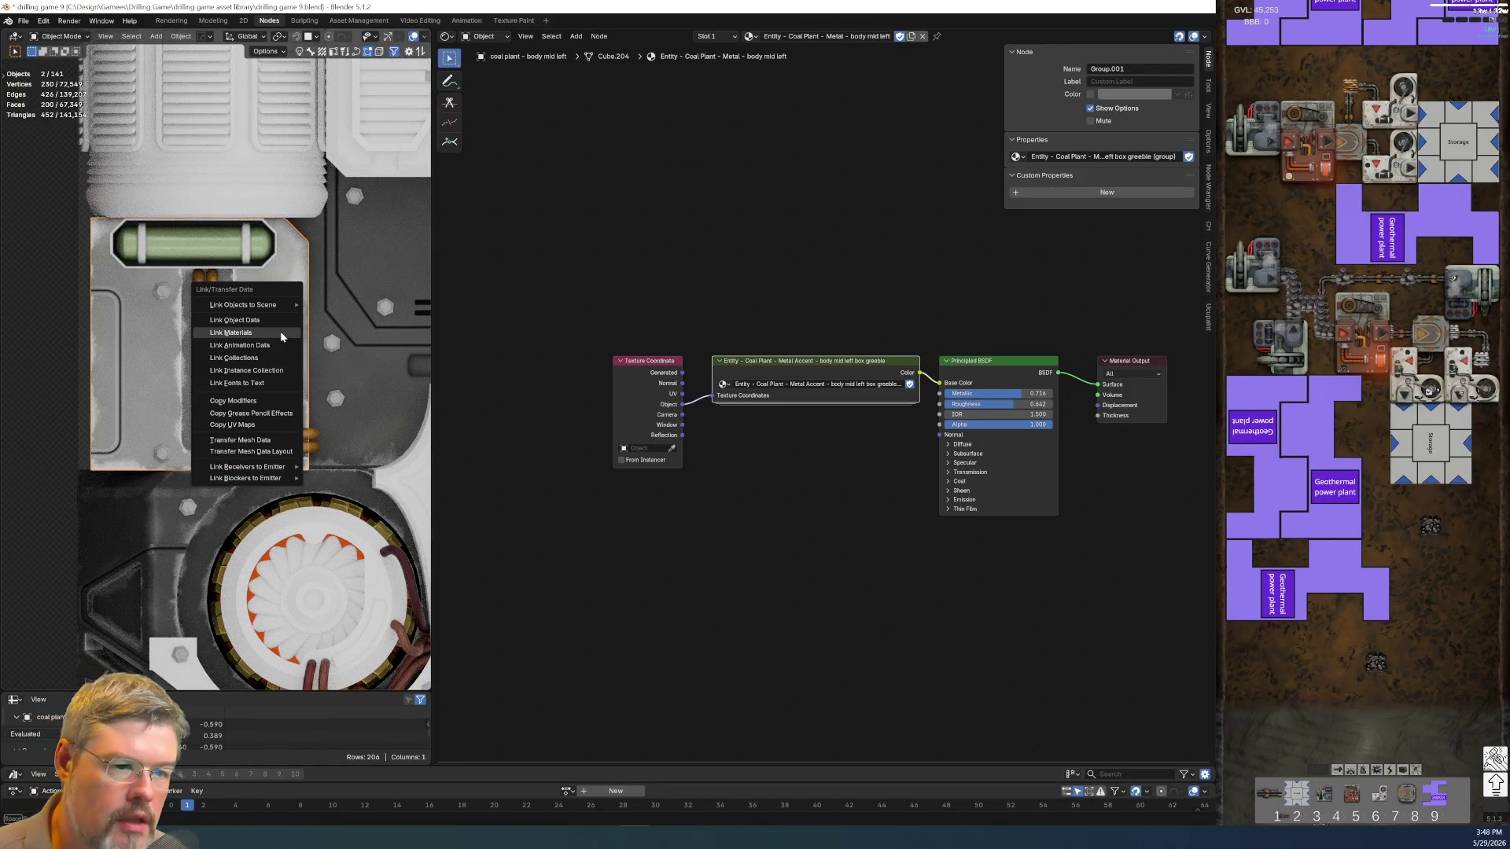
pyautogui.click(279, 331)
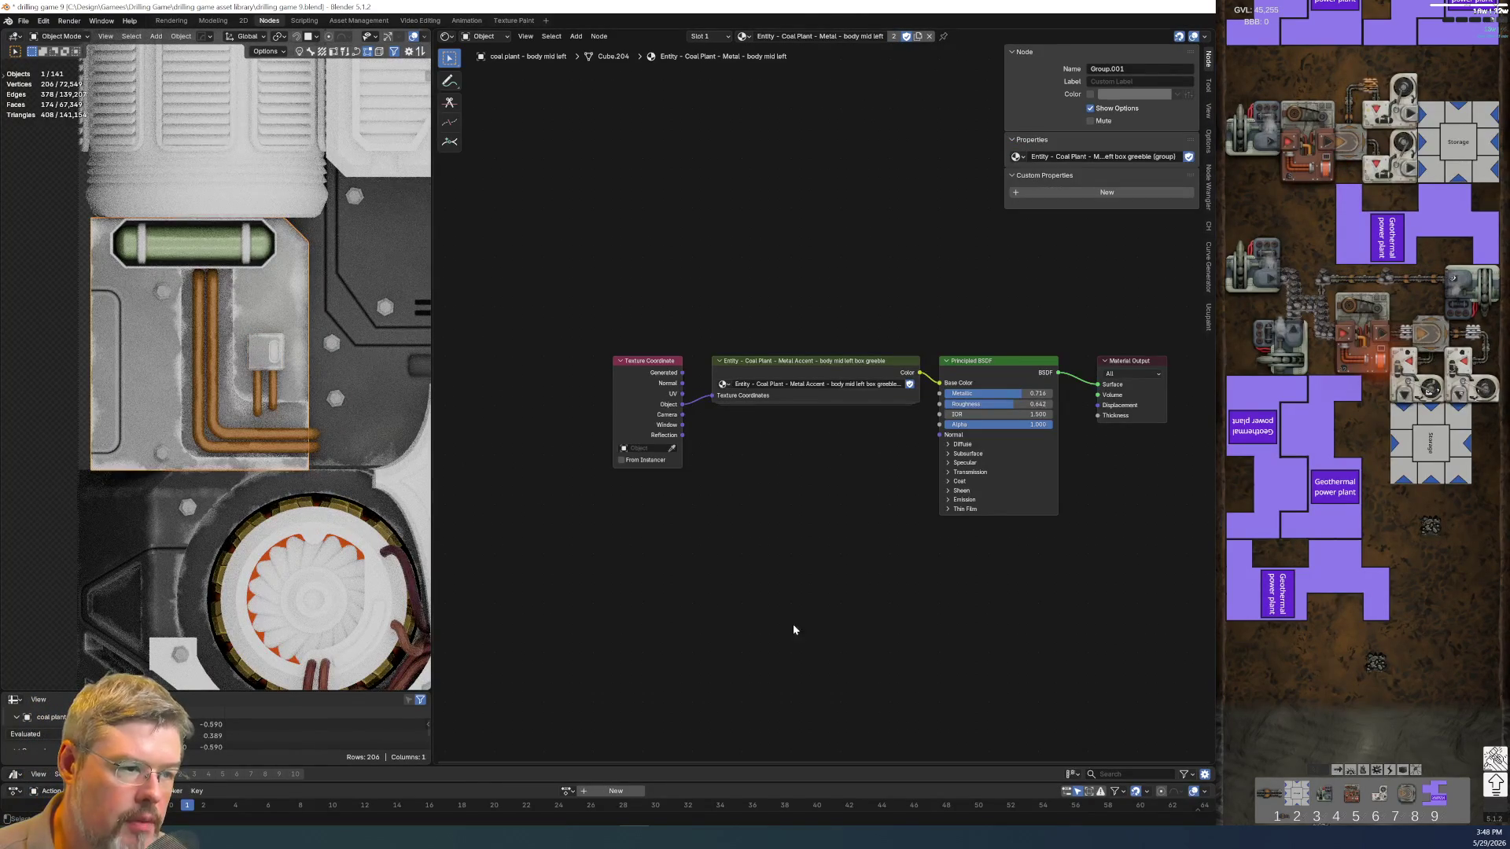
pyautogui.scroll(3, 729, 405)
pyautogui.scroll(2, 756, 481)
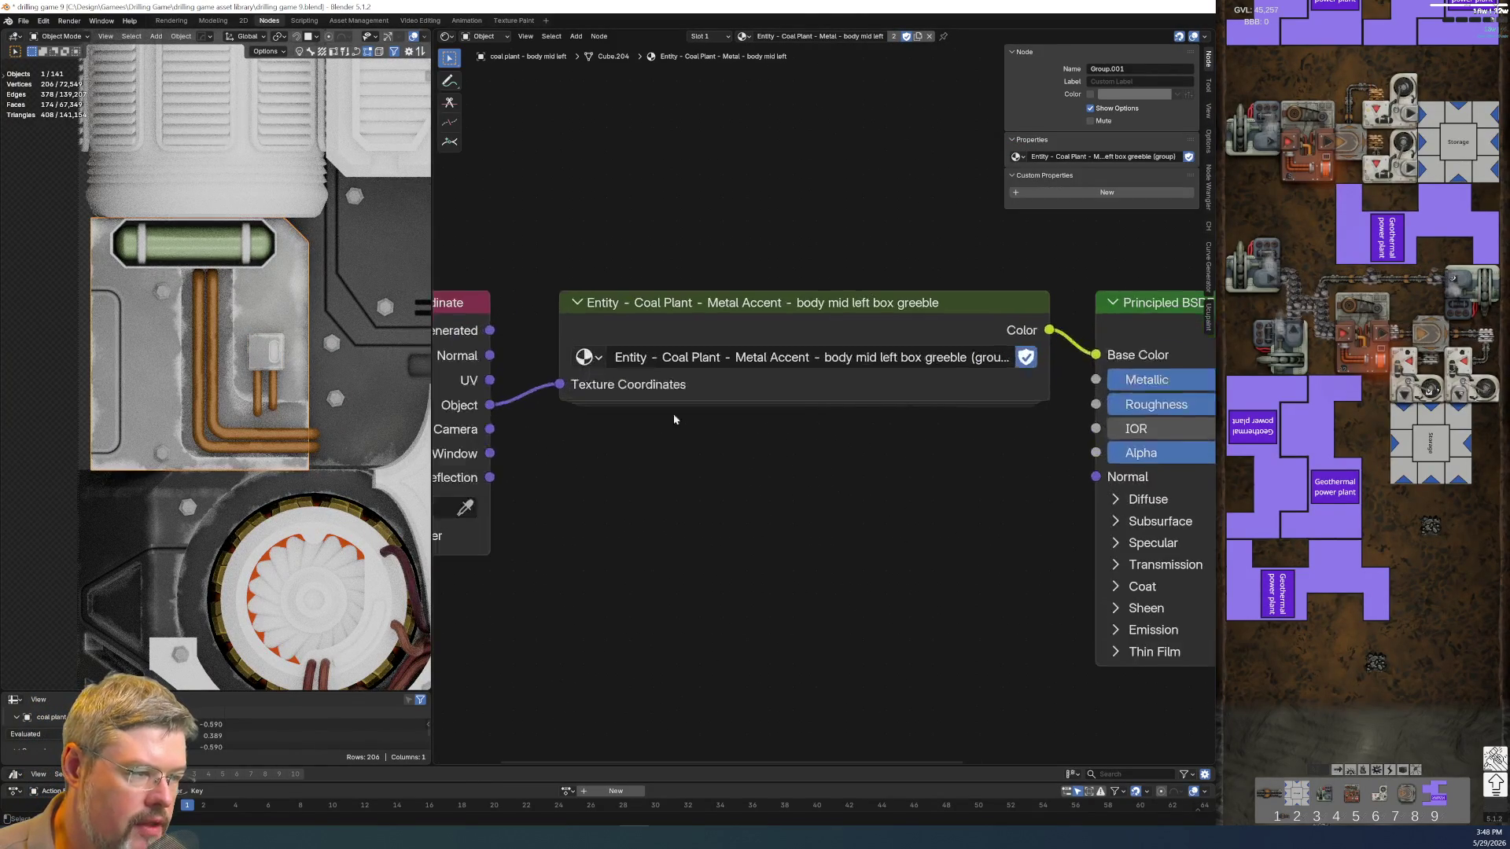
# Give the greeble box its own body mid left greeble box material using the Metal Accent greeble group
pyautogui.click(586, 357)
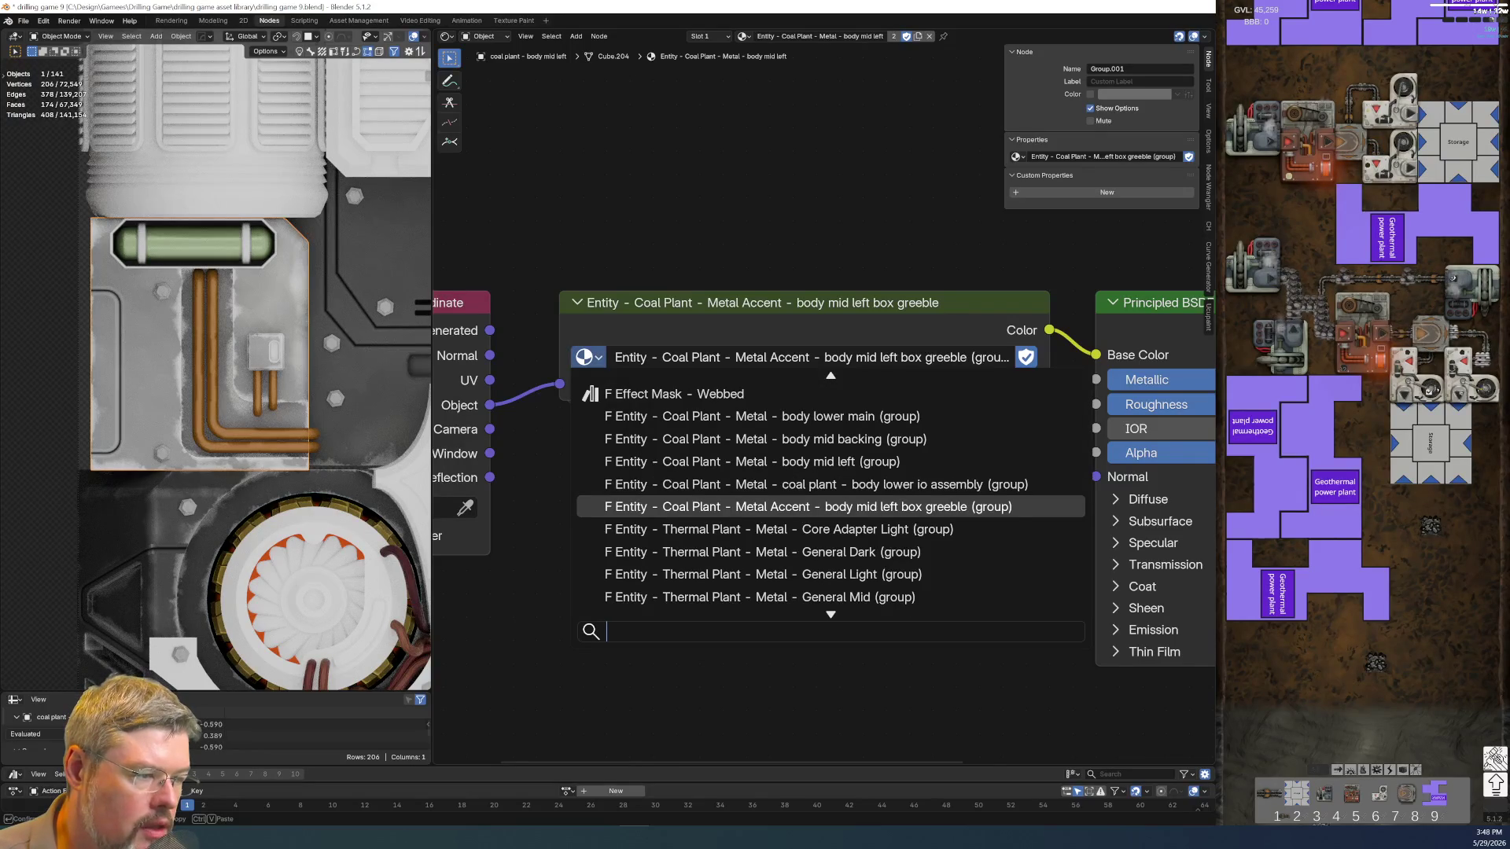
pyautogui.click(826, 461)
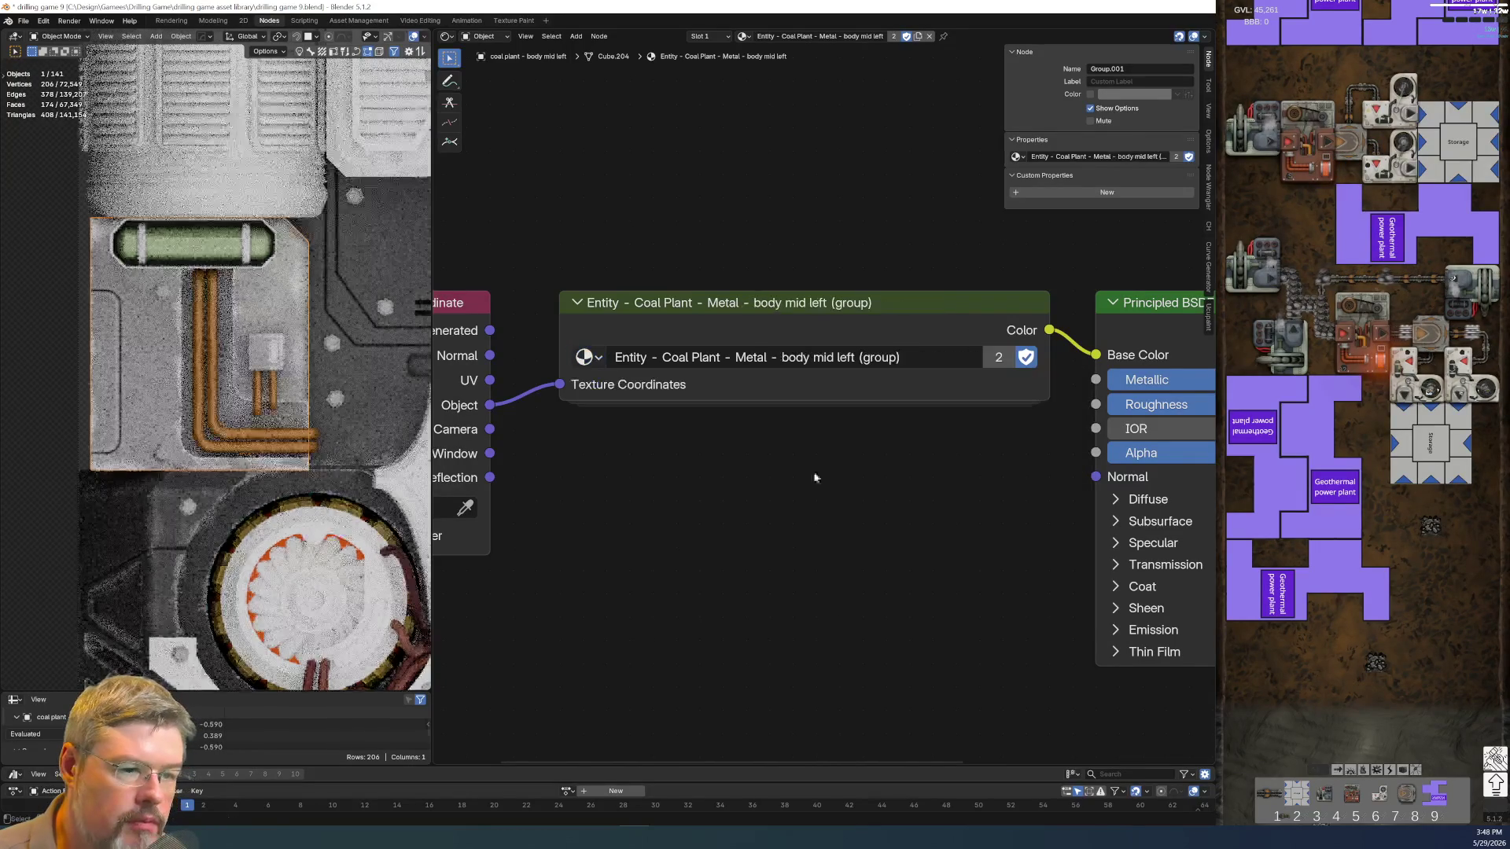
pyautogui.click(261, 360)
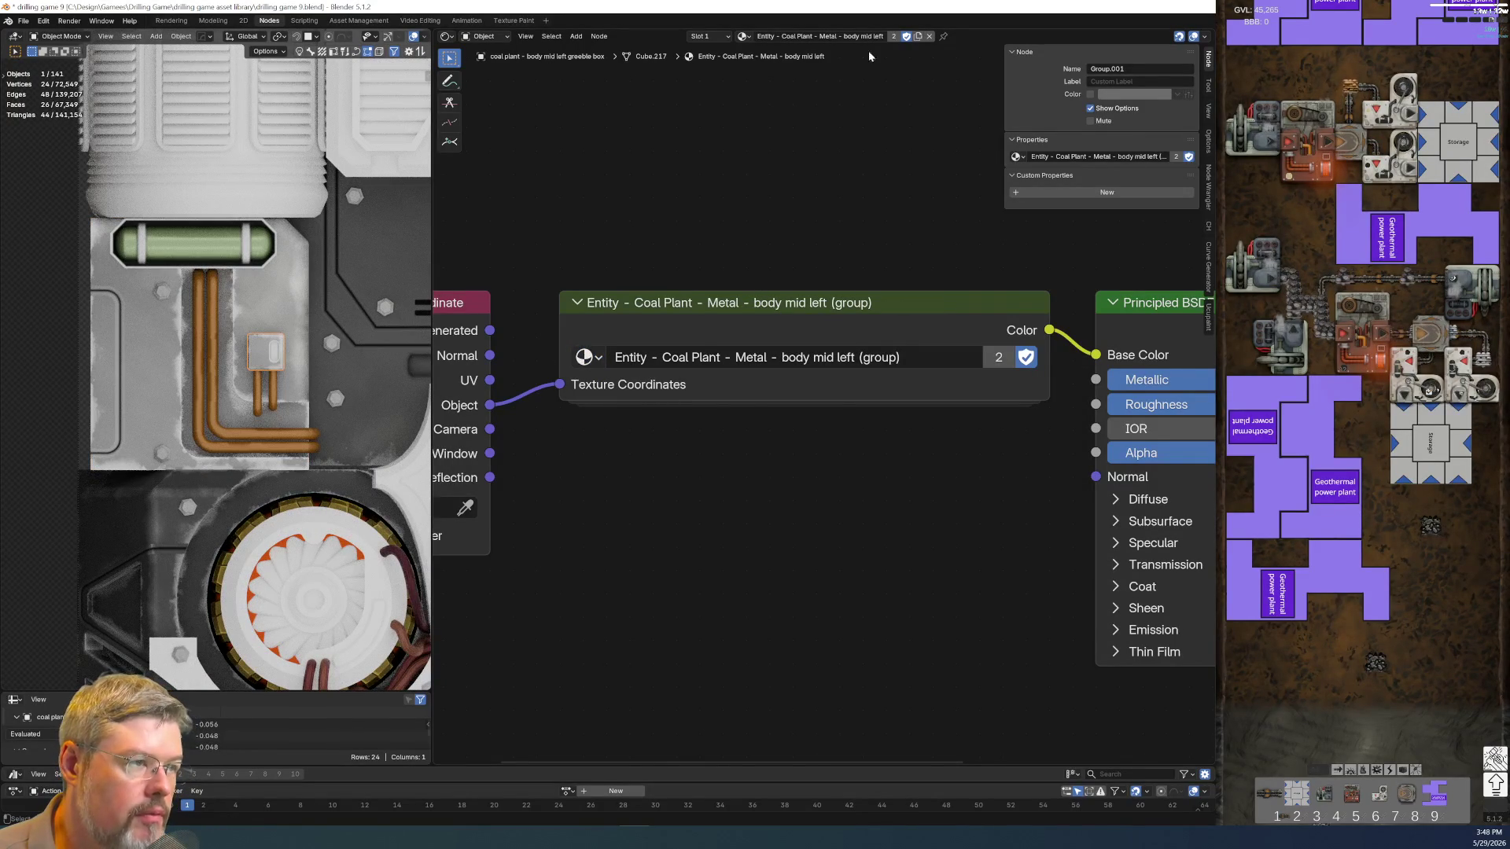
pyautogui.click(918, 36)
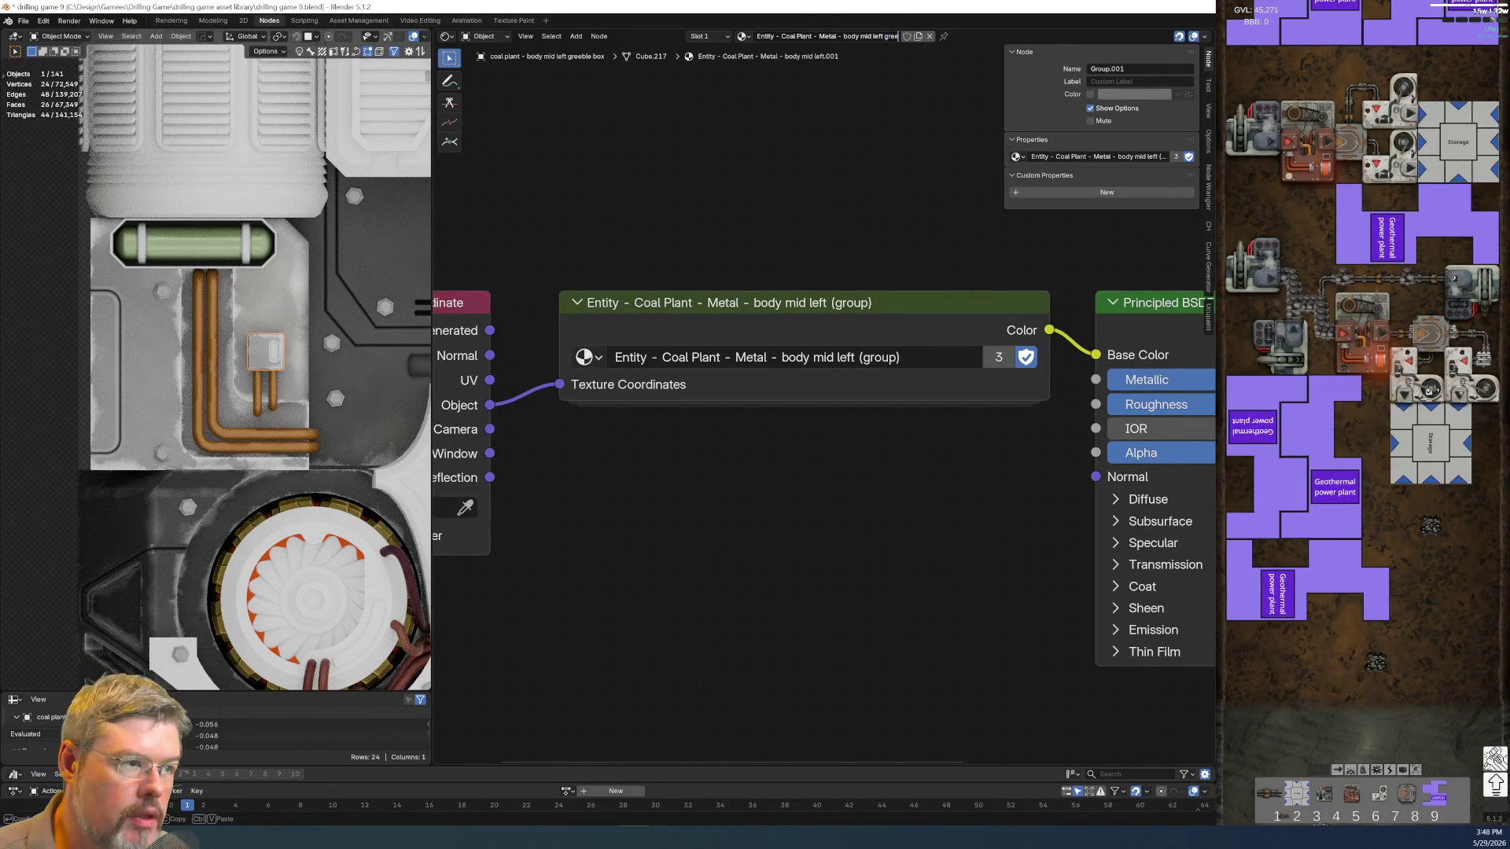
pyautogui.write('ble box')
pyautogui.press('Return')
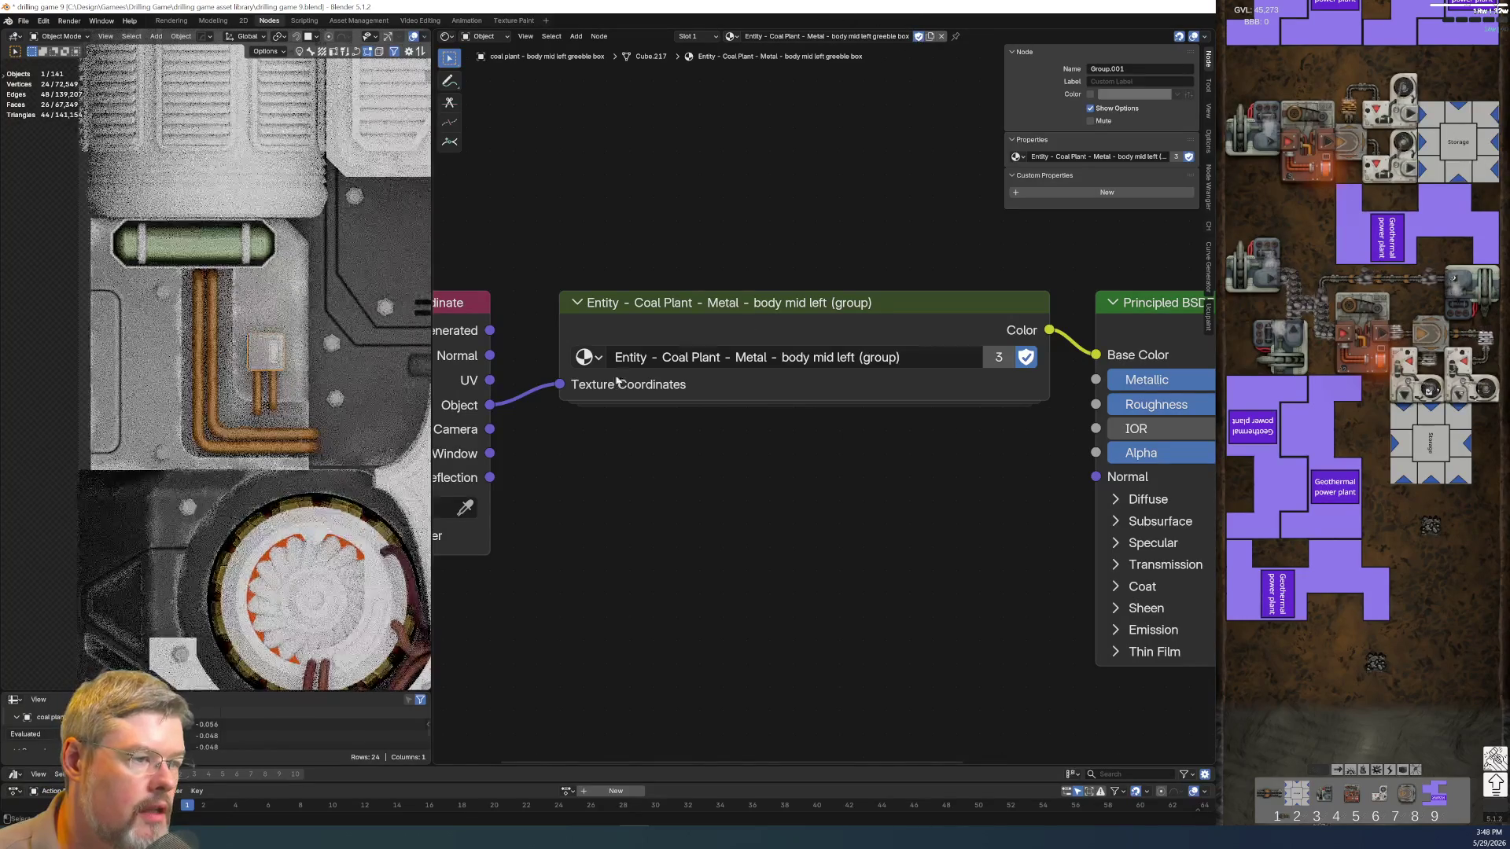
pyautogui.click(586, 356)
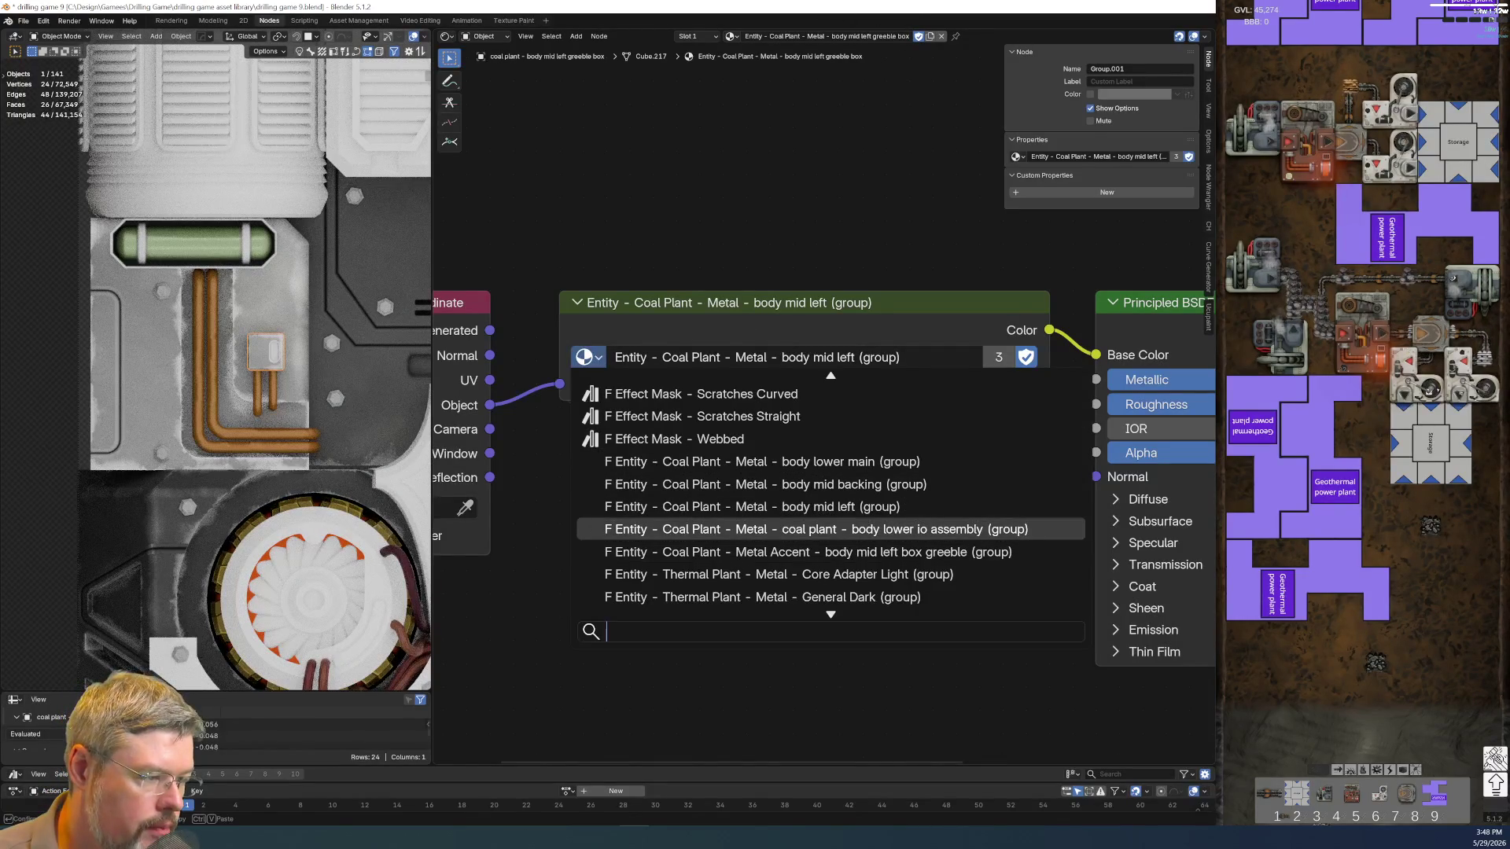
pyautogui.click(836, 552)
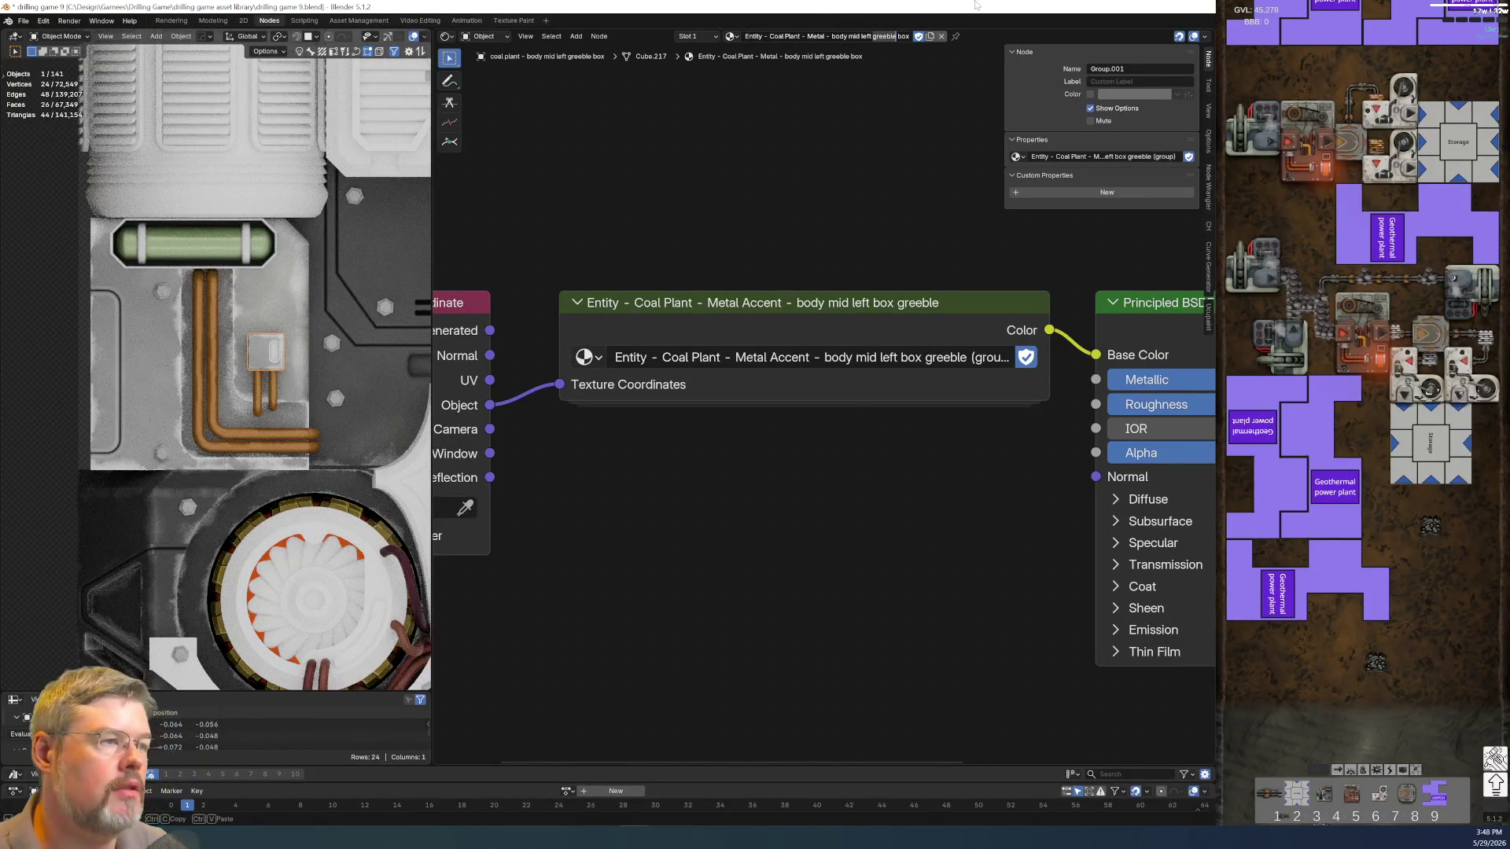
# Rename the node group to end in 'greeble box', correcting the misplaced word
pyautogui.press('F2')
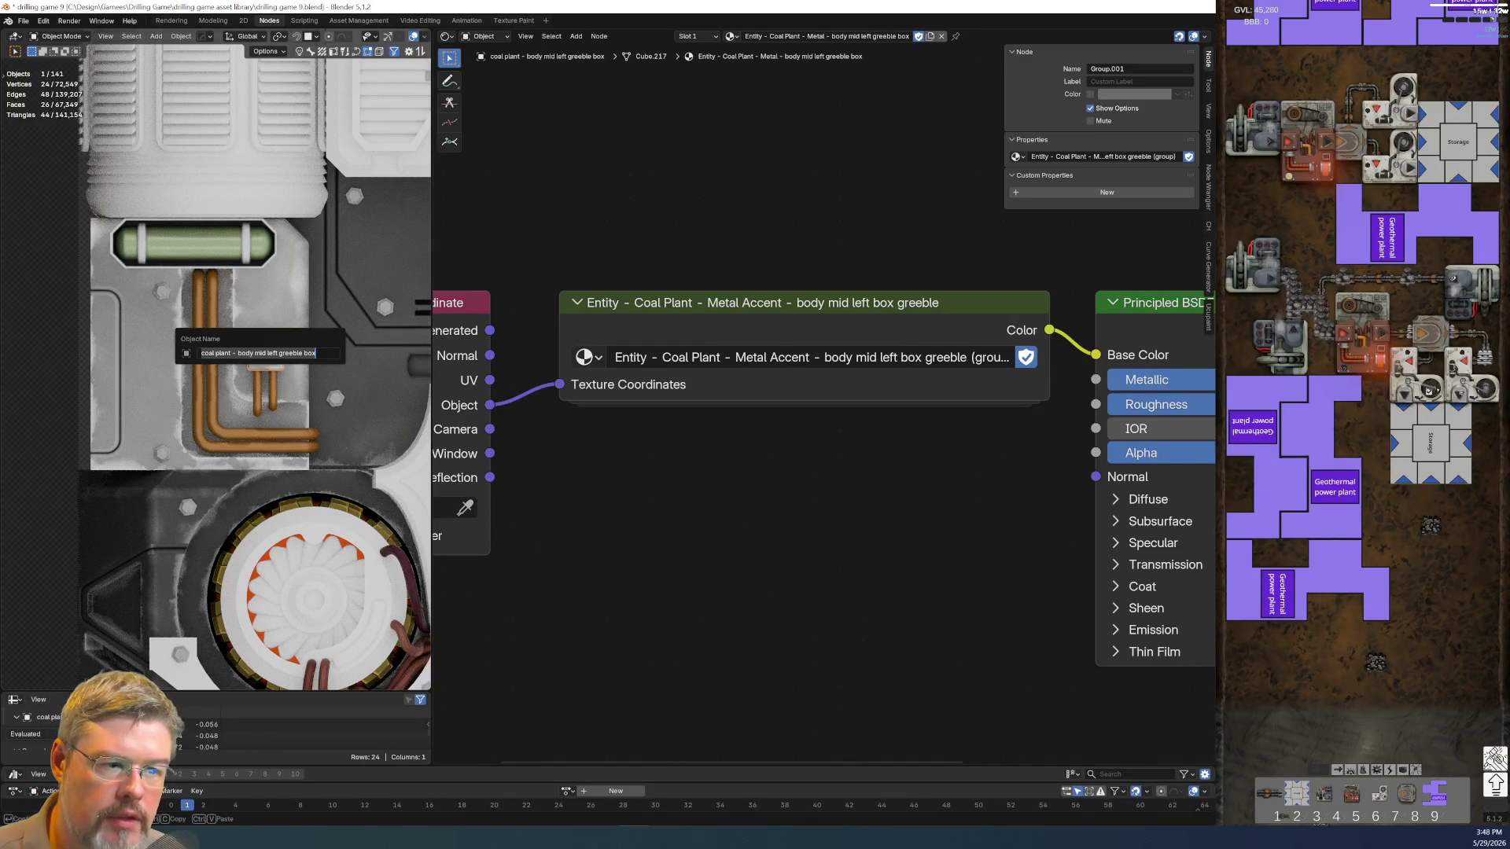
pyautogui.press('Return')
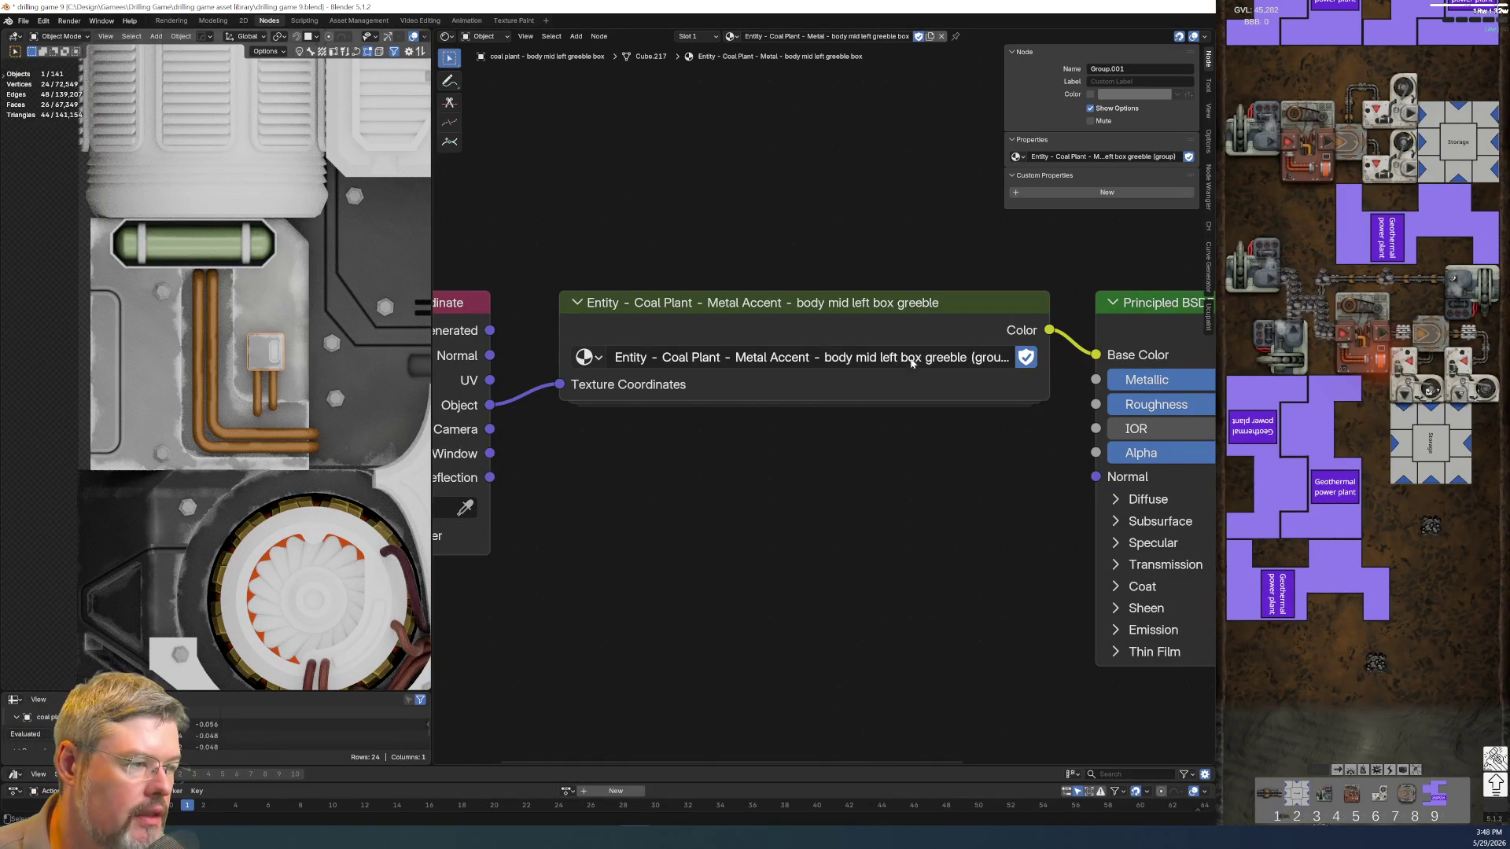
pyautogui.click(893, 357)
pyautogui.press('Delete')
pyautogui.press('Delete')
pyautogui.press('Delete')
pyautogui.press('Delete')
pyautogui.write('ox')
pyautogui.press('Return')
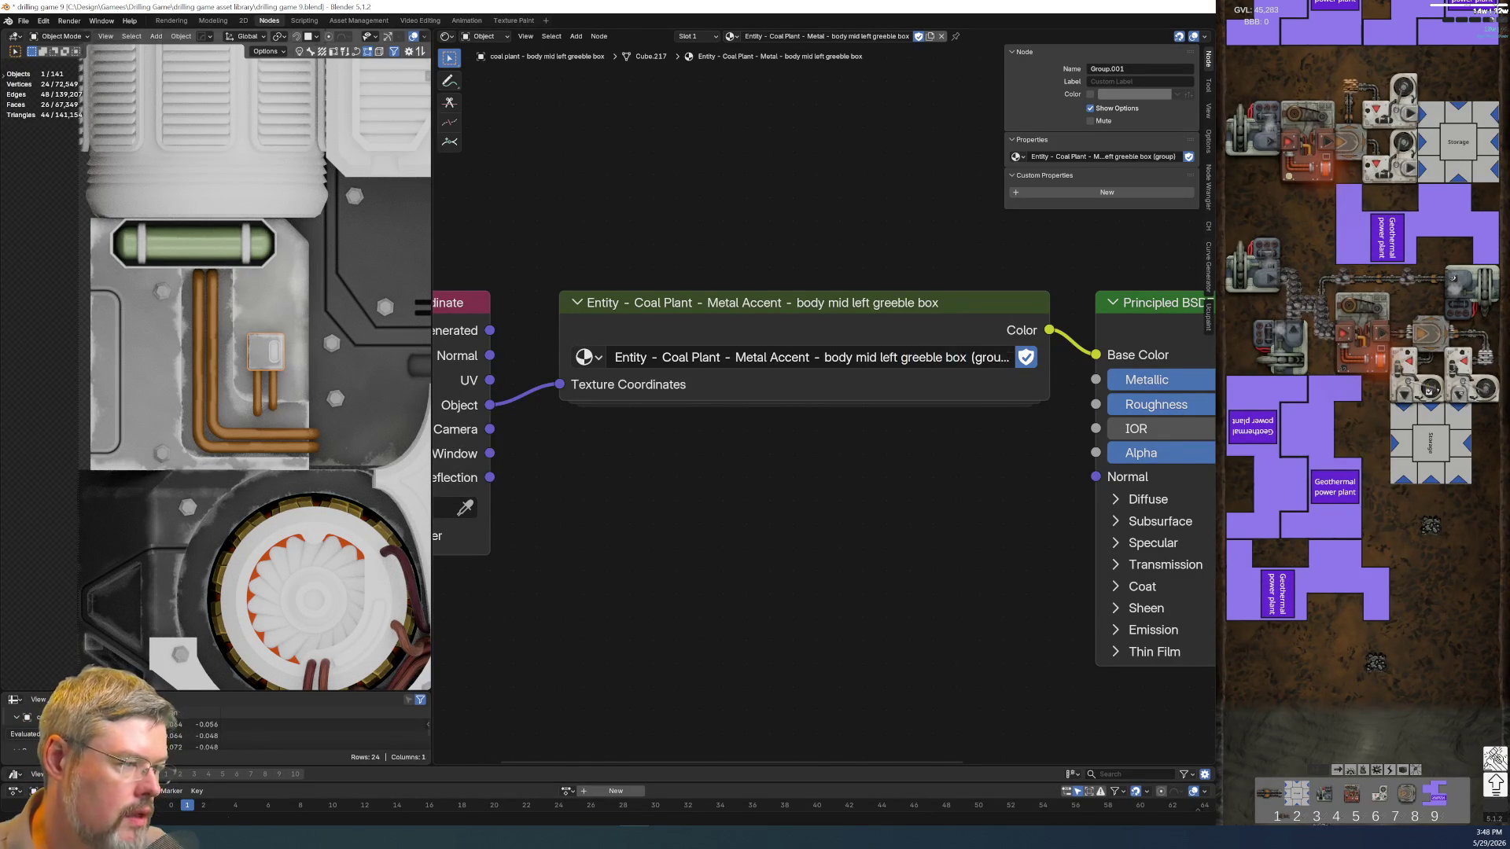
pyautogui.hotkey('ctrl', 'c')
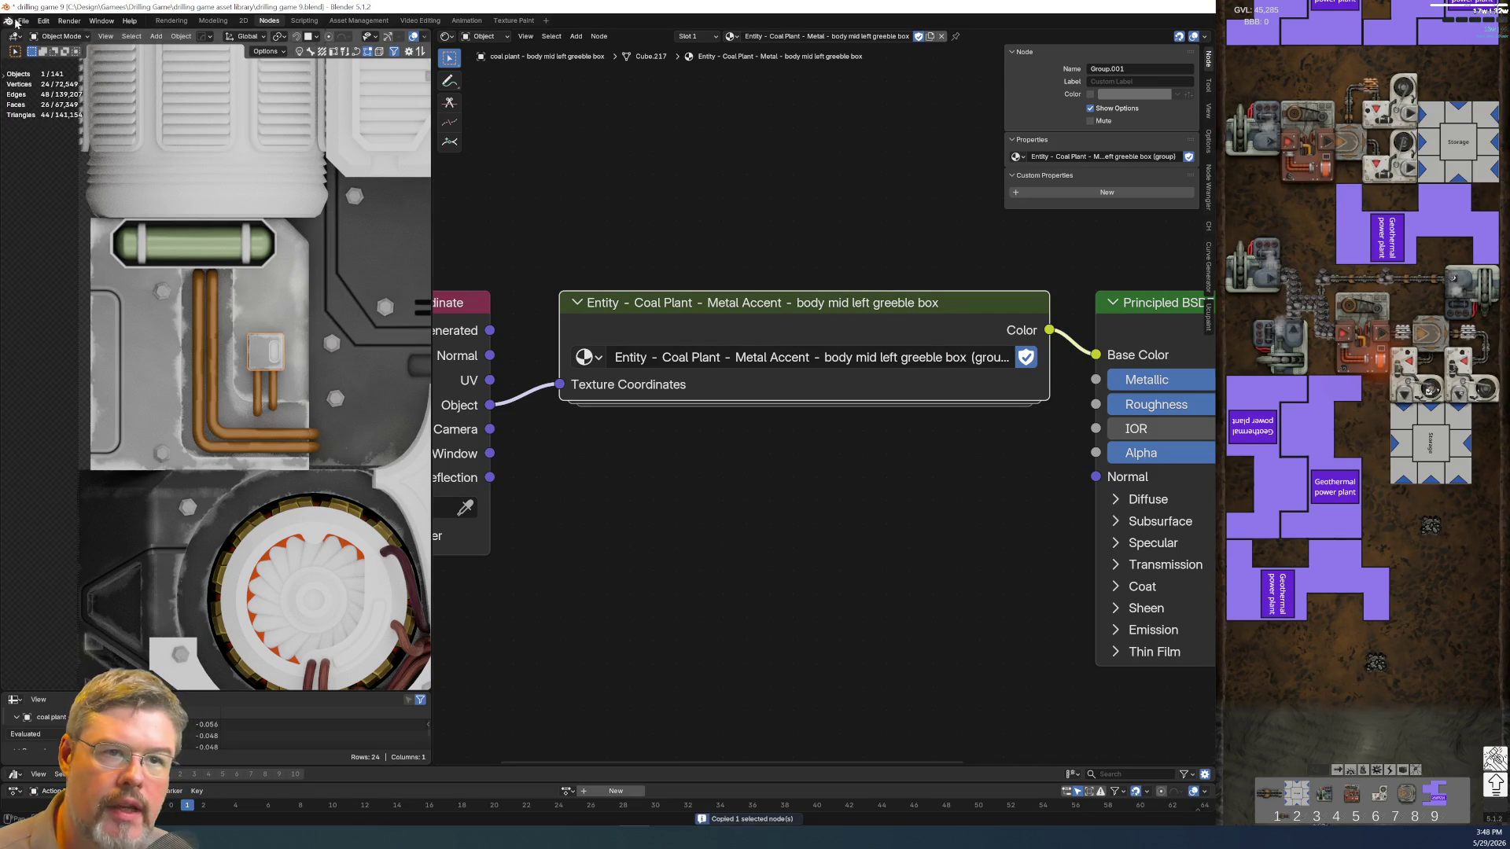
# Save the blend file and view the divot decal's material nodes
pyautogui.click(23, 20)
pyautogui.click(47, 97)
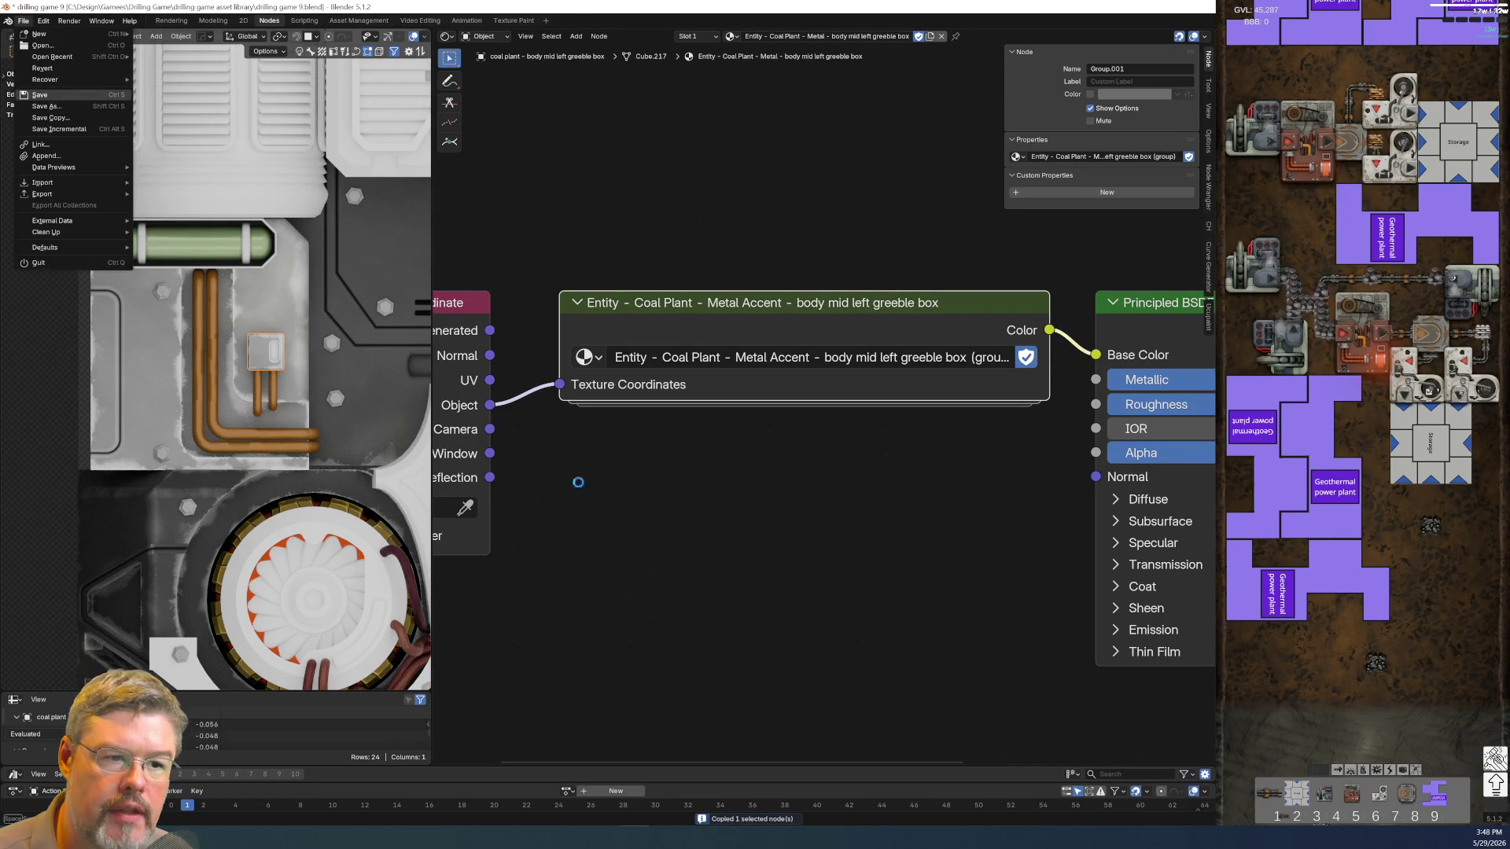
pyautogui.click(281, 351)
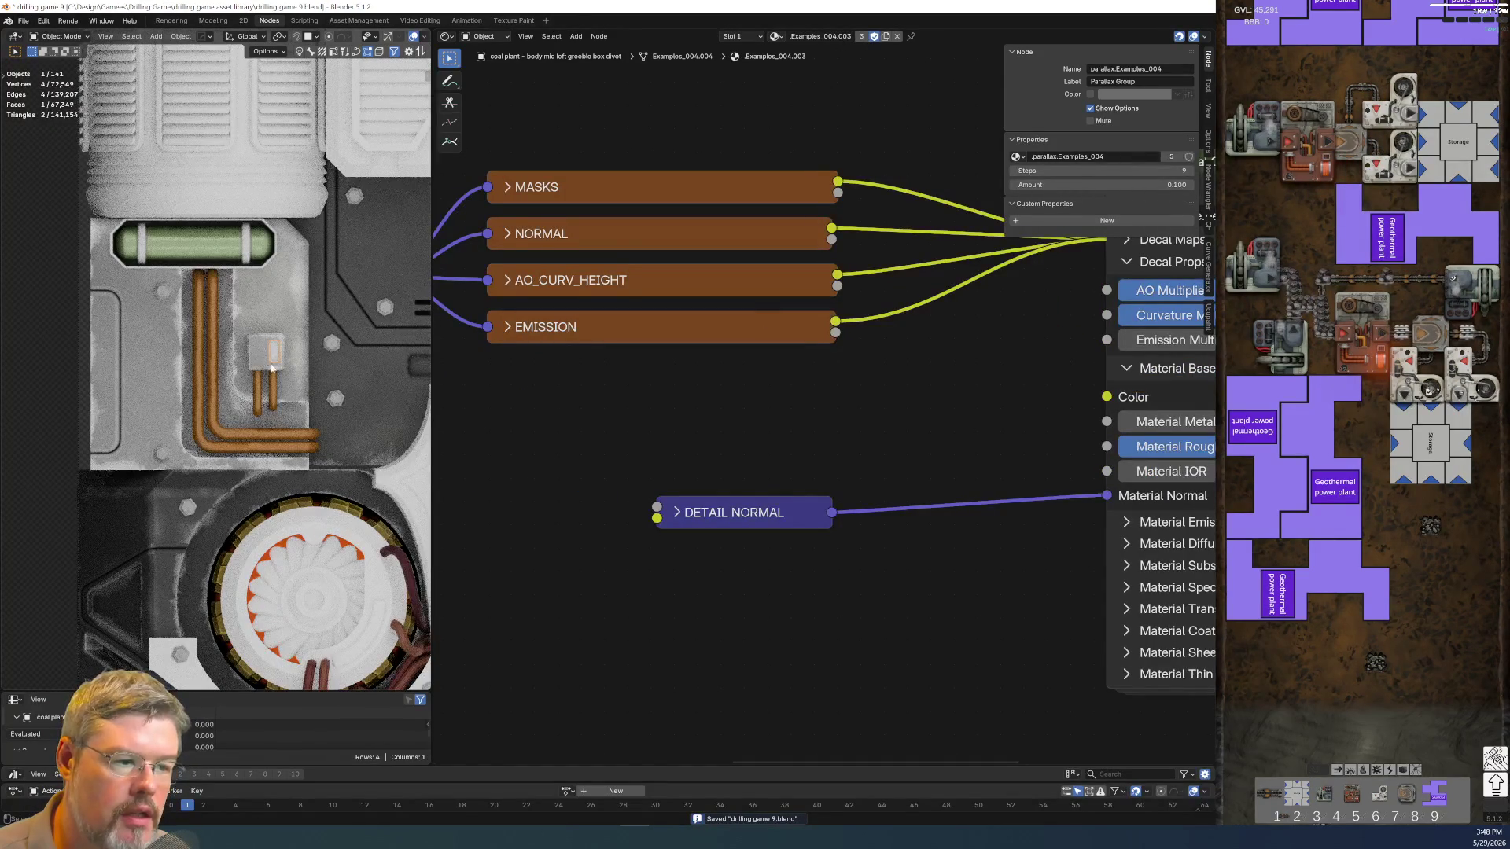
pyautogui.scroll(-3, 565, 419)
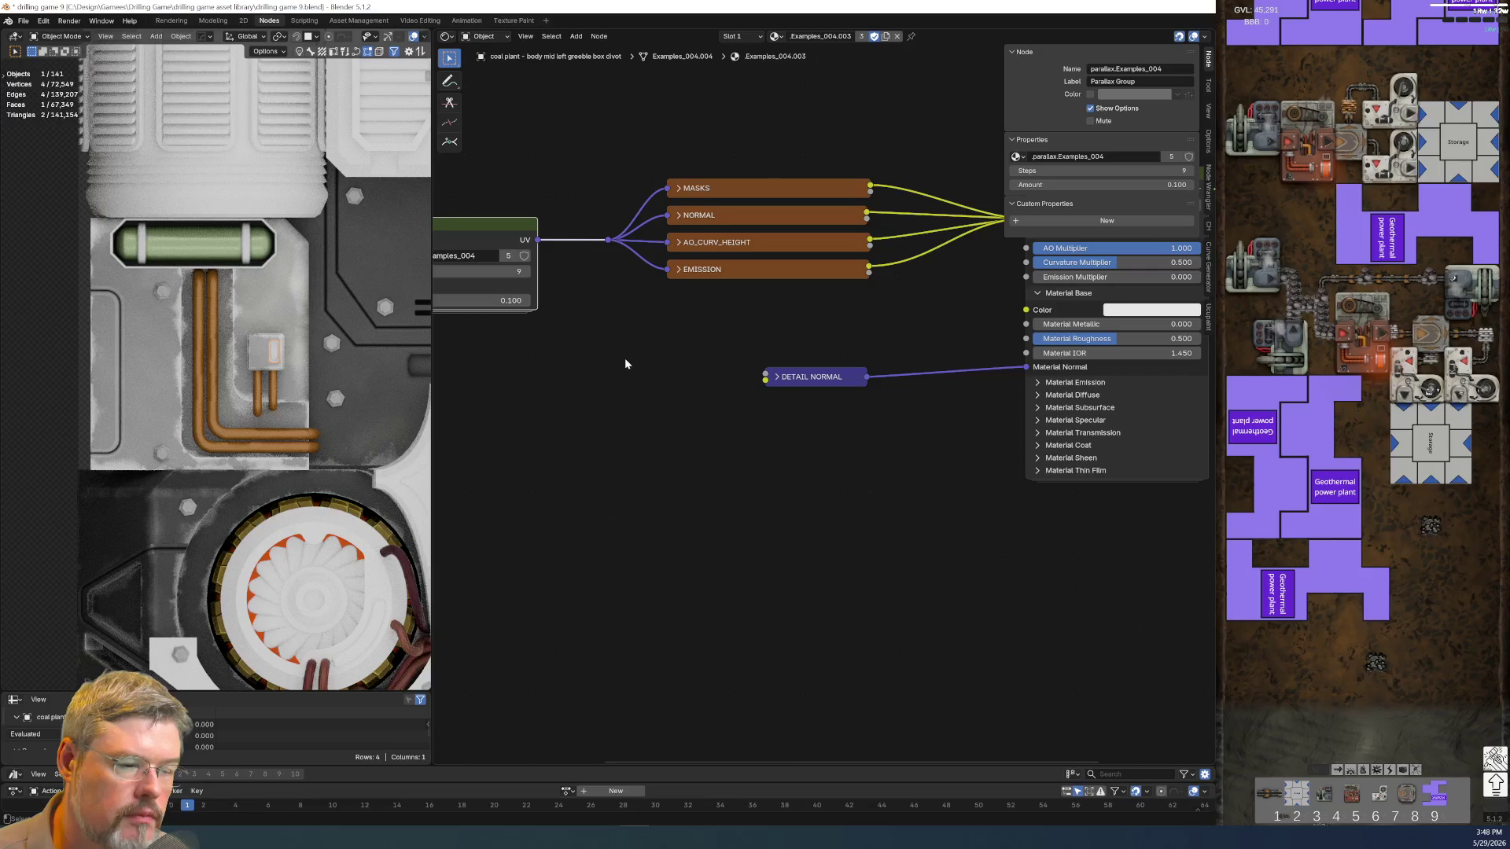
# Make a single-user decal divot material copy and confirm its name
pyautogui.click(253, 360)
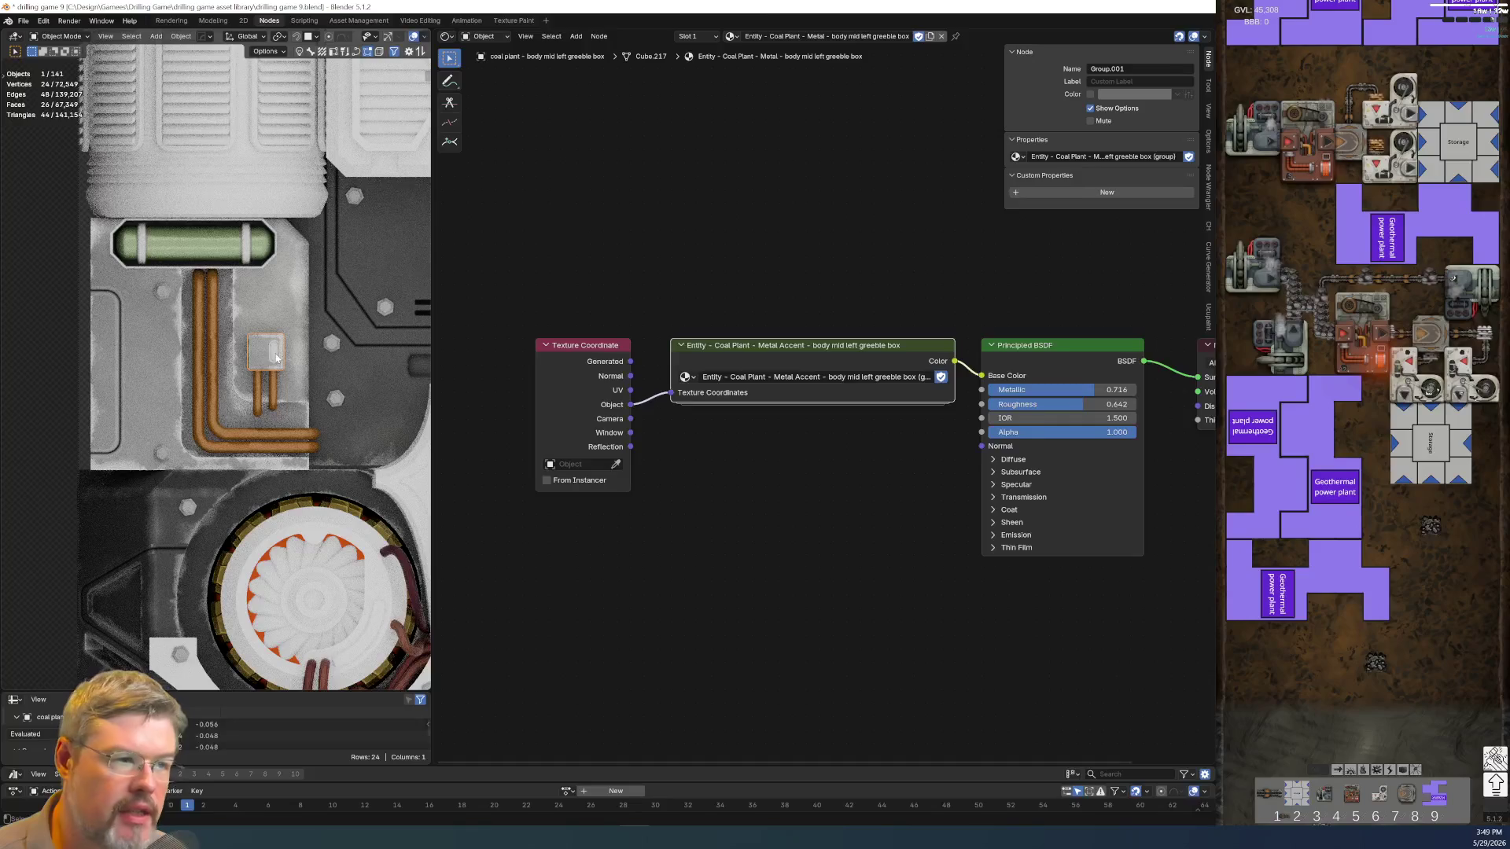
pyautogui.click(886, 40)
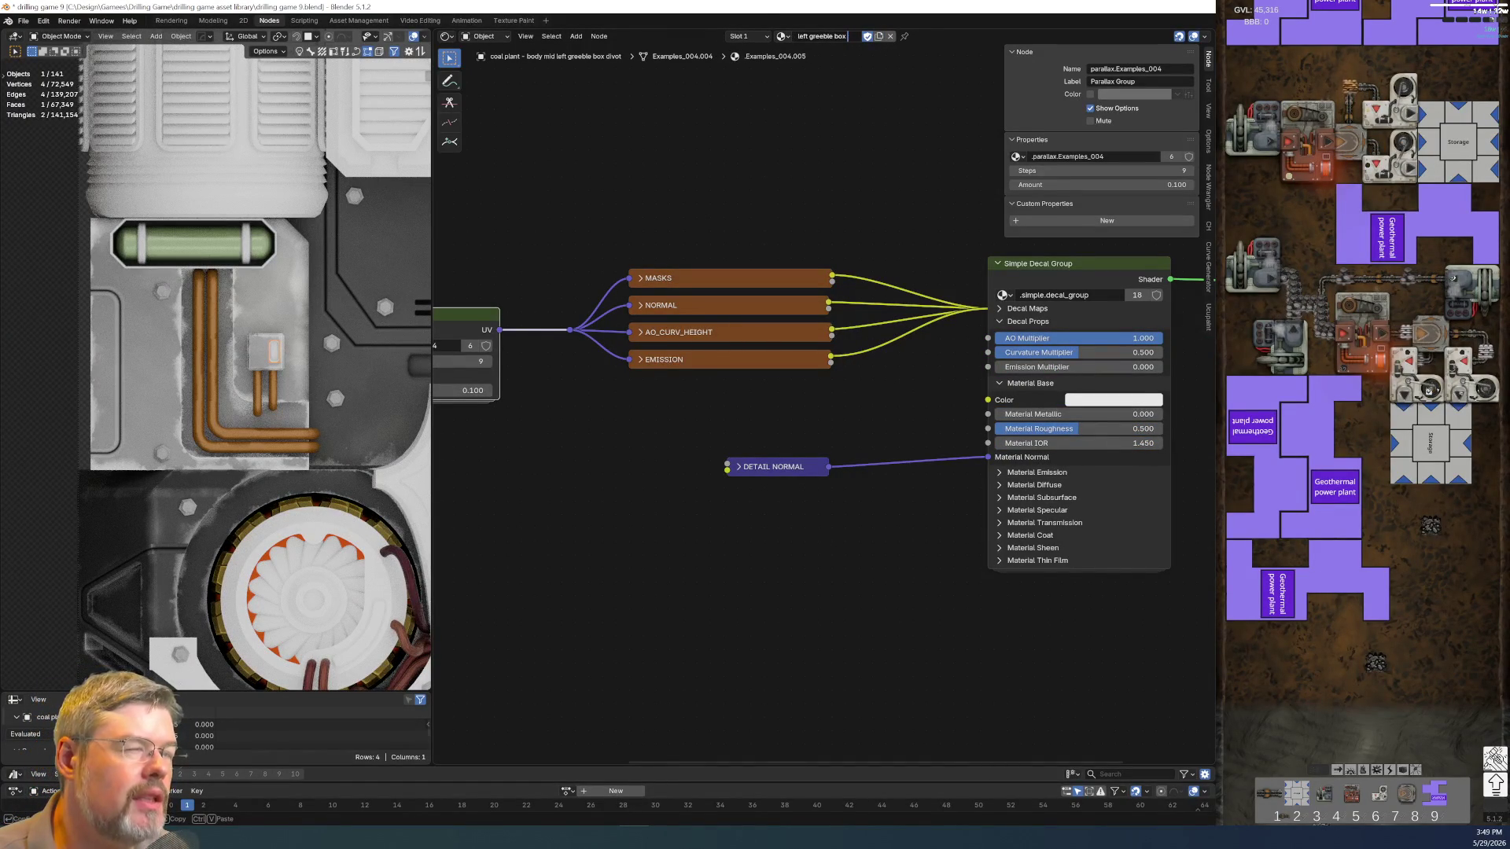
pyautogui.write('decal divot')
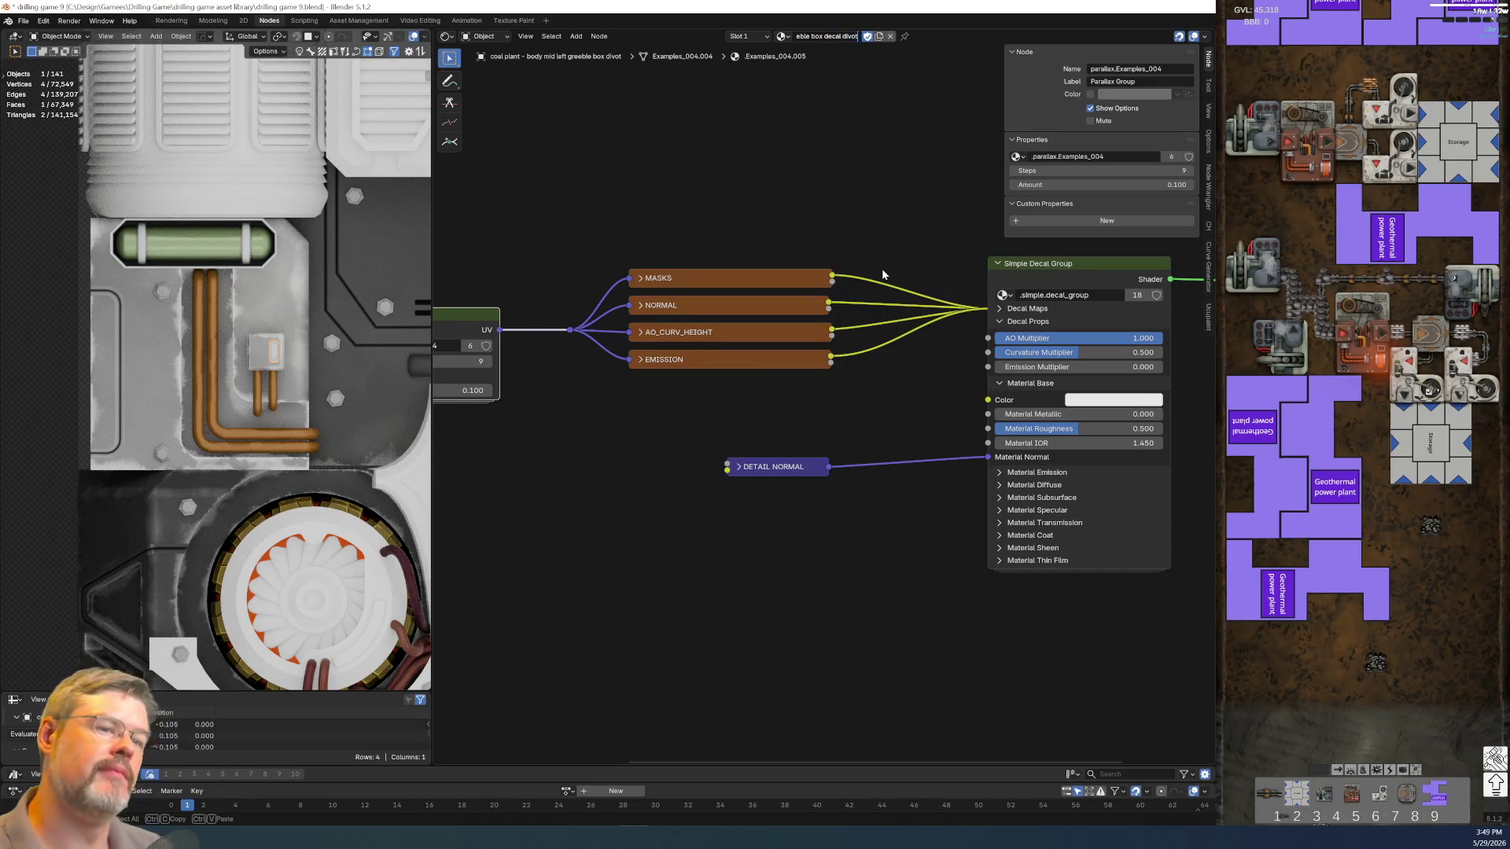
pyautogui.press('Return')
pyautogui.scroll(-1, 846, 254)
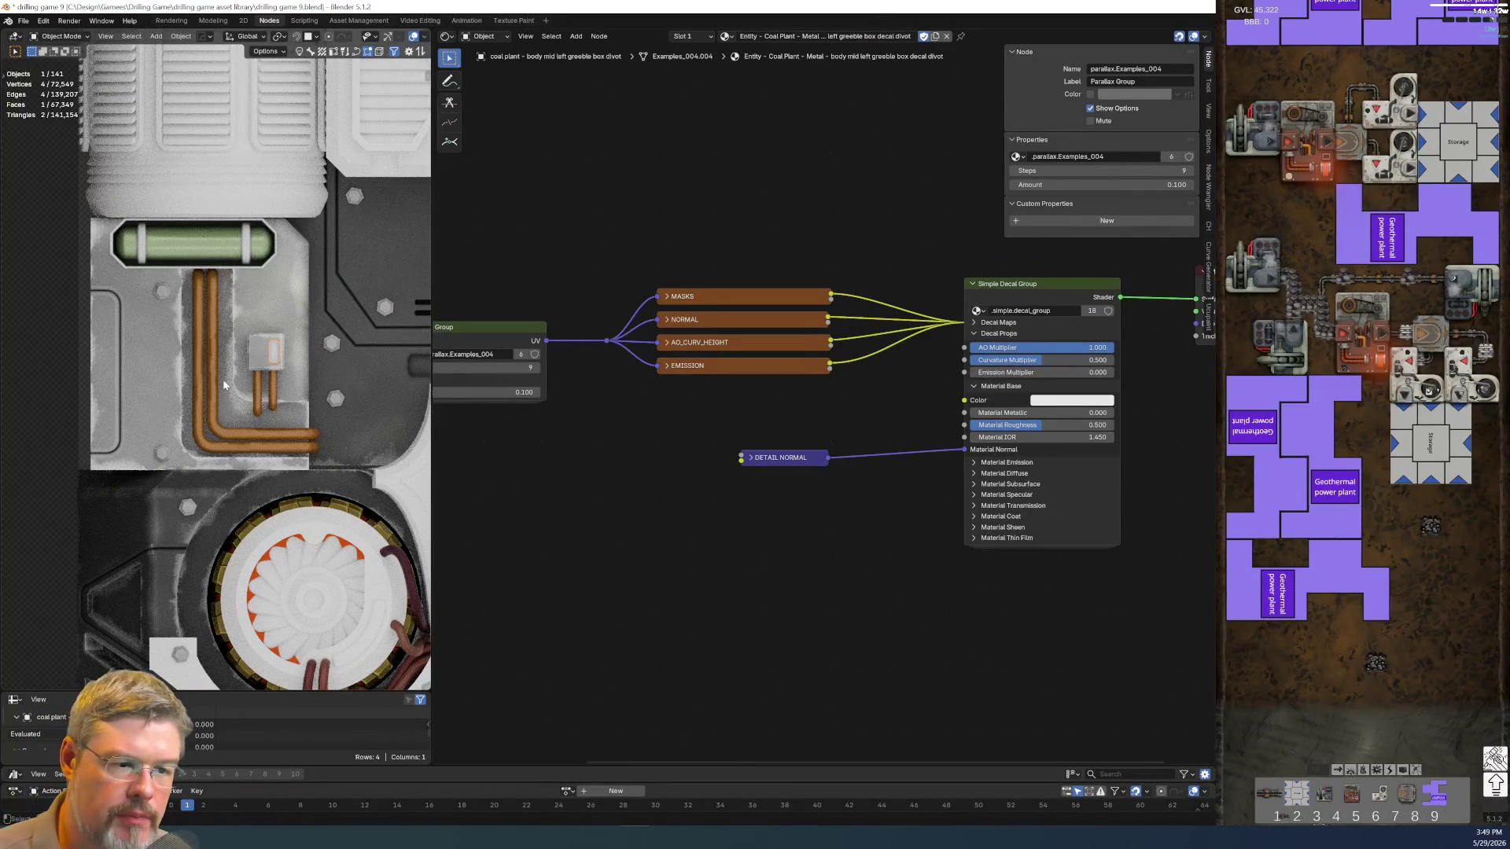
# Copy the Metal Accent group node from the greeble box into the decal divot material
pyautogui.click(265, 357)
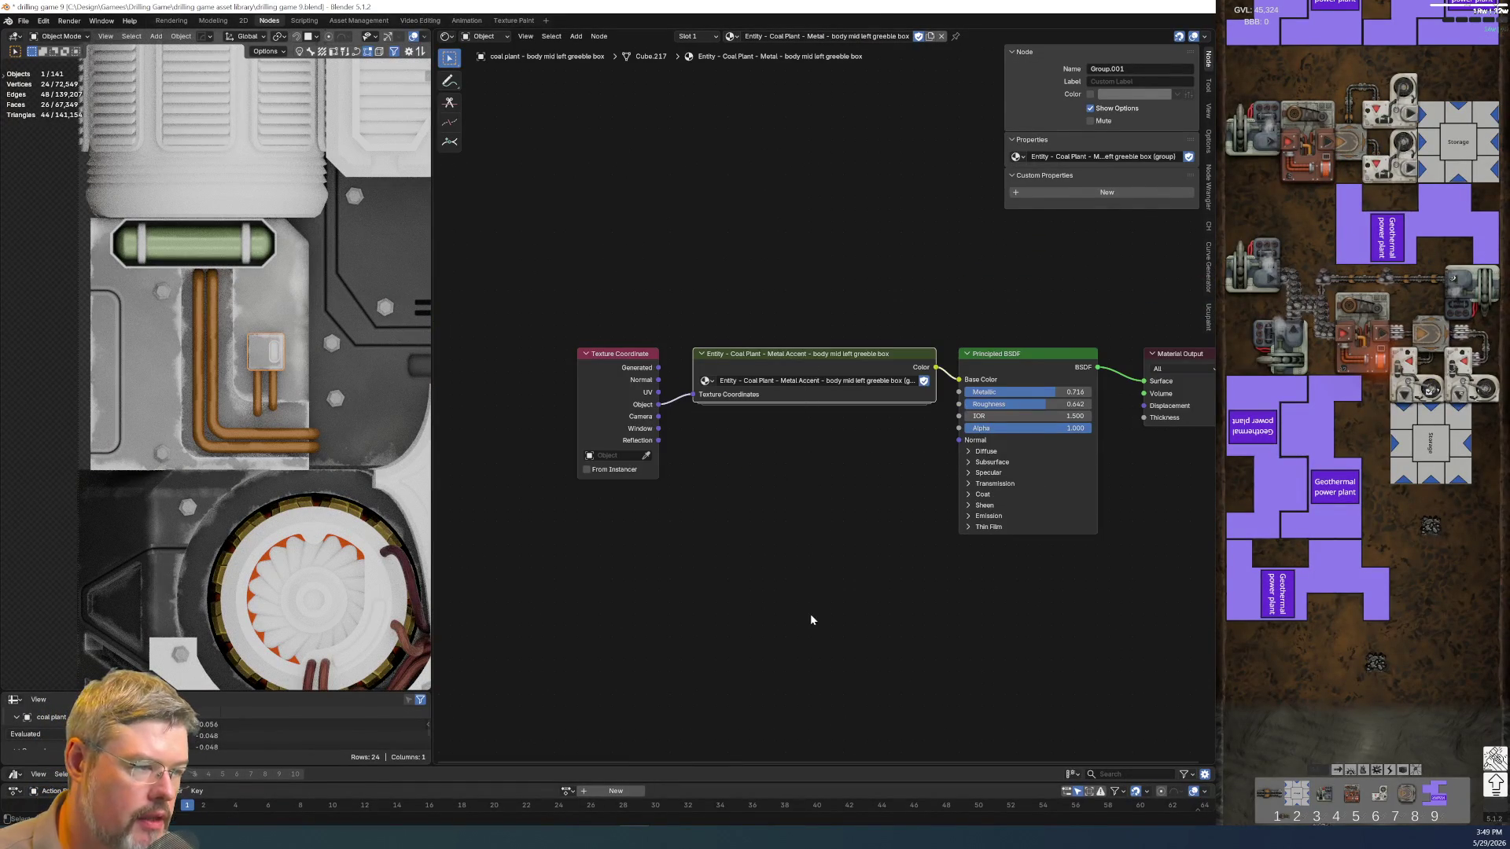
pyautogui.moveTo(811, 615); pyautogui.dragTo(808, 614)
pyautogui.hotkey('ctrl', 'c')
pyautogui.click(279, 350)
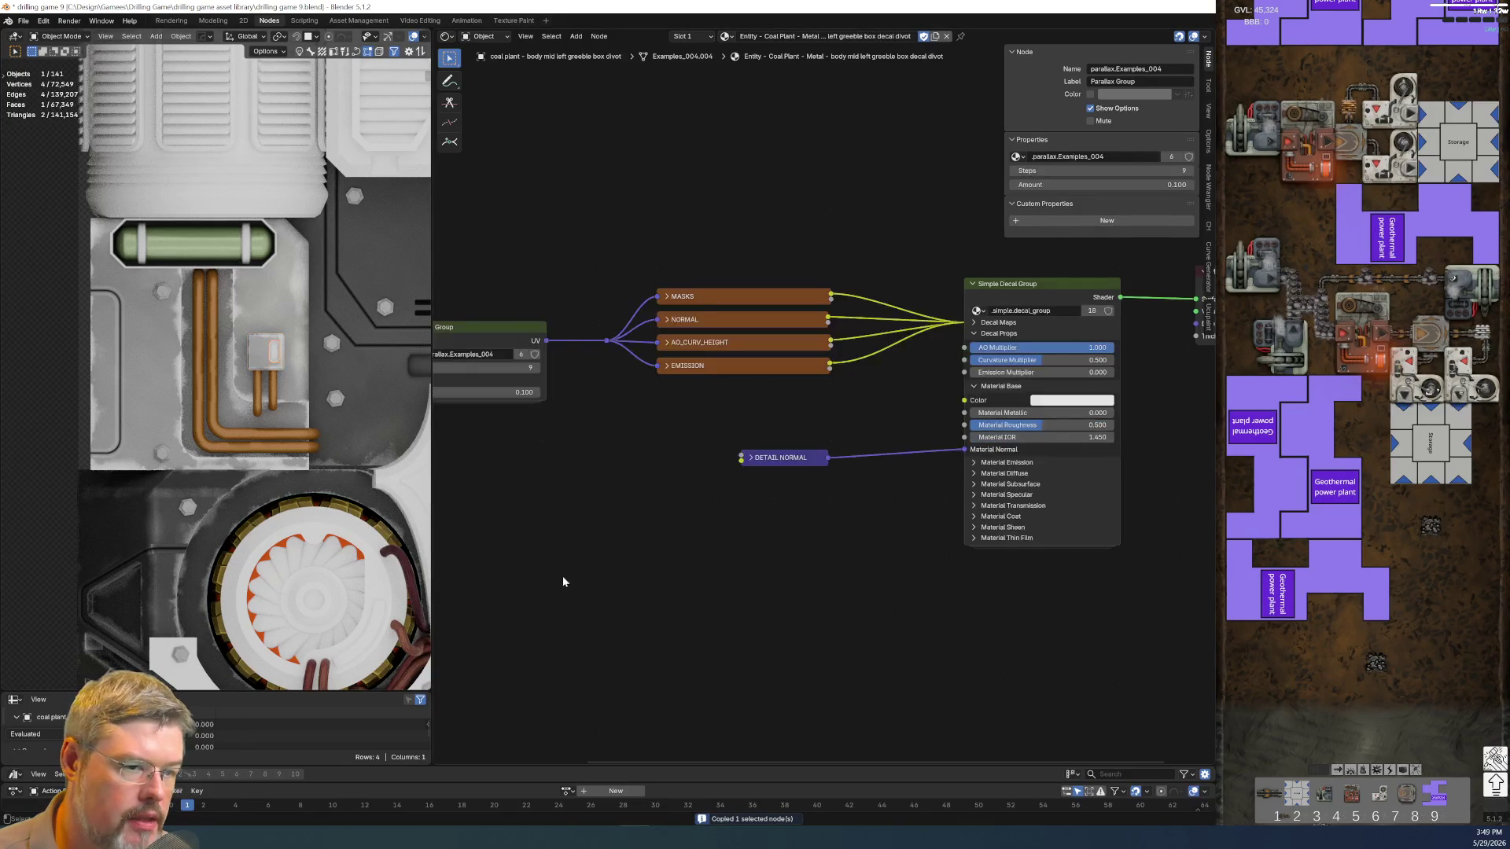
pyautogui.hotkey('ctrl', 'v')
pyautogui.moveTo(629, 459); pyautogui.dragTo(827, 417, button='middle')
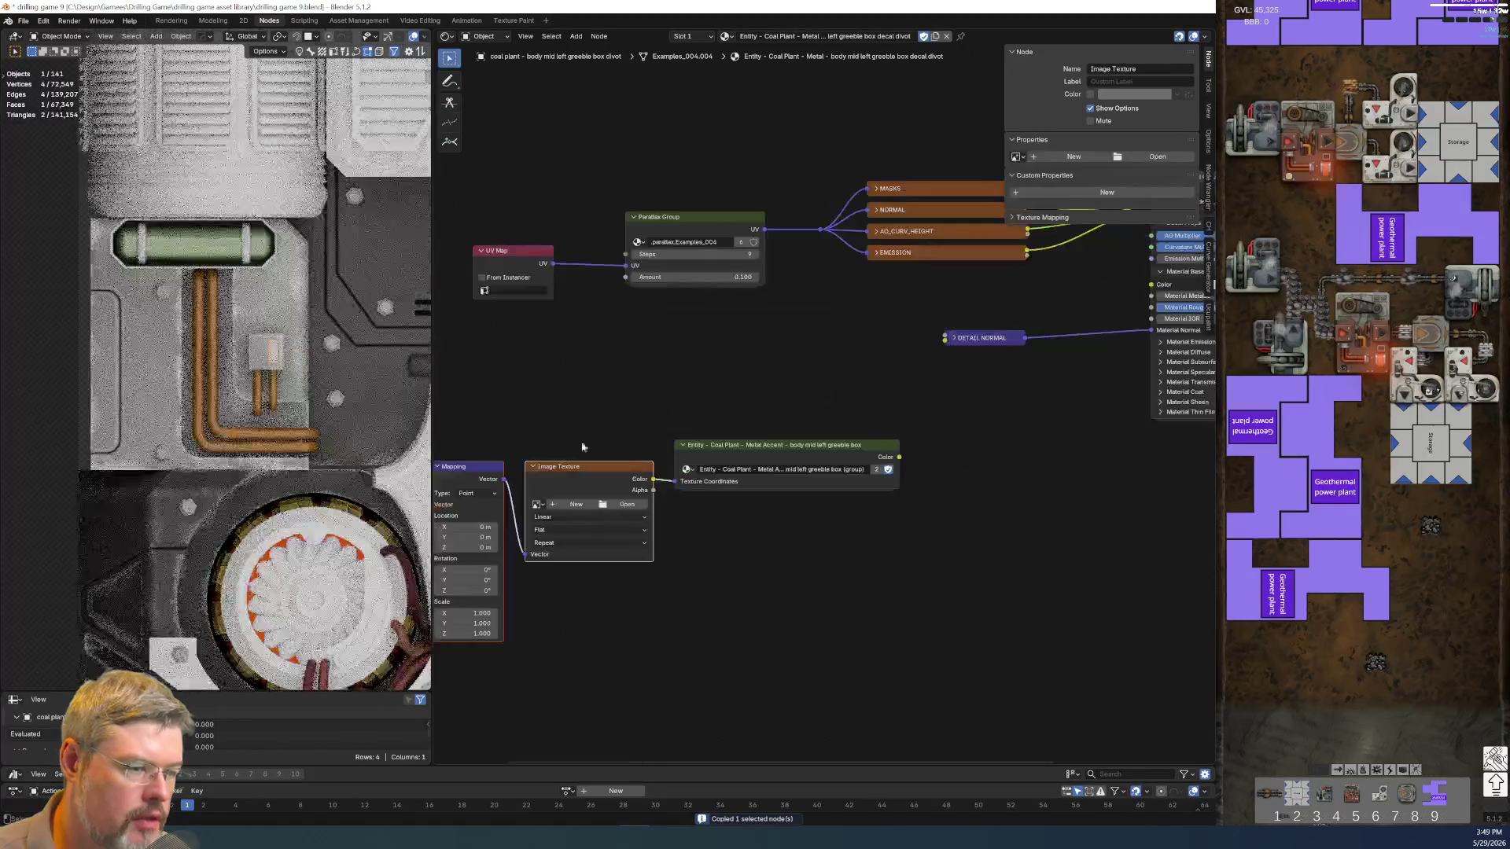
# Wire object coordinates into the group's Texture Coordinates and place the nodes below the parallax group
pyautogui.moveTo(657, 569); pyautogui.dragTo(898, 541, button='middle')
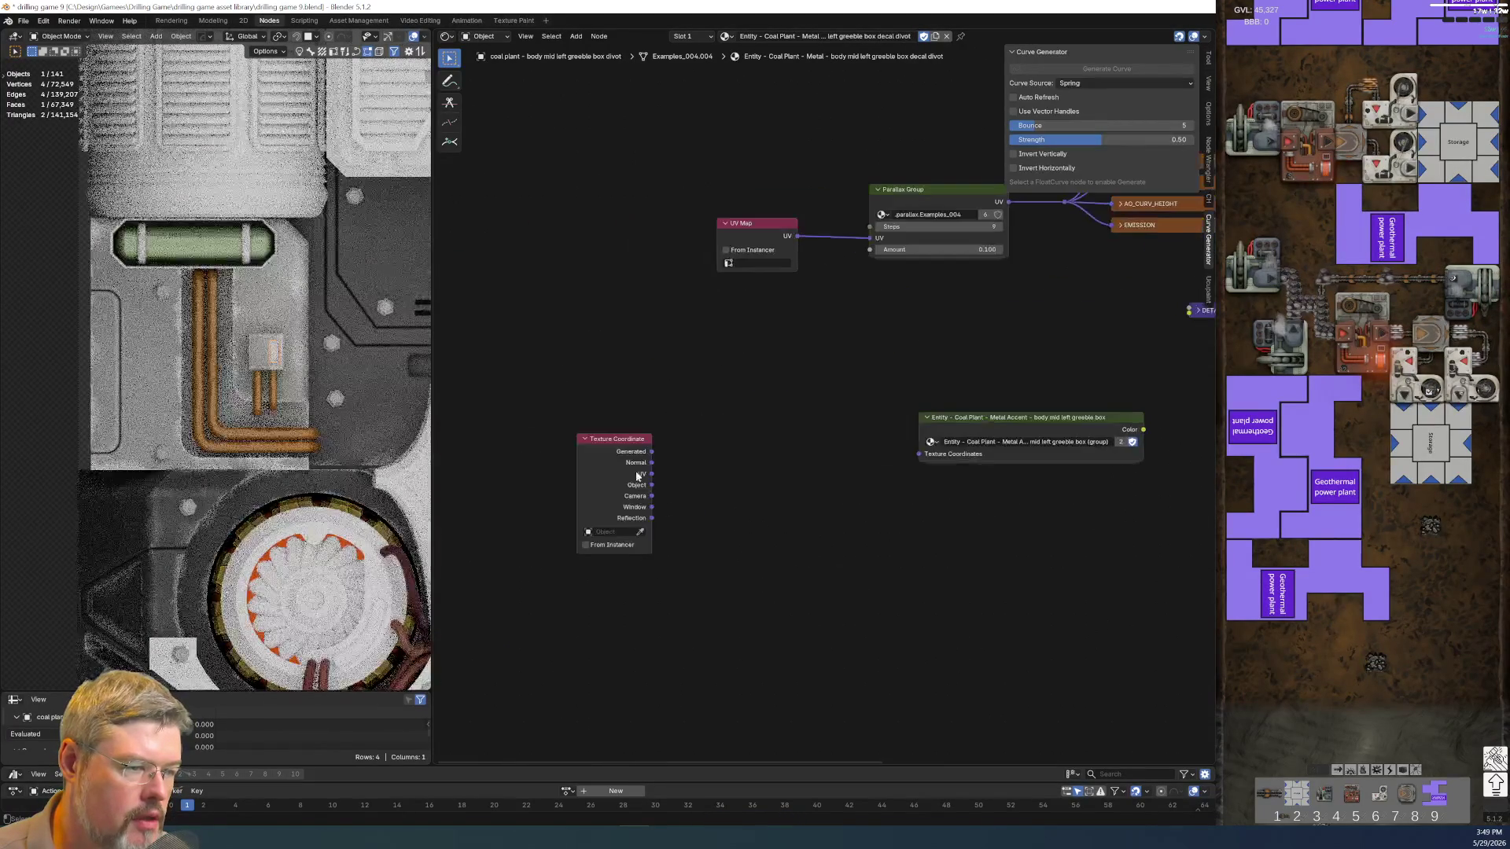
pyautogui.moveTo(650, 485); pyautogui.dragTo(923, 453)
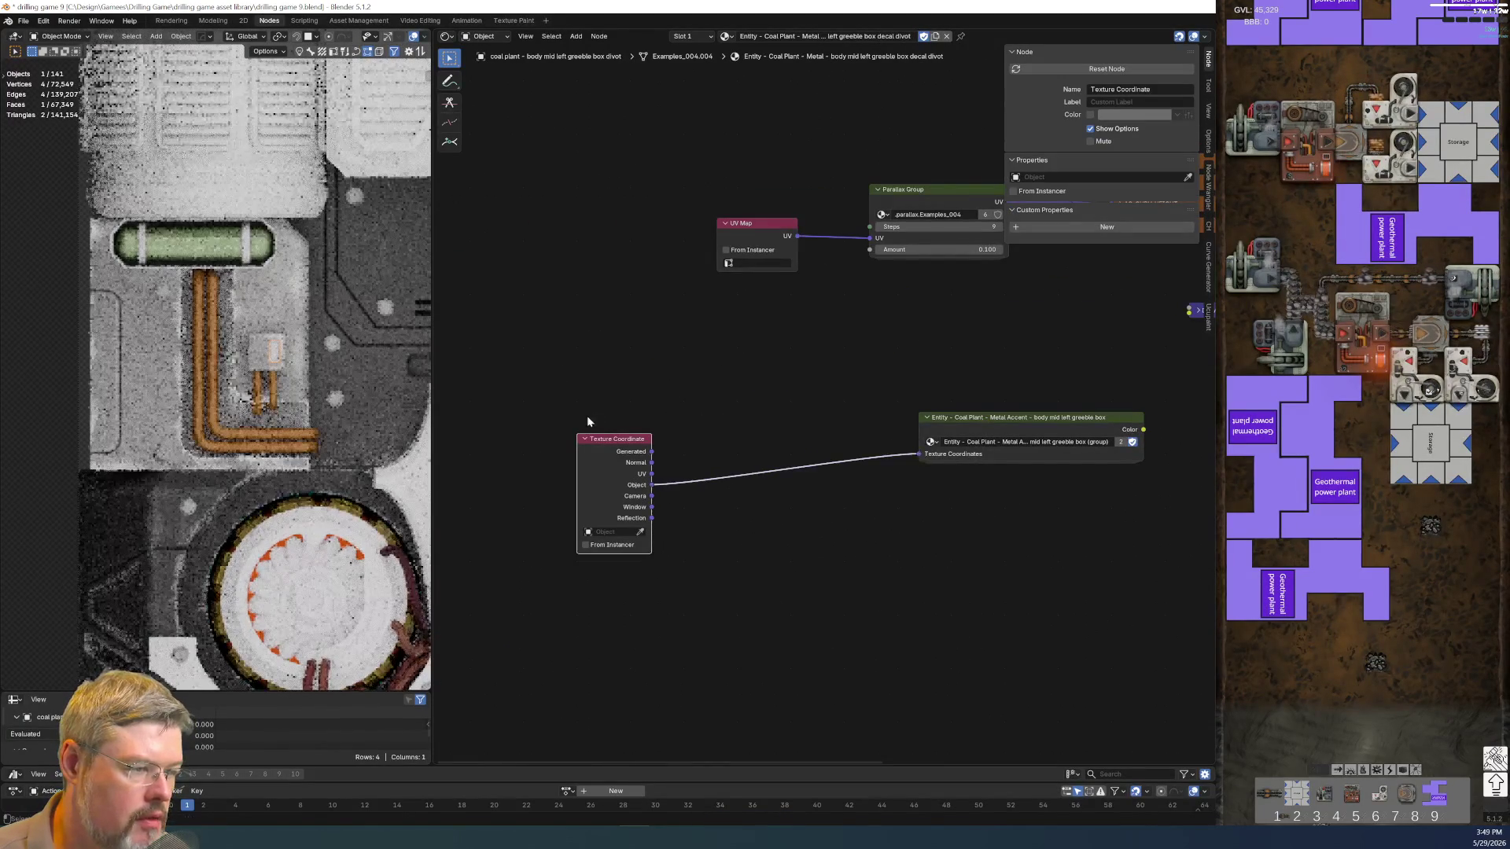
pyautogui.hotkey('ctrl', 'h')
pyautogui.moveTo(613, 432); pyautogui.dragTo(842, 430)
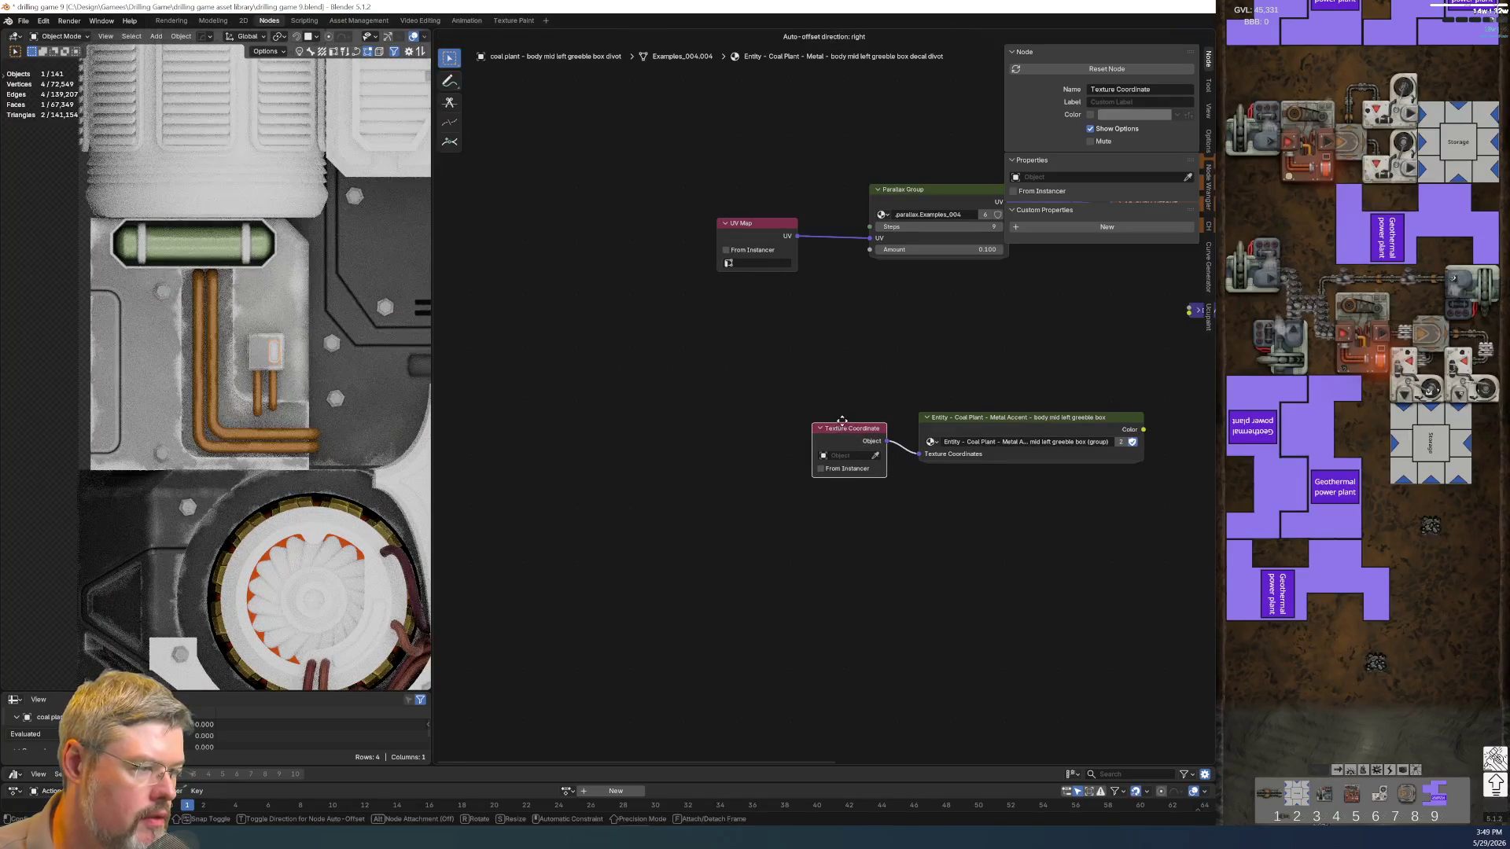
pyautogui.moveTo(1021, 519); pyautogui.dragTo(762, 566, button='middle')
pyautogui.moveTo(555, 442); pyautogui.dragTo(948, 584)
pyautogui.press('g')
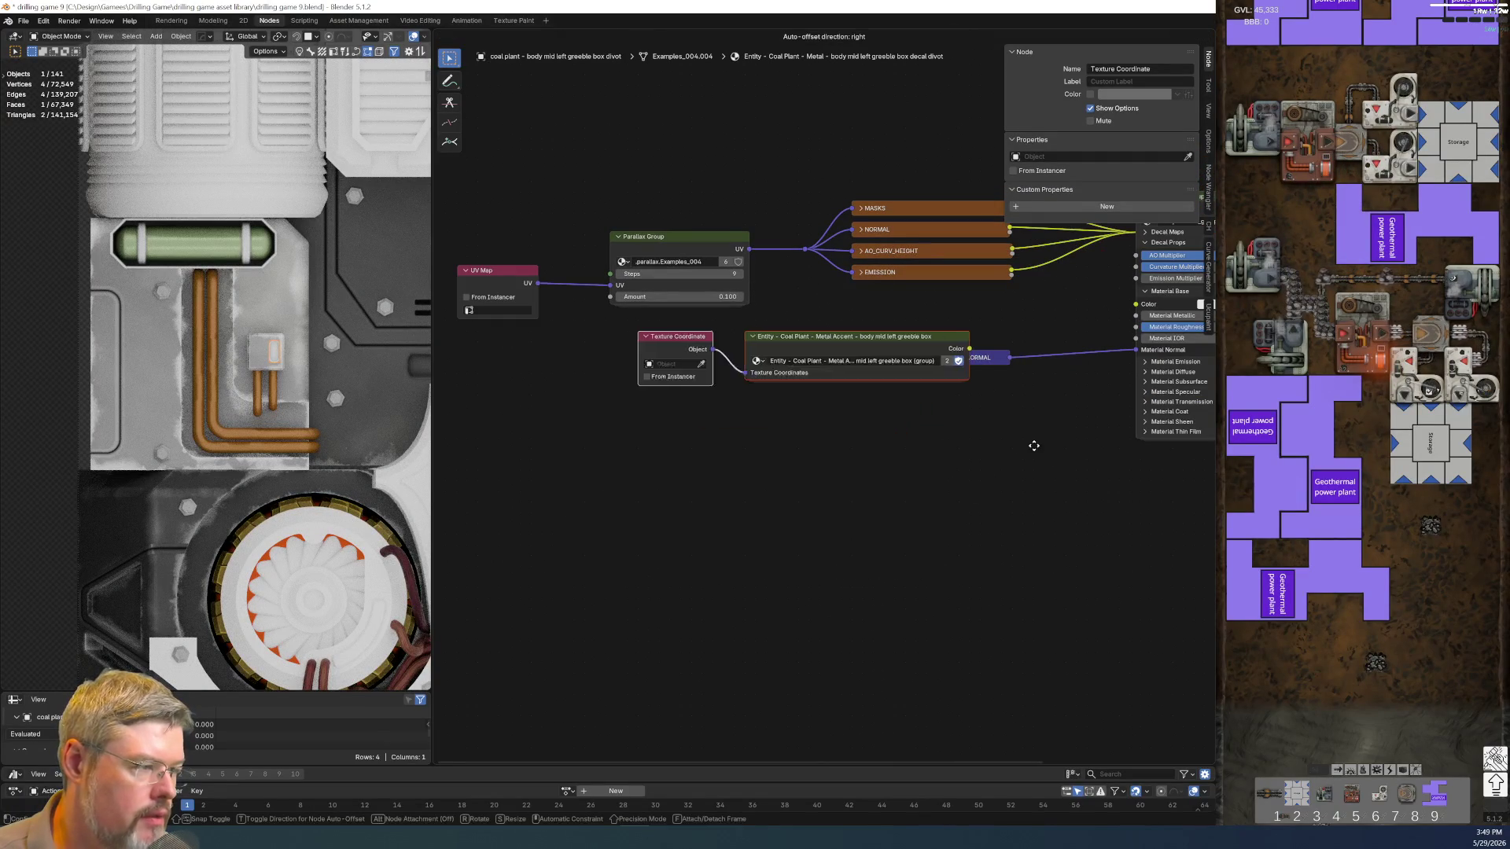
pyautogui.click(1034, 442)
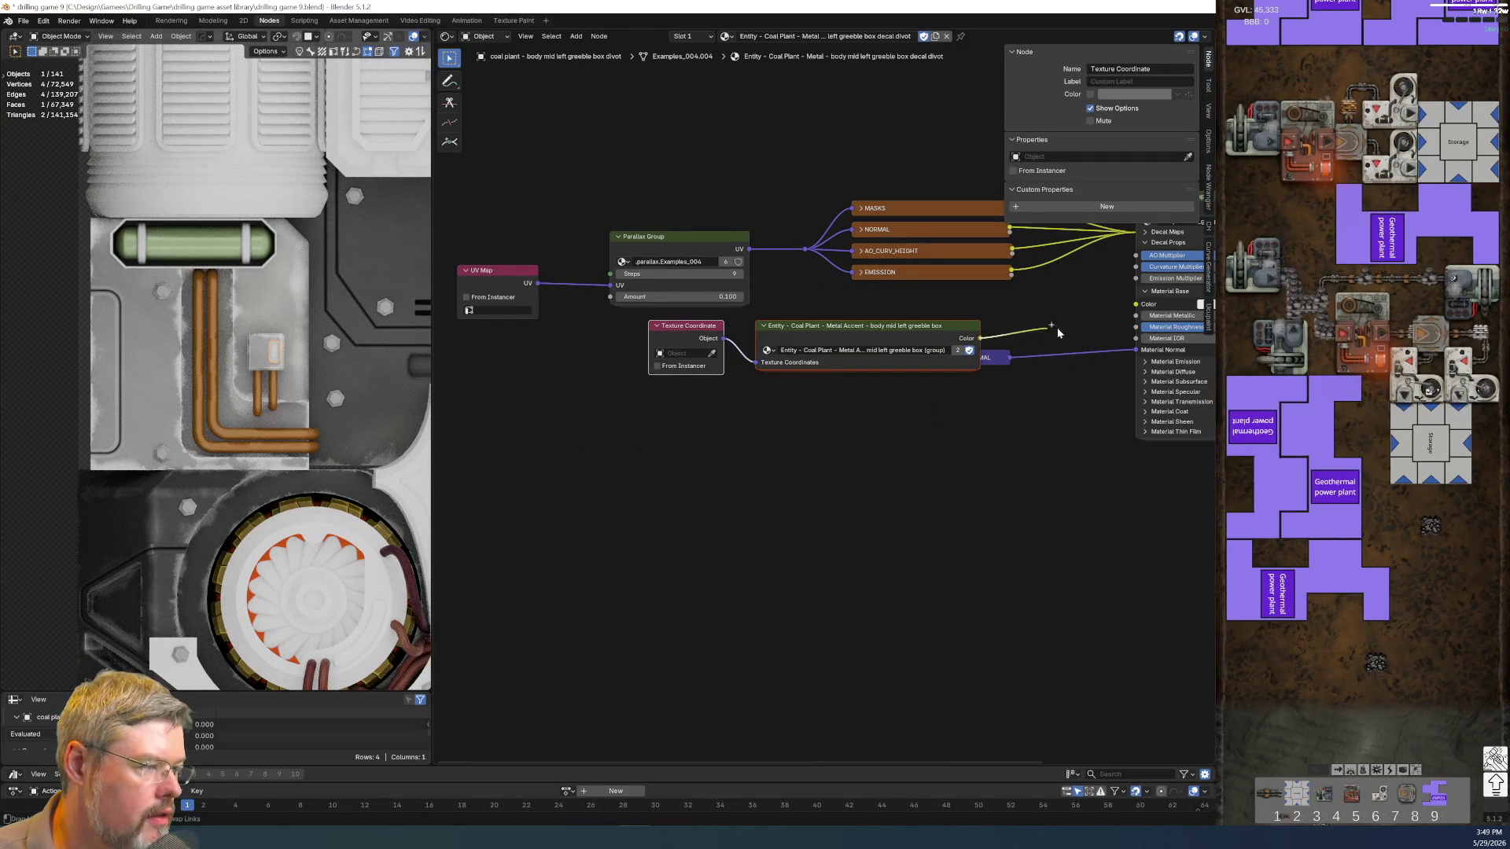
# Connect the accent group's Color to the output Color and add a Detail Normal node below it
pyautogui.moveTo(1143, 313); pyautogui.dragTo(1135, 305)
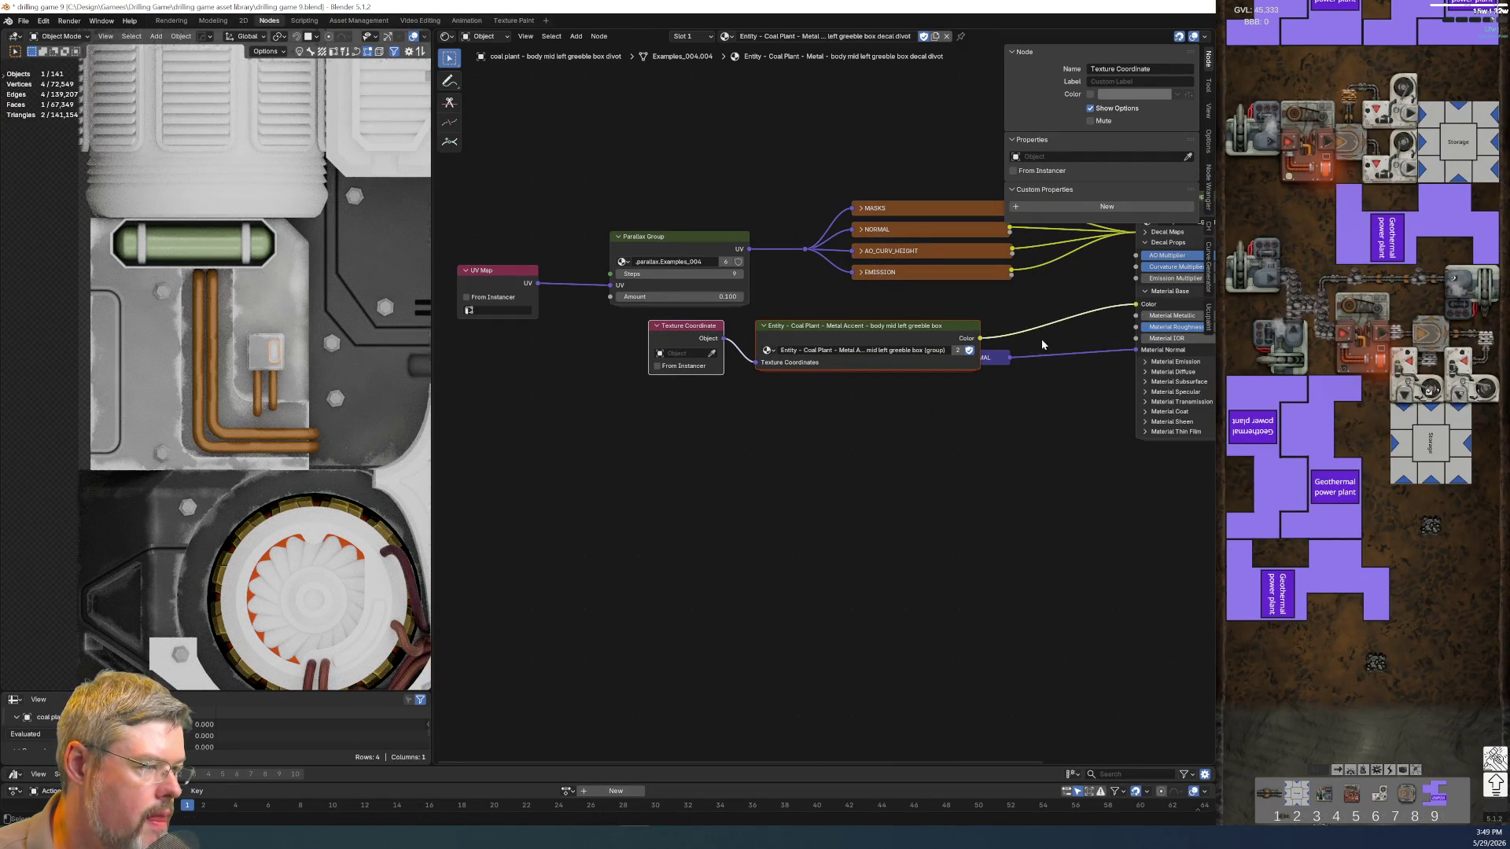
pyautogui.click(995, 360)
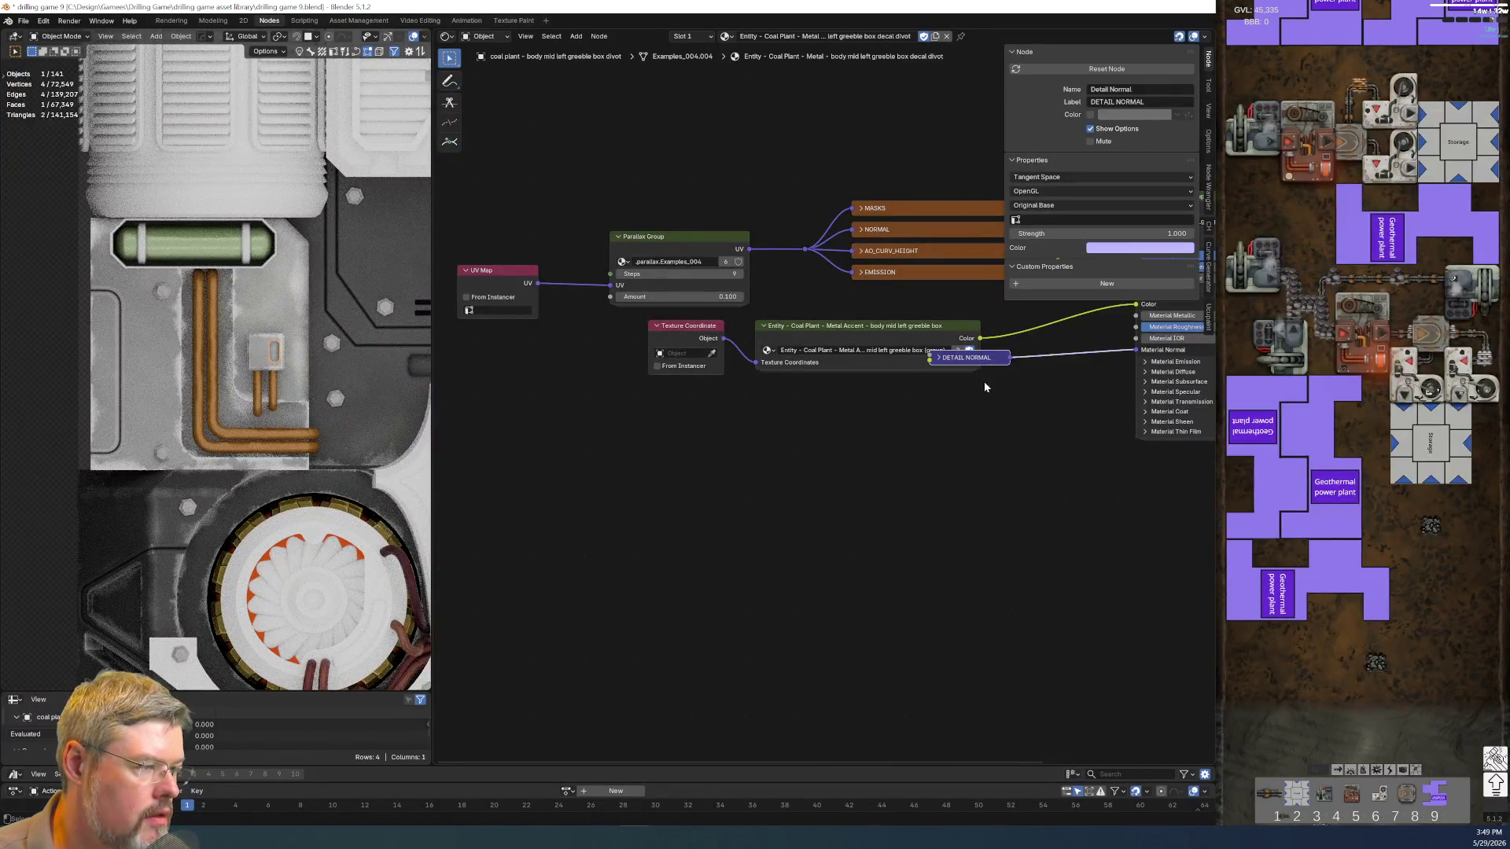
pyautogui.click(959, 423)
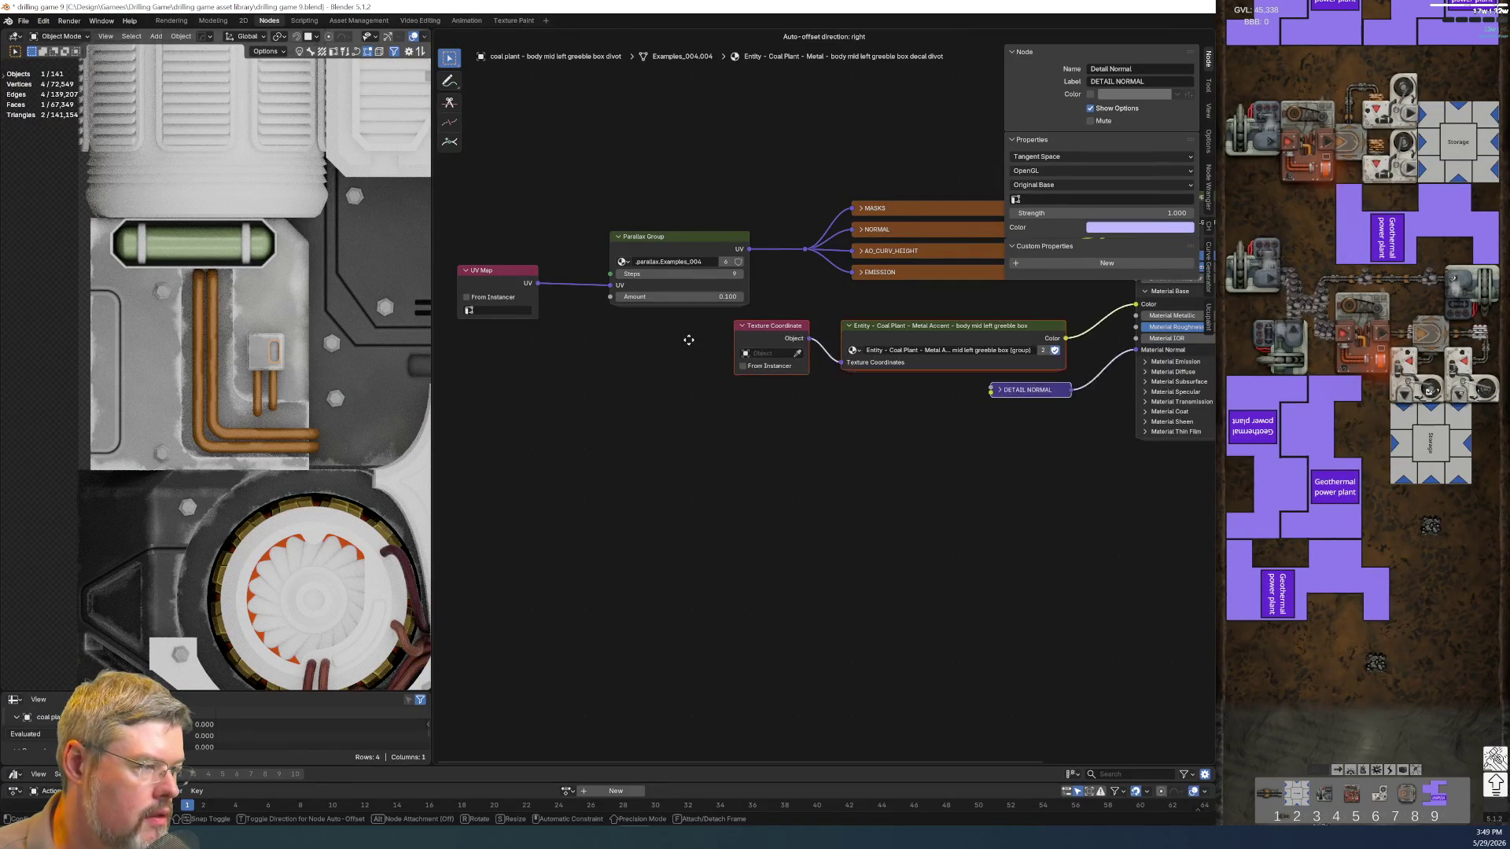
pyautogui.scroll(2, 811, 452)
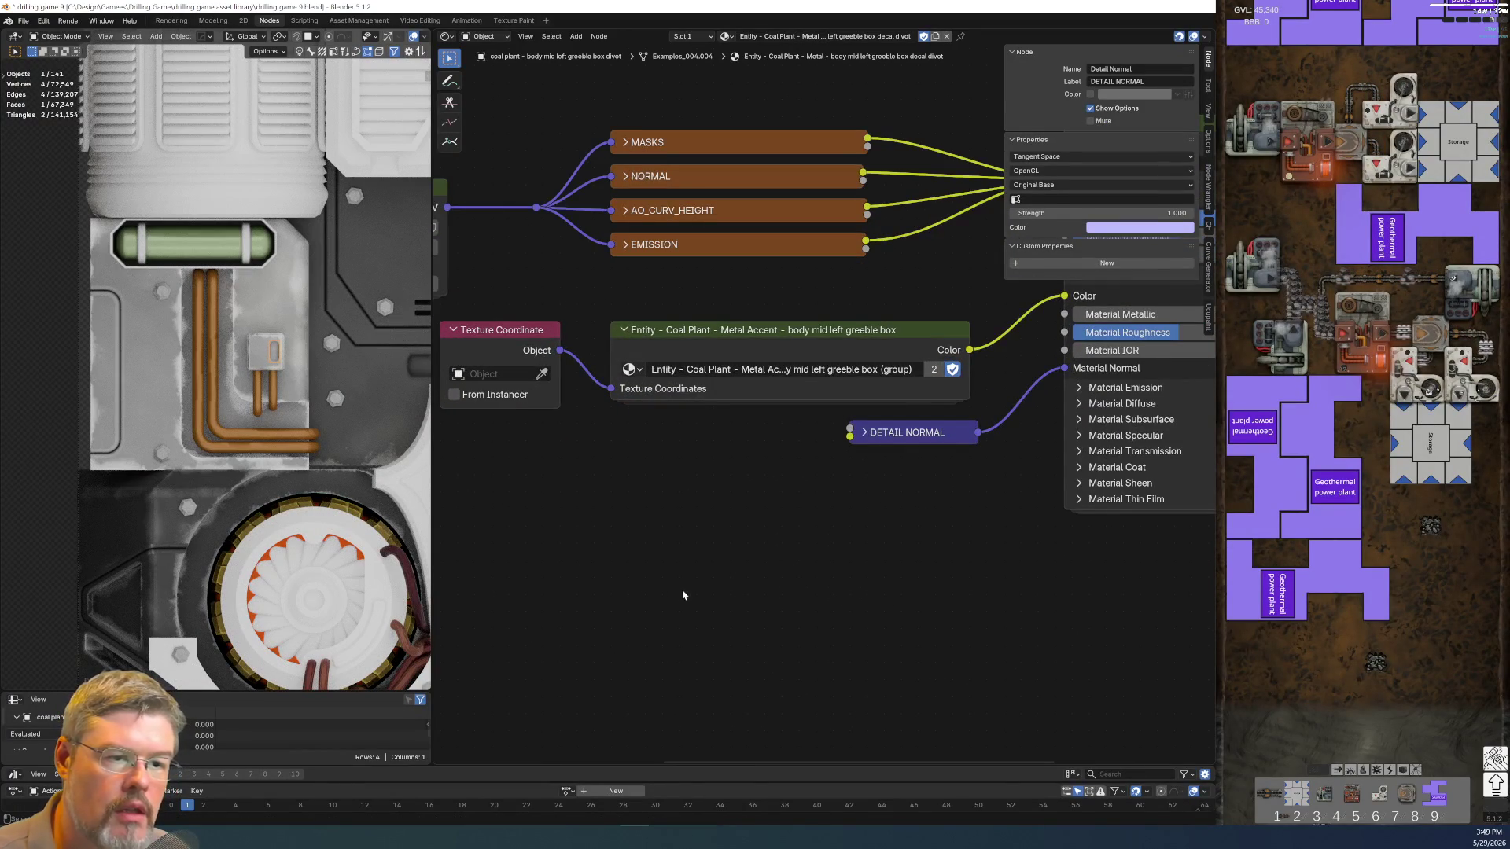
pyautogui.click(15, 61)
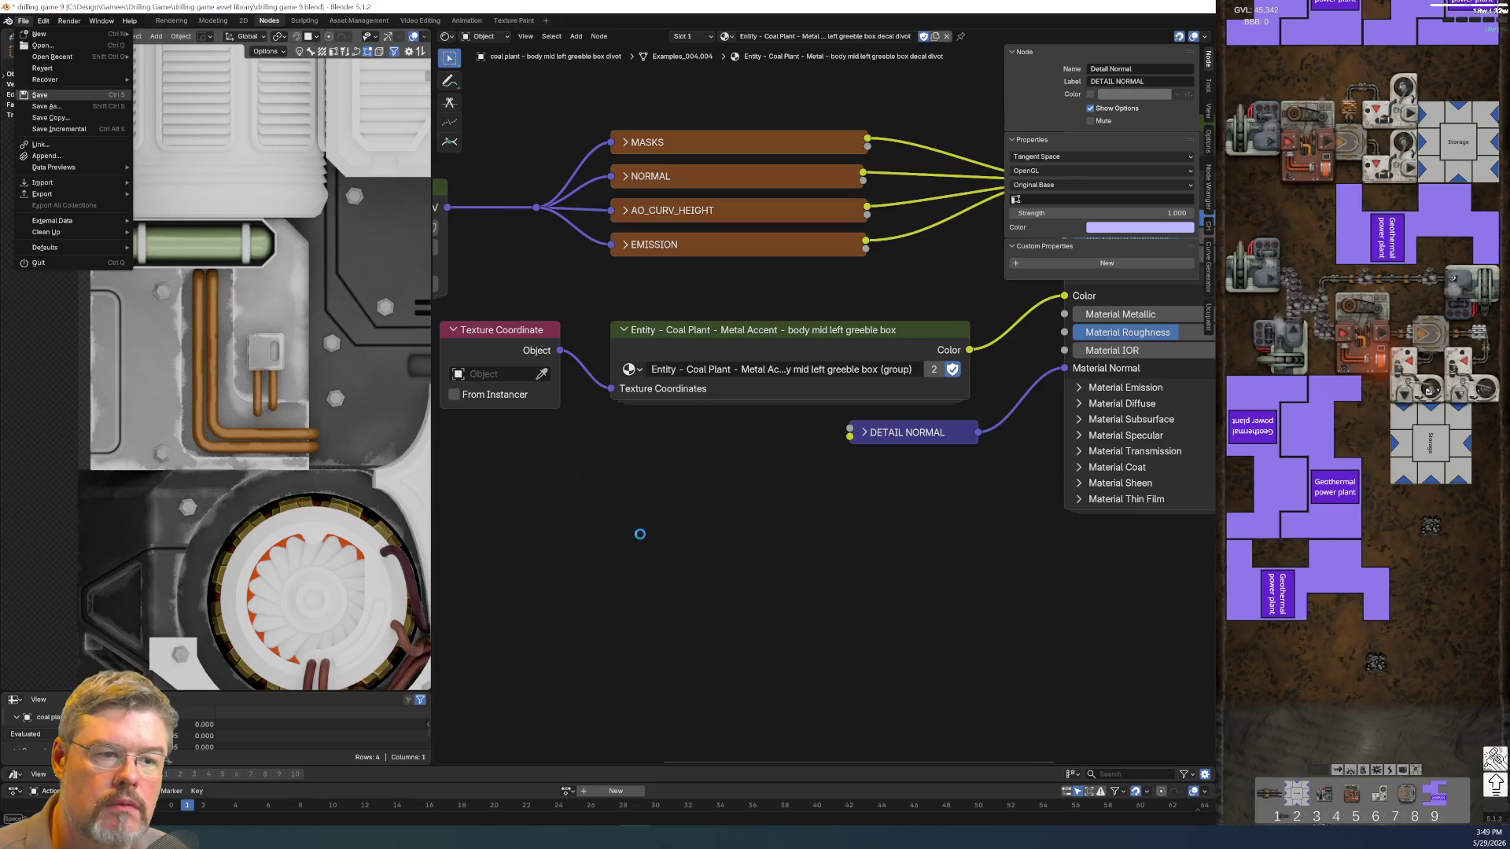
# Save the file and enter the Metal Accent greeble box group for editing
pyautogui.hotkey('ctrl', 's')
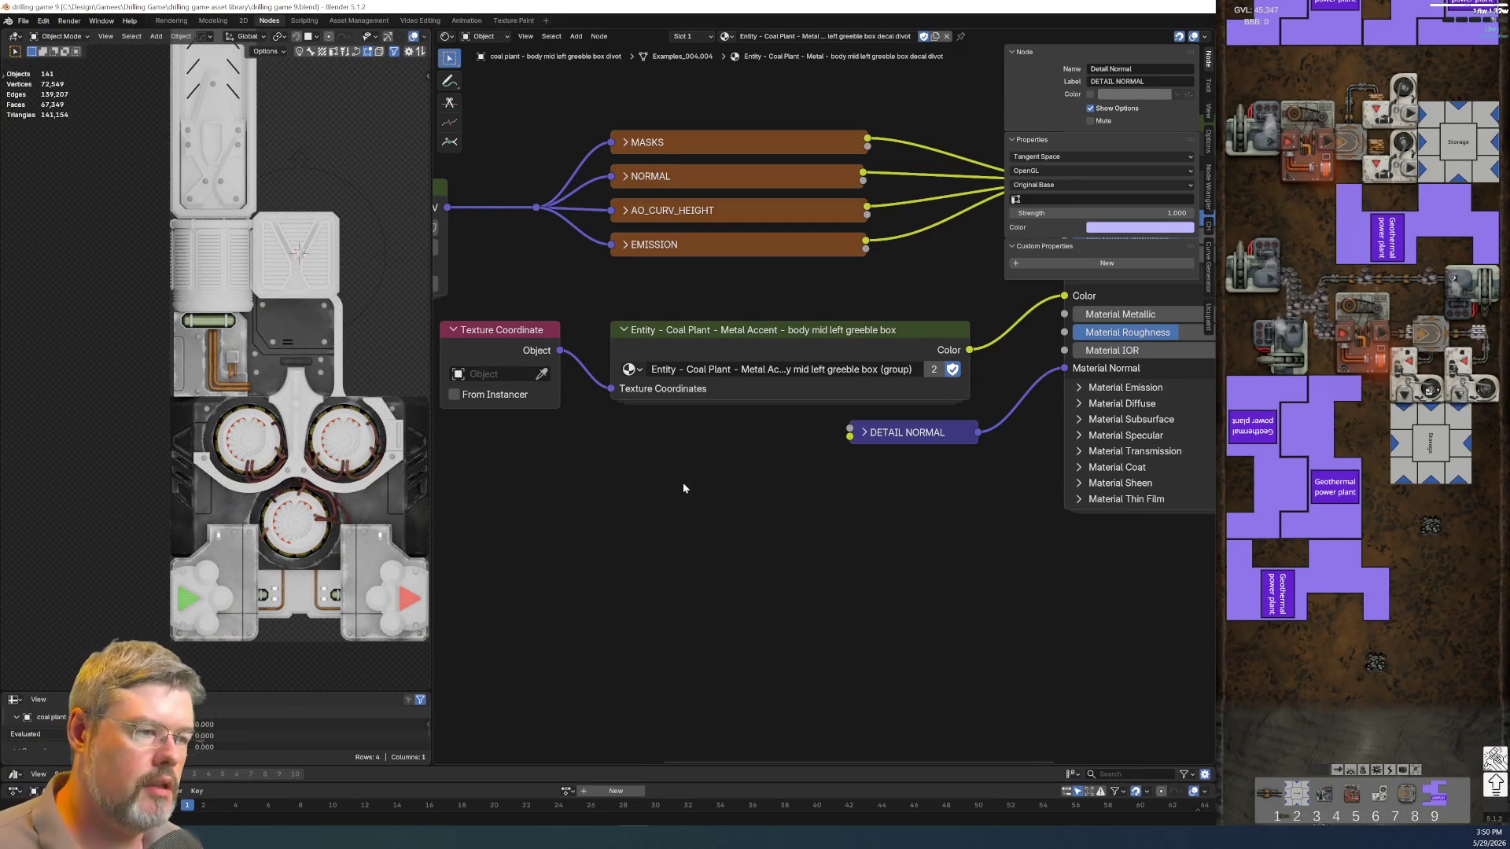
pyautogui.click(733, 348)
pyautogui.press('Tab')
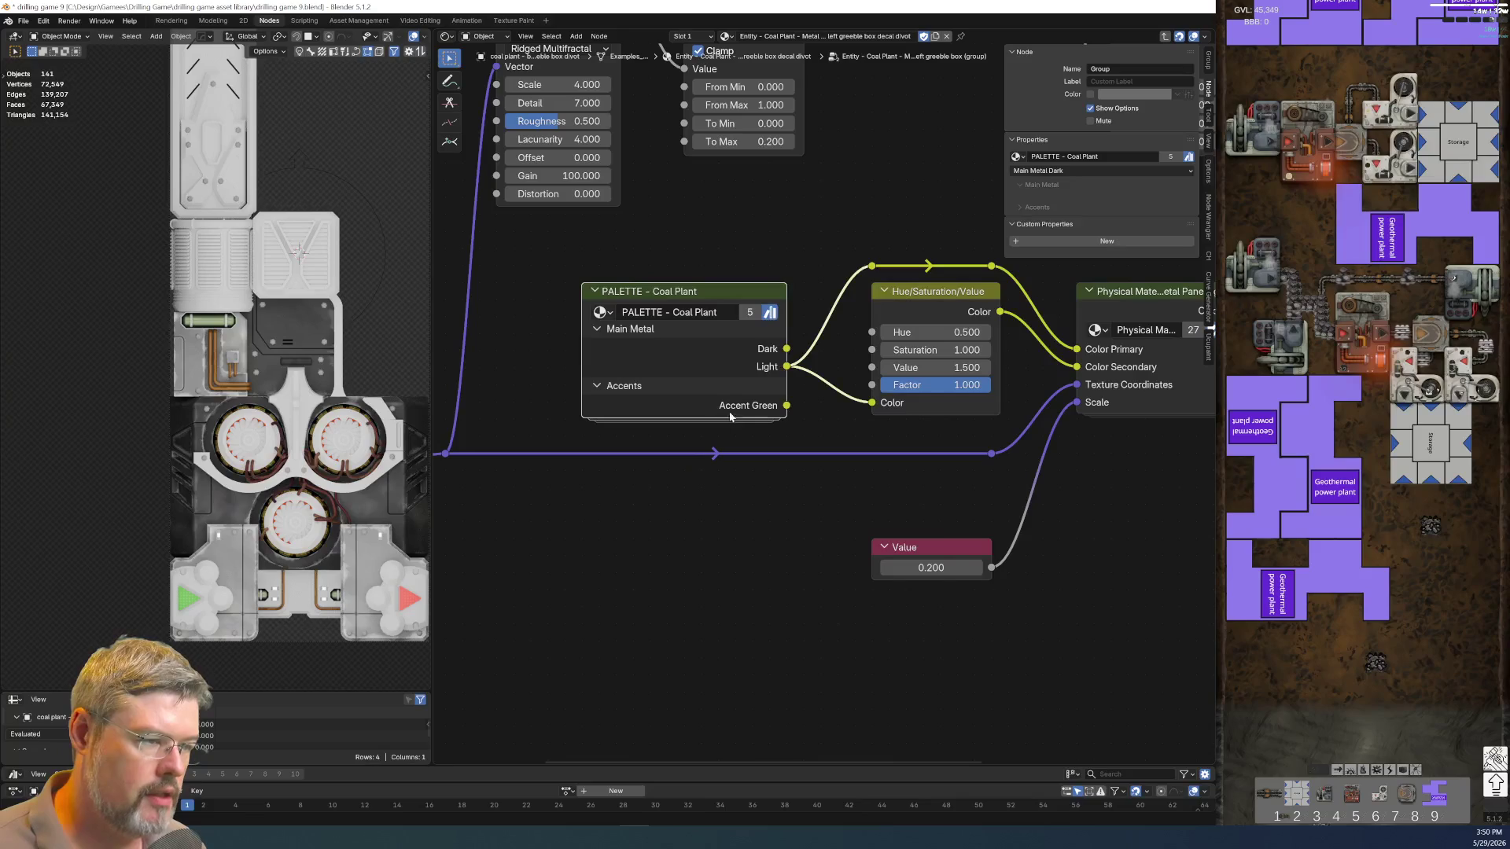
# Feed the Hue/Saturation/Value Color from Accent Green instead of Light and save the file
pyautogui.moveTo(785, 404); pyautogui.dragTo(872, 402)
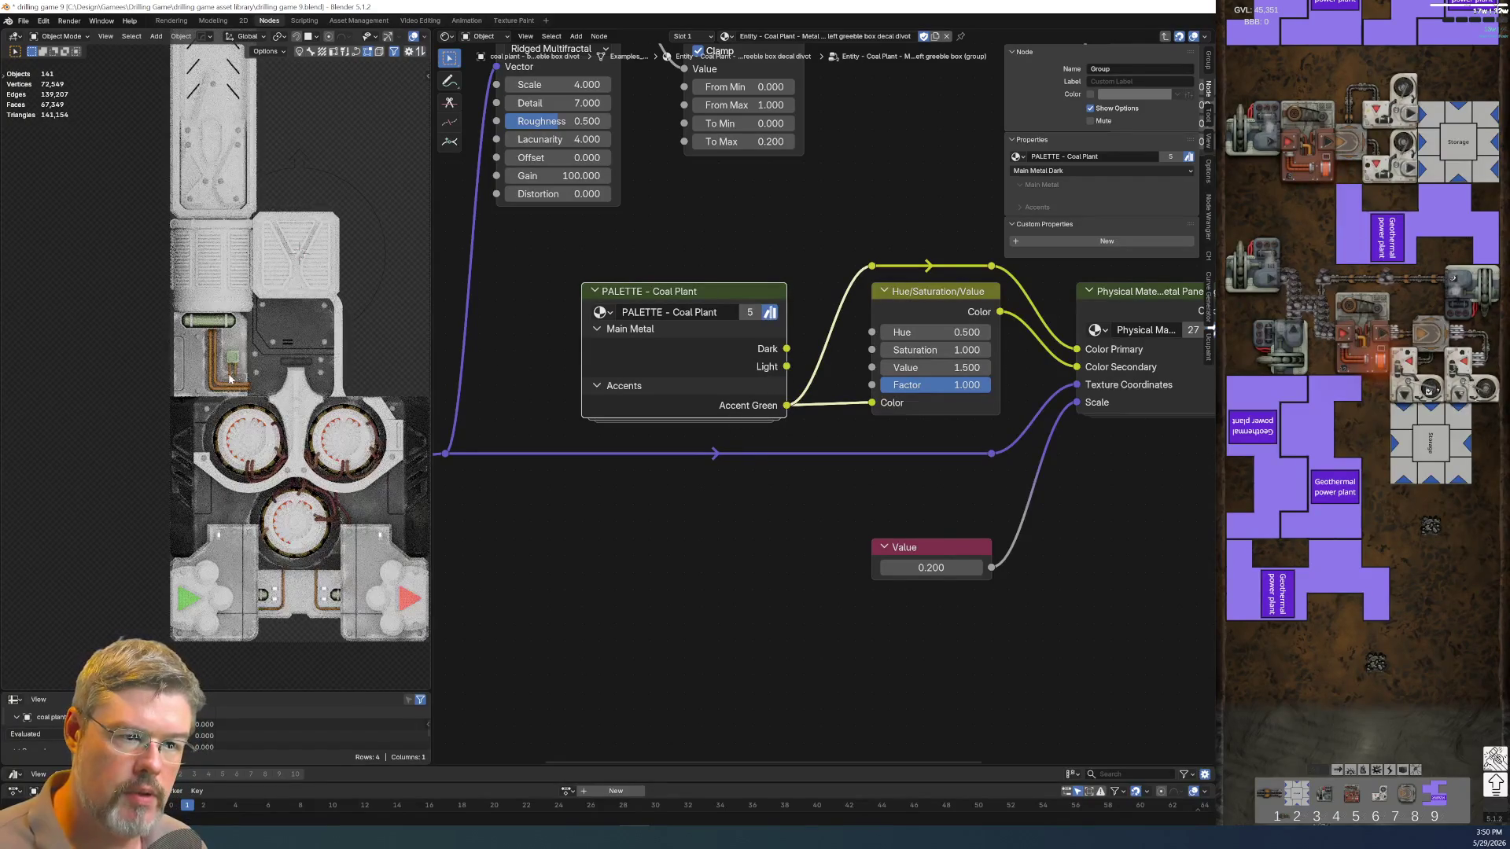
pyautogui.scroll(3, 201, 372)
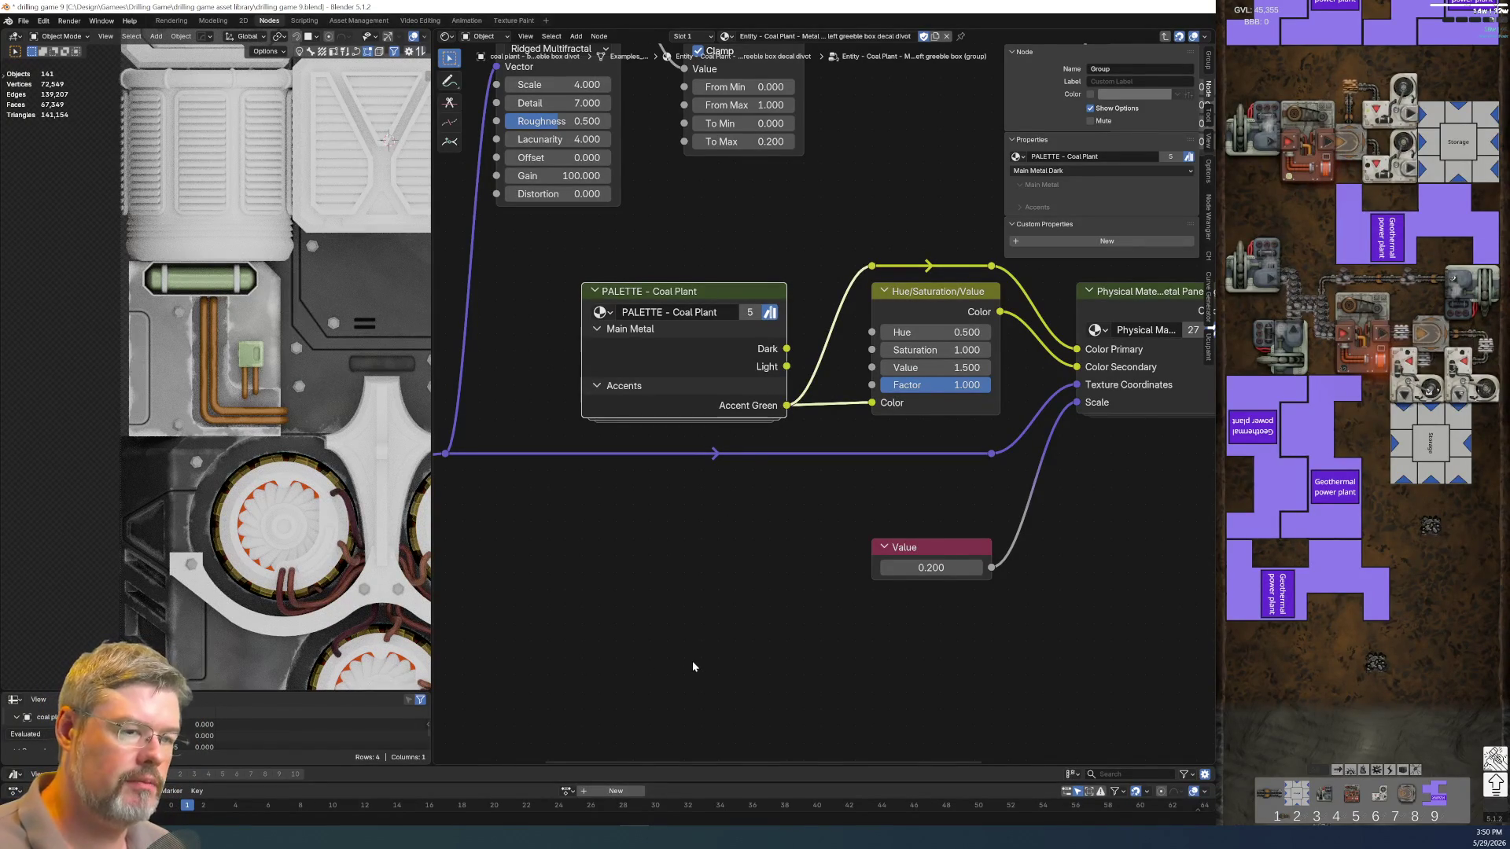
pyautogui.scroll(-3, 250, 382)
pyautogui.scroll(2, 250, 384)
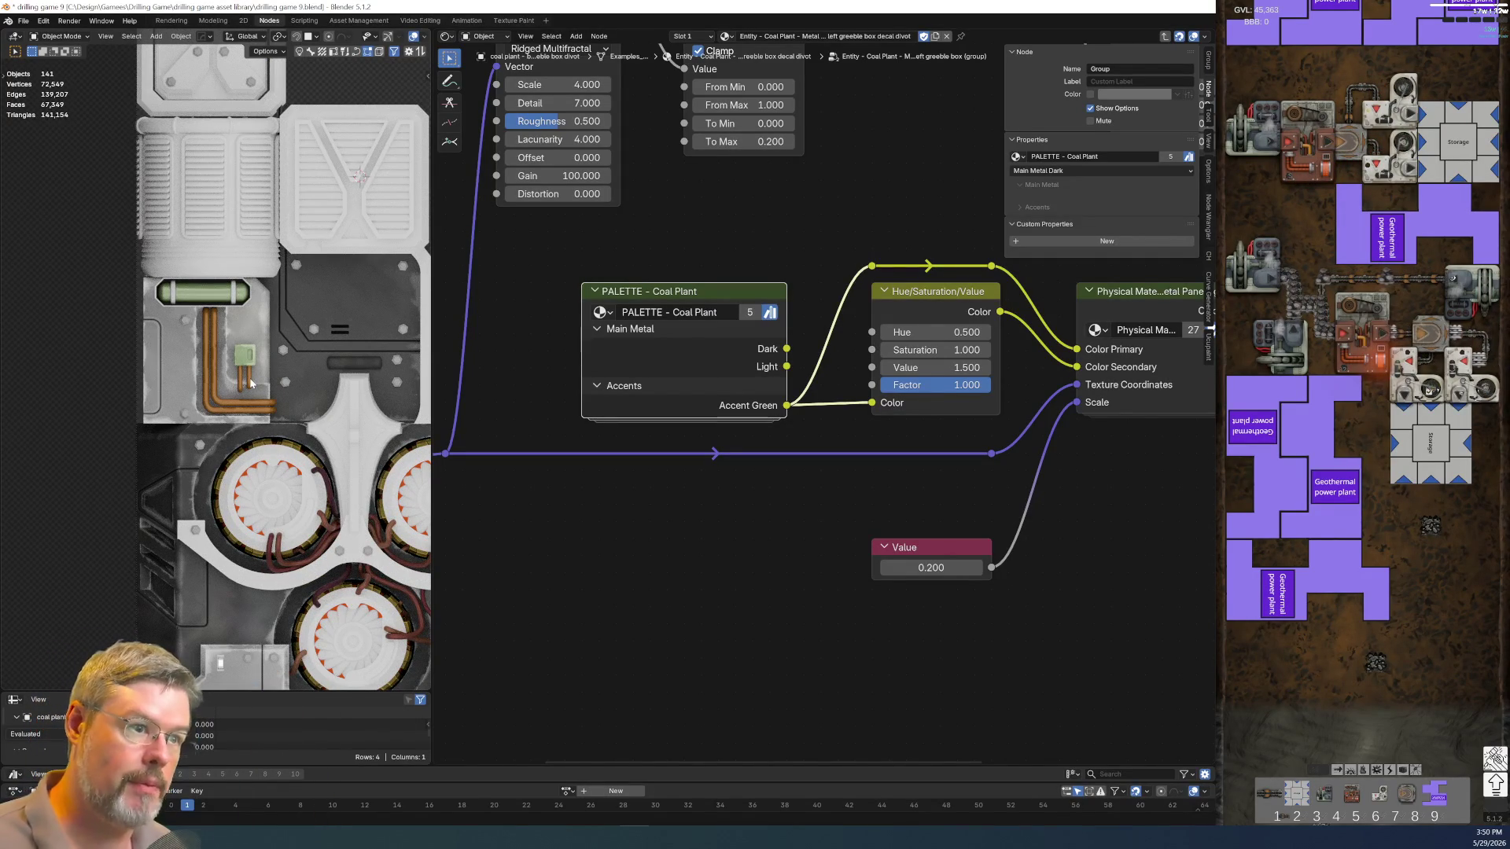
pyautogui.scroll(-2, 357, 447)
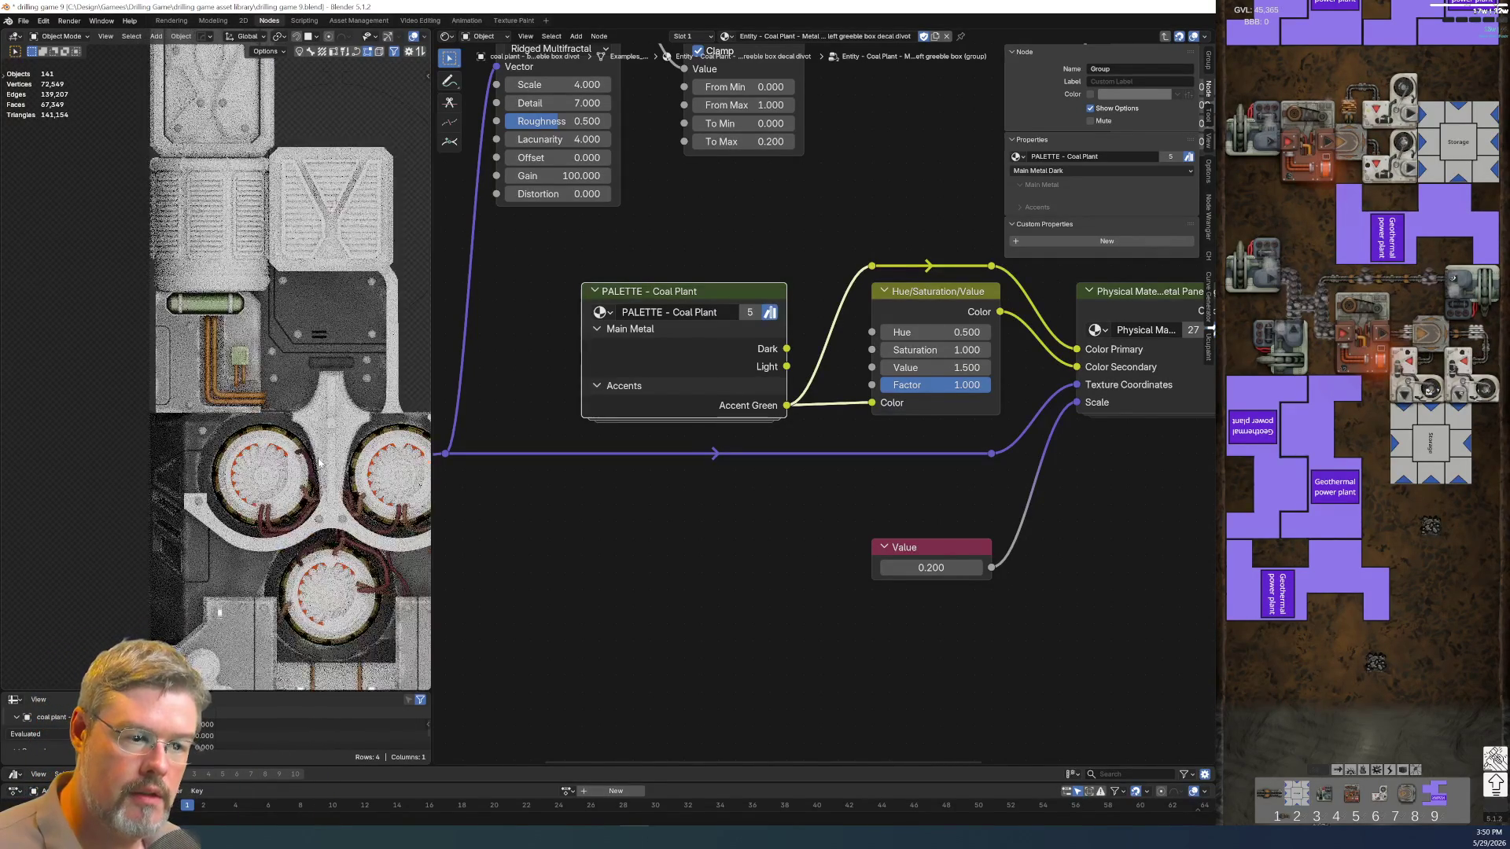
pyautogui.scroll(-1, 273, 513)
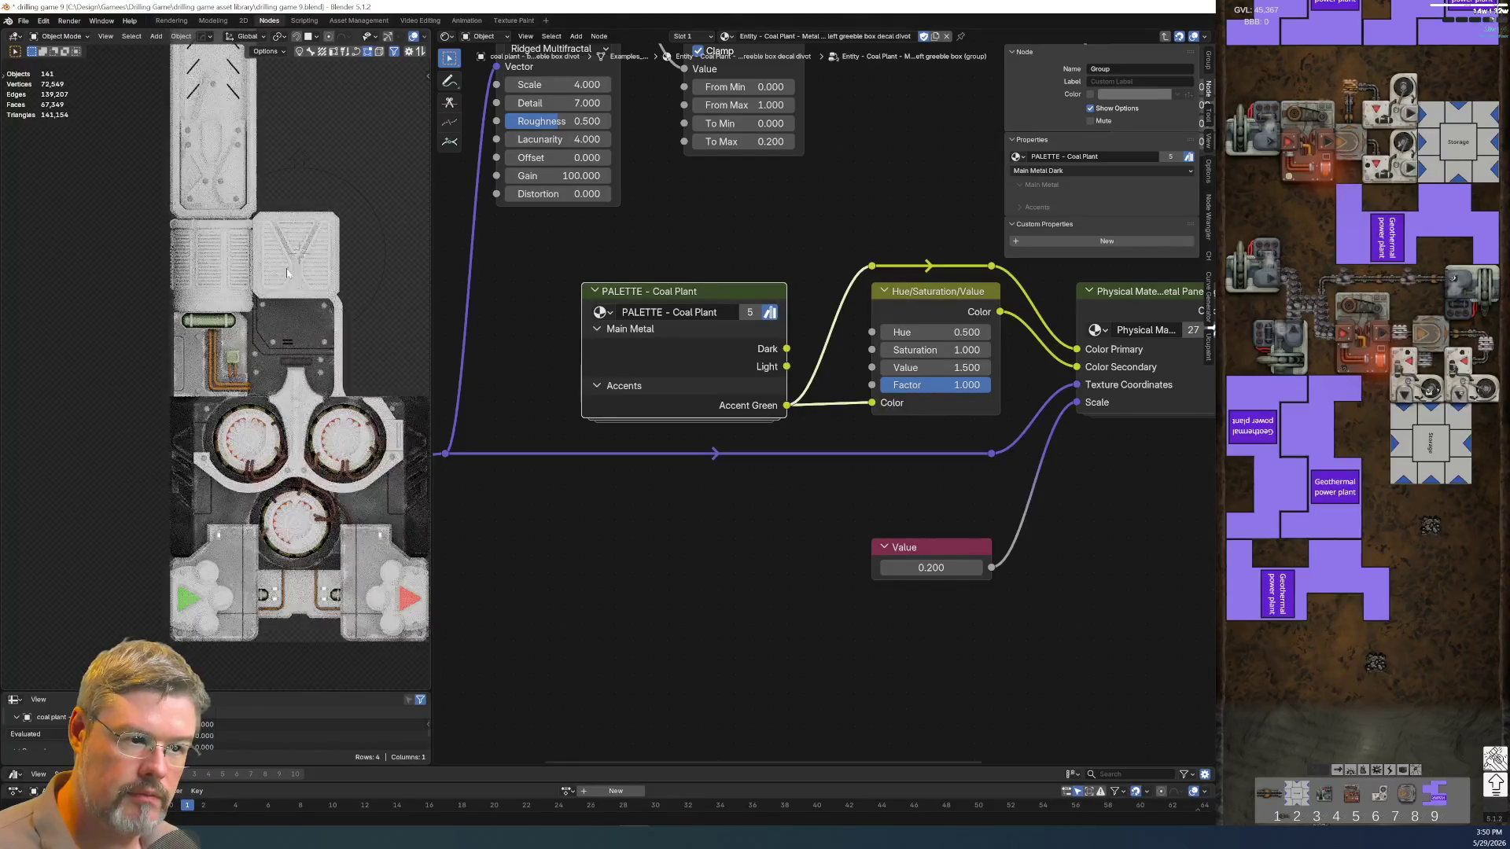
pyautogui.scroll(3, 272, 513)
pyautogui.click(20, 23)
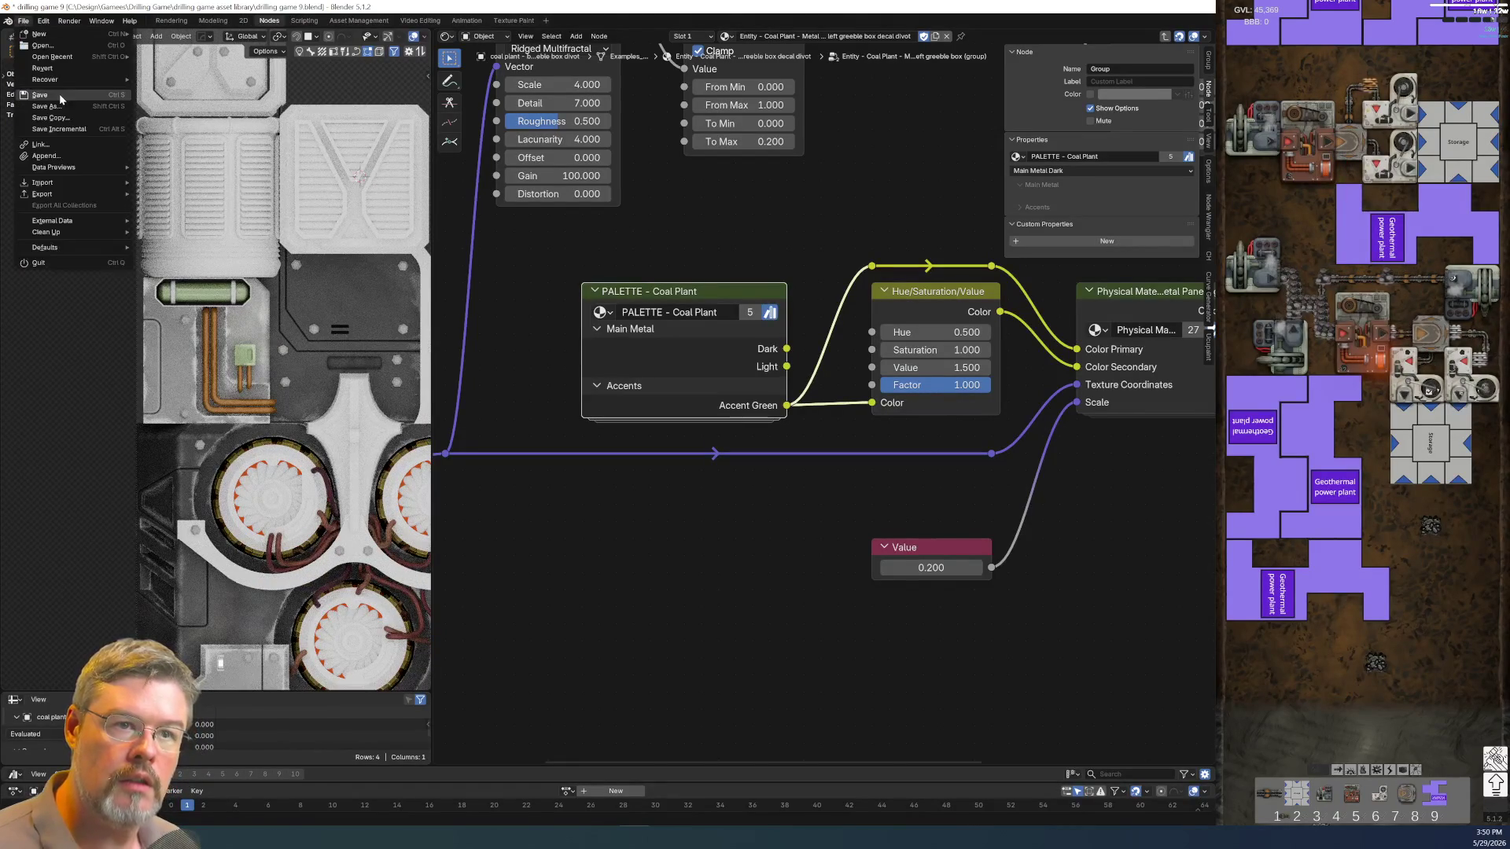
pyautogui.click(42, 95)
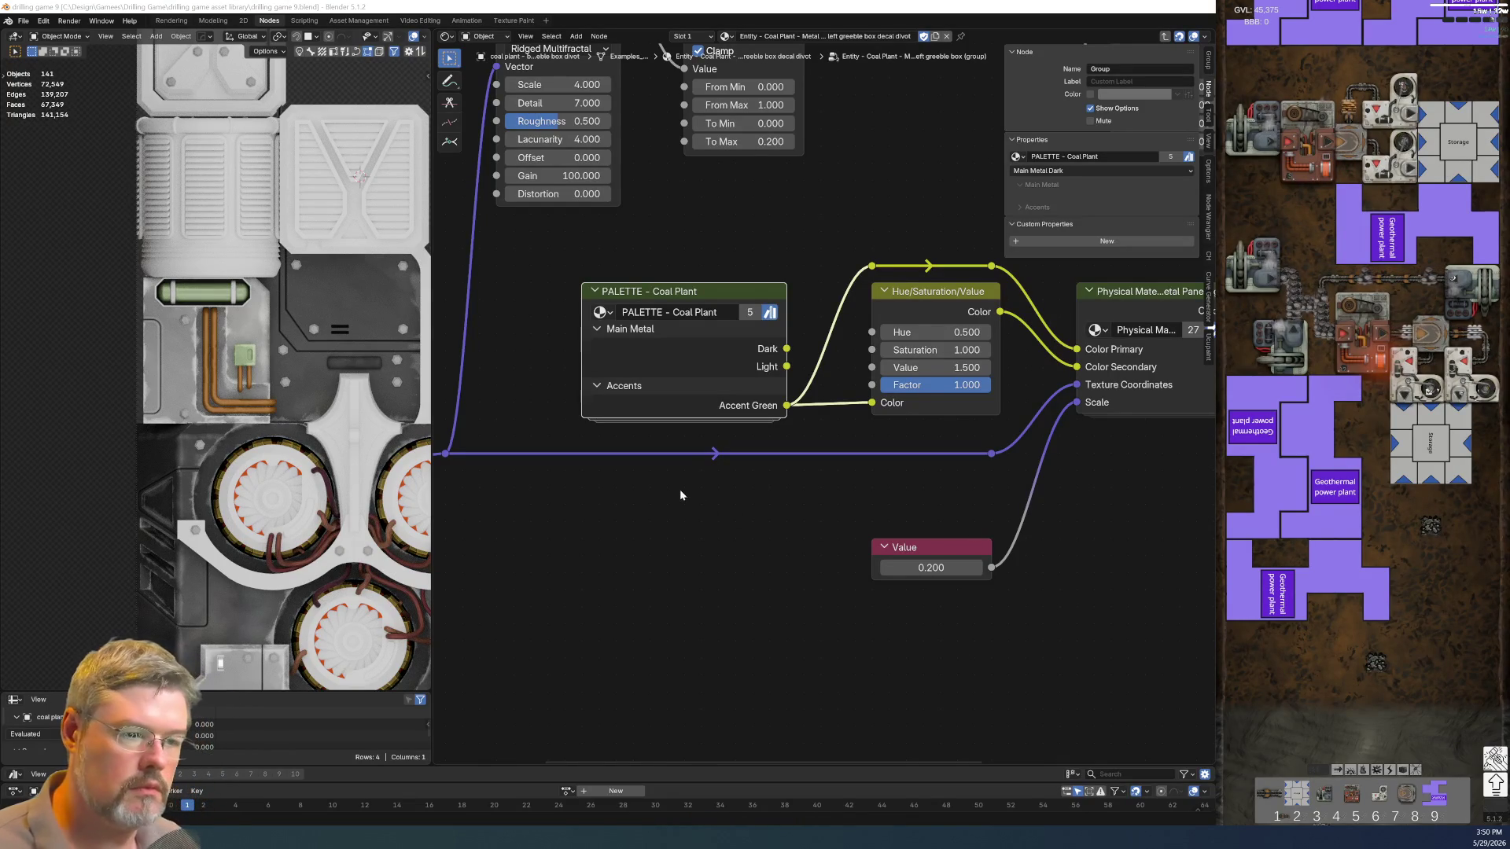
# Capture a screenshot of the textured greeble model and switch to the modeling workspace
pyautogui.moveTo(365, 435); pyautogui.dragTo(281, 483, button='middle')
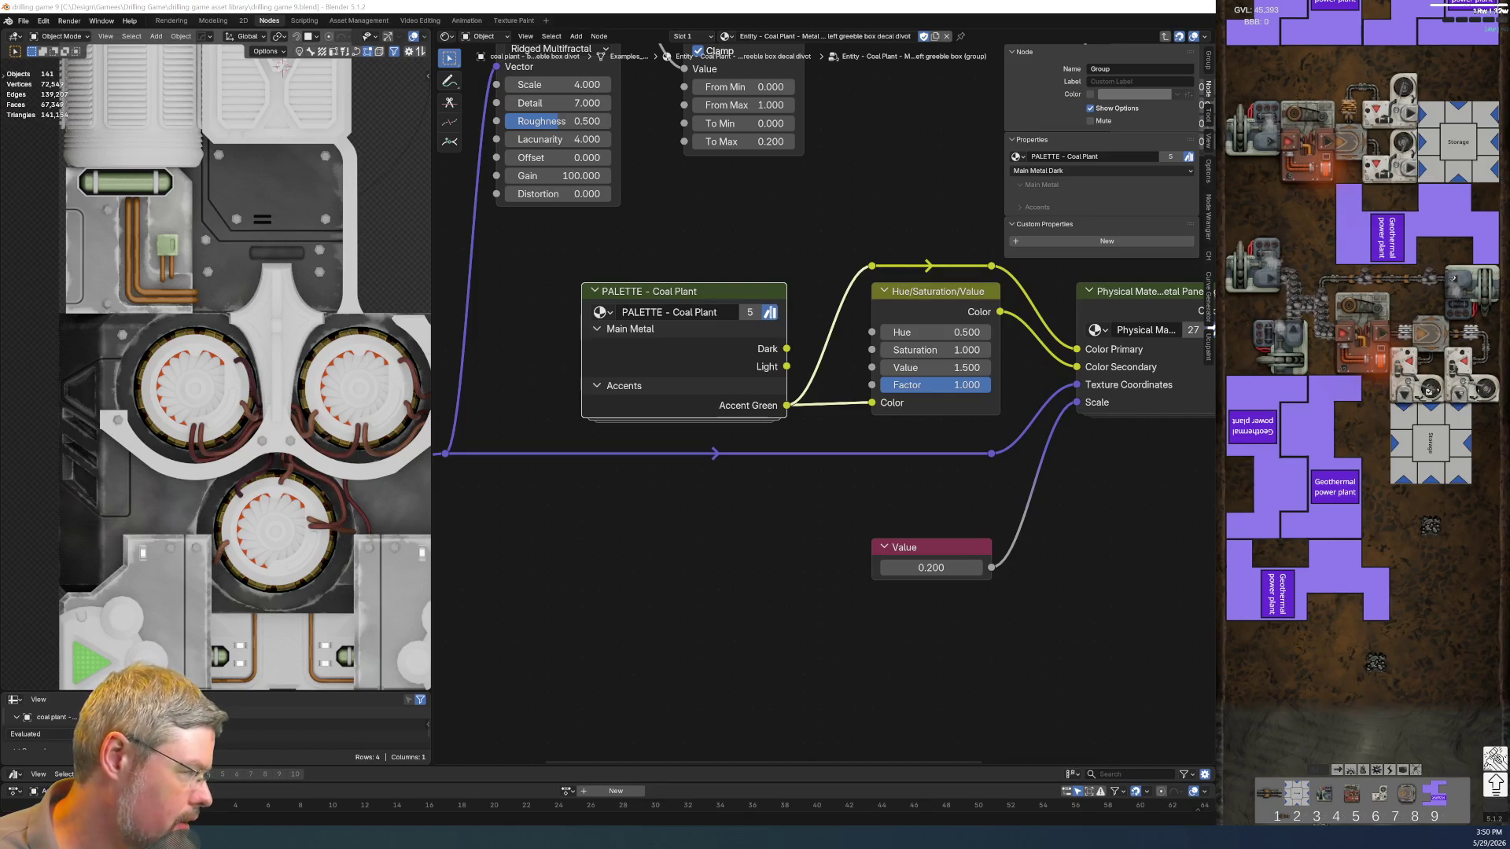
pyautogui.scroll(-4, 228, 575)
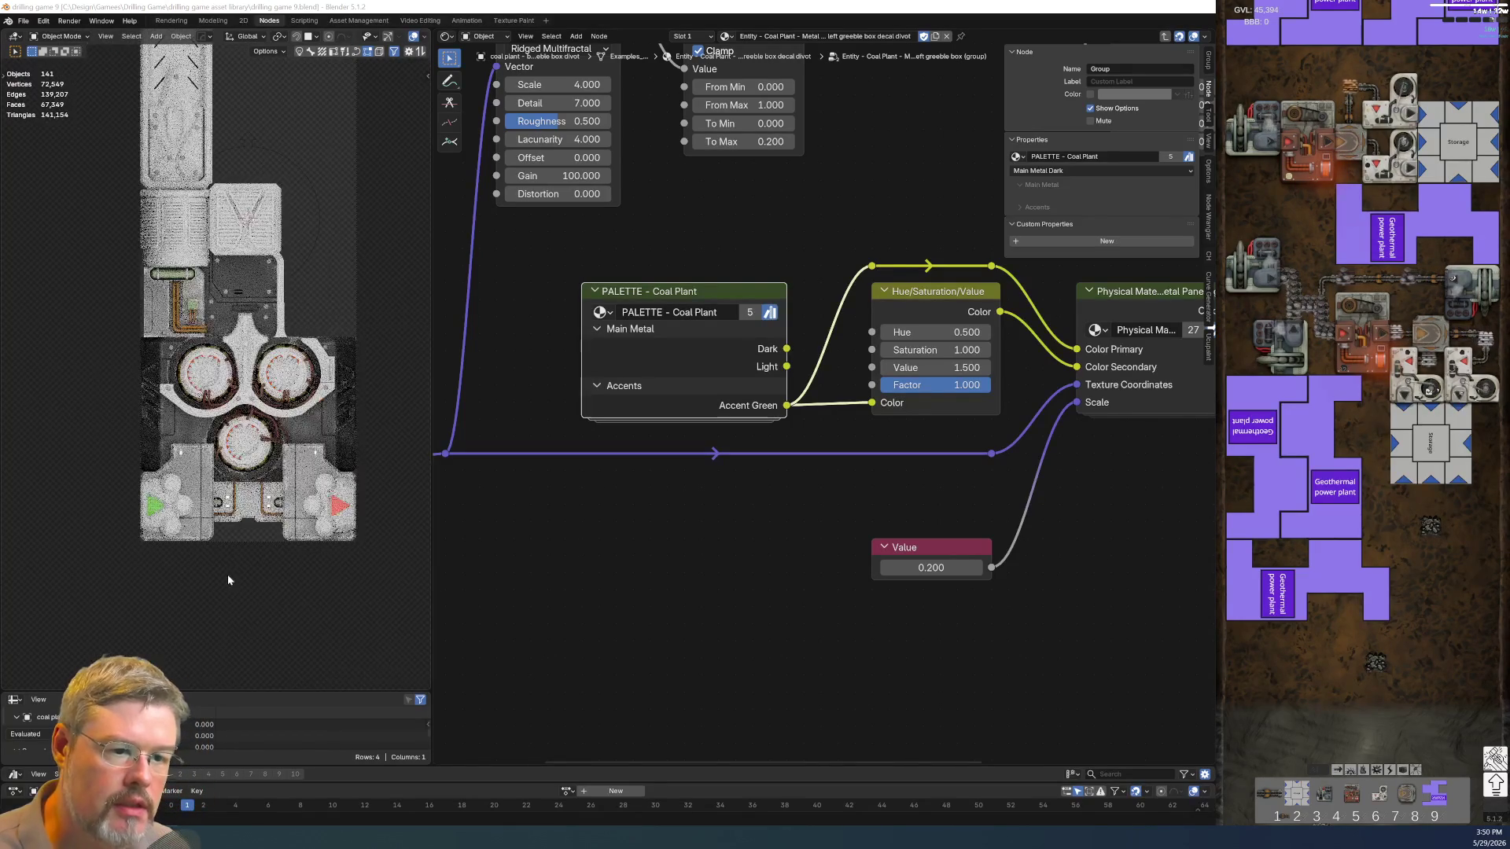
pyautogui.scroll(1, 232, 567)
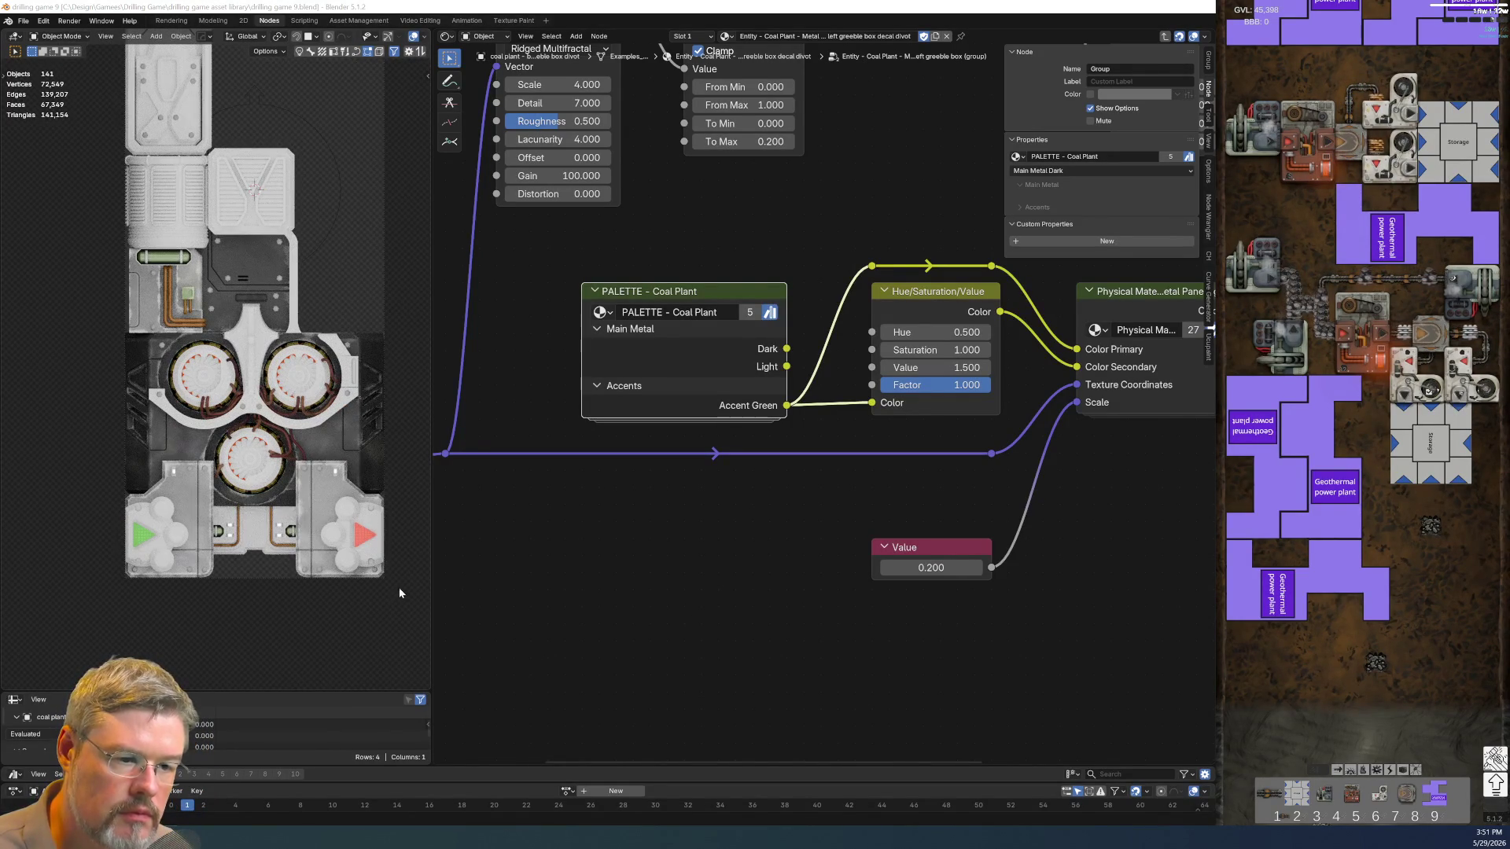
pyautogui.press('super+shift+s')
pyautogui.moveTo(390, 582); pyautogui.dragTo(92, 129)
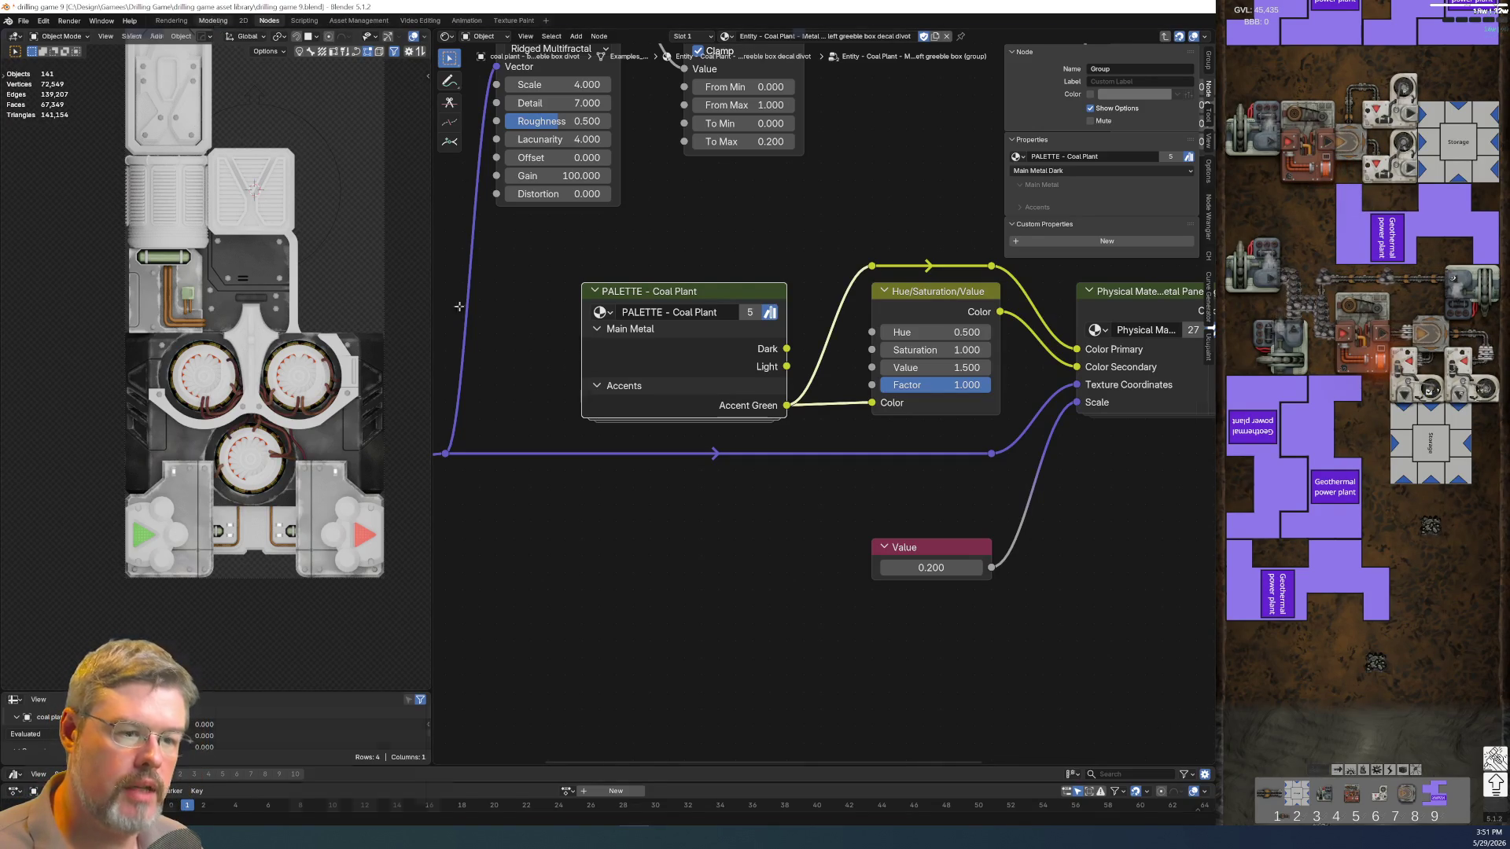
pyautogui.click(214, 21)
pyautogui.scroll(-5, 541, 471)
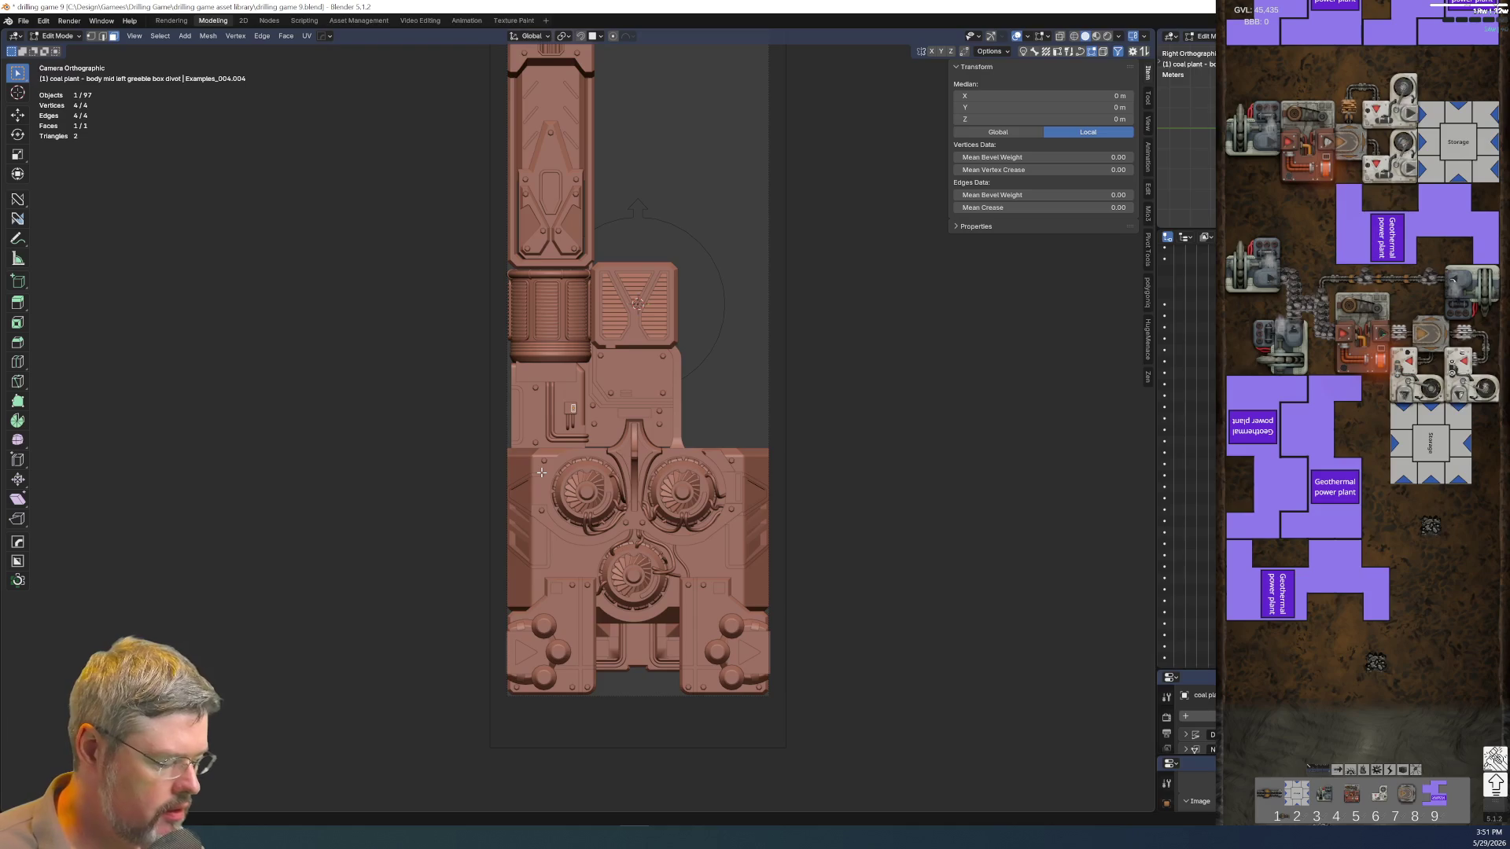
# Preview the coal plant through the camera in rendered, material and solid shading, toggling extra geometry
pyautogui.press('KP_3')
pyautogui.press('KP_0')
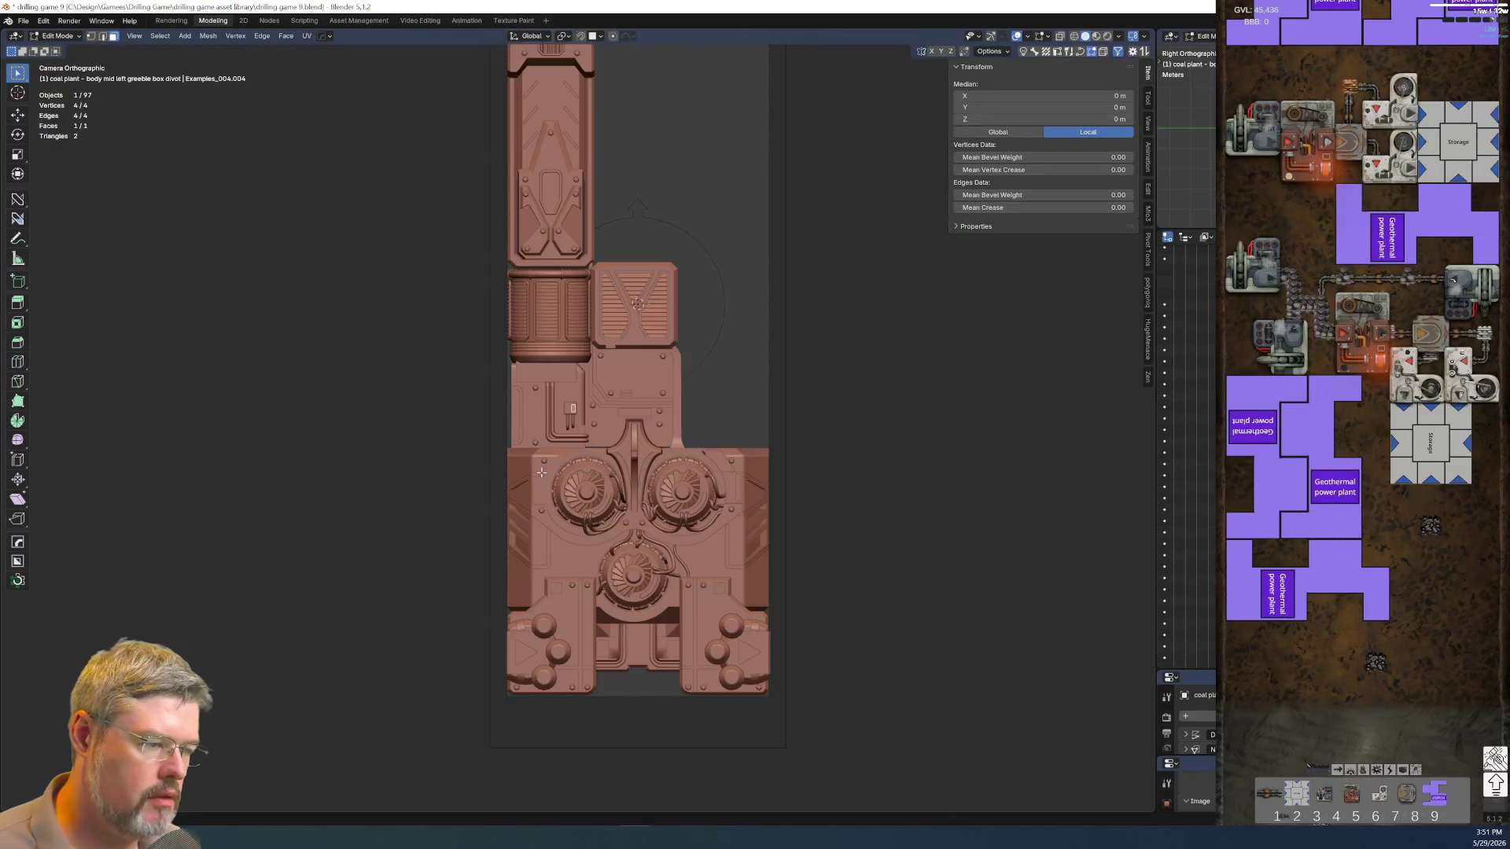
pyautogui.scroll(-3, 841, 329)
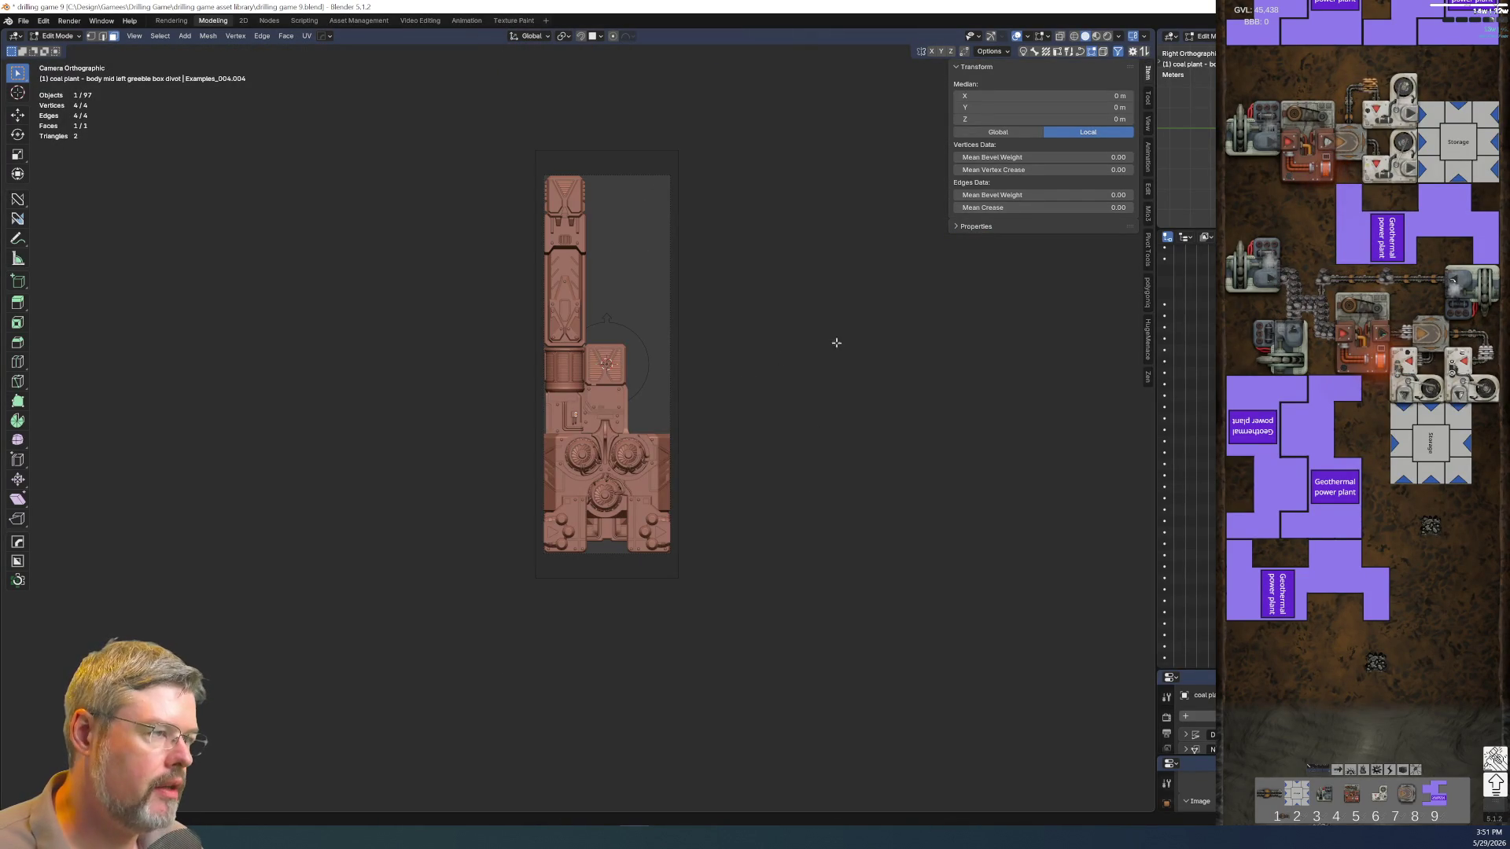
pyautogui.scroll(2, 840, 335)
pyautogui.scroll(2, 786, 461)
pyautogui.scroll(2, 786, 420)
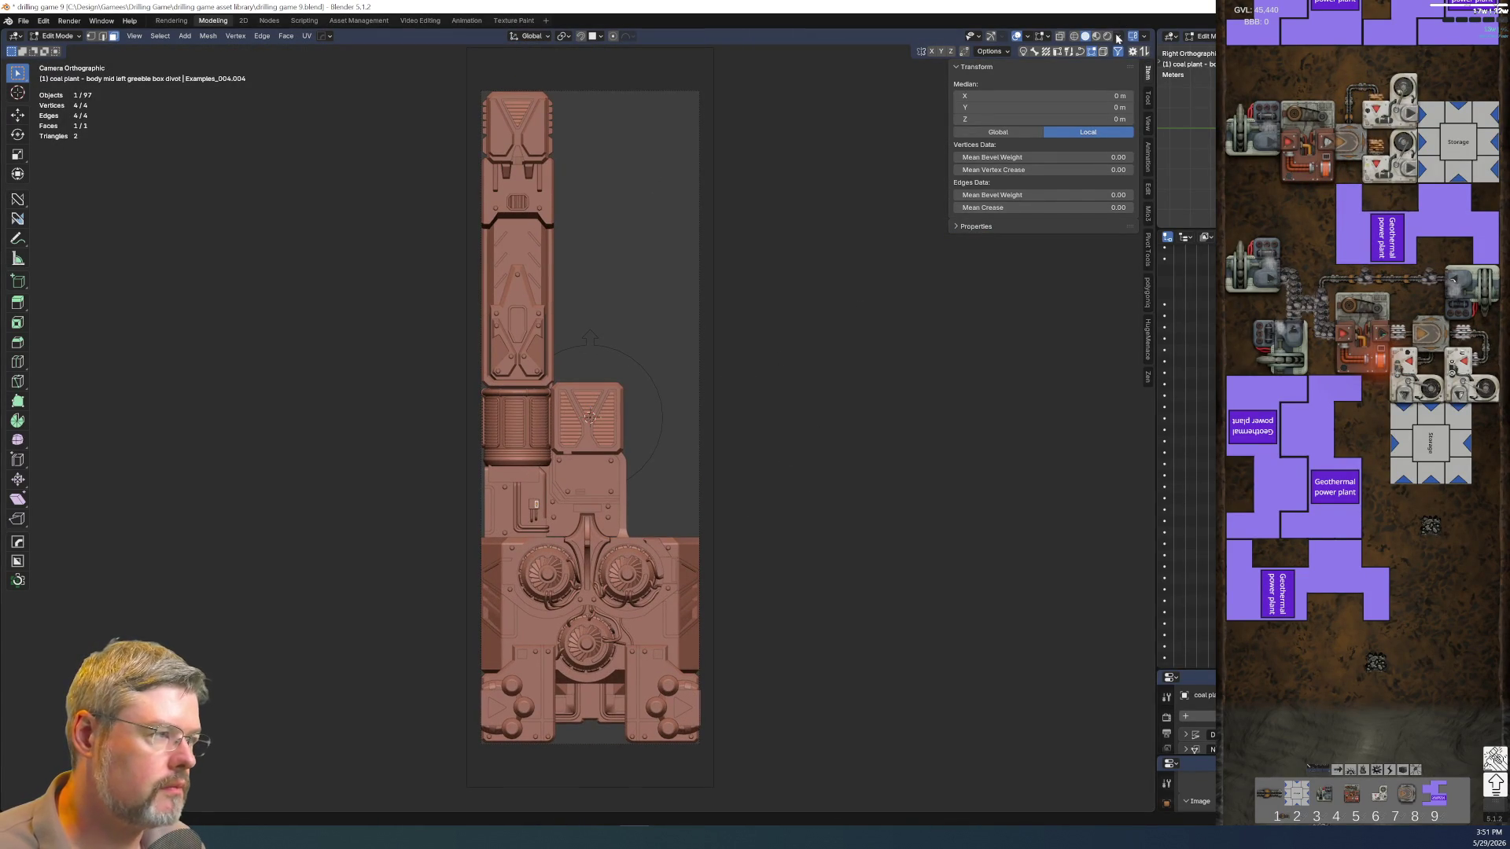
pyautogui.click(1106, 35)
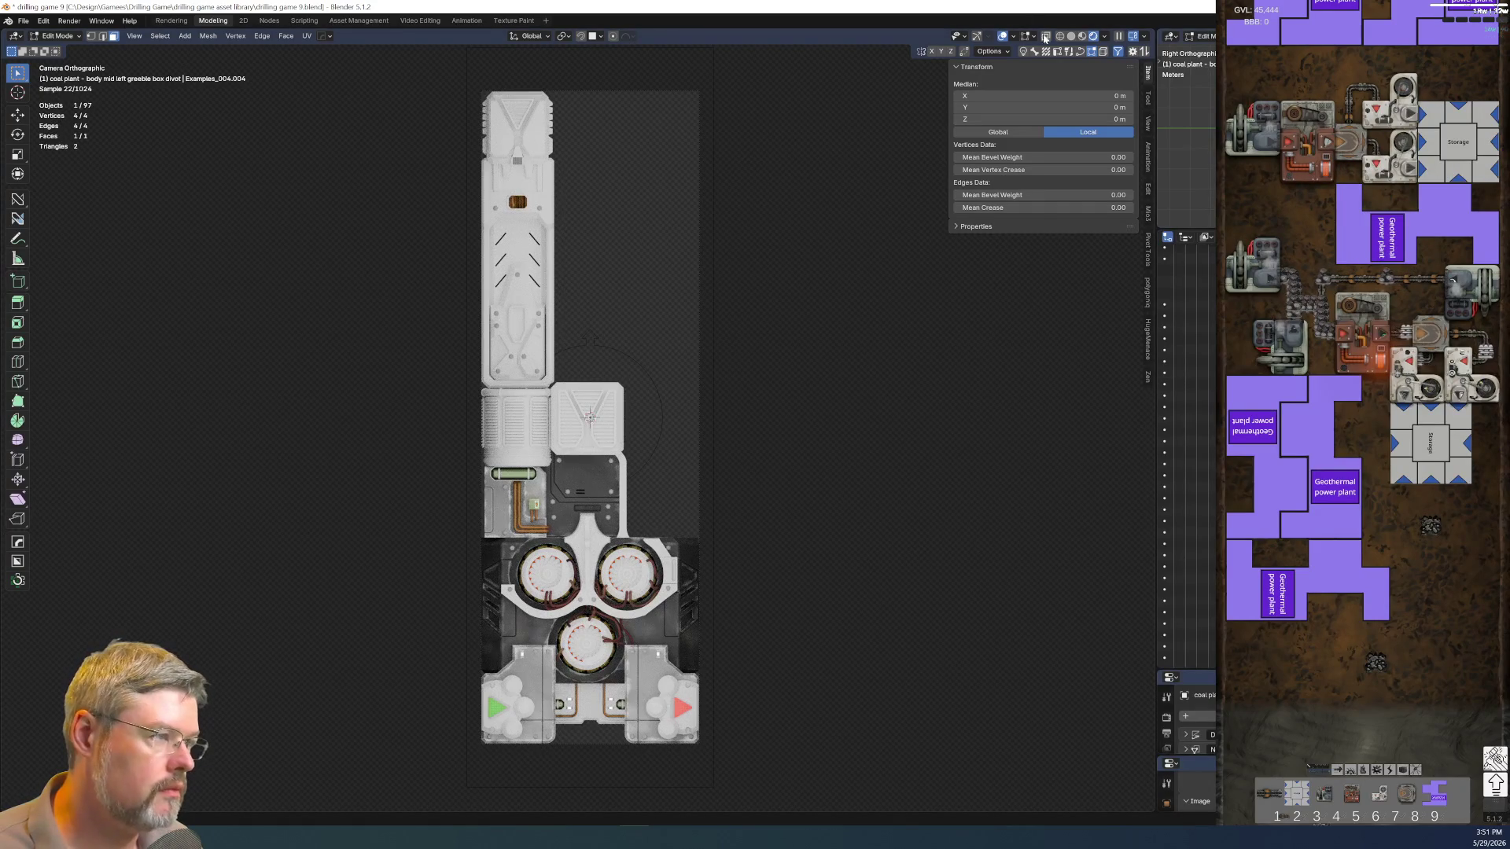
pyautogui.click(1075, 37)
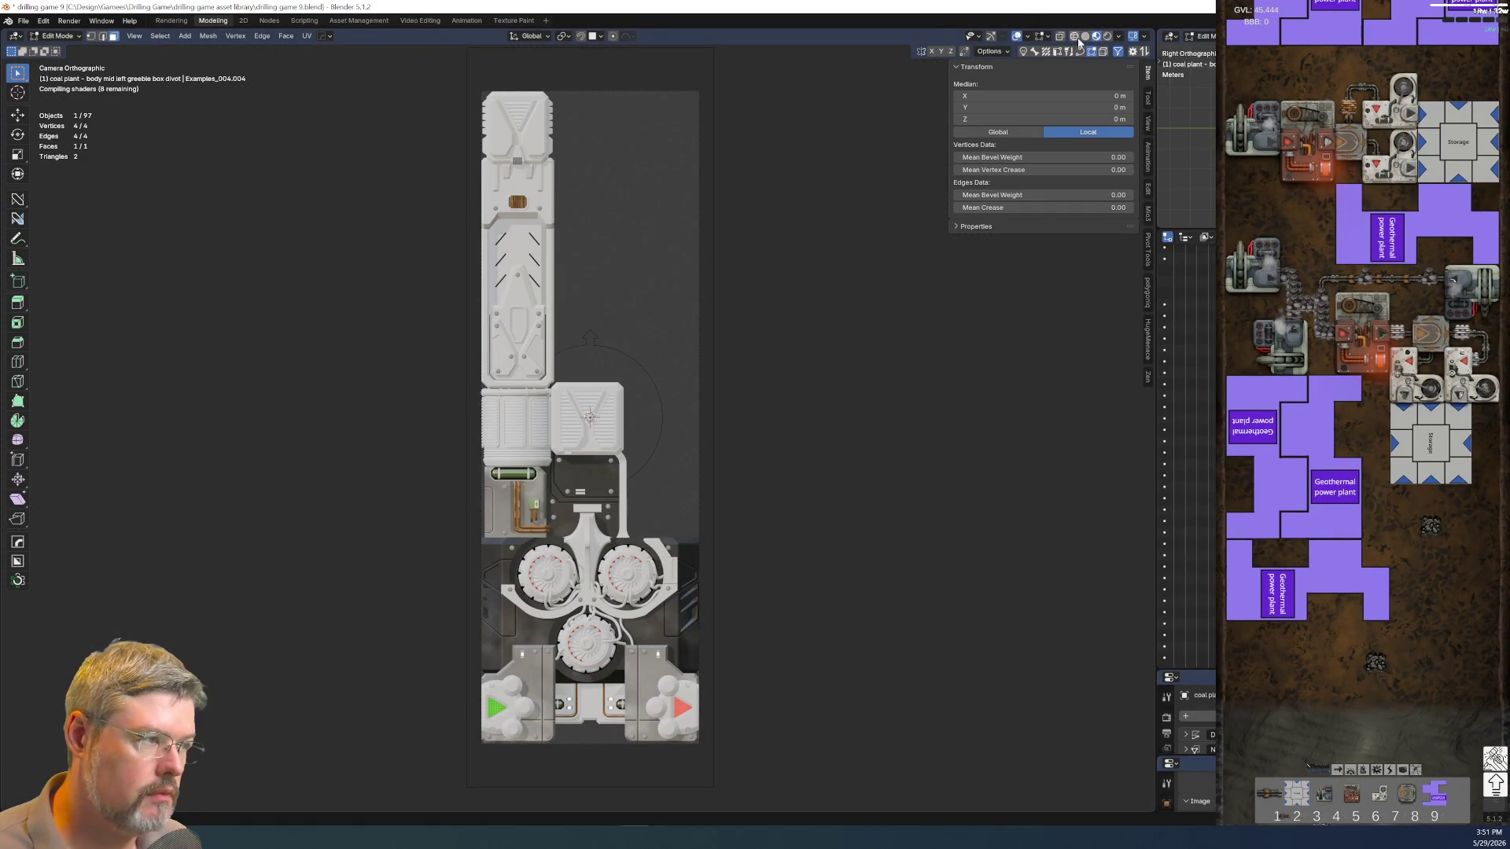
pyautogui.click(1081, 37)
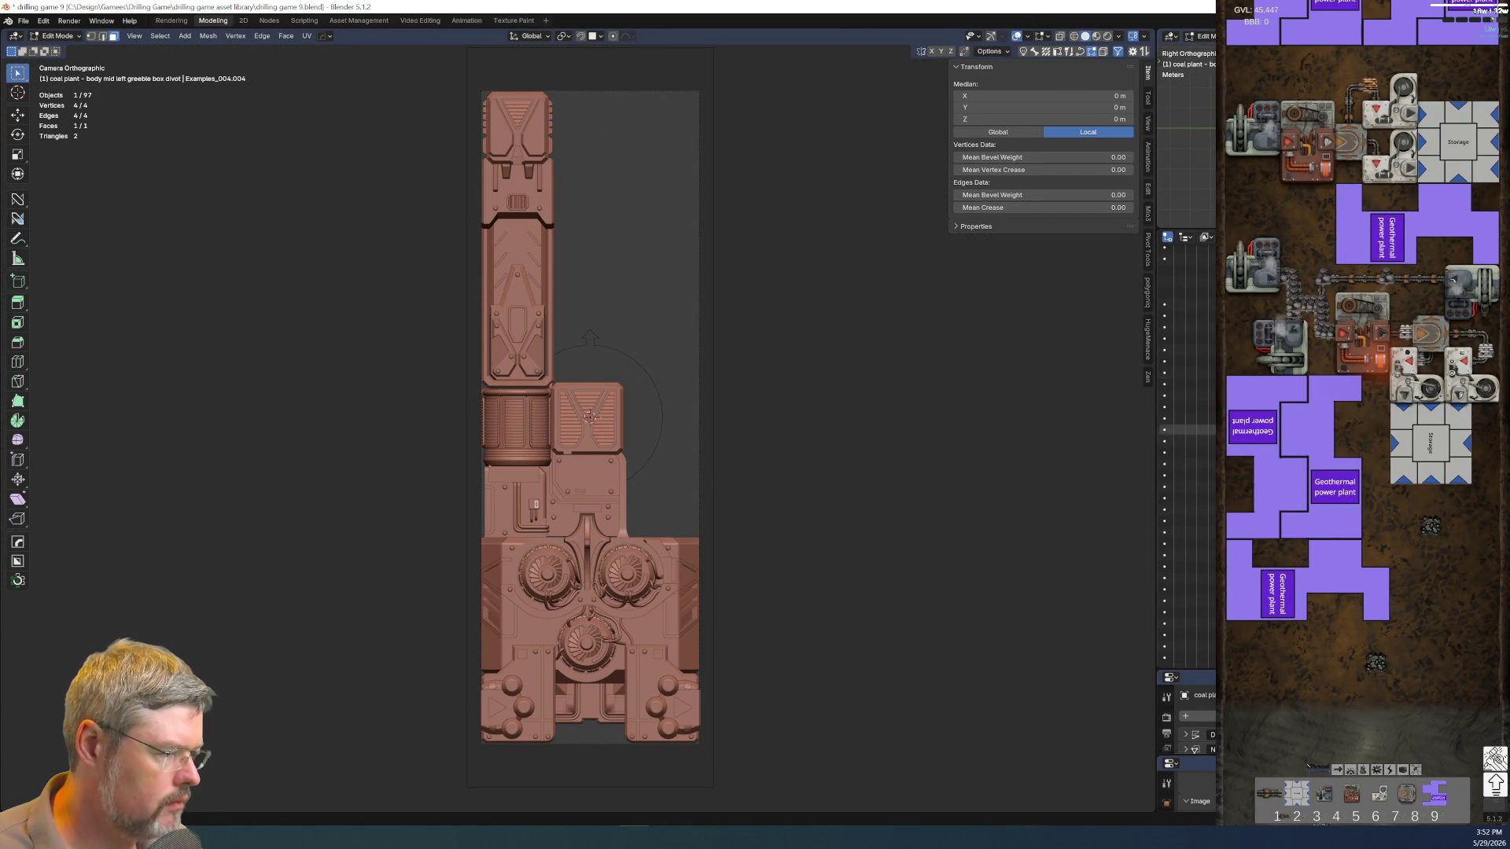
pyautogui.scroll(-3, 1189, 479)
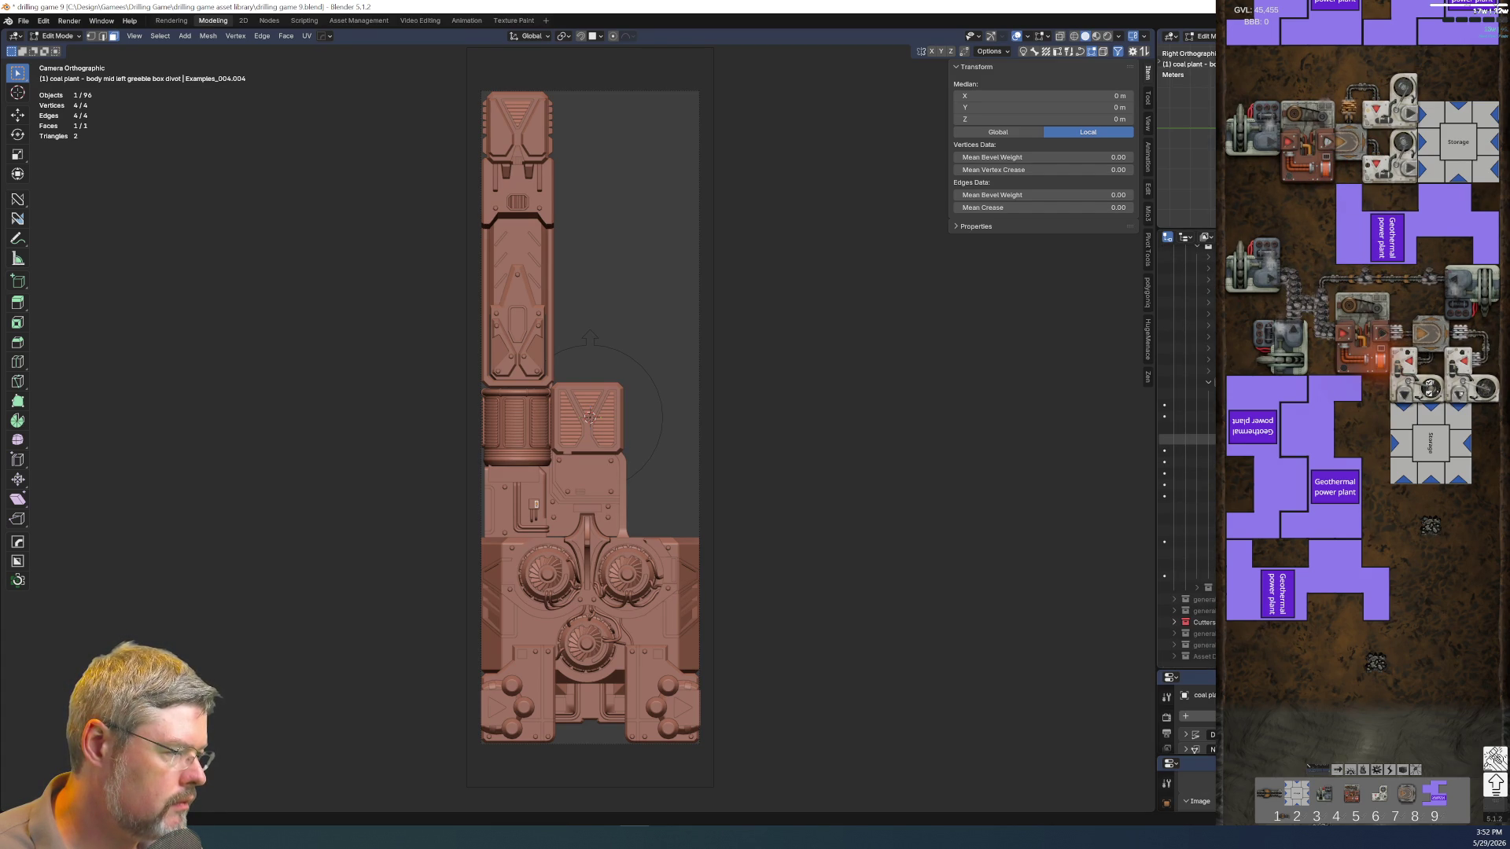
pyautogui.click(1185, 441)
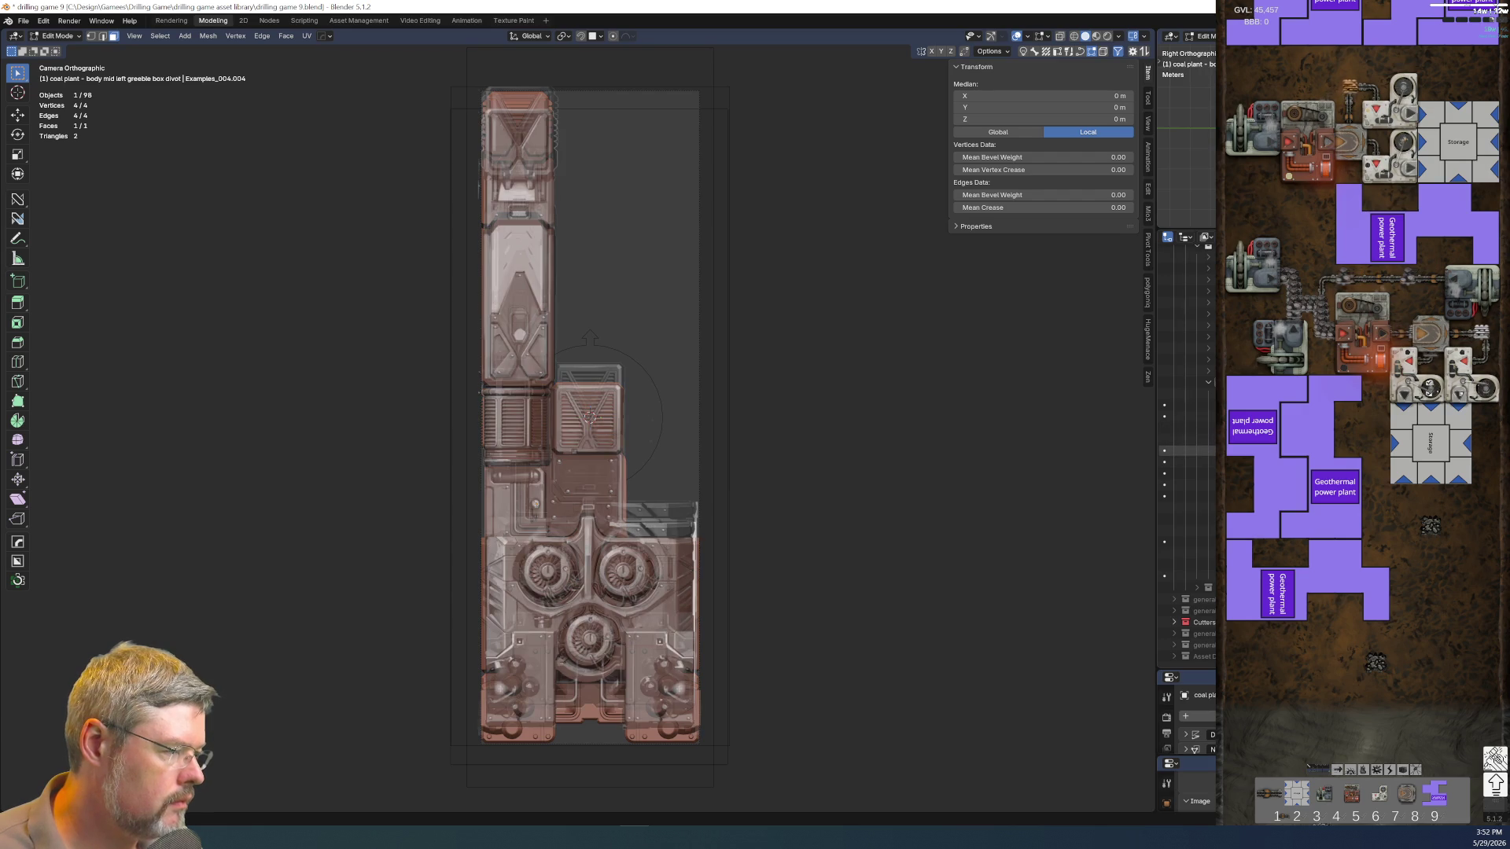
pyautogui.click(1186, 434)
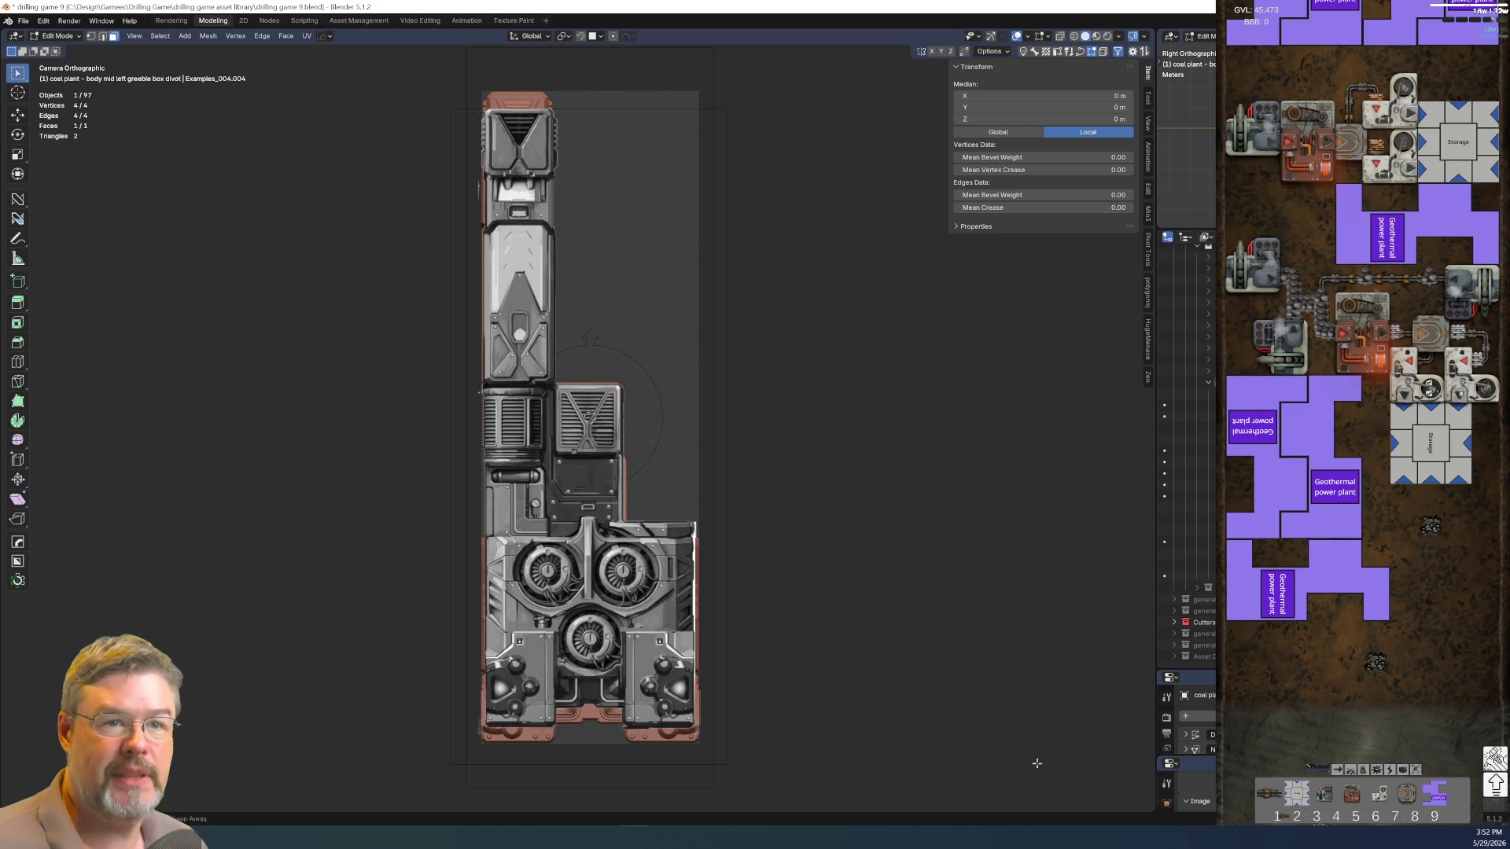
# Save drilling game 9.blend and switch to the node-editing workspace
pyautogui.click(25, 20)
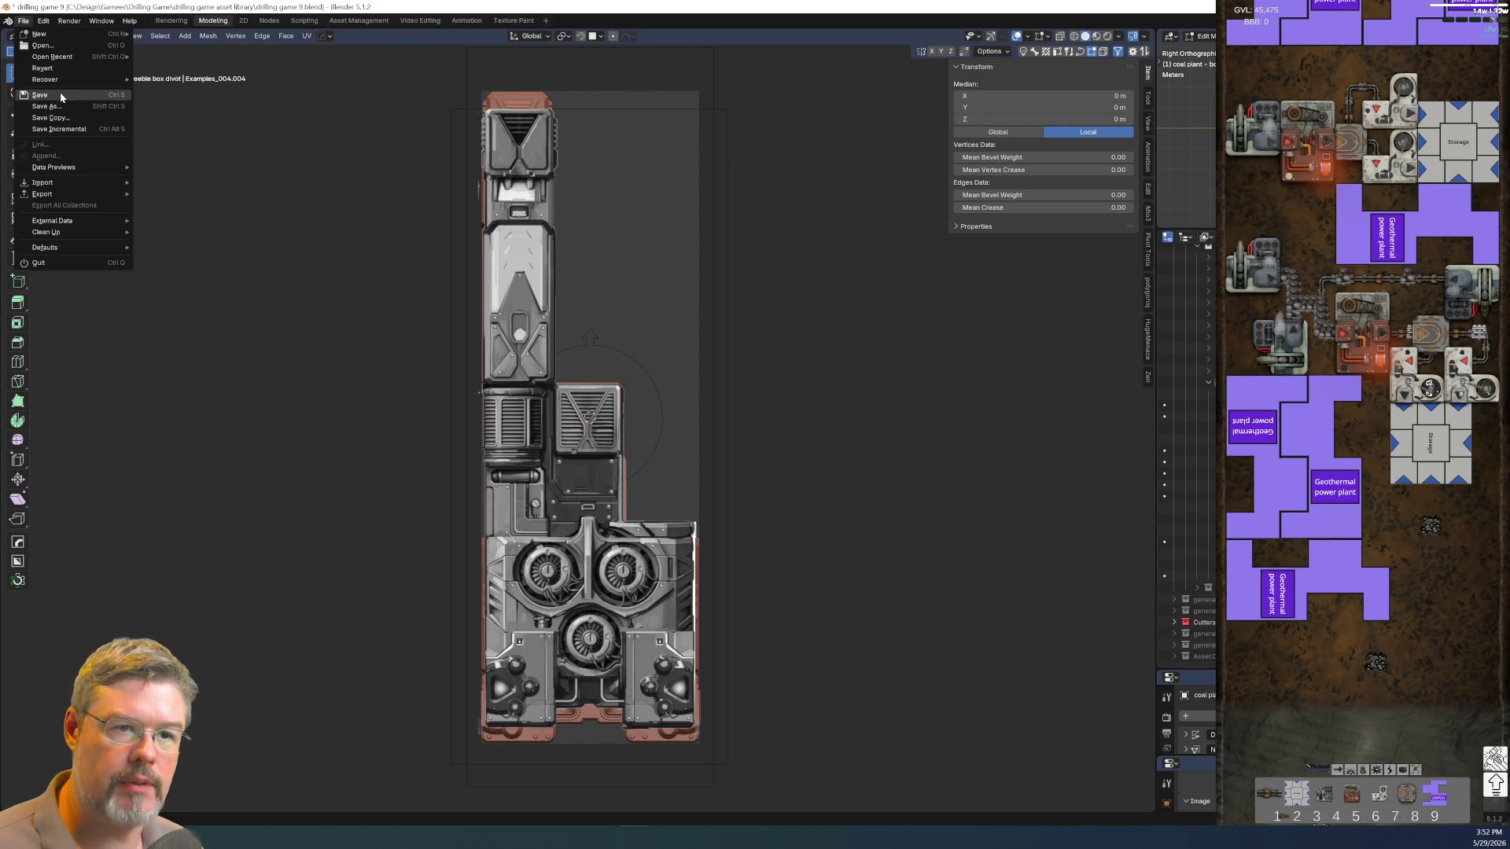
pyautogui.click(60, 96)
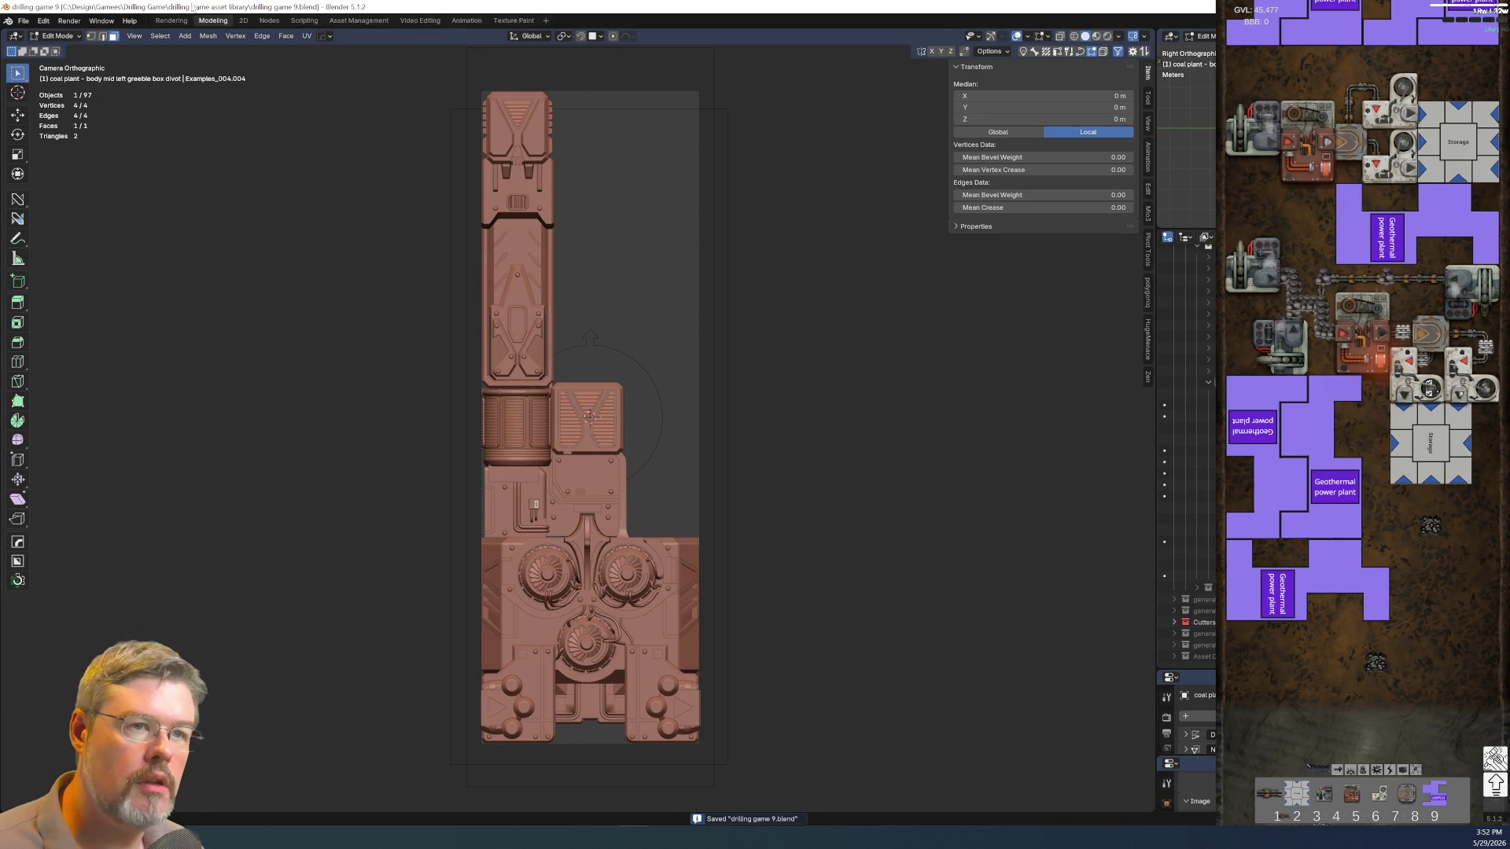
pyautogui.click(269, 21)
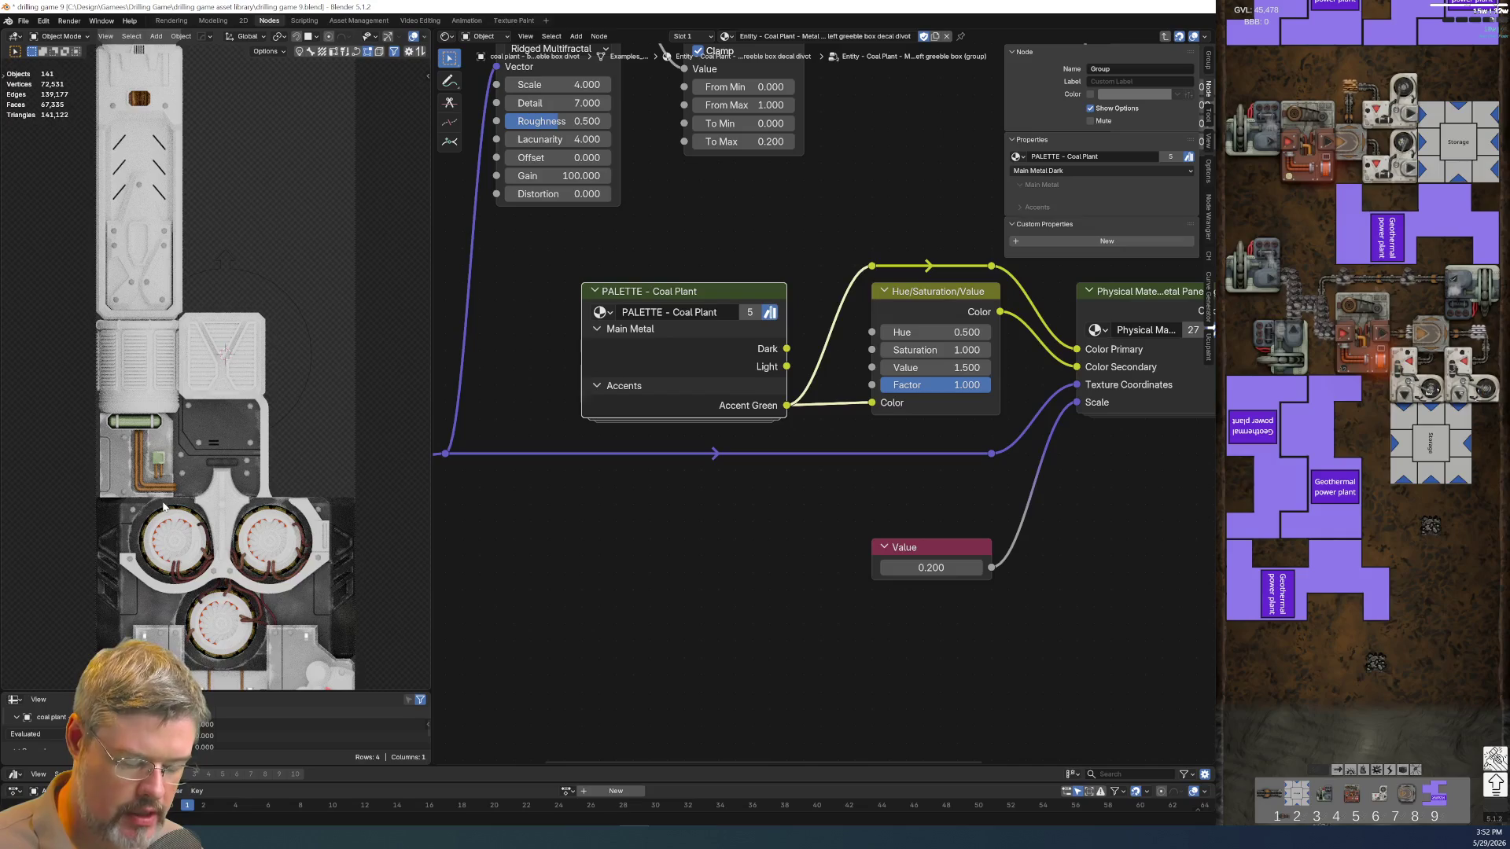
# Select the round accent cylinder below the fans on the coal plant's lower main body
pyautogui.keyDown('shift'); pyautogui.moveTo(164, 507); pyautogui.dragTo(162, 317, button='middle'); pyautogui.keyUp('shift')
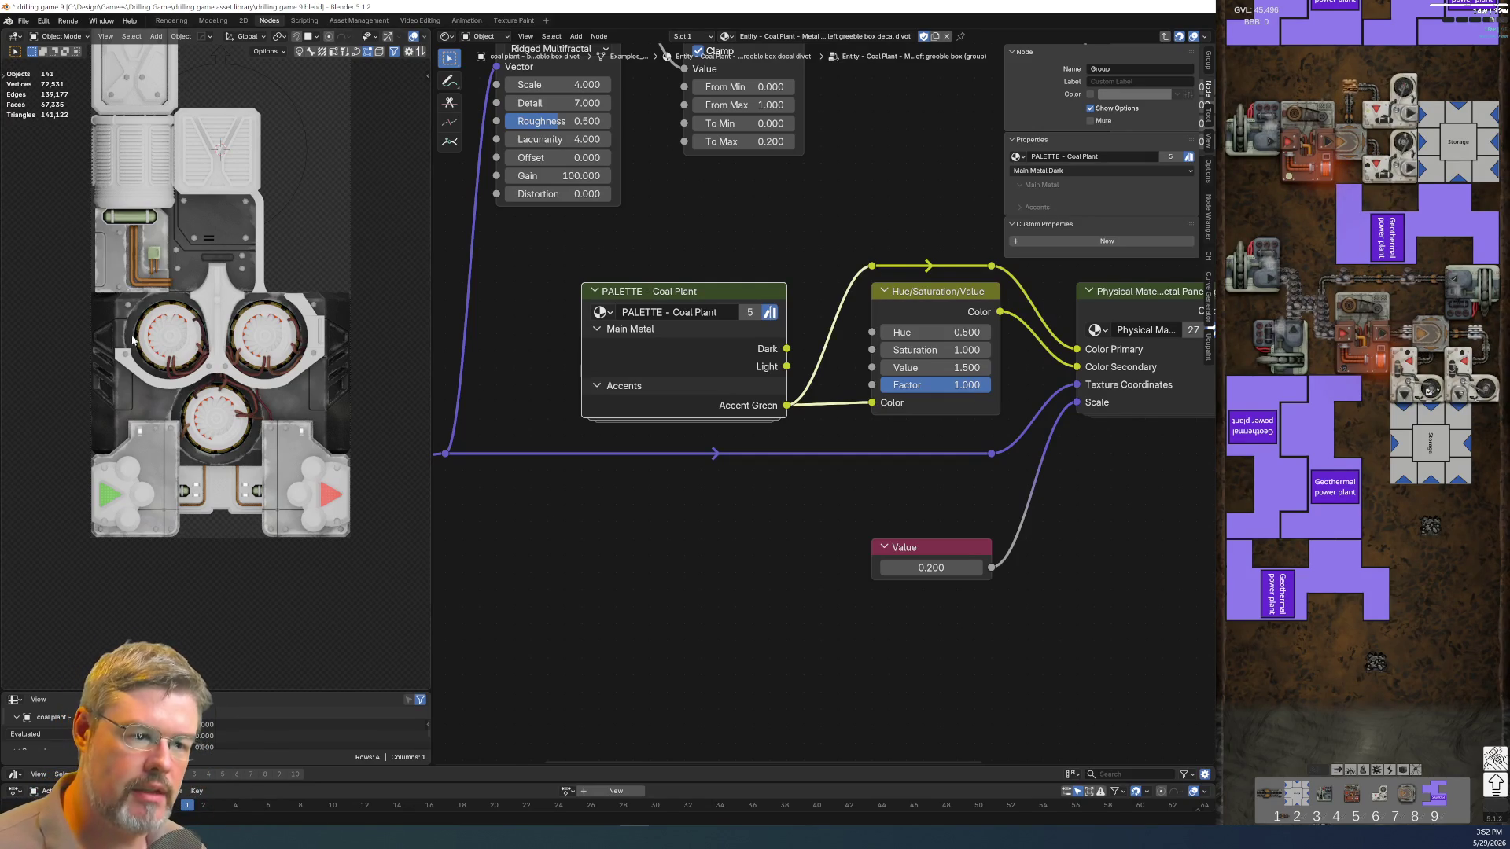
pyautogui.scroll(2, 124, 286)
pyautogui.scroll(2, 124, 286)
pyautogui.click(149, 404)
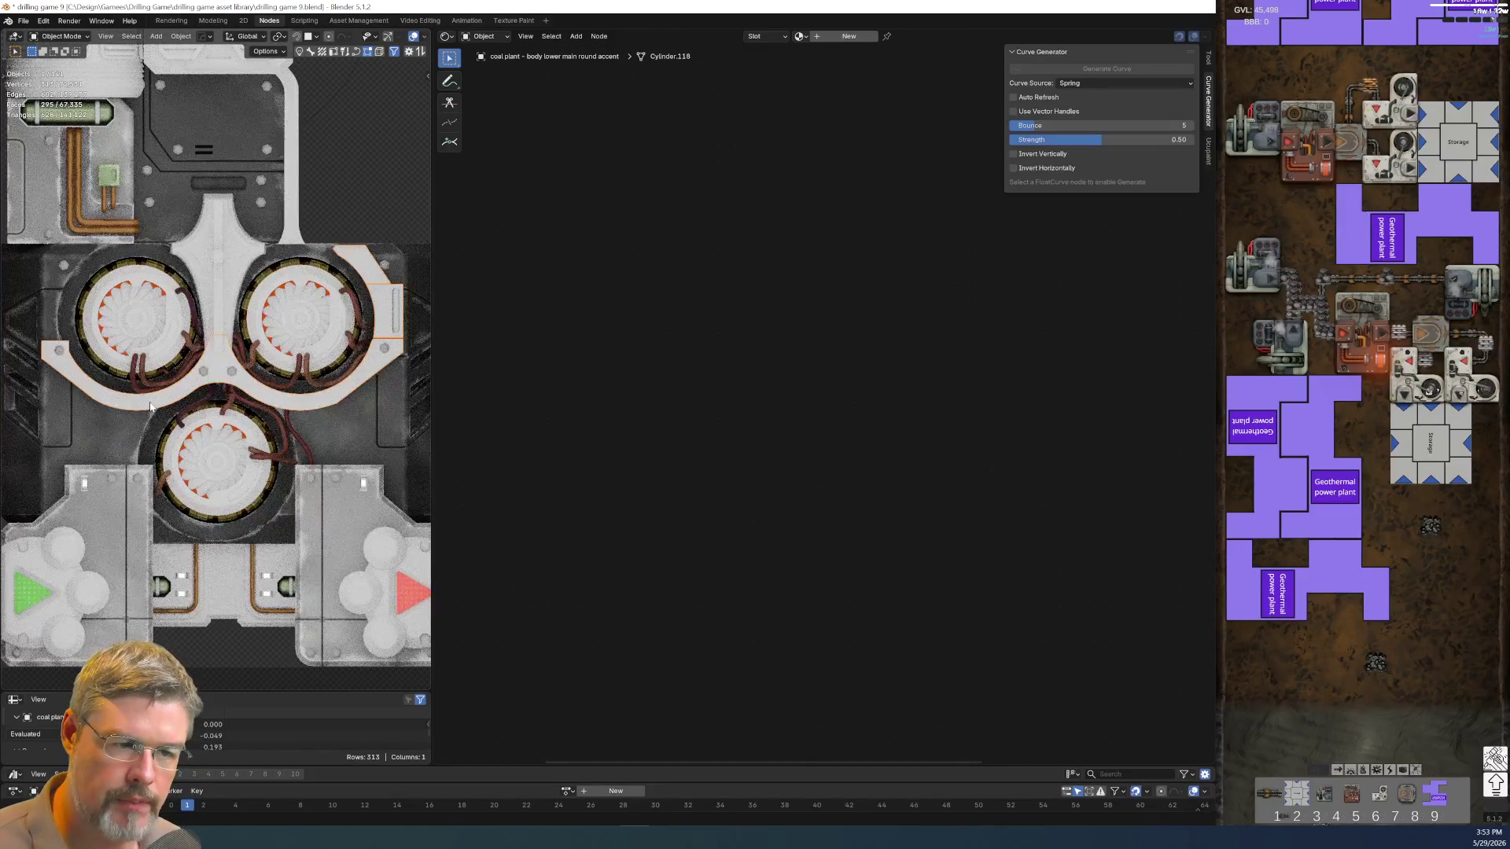
# Check the part's name, then inspect the lower main body, round accent and strip parts' materials
pyautogui.press('F2')
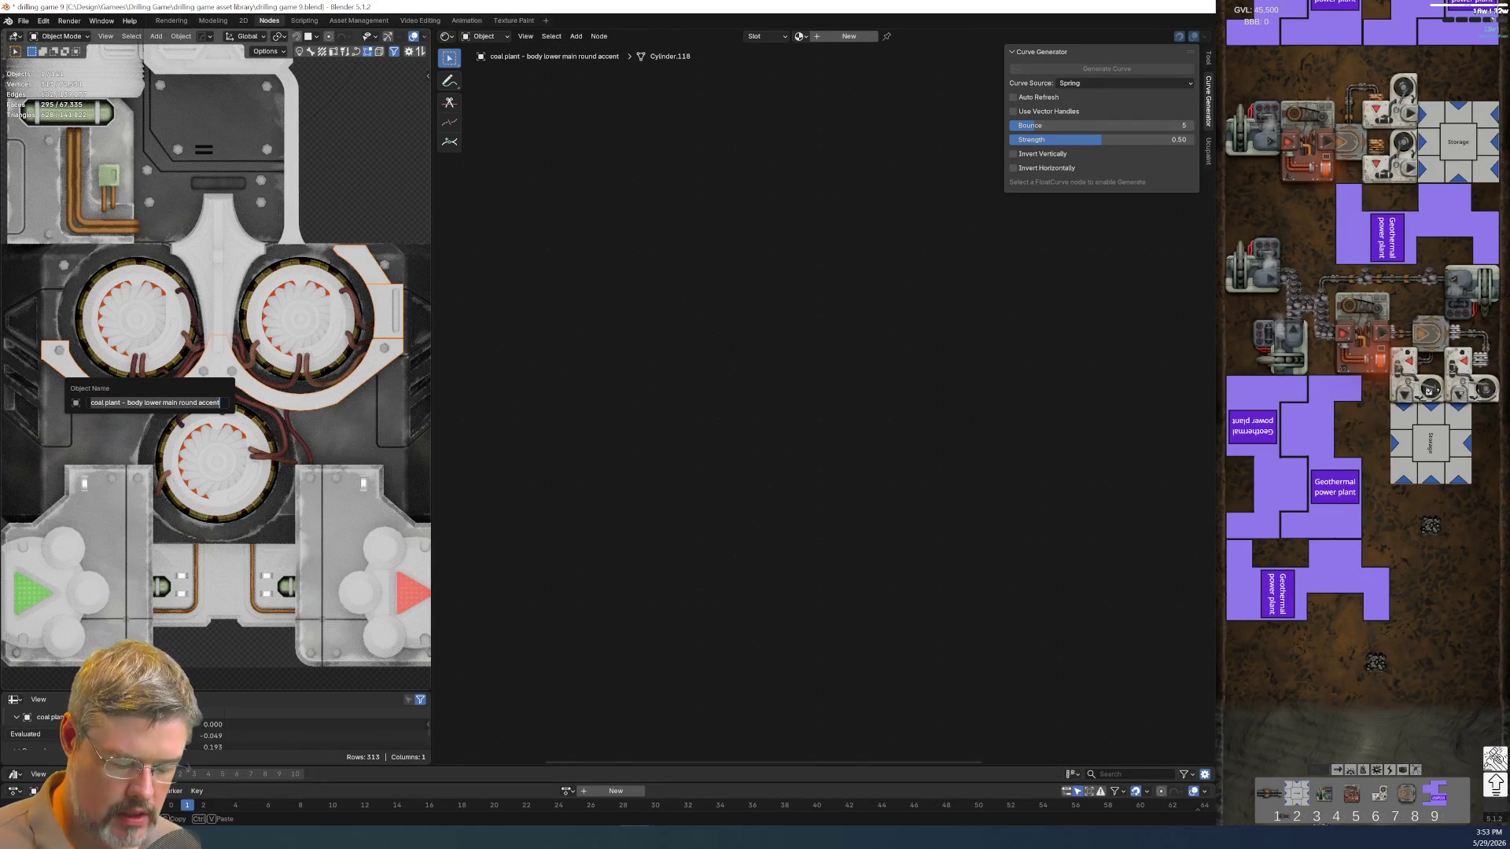
pyautogui.press('Return')
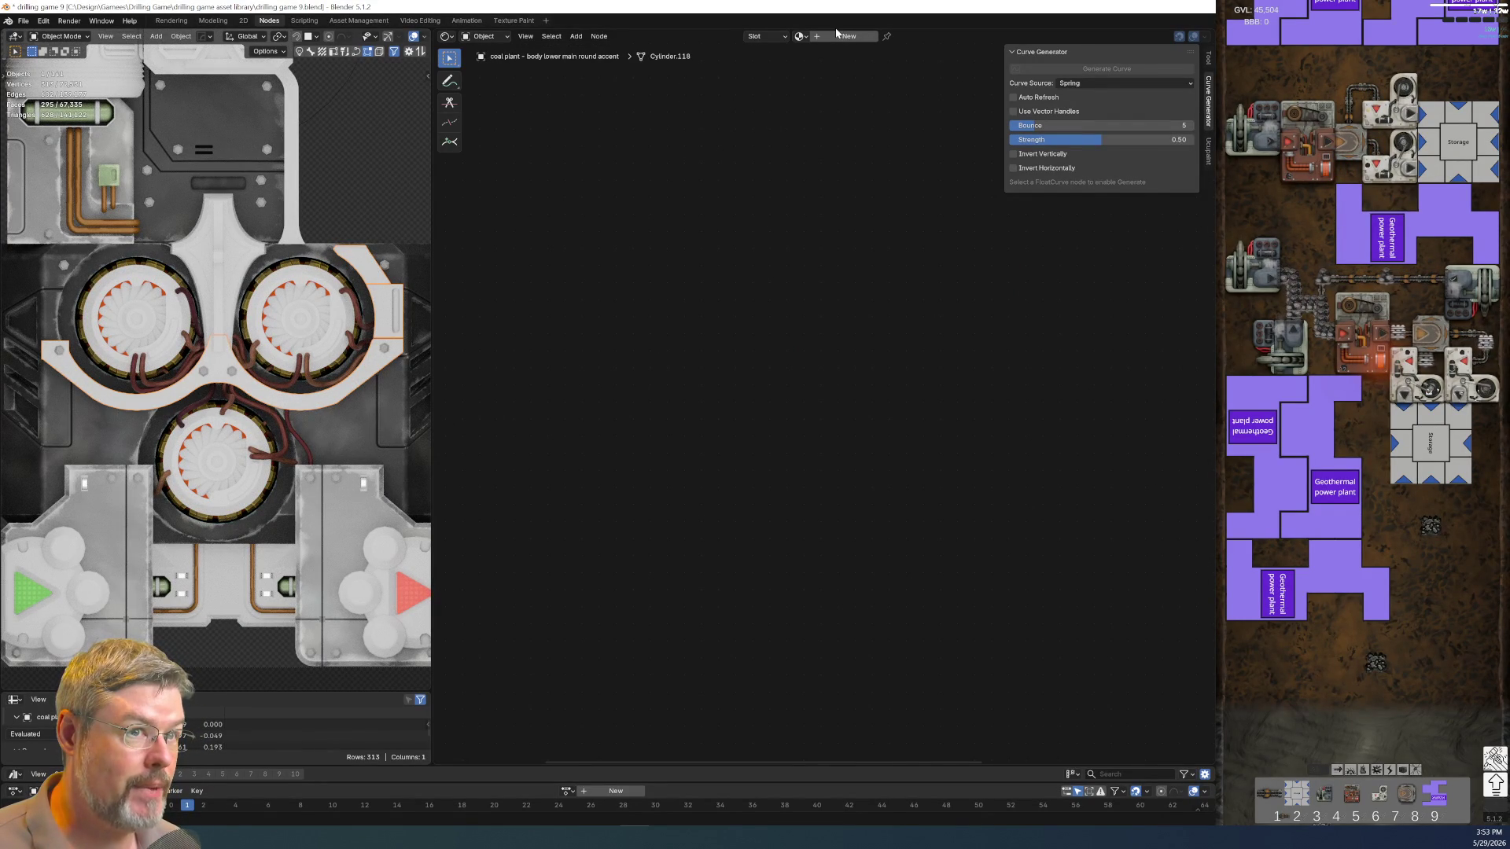
pyautogui.click(115, 430)
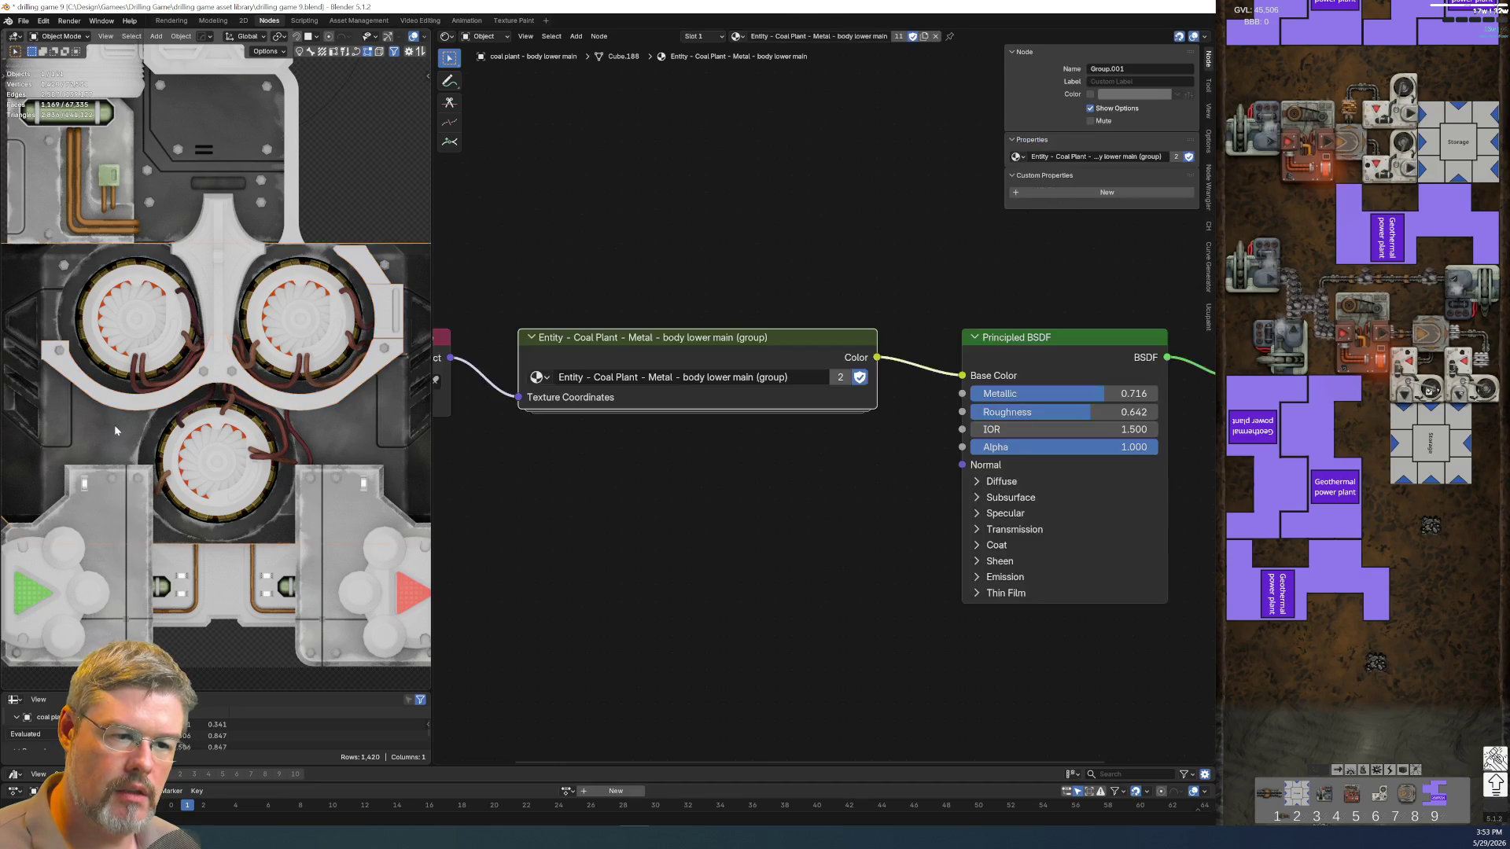
pyautogui.click(109, 427)
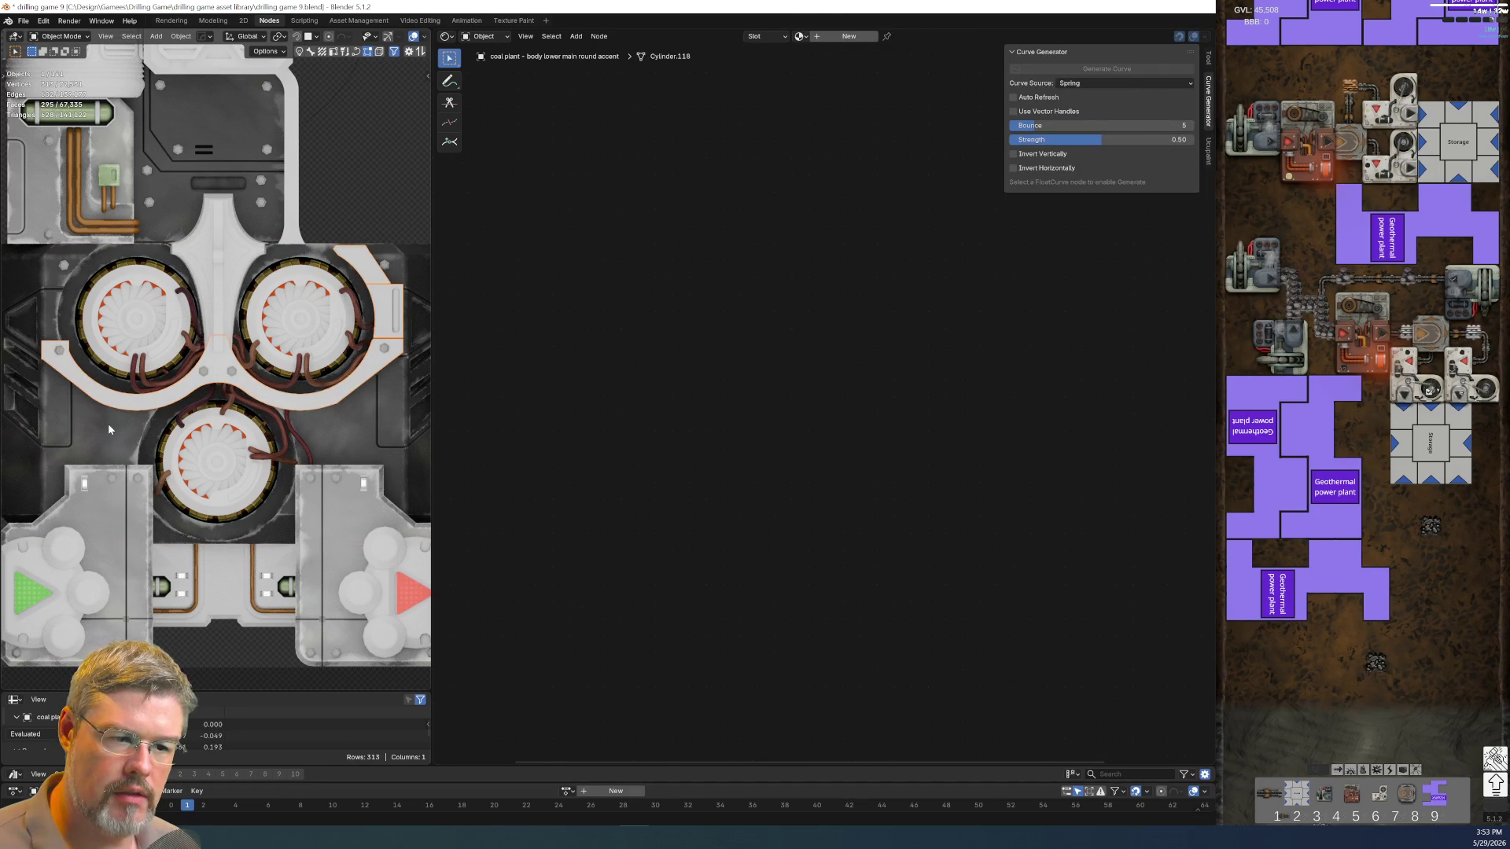
pyautogui.click(108, 423)
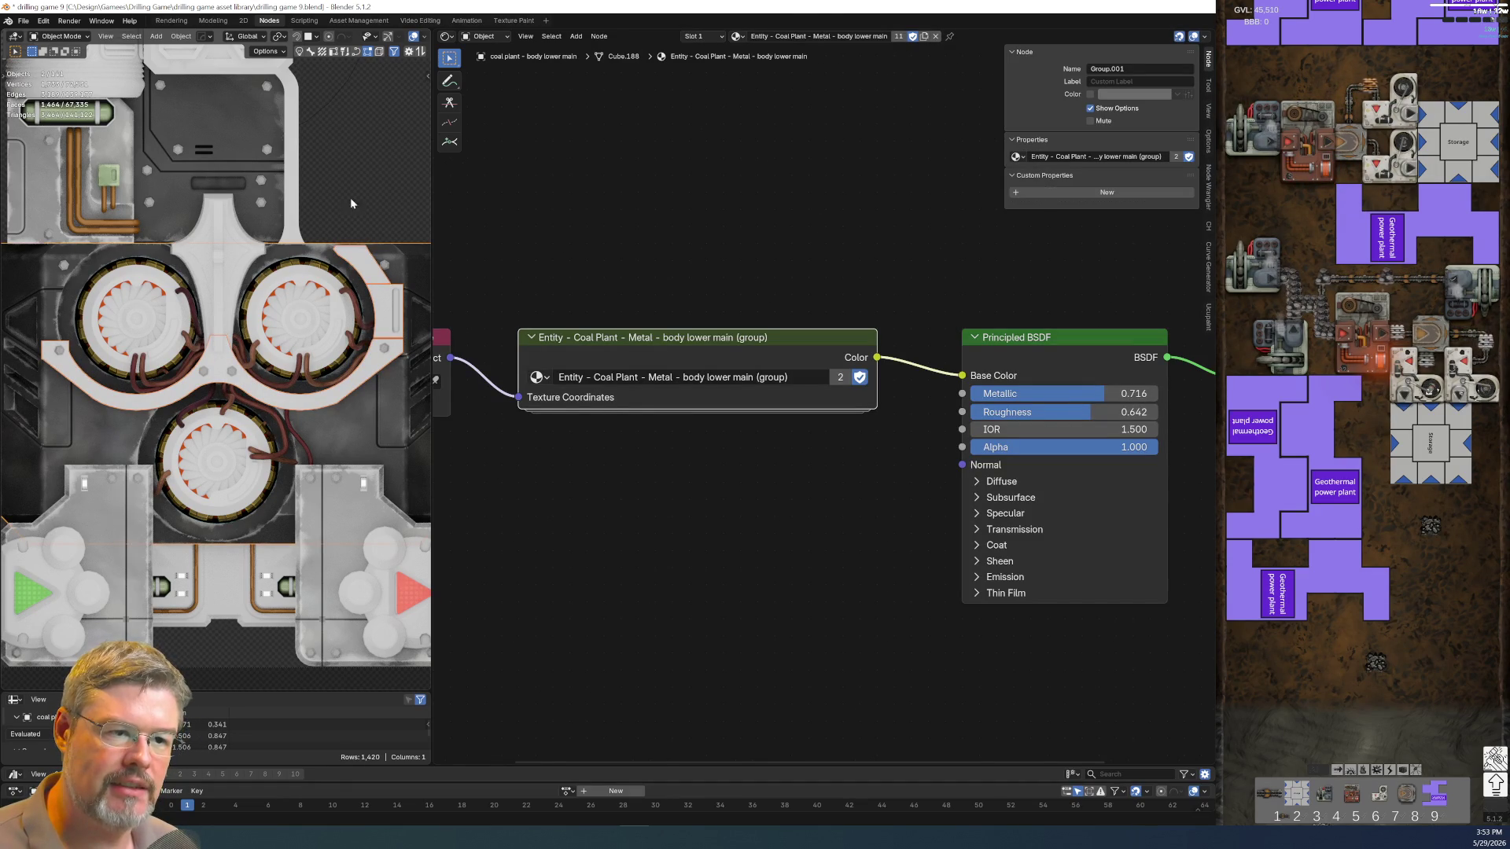
pyautogui.click(242, 258)
pyautogui.click(246, 258)
# Select the fan ring, bezel, backing, pipe channel and pyramid parts with the lower main body as material source
pyautogui.click(288, 320)
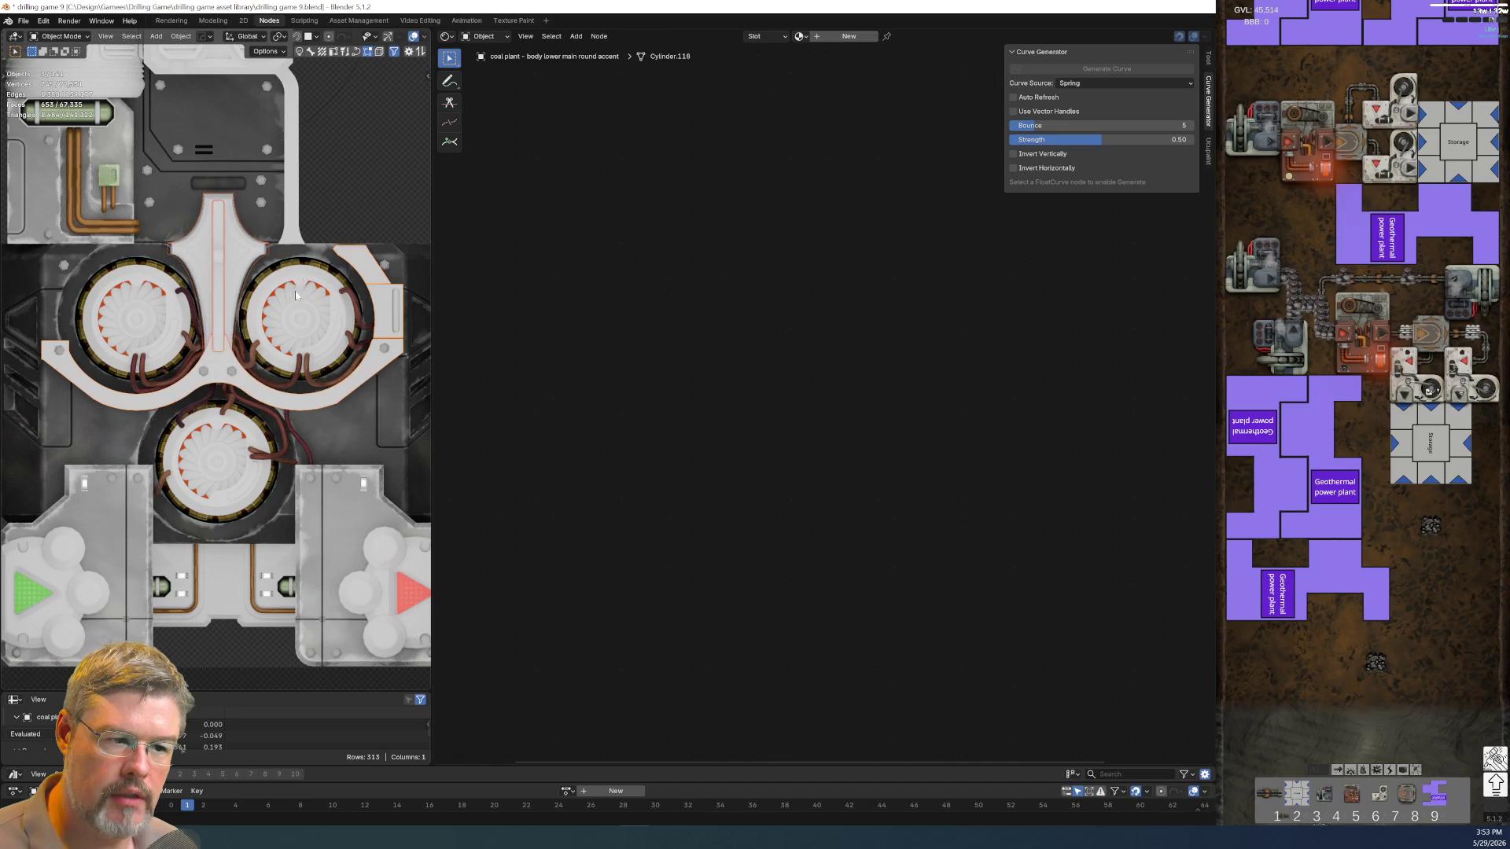
pyautogui.click(296, 232)
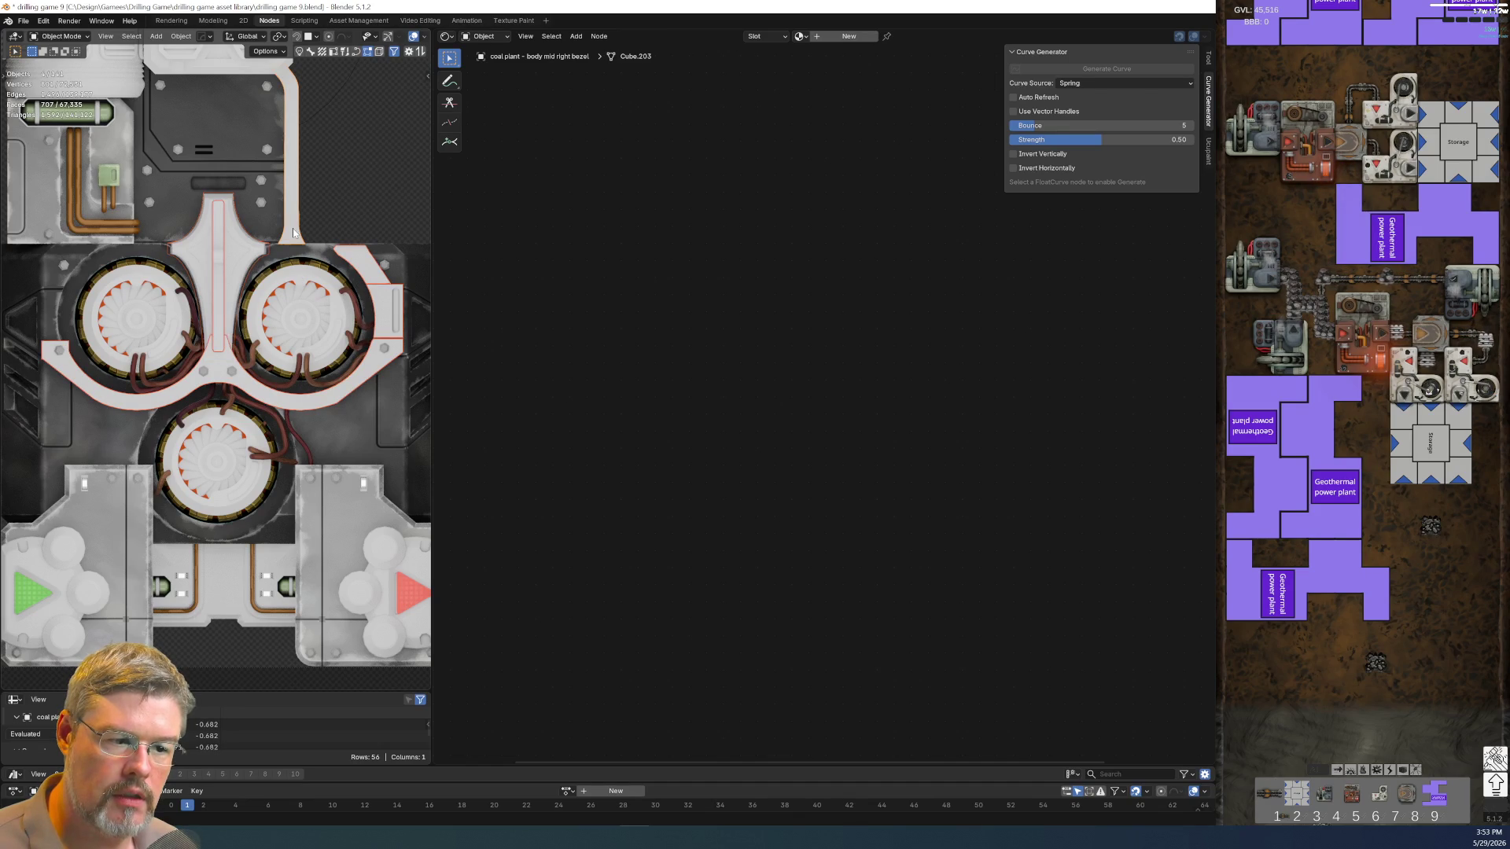
pyautogui.click(262, 566)
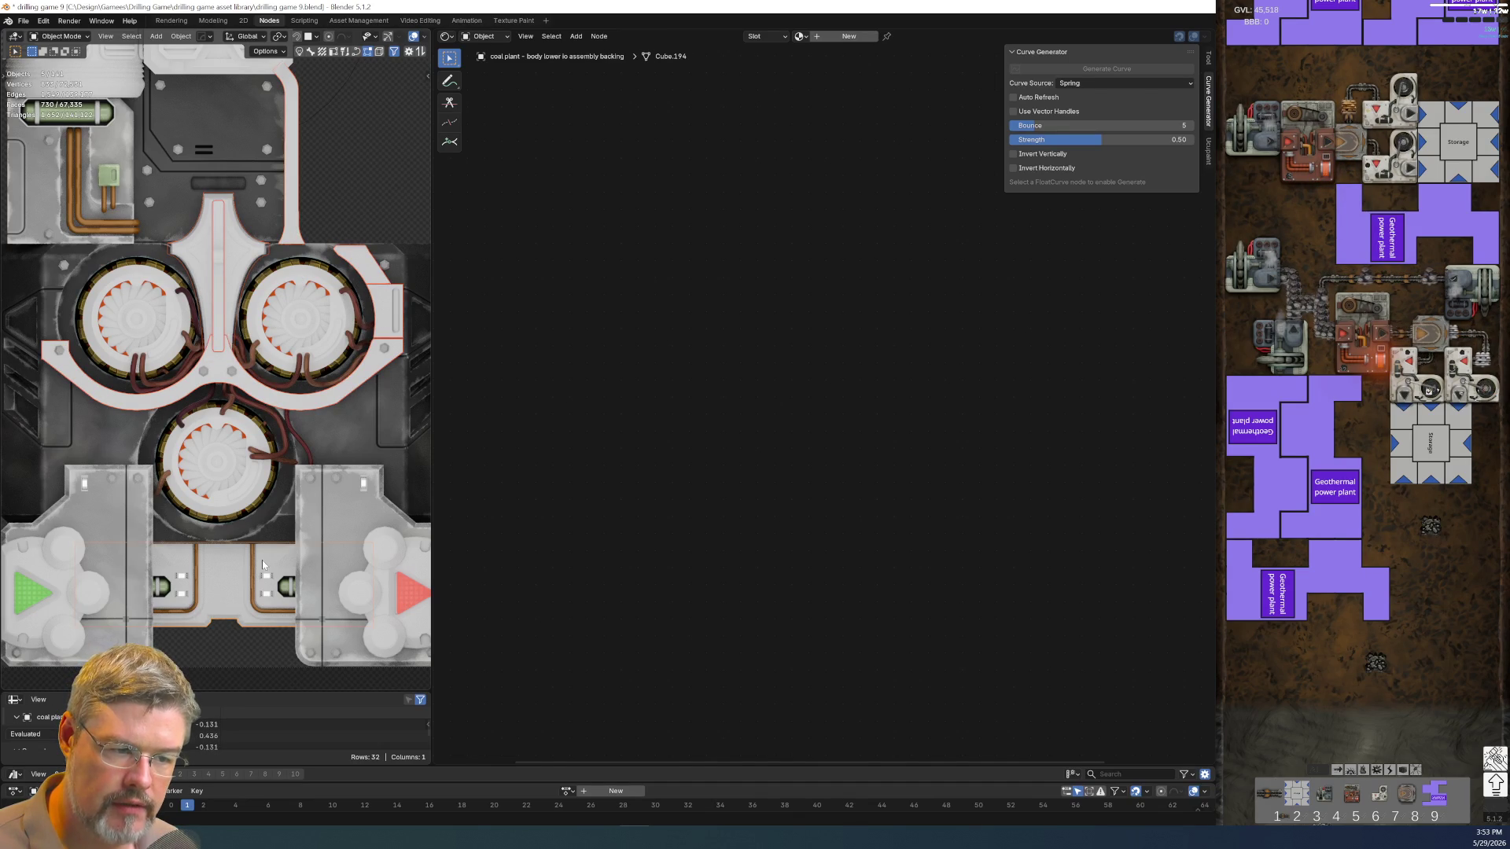
pyautogui.click(266, 565)
pyautogui.click(283, 559)
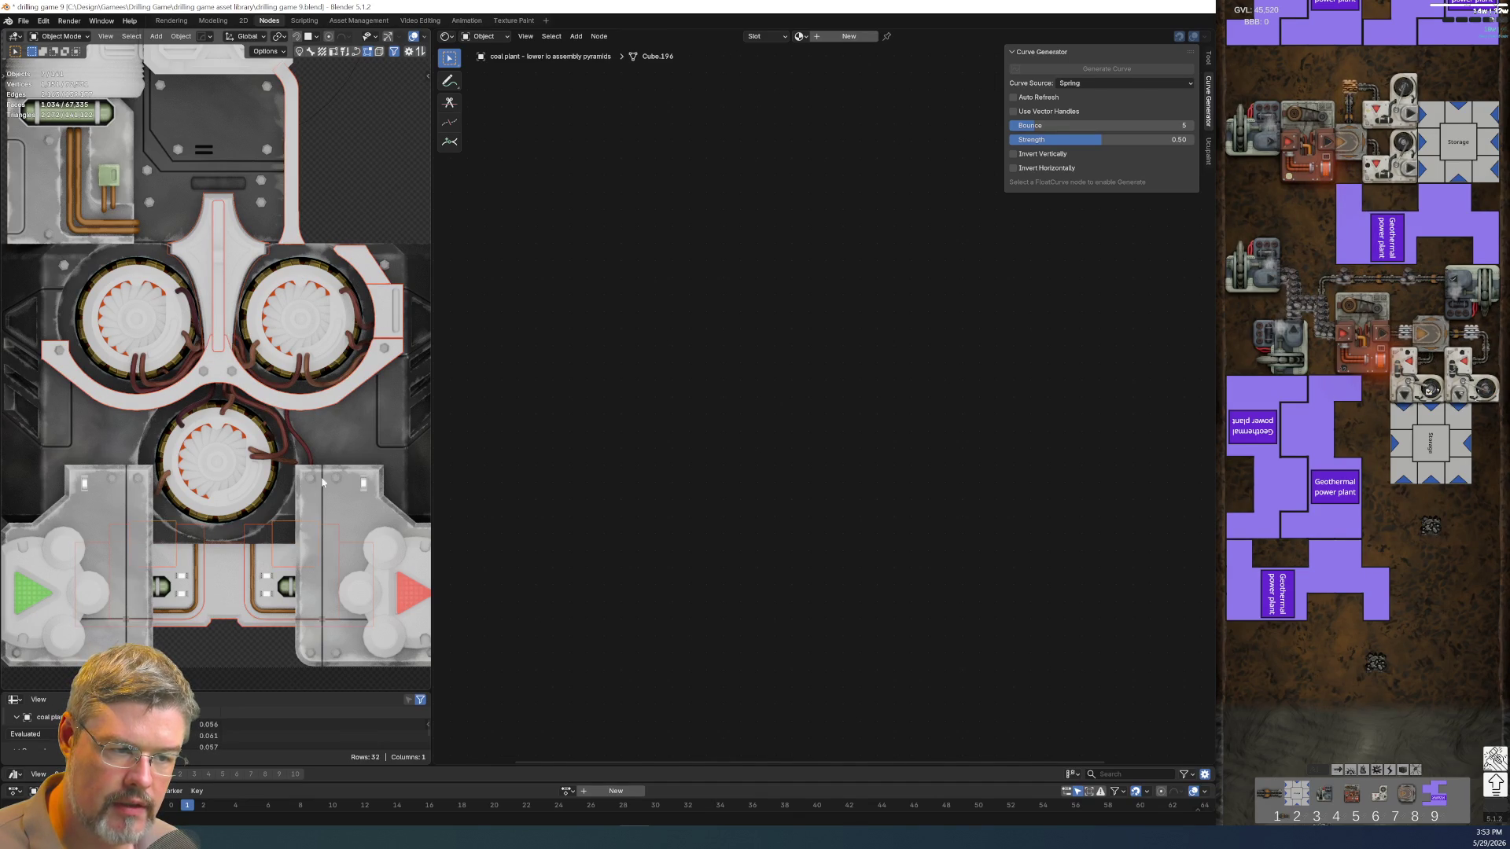
pyautogui.keyDown('shift'); pyautogui.click(331, 437); pyautogui.keyUp('shift')
pyautogui.hotkey('ctrl', 'l')
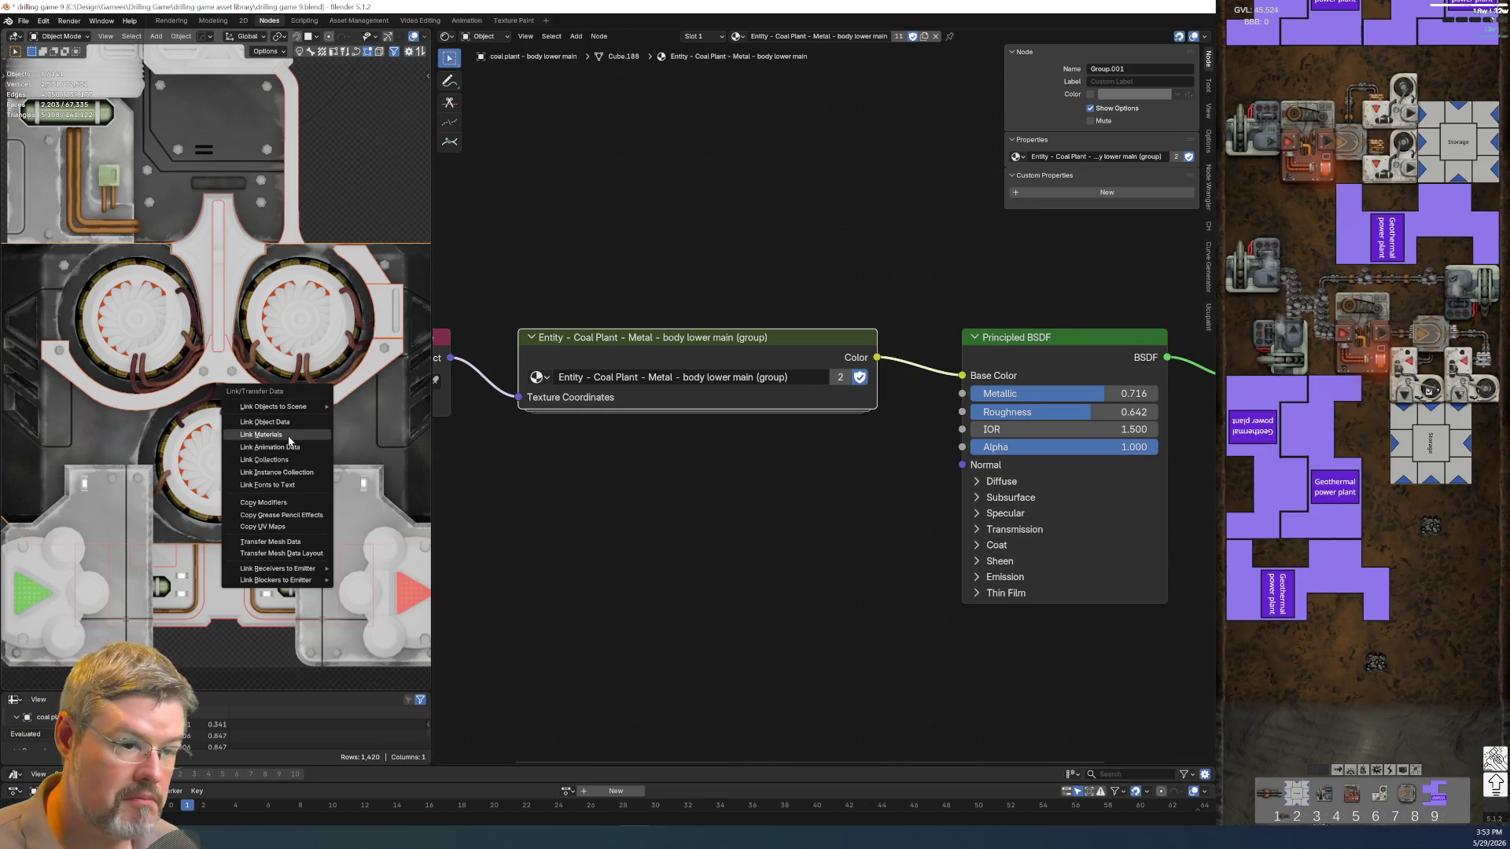
# Link the Coal Plant Metal material onto the chosen parts and pick the mid right bezel
pyautogui.click(289, 436)
pyautogui.click(329, 202)
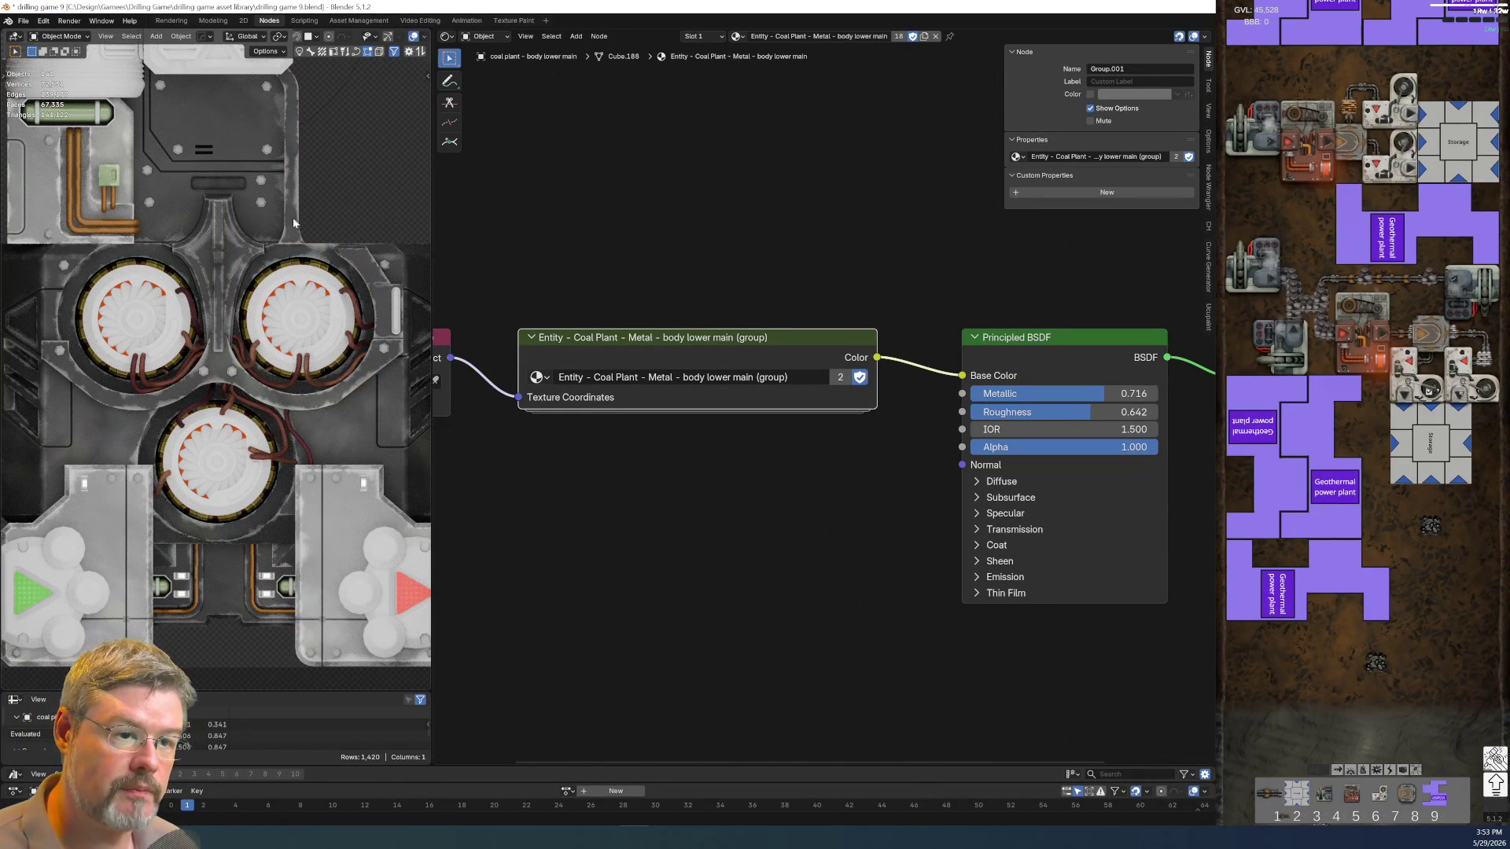
pyautogui.scroll(-3, 268, 447)
pyautogui.scroll(-3, 268, 446)
pyautogui.scroll(2, 267, 437)
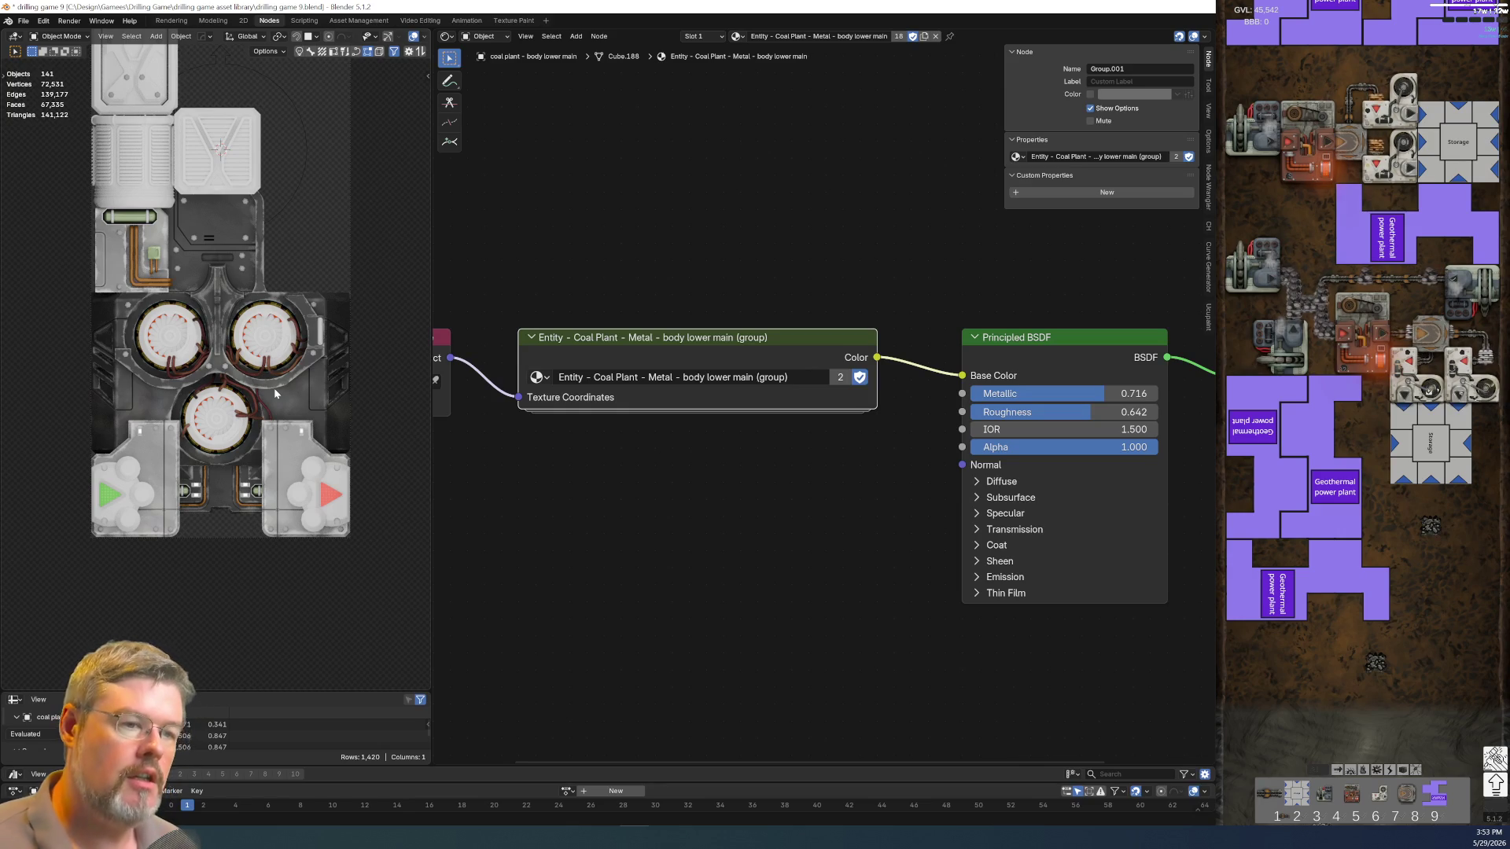
pyautogui.scroll(4, 334, 251)
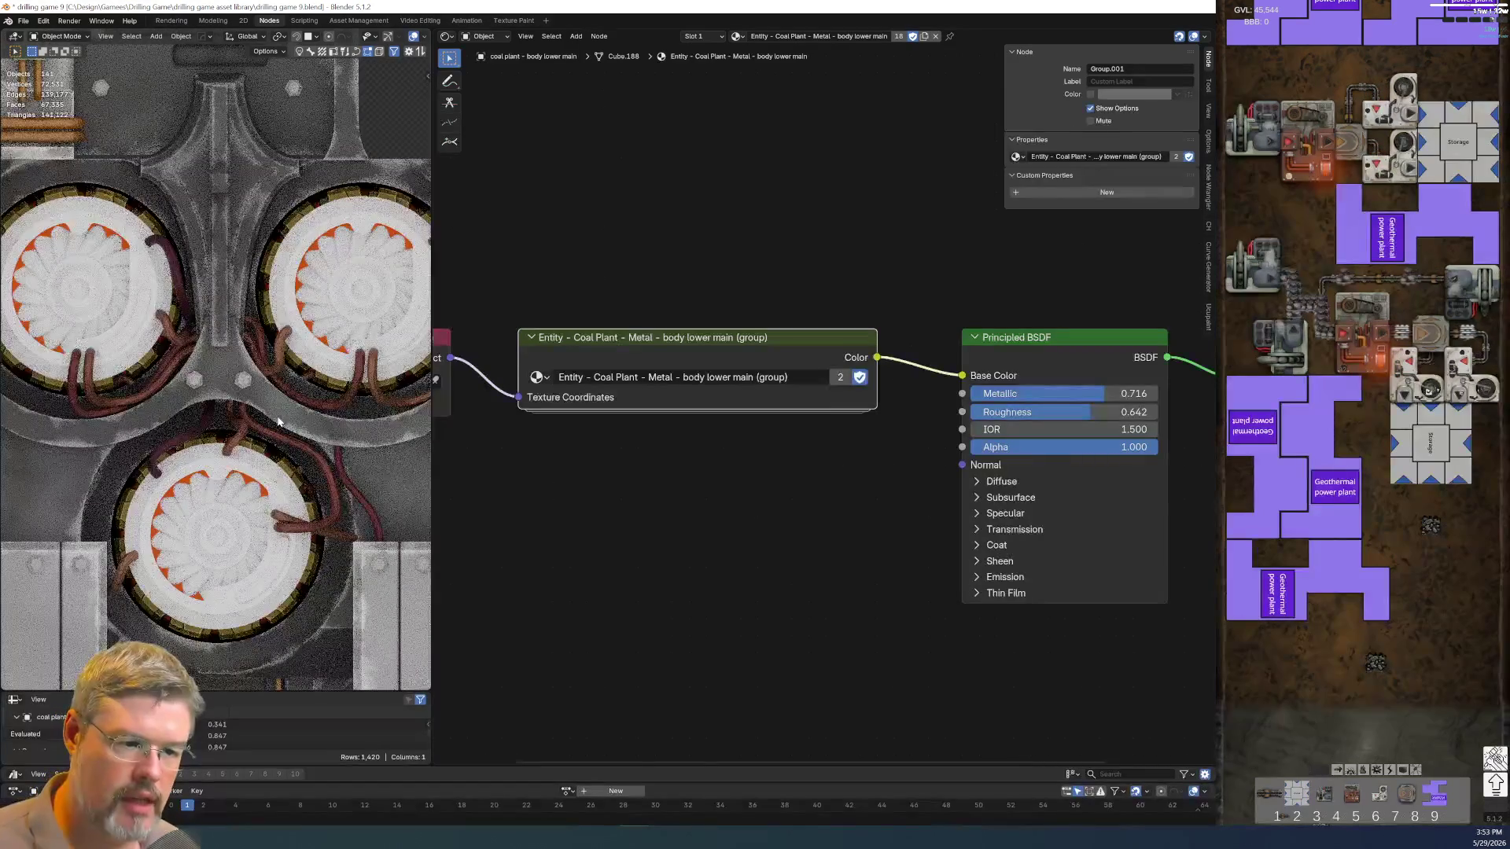
pyautogui.scroll(-3, 334, 250)
pyautogui.scroll(2, 278, 470)
pyautogui.scroll(2, 278, 471)
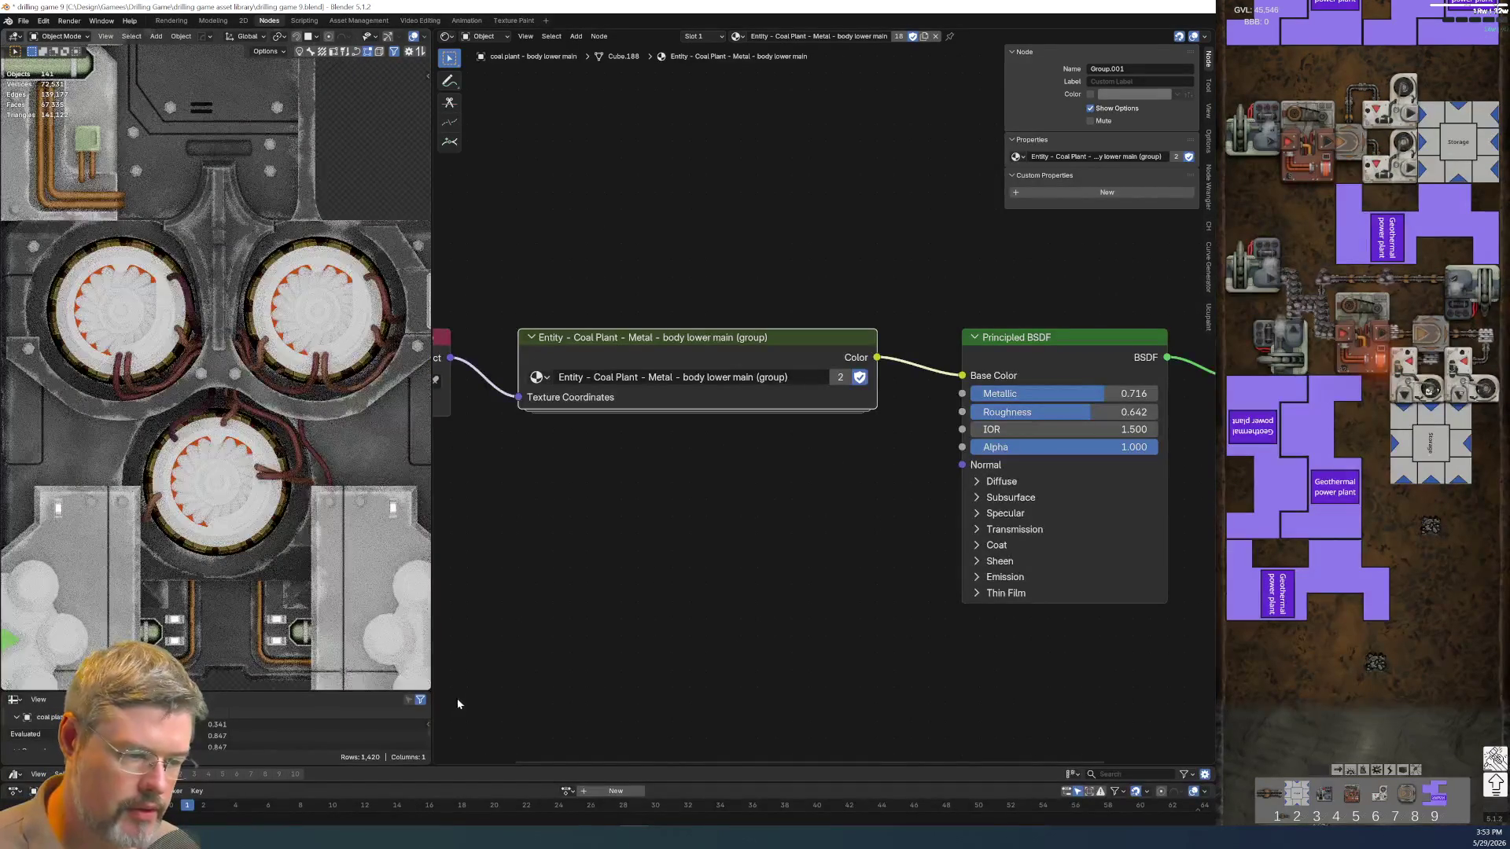
pyautogui.moveTo(430, 653); pyautogui.dragTo(516, 653)
pyautogui.scroll(-2, 347, 433)
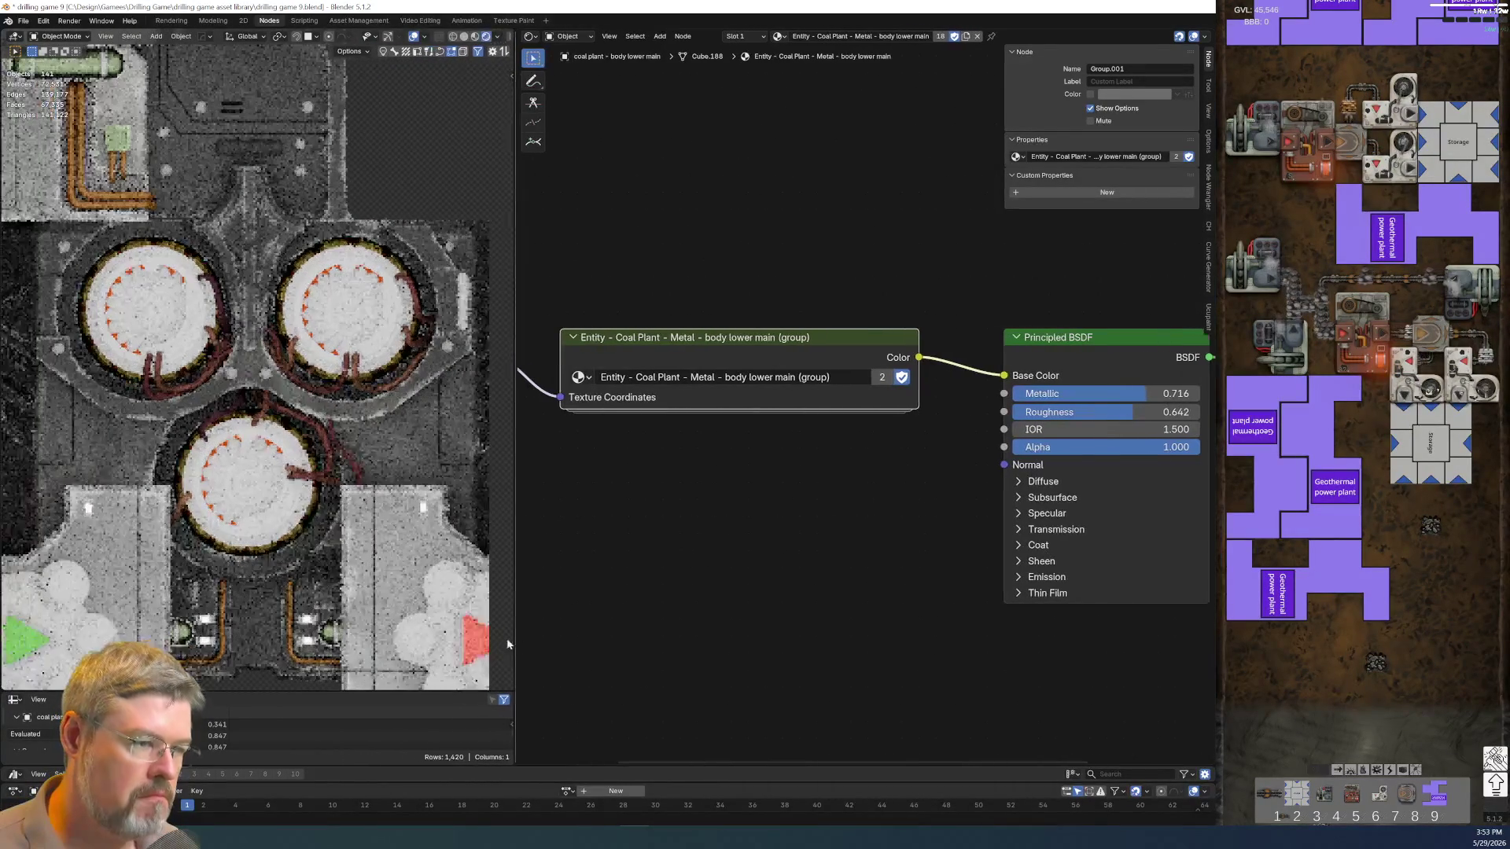
pyautogui.scroll(-2, 348, 433)
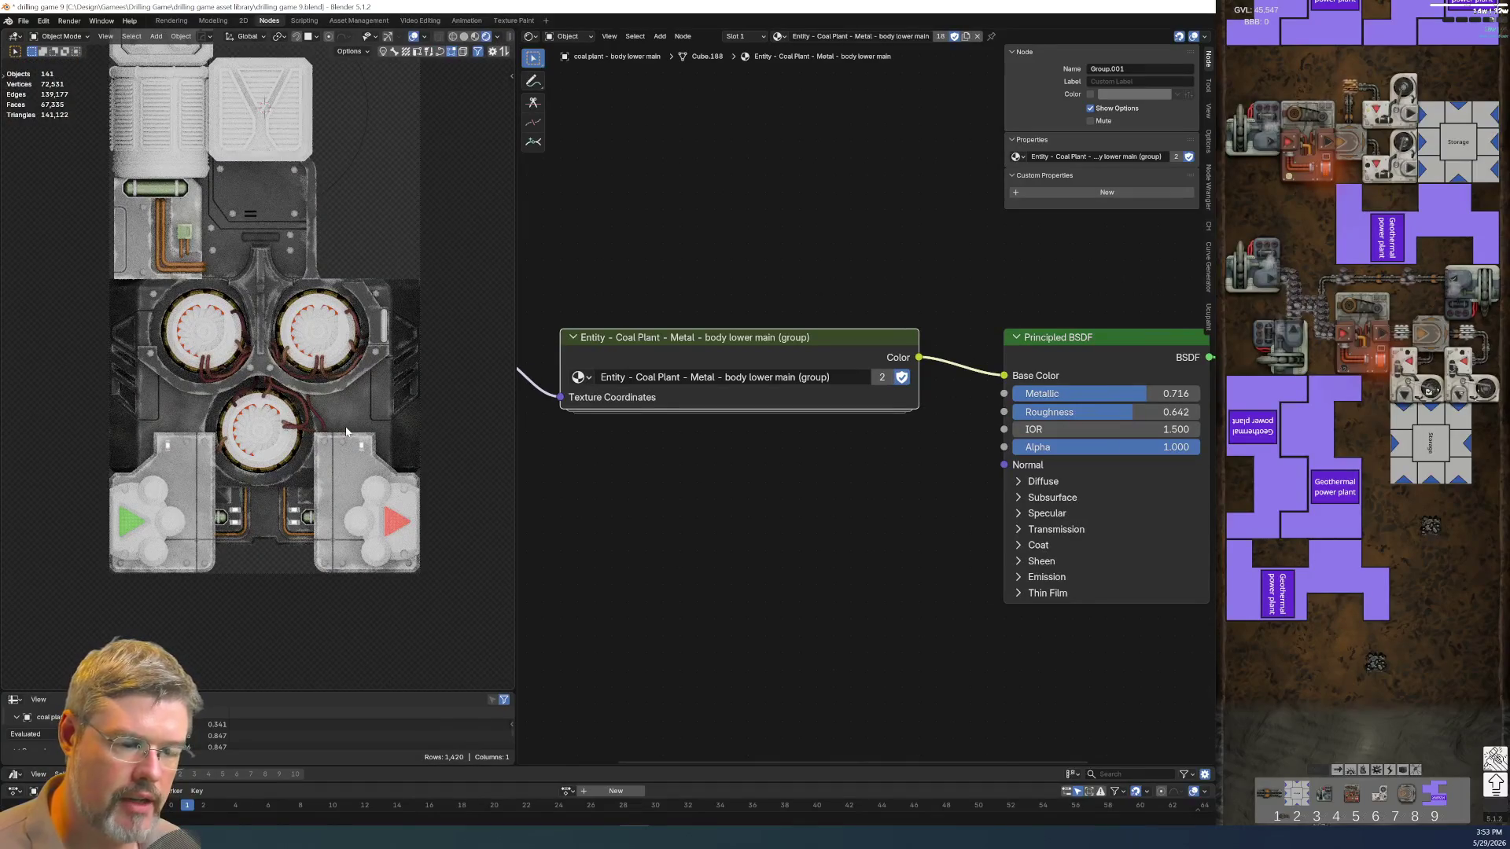
pyautogui.click(317, 255)
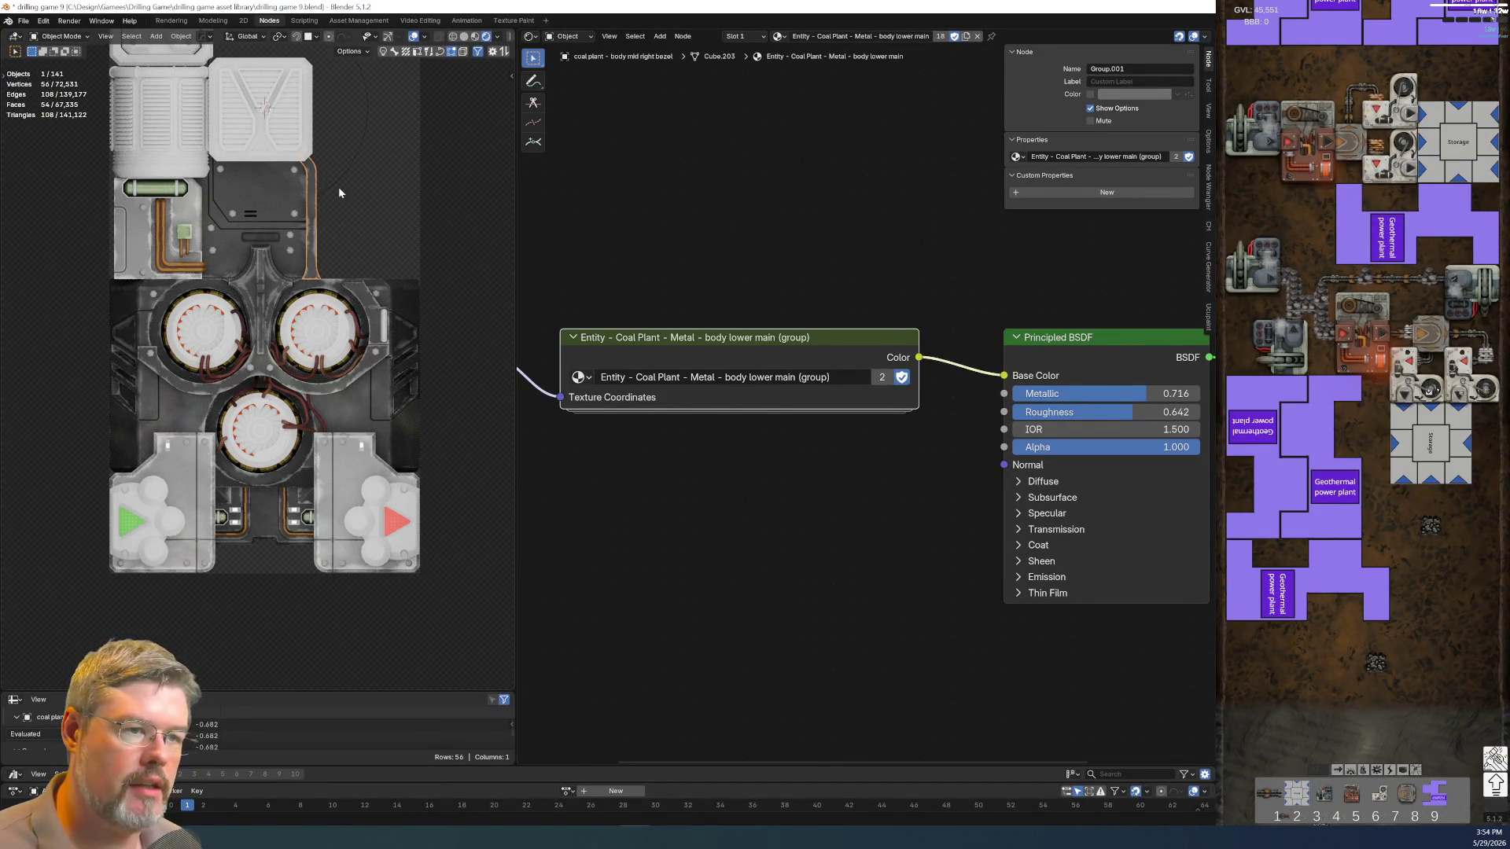
# Give the mid right bezel a single-user material renamed after body mid right bezel
pyautogui.click(967, 37)
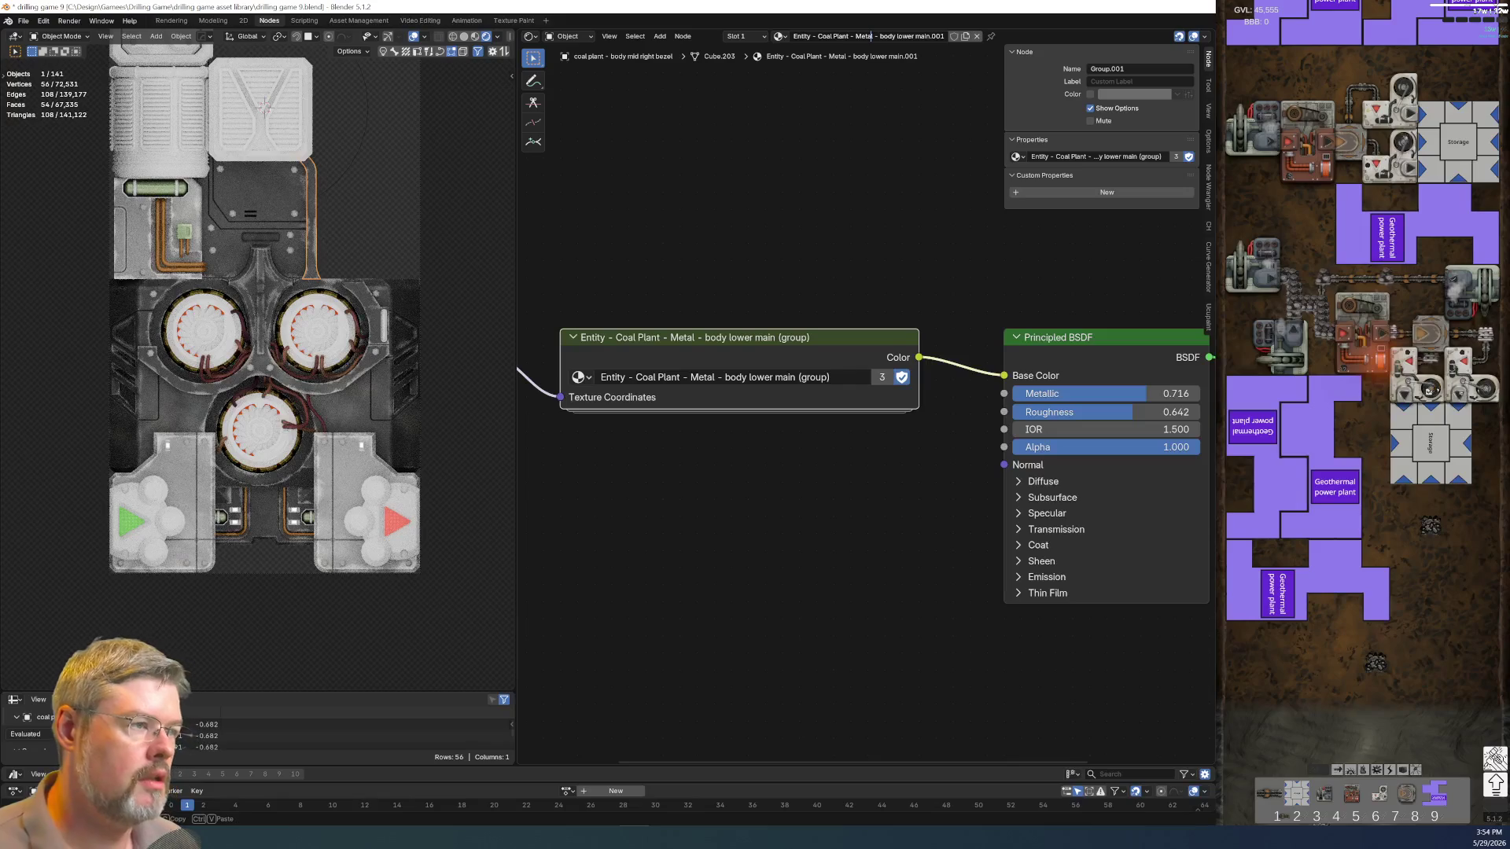
pyautogui.hotkey('shift', 'End')
pyautogui.write('coal plant - body mid right bezel')
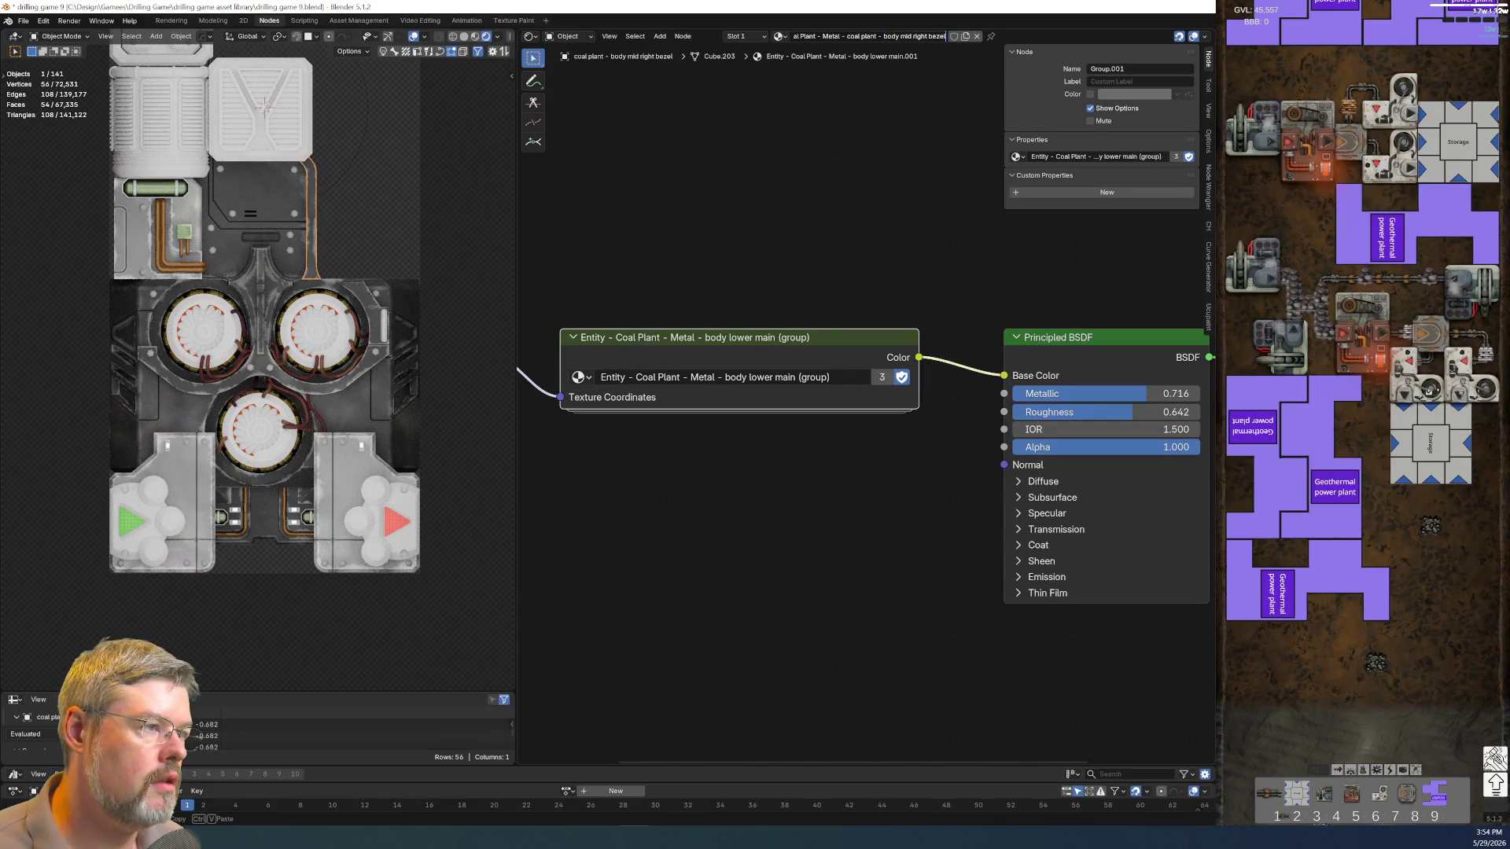
pyautogui.press('Return')
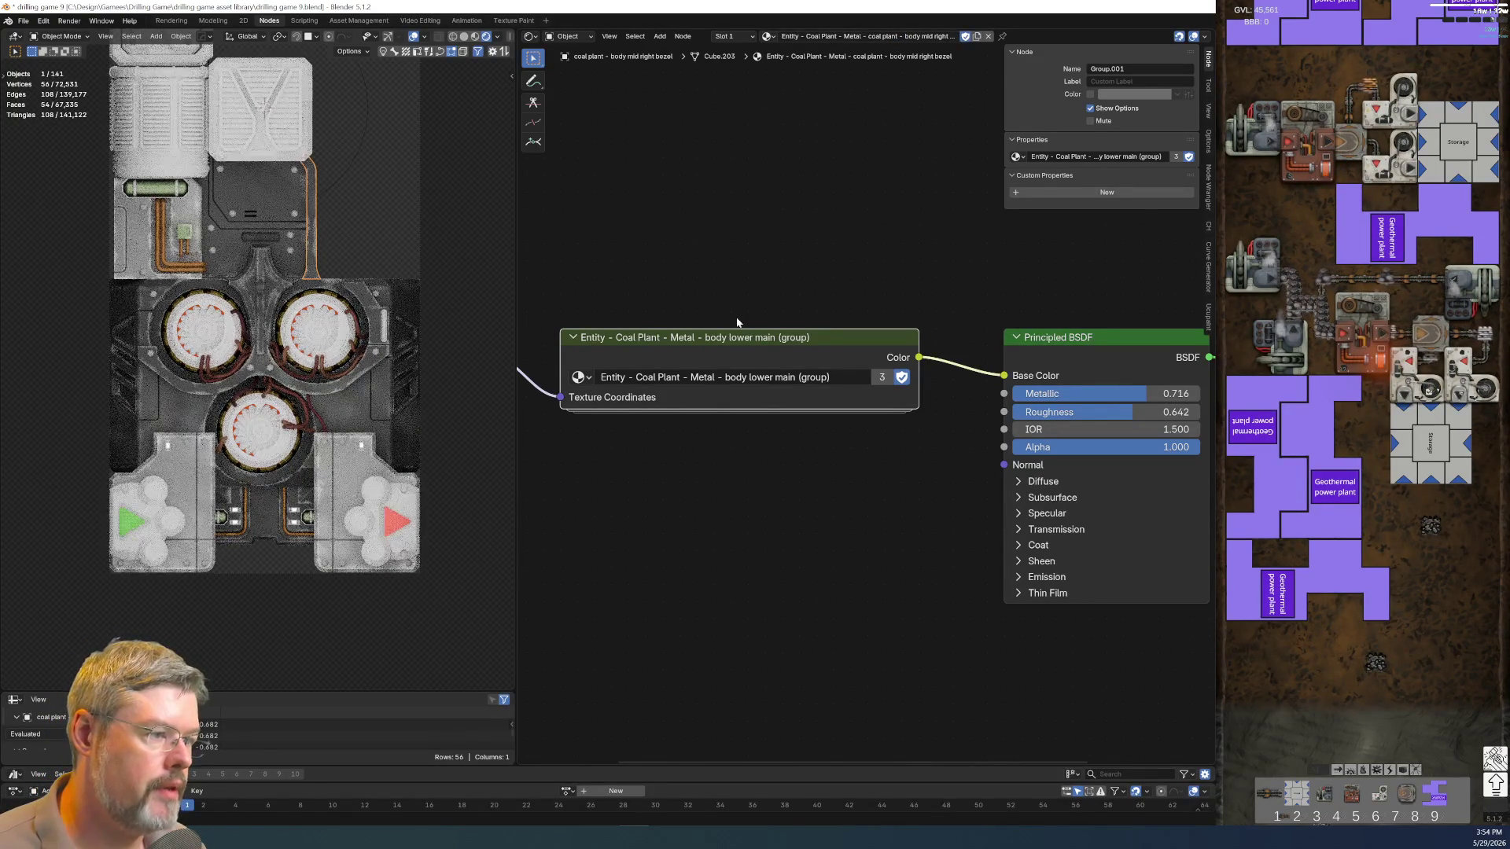
# Make the node group single-user, rename it after the bezel and keep it with a fake user
pyautogui.click(881, 376)
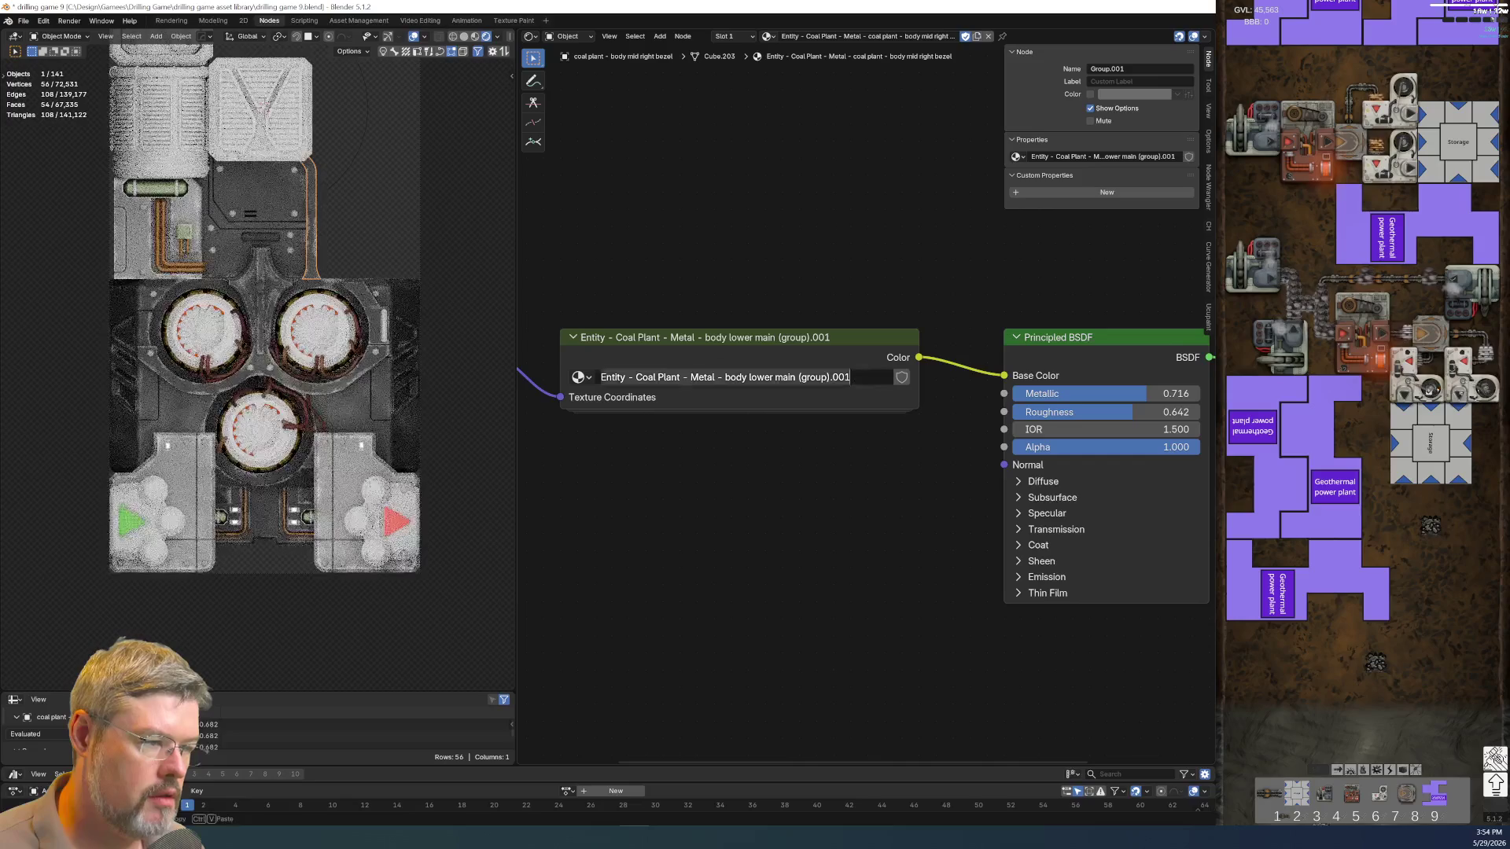
pyautogui.hotkey('shift', 'End')
pyautogui.write('coal plant - body mid right bezel')
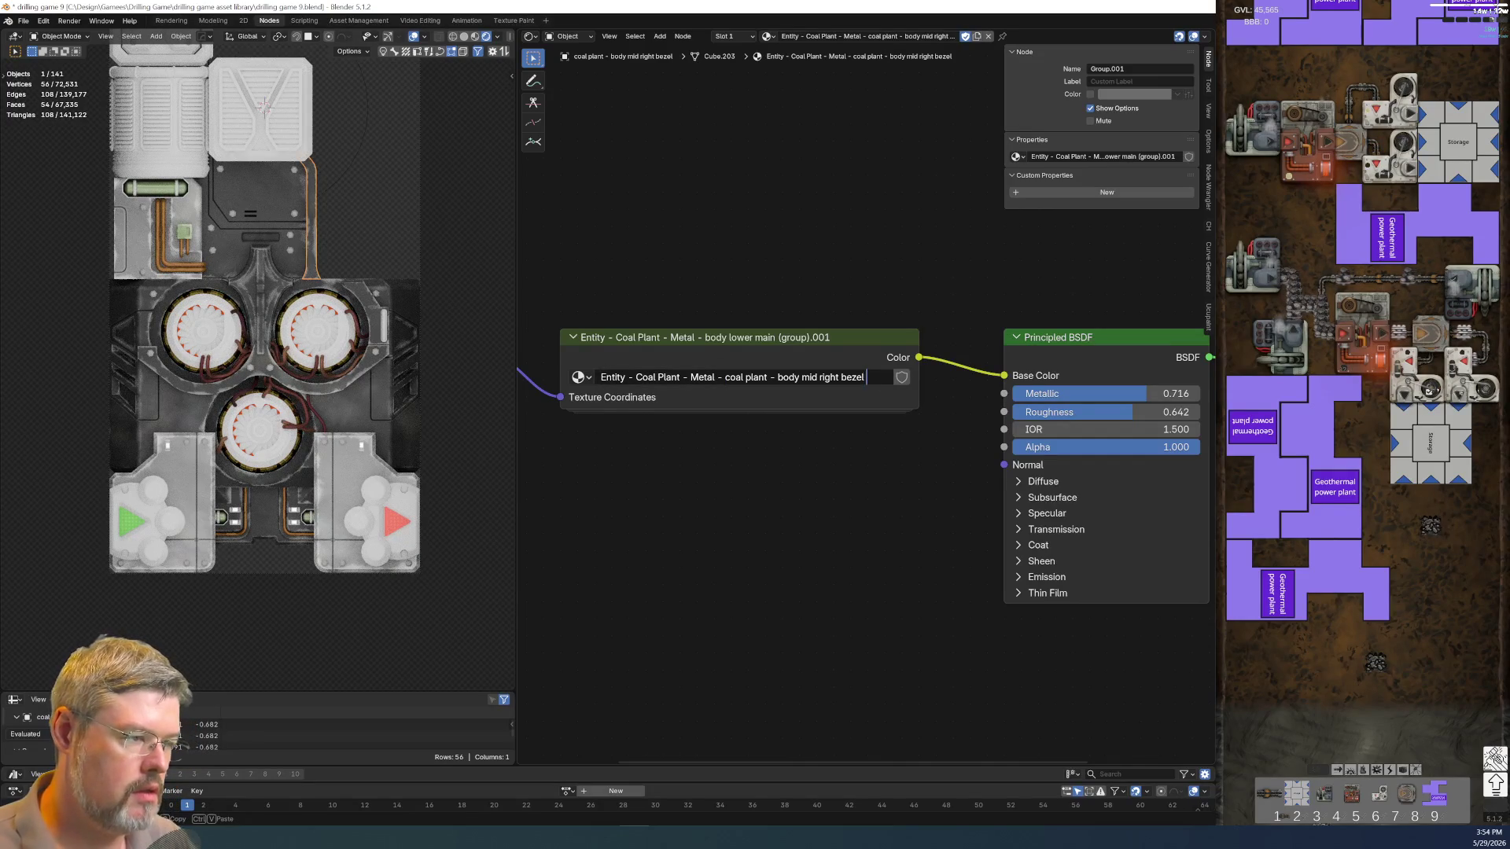
pyautogui.write('roup)')
pyautogui.press('Return')
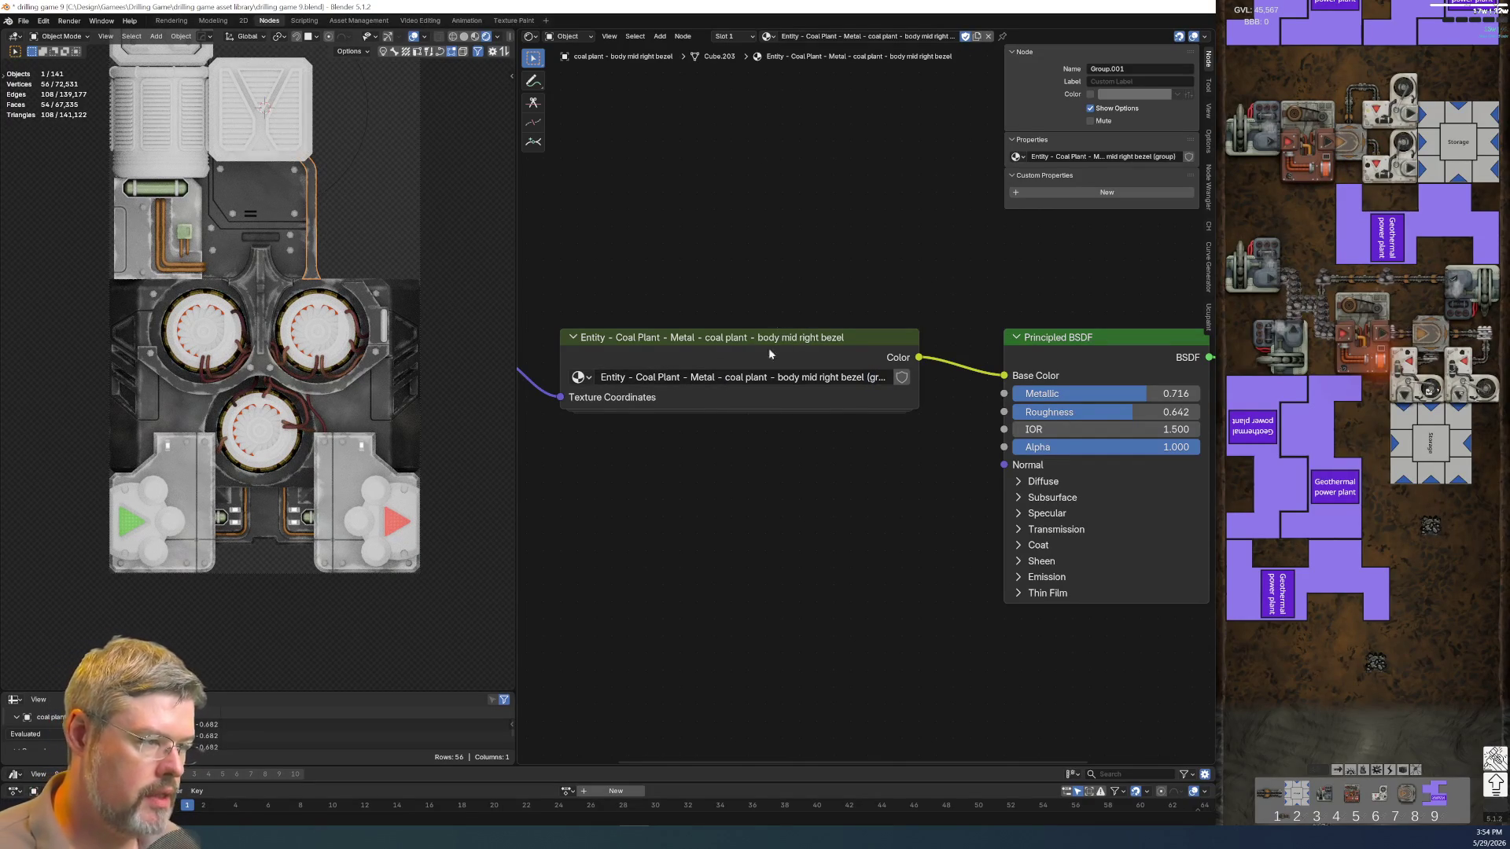
pyautogui.click(902, 377)
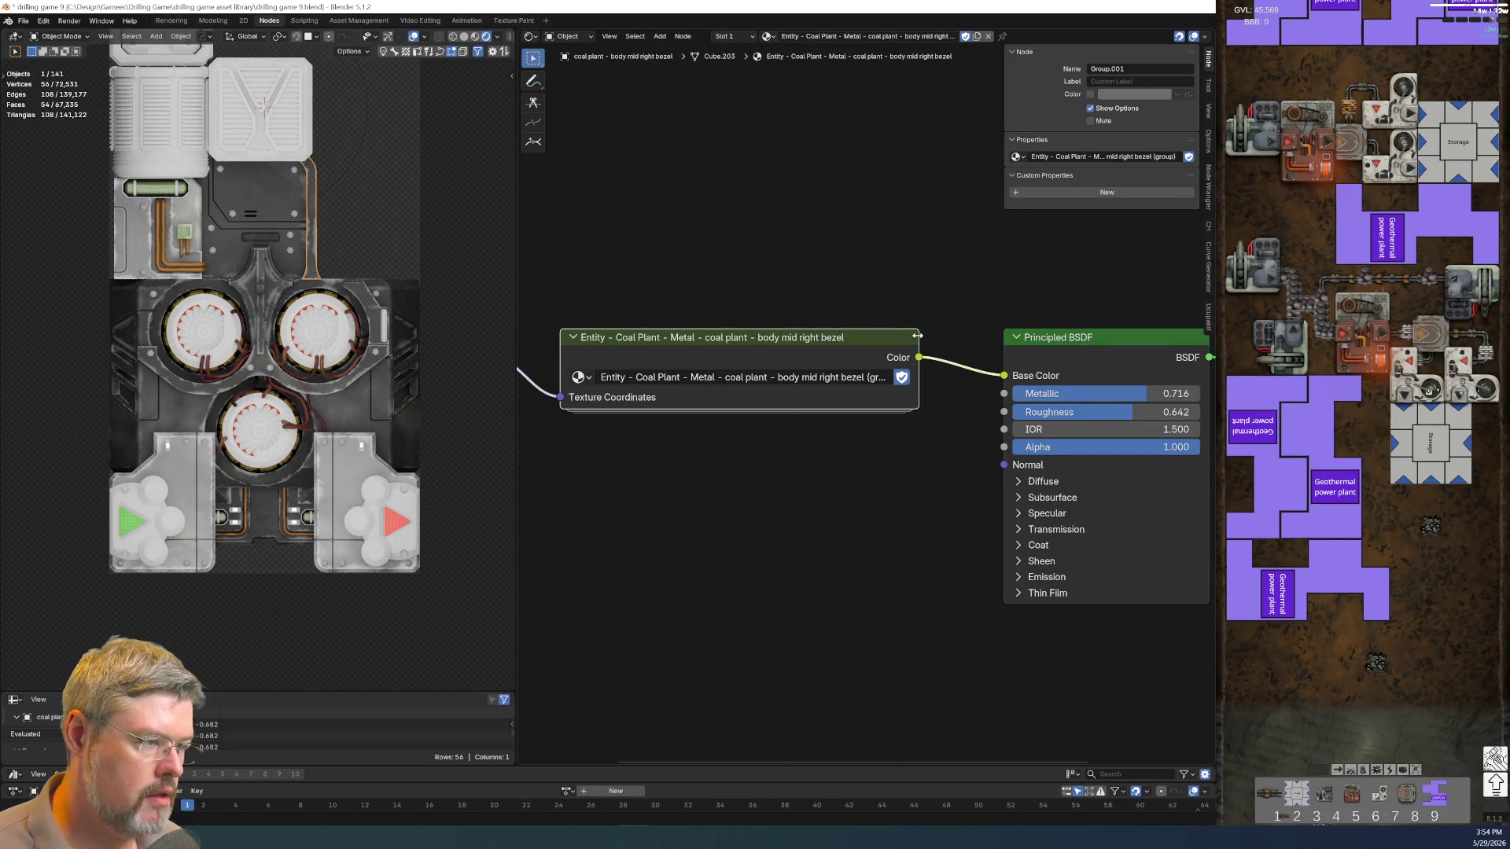
pyautogui.moveTo(917, 337); pyautogui.dragTo(951, 337)
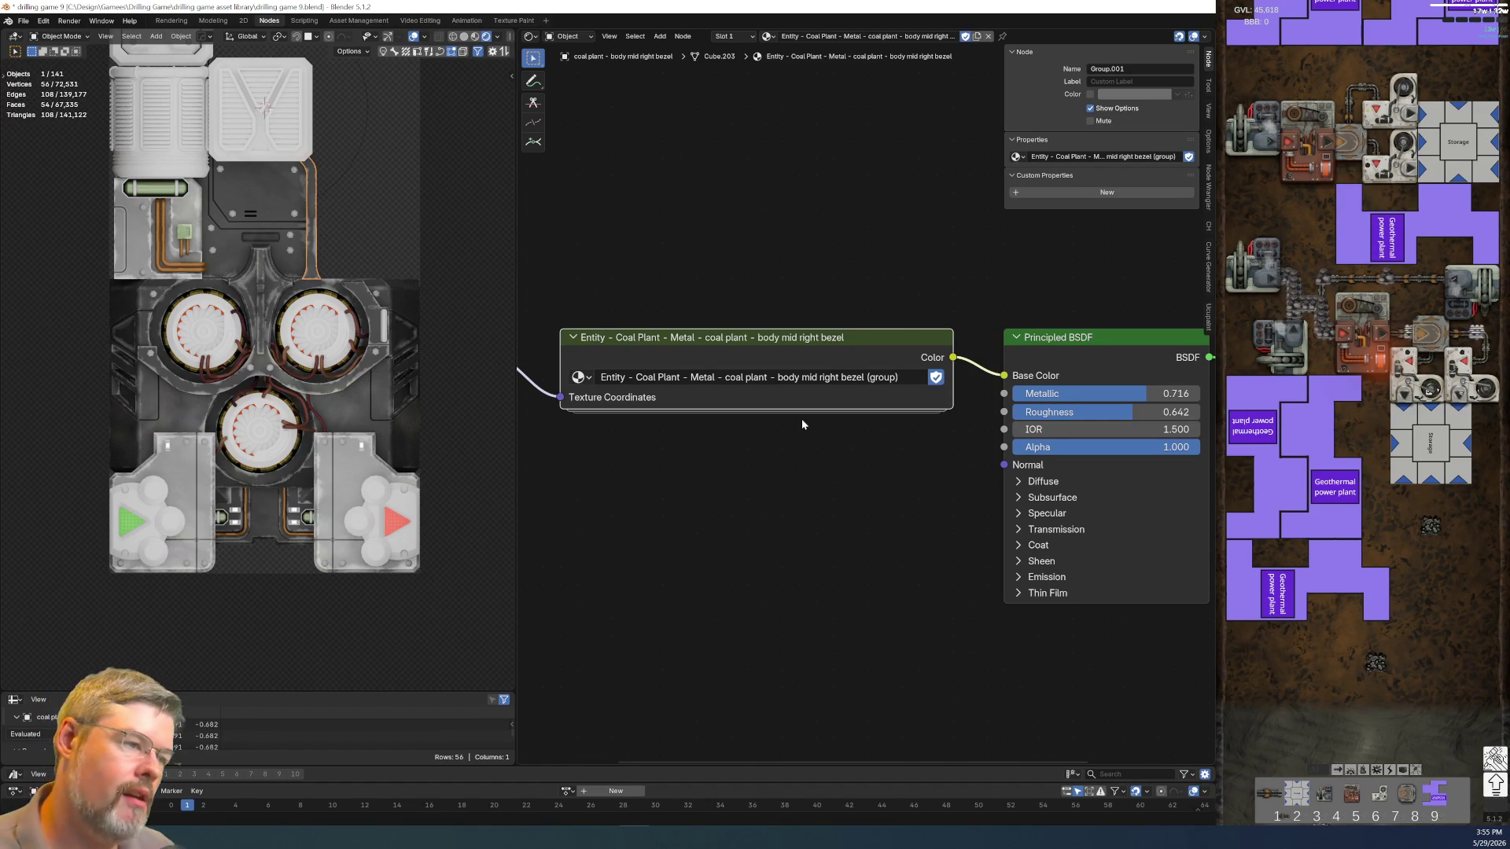
# Enter the body lower main material group and inspect its edge wear End Range
pyautogui.click(355, 431)
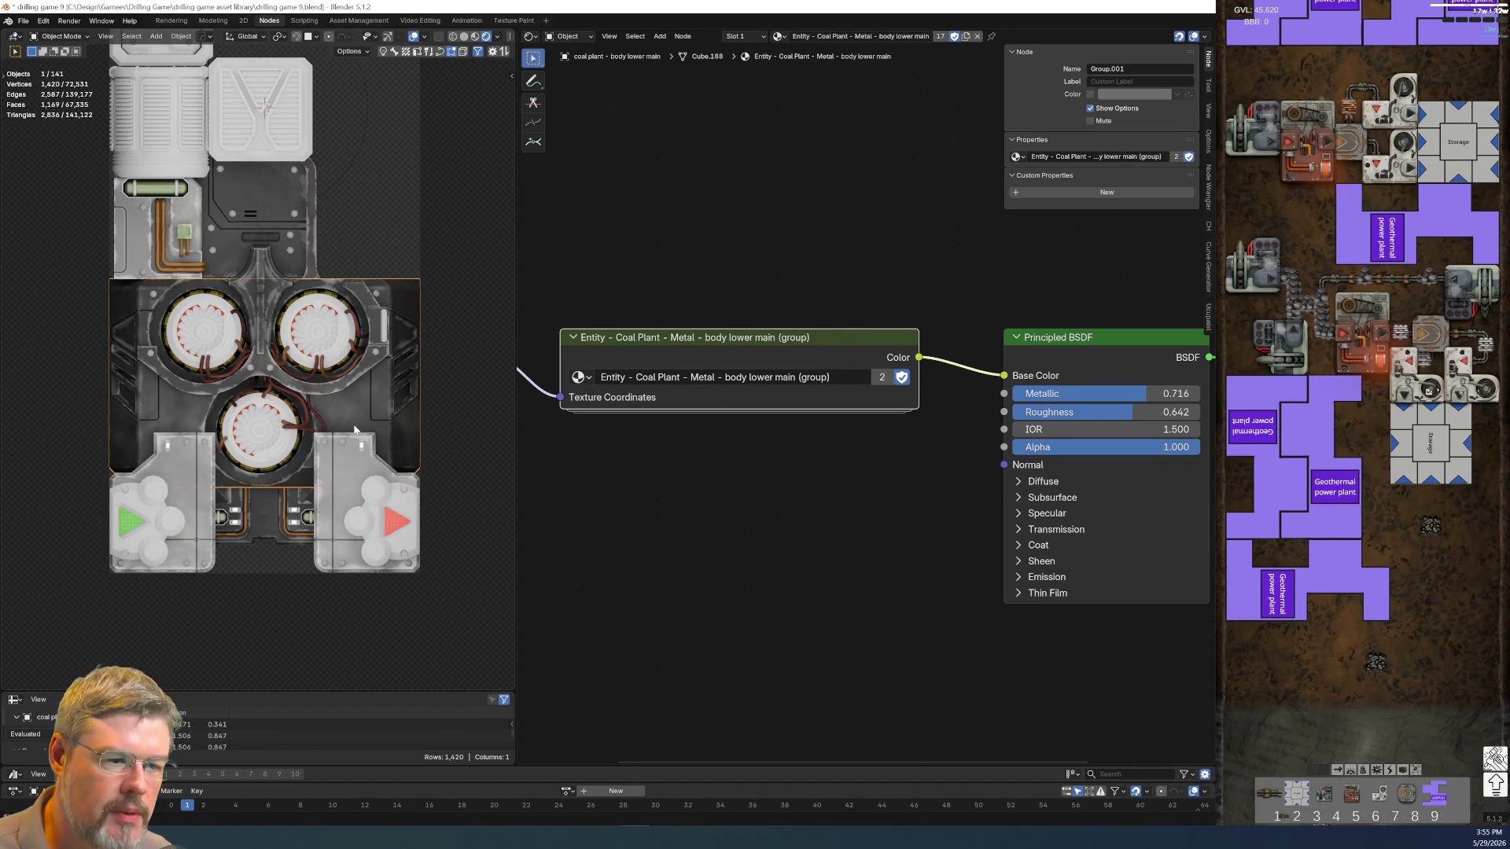
pyautogui.press('Tab')
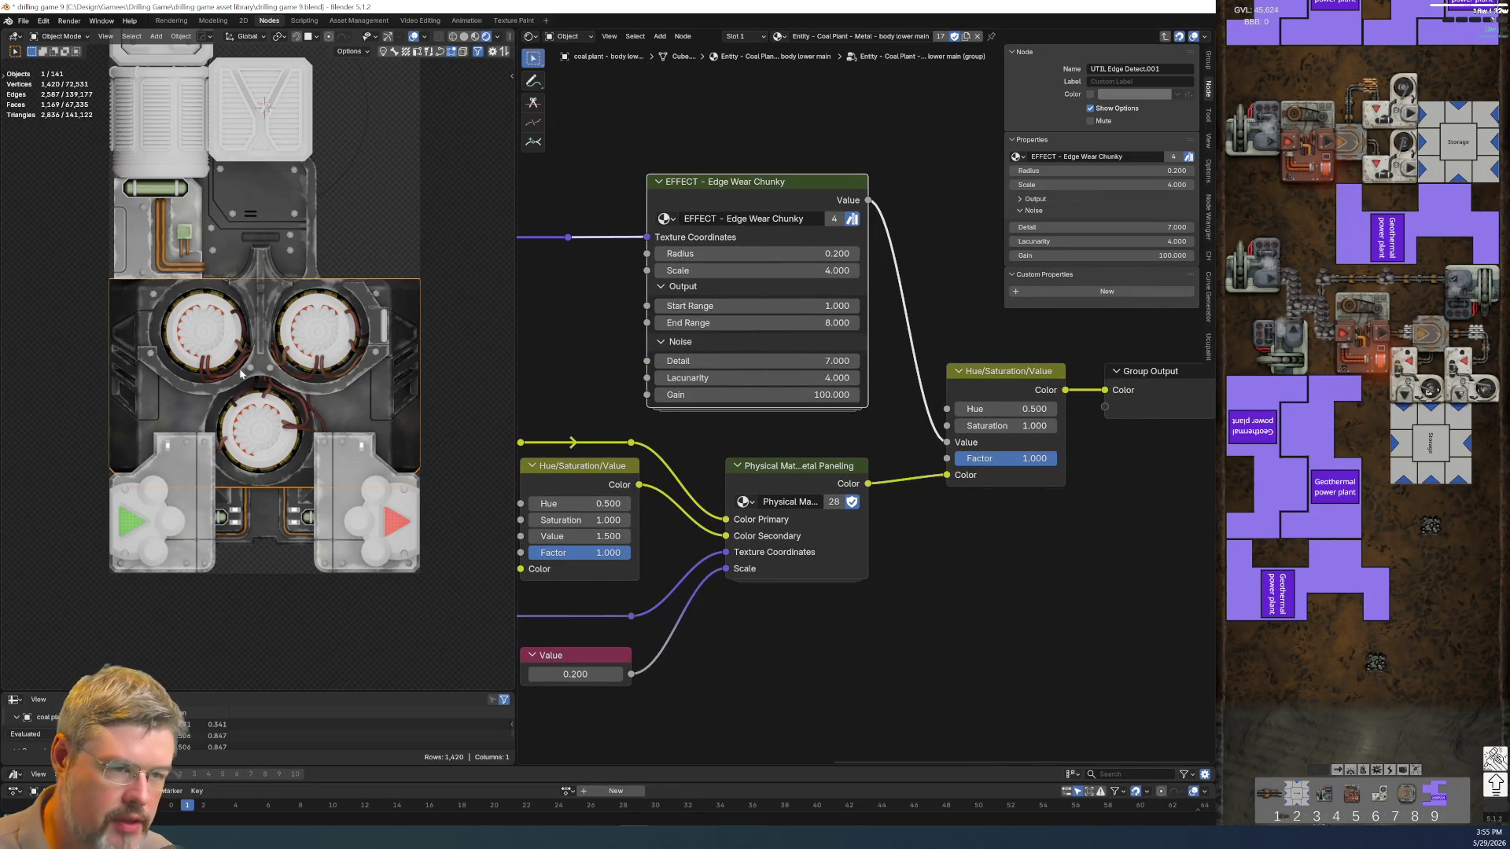
pyautogui.scroll(5, 286, 464)
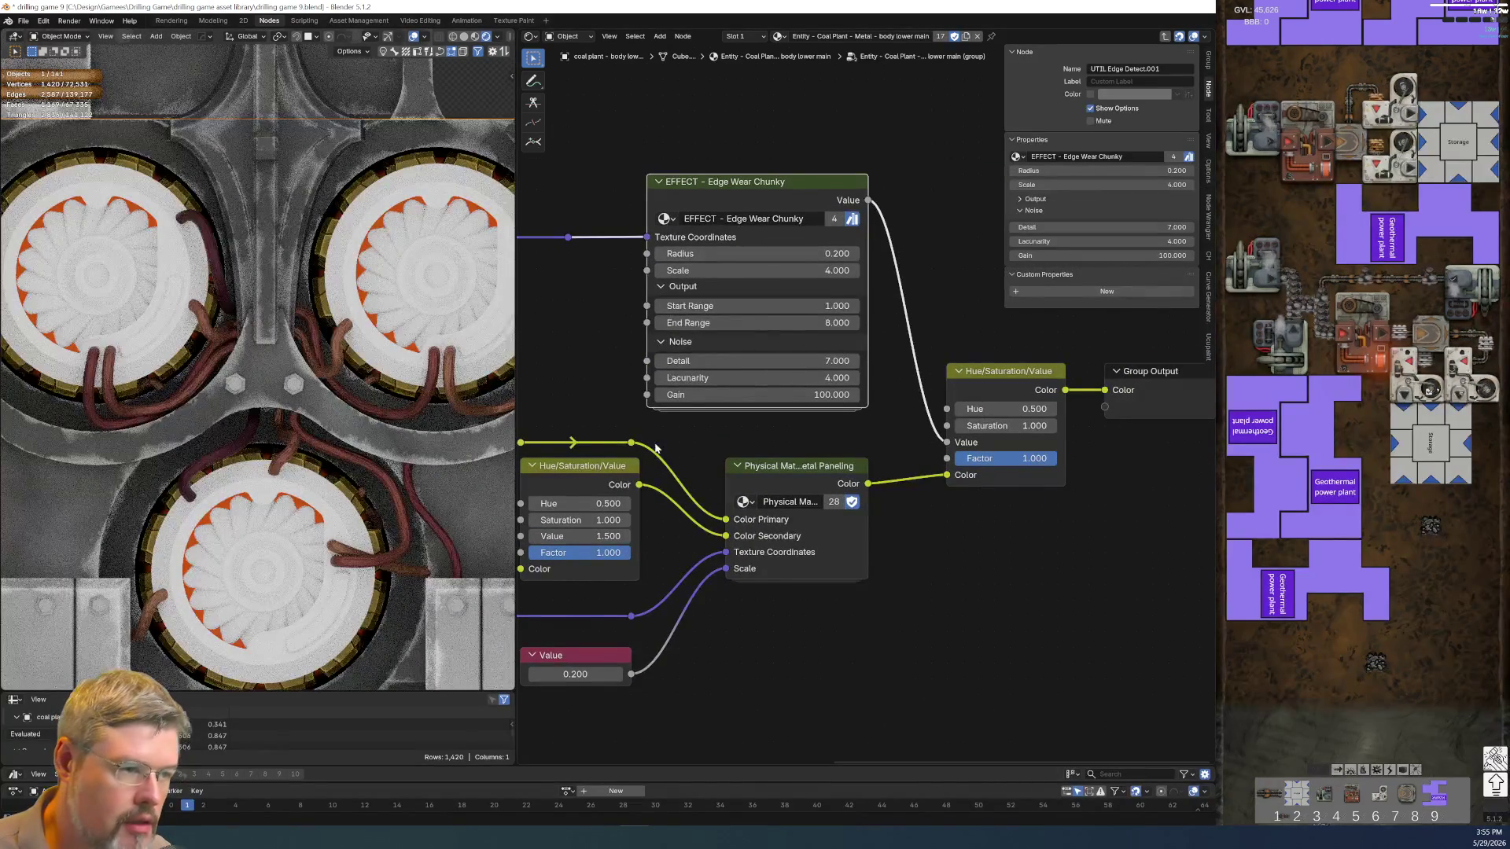
pyautogui.moveTo(732, 330); pyautogui.dragTo(661, 331)
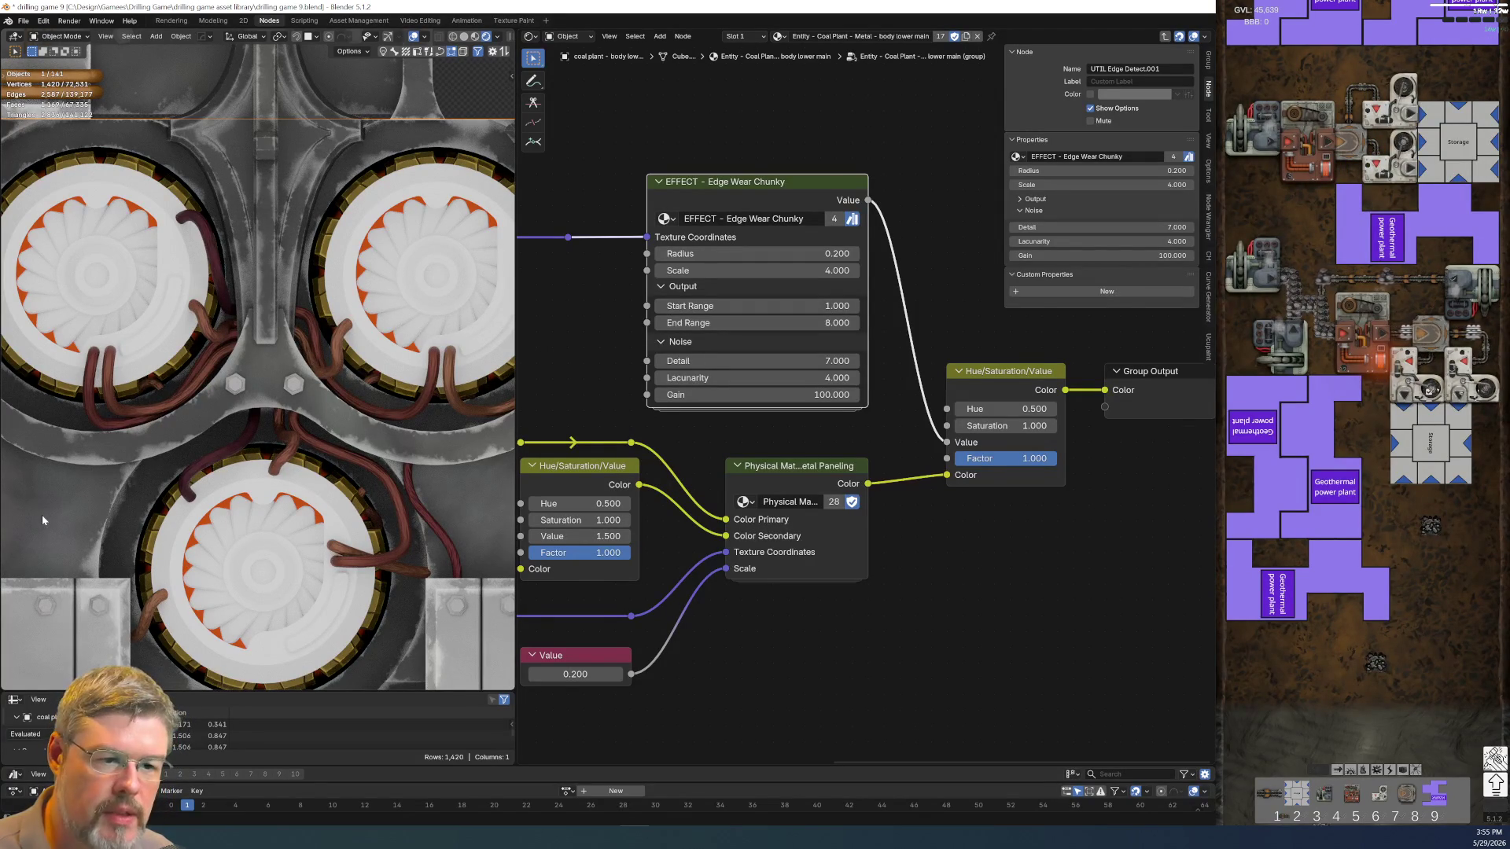
pyautogui.scroll(-3, 822, 467)
pyautogui.scroll(3, 822, 465)
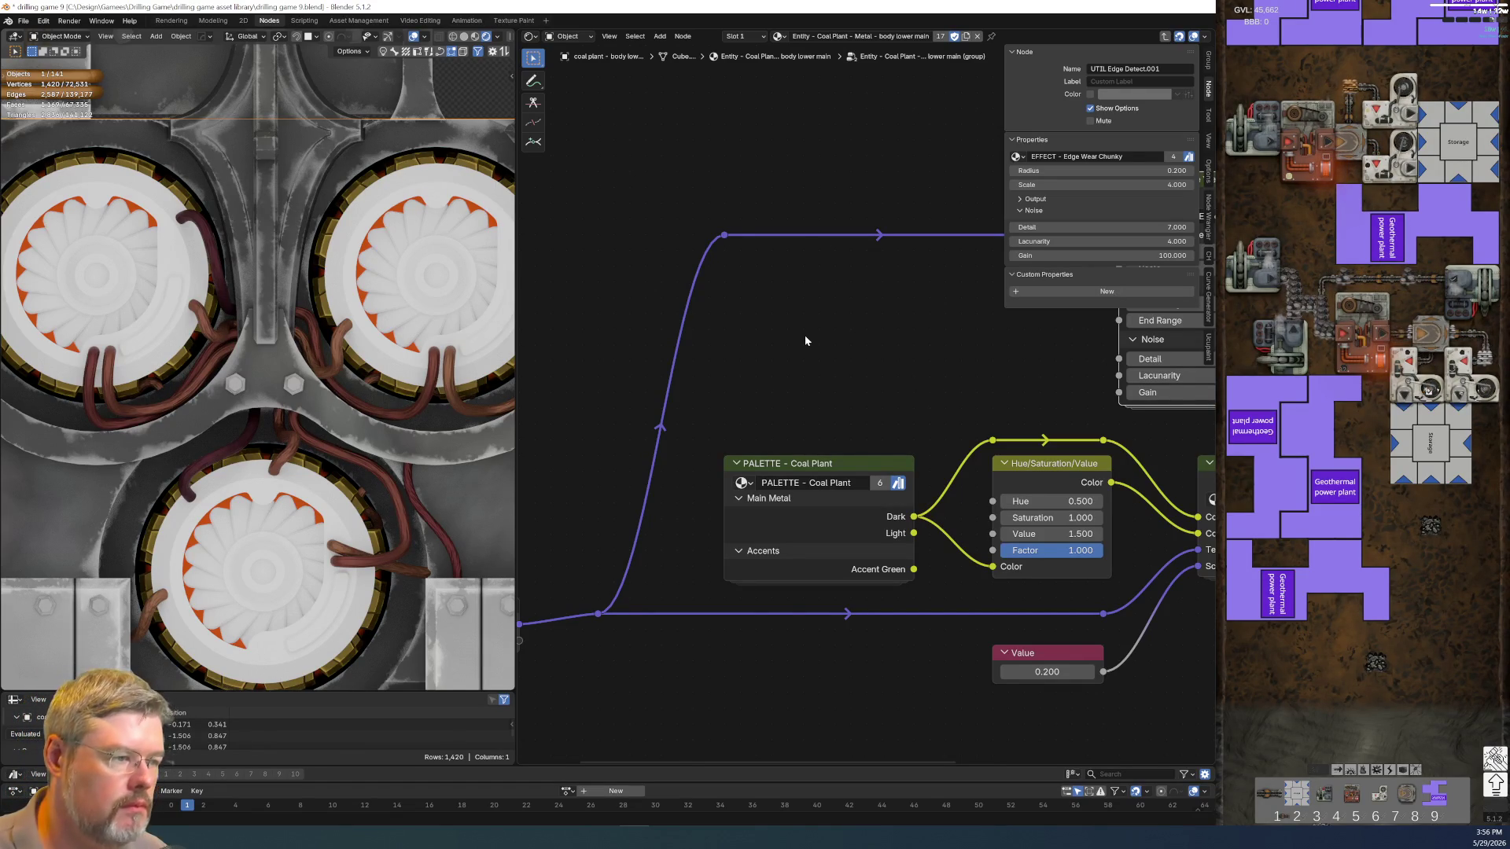
pyautogui.scroll(-1, 804, 354)
# Duplicate the 0.200 Value node twice and group the two copies into a new node group
pyautogui.press('Home')
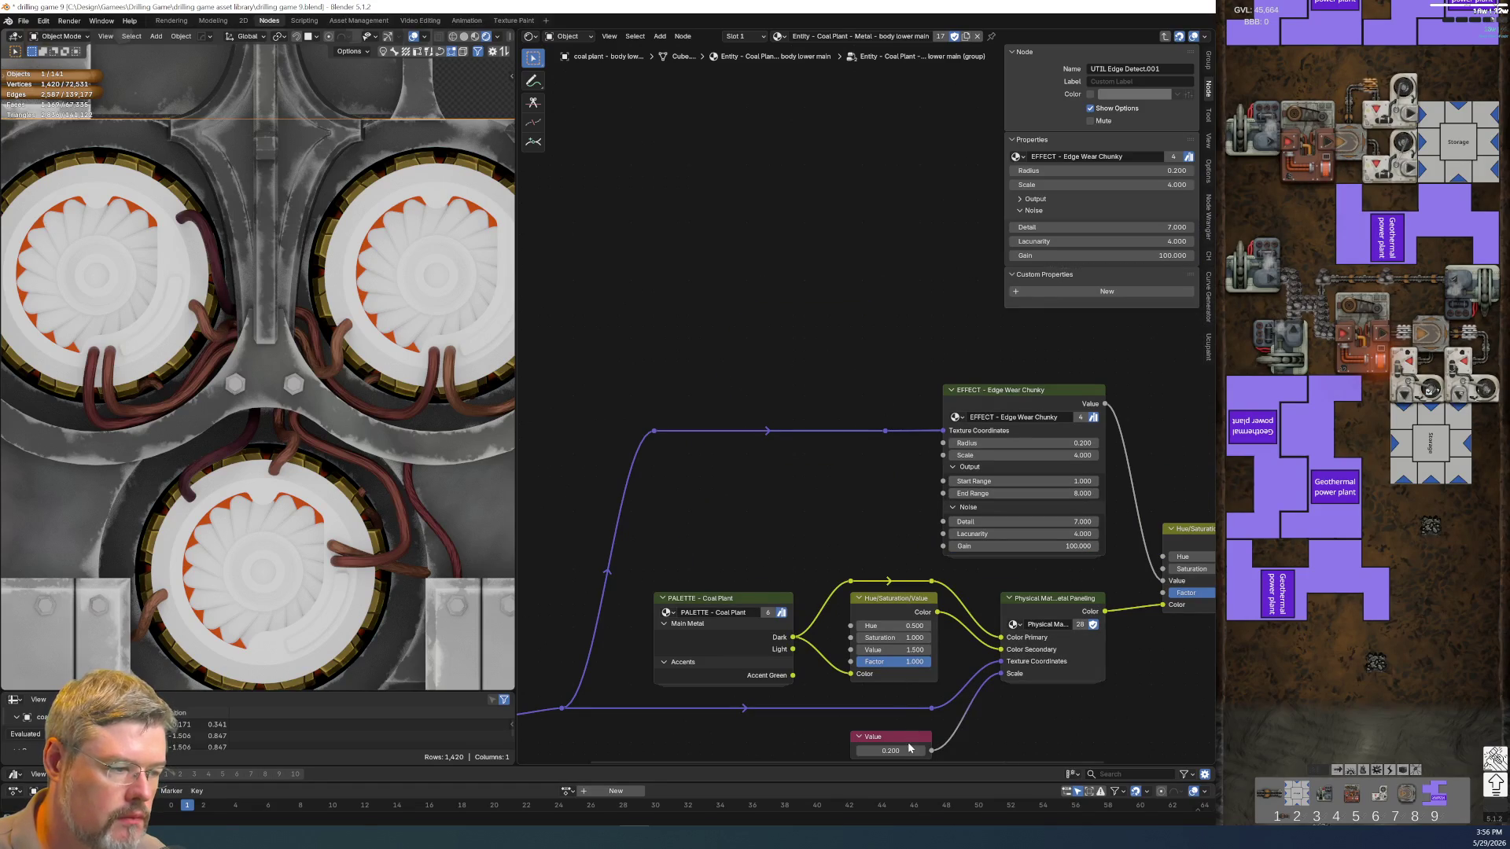
pyautogui.click(908, 747)
pyautogui.hotkey('shift', 'd')
pyautogui.click(663, 99)
pyautogui.hotkey('shift', 'd')
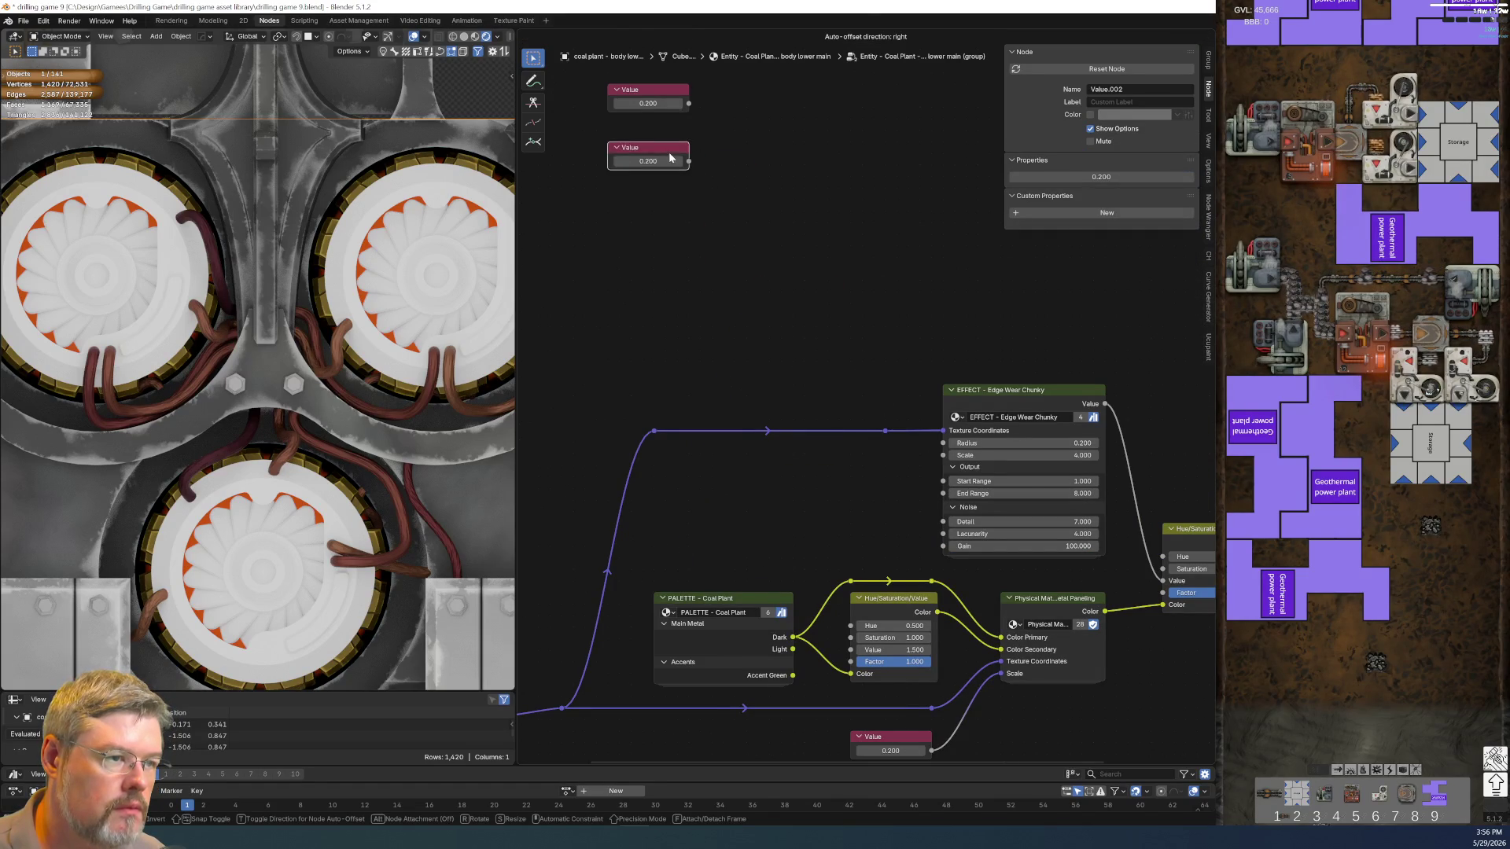
pyautogui.click(669, 157)
pyautogui.moveTo(669, 157); pyautogui.dragTo(740, 270, button='middle')
pyautogui.keyDown('shift'); pyautogui.click(725, 255); pyautogui.keyUp('shift')
pyautogui.hotkey('ctrl', 'g')
pyautogui.press('Tab')
pyautogui.scroll(1, 714, 365)
# Widen the new group node and rename it 'ENTITY DATA Coal Plant'
pyautogui.moveTo(715, 251); pyautogui.dragTo(802, 252)
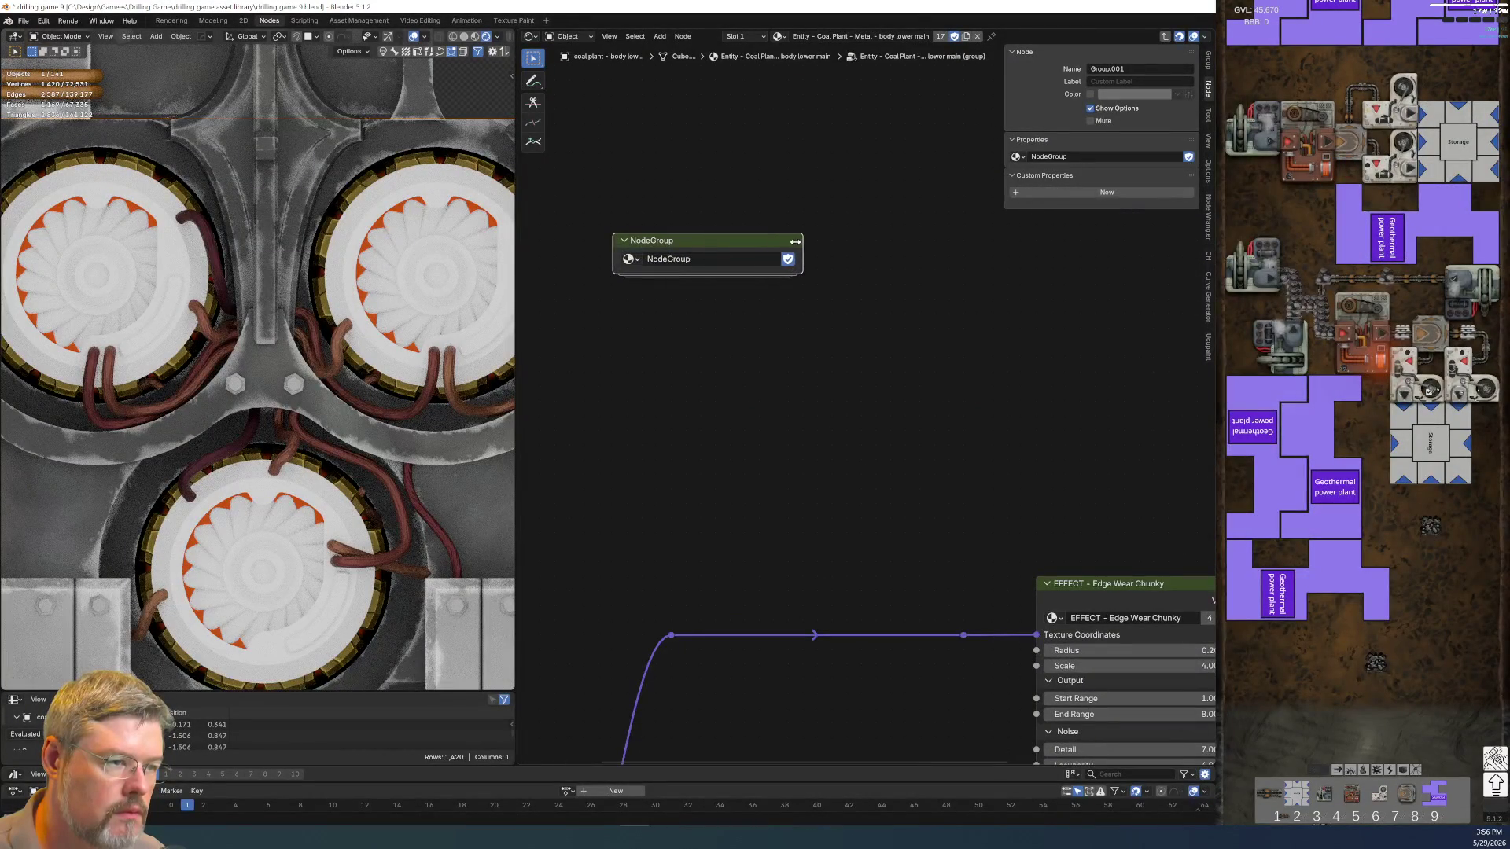
pyautogui.doubleClick(723, 260)
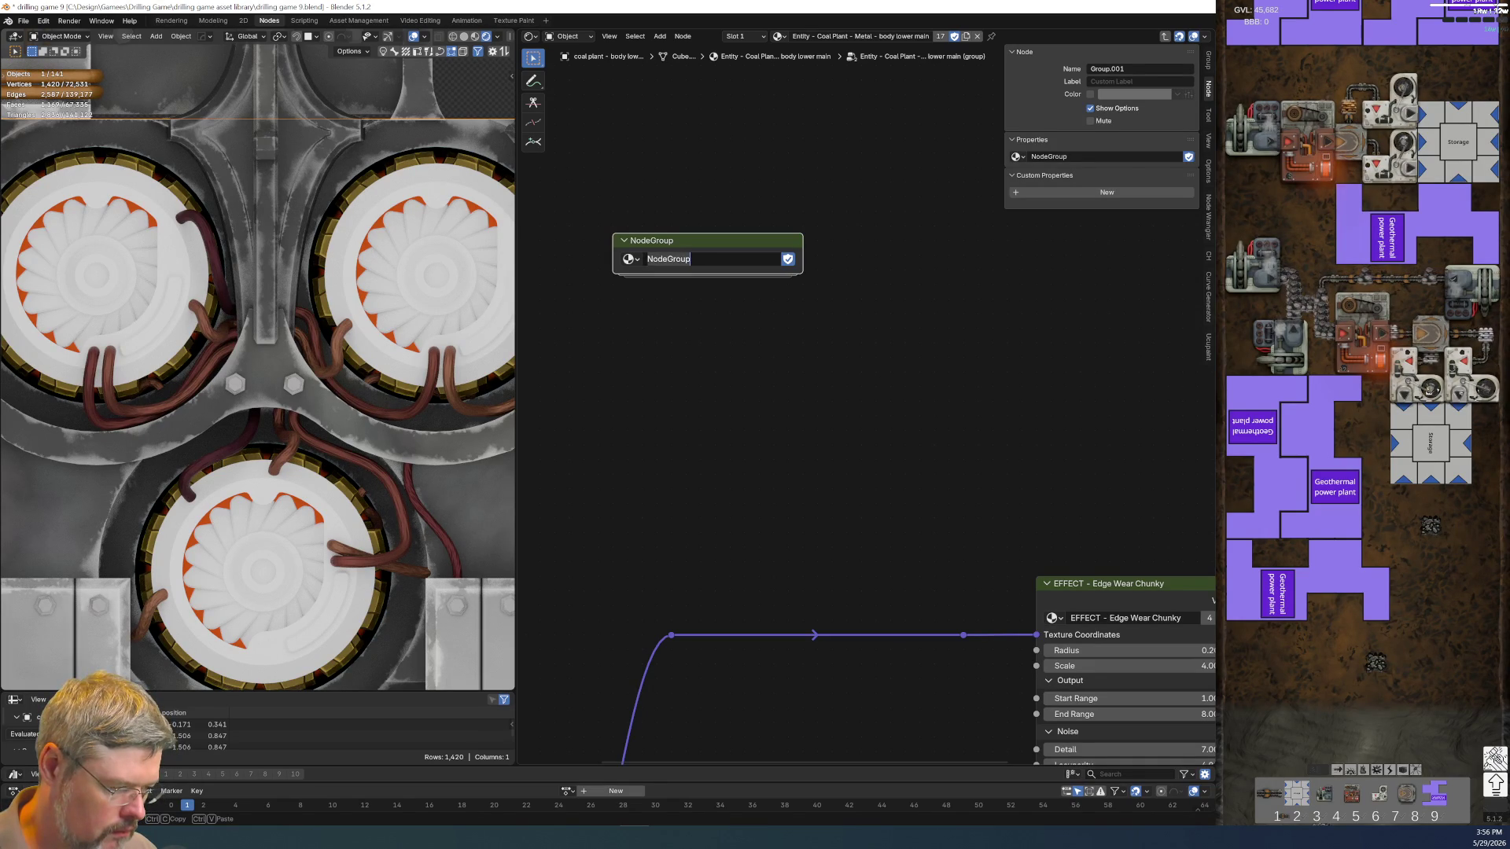
pyautogui.write('Group')
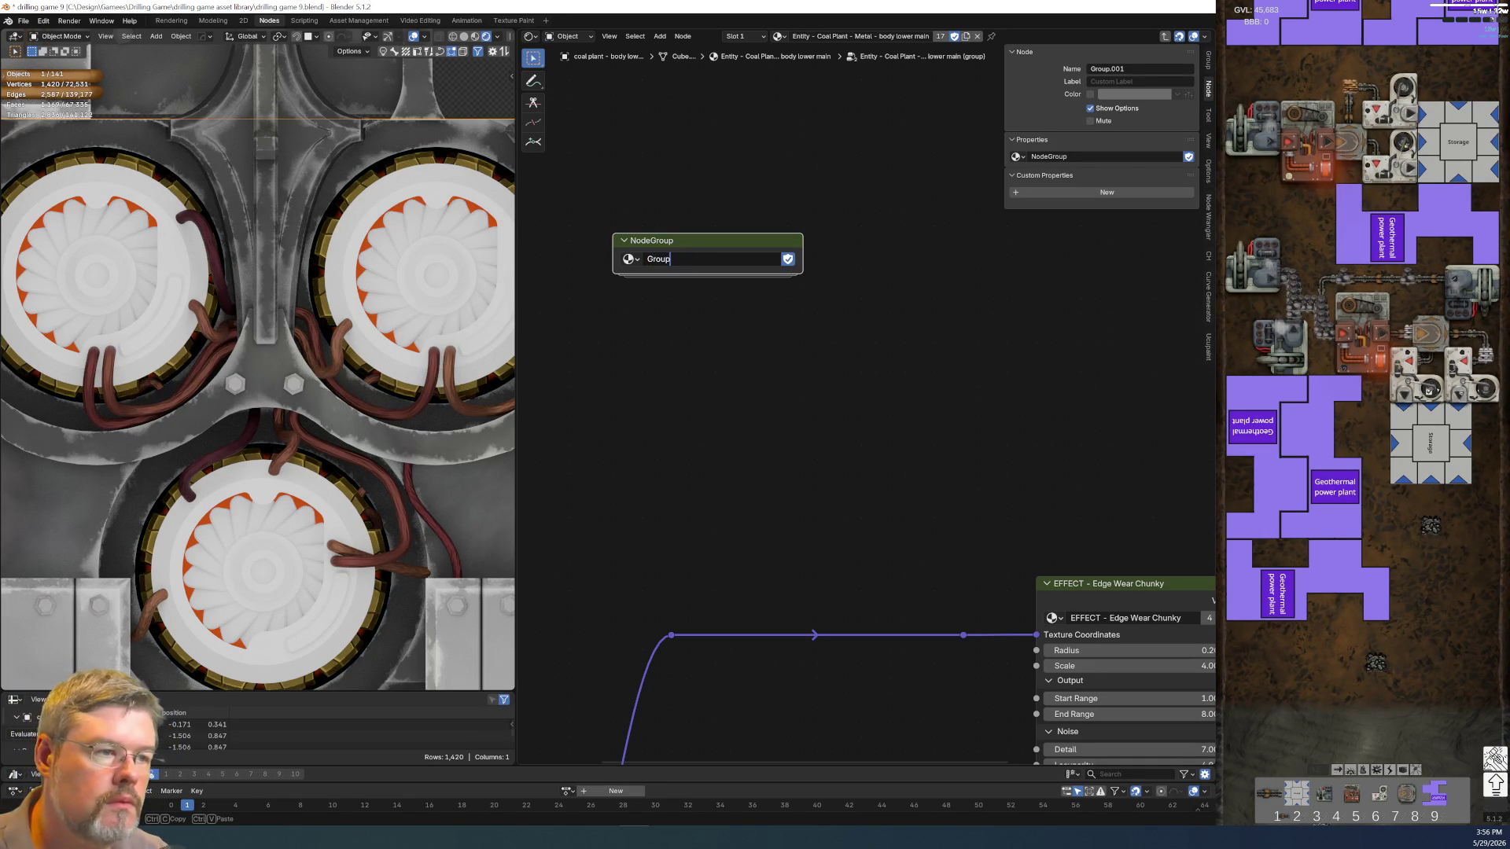
pyautogui.press('BackSpace')
pyautogui.press('BackSpace')
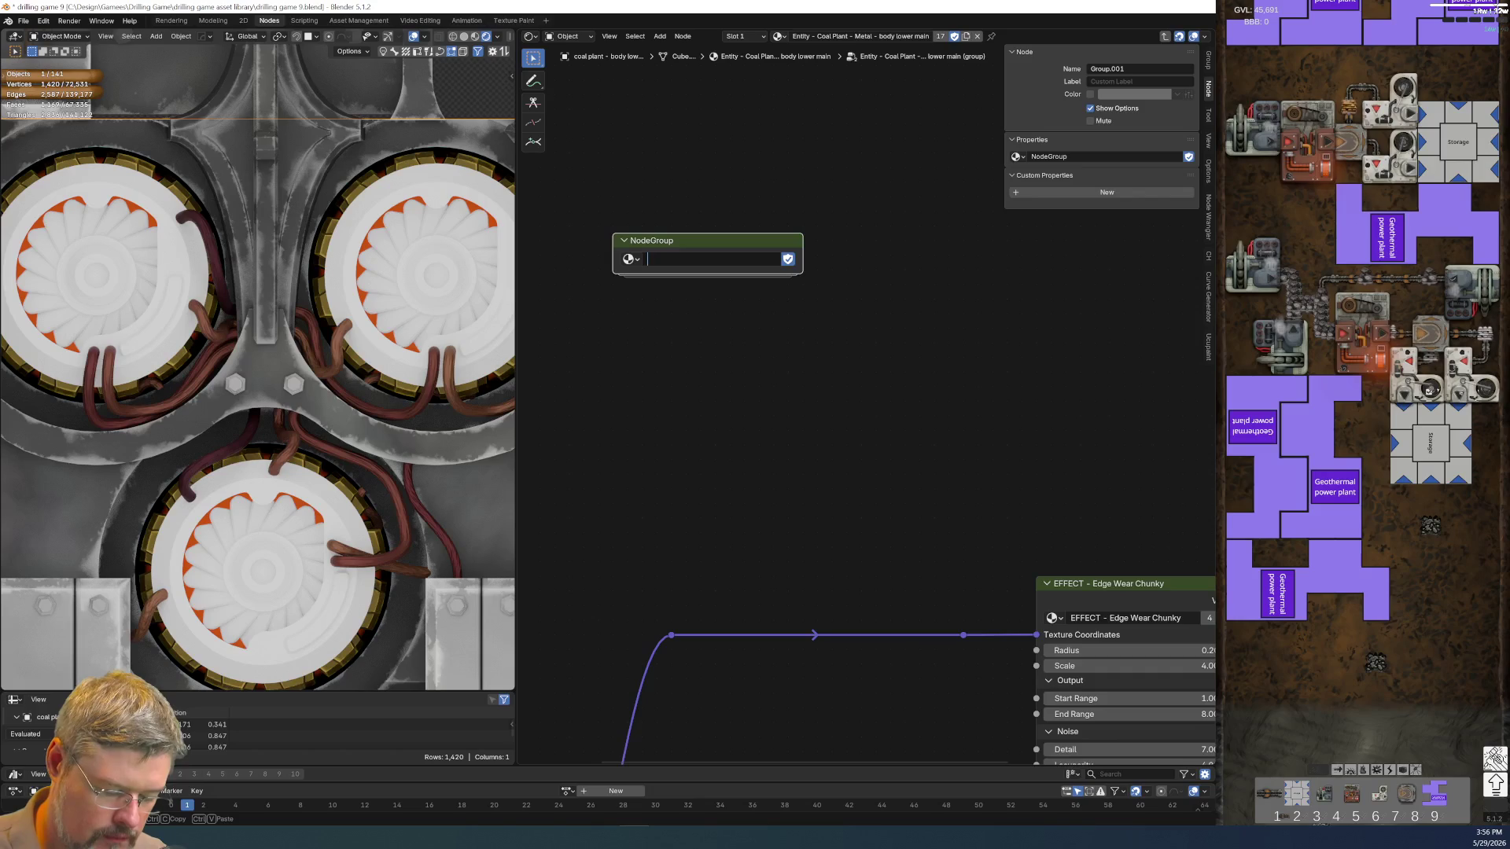
pyautogui.write('ENTITY D')
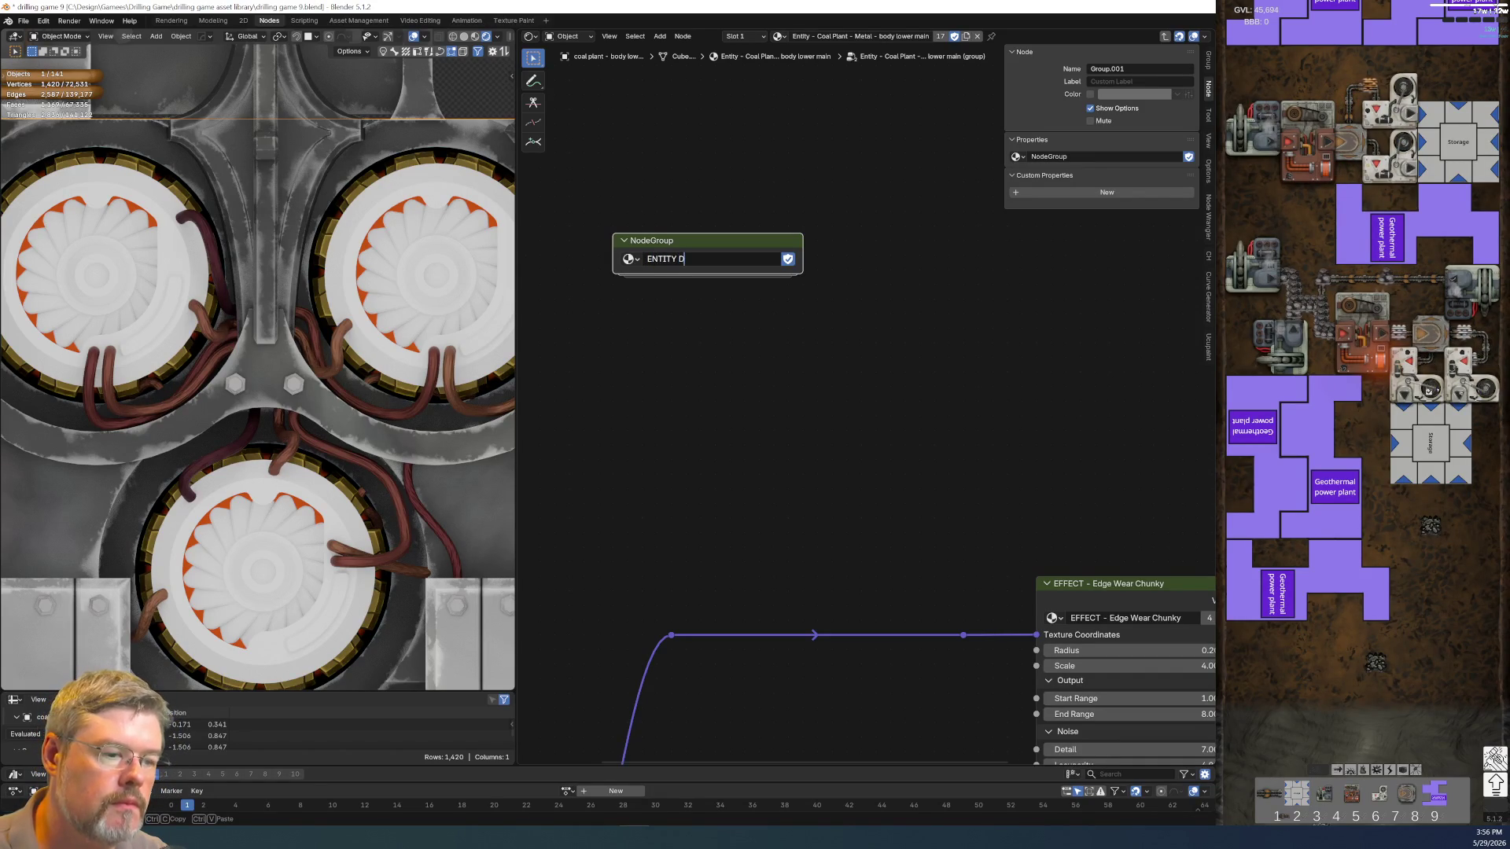
pyautogui.write('ATA Coal Plant')
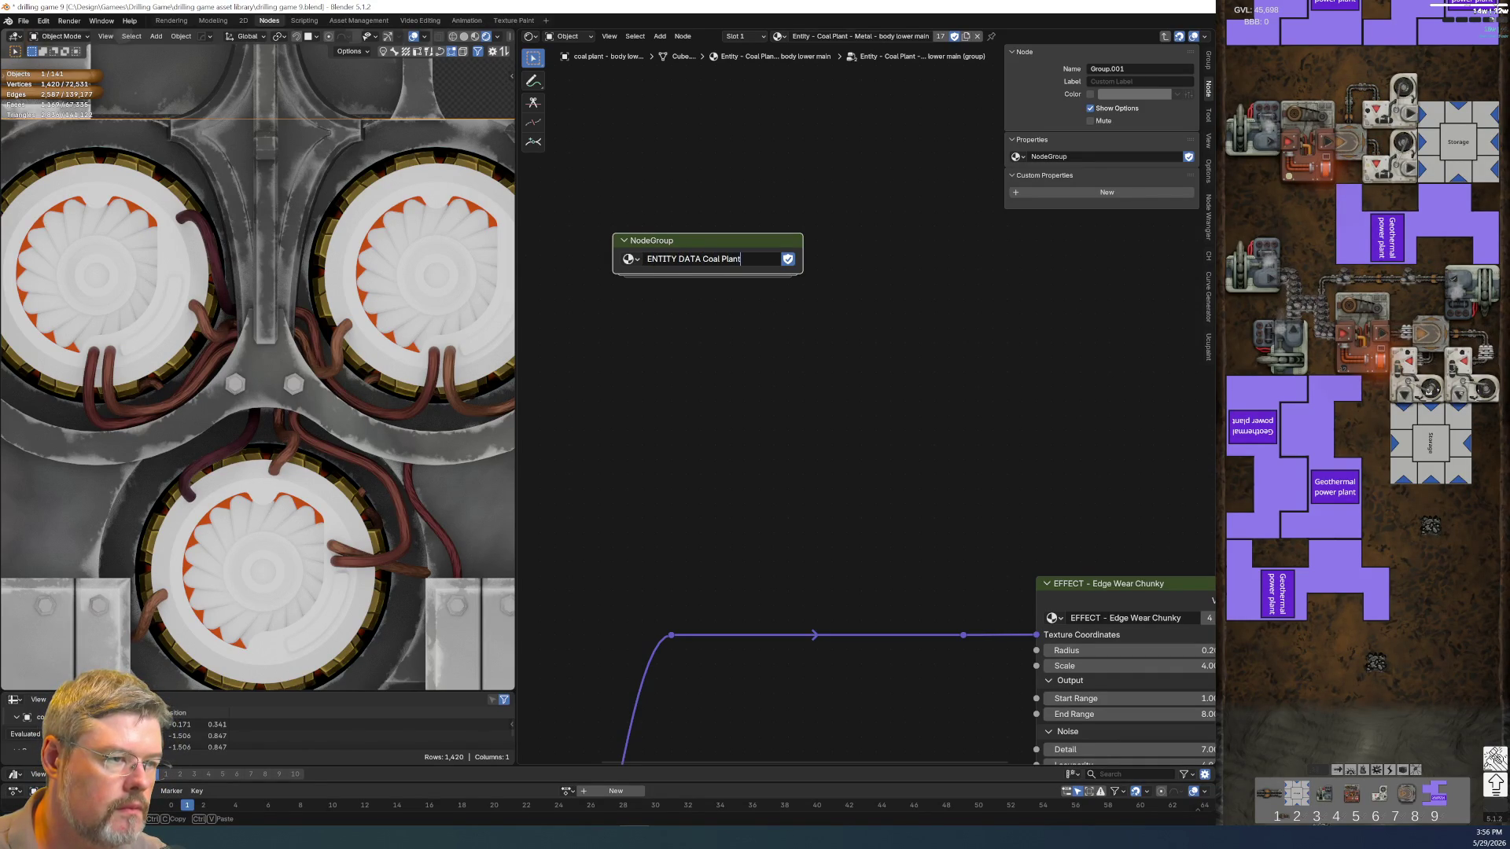
pyautogui.press('Return')
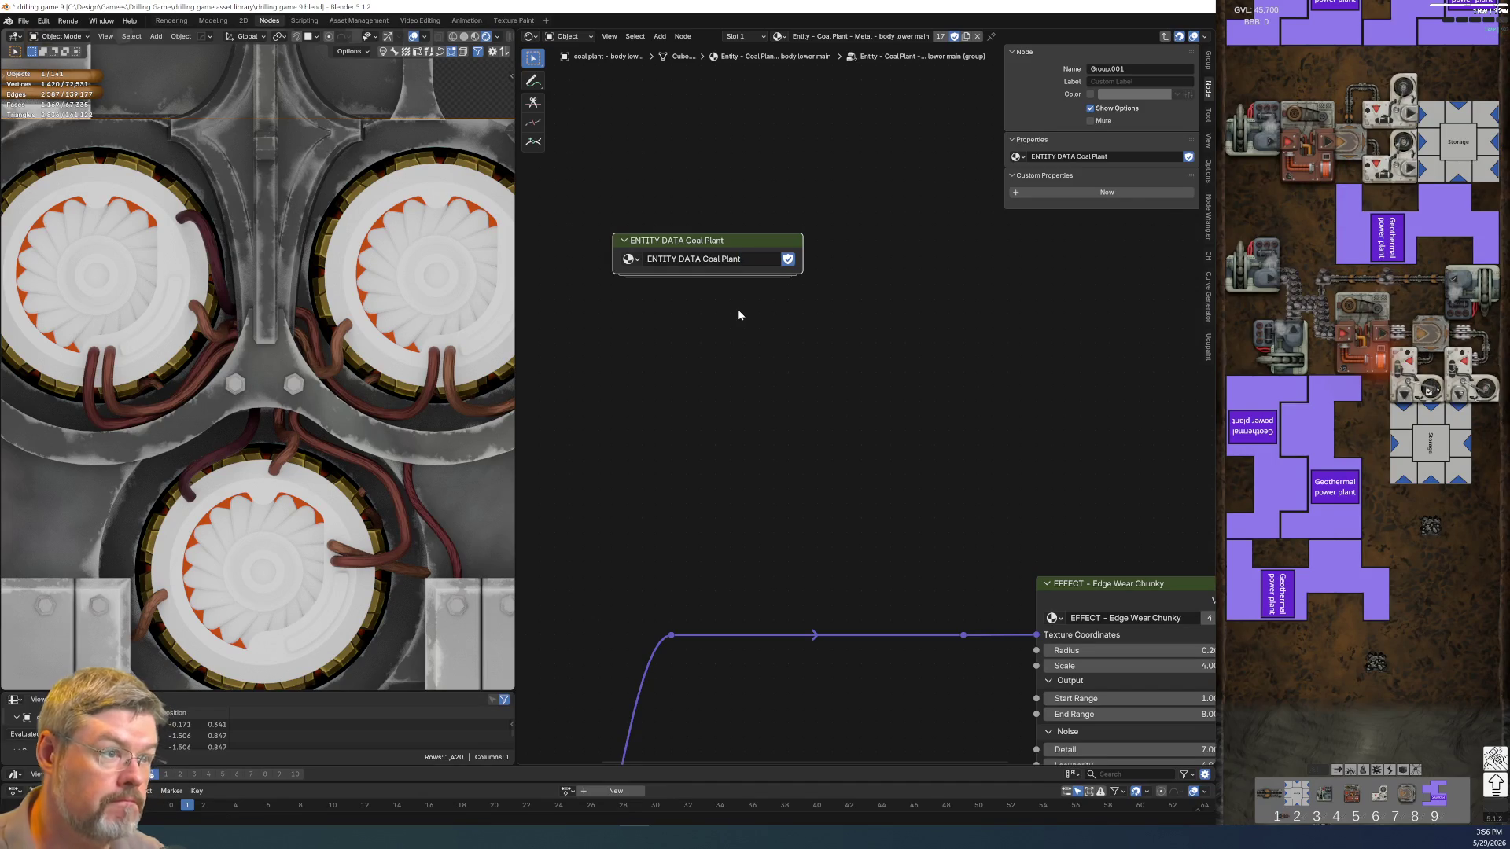
# Mark ENTITY DATA Coal Plant as an asset and save the blend file
pyautogui.rightClick(738, 262)
pyautogui.click(745, 262)
pyautogui.click(29, 18)
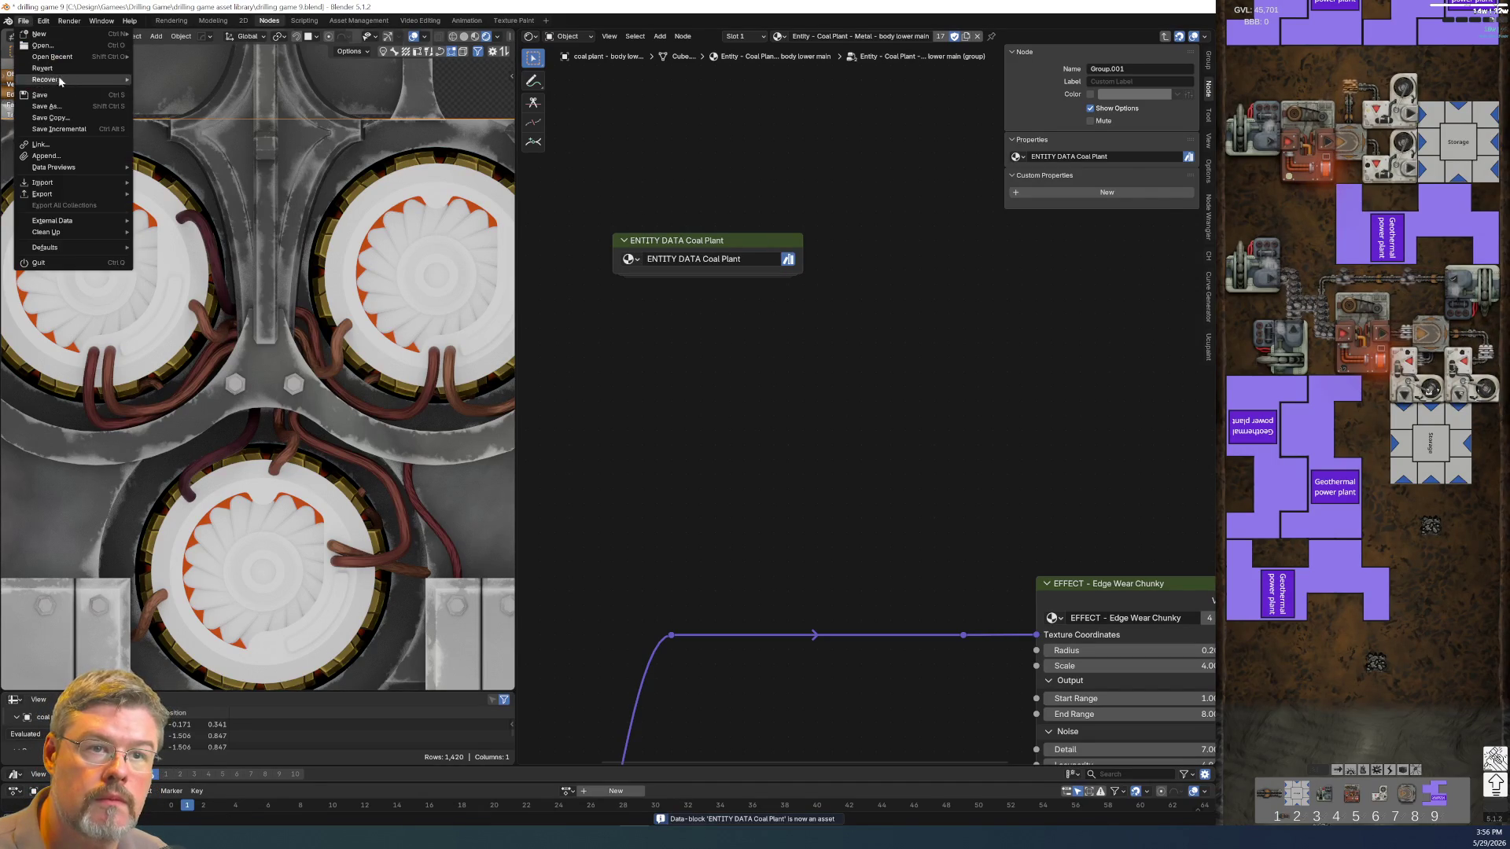
pyautogui.click(60, 90)
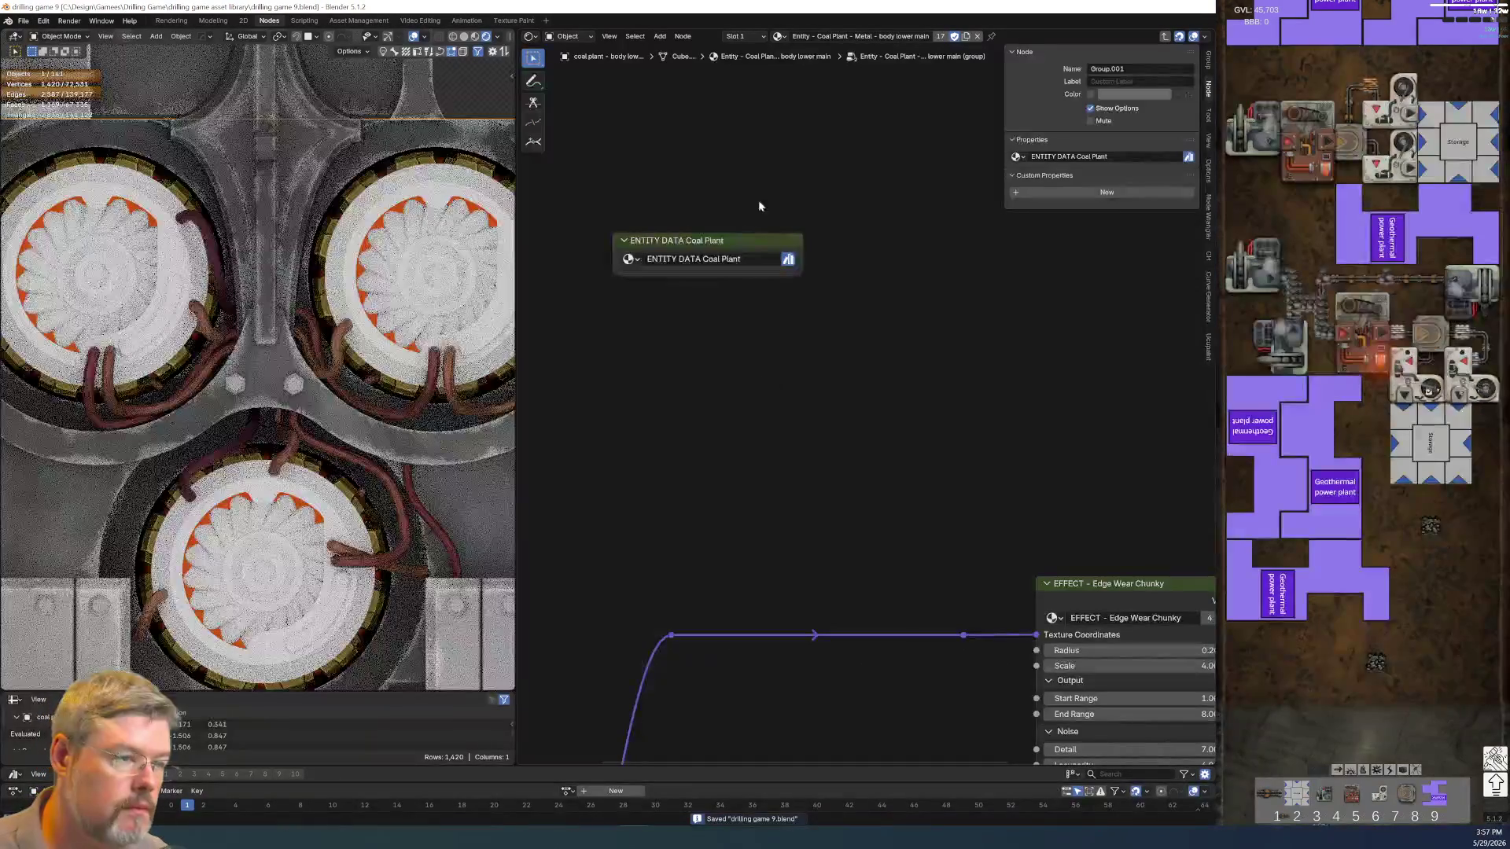
pyautogui.click(750, 246)
pyautogui.press('Tab')
# Delete the Group Input node and feed both Value nodes into two group outputs
pyautogui.moveTo(678, 321); pyautogui.dragTo(731, 543)
pyautogui.press('x')
pyautogui.press('Home')
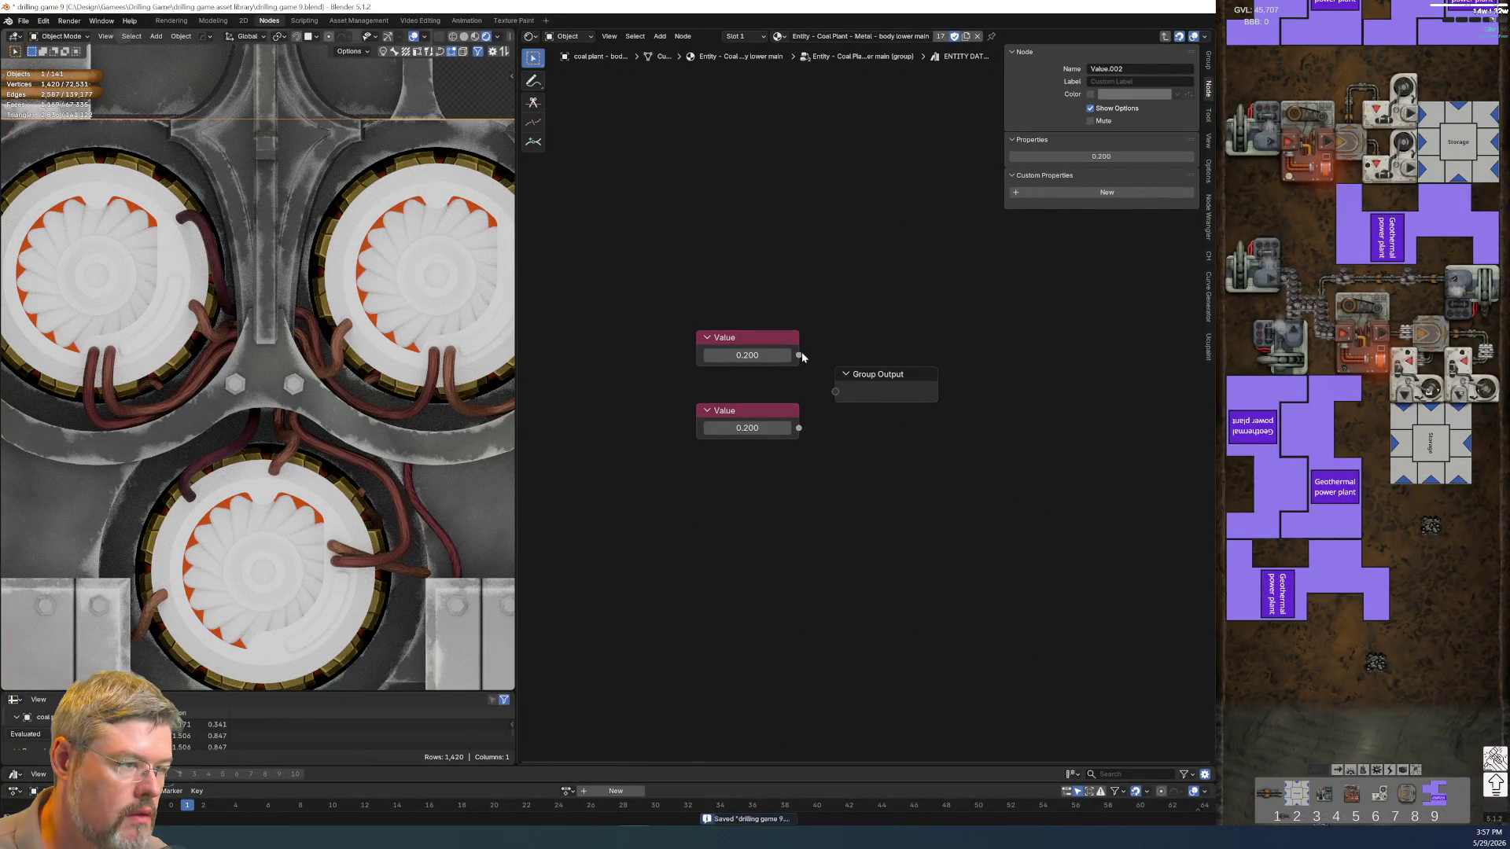
pyautogui.moveTo(799, 354); pyautogui.dragTo(837, 407)
pyautogui.click(891, 378)
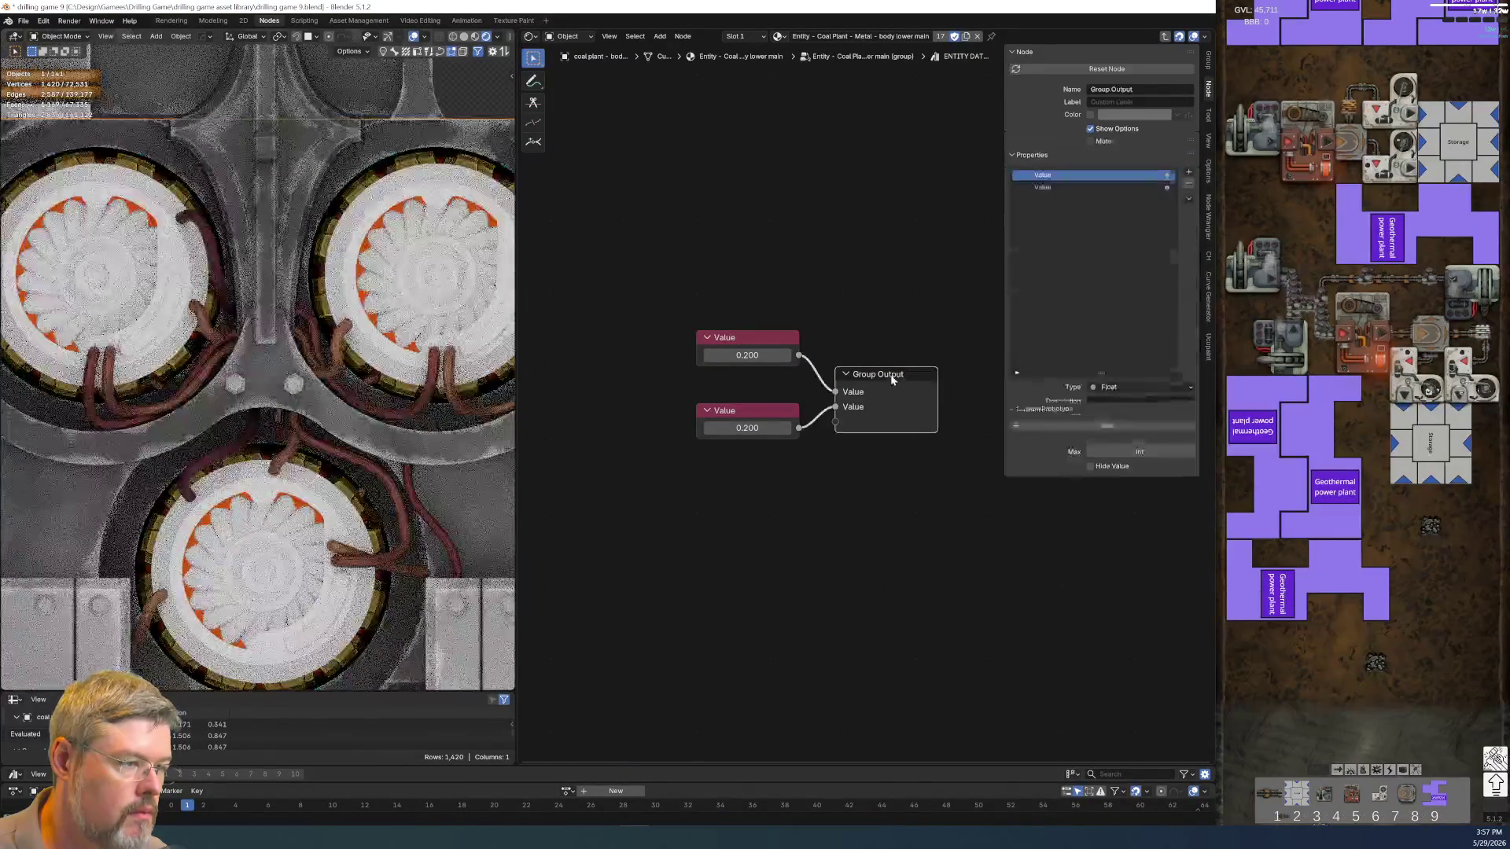
# Add a new interface panel to the group and start renaming it
pyautogui.click(1187, 204)
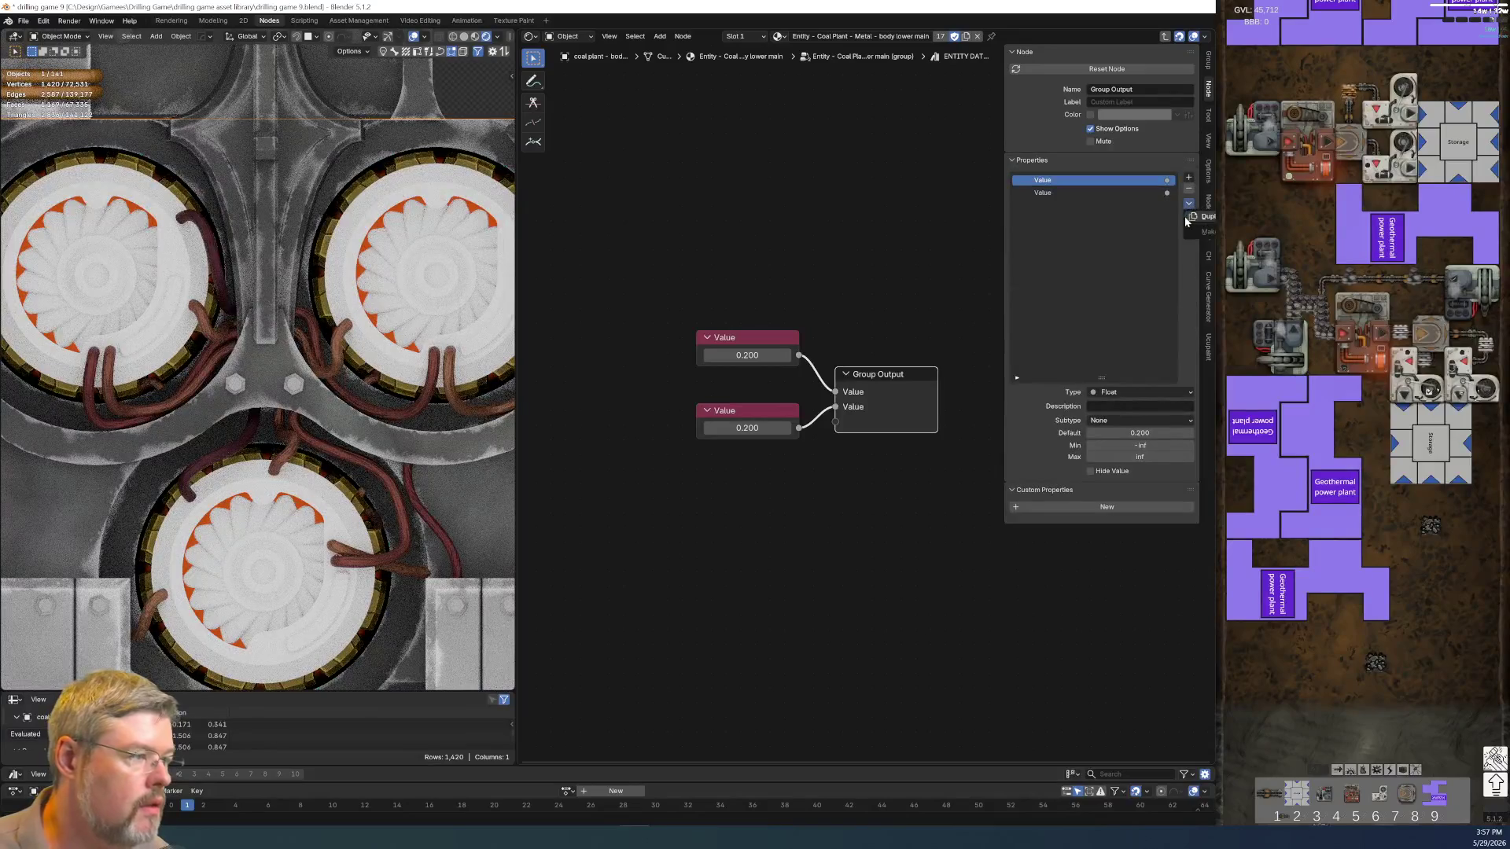
pyautogui.click(1188, 177)
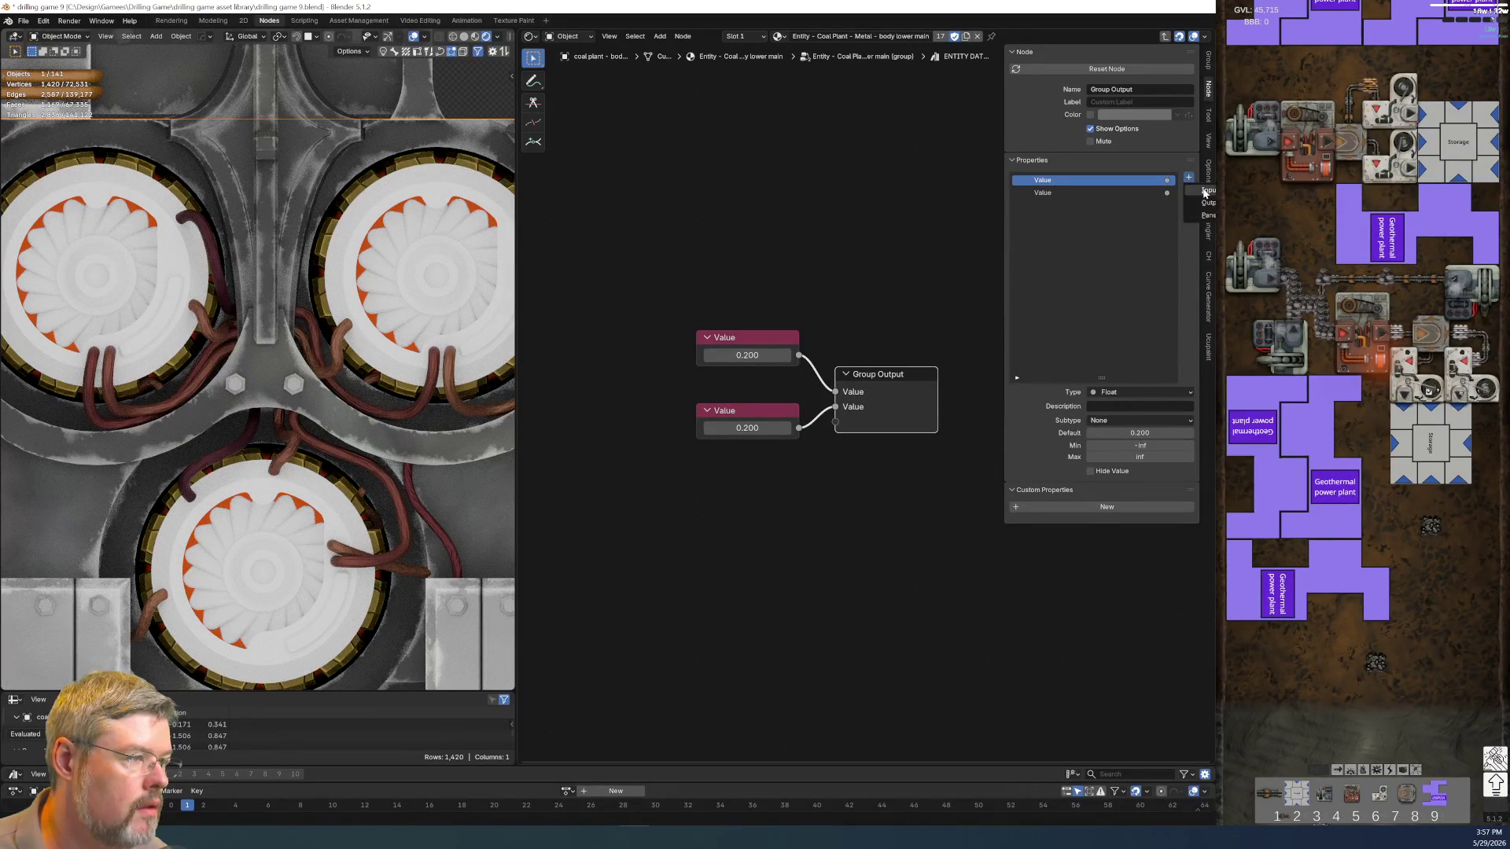
pyautogui.click(1203, 192)
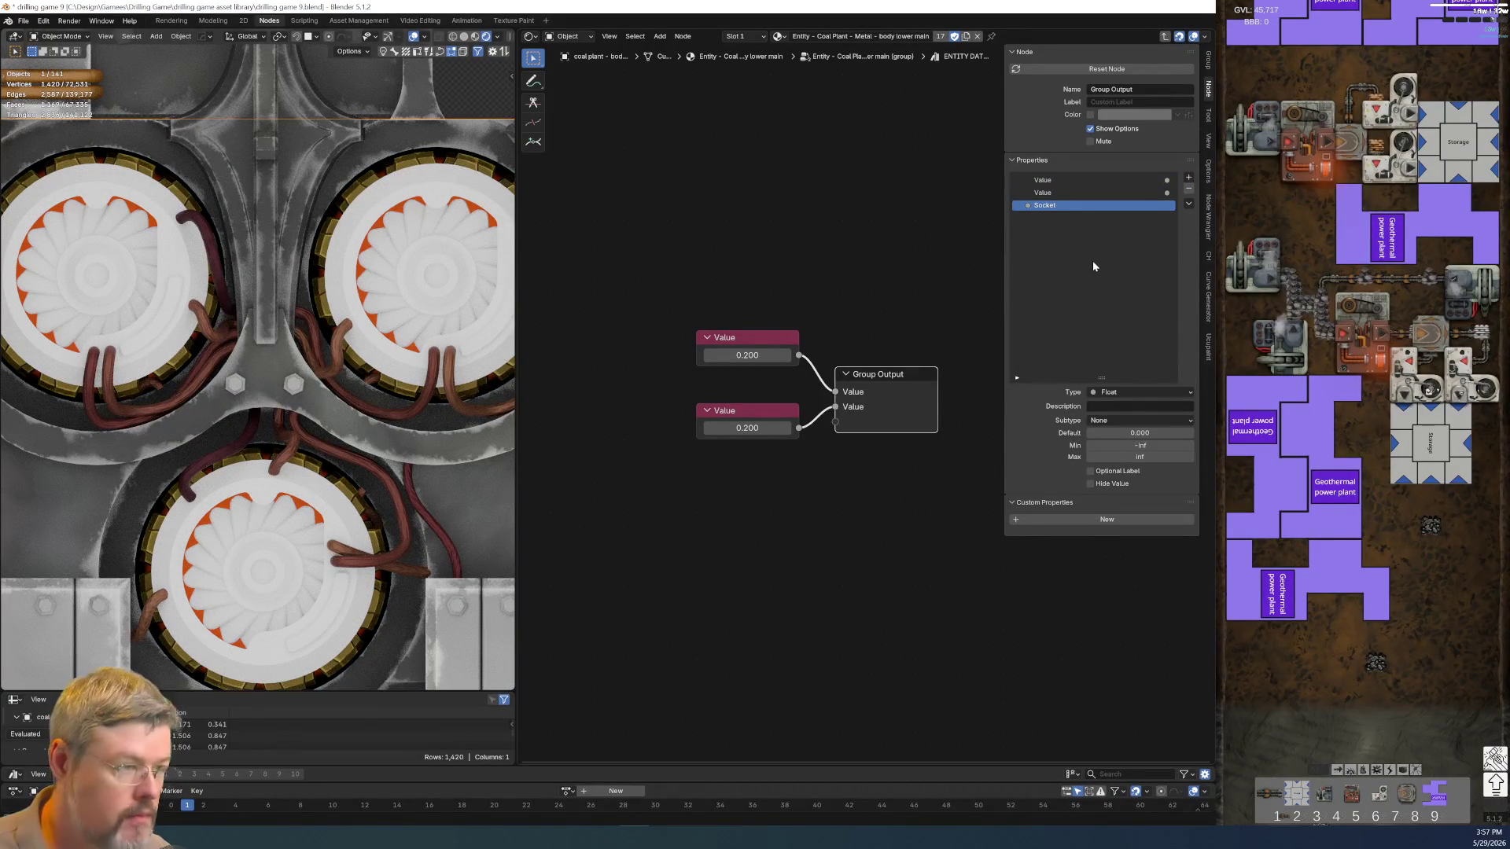
pyautogui.hotkey('ctrl', 'z')
pyautogui.click(1187, 178)
pyautogui.click(1110, 213)
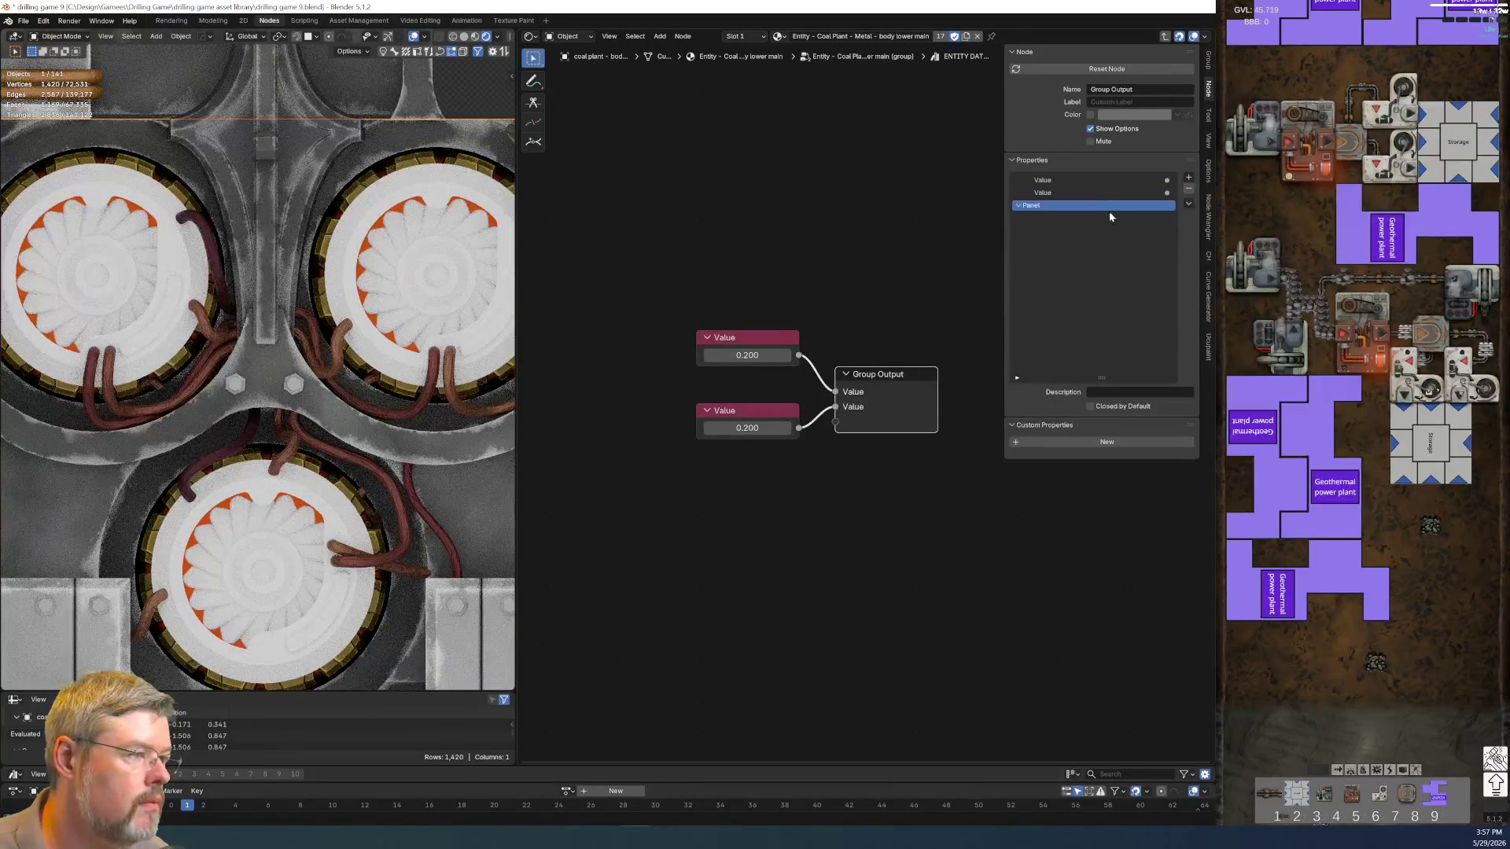
pyautogui.doubleClick(1110, 209)
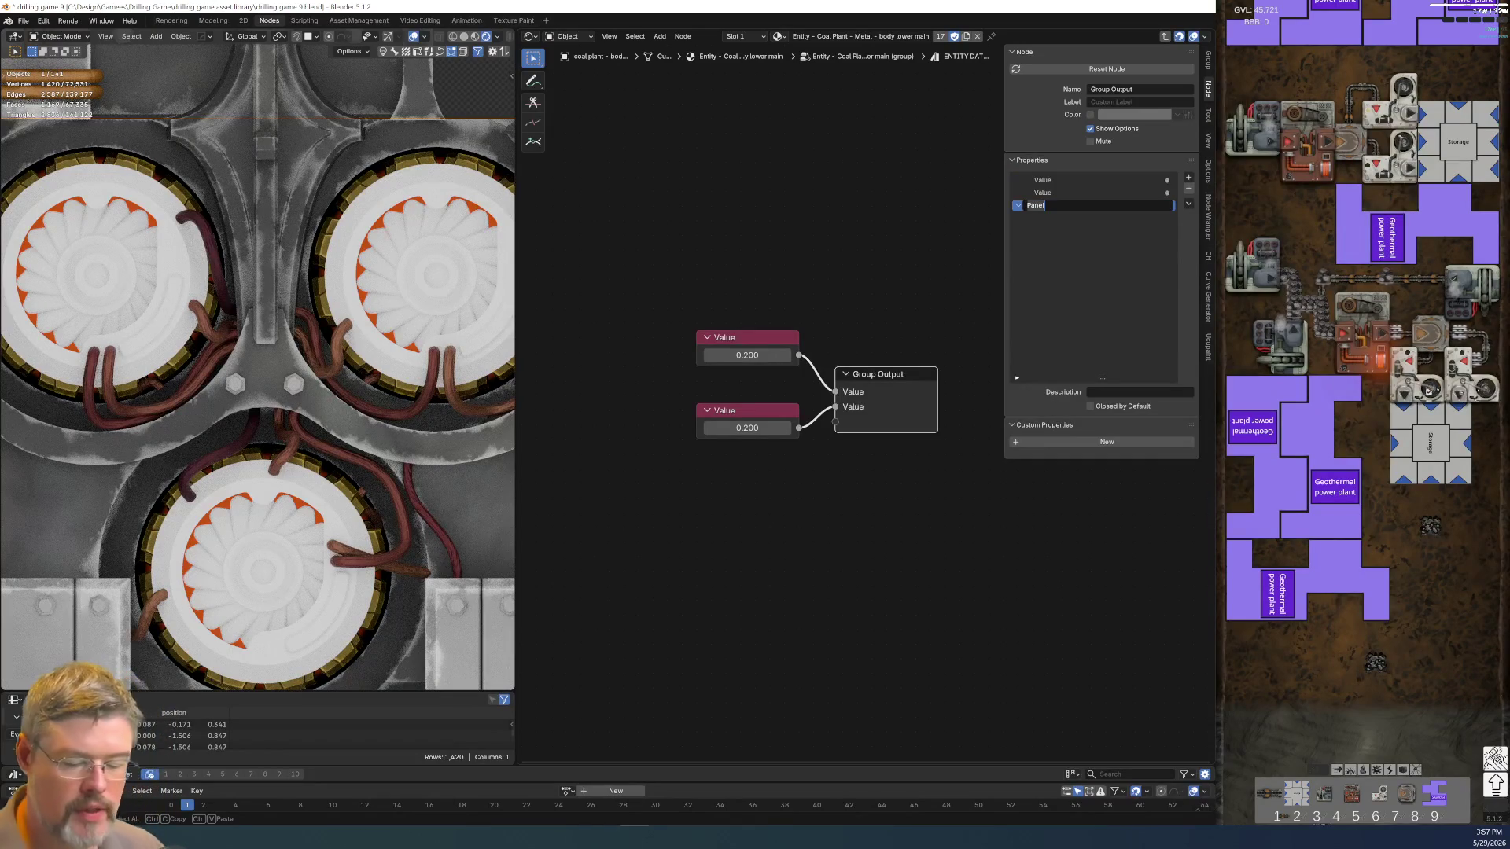
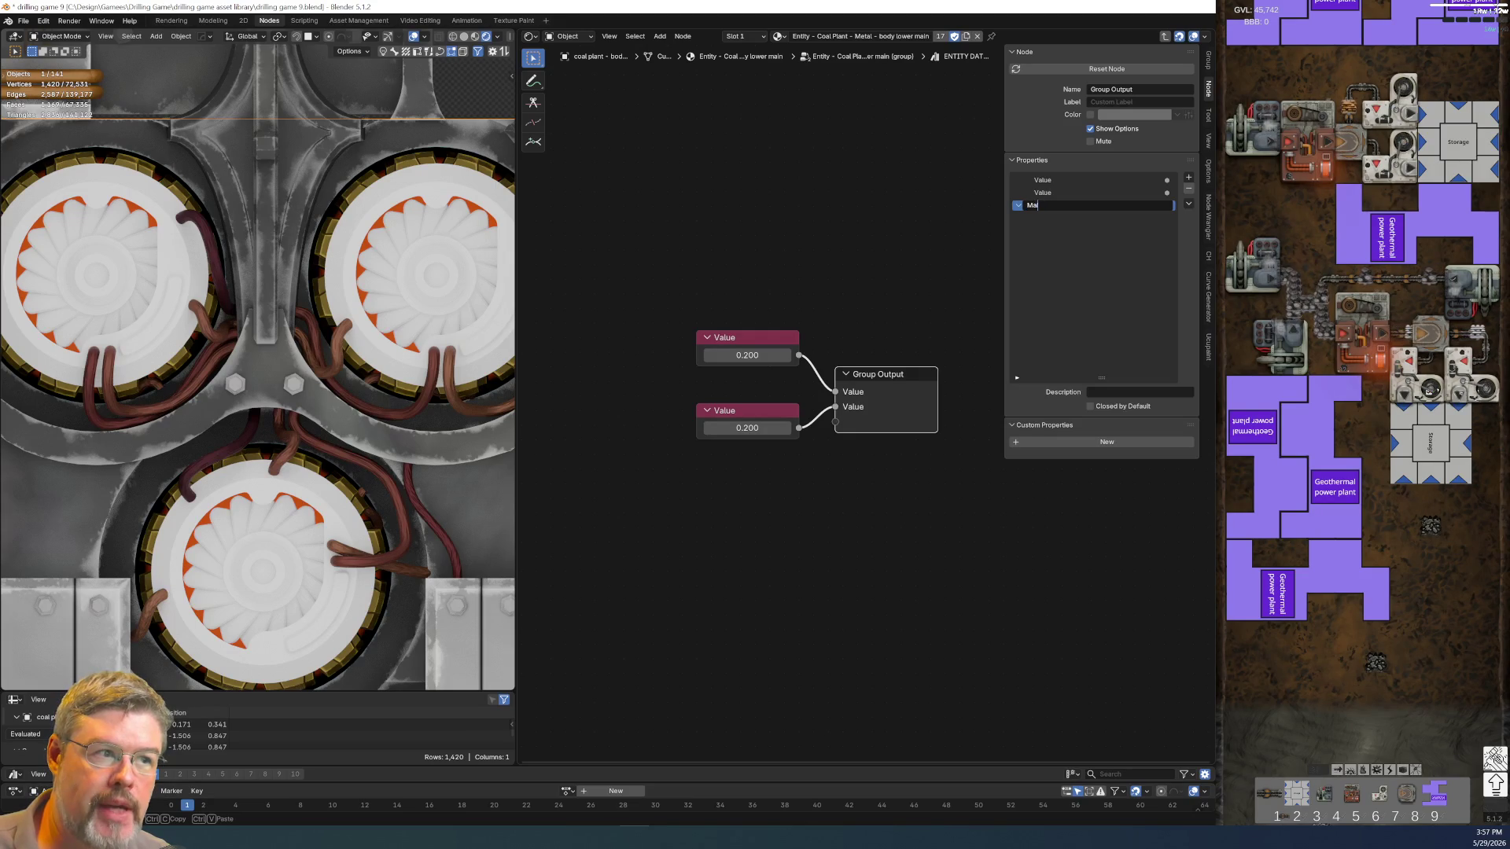
# Name the panel Main Metal Properties and move the ENTITY DATA Coal Plant node near the effect
pyautogui.press('BackSpace')
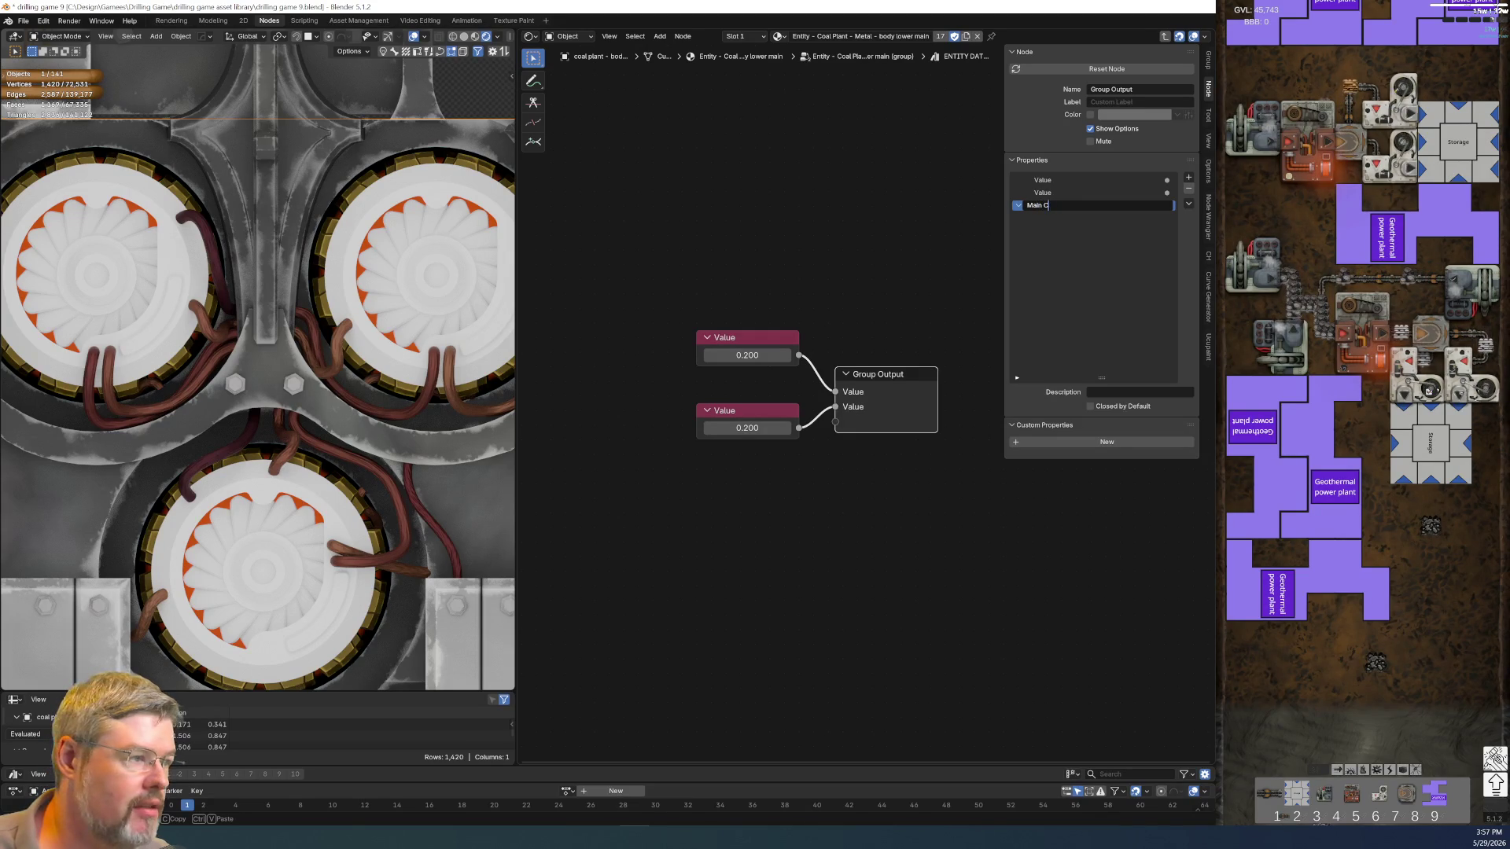
pyautogui.write('tal')
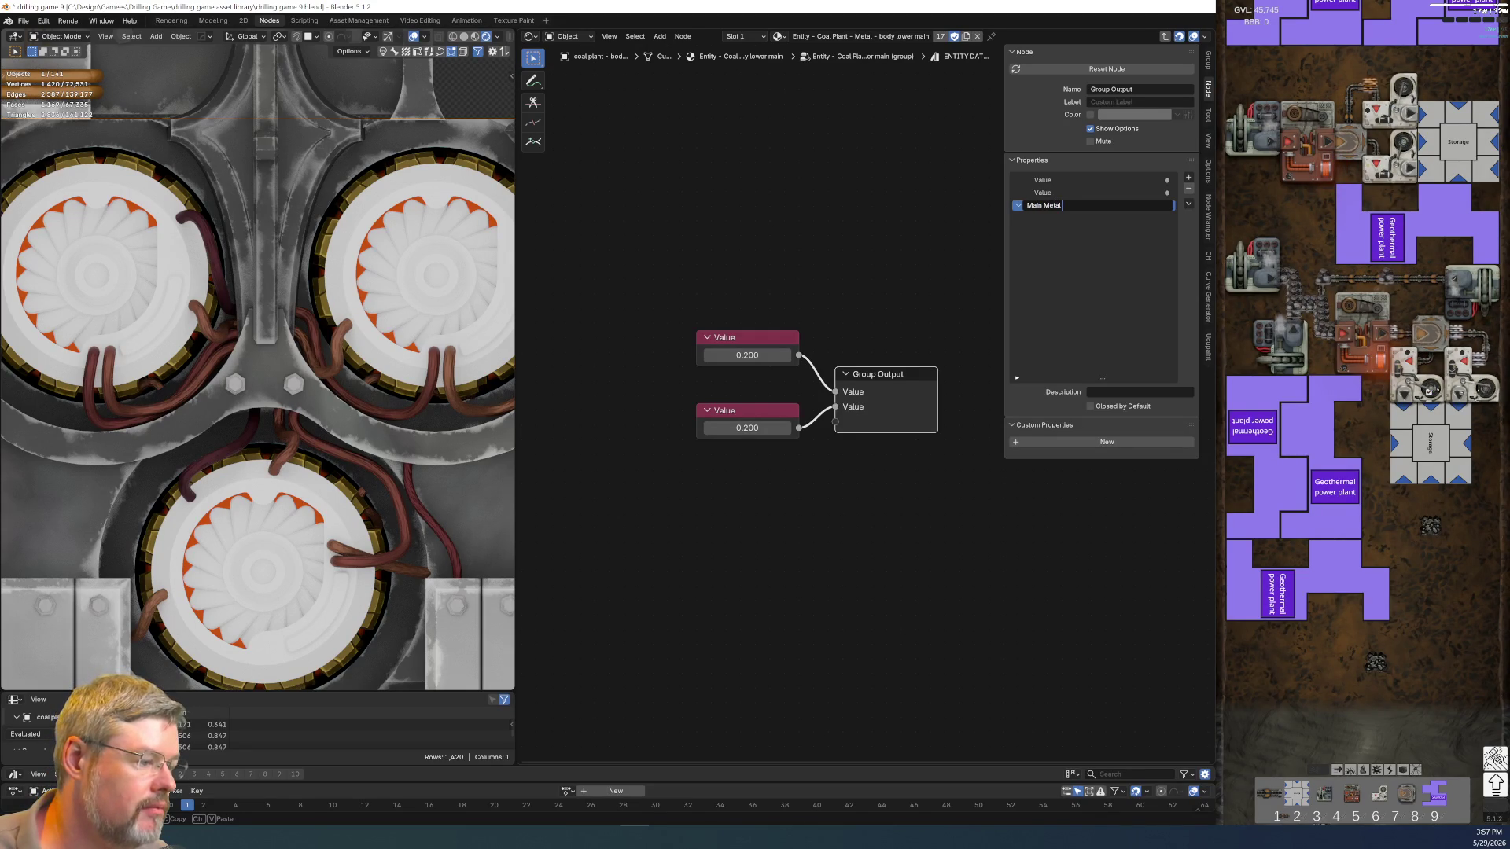
pyautogui.write(' Properties')
pyautogui.press('Return')
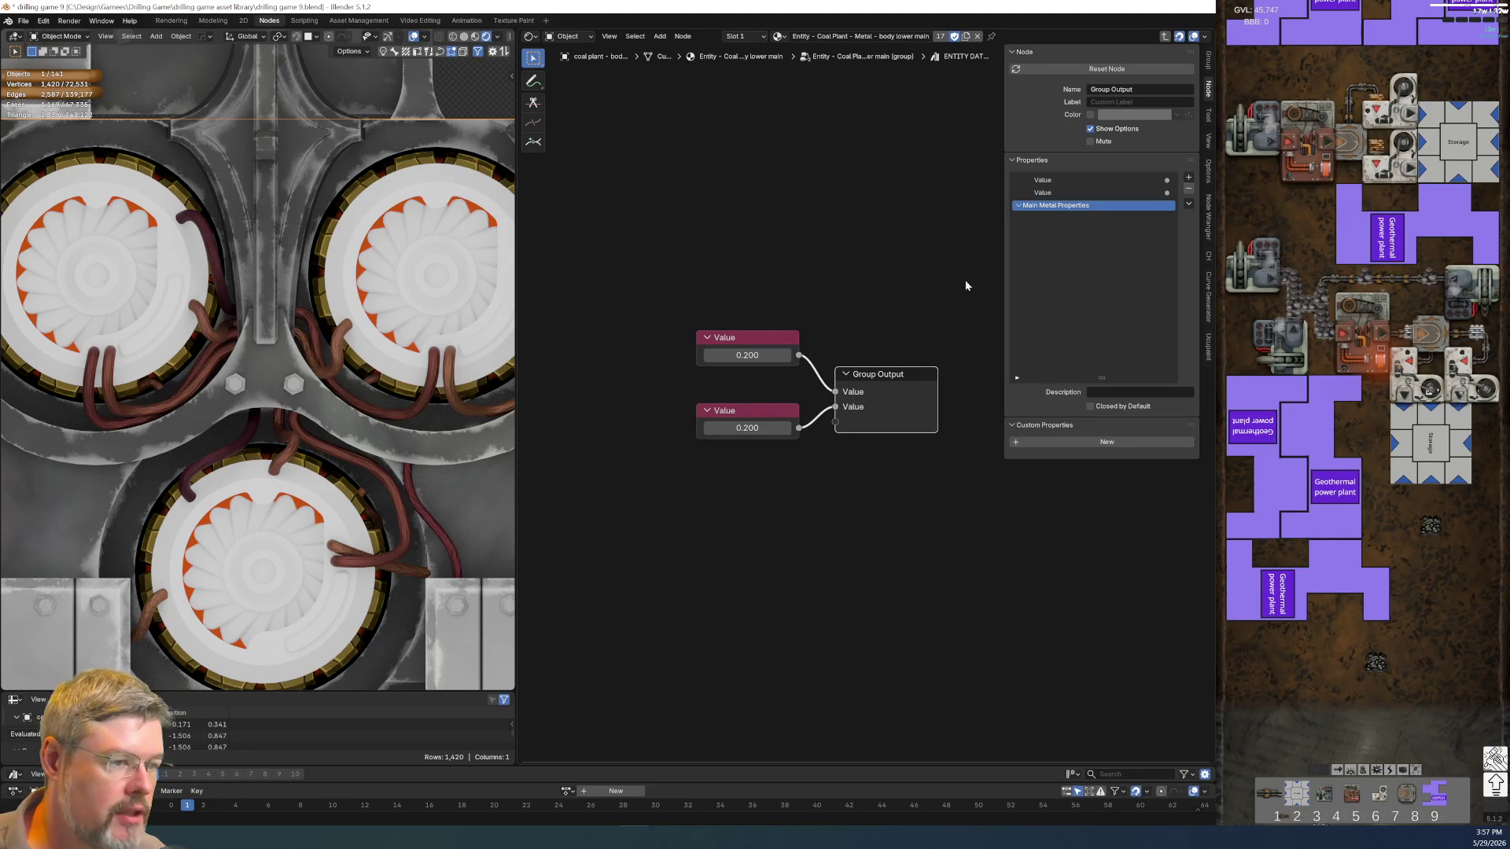
pyautogui.click(656, 455)
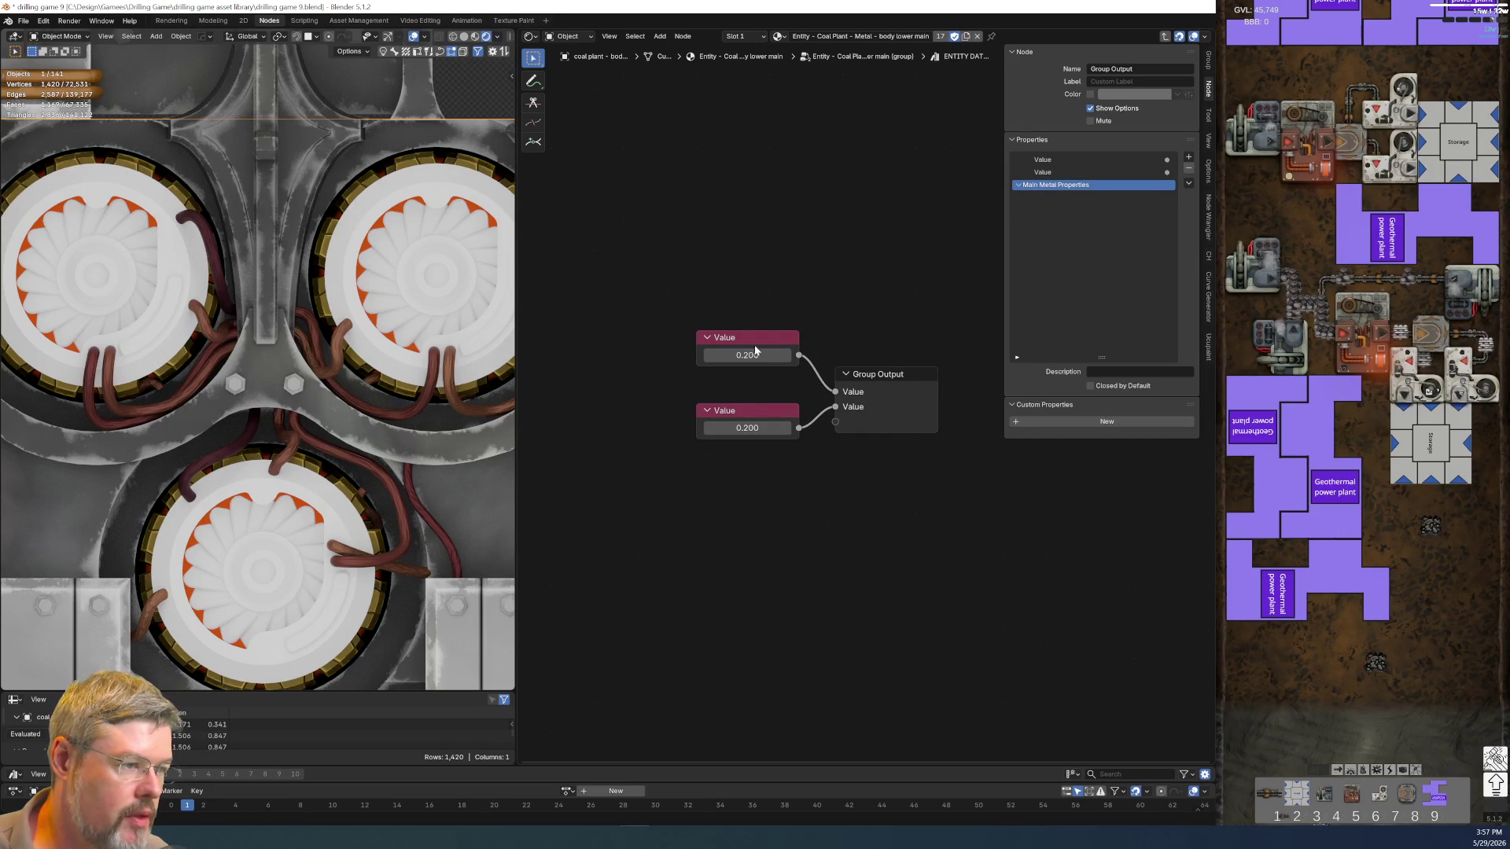
pyautogui.press('Tab')
pyautogui.scroll(-2, 1005, 600)
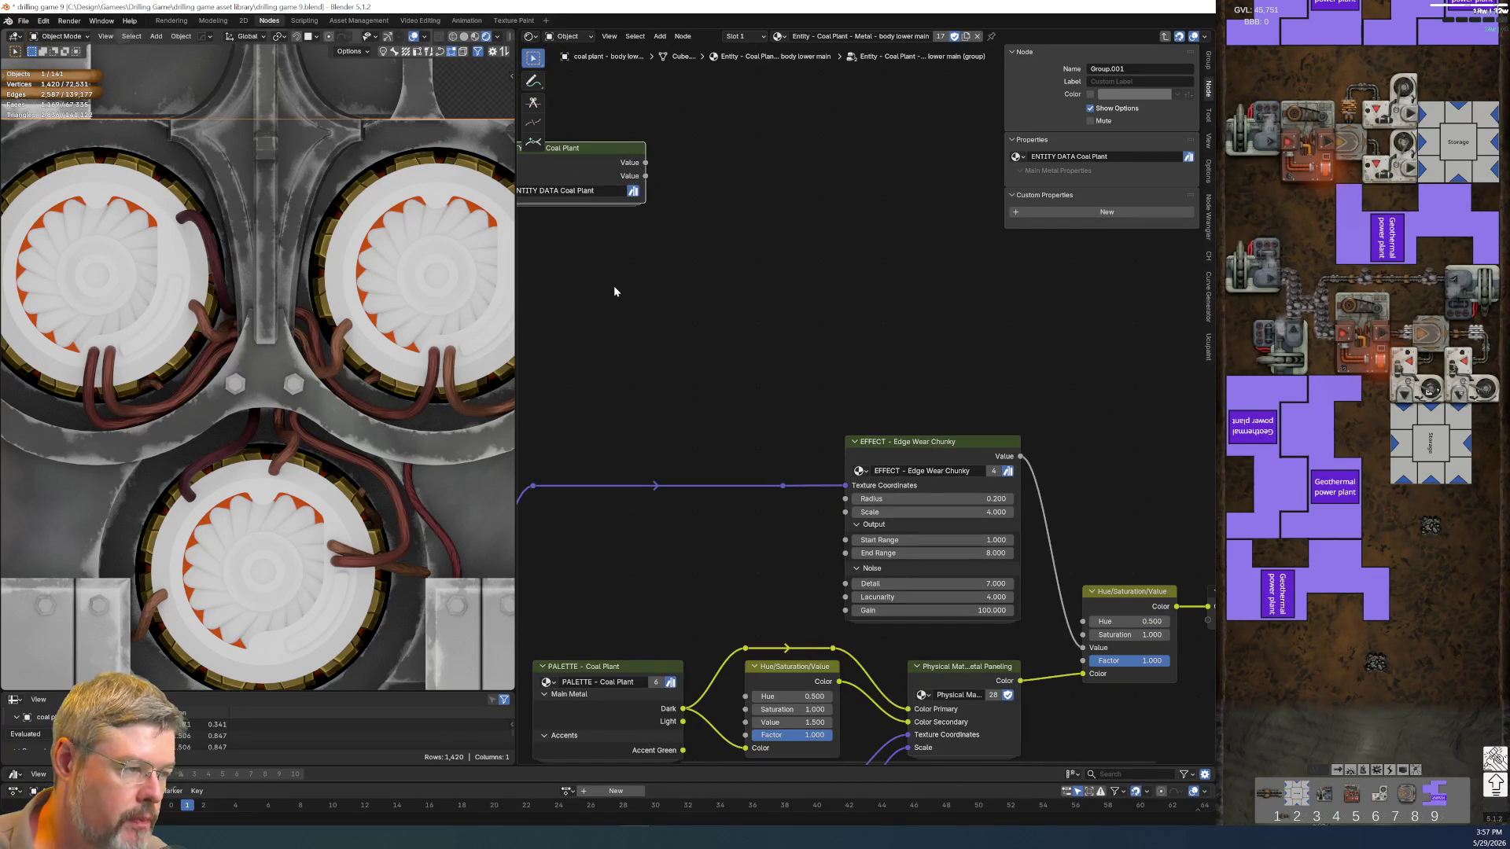
pyautogui.moveTo(582, 150); pyautogui.dragTo(703, 427)
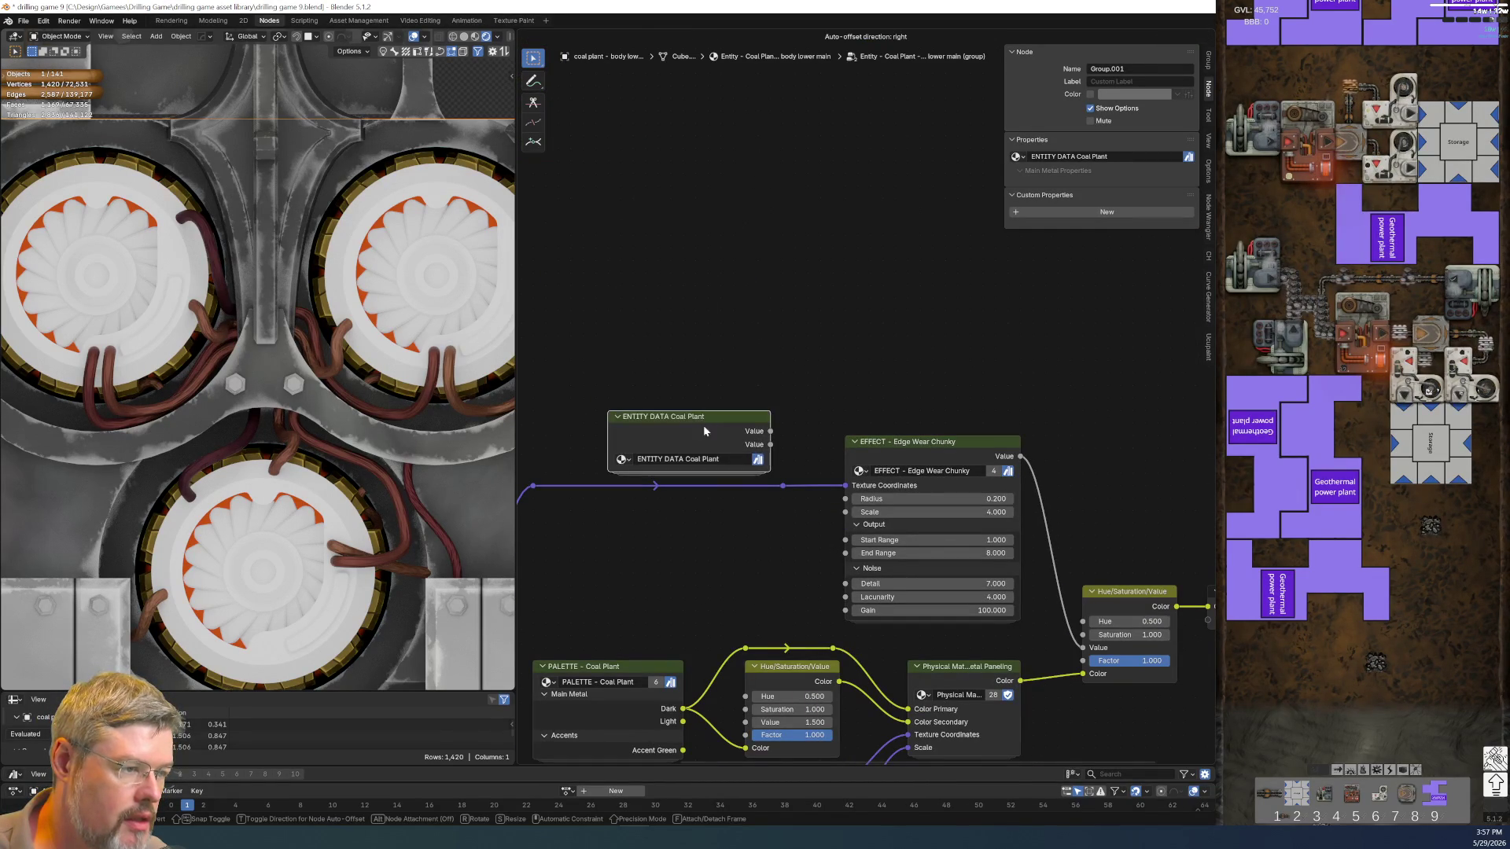
pyautogui.press('Tab')
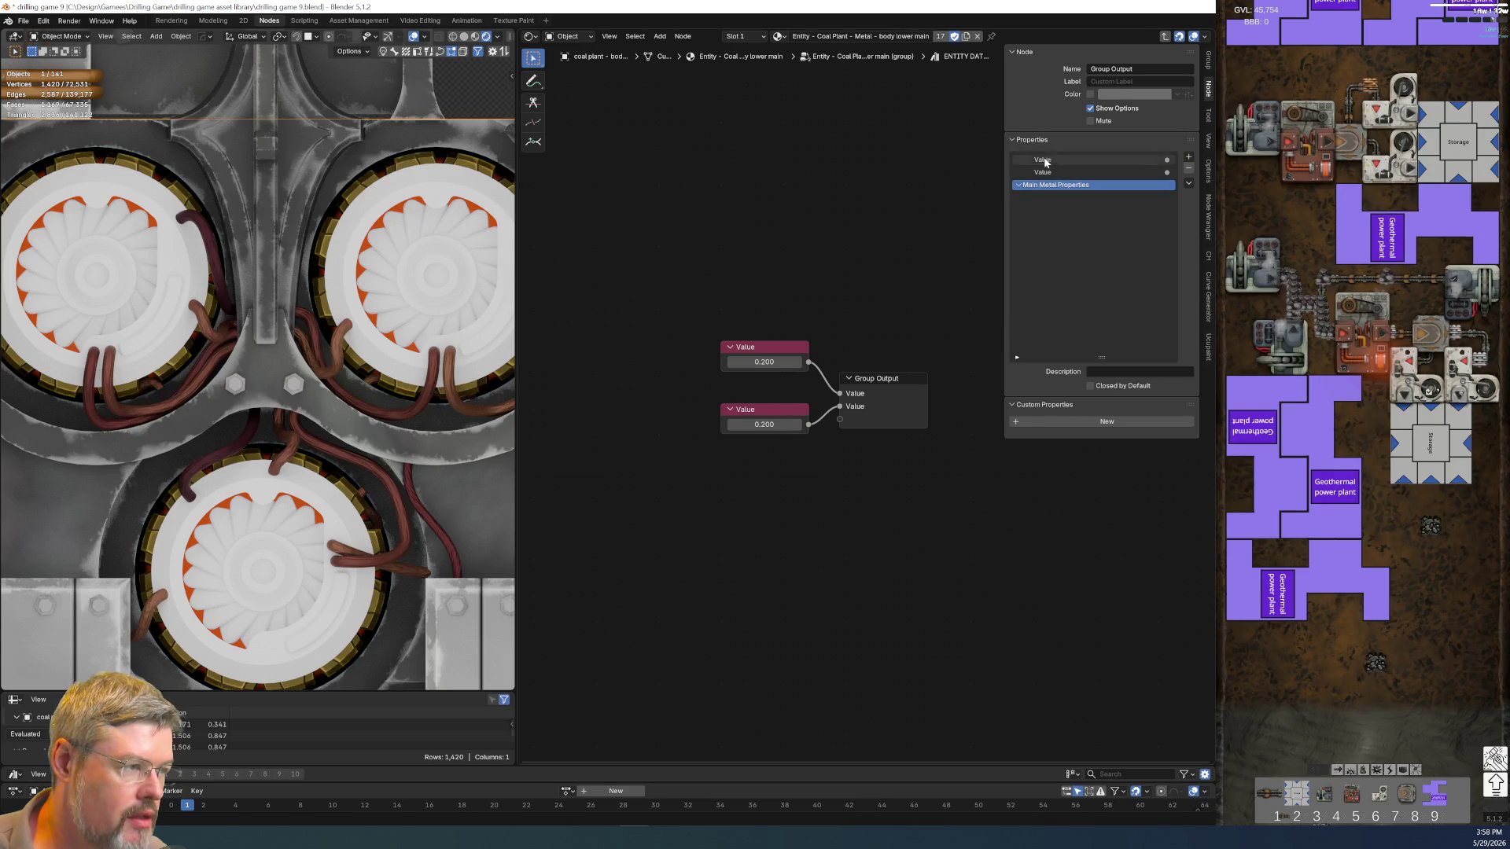
# Rename the first group output Edge Wear - End Value and set its Value node to 8
pyautogui.doubleClick(1048, 158)
pyautogui.write('Edge Wear - End')
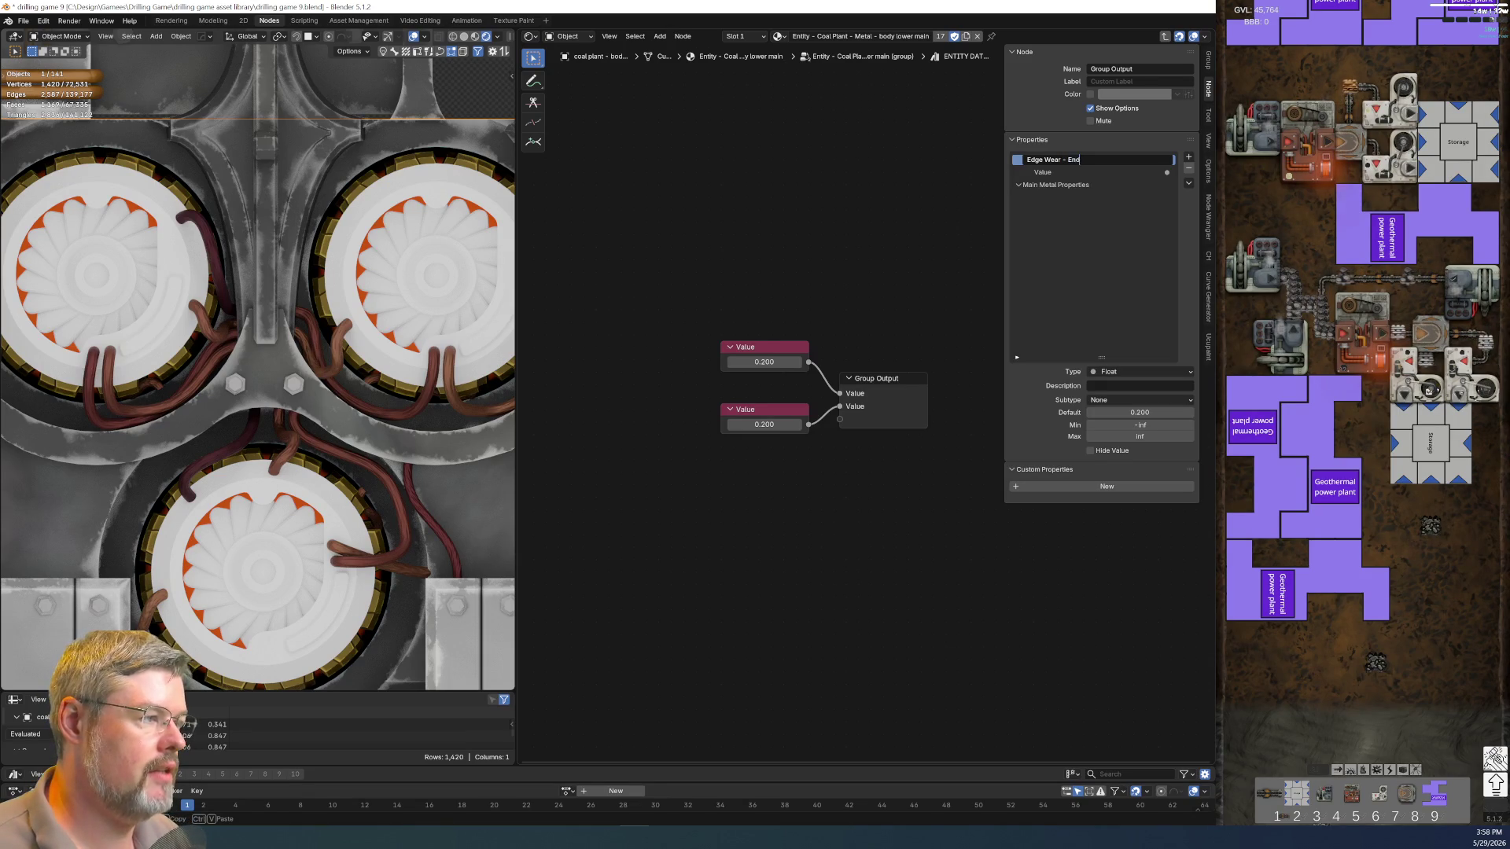
pyautogui.write(' Value')
pyautogui.press('Return')
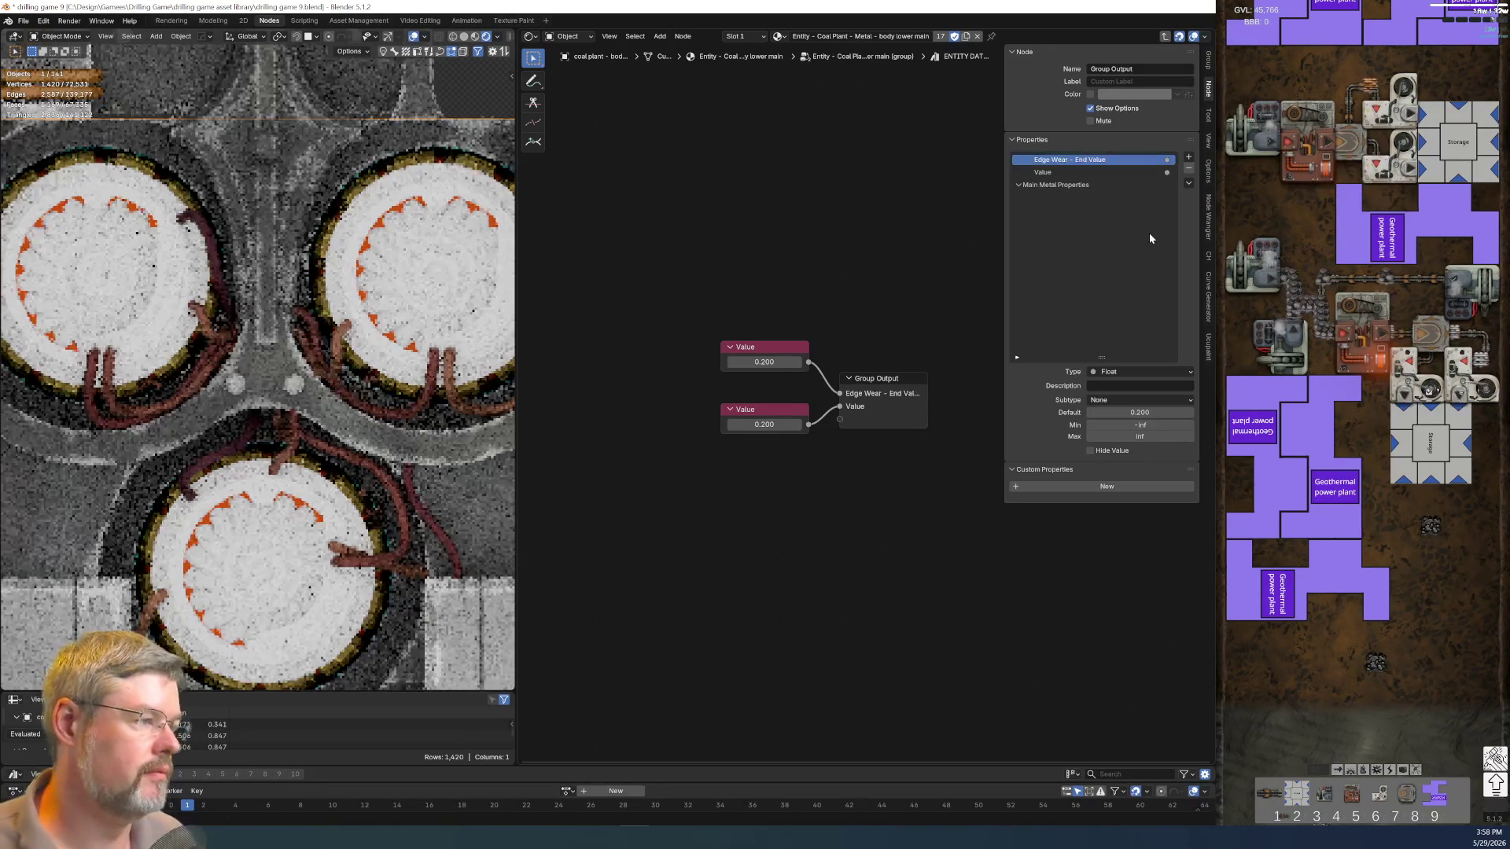
pyautogui.click(765, 362)
pyautogui.write('8')
pyautogui.press('Return')
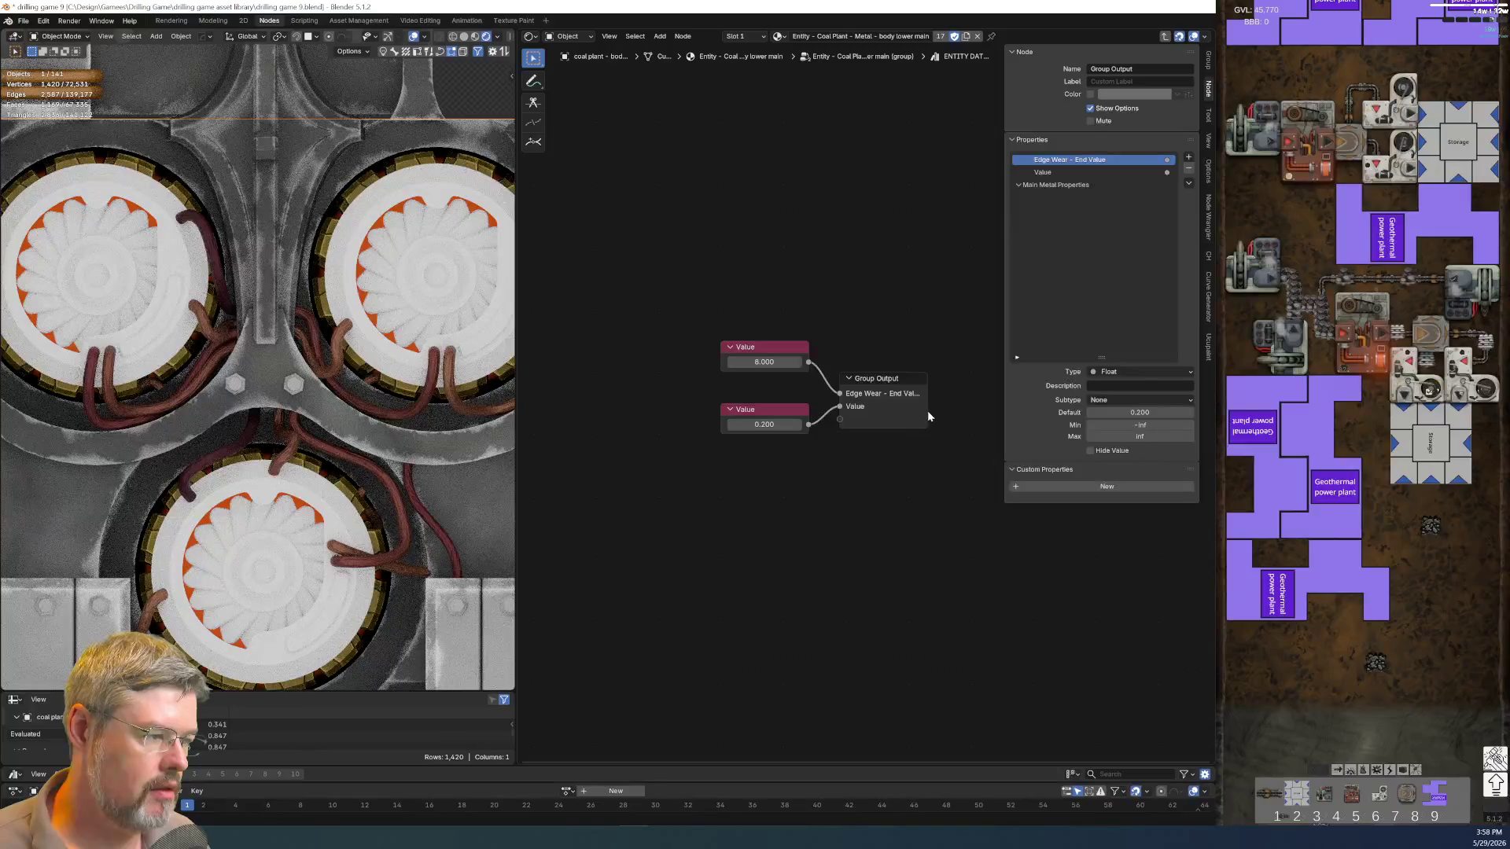
# Label the top value node Edge Wear - End Value at 8 and delete the other value node
pyautogui.moveTo(927, 411); pyautogui.dragTo(972, 411)
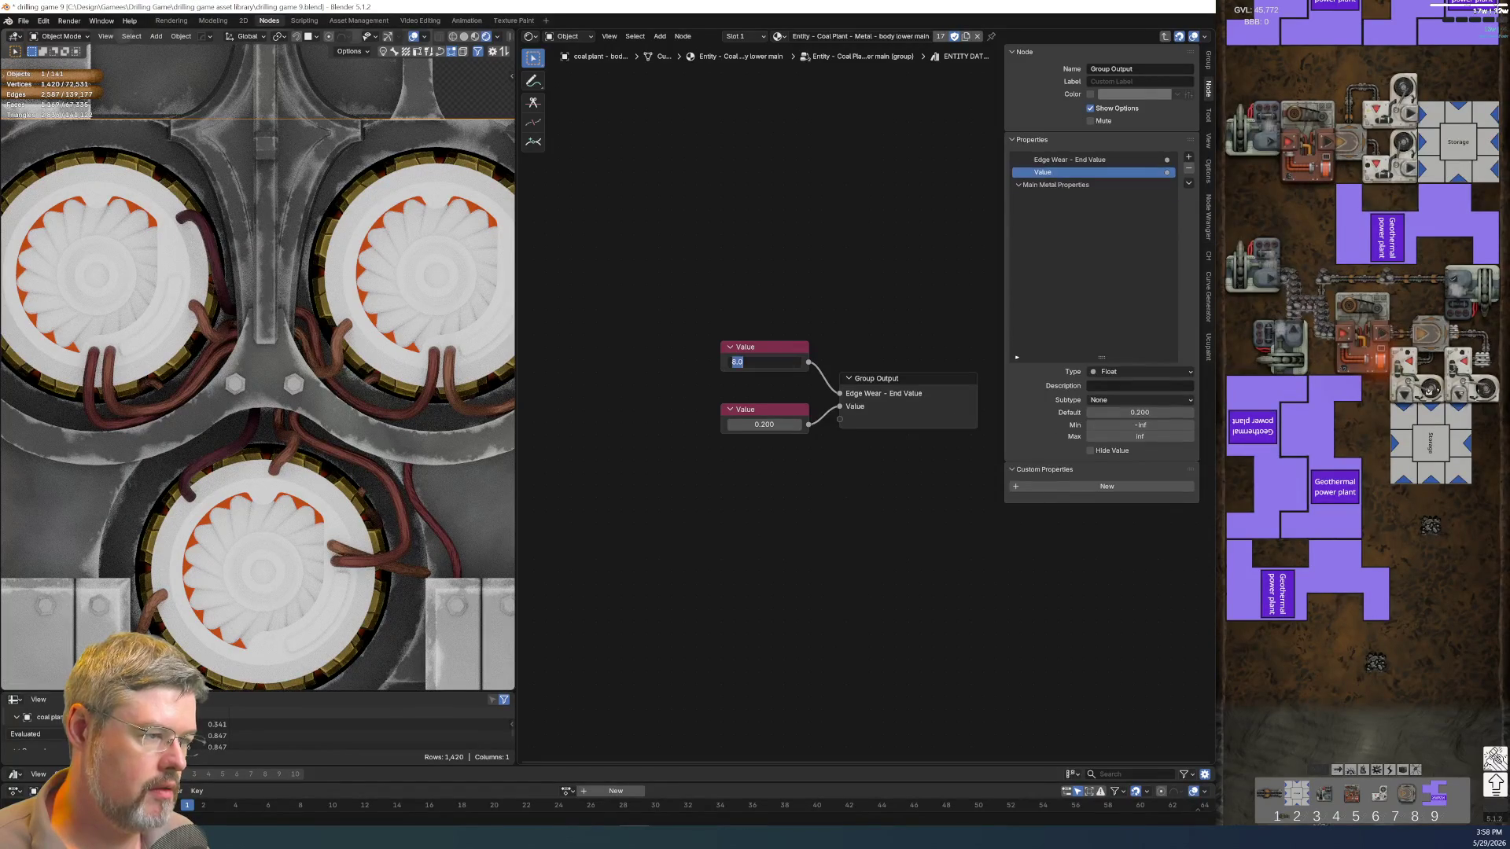
pyautogui.click(767, 349)
pyautogui.press('F2')
pyautogui.write('dge Wear E')
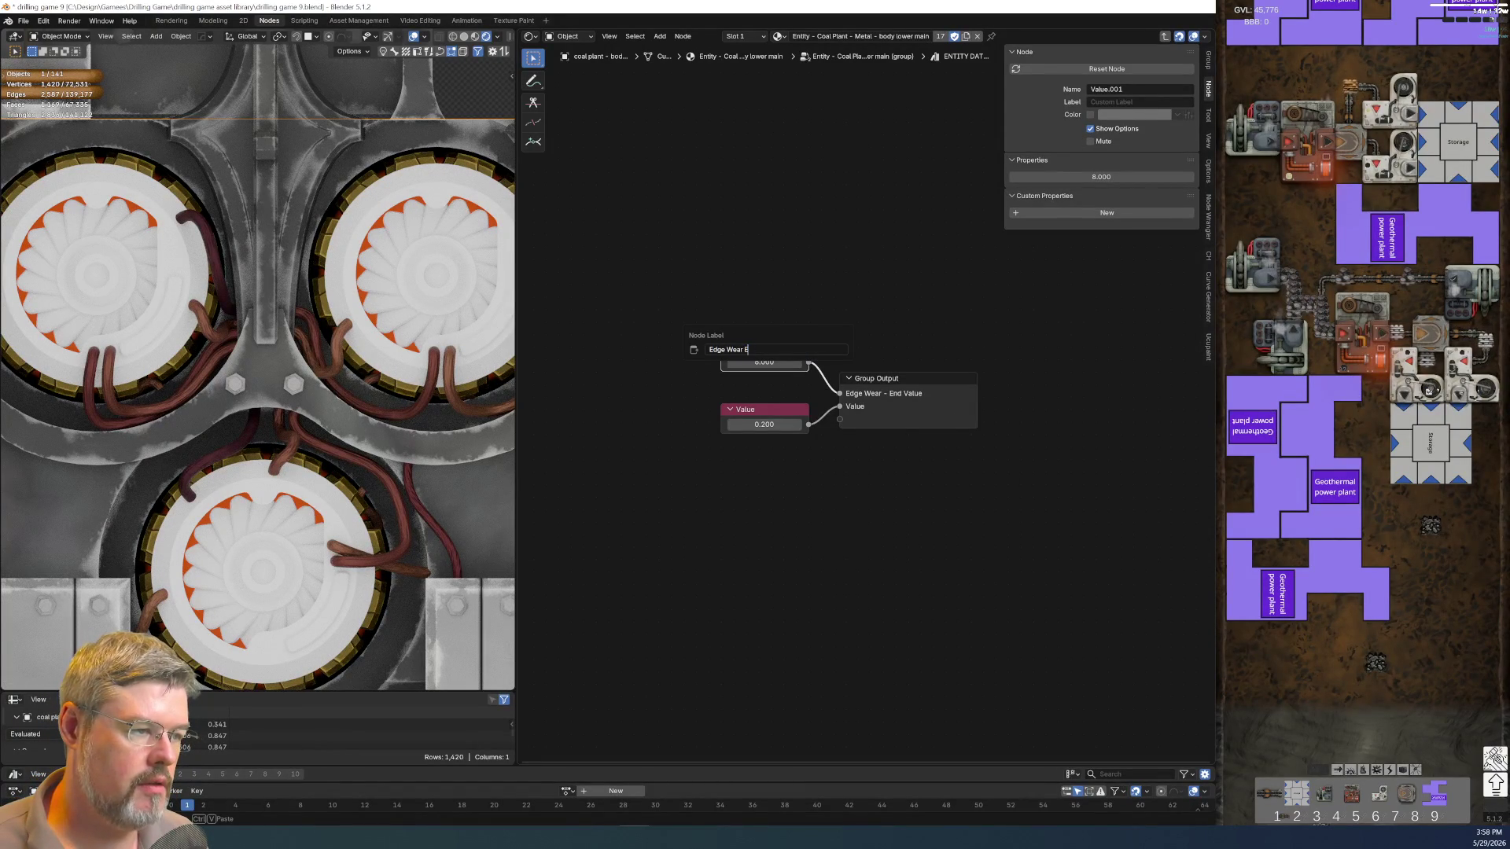
pyautogui.write('- End Value')
pyautogui.press('Return')
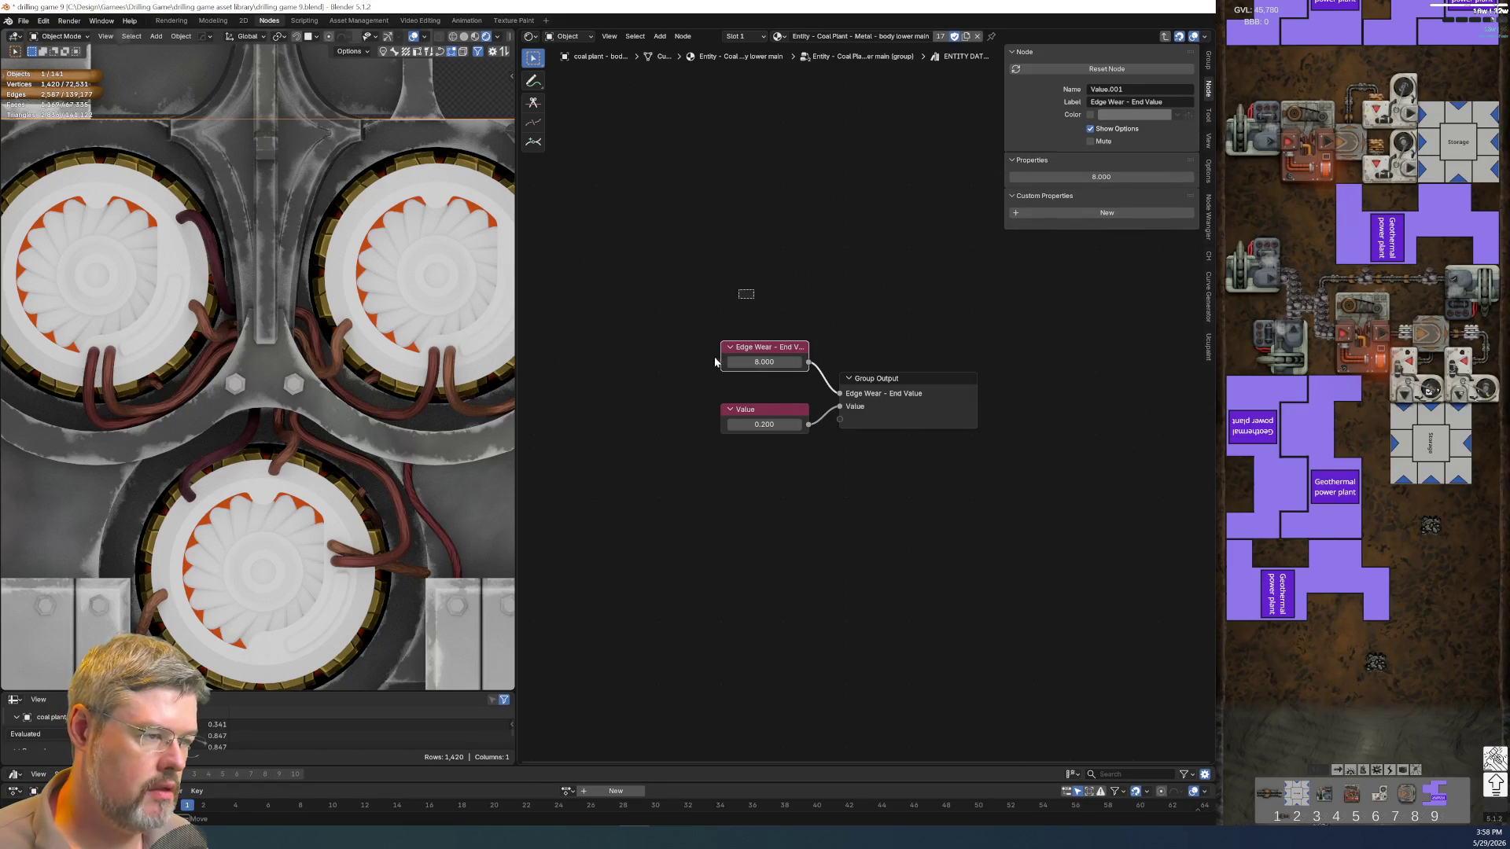
pyautogui.click(719, 354)
pyautogui.moveTo(711, 359); pyautogui.dragTo(652, 362)
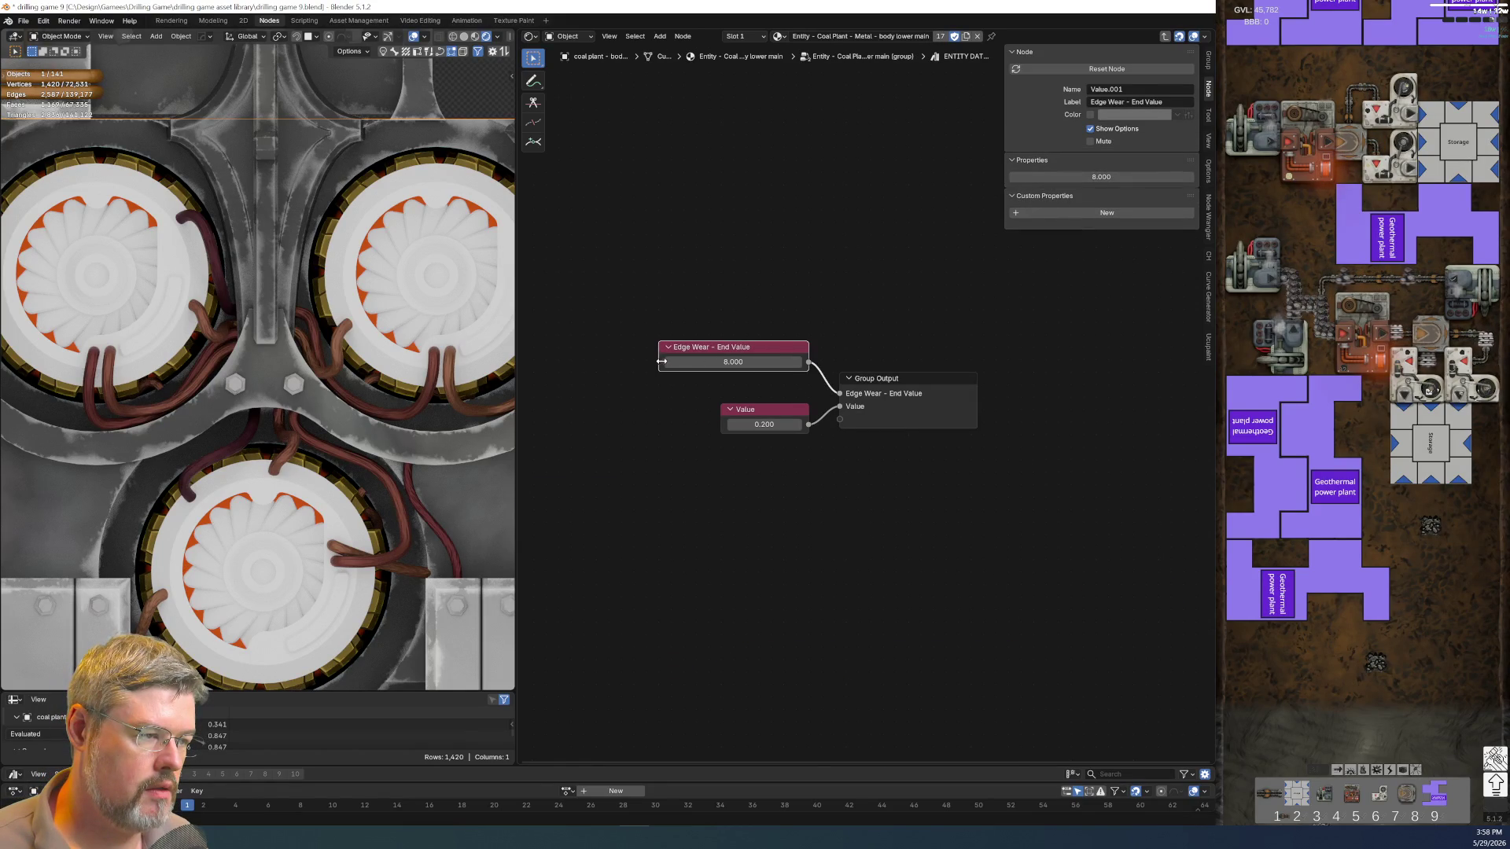
pyautogui.click(769, 409)
pyautogui.press('Delete')
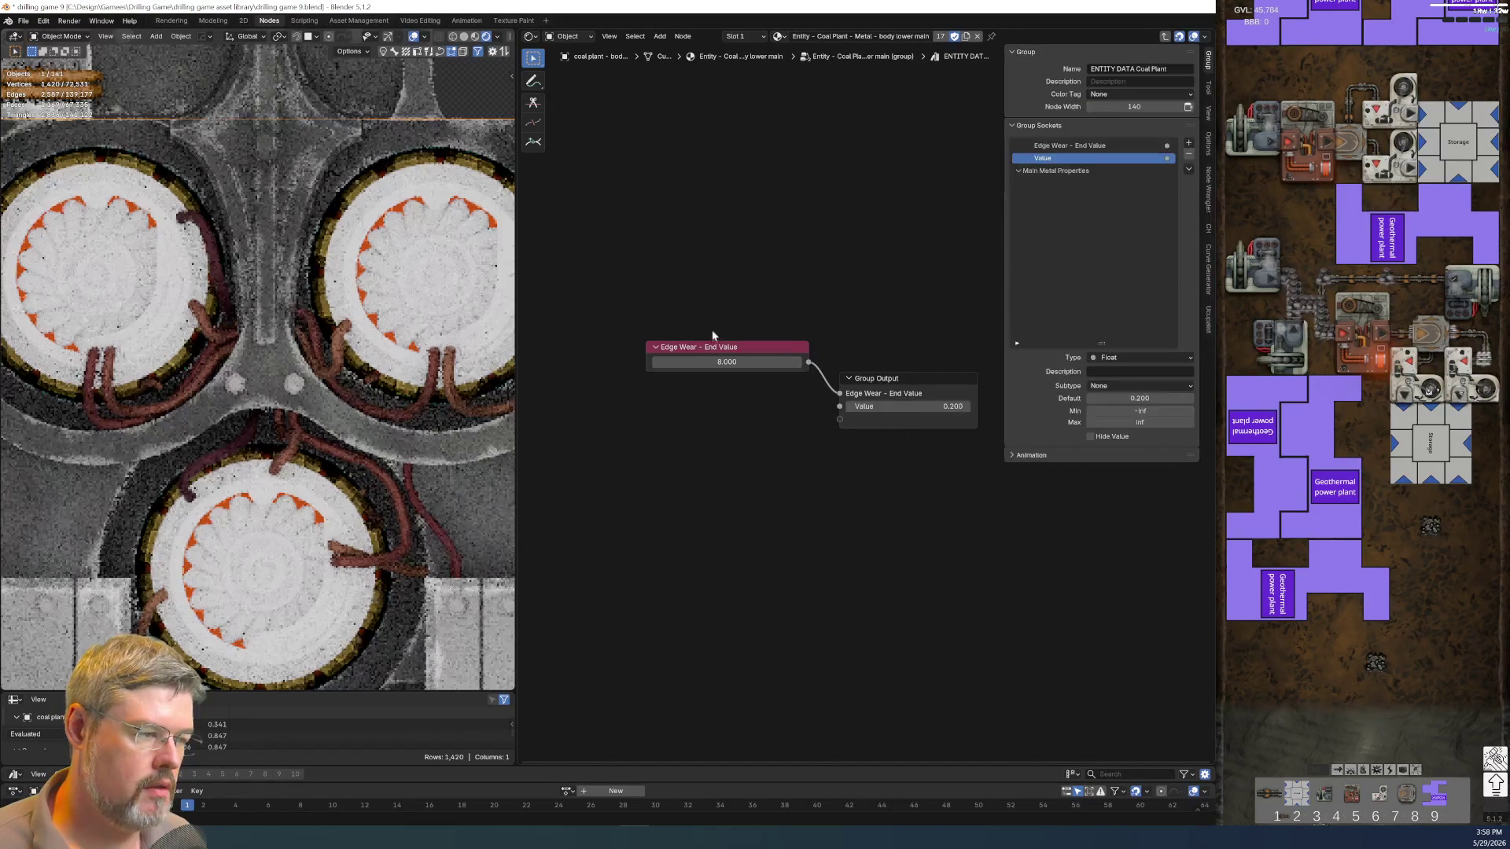
pyautogui.doubleClick(657, 362)
pyautogui.write('8')
pyautogui.press('Return')
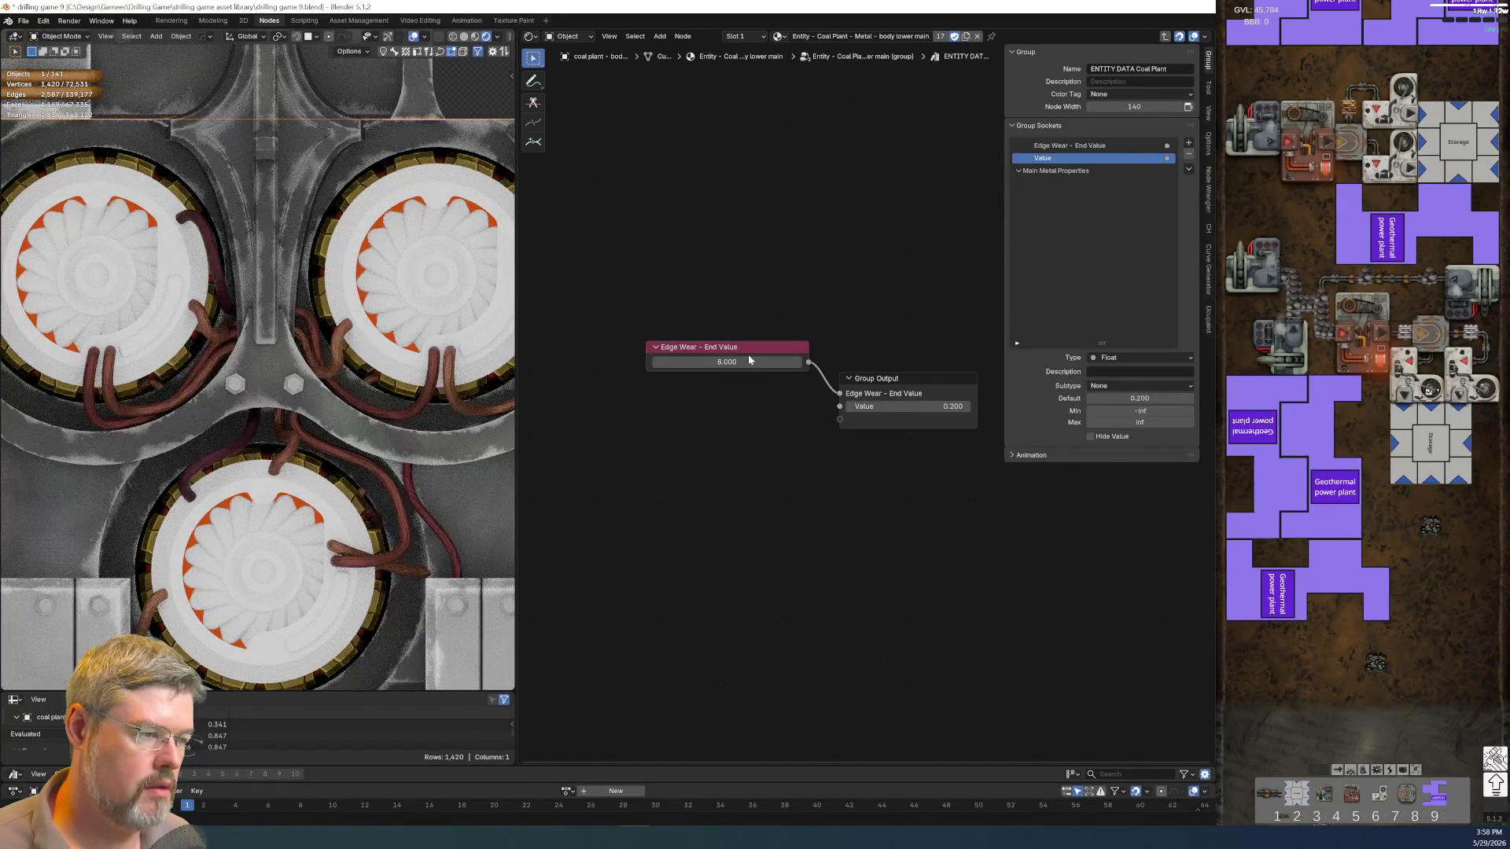
# Duplicate the Edge Wear node, wire the copy to the group's second output, and return to the parent tree
pyautogui.hotkey('shift', 'd')
pyautogui.click(746, 417)
pyautogui.moveTo(809, 413)
pyautogui.mouseDown()
pyautogui.moveTo(839, 407)
pyautogui.moveTo(762, 389)
pyautogui.mouseUp()
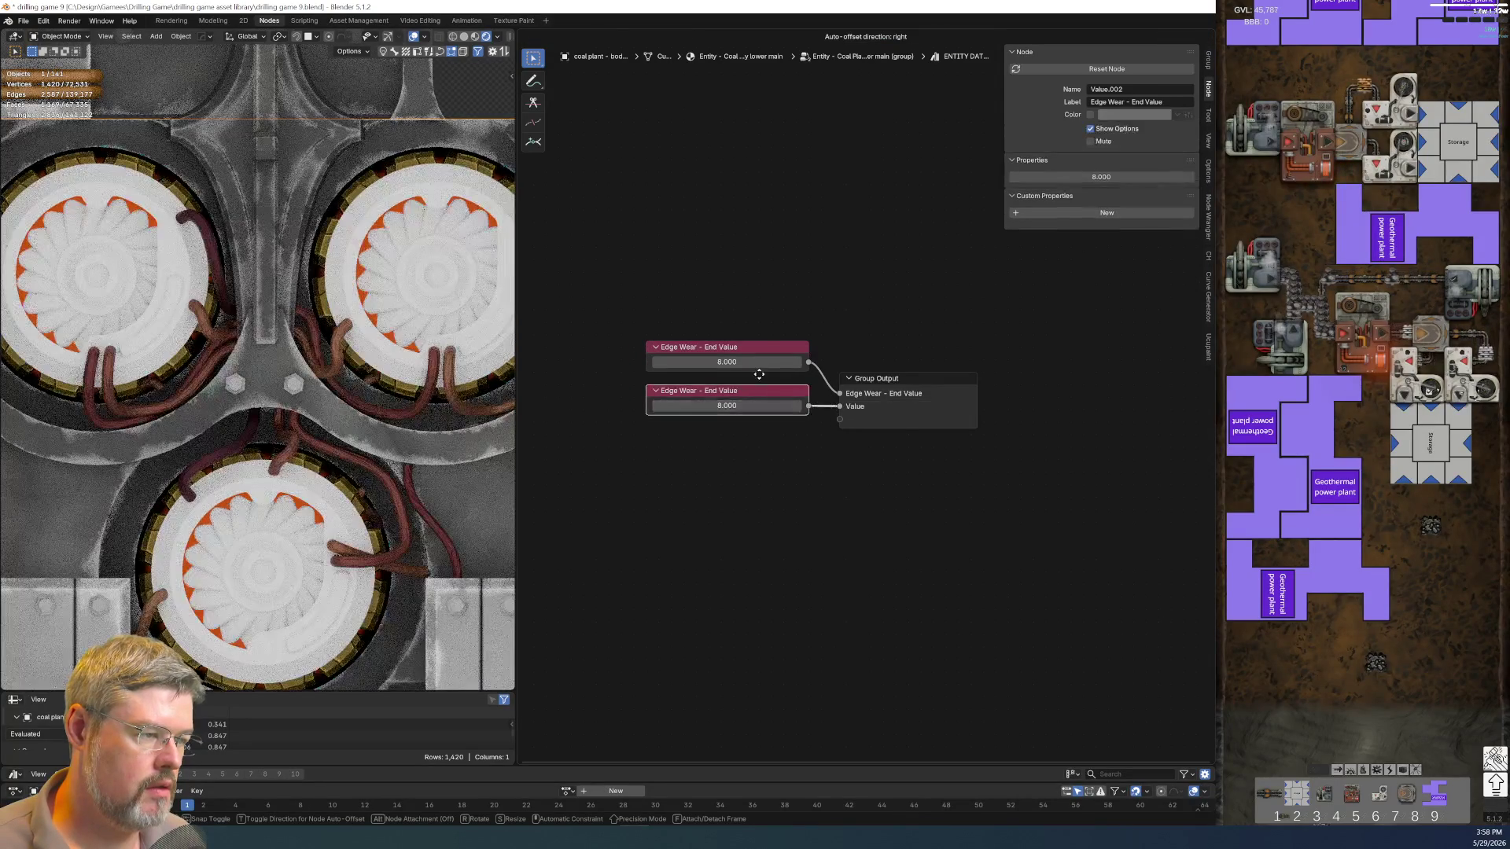
pyautogui.click(746, 472)
pyautogui.click(754, 389)
pyautogui.click(842, 441)
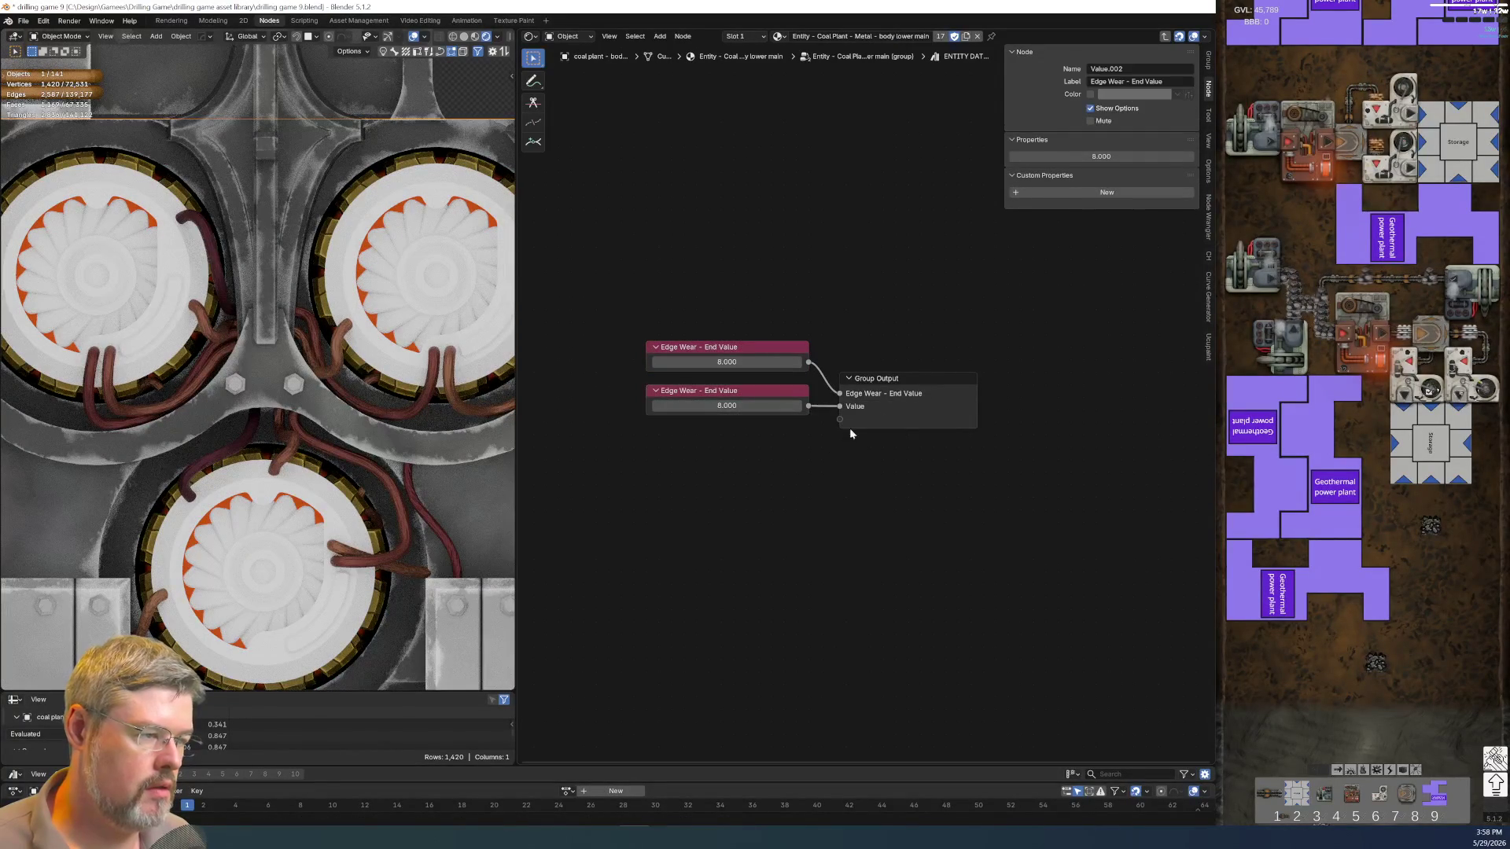
pyautogui.press('Tab')
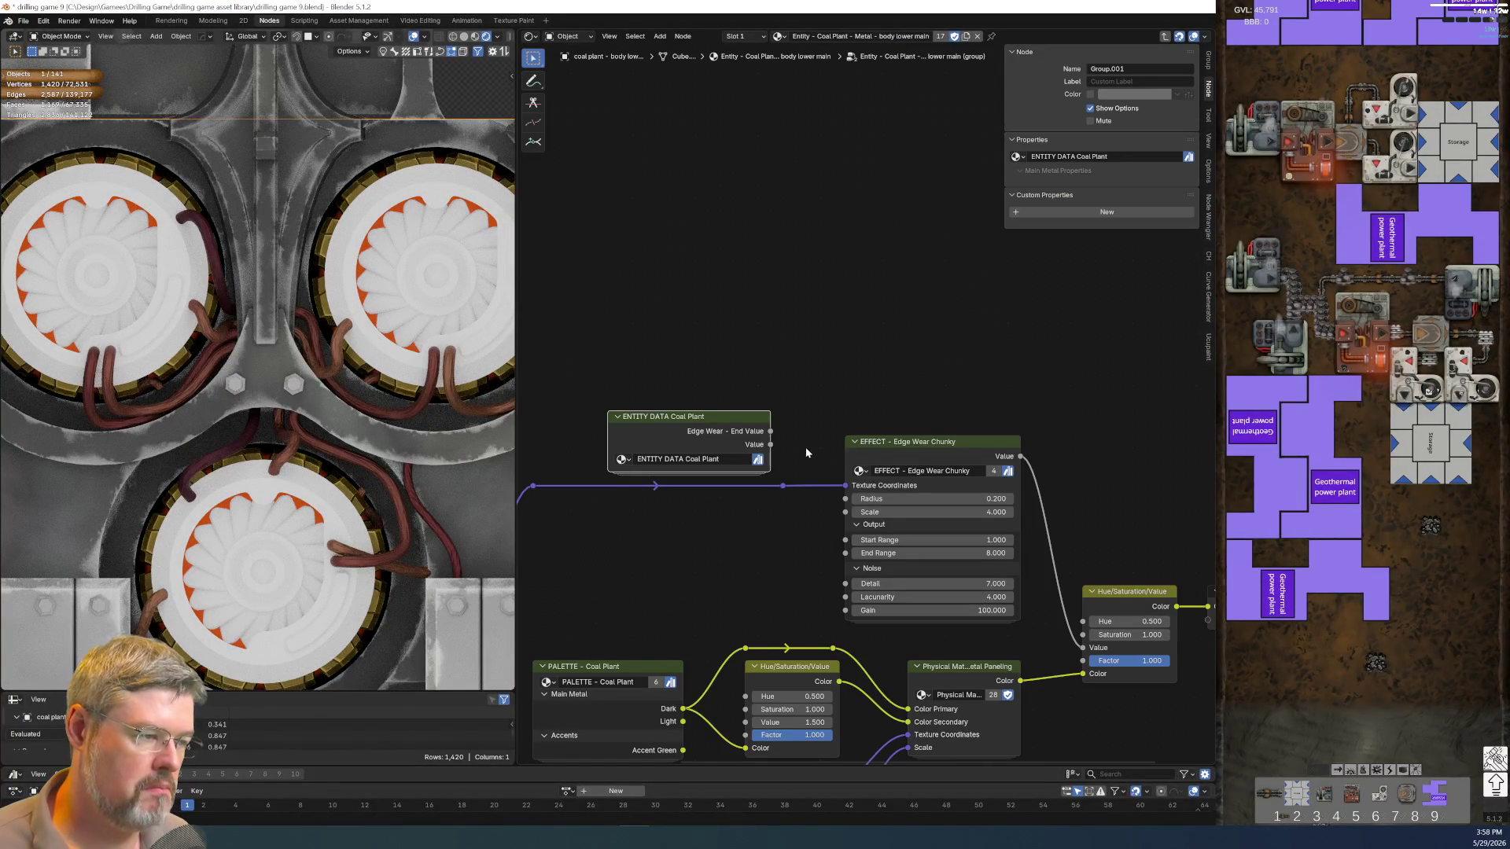
# Label the second node Edge Wear - Radius and set its value to 0.41
pyautogui.moveTo(758, 537)
pyautogui.mouseDown(button='middle')
pyautogui.moveTo(745, 358)
pyautogui.moveTo(813, 447)
pyautogui.mouseUp(button='middle')
pyautogui.scroll(3, 812, 447)
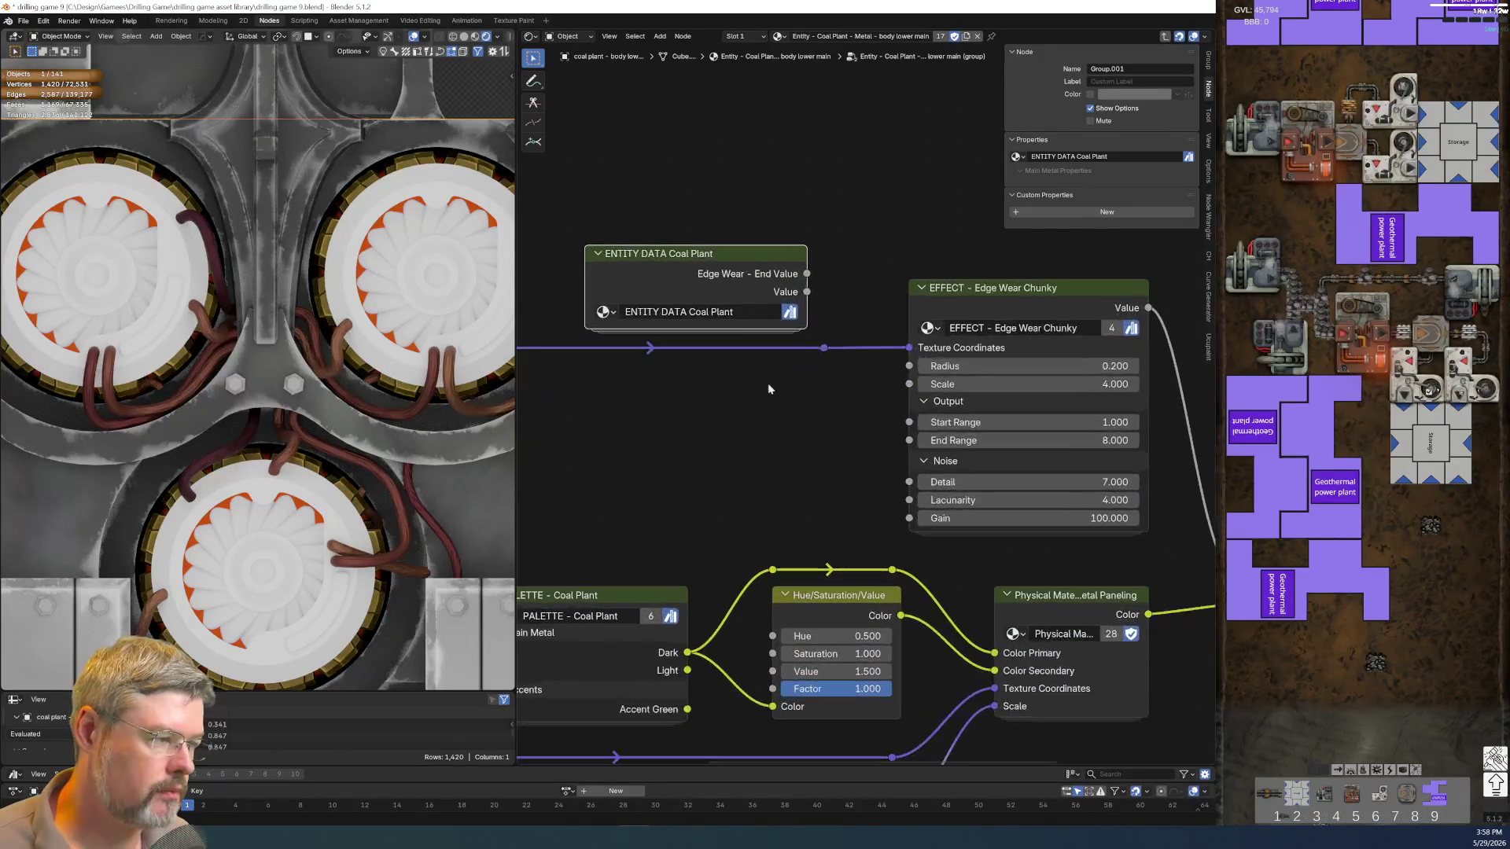
pyautogui.press('Tab')
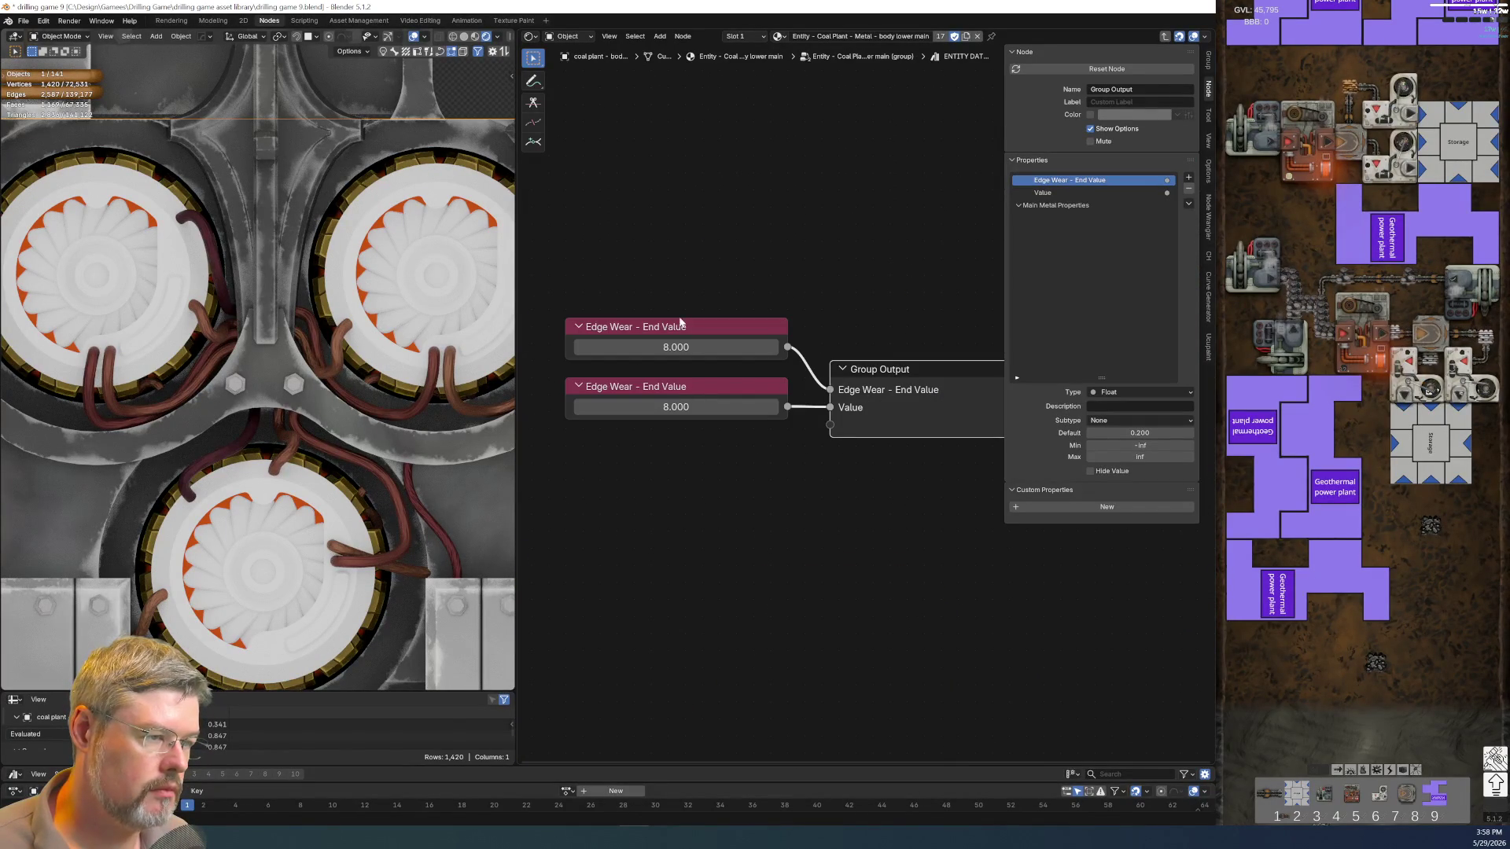
pyautogui.click(687, 388)
pyautogui.press('F2')
pyautogui.write('Edge We')
pyautogui.press('BackSpace')
pyautogui.write('s')
pyautogui.press('Return')
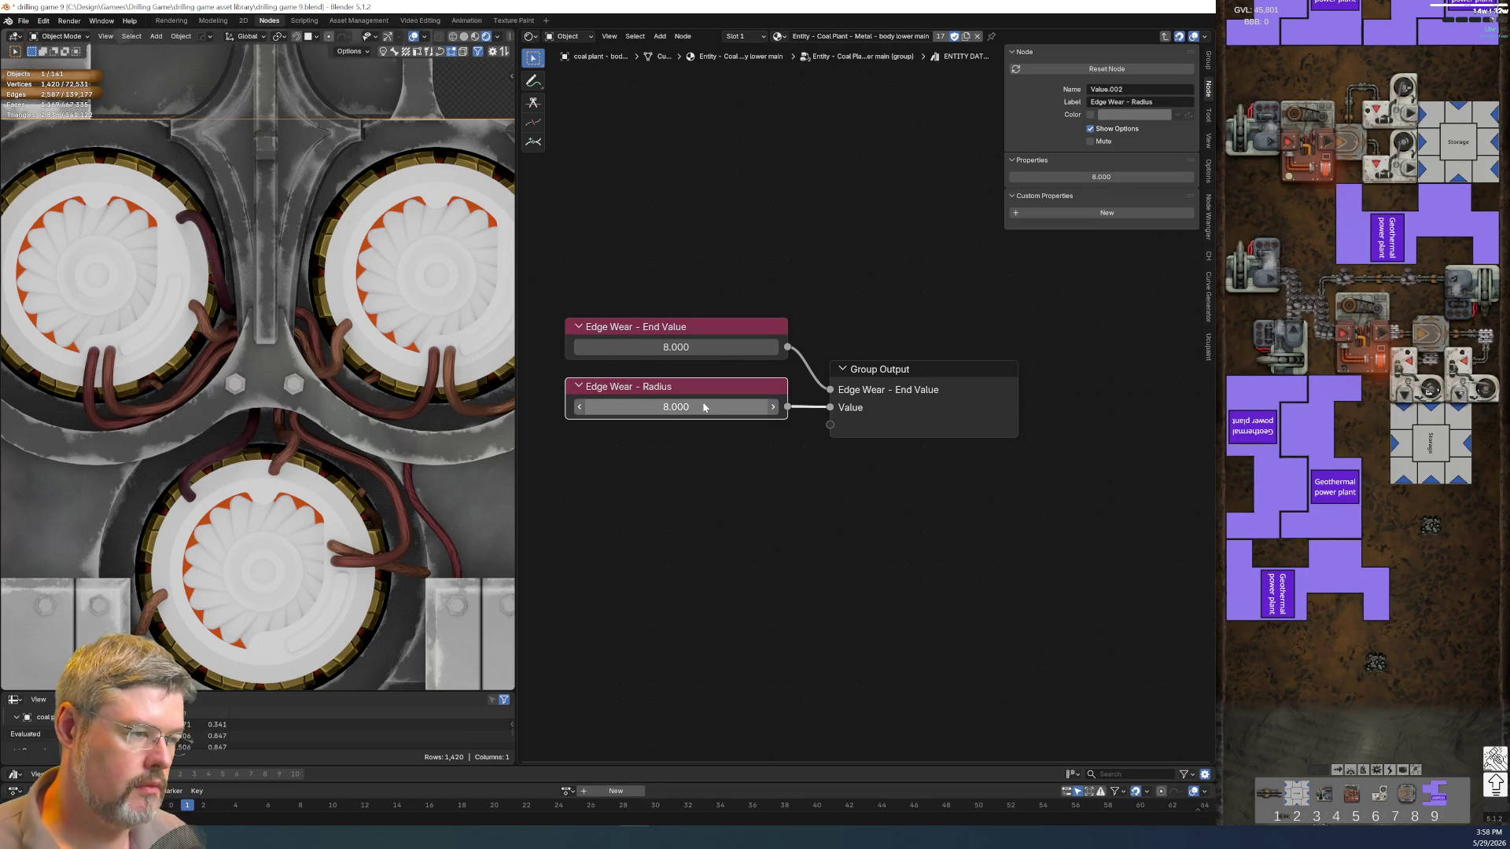
pyautogui.press('Return')
pyautogui.write('.41')
pyautogui.press('Return')
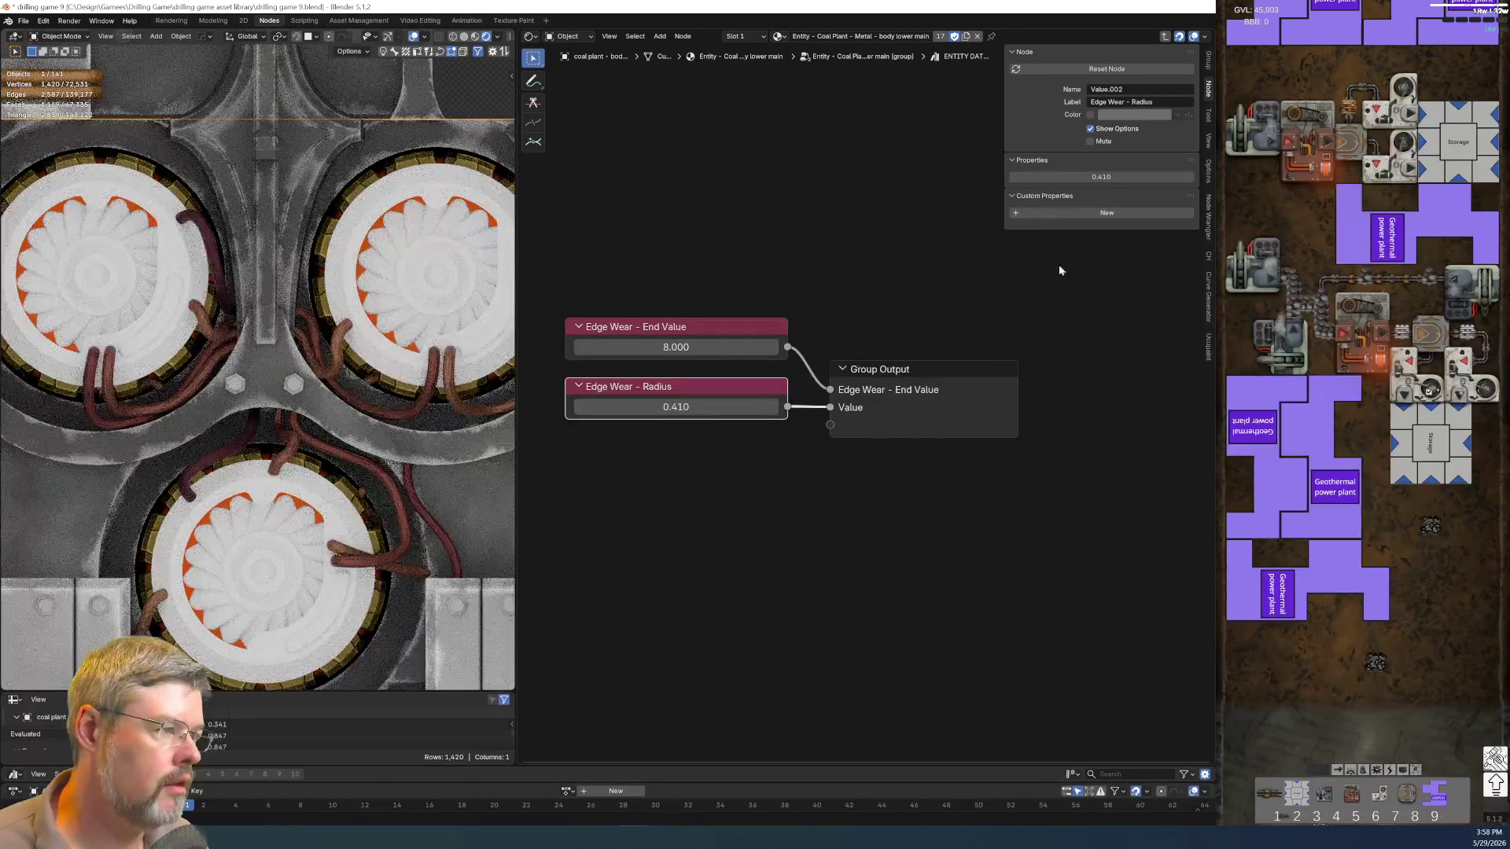
pyautogui.press('Tab')
pyautogui.press('Tab')
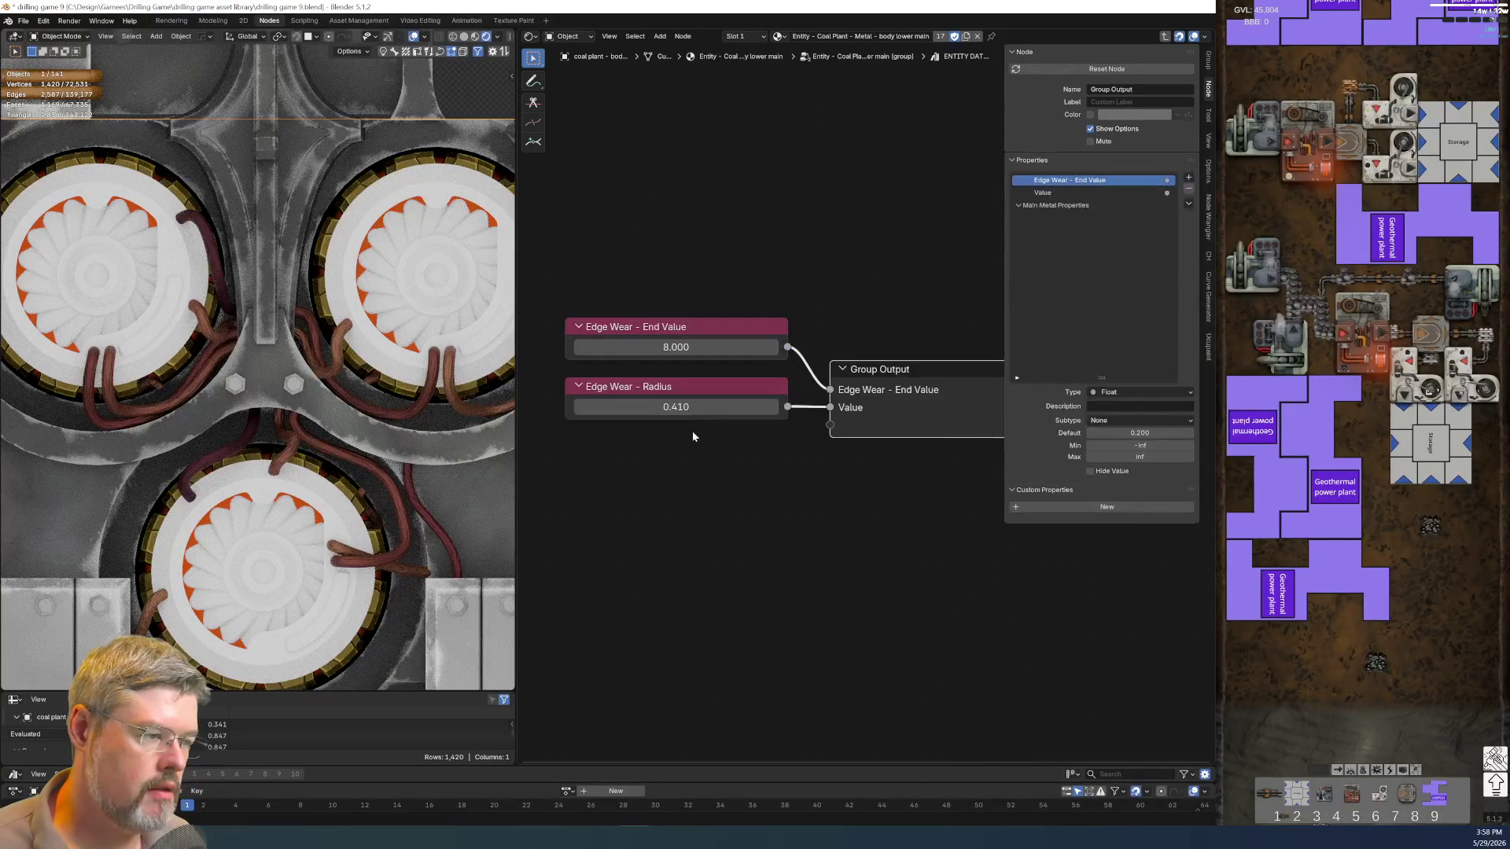
# Rename the second output Edge Wear - Radius and move it into the Main Metal Properties panel
pyautogui.click(691, 385)
pyautogui.click(924, 424)
pyautogui.doubleClick(1055, 193)
pyautogui.write('Edge Wear - Radius')
pyautogui.press('Return')
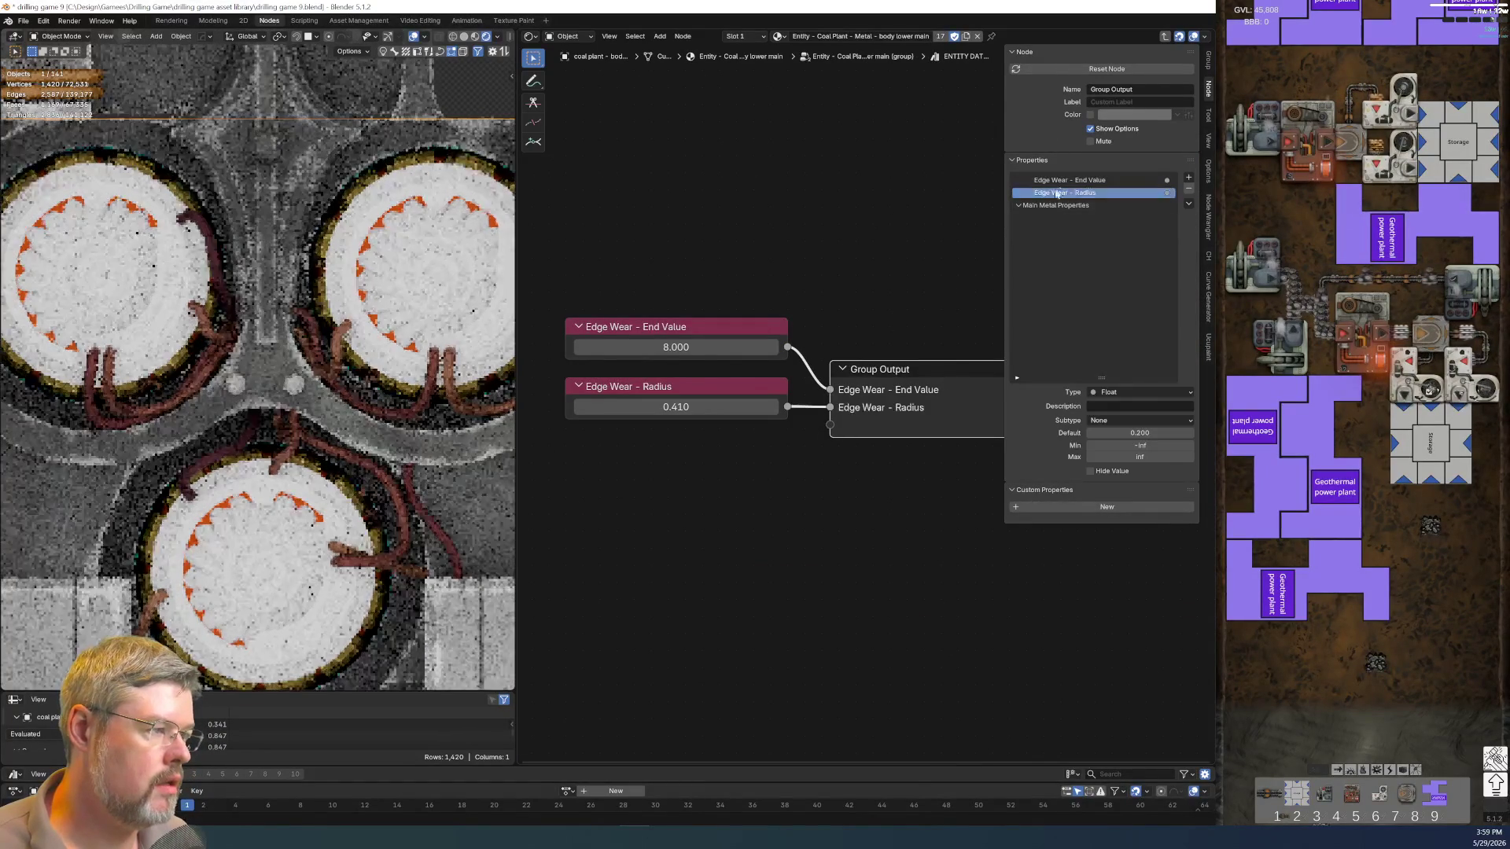
pyautogui.moveTo(1054, 194); pyautogui.dragTo(1071, 196)
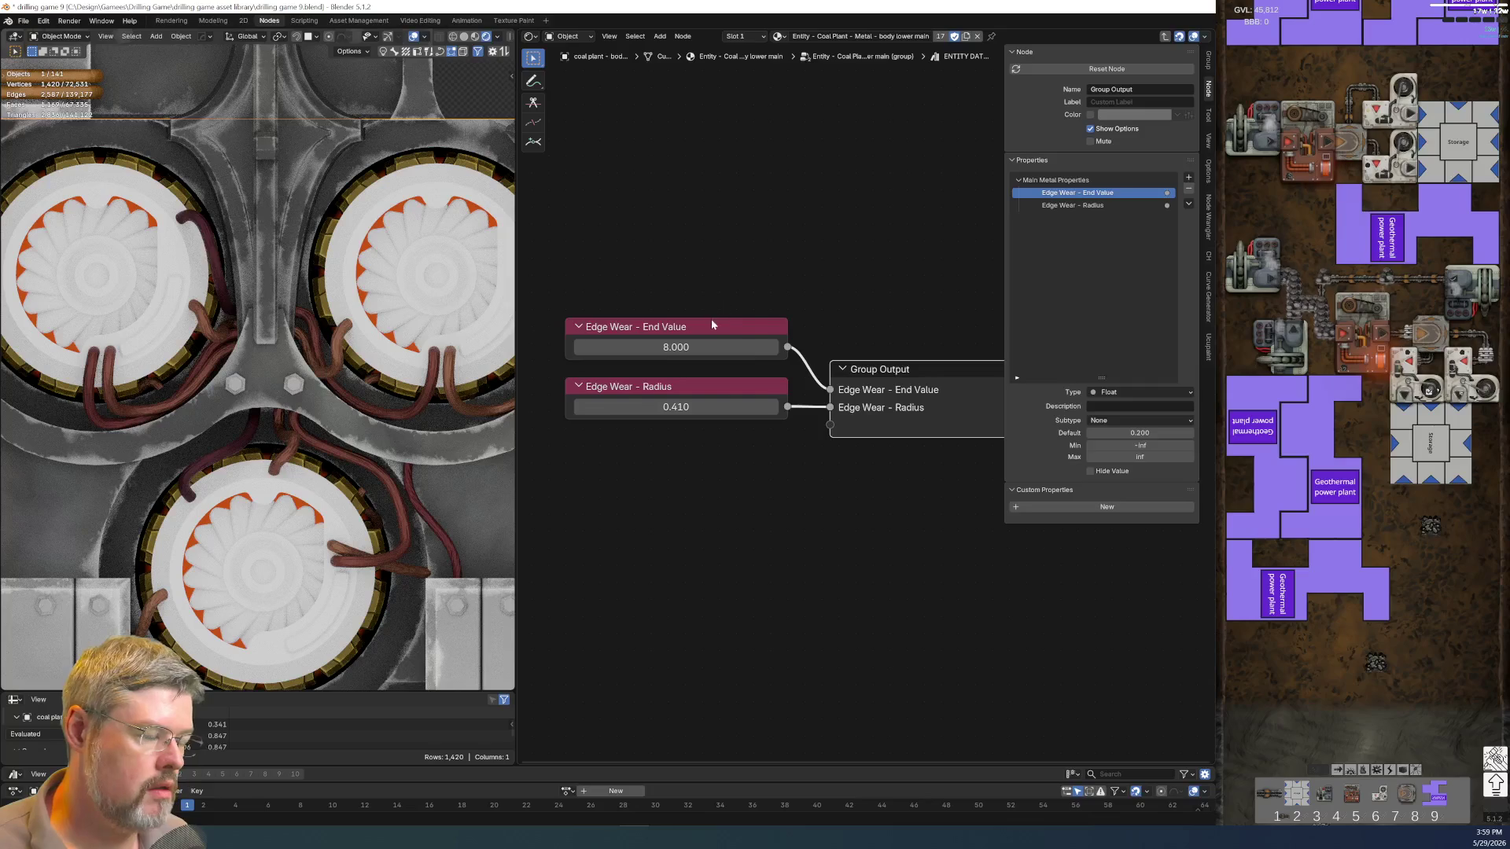
pyautogui.press('Tab')
pyautogui.moveTo(747, 256); pyautogui.dragTo(746, 393)
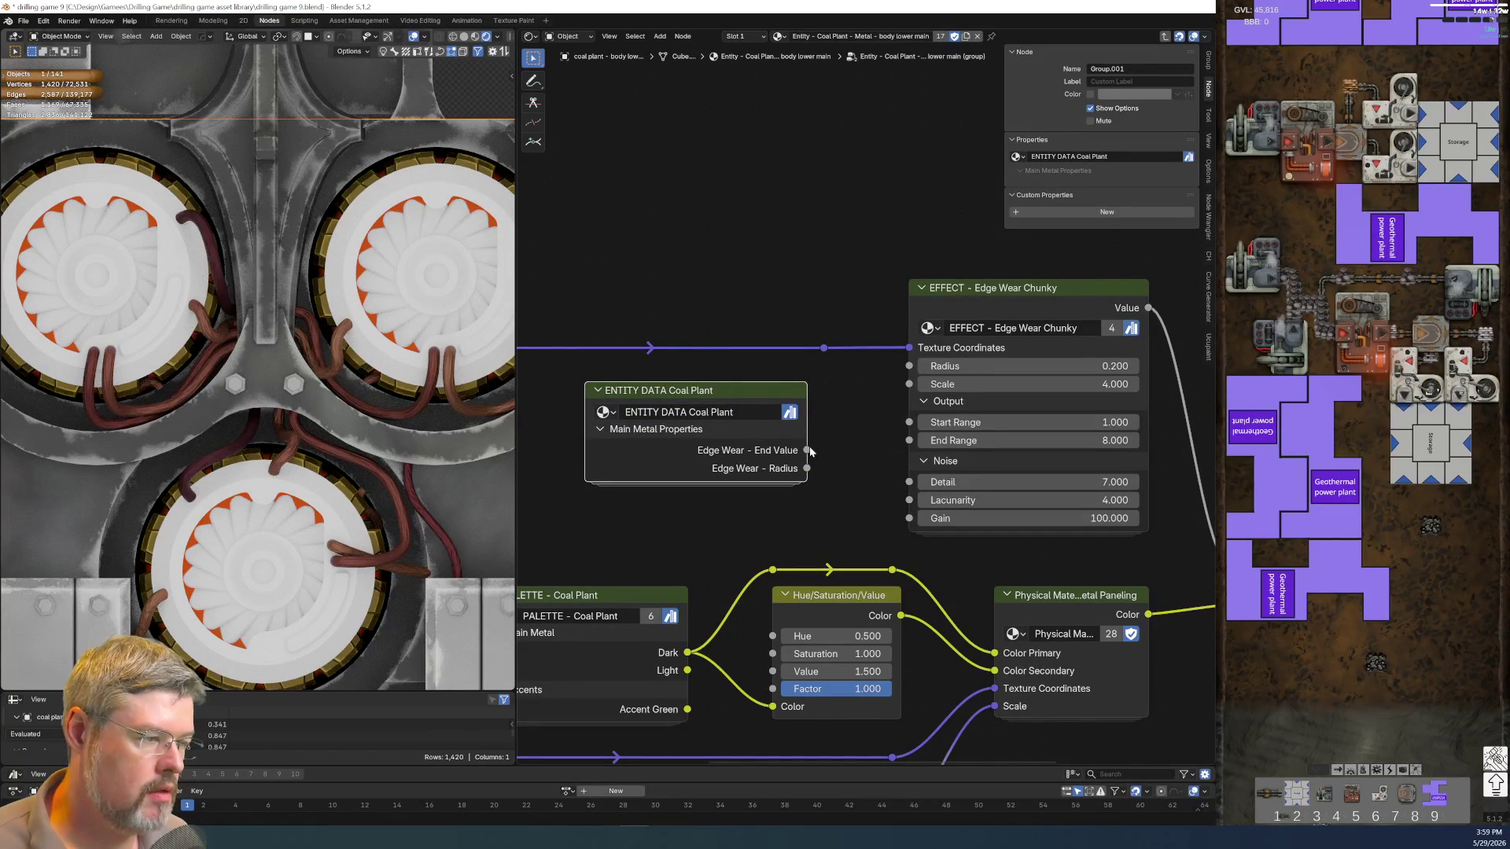
# Wire Radius and End Value into the Edge Wear effect and reorder Radius above End Value in the group
pyautogui.moveTo(806, 468); pyautogui.dragTo(909, 367)
pyautogui.moveTo(807, 450)
pyautogui.mouseDown()
pyautogui.moveTo(903, 515)
pyautogui.moveTo(908, 441)
pyautogui.mouseUp()
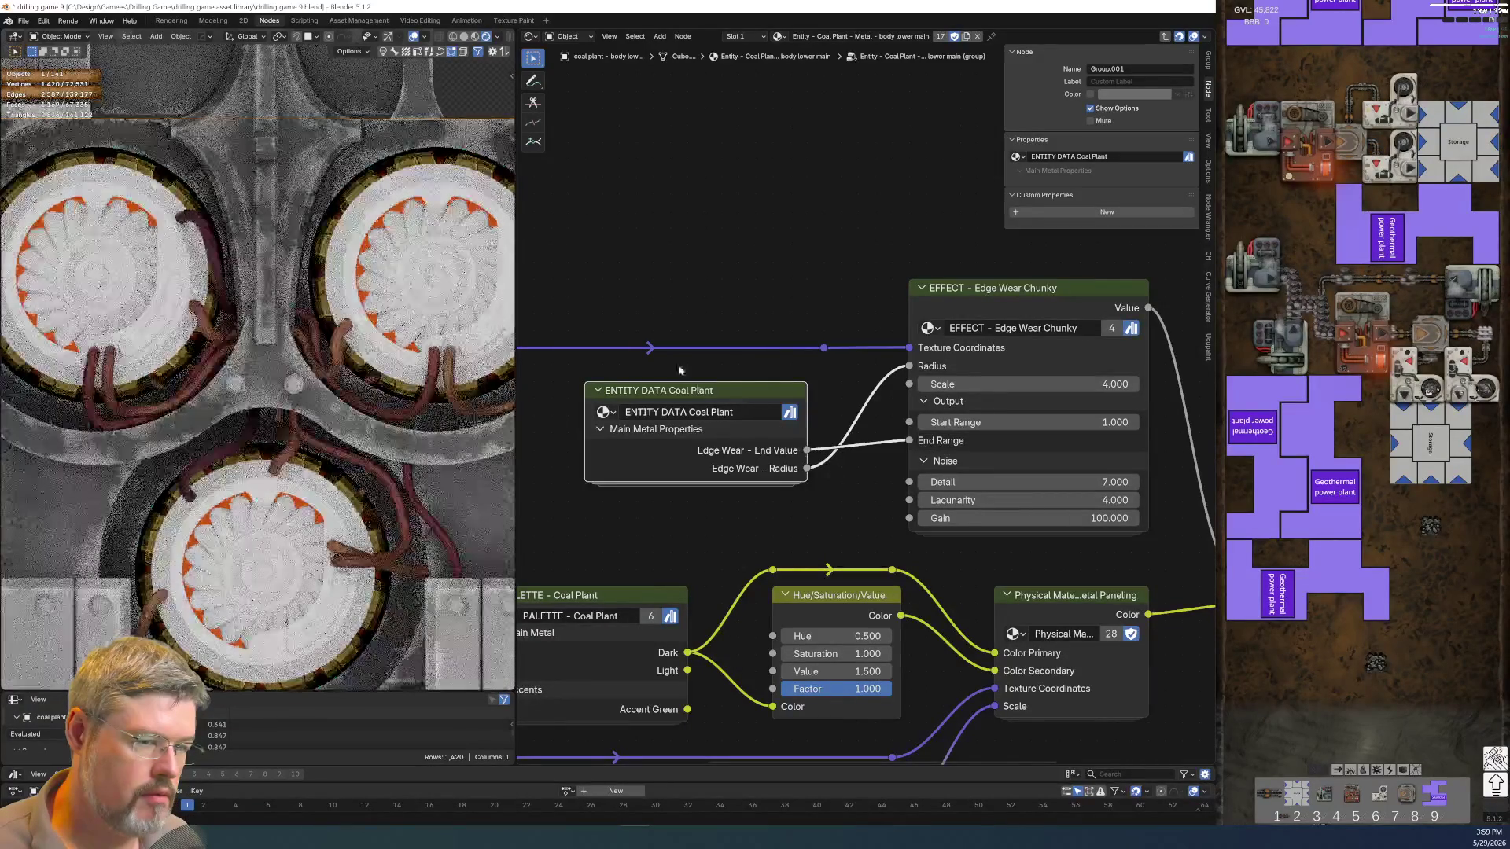
pyautogui.press('Tab')
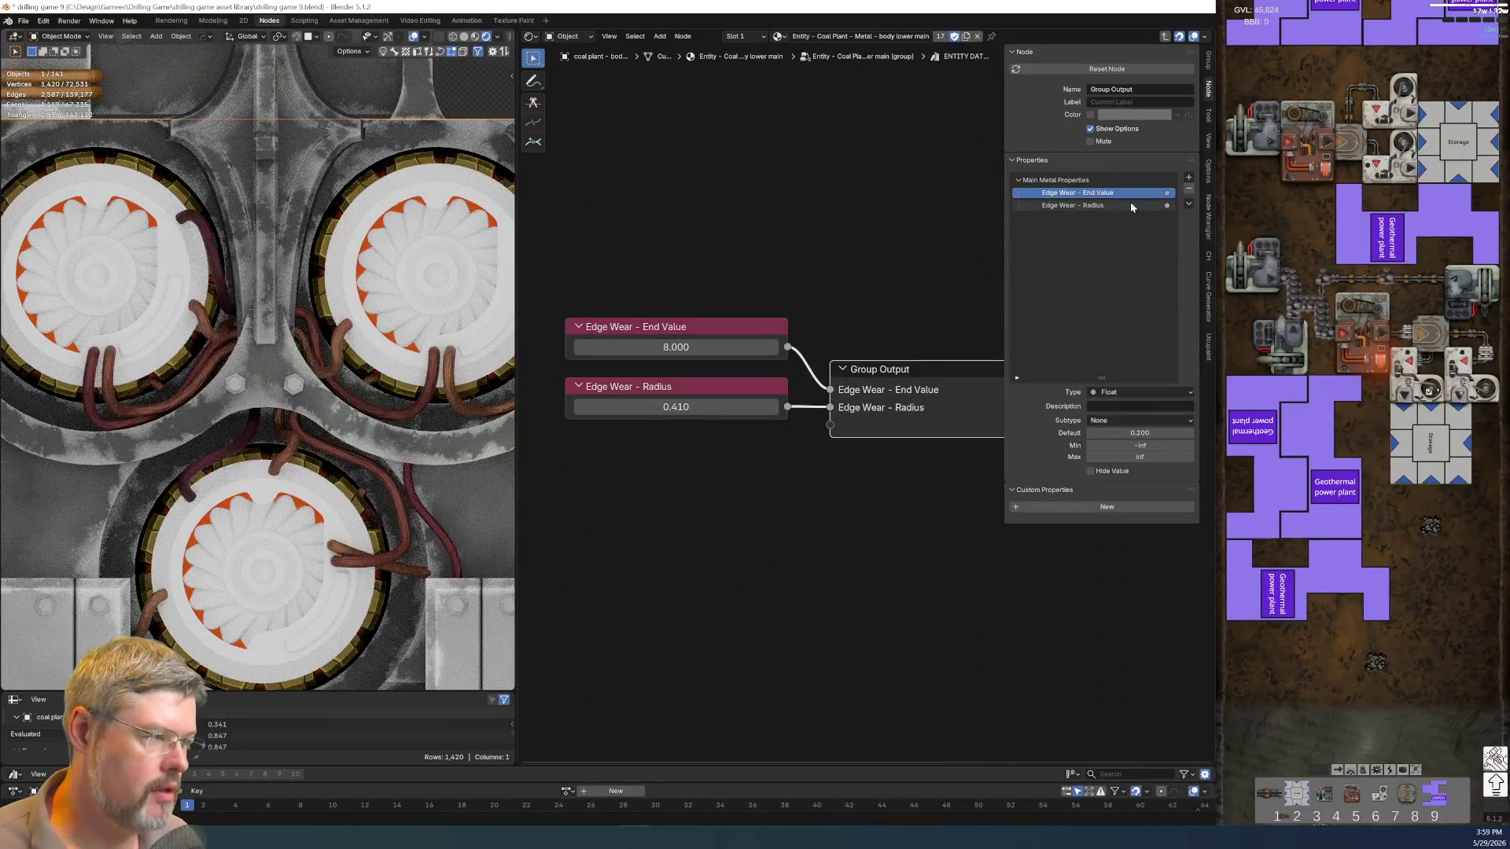
pyautogui.click(1117, 207)
pyautogui.moveTo(1117, 206); pyautogui.dragTo(1098, 190)
pyautogui.press('Tab')
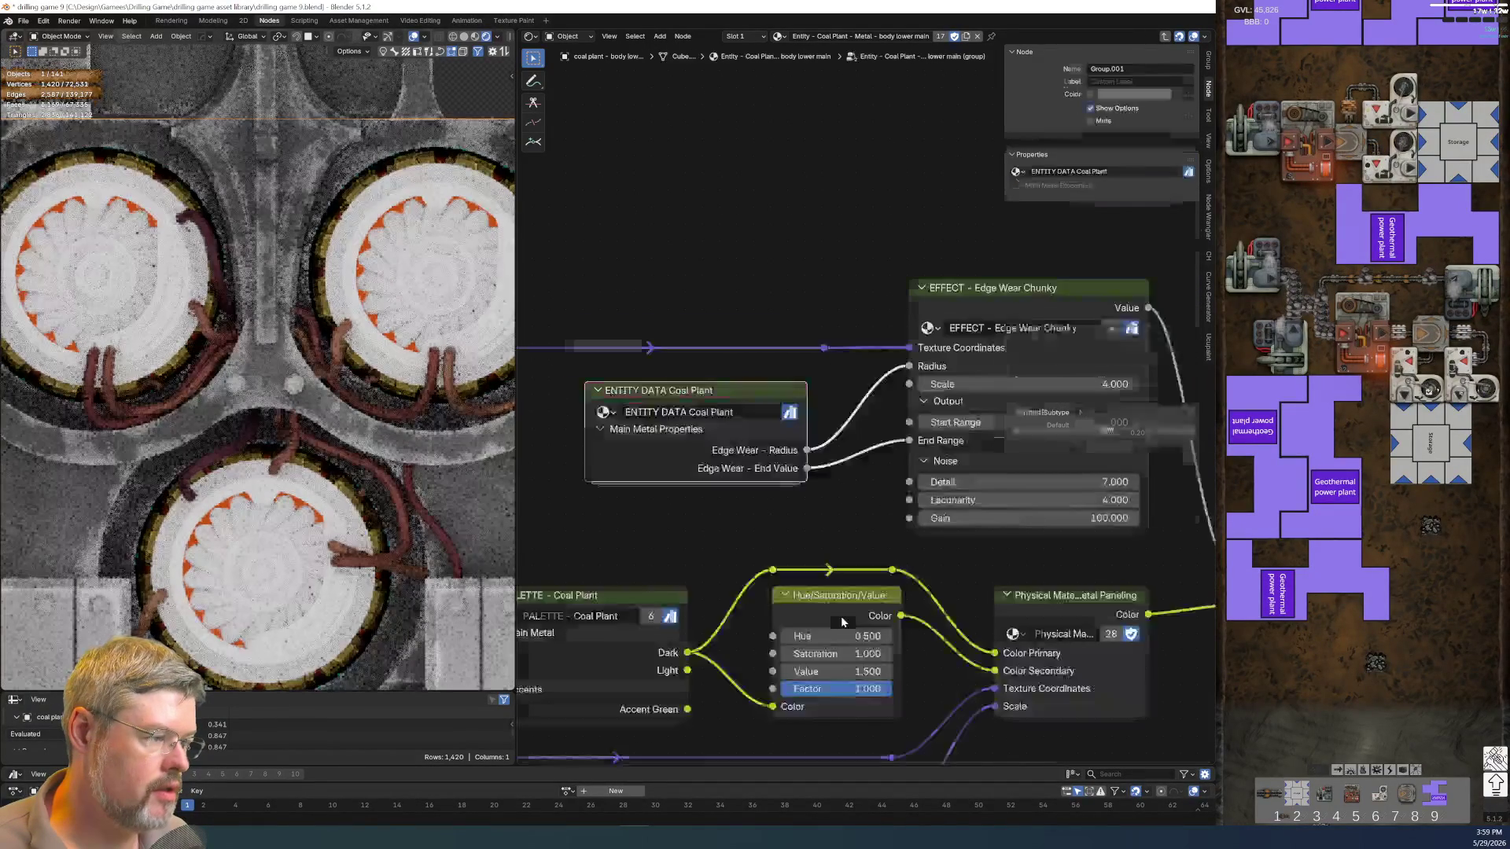
pyautogui.press('Tab')
pyautogui.moveTo(713, 335)
pyautogui.mouseDown()
pyautogui.moveTo(717, 439)
pyautogui.moveTo(707, 342)
pyautogui.mouseUp()
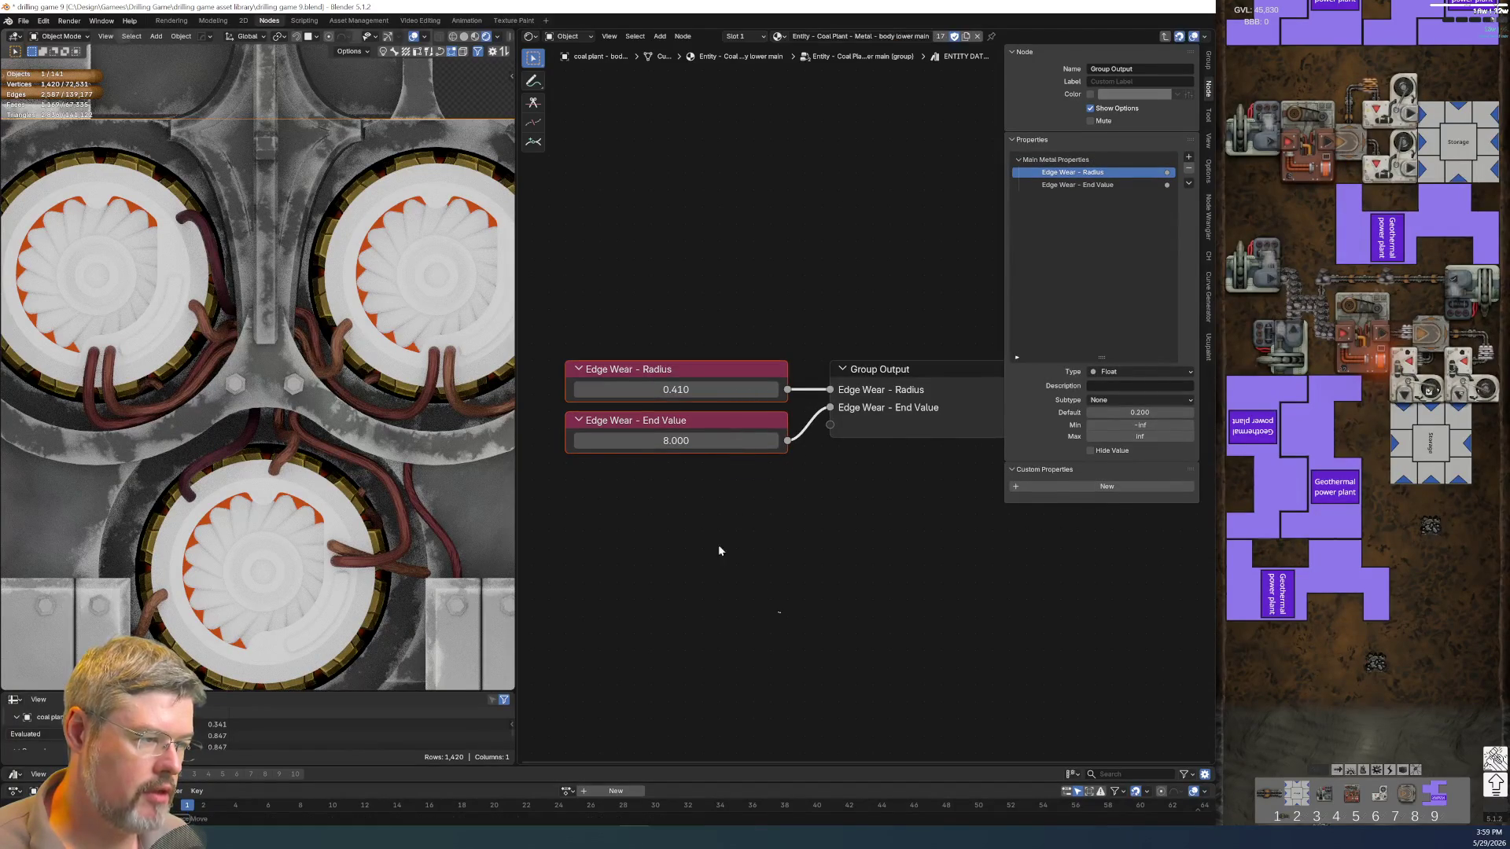
pyautogui.click(764, 593)
# Save the blend file, unlink Radius from the effect, and set the group's Radius to 0.2
pyautogui.click(23, 21)
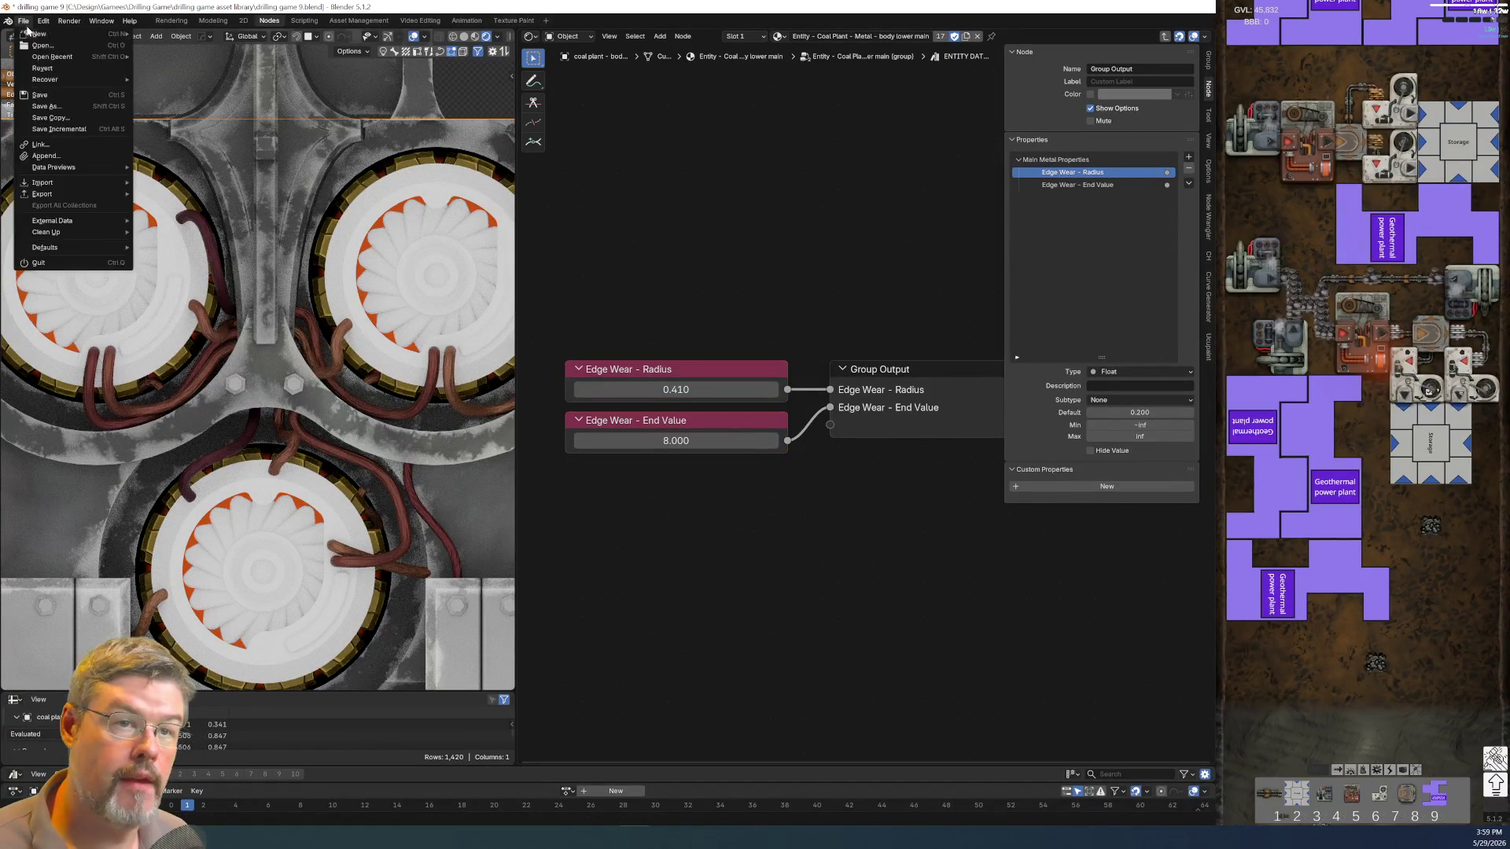
pyautogui.click(47, 95)
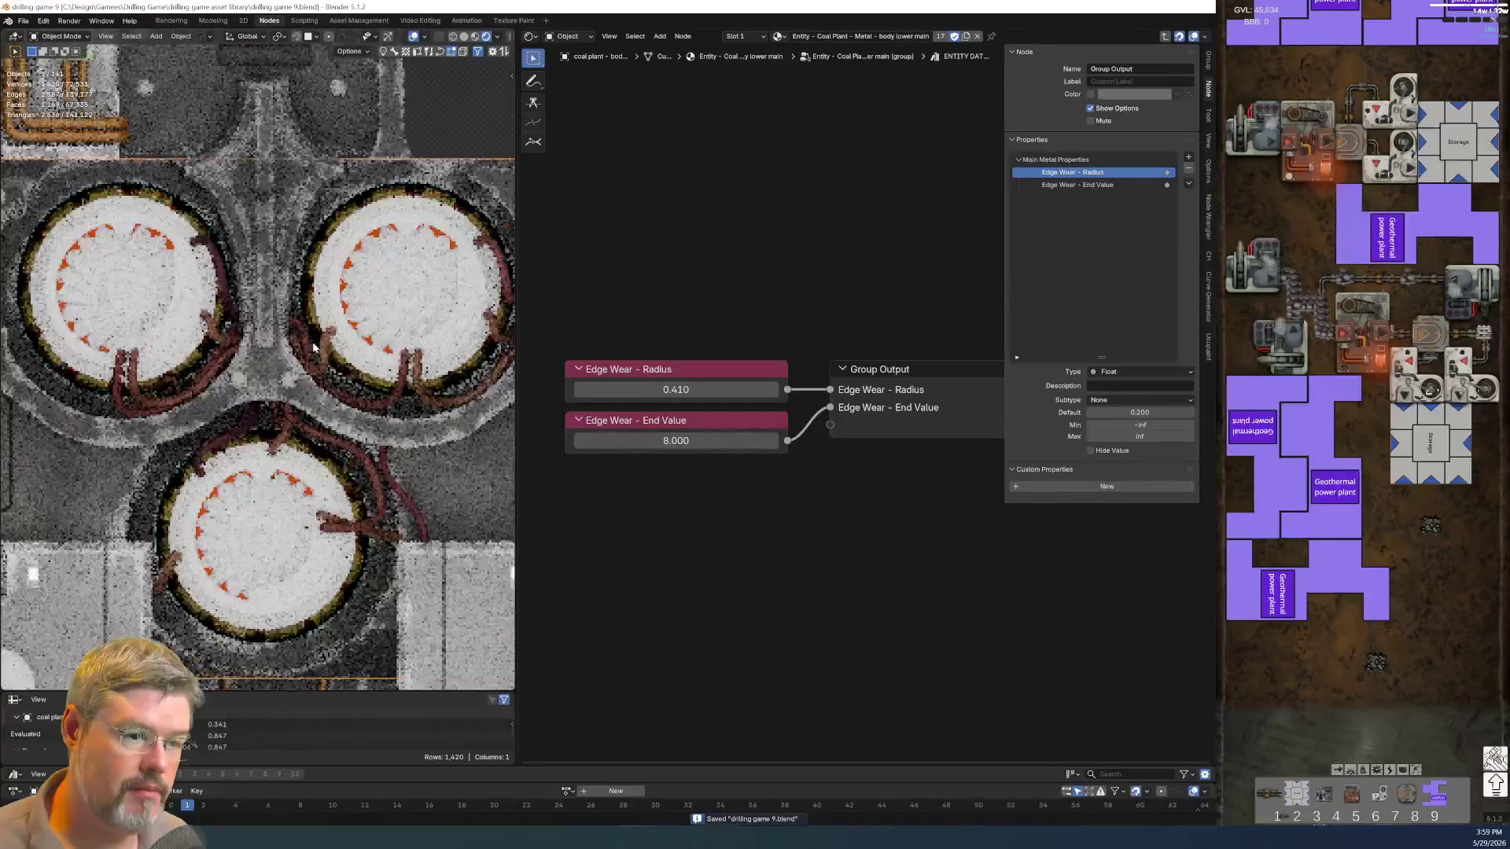
pyautogui.press('Tab')
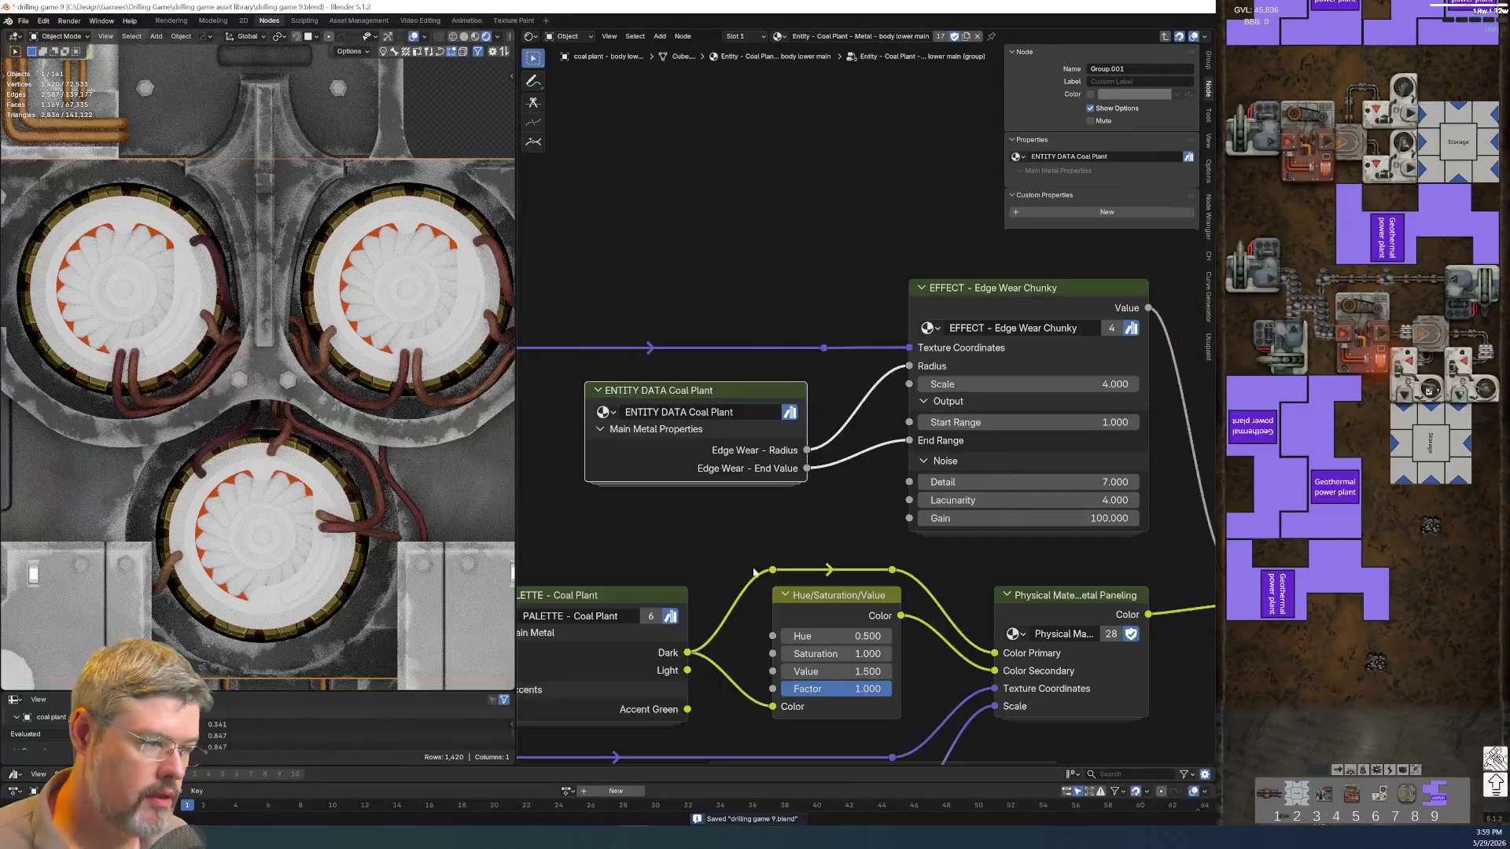
pyautogui.keyDown('ctrl'); pyautogui.moveTo(845, 399); pyautogui.dragTo(865, 413, button='right'); pyautogui.keyUp('ctrl')
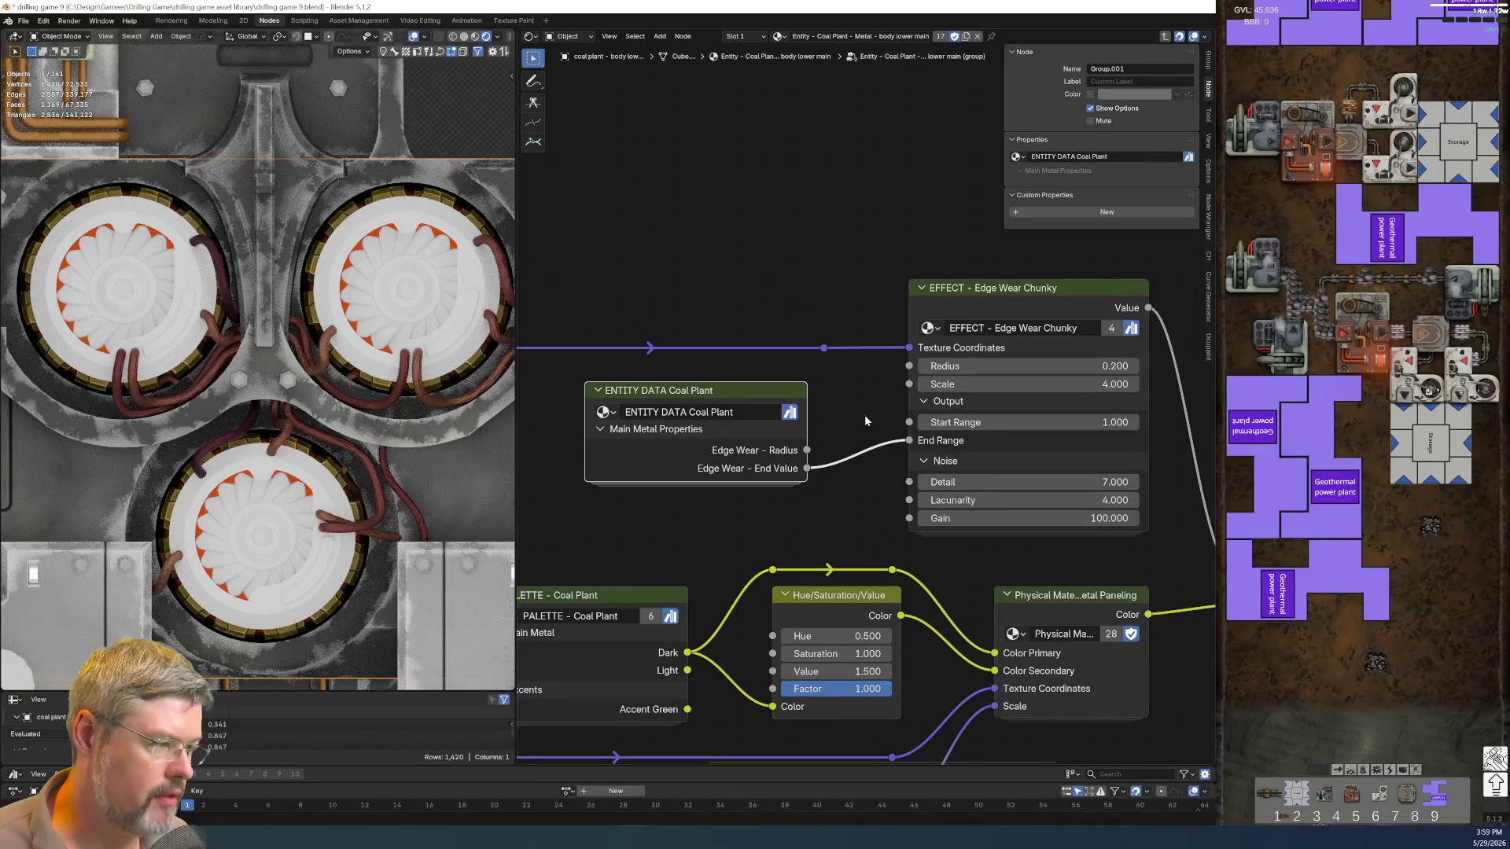
pyautogui.press('Tab')
pyautogui.click(676, 390)
pyautogui.write('.2')
pyautogui.press('Return')
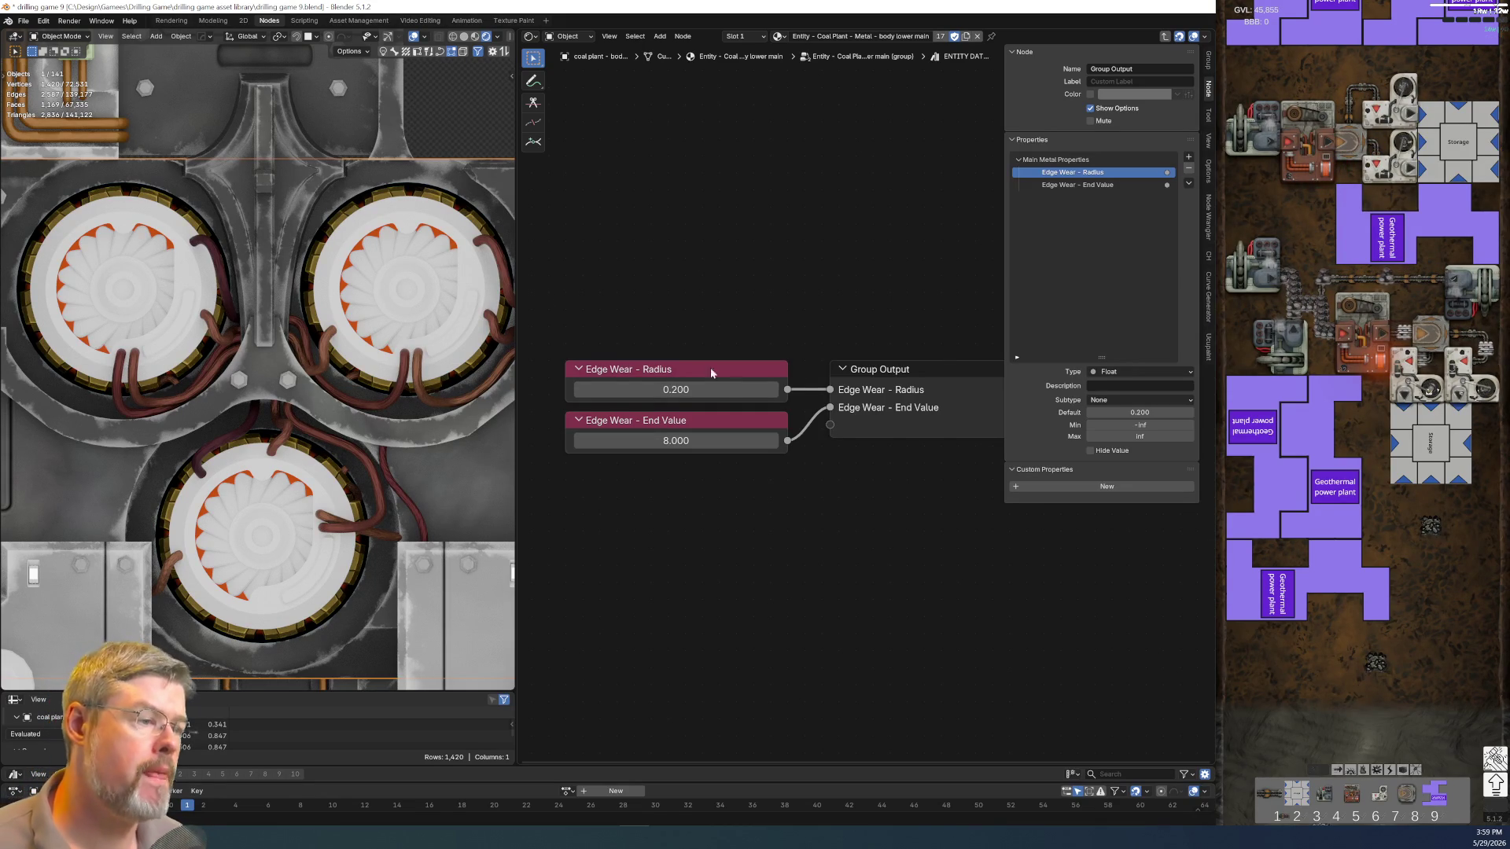
pyautogui.scroll(-2, 846, 428)
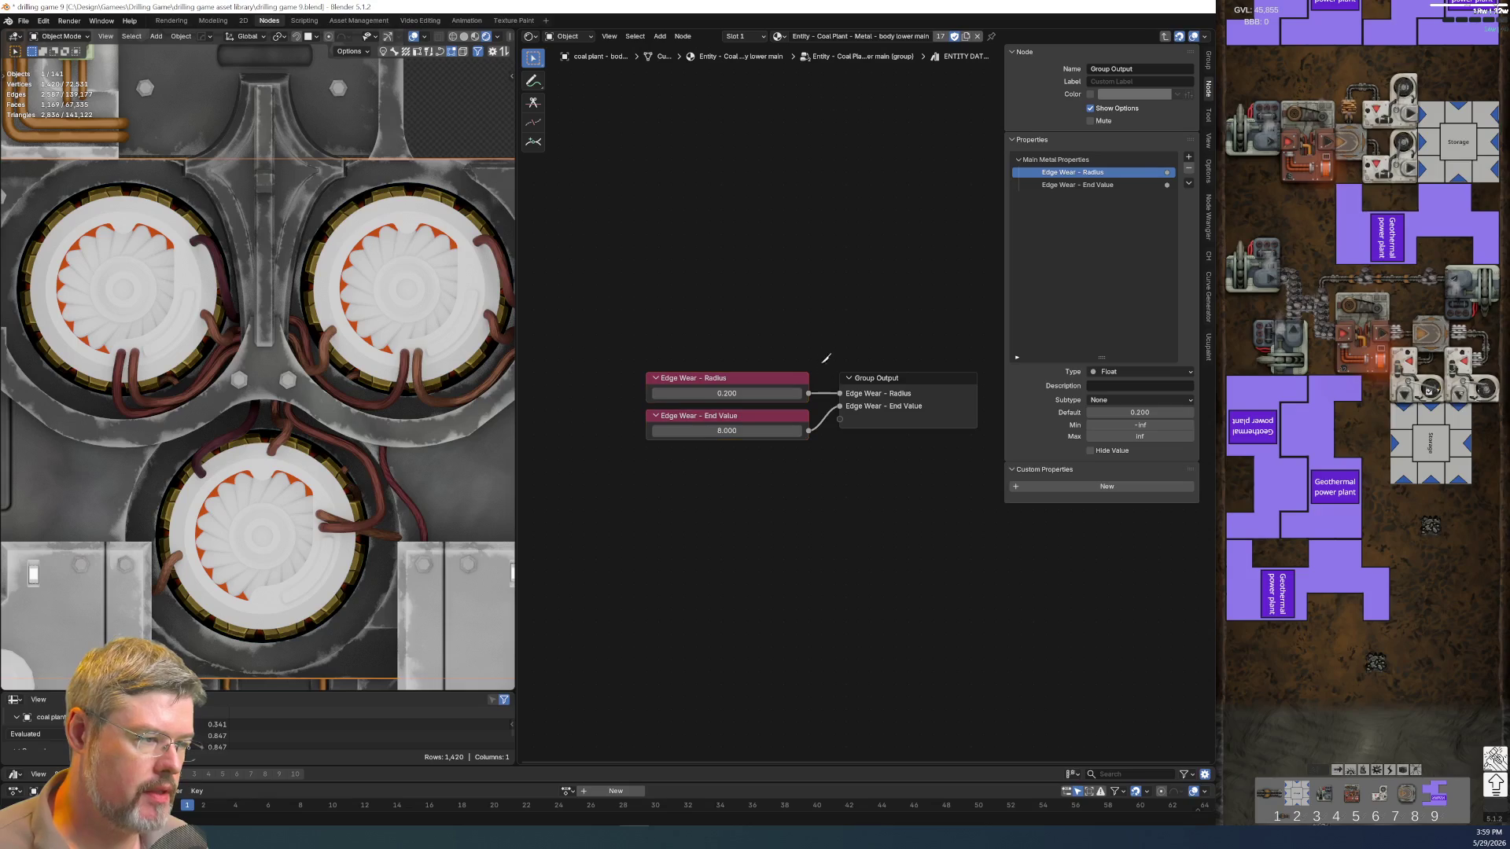
# Cut both links into Group Output and move the two Edge Wear value nodes up
pyautogui.keyDown('ctrl'); pyautogui.moveTo(818, 357); pyautogui.dragTo(831, 479, button='right'); pyautogui.keyUp('ctrl')
pyautogui.moveTo(726, 415); pyautogui.dragTo(738, 203)
pyautogui.hotkey('shift', 'a')
pyautogui.write('grop')
pyautogui.write('up i')
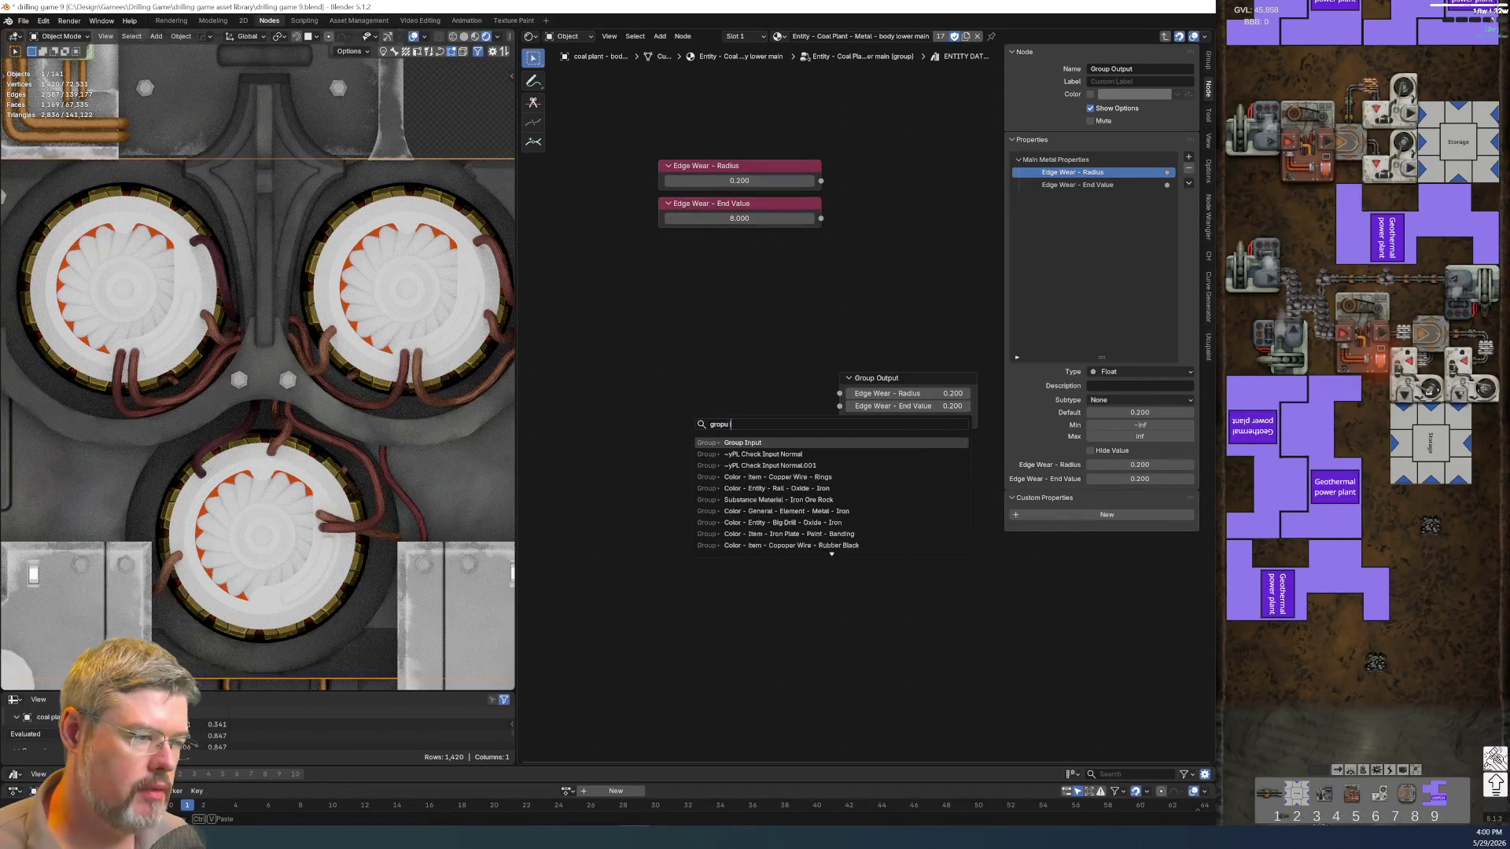
# Add a Group Input node and wire its new socket straight to the Group Output
pyautogui.press('Return')
pyautogui.click(671, 375)
pyautogui.moveTo(769, 392)
pyautogui.mouseDown()
pyautogui.moveTo(863, 392)
pyautogui.moveTo(863, 407)
pyautogui.mouseUp()
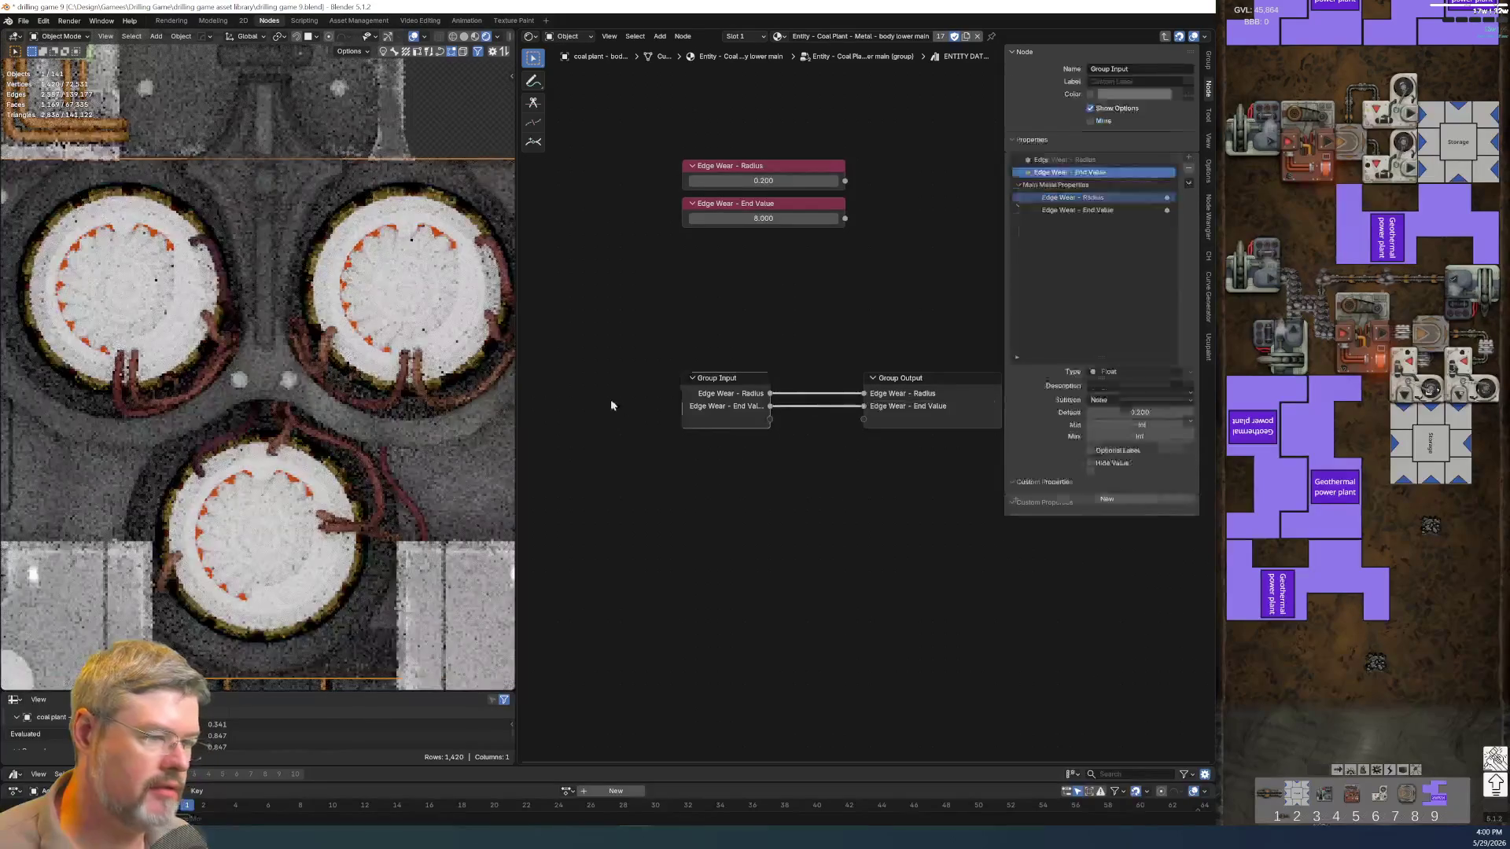
pyautogui.moveTo(685, 401); pyautogui.dragTo(638, 403)
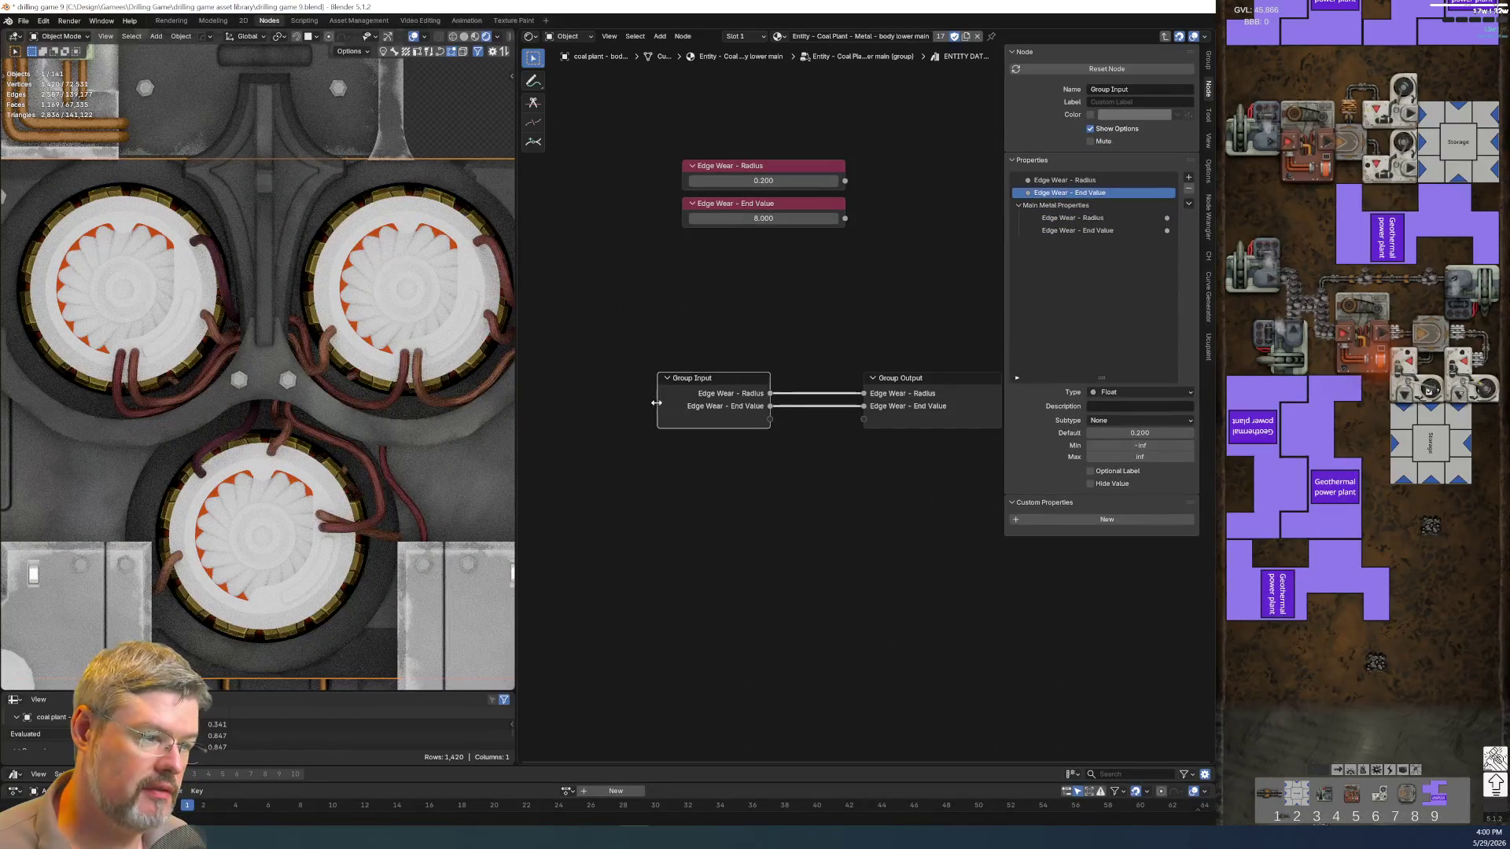
pyautogui.press('Tab')
# Edit the group node's Radius input and enable Hide Value on the End Value and Radius inputs
pyautogui.doubleClick(732, 422)
pyautogui.press('Return')
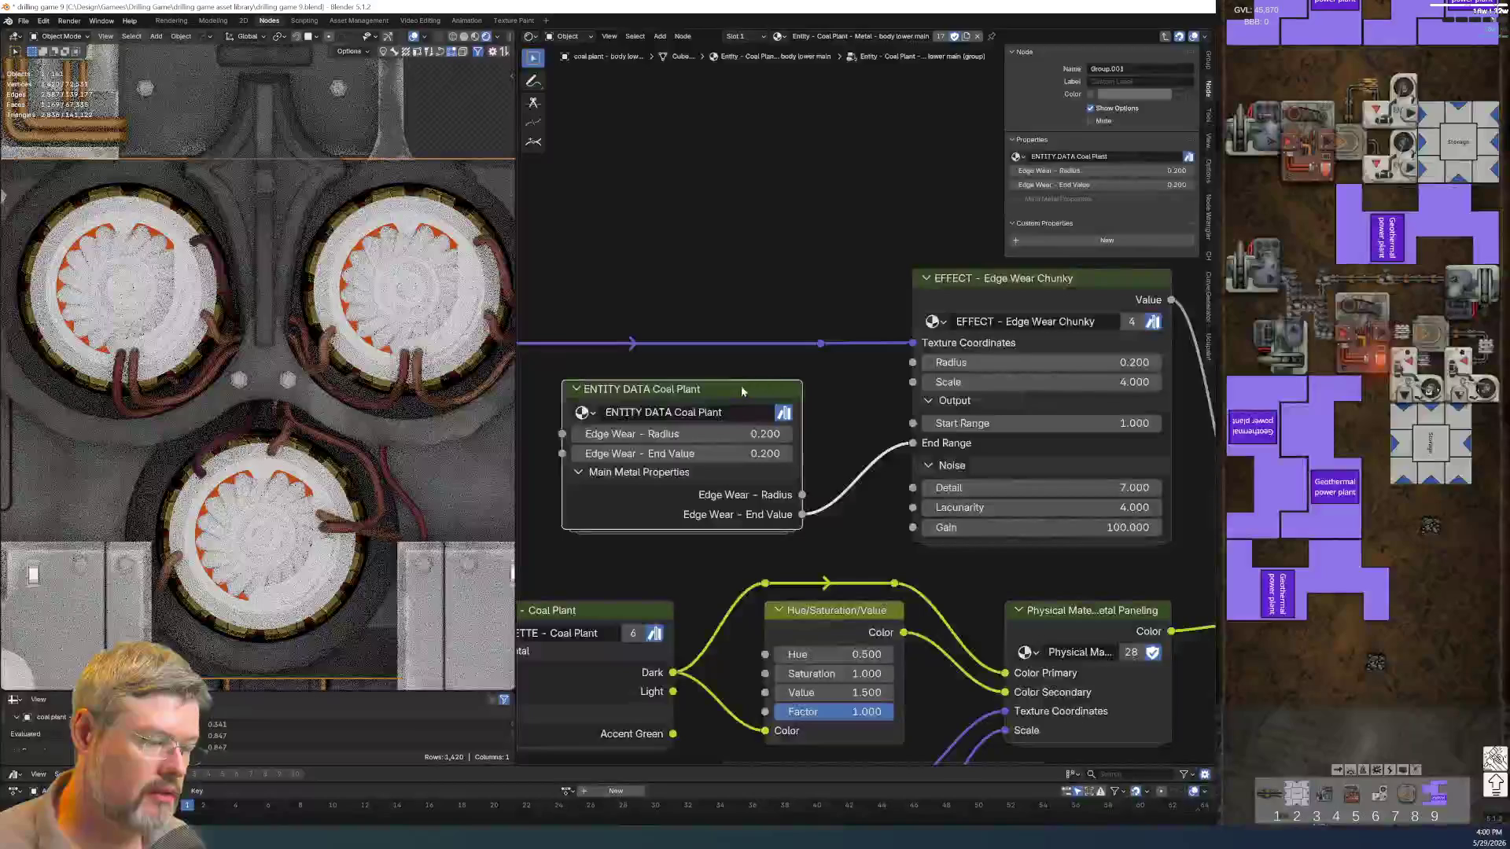
pyautogui.press('Tab')
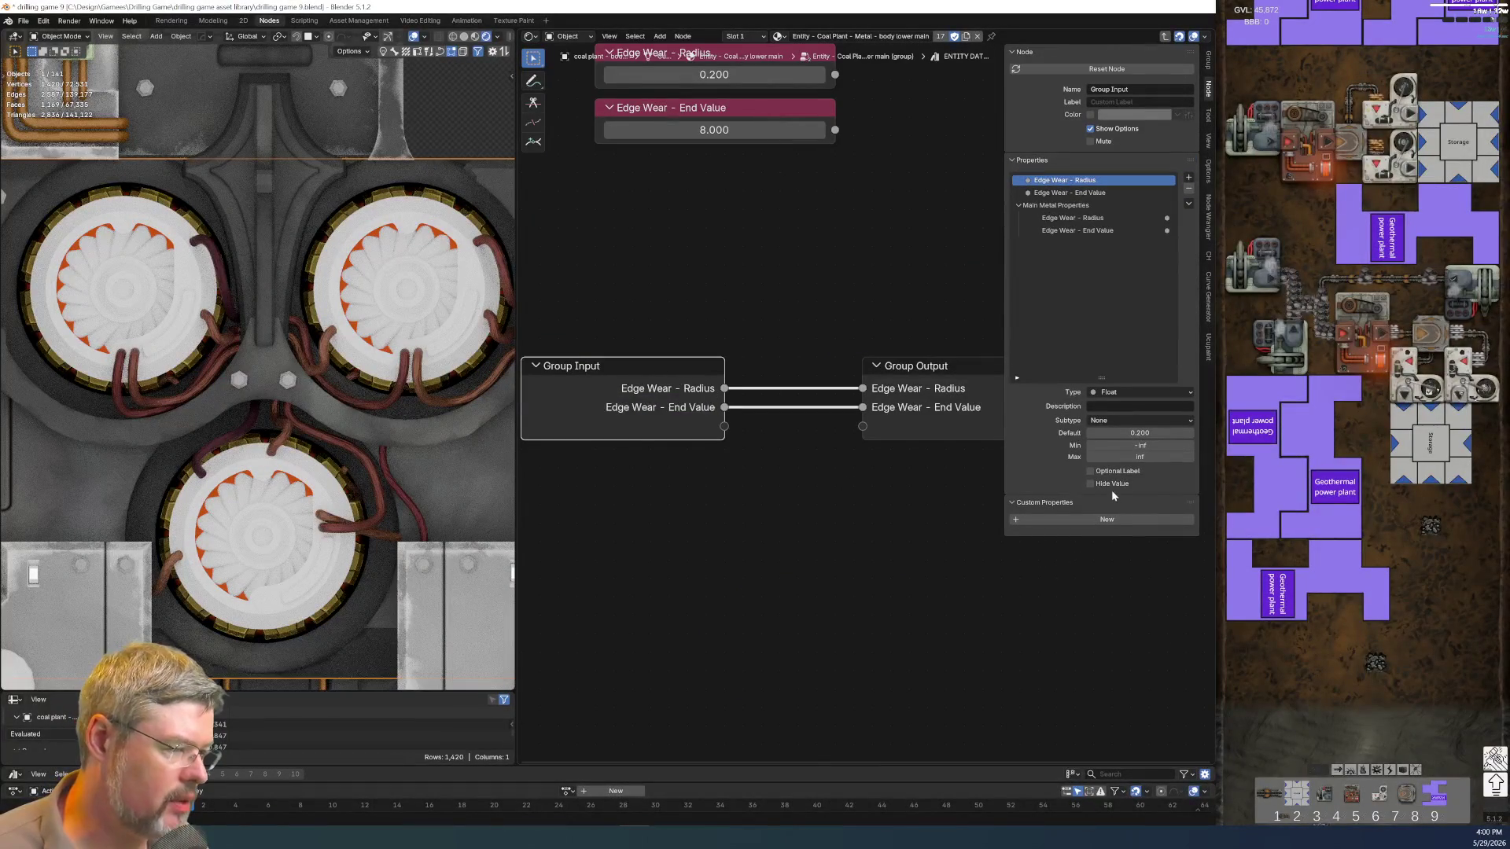
pyautogui.click(1084, 192)
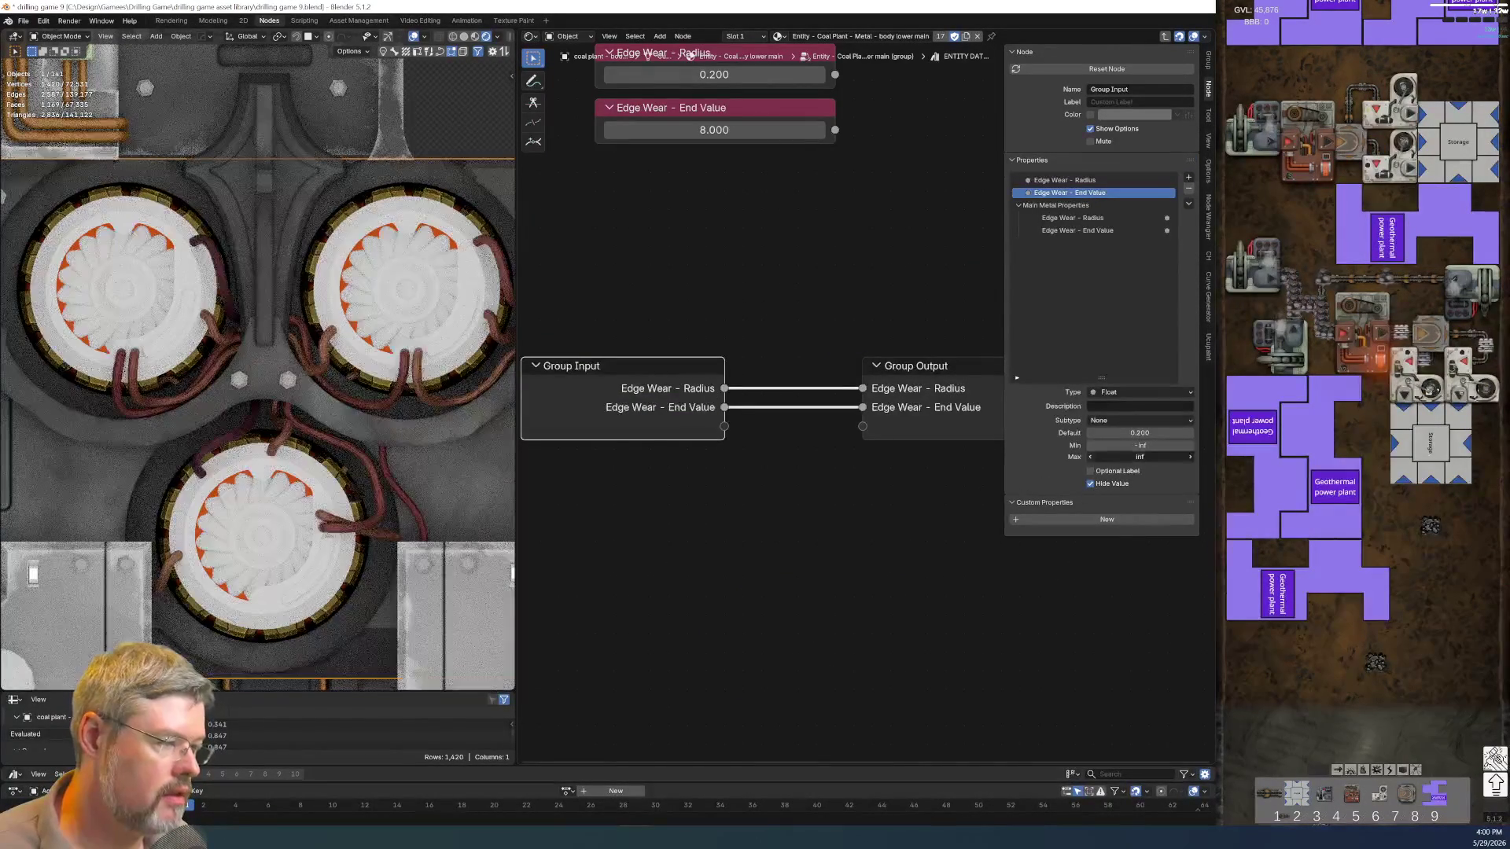
pyautogui.click(1066, 180)
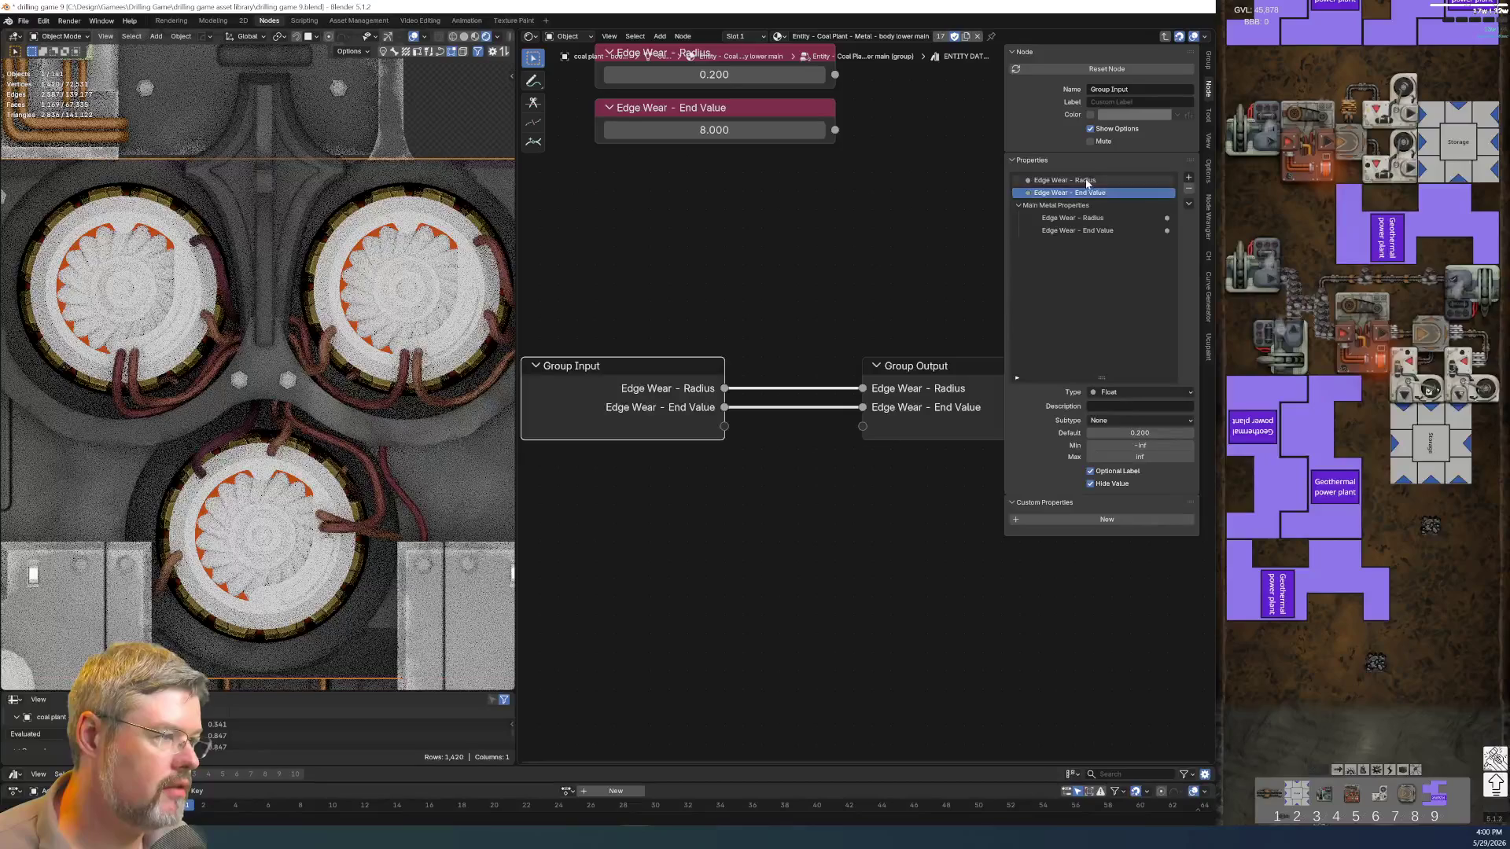
pyautogui.press('Tab')
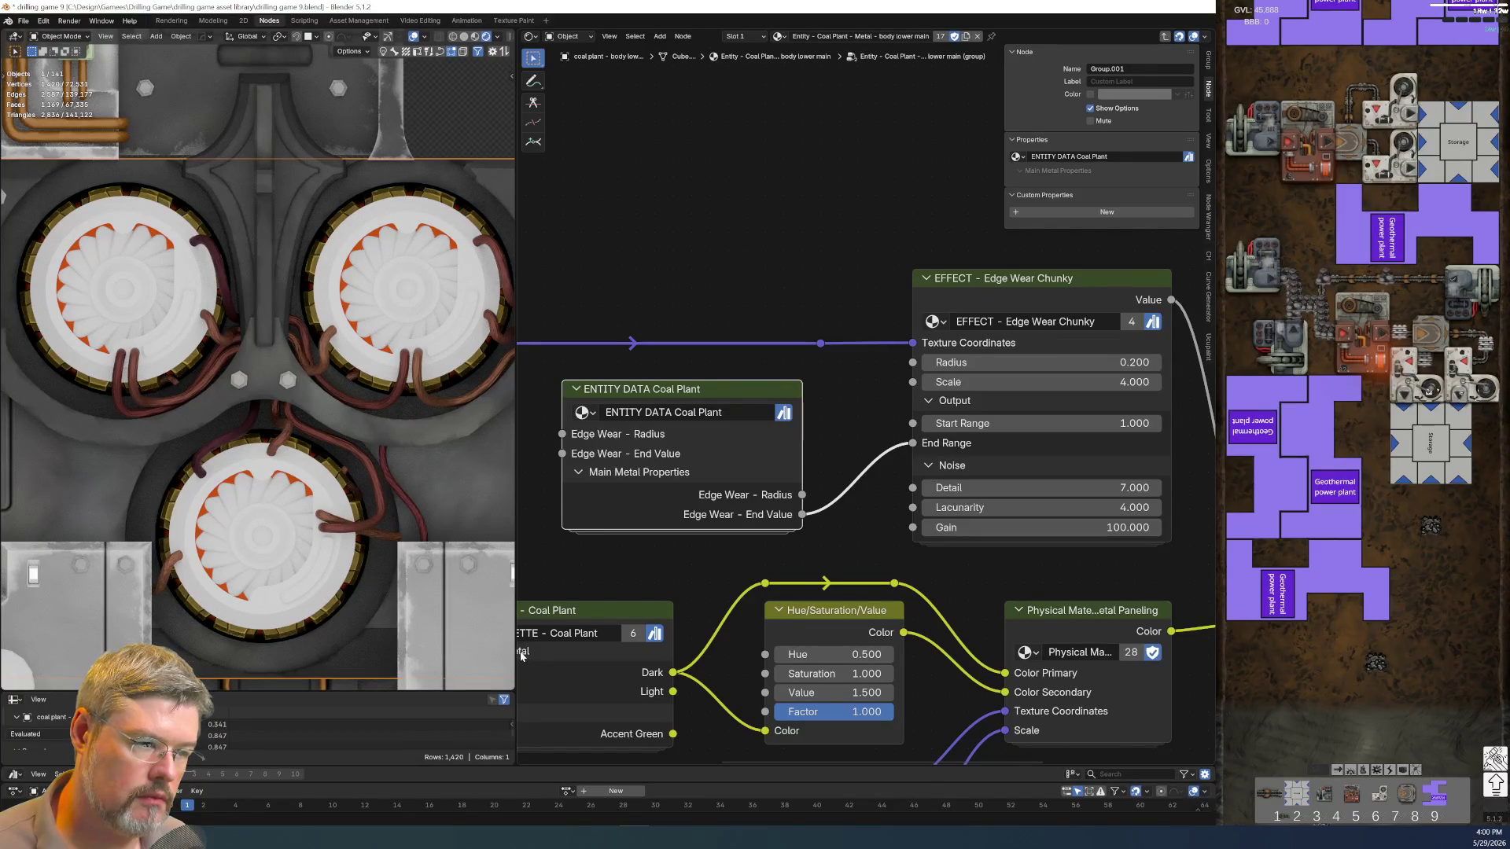
# Move both inputs into the Main Metal Properties panel and show their value fields and labels again
pyautogui.press('Tab')
pyautogui.moveTo(1071, 192); pyautogui.dragTo(1077, 218)
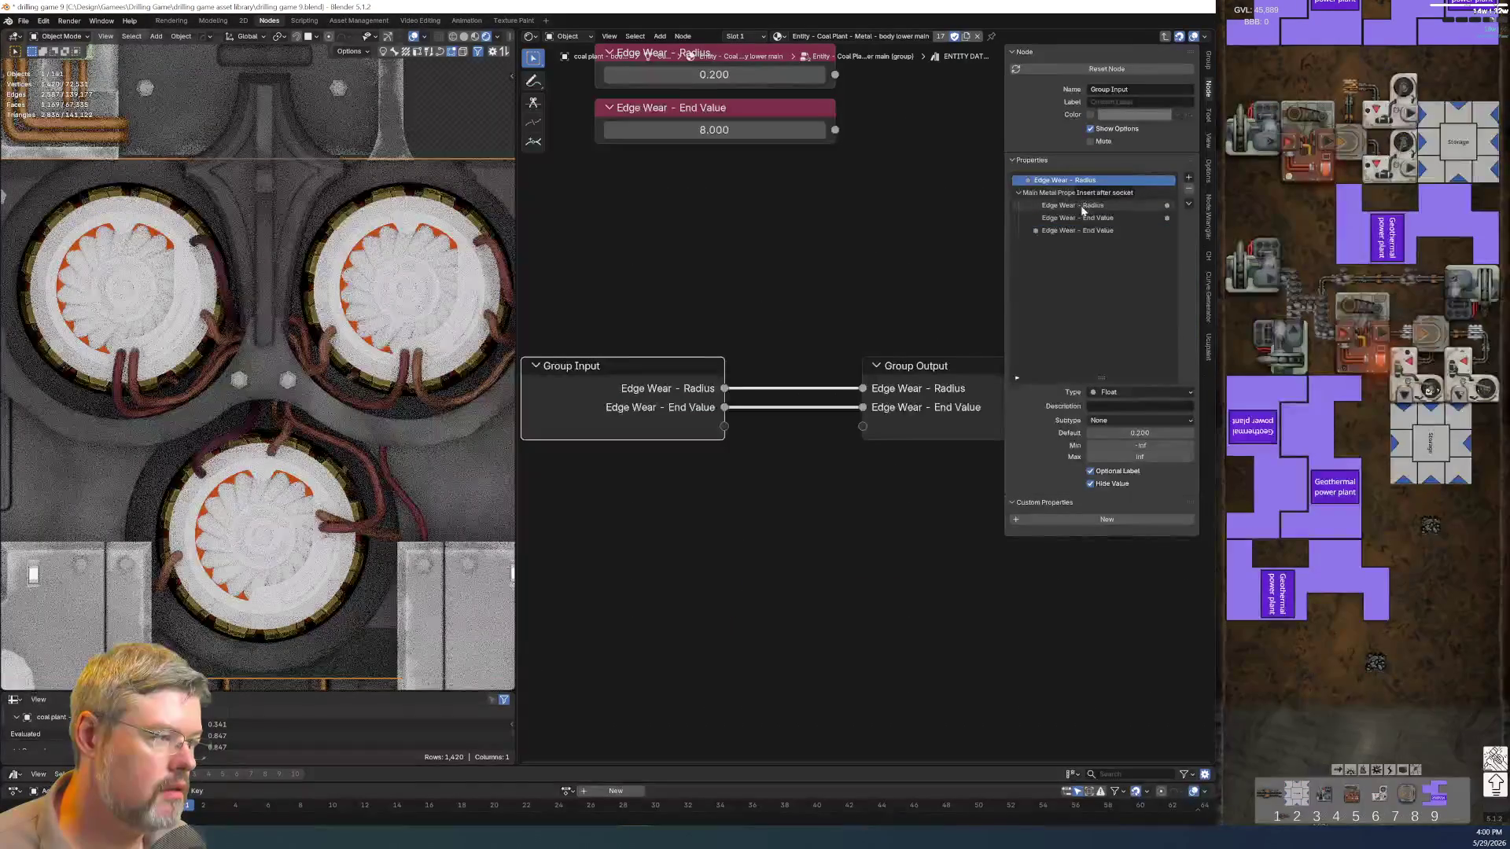
pyautogui.press('Tab')
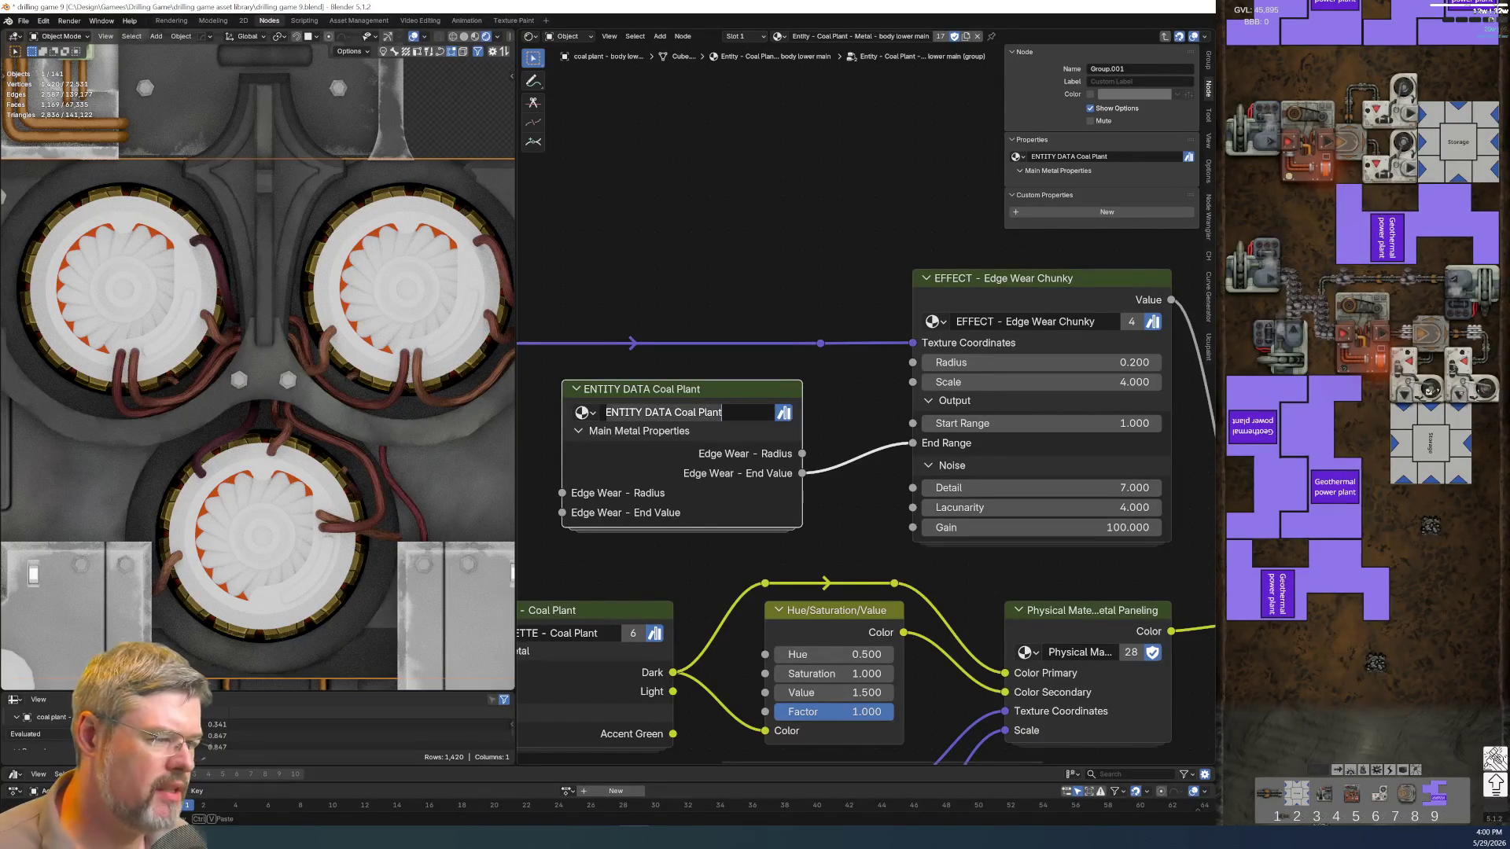
pyautogui.press('Tab')
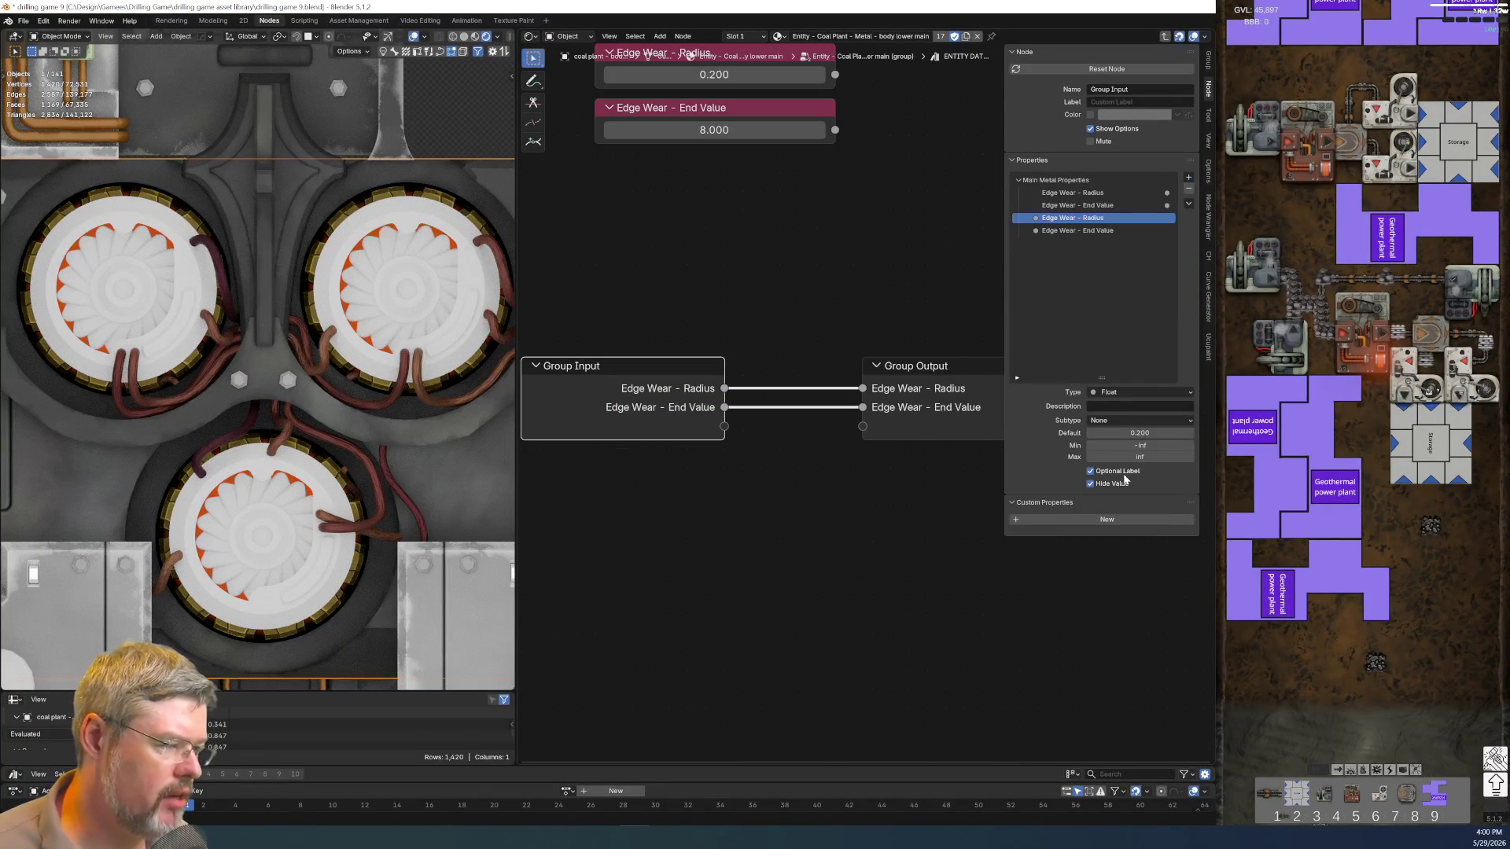
pyautogui.click(1122, 483)
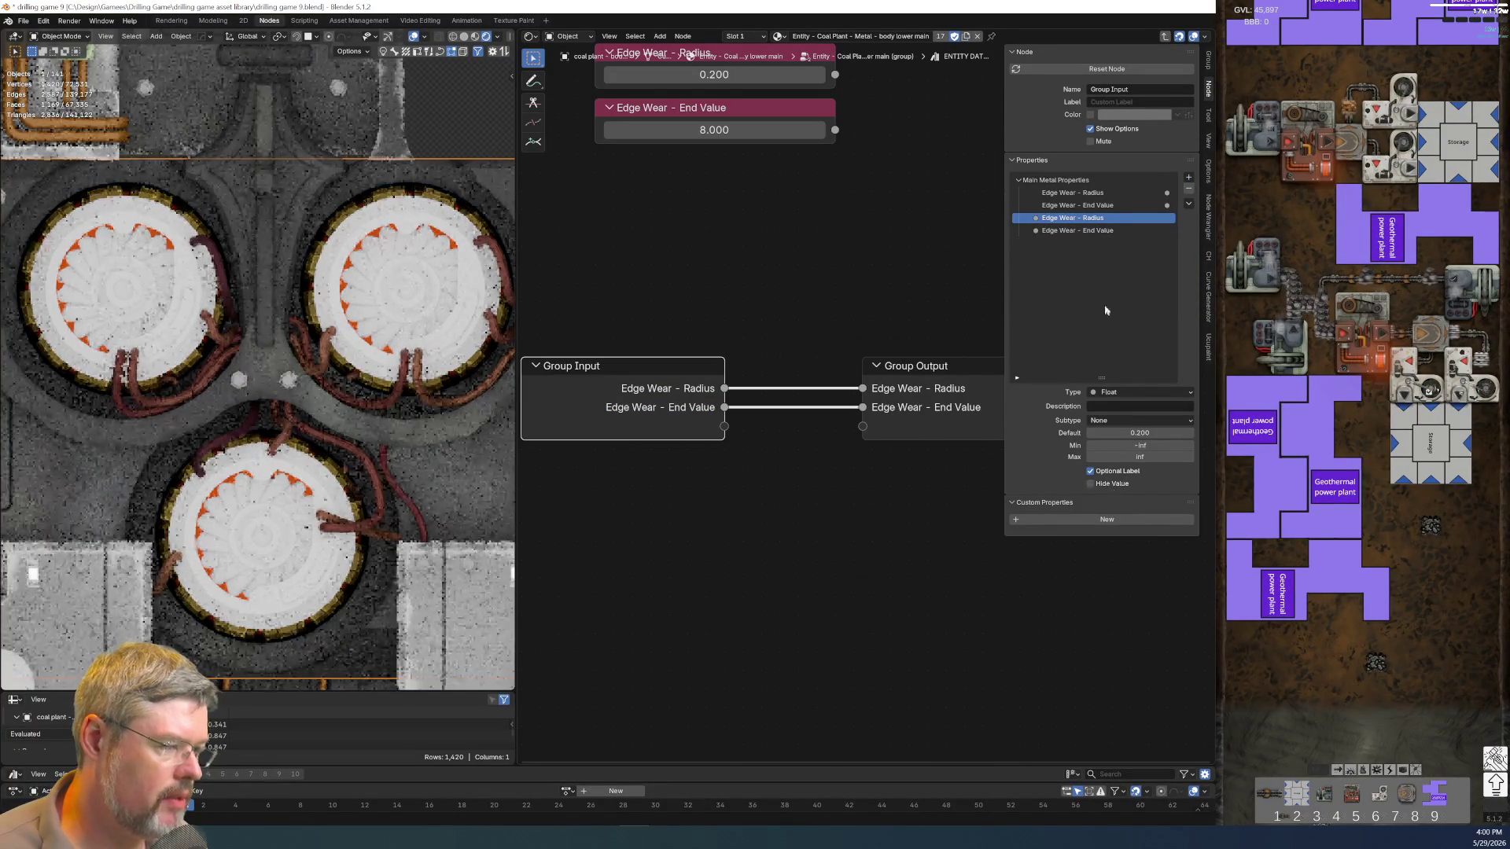
pyautogui.click(1085, 230)
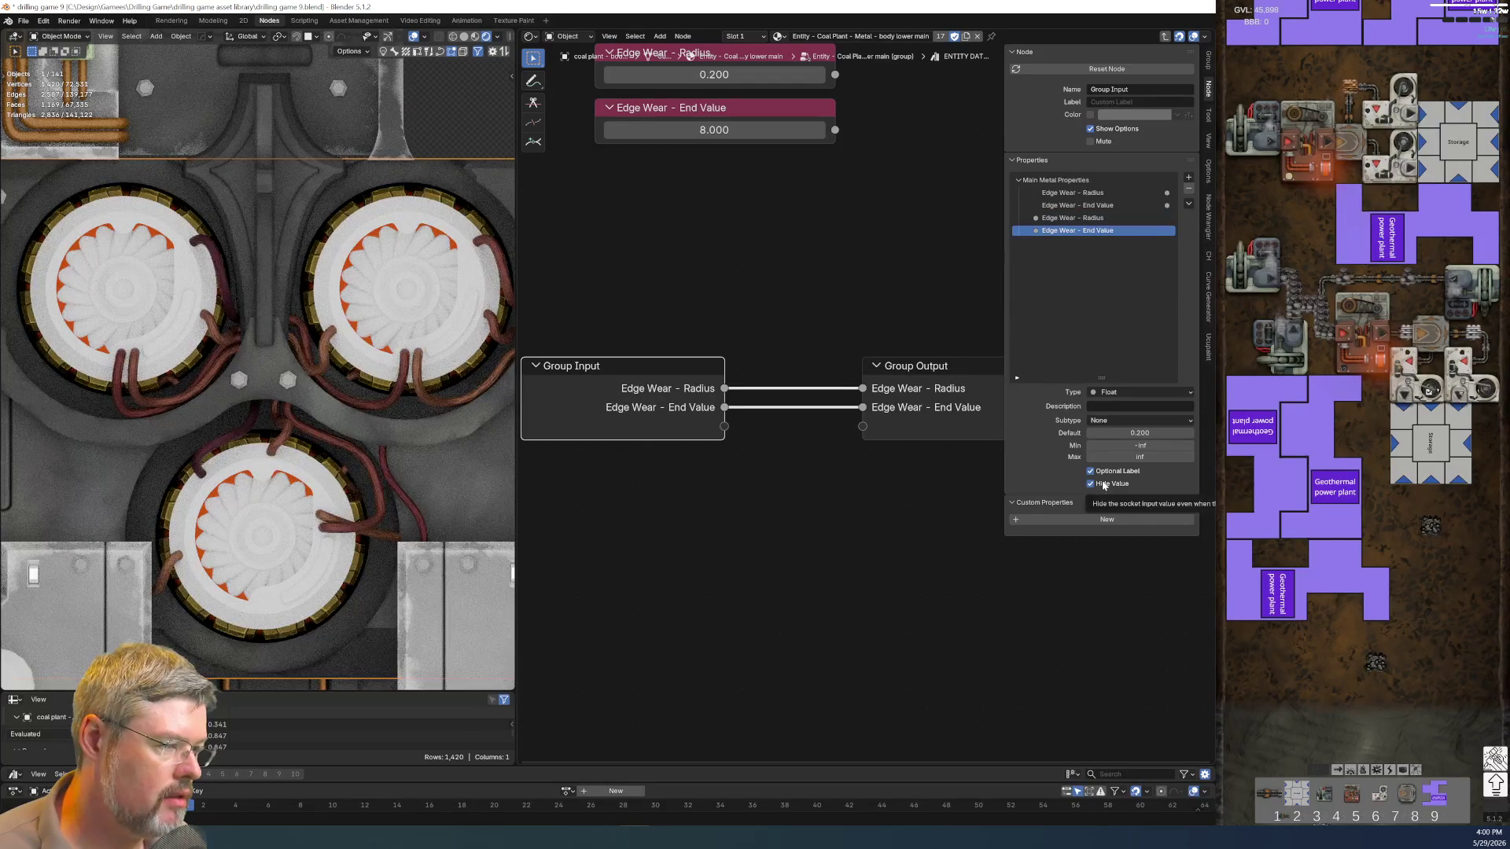
pyautogui.press('Tab')
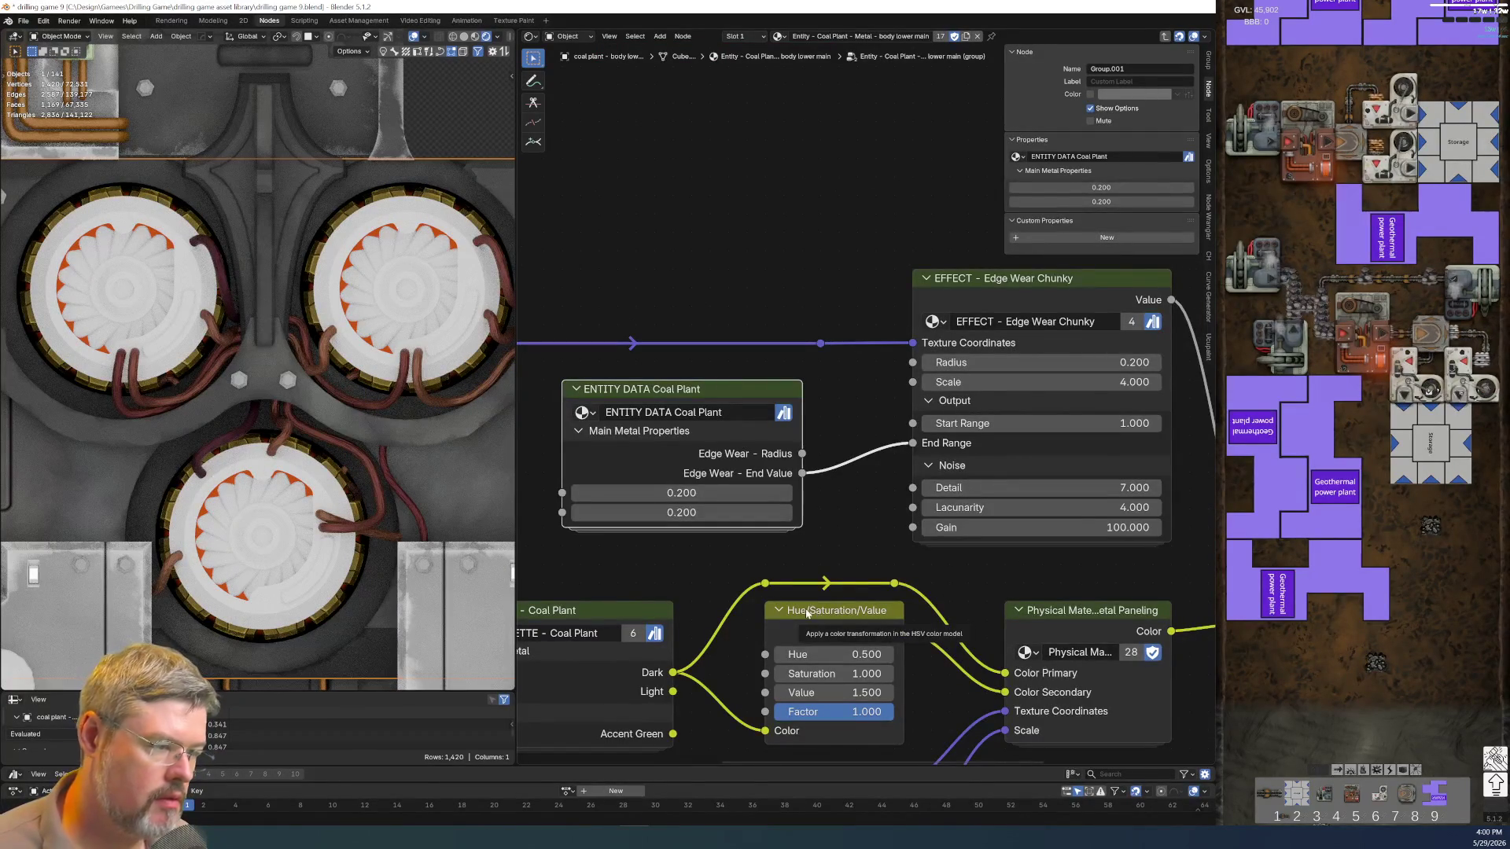
pyautogui.press('Tab')
pyautogui.click(1062, 197)
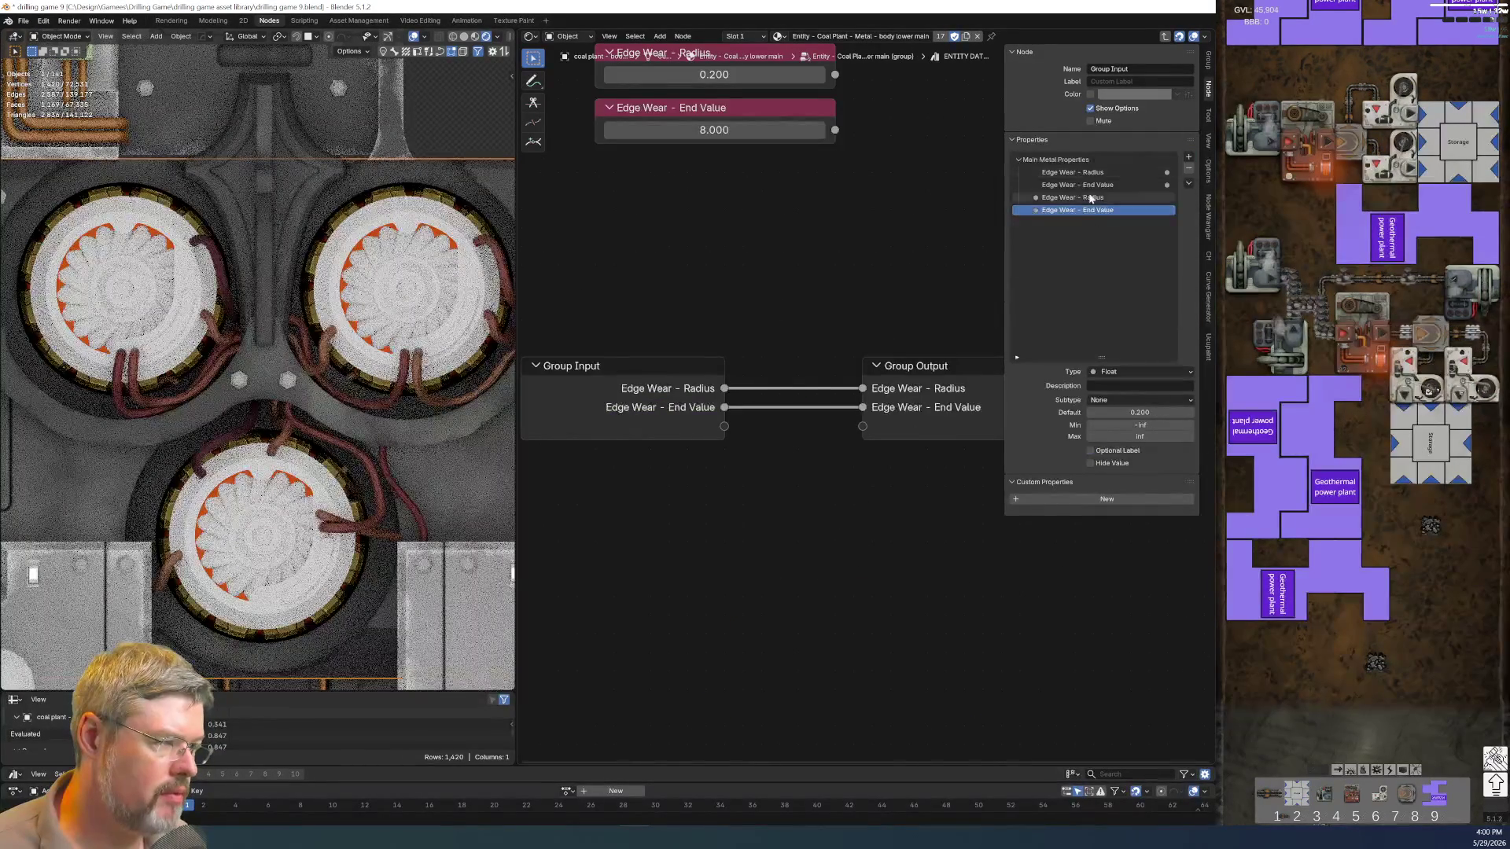
pyautogui.press('Tab')
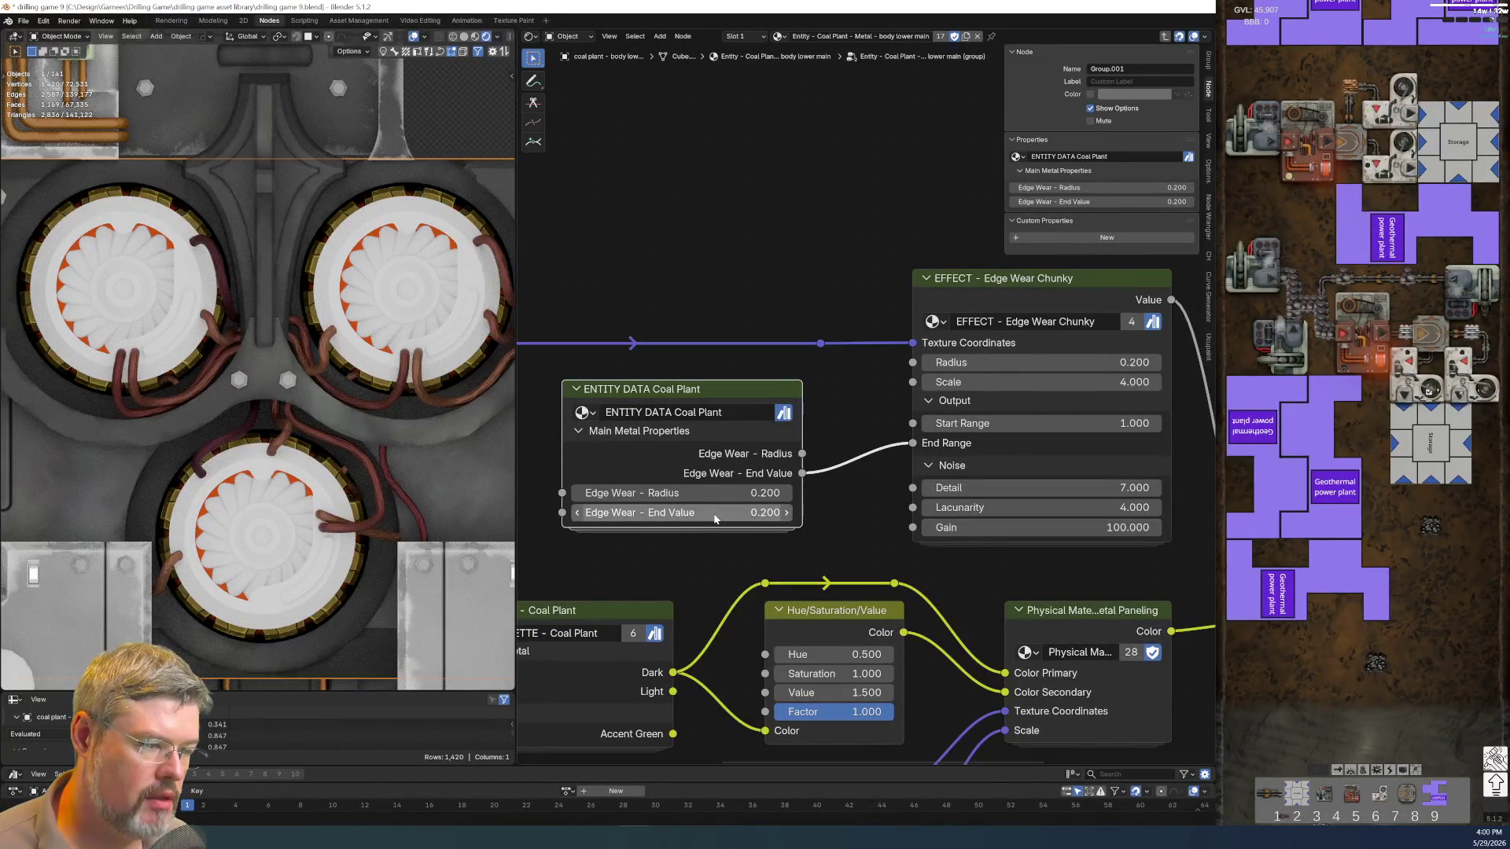
# Set the Edge Wear - End Value input and its group default to 8
pyautogui.click(714, 512)
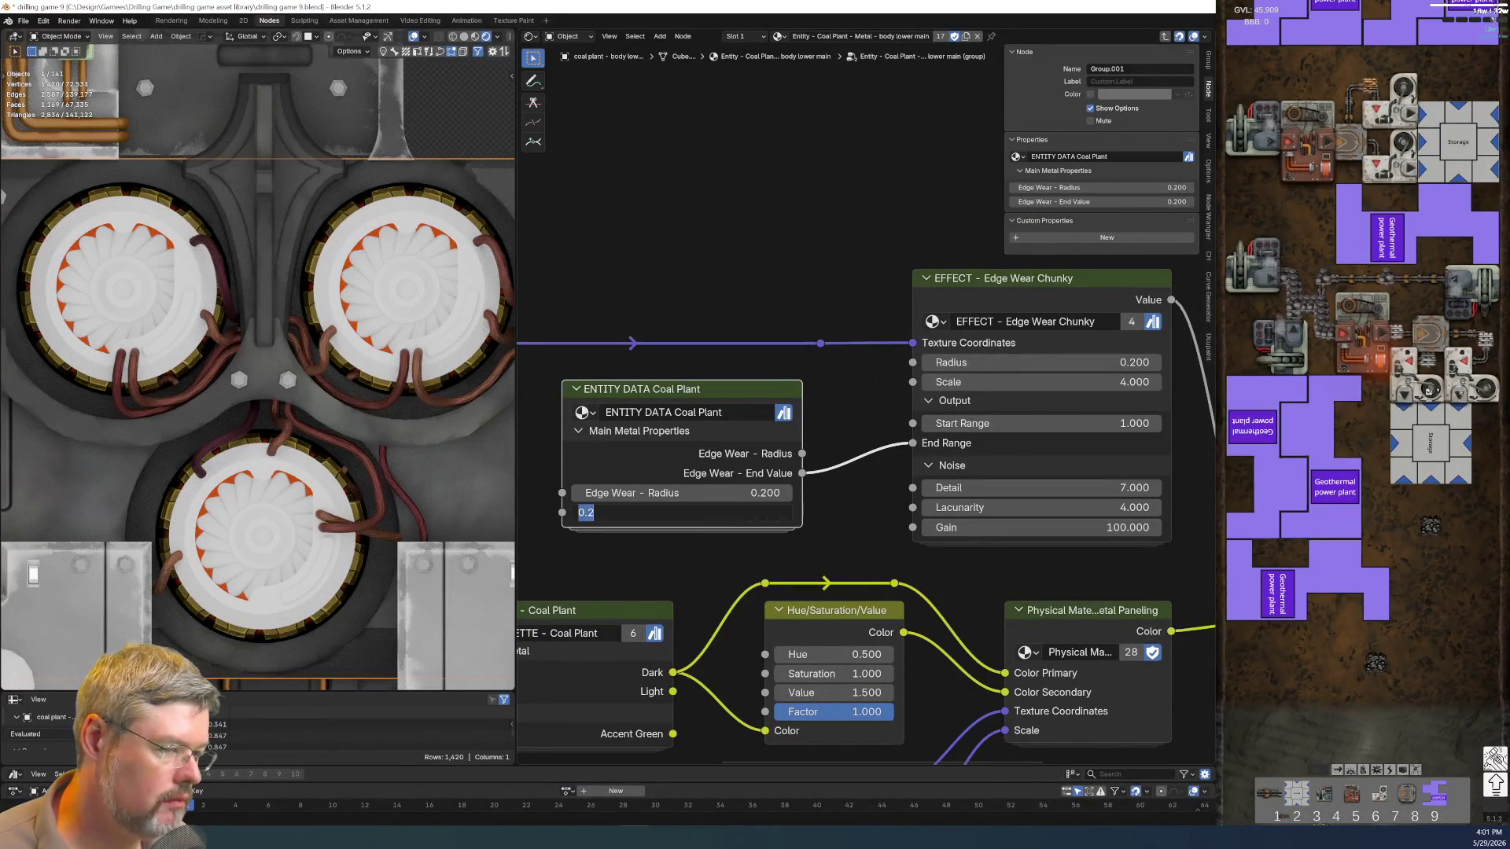
pyautogui.write('8')
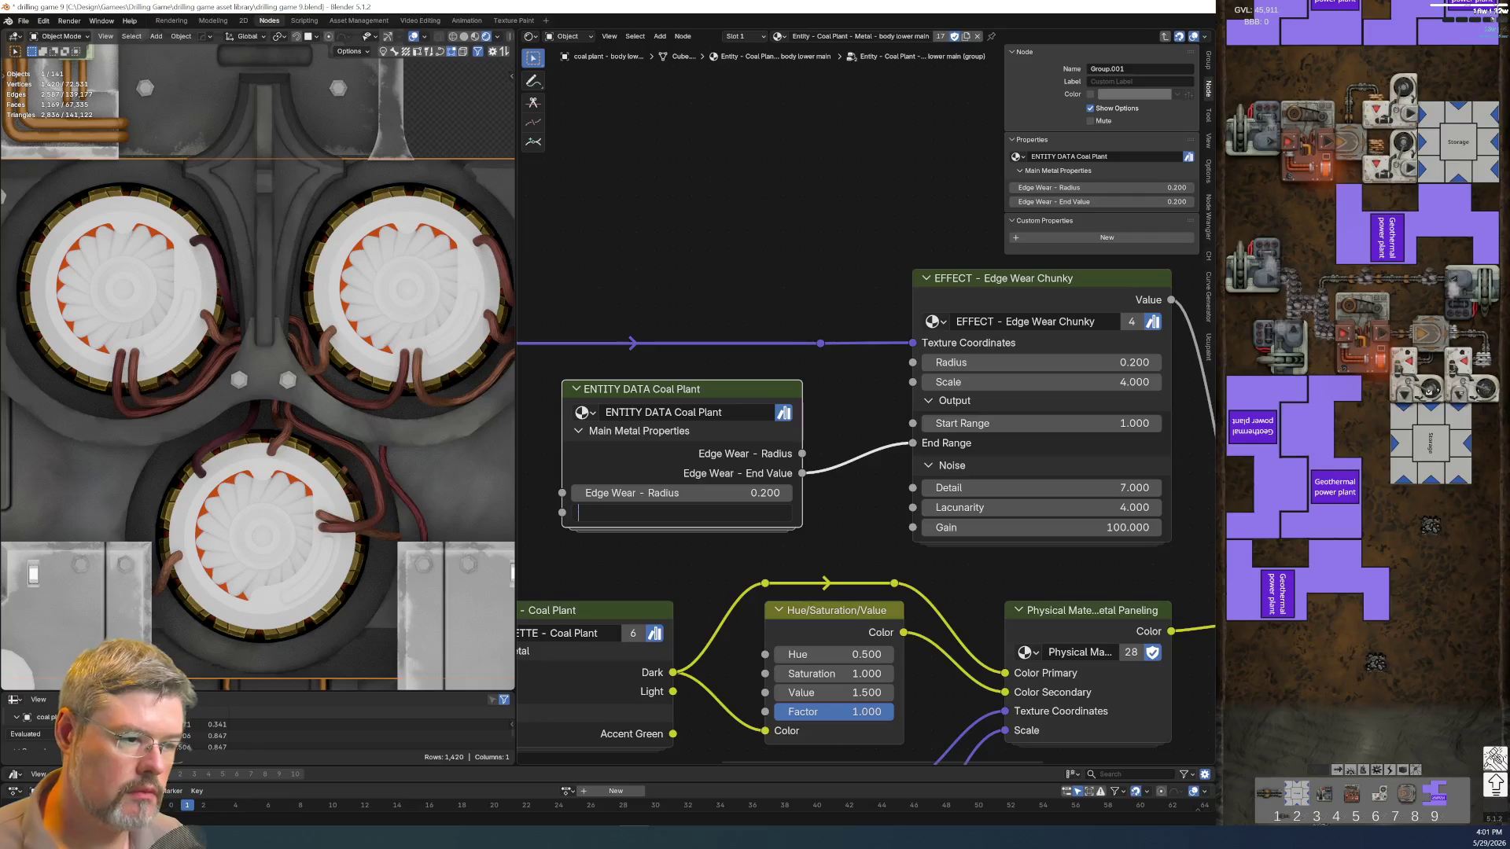
pyautogui.press('Return')
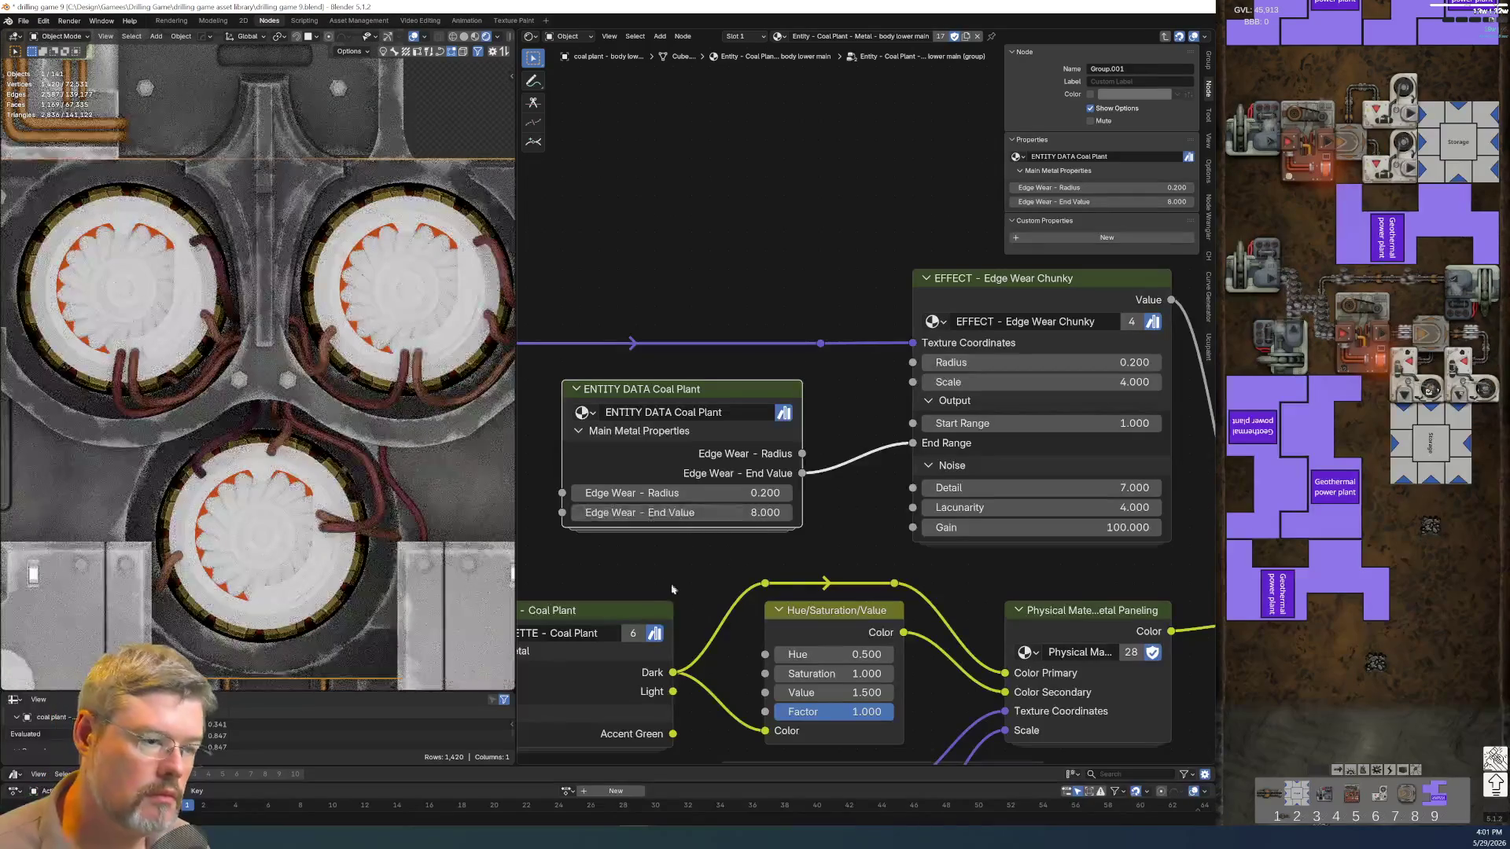
pyautogui.press('Tab')
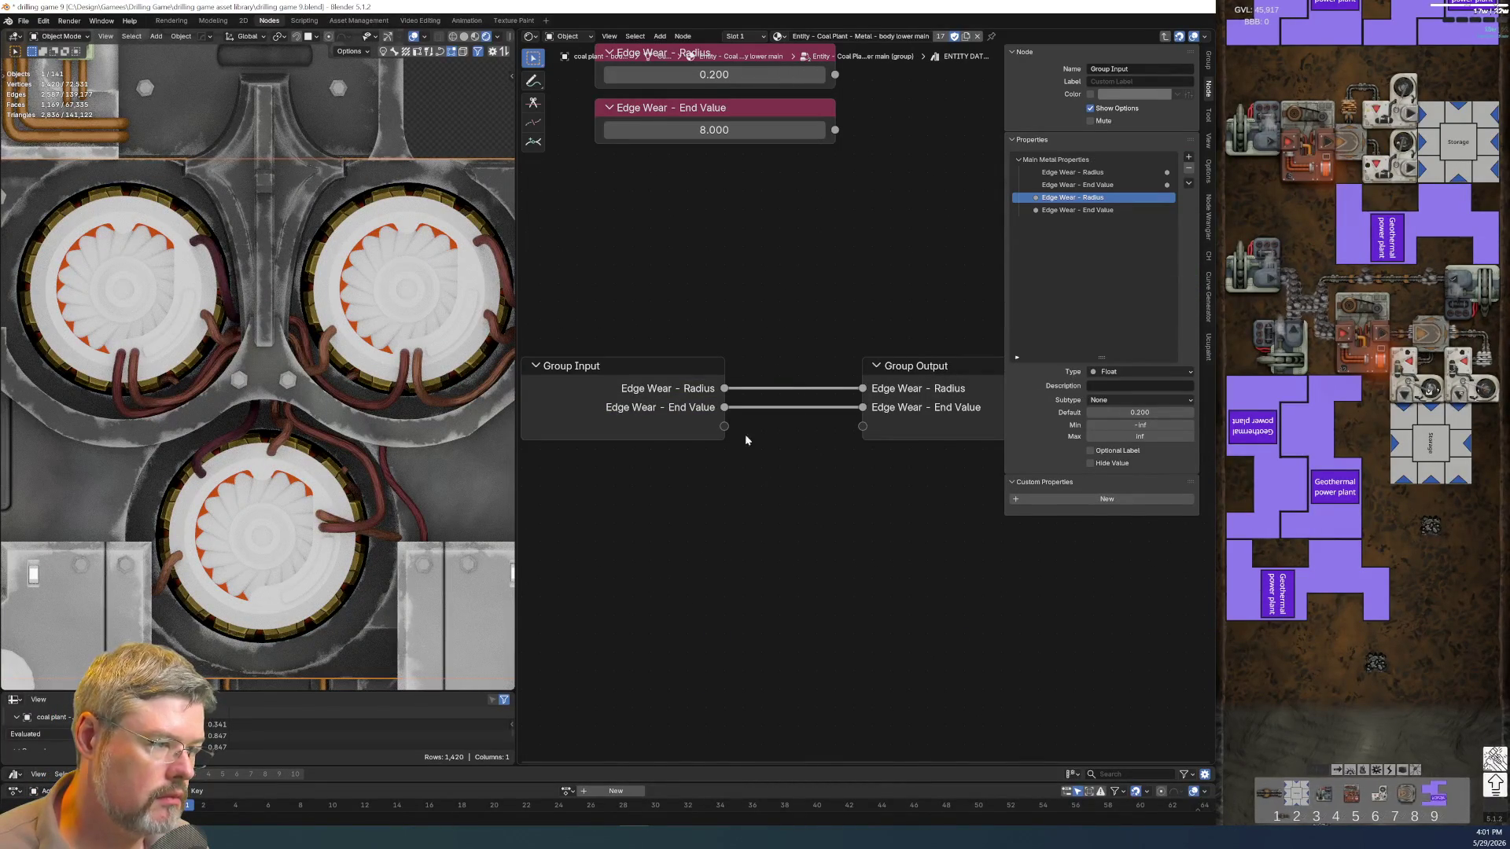
pyautogui.click(636, 425)
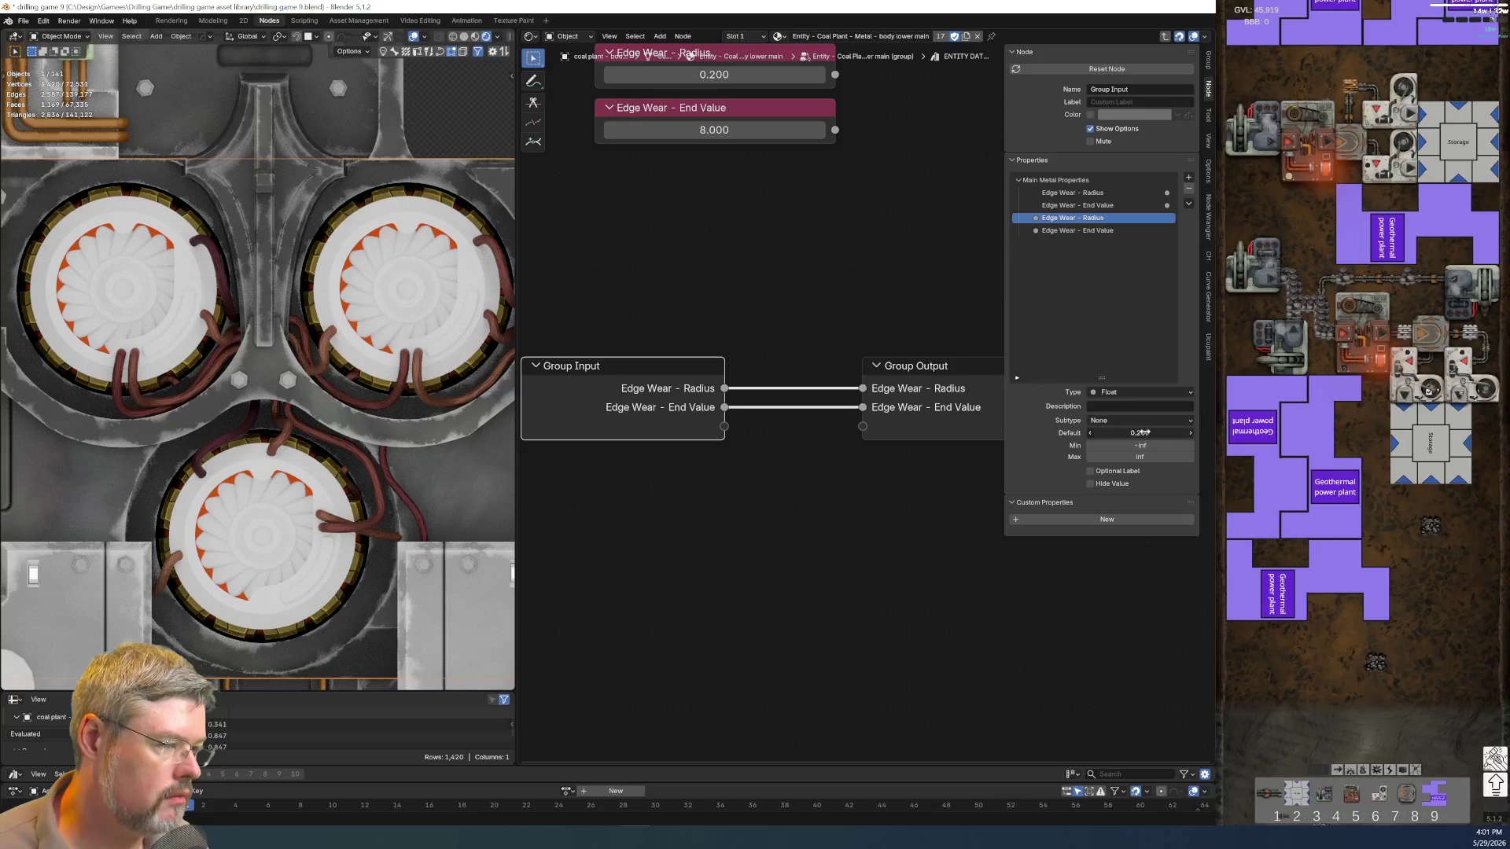
pyautogui.write('8')
pyautogui.press('Return')
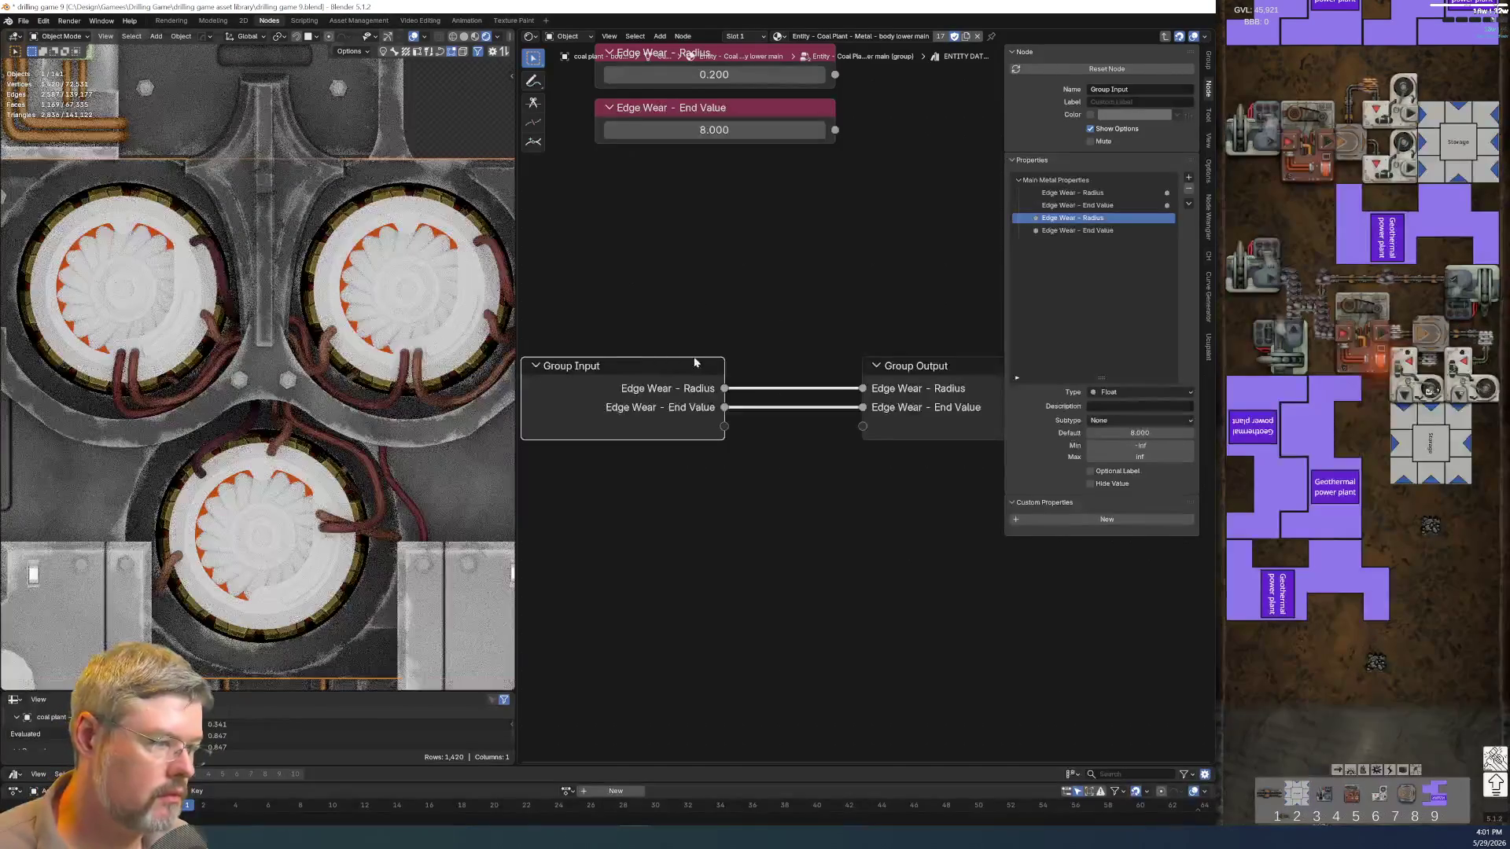
pyautogui.click(1100, 230)
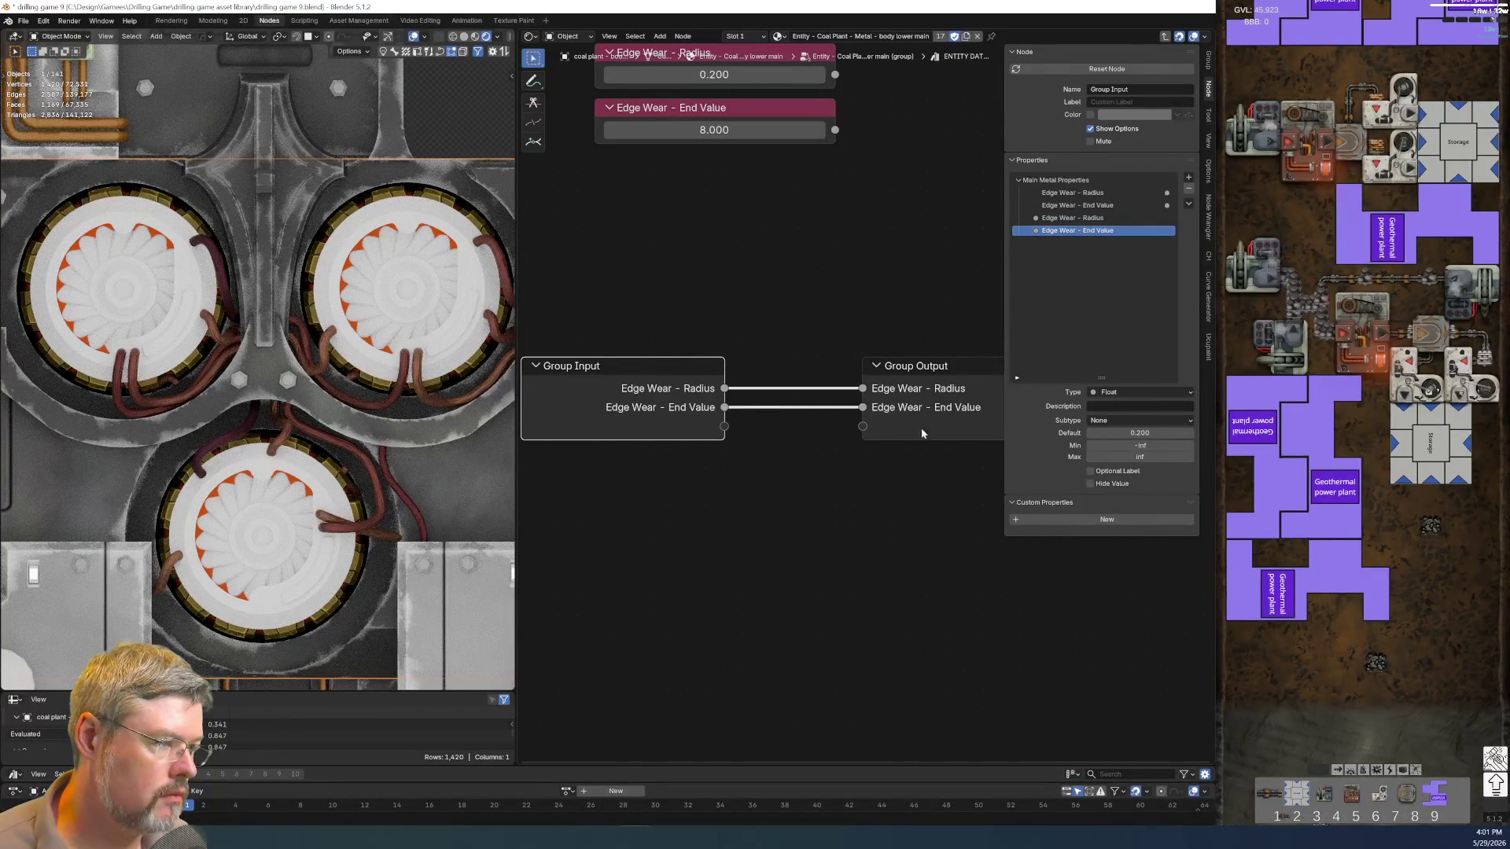
pyautogui.click(1073, 218)
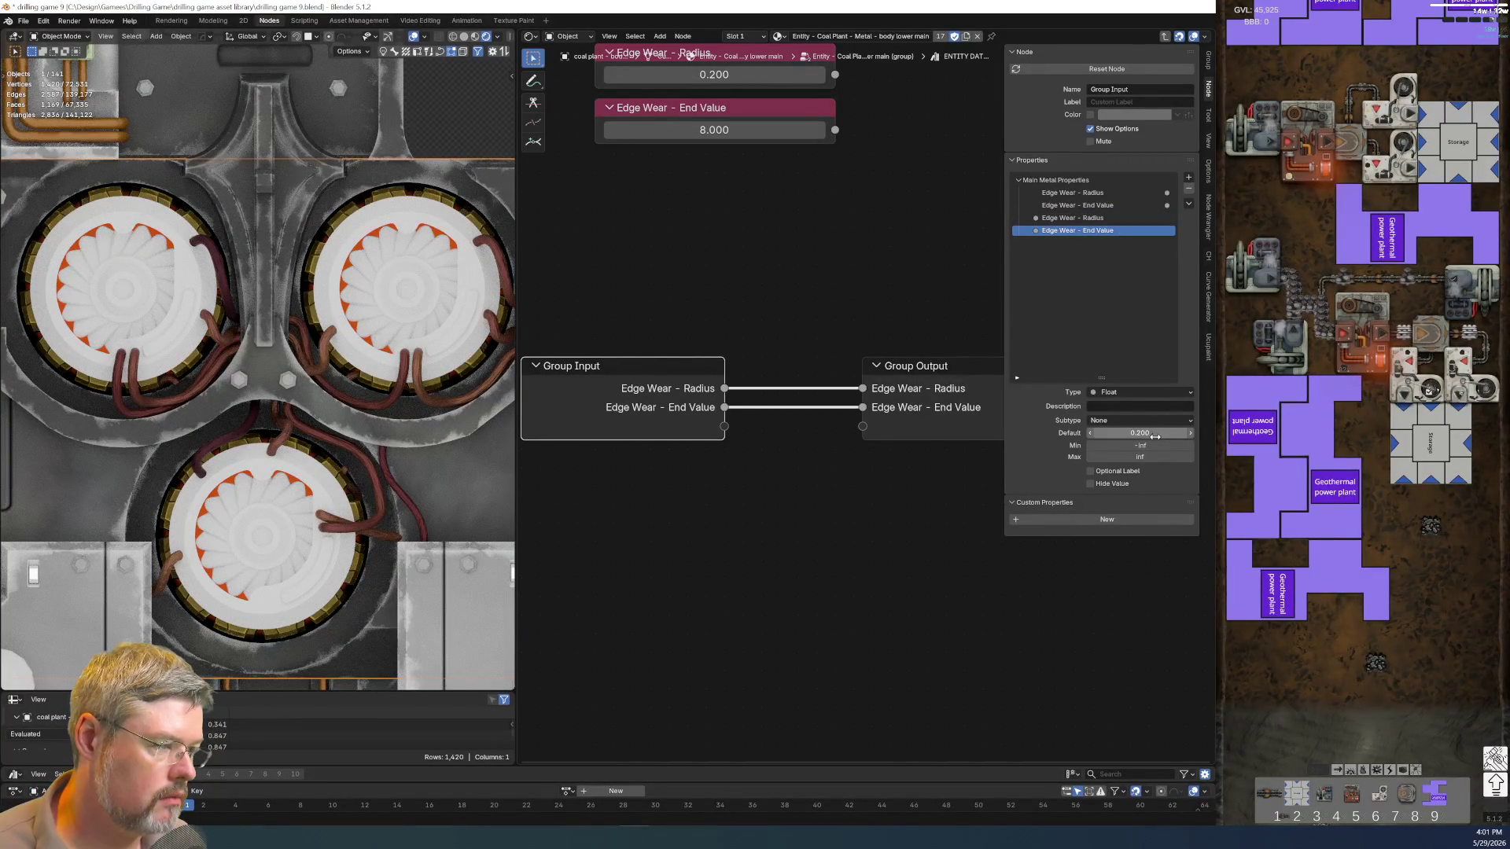
pyautogui.click(1102, 231)
pyautogui.click(1127, 434)
pyautogui.write('8')
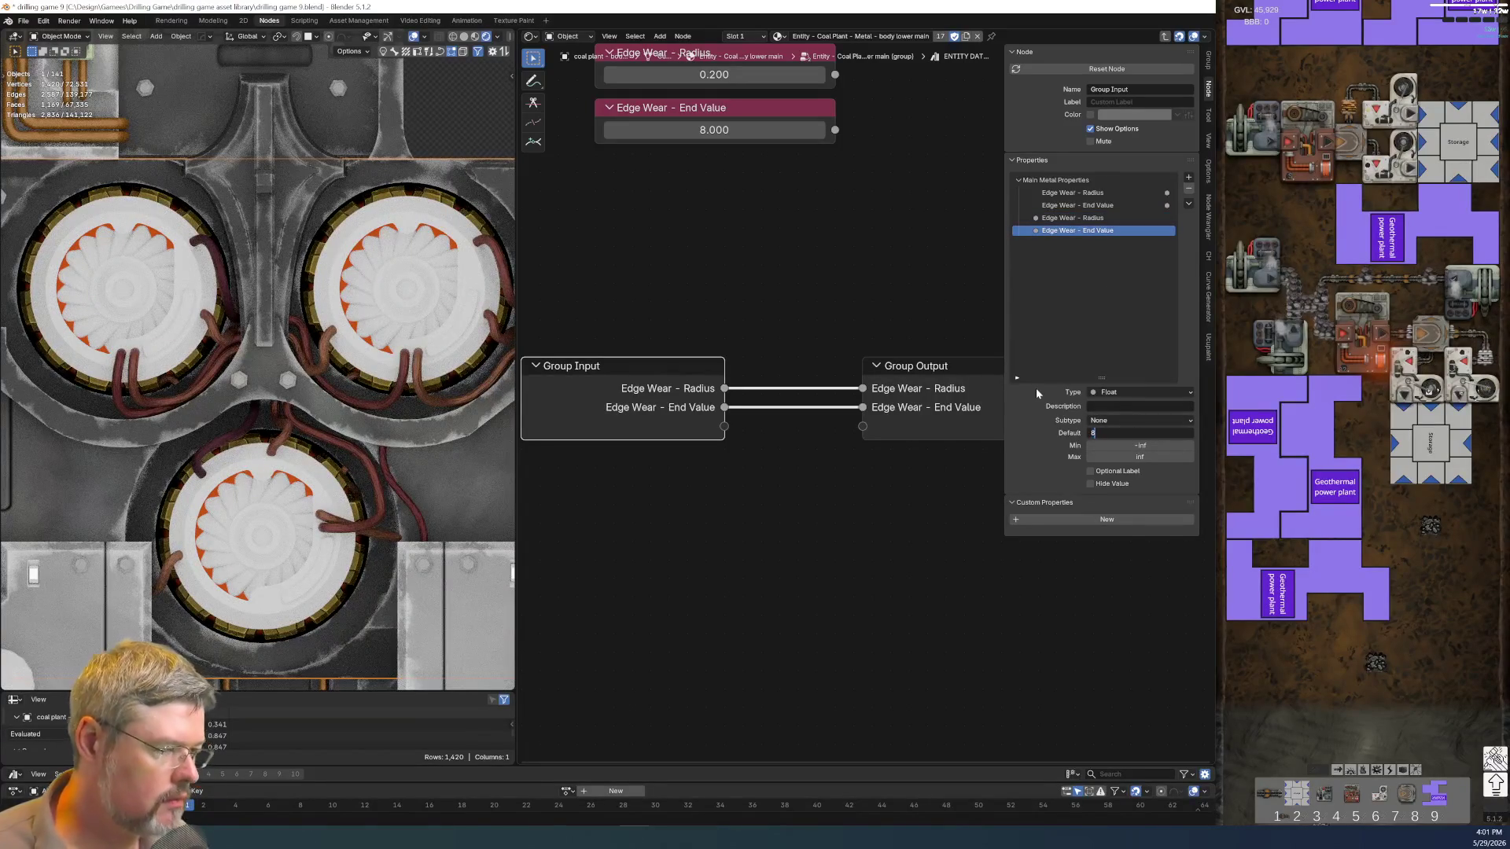
pyautogui.press('Return')
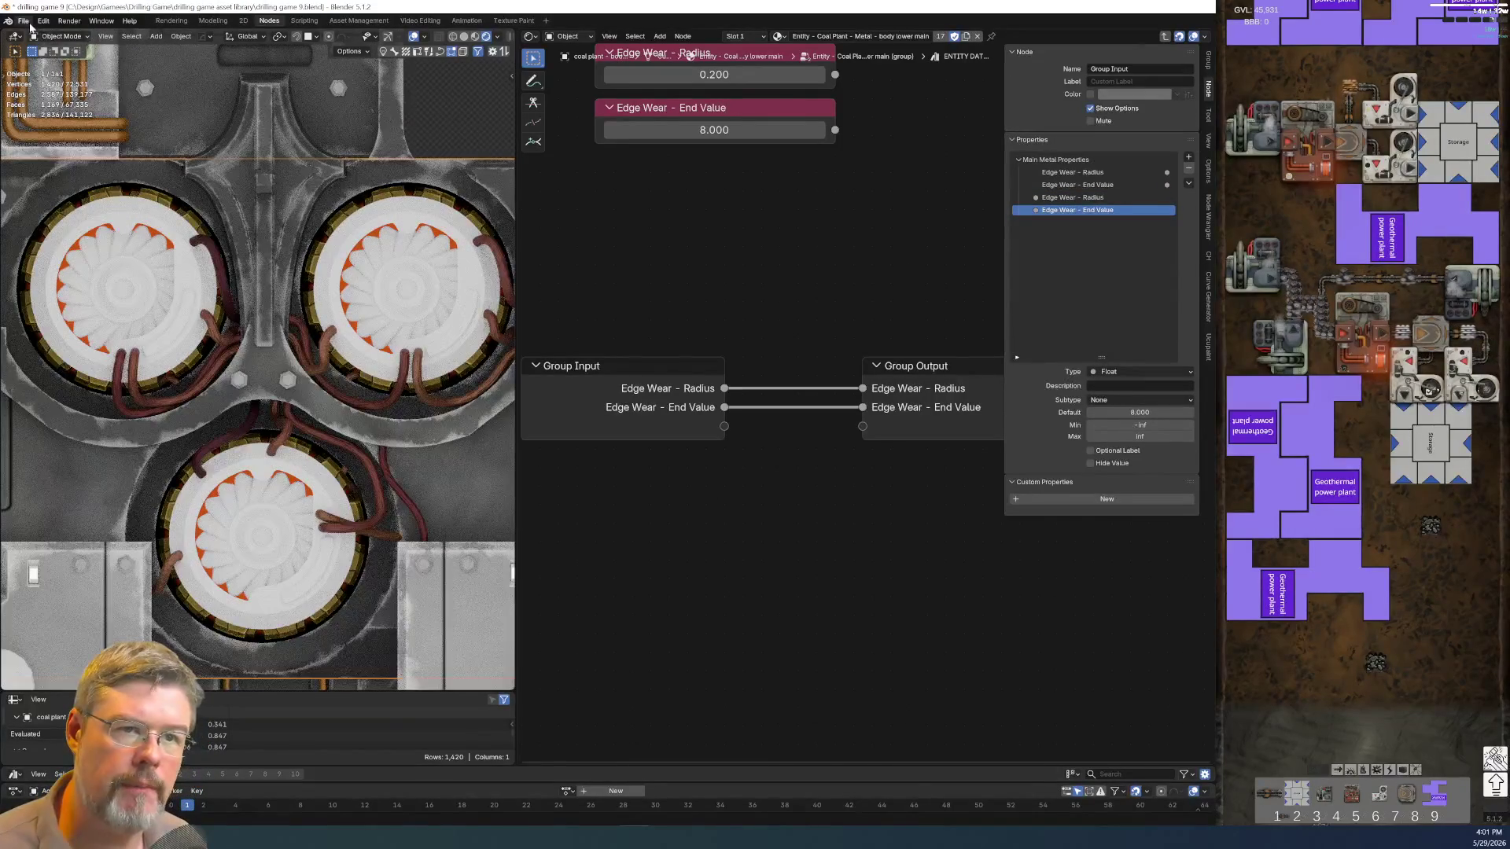
# Save the blend file and return to the material tree
pyautogui.click(22, 20)
pyautogui.click(74, 94)
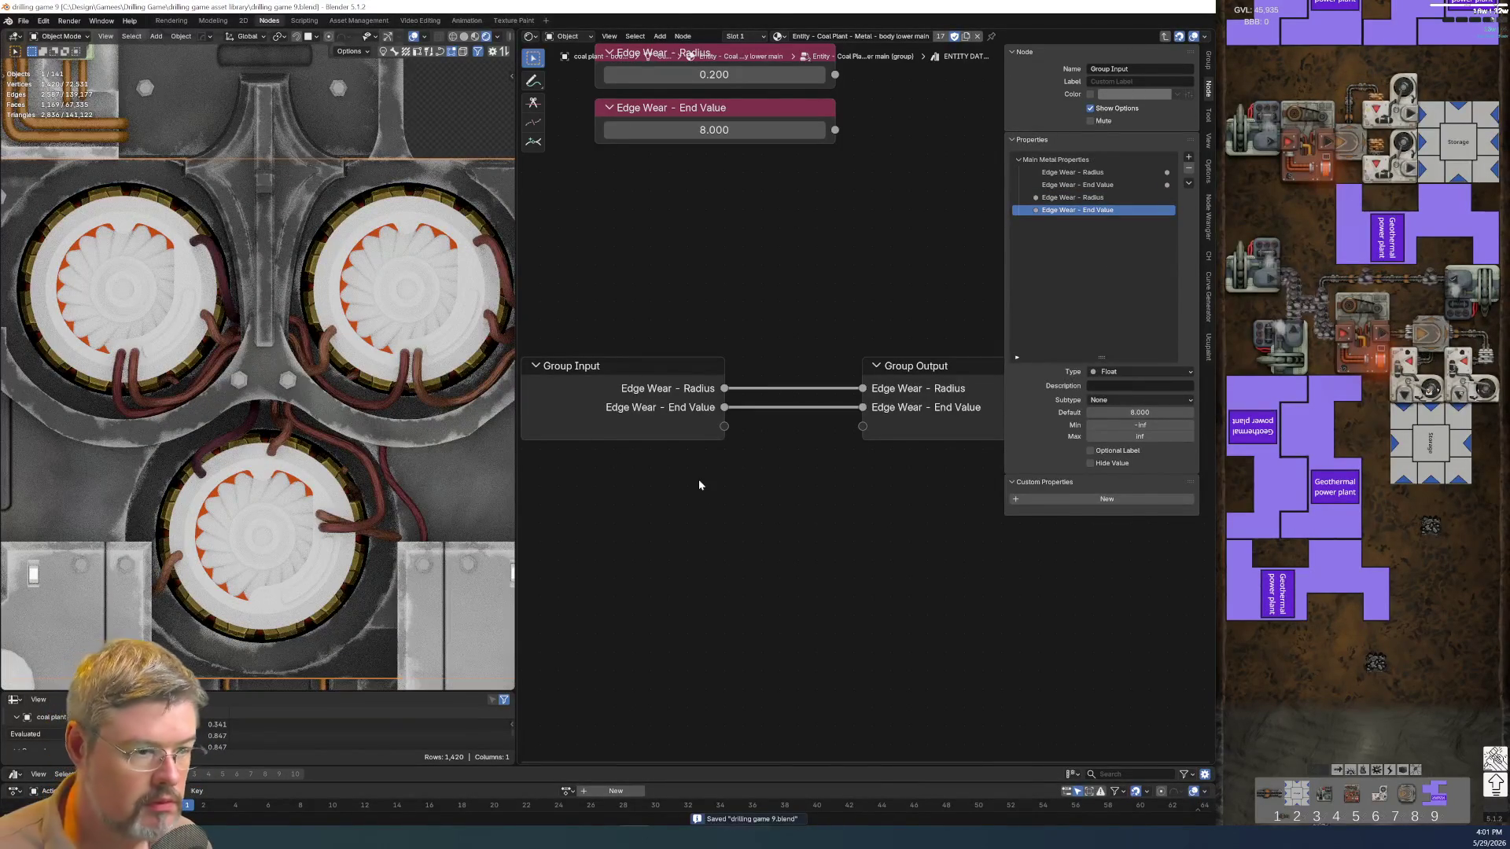
pyautogui.press('Tab')
pyautogui.click(578, 434)
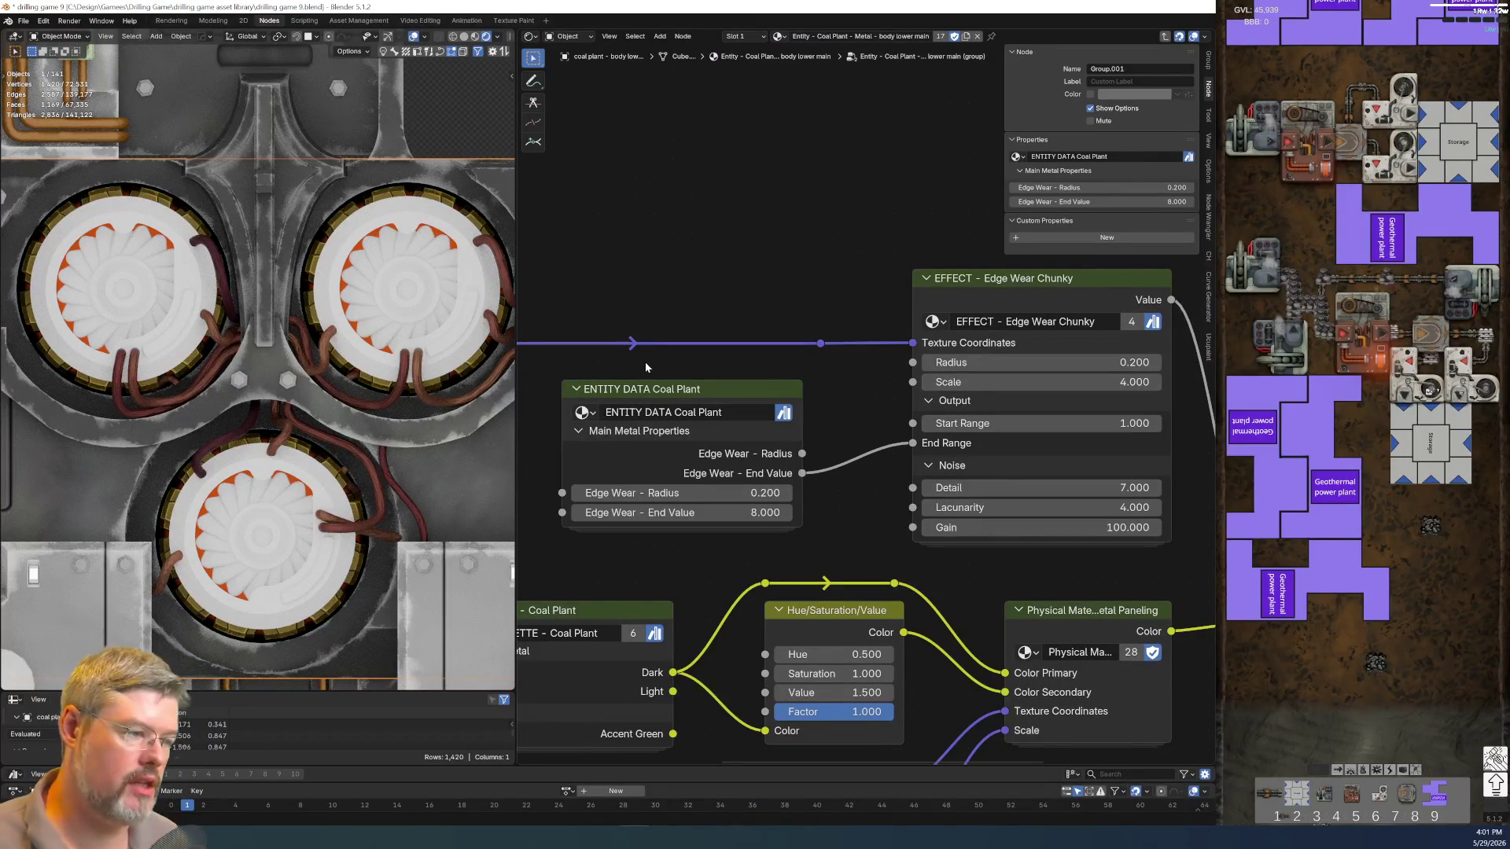
# Connect the group's Edge Wear - Radius output to the Edge Wear Chunky Radius input
pyautogui.moveTo(801, 453); pyautogui.dragTo(911, 362)
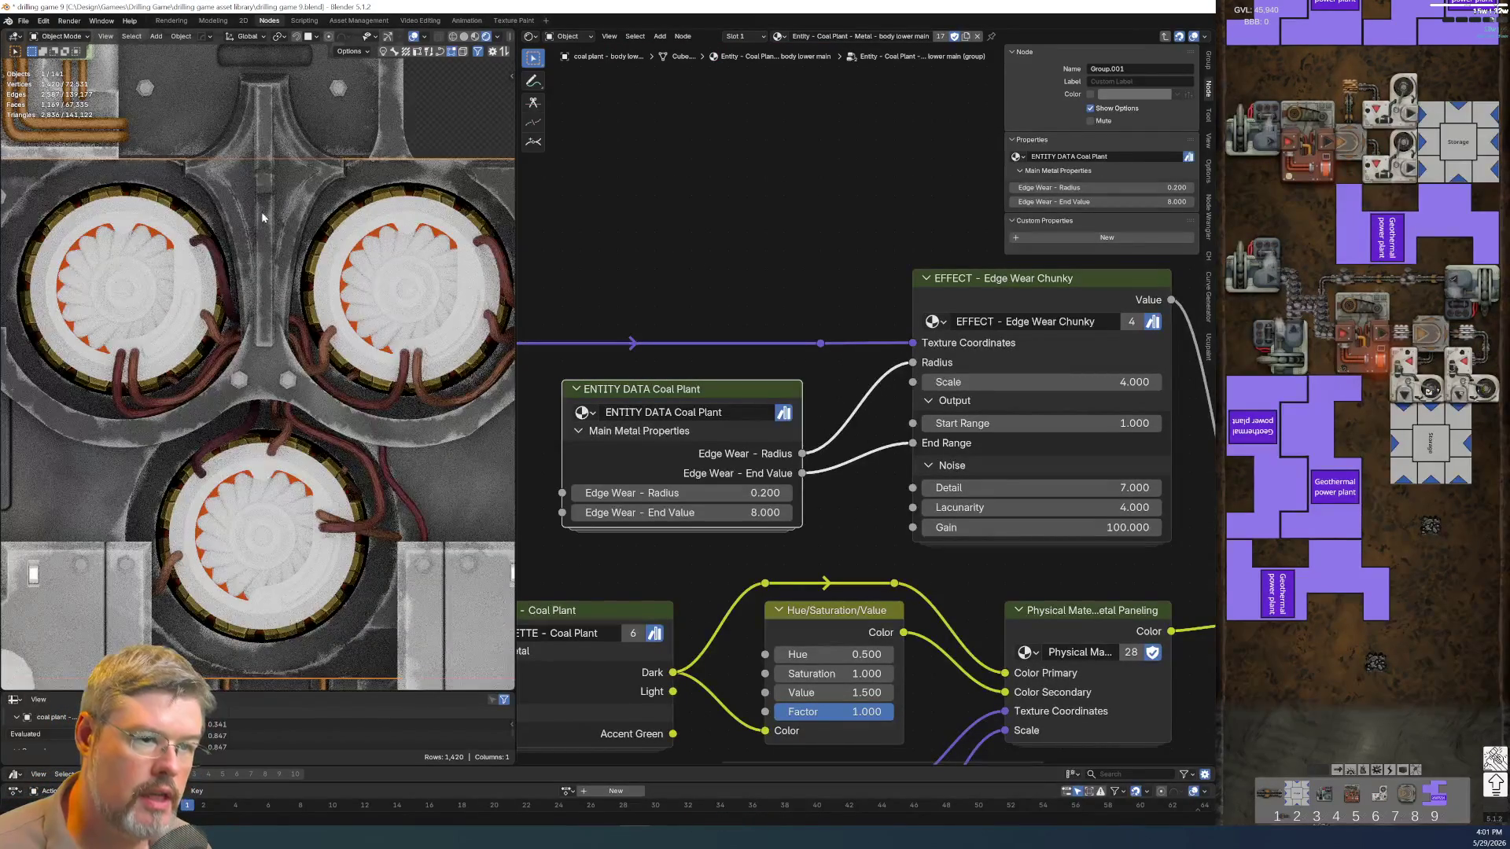
pyautogui.scroll(-6, 263, 218)
pyautogui.scroll(1, 420, 419)
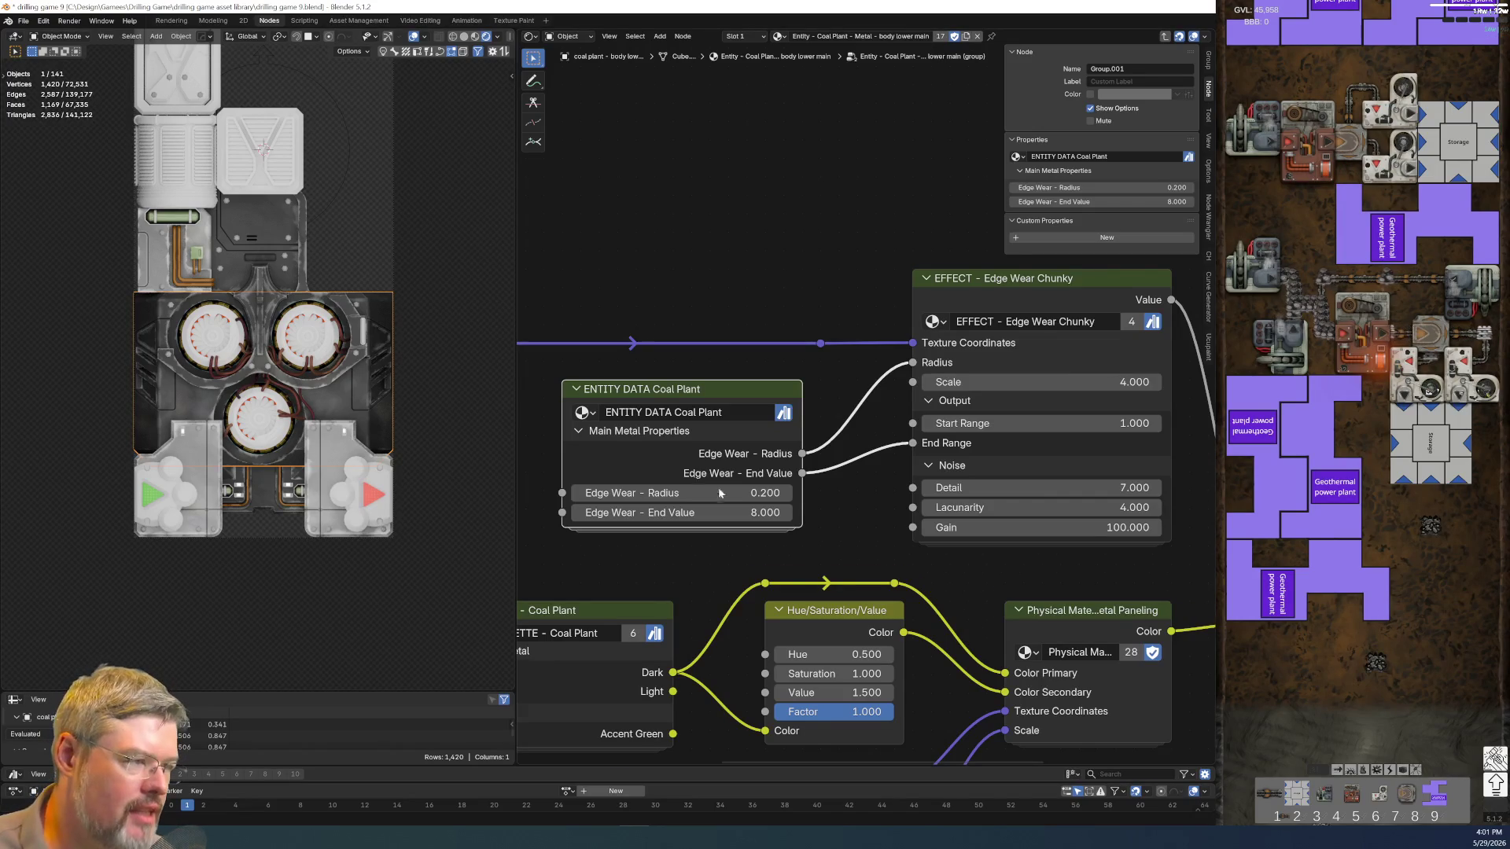
pyautogui.scroll(-5, 859, 350)
pyautogui.scroll(2, 942, 489)
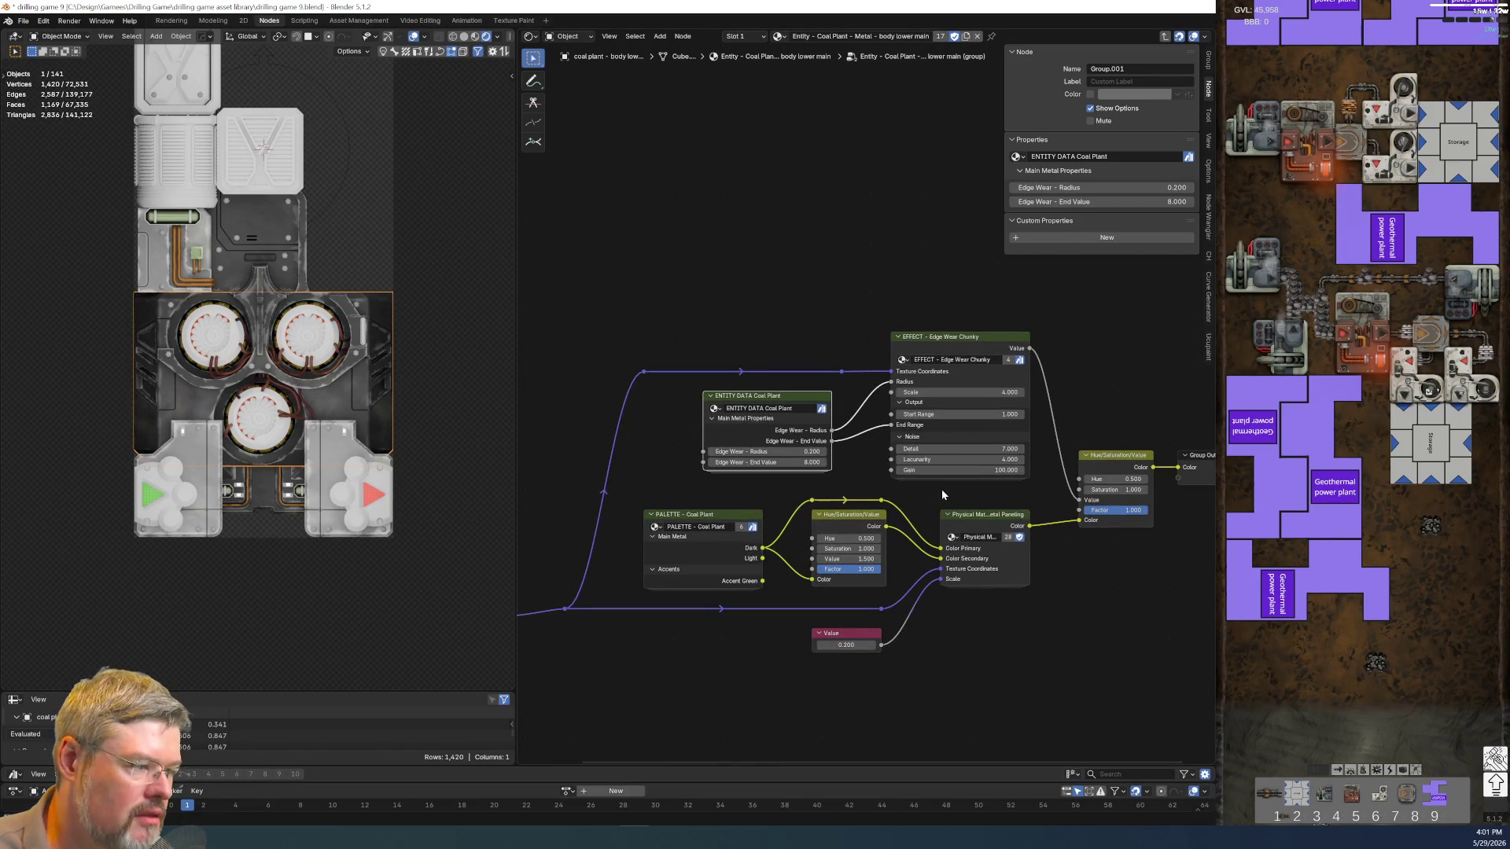
pyautogui.scroll(1, 901, 446)
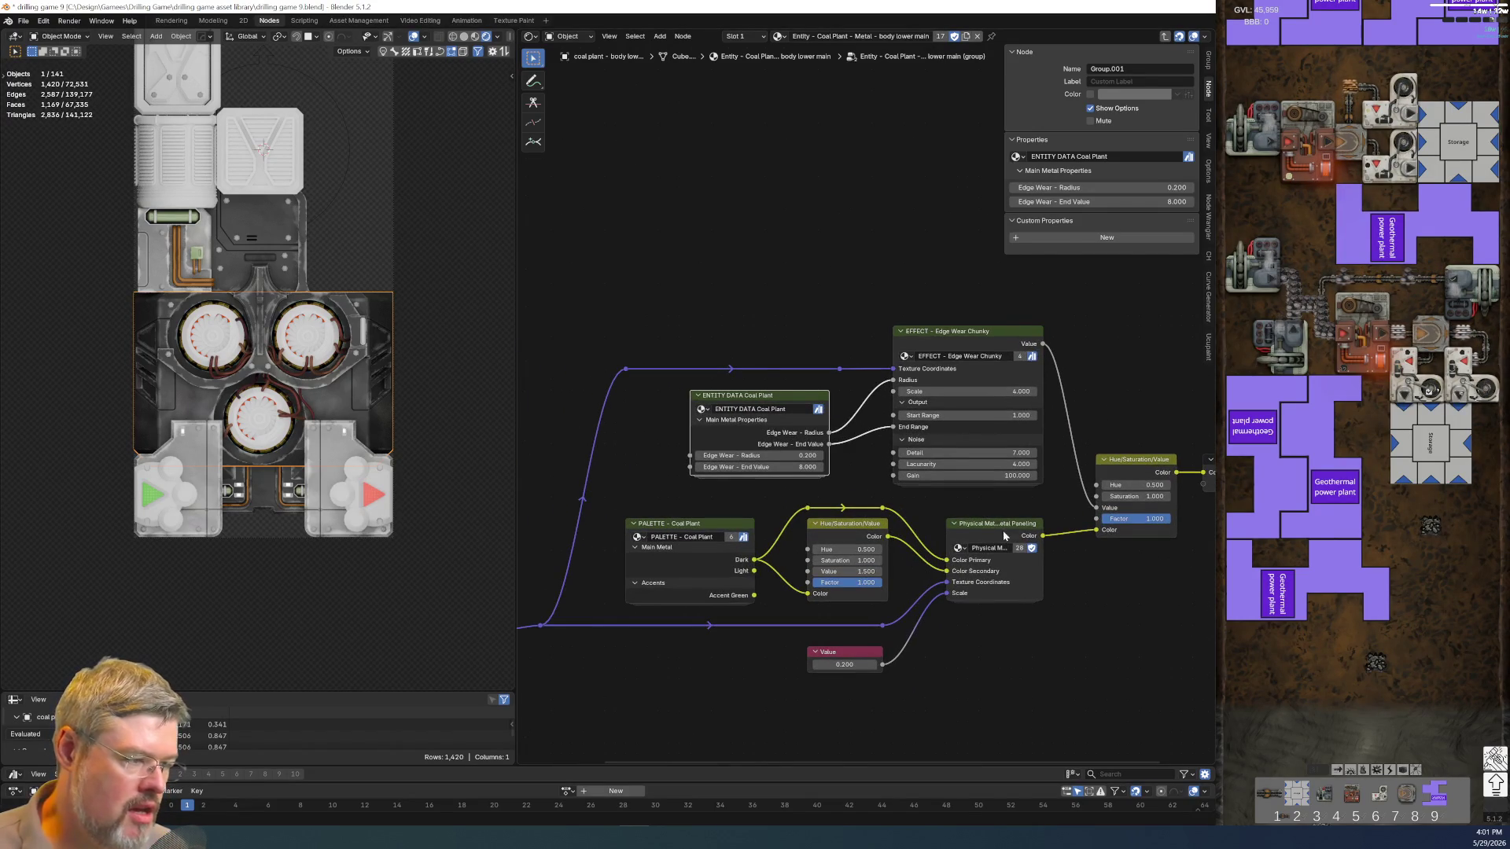
# Duplicate the ENTITY DATA Coal Plant node below the Value node and enter its group
pyautogui.moveTo(1004, 534); pyautogui.dragTo(818, 342, button='middle')
pyautogui.scroll(2, 818, 342)
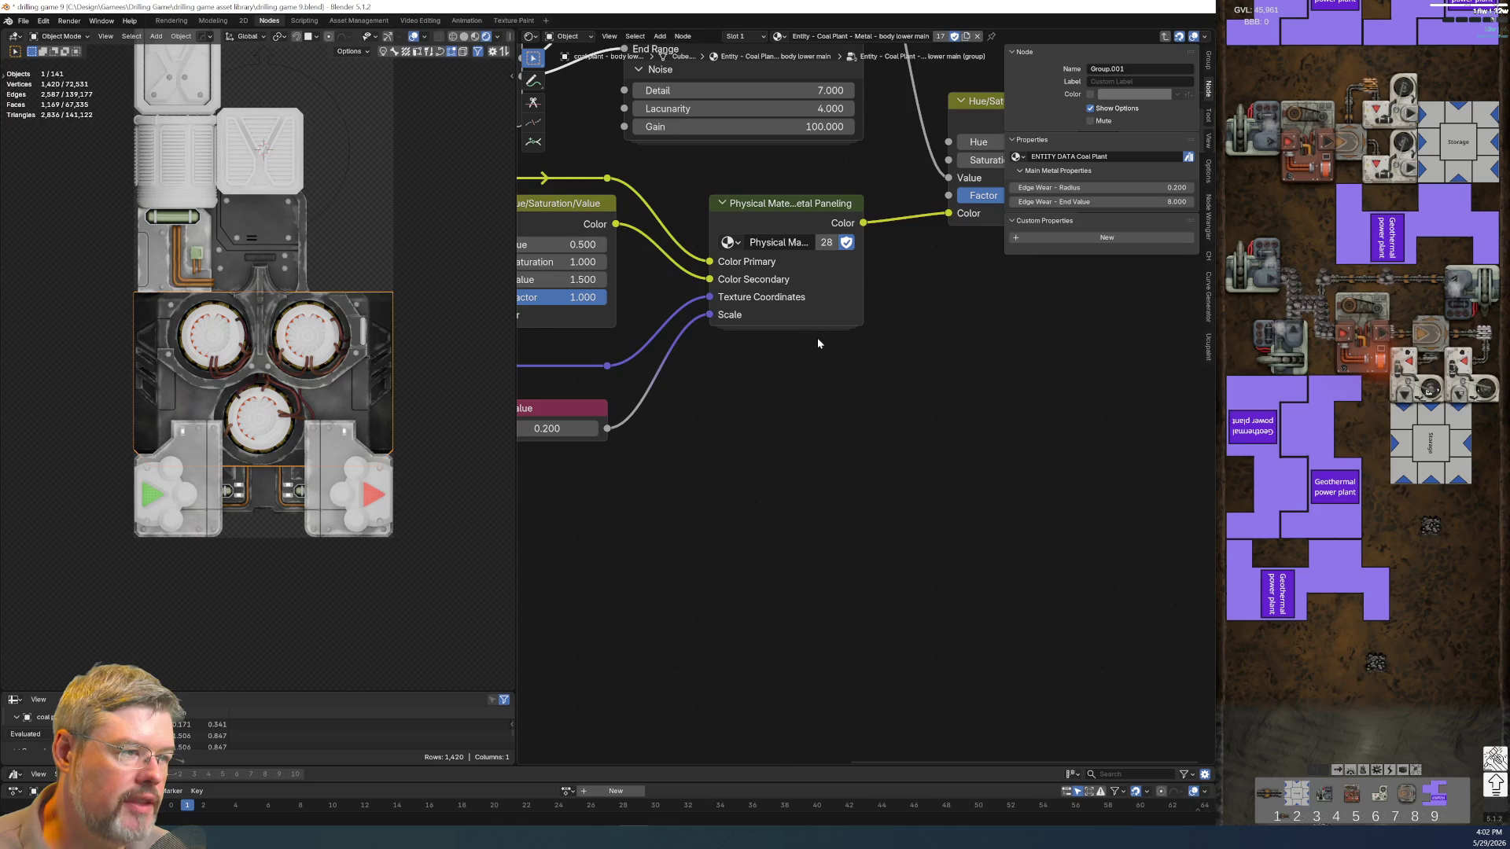
pyautogui.scroll(-2, 803, 353)
pyautogui.scroll(-2, 755, 271)
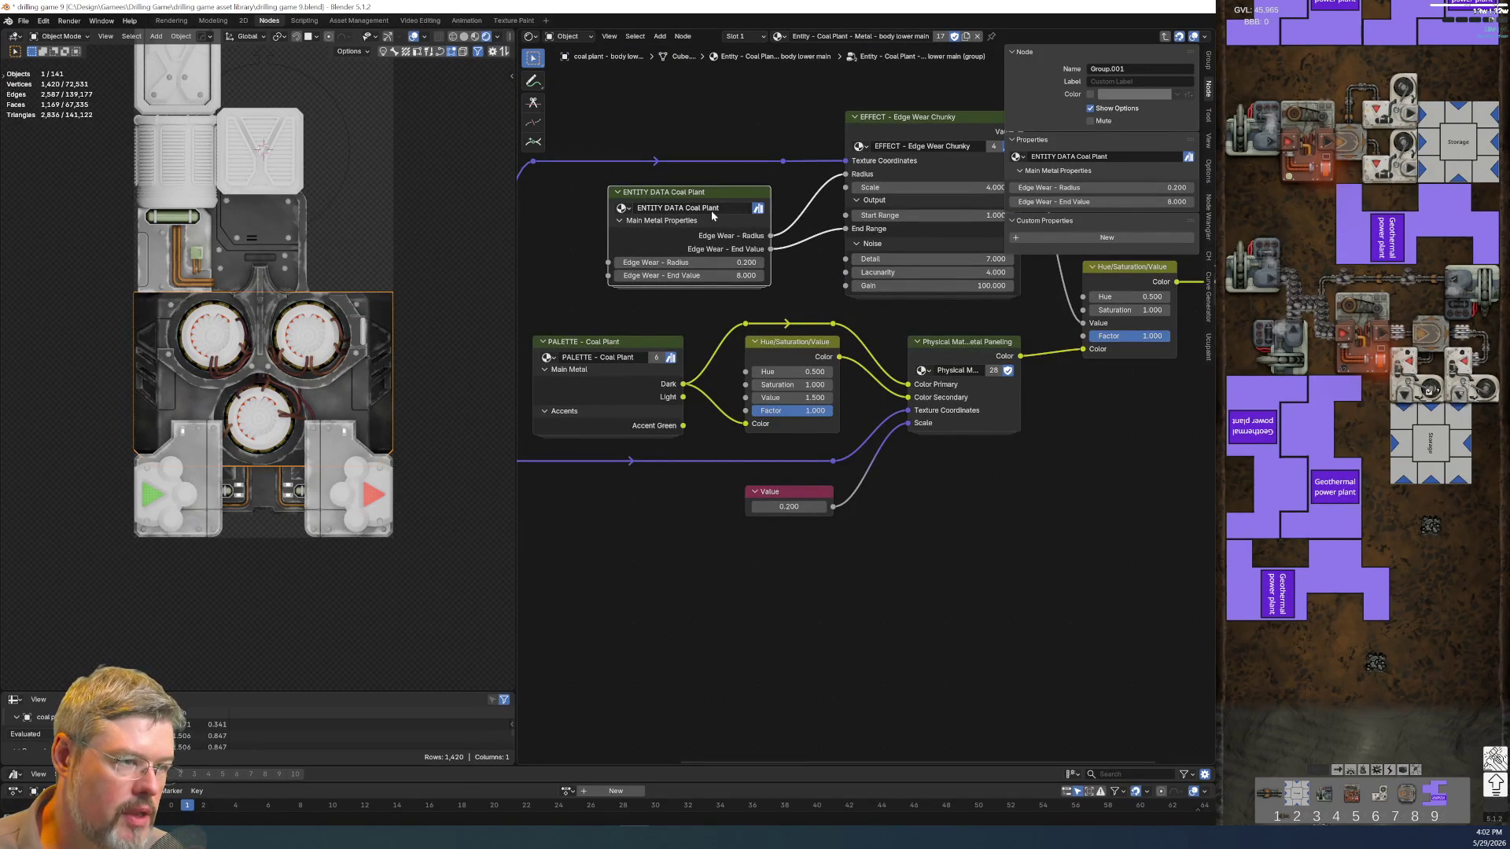
pyautogui.hotkey('shift', 'd')
pyautogui.click(723, 730)
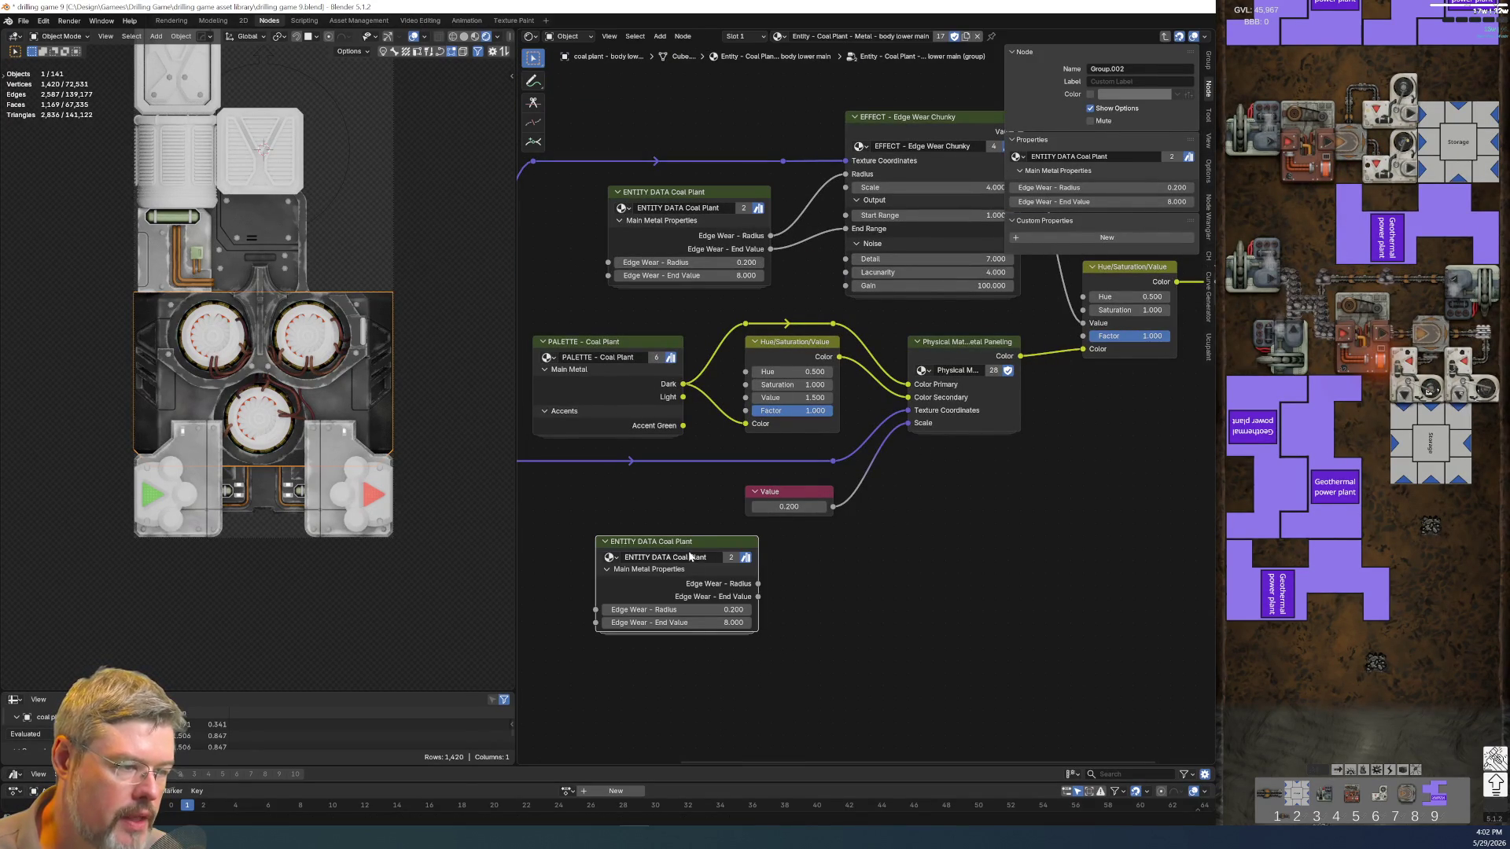
pyautogui.press('Tab')
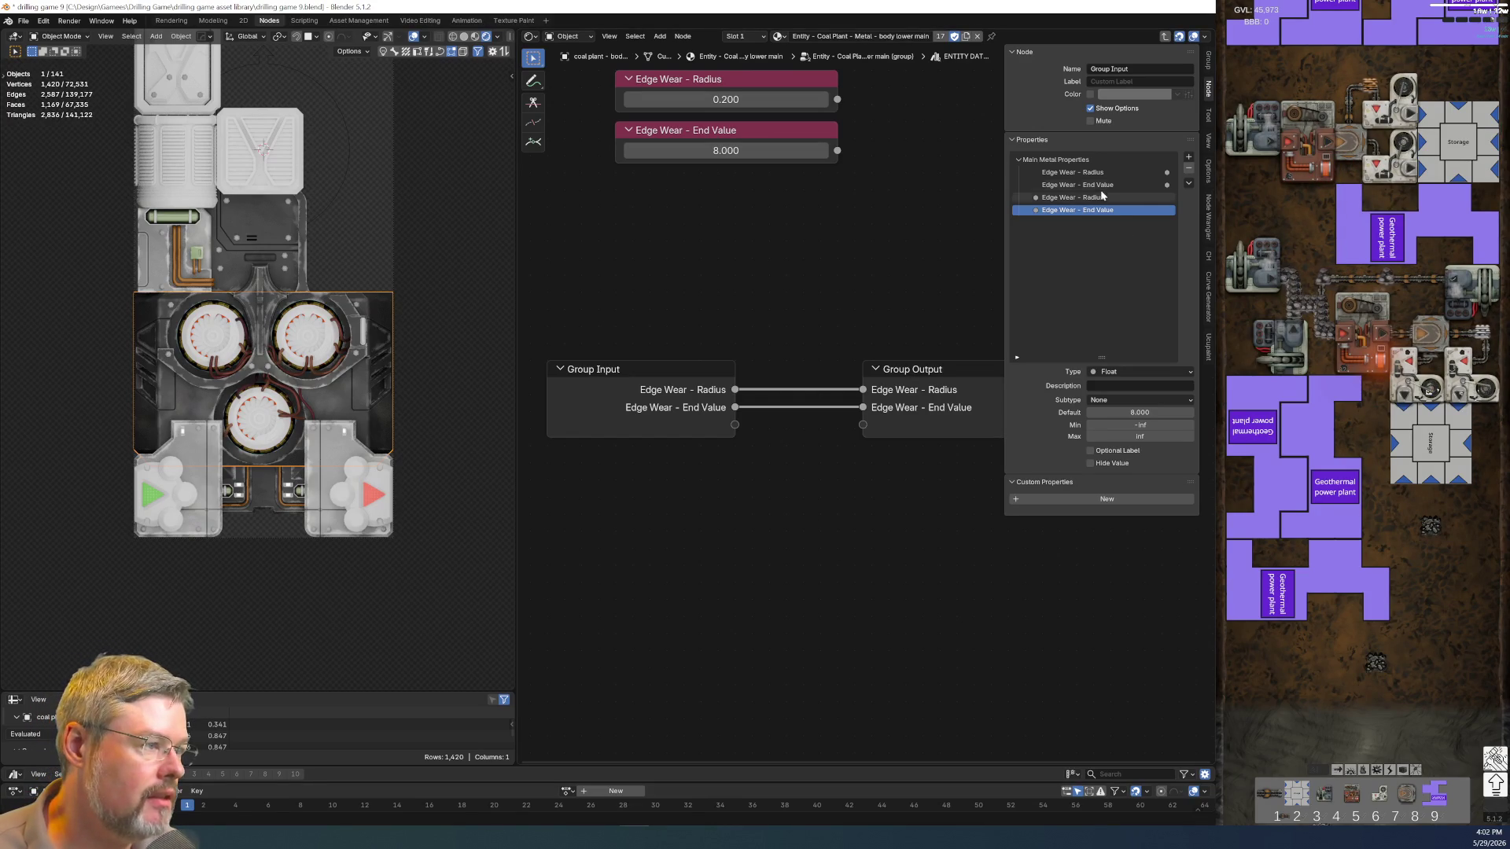
# Add a new group input under Main Metal Properties named Texture Scale
pyautogui.click(1156, 159)
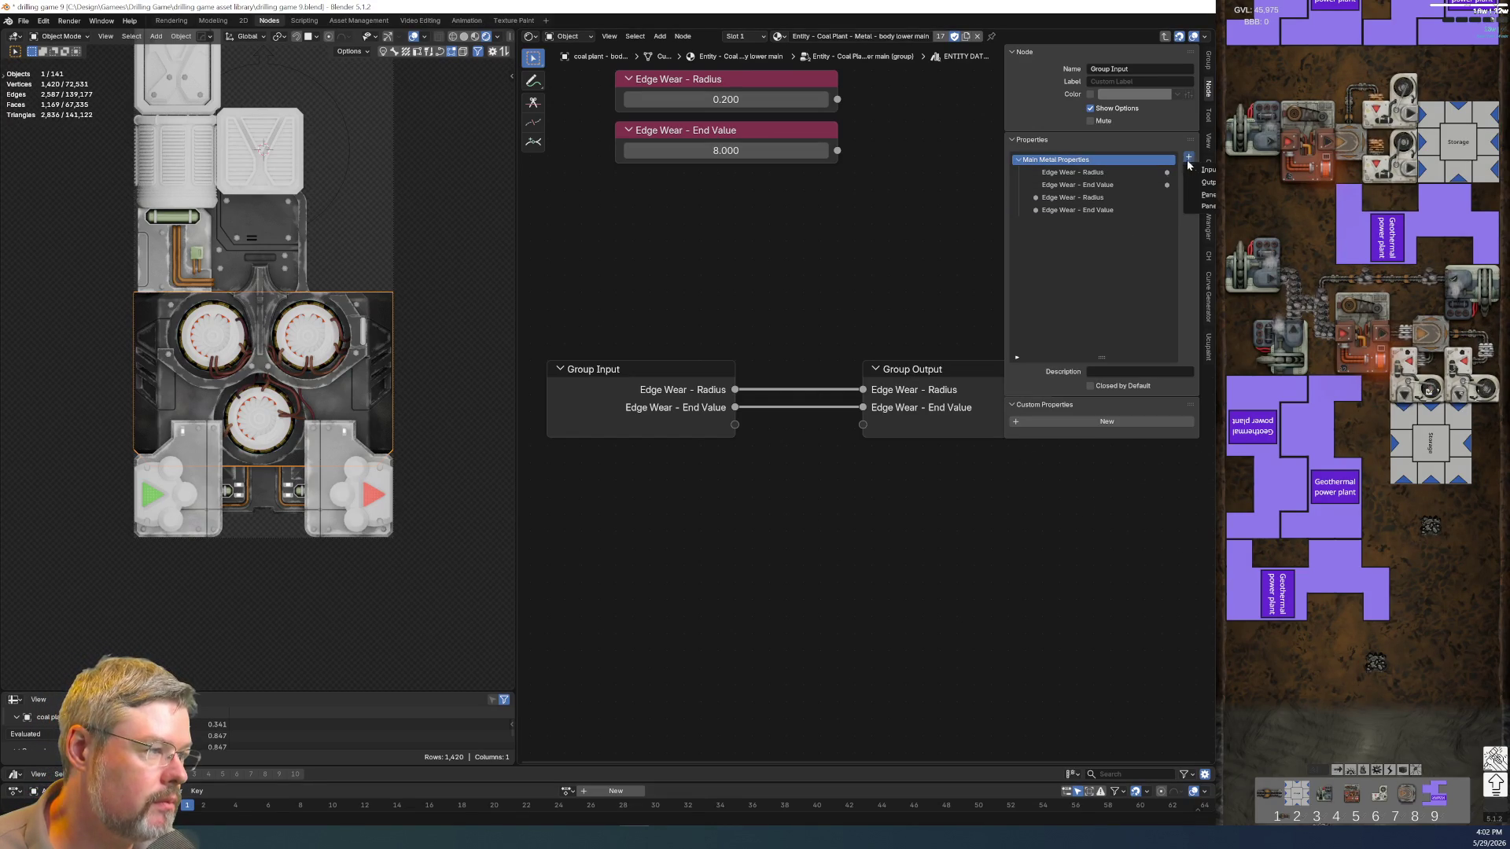
pyautogui.click(1188, 157)
pyautogui.doubleClick(1076, 224)
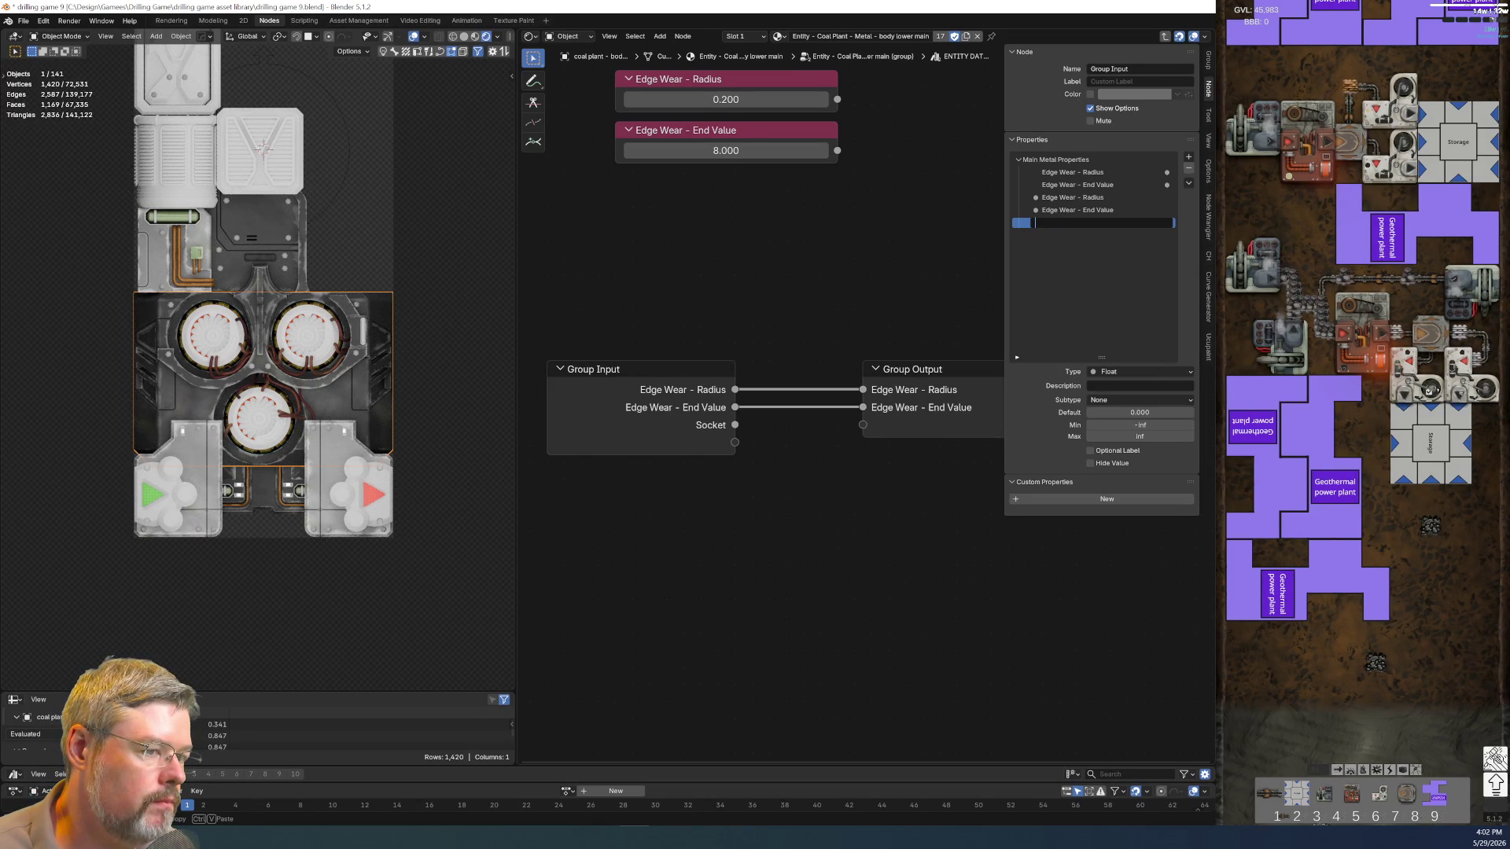
pyautogui.write('Texture Scale')
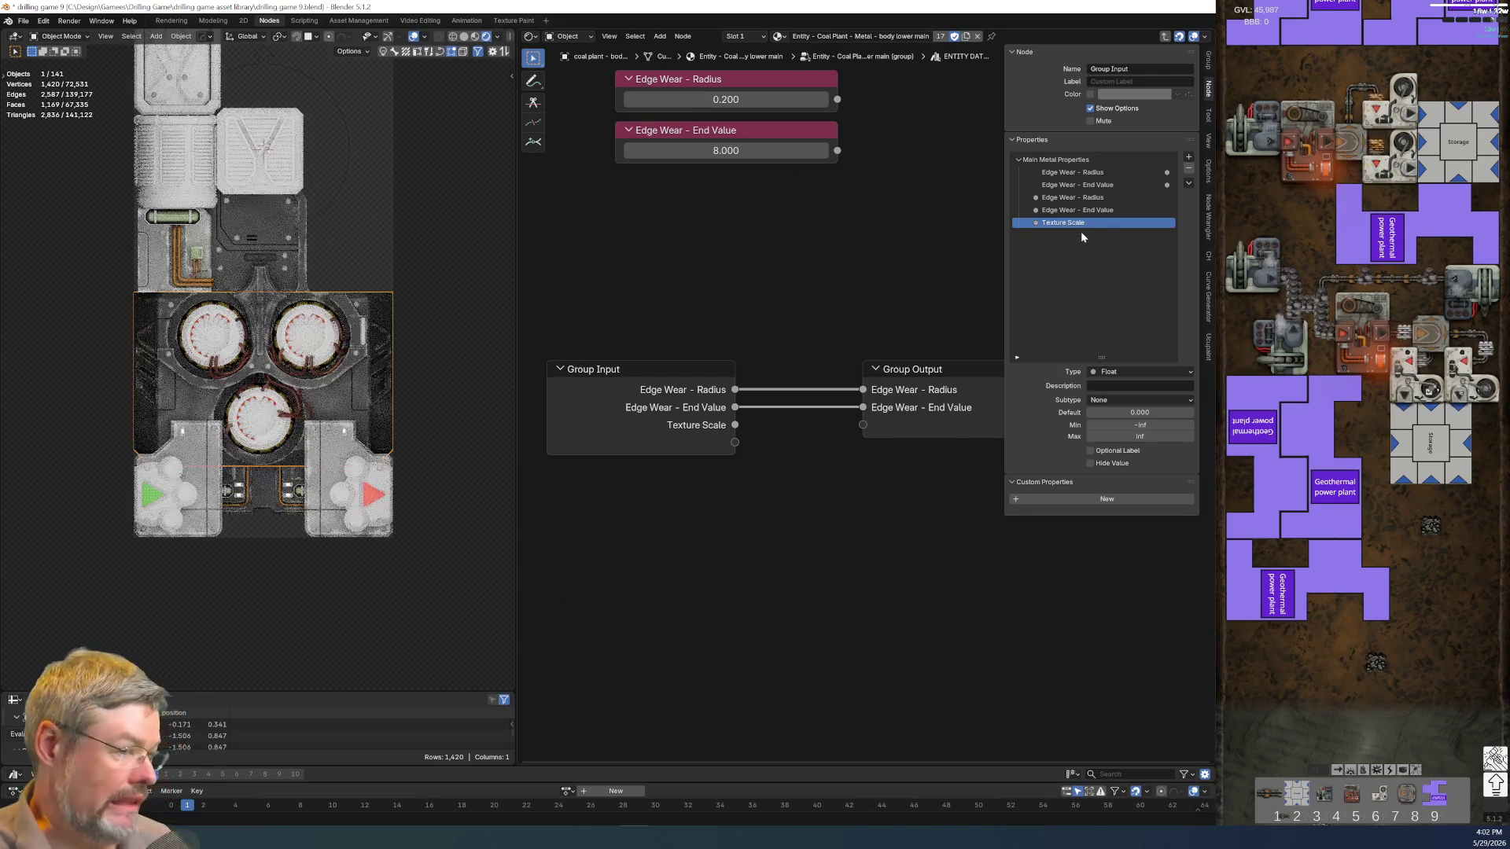
pyautogui.press('Return')
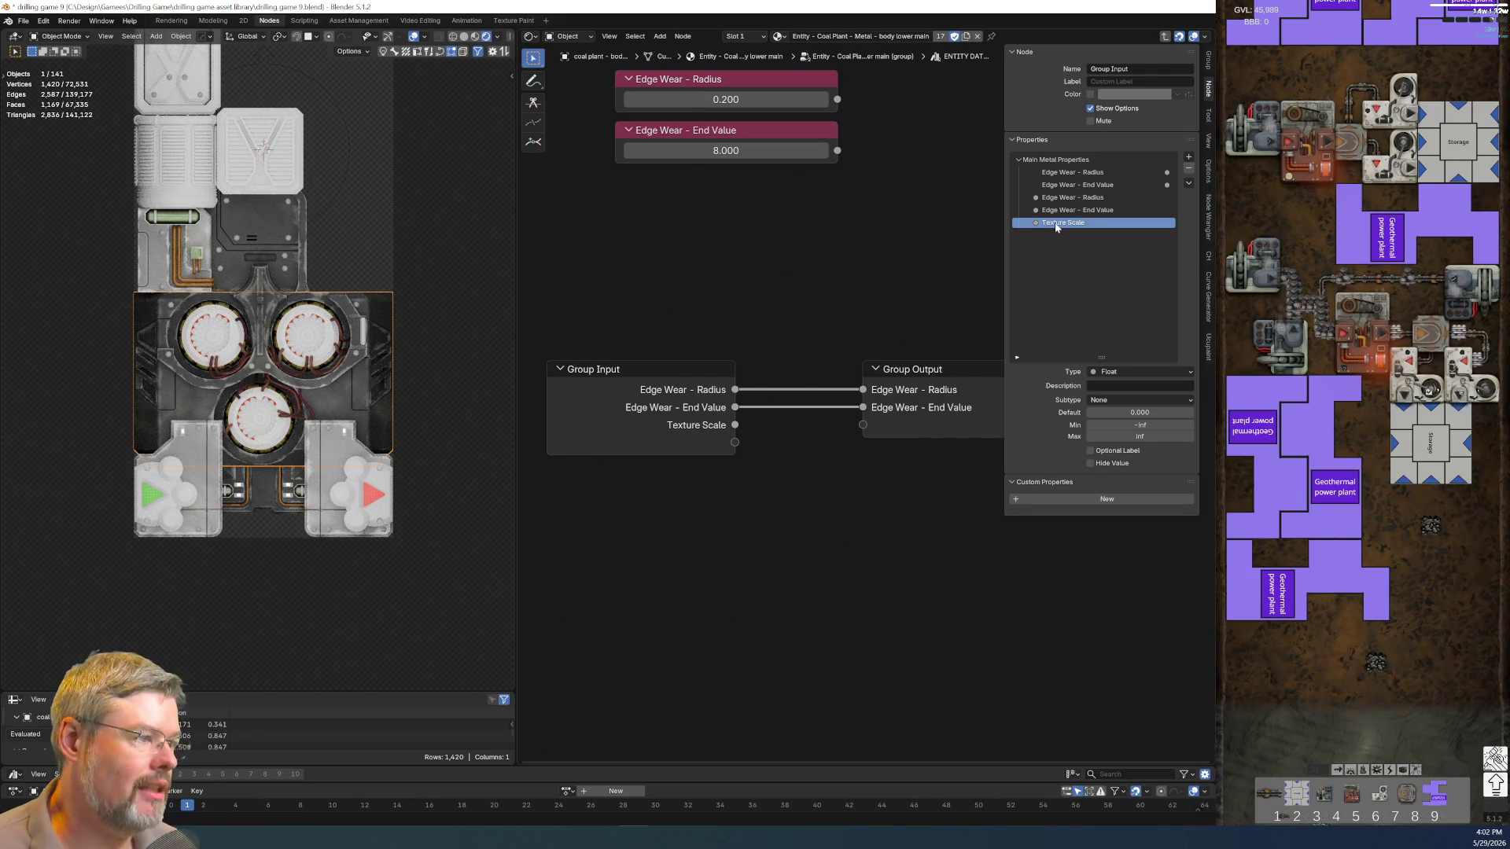
pyautogui.press('Tab')
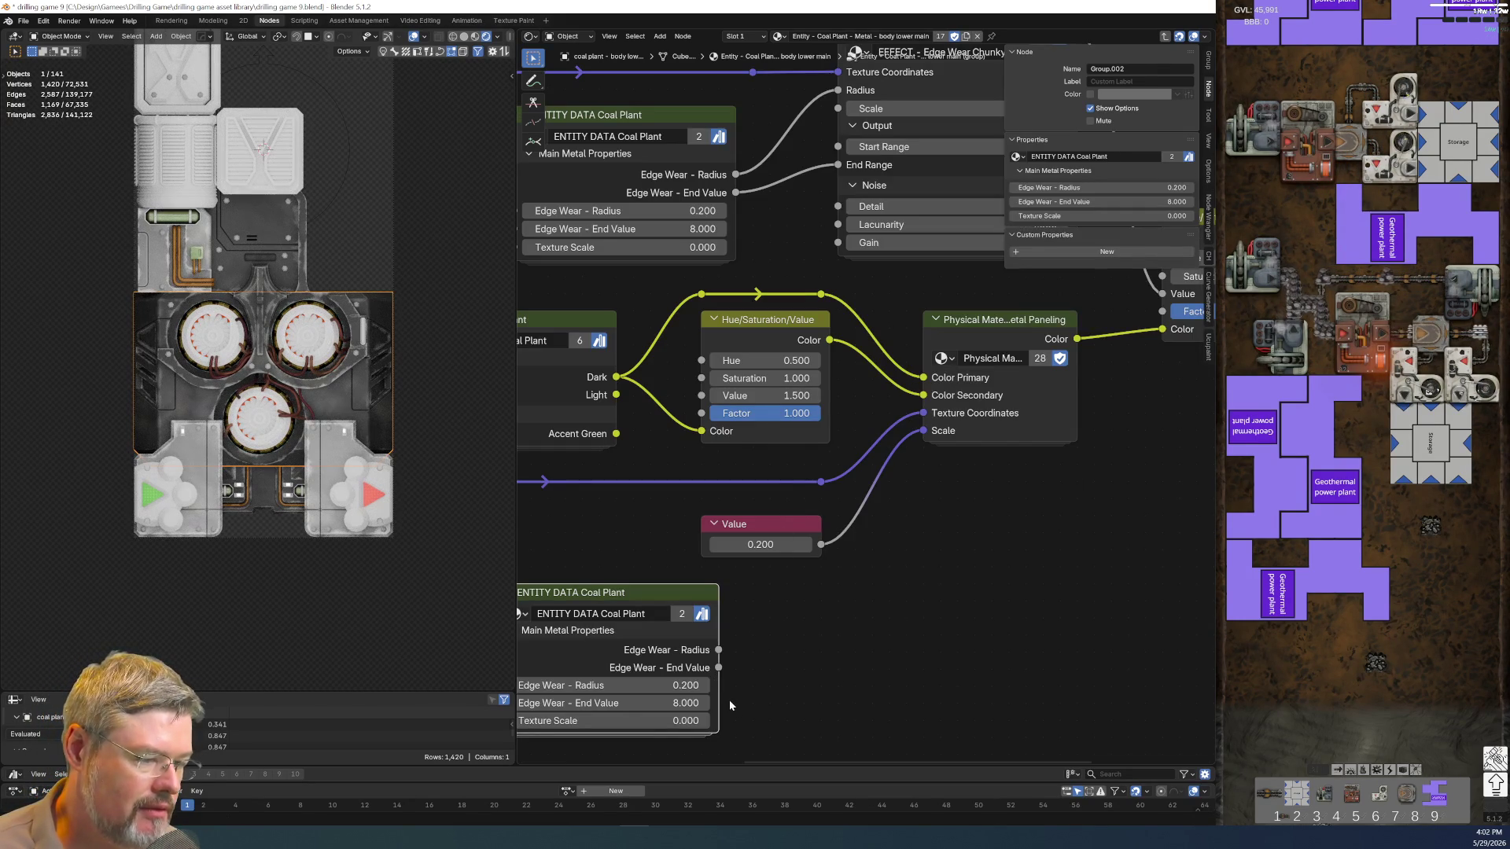
pyautogui.press('Tab')
# Wire Texture Scale straight through to a matching output placed in Main Metal Properties
pyautogui.moveTo(743, 425); pyautogui.dragTo(847, 423)
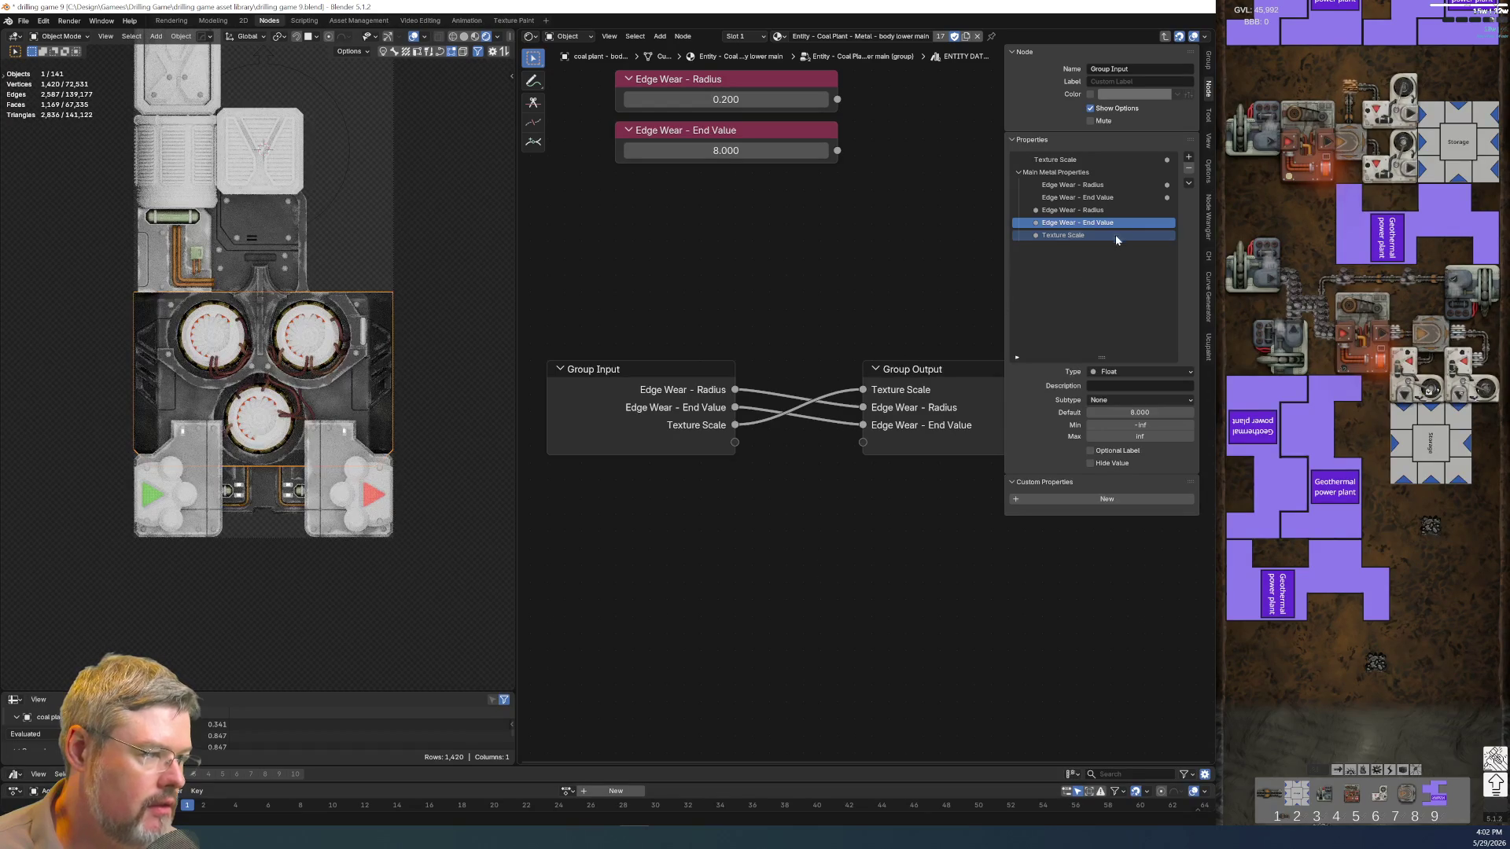
pyautogui.click(1055, 236)
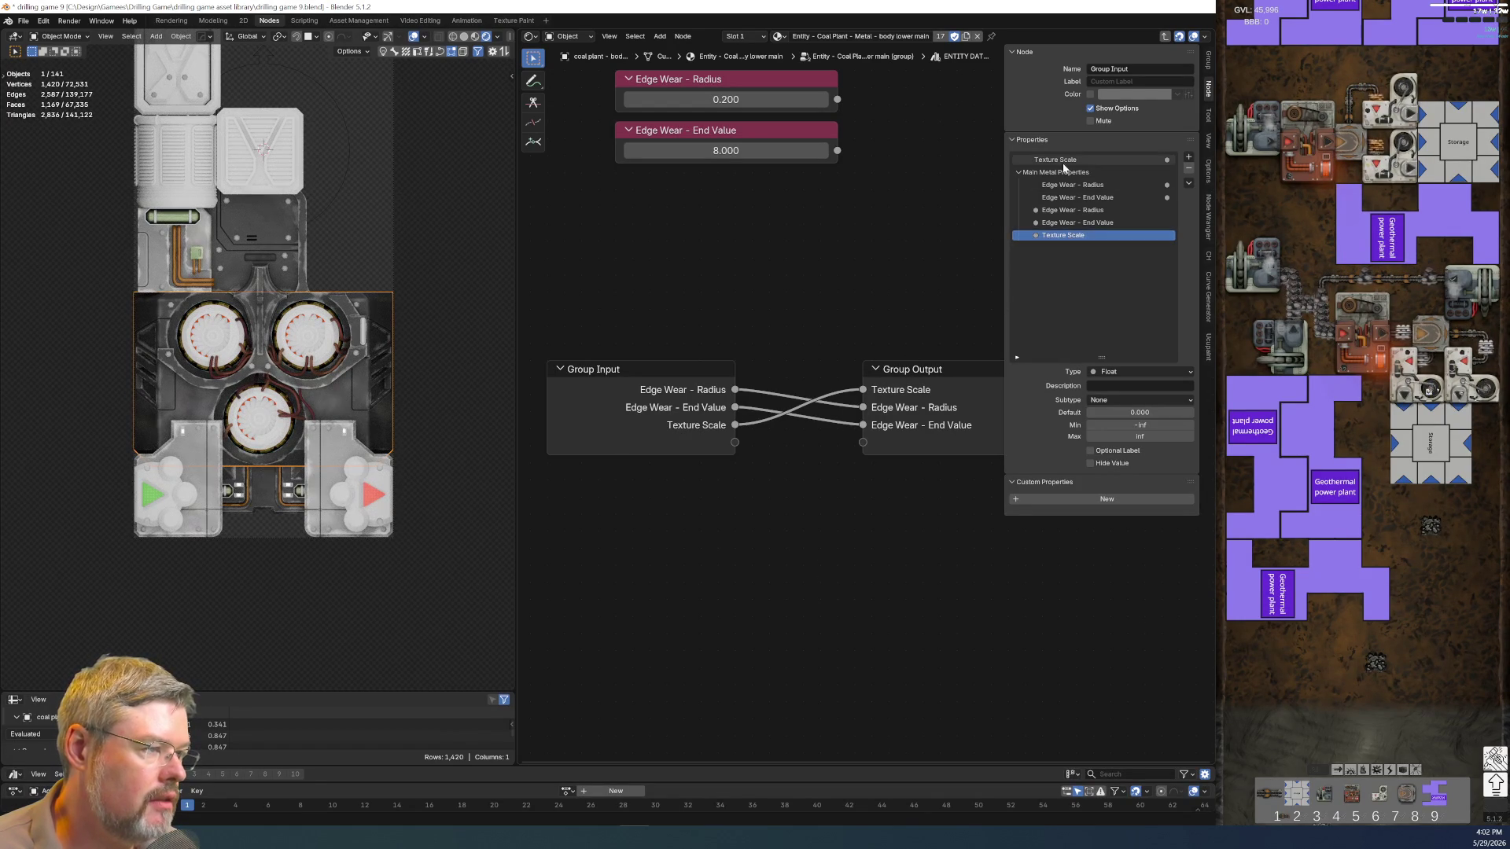
pyautogui.moveTo(1062, 160); pyautogui.dragTo(1062, 174)
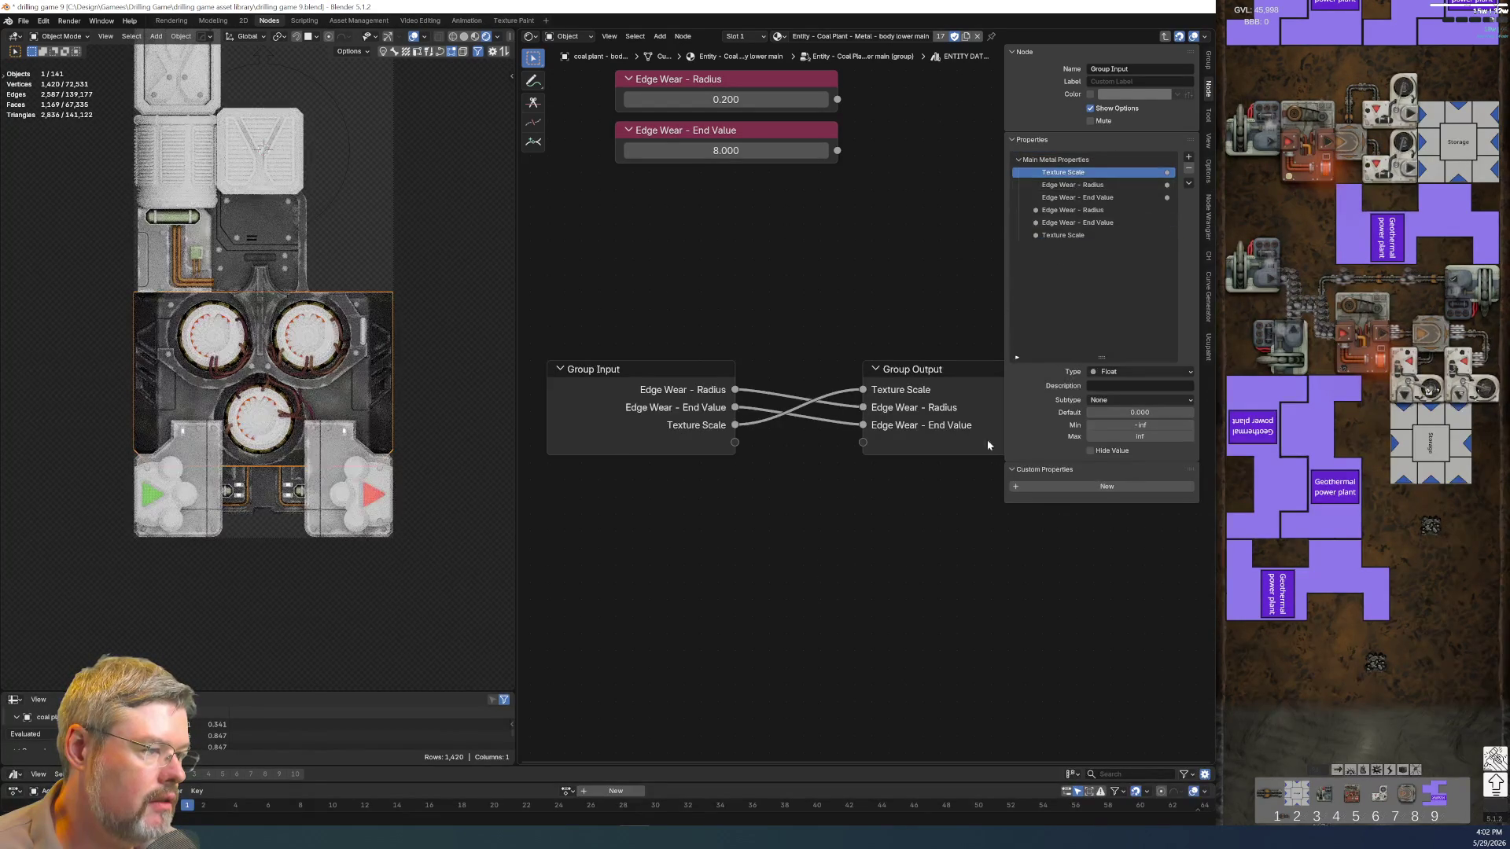
# Reorder the Texture Scale output after the others and return to the material tree
pyautogui.moveTo(1072, 173); pyautogui.dragTo(1077, 200)
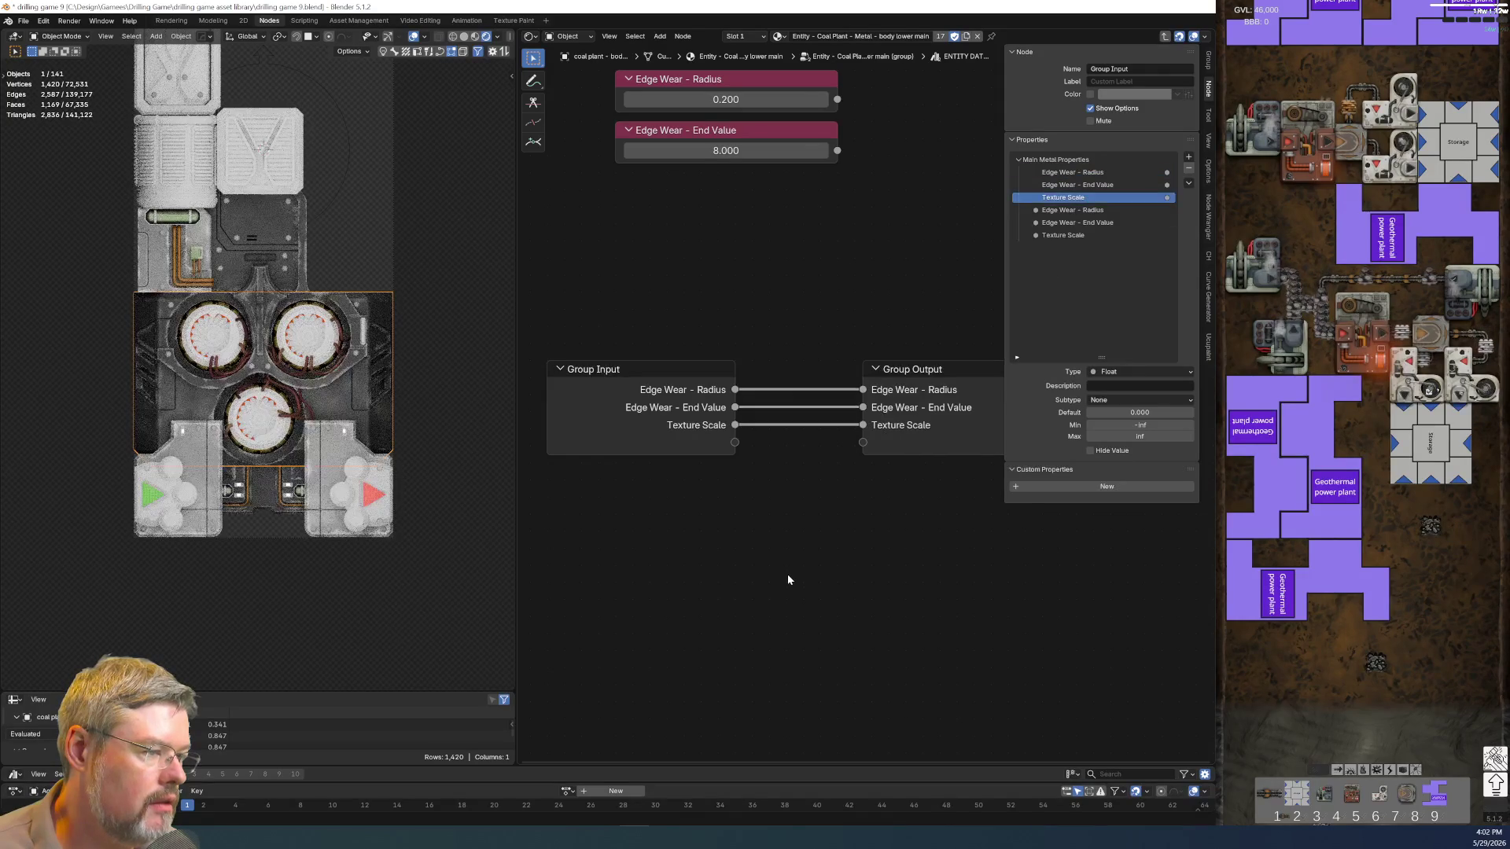
pyautogui.press('Tab')
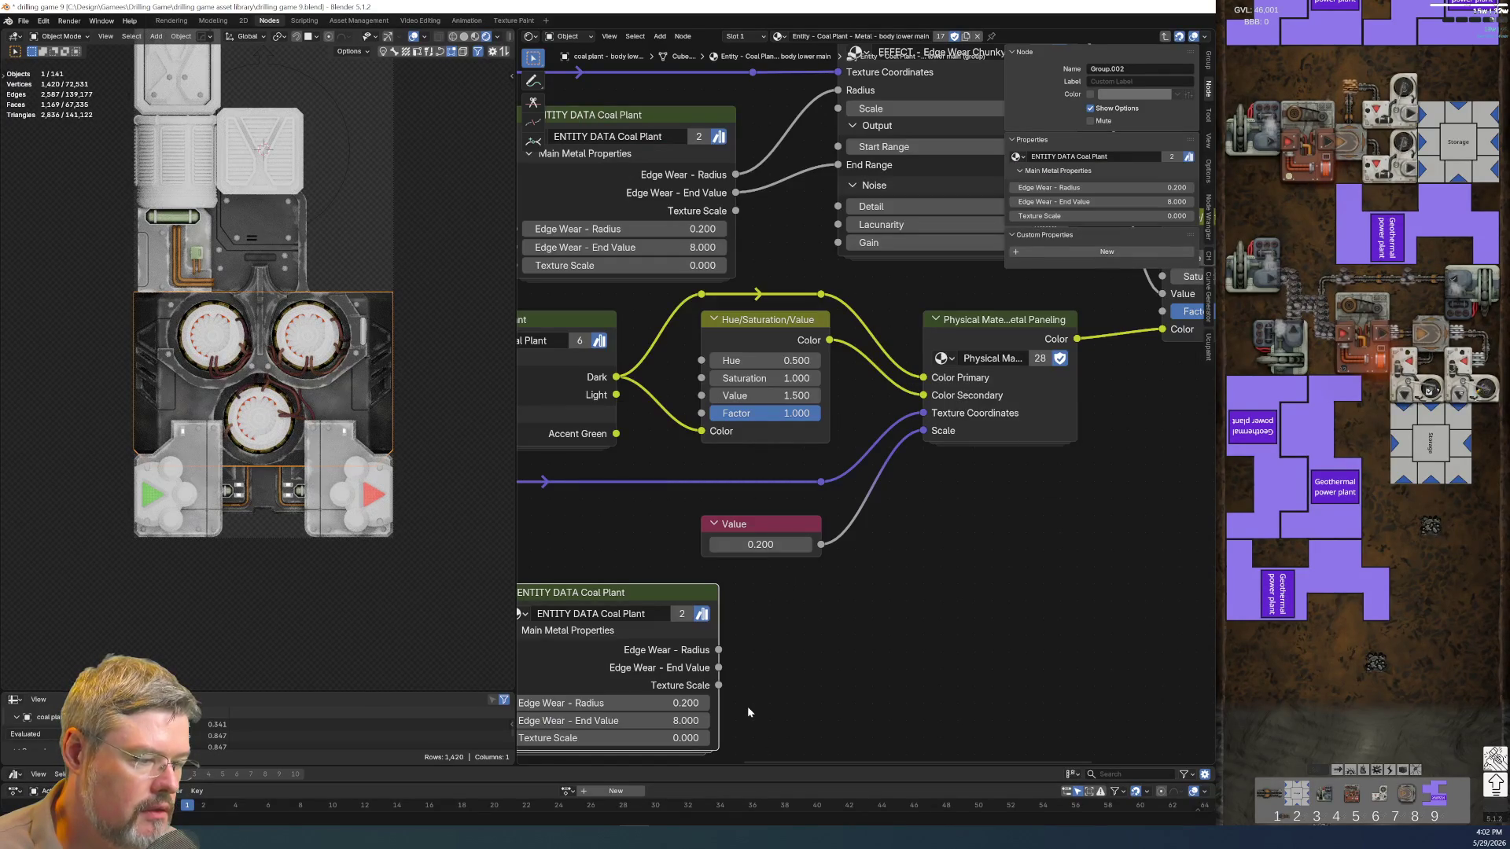
pyautogui.press('Tab')
pyautogui.click(1105, 235)
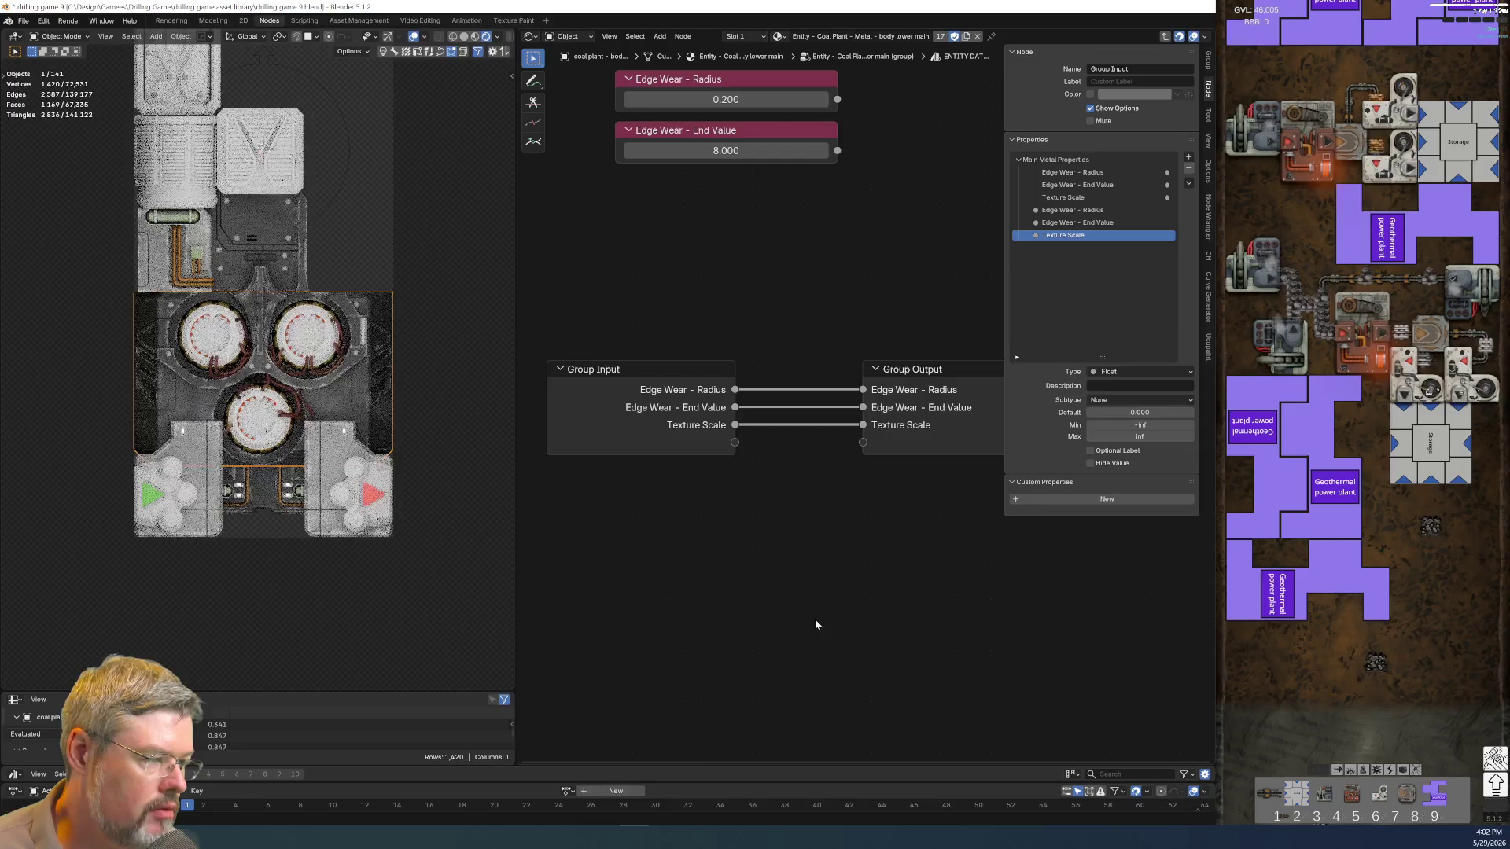
pyautogui.press('Tab')
# Set the lower ENTITY DATA node's Texture Scale to 0.2 and feed it into the paneling Scale
pyautogui.click(658, 736)
pyautogui.write('0')
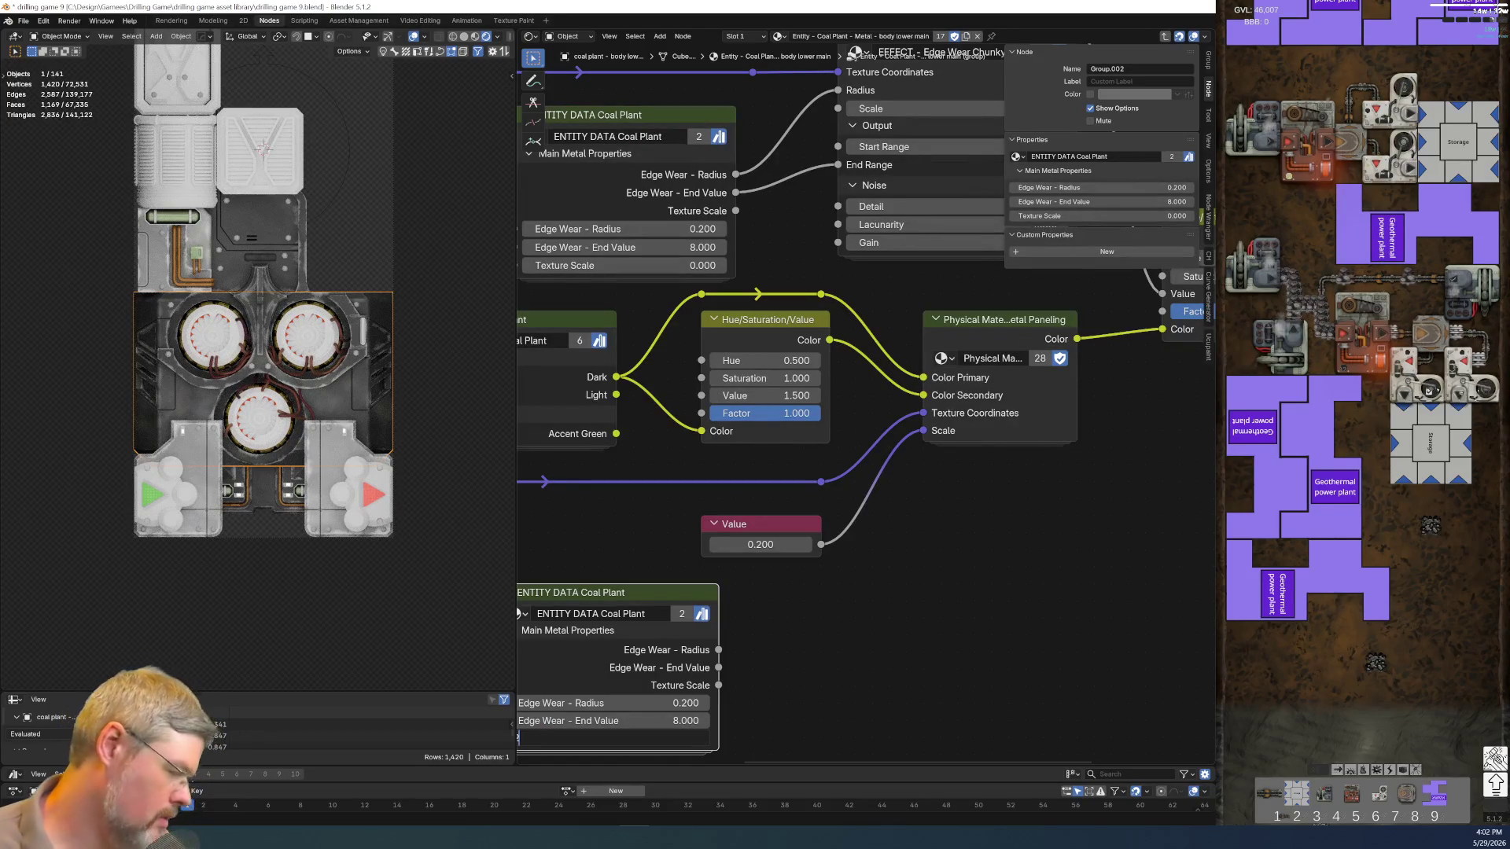
pyautogui.write('.2')
pyautogui.press('Return')
pyautogui.moveTo(719, 686); pyautogui.dragTo(924, 431)
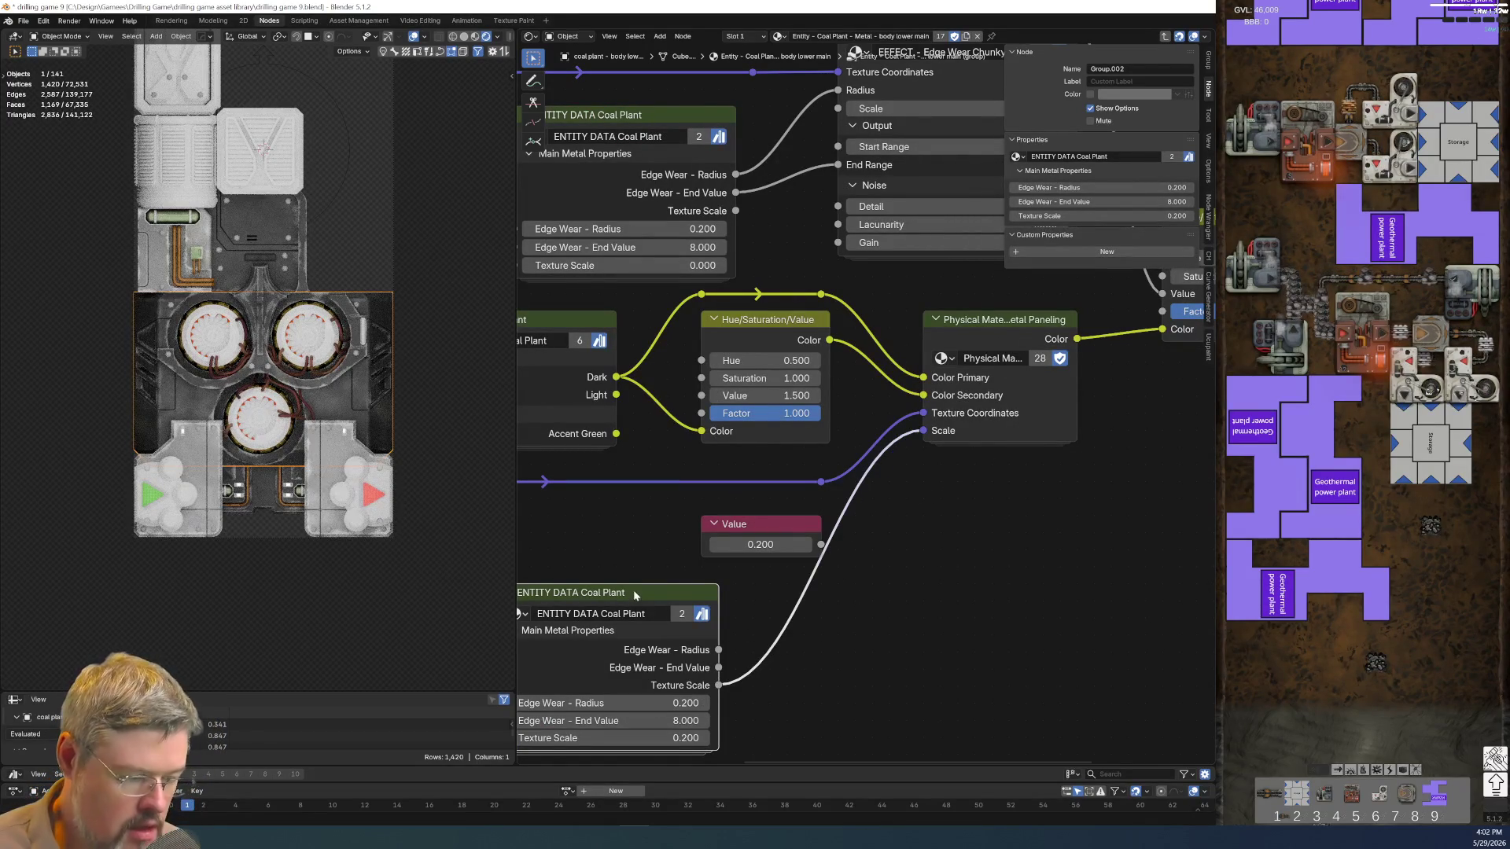
pyautogui.hotkey('ctrl', 'h')
# Delete the redundant 0.200 Value node and move the lower ENTITY DATA node into its place
pyautogui.click(743, 533)
pyautogui.press('x')
pyautogui.moveTo(637, 596); pyautogui.dragTo(738, 528)
pyautogui.scroll(1, 858, 264)
pyautogui.moveTo(857, 265); pyautogui.dragTo(928, 430, button='middle')
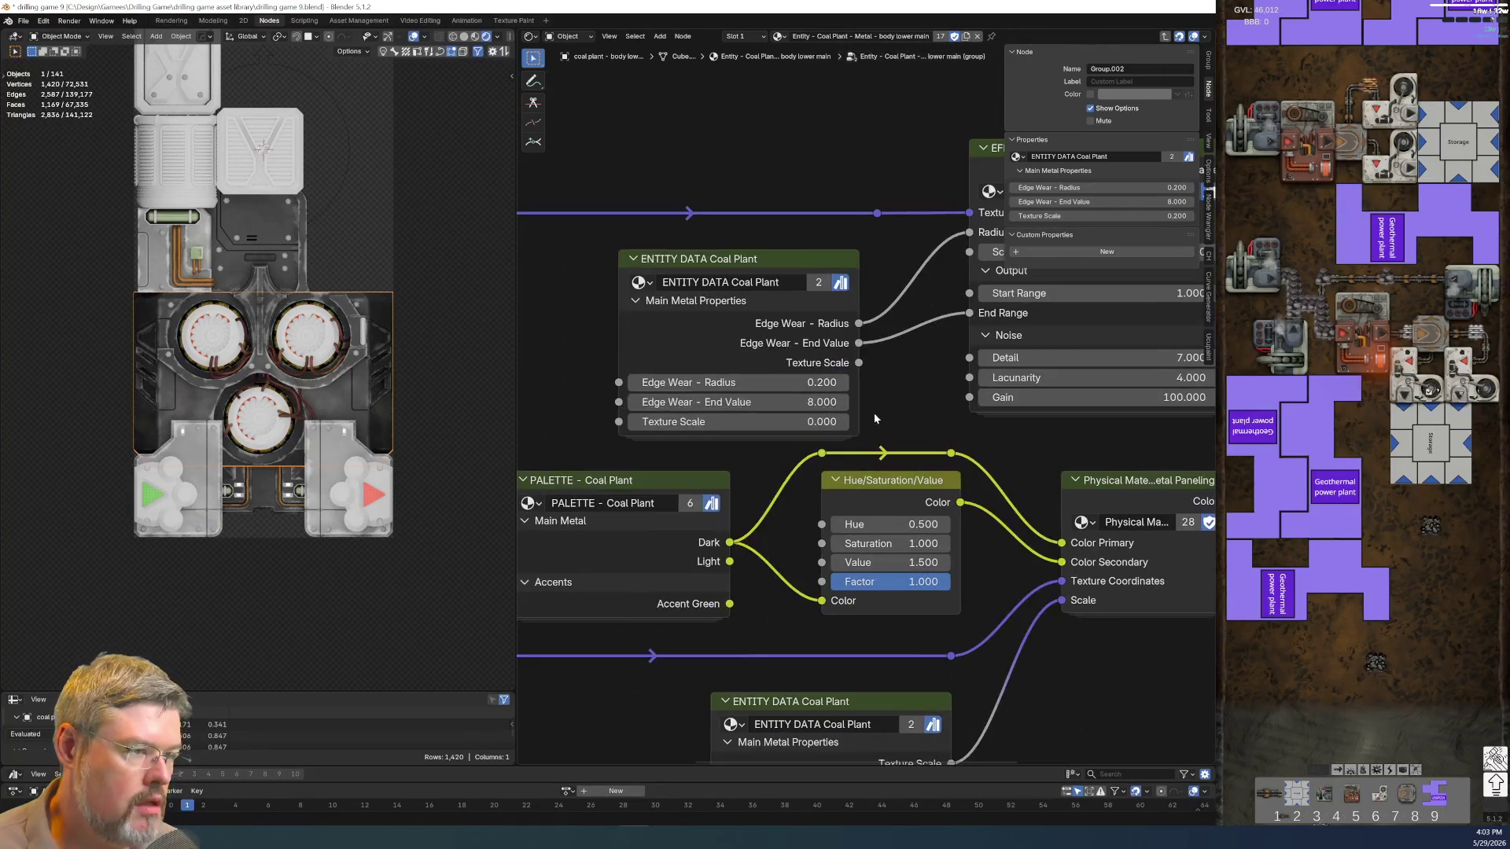
pyautogui.click(790, 259)
# Hide unused sockets on the ENTITY DATA and PALETTE - Coal Plant nodes
pyautogui.hotkey('ctrl', 'h')
pyautogui.scroll(-2, 757, 404)
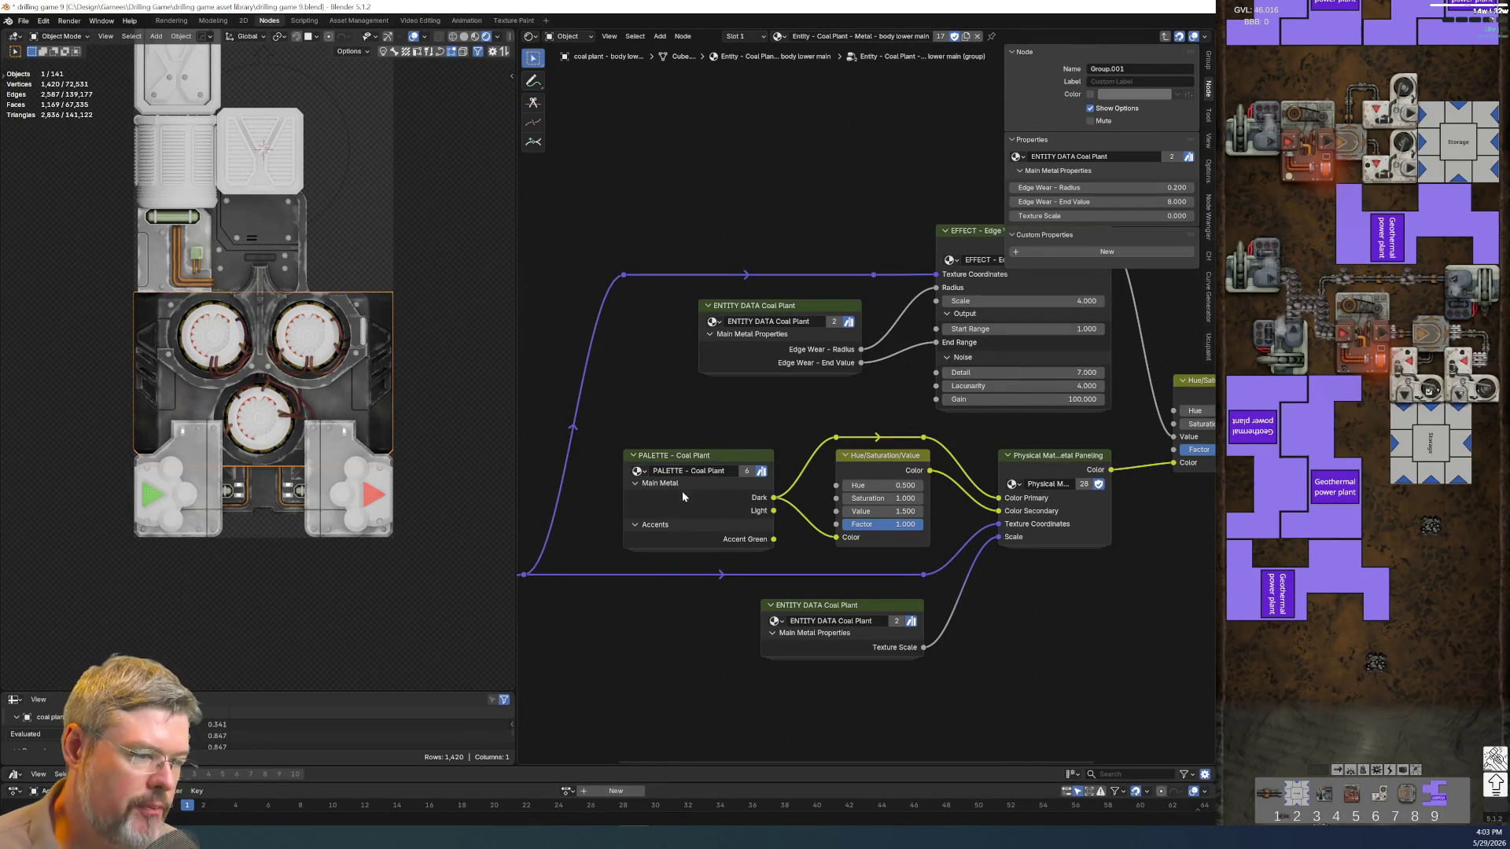
pyautogui.click(694, 463)
pyautogui.hotkey('ctrl', 'h')
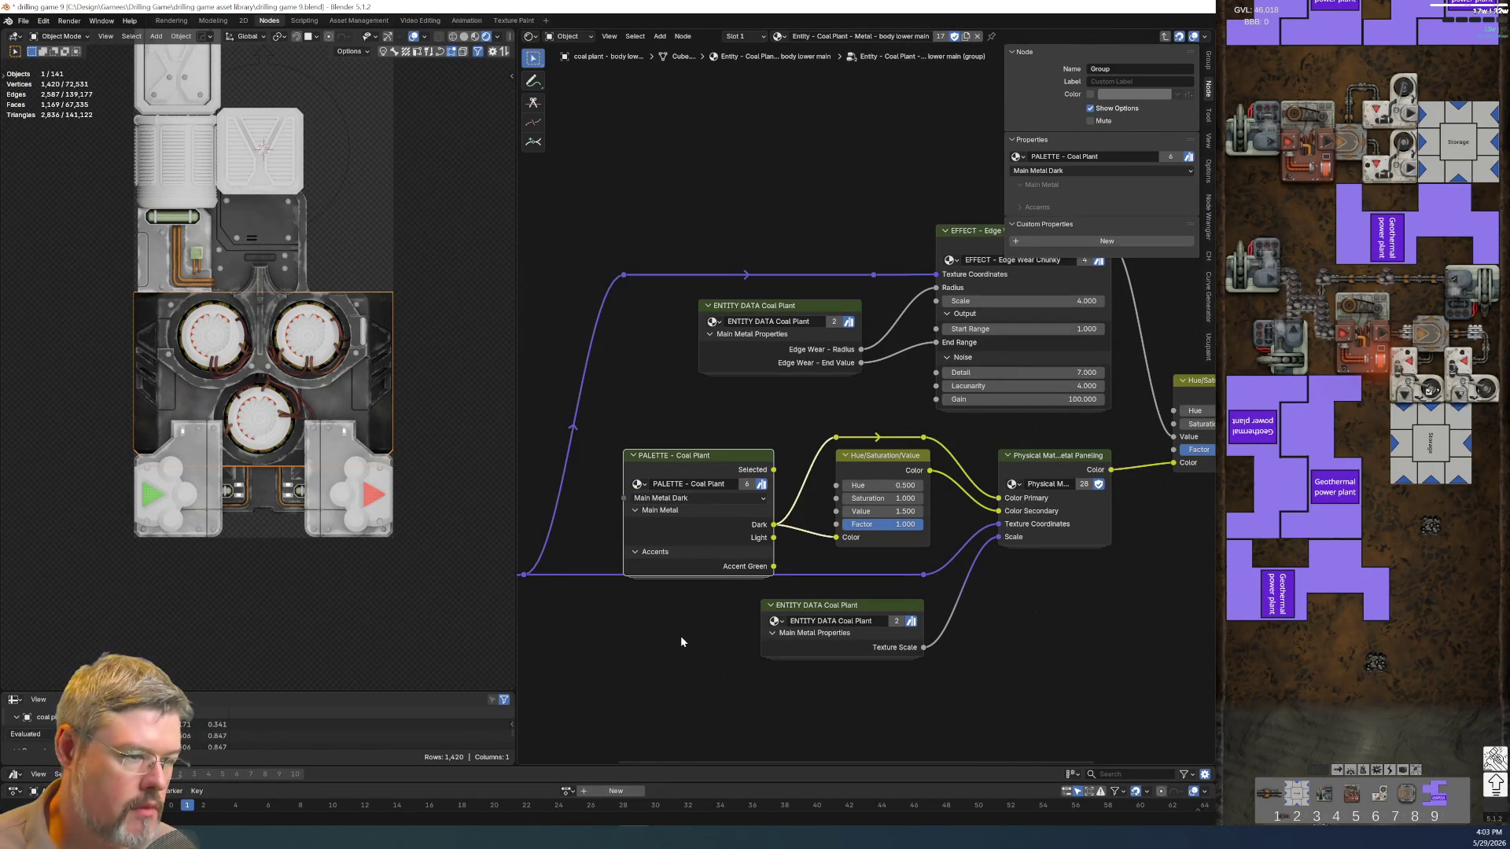
pyautogui.hotkey('ctrl', 'h')
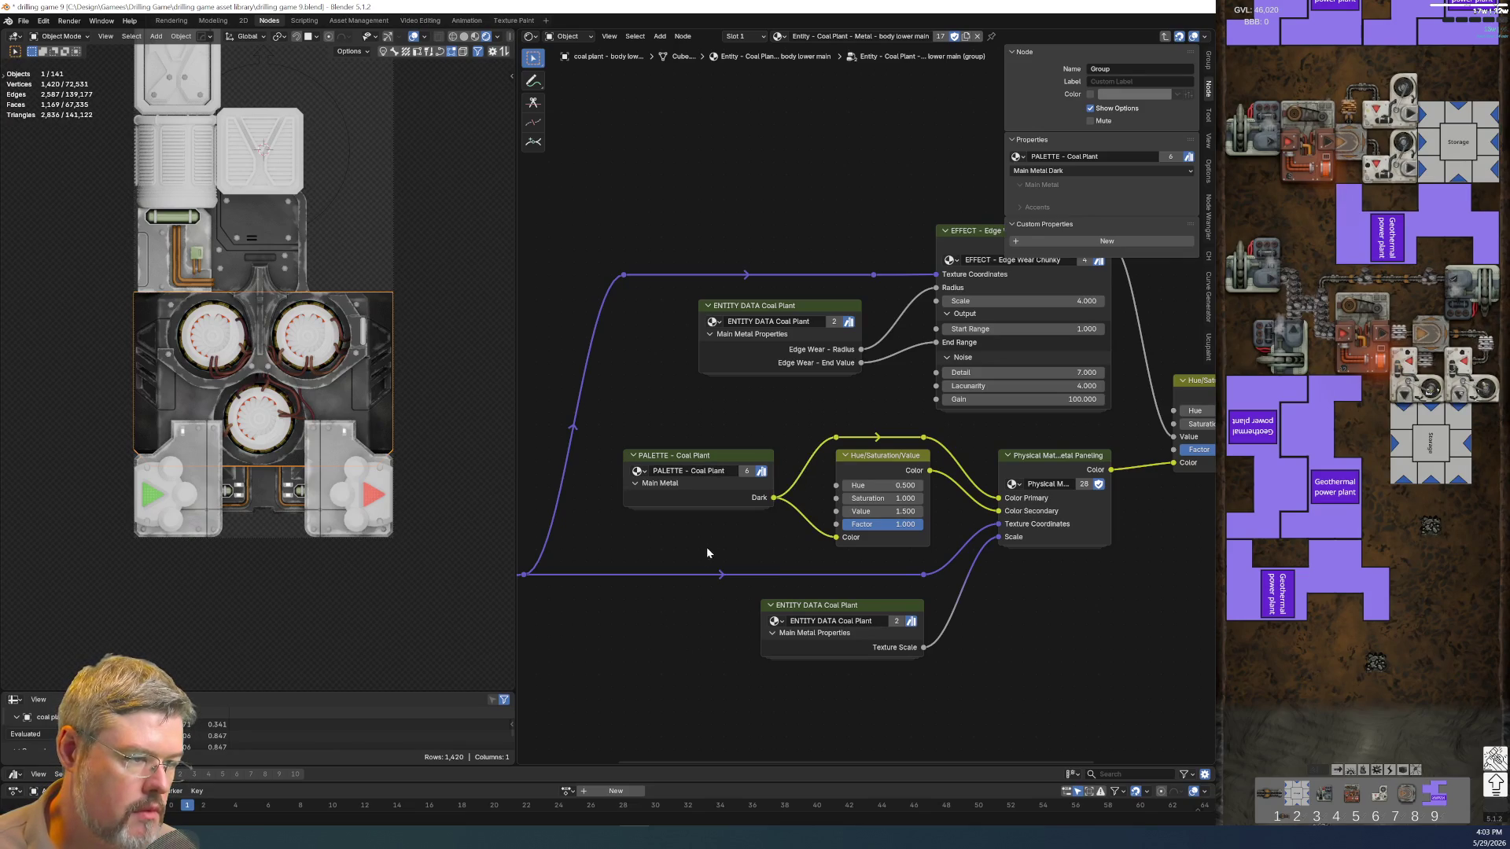
pyautogui.scroll(-2, 722, 512)
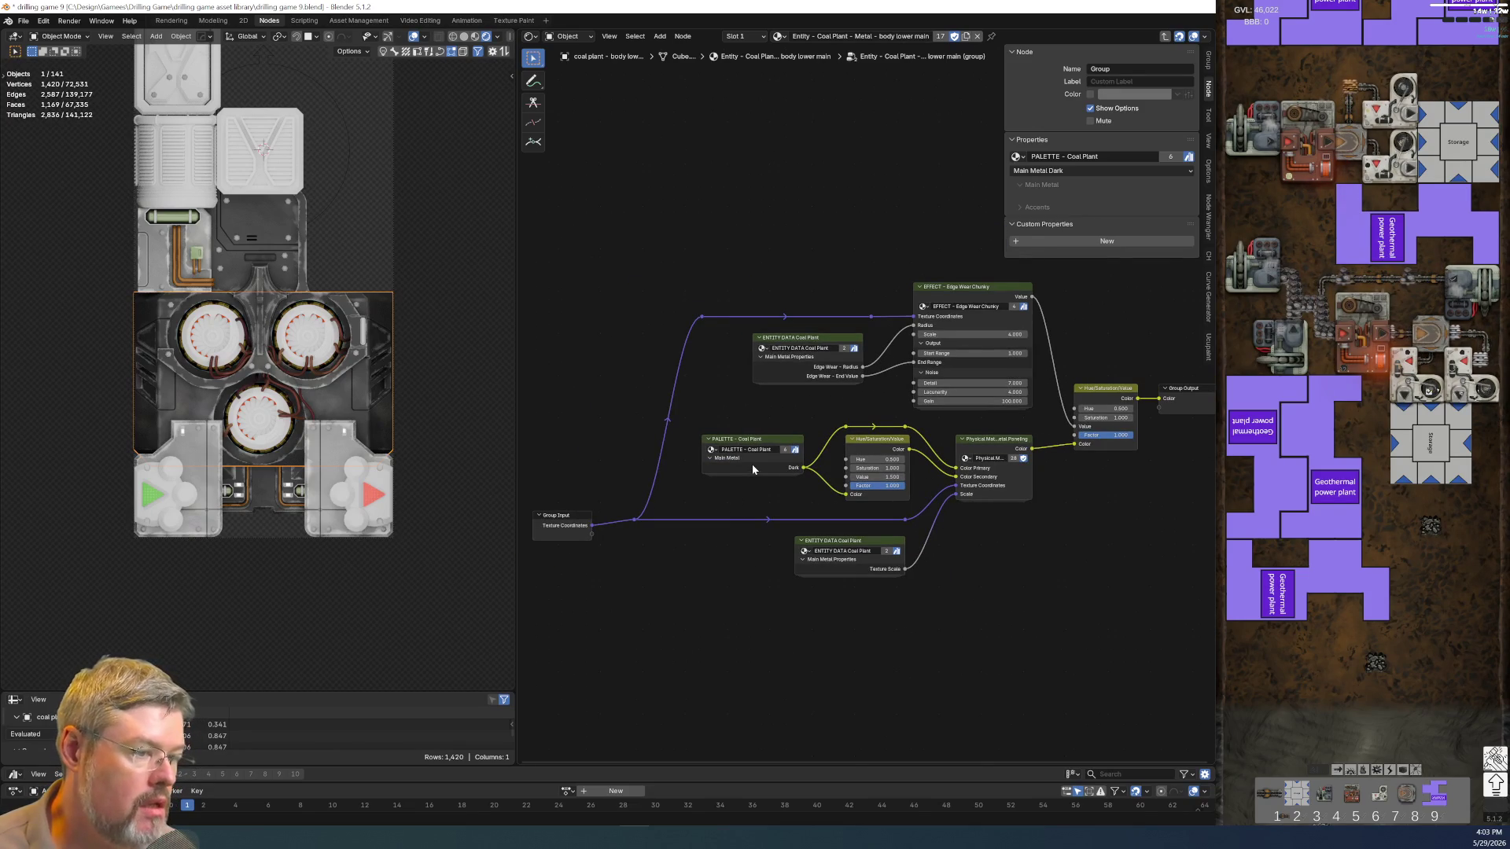
pyautogui.scroll(1, 1040, 533)
pyautogui.moveTo(1039, 533); pyautogui.dragTo(854, 590, button='middle')
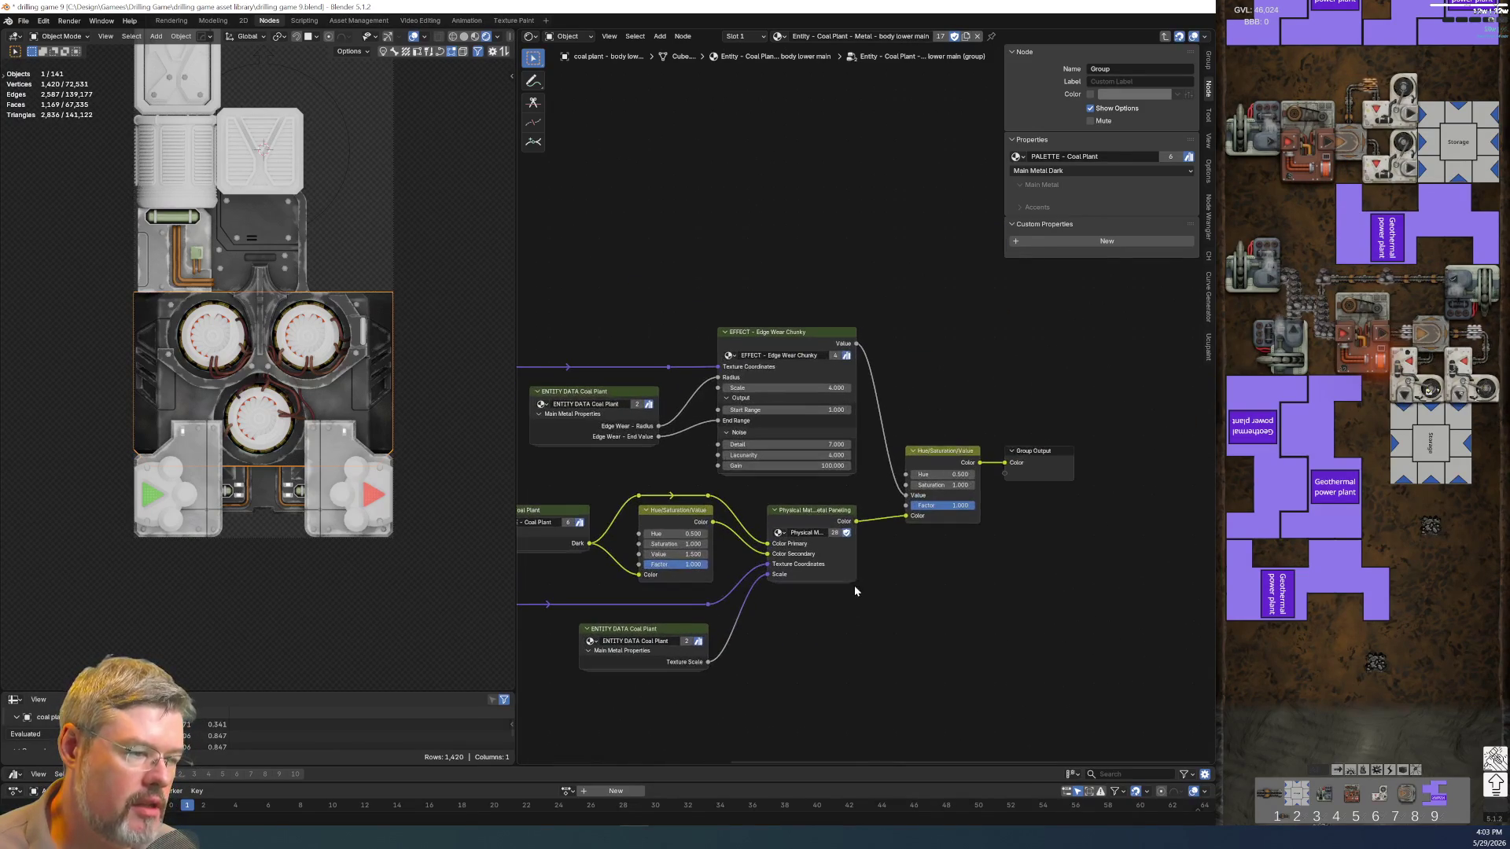
# Save the blend file and select the round-accent cylinder to show its material
pyautogui.click(23, 22)
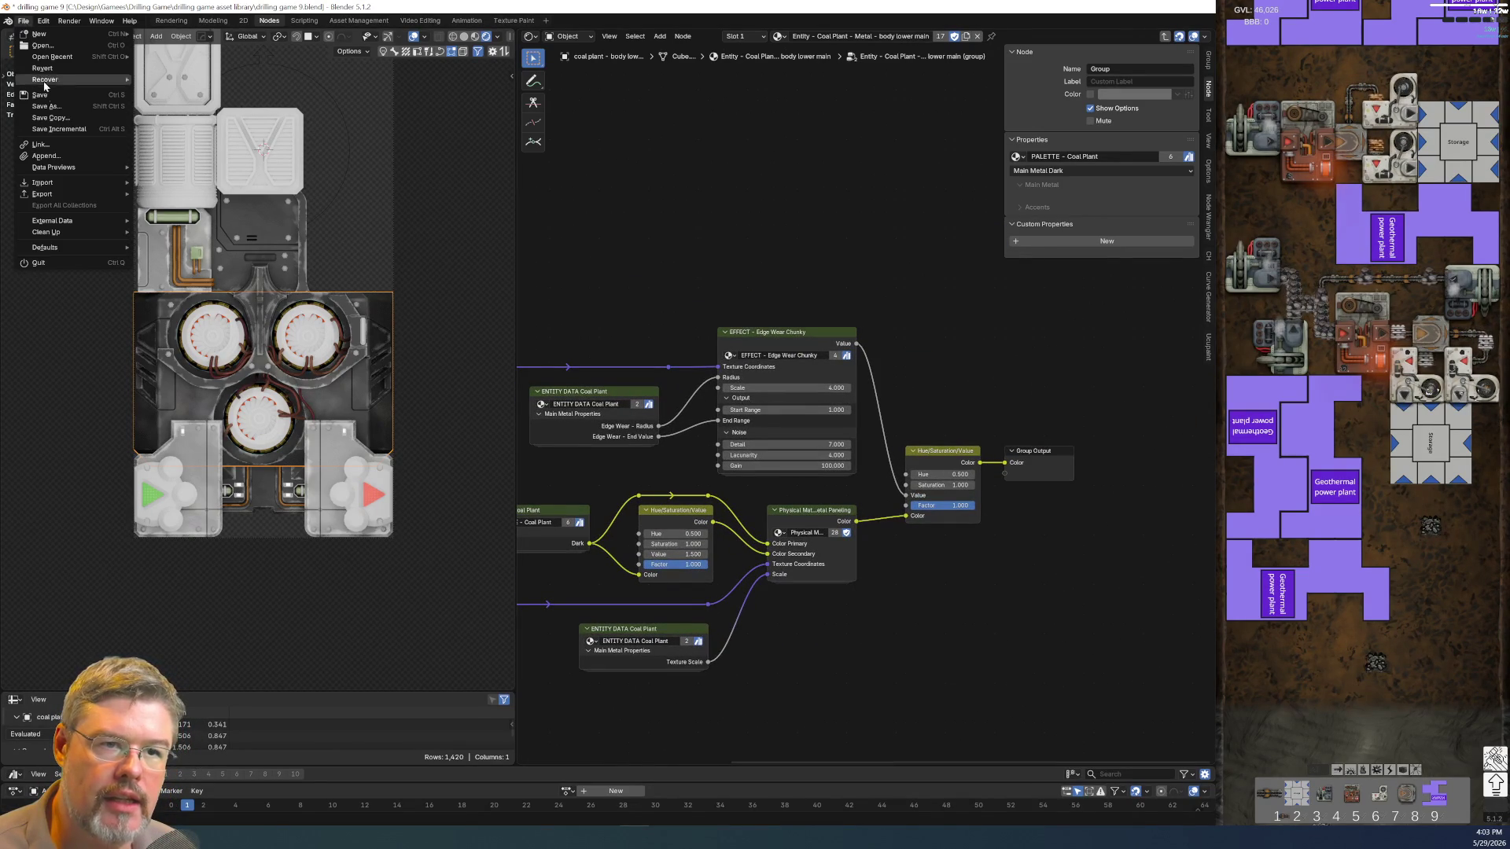
pyautogui.click(48, 97)
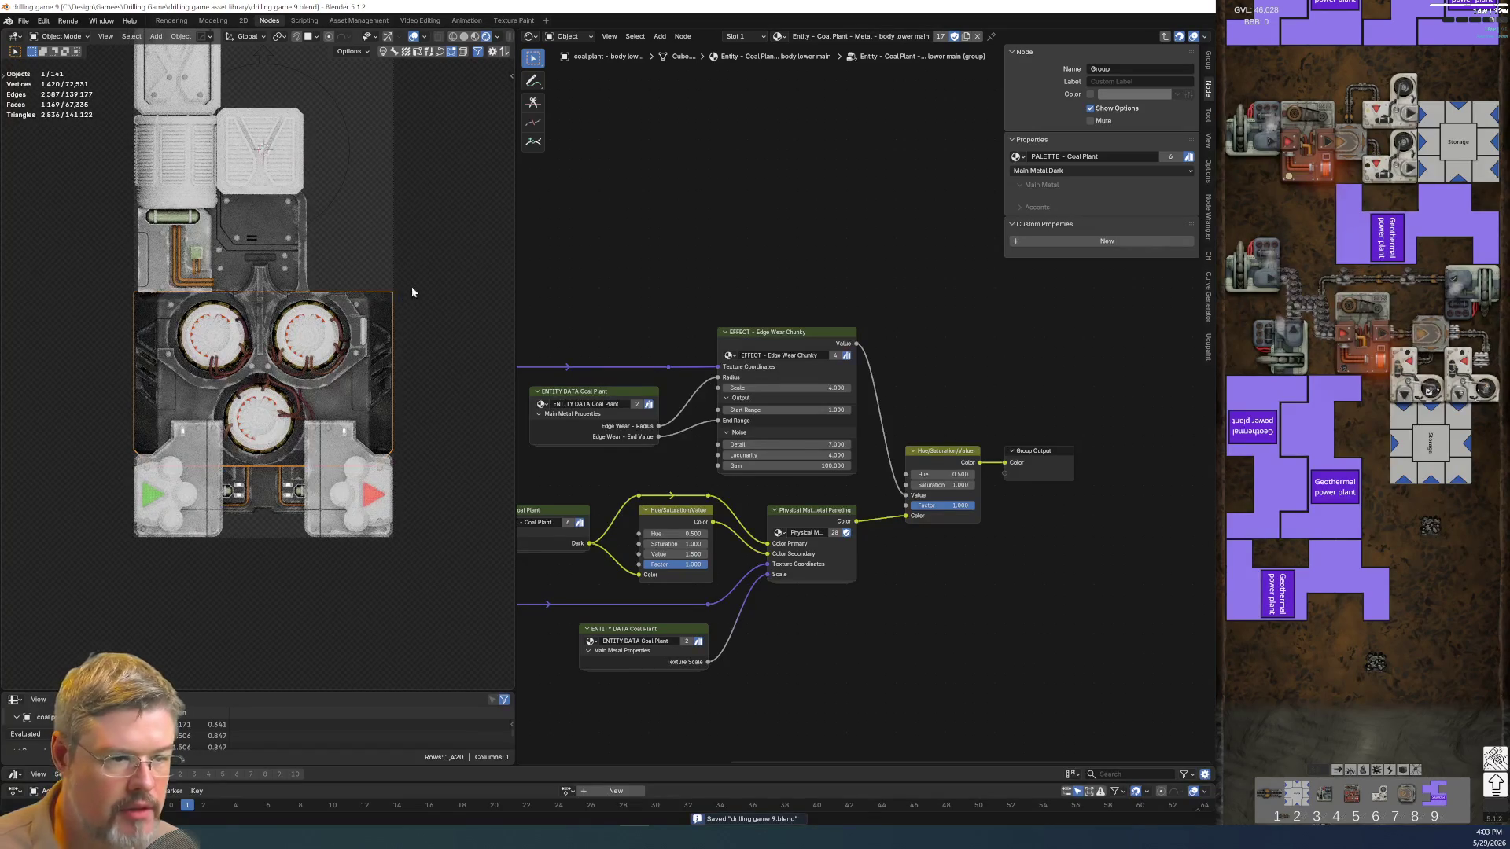
pyautogui.scroll(2, 380, 347)
pyautogui.scroll(3, 410, 361)
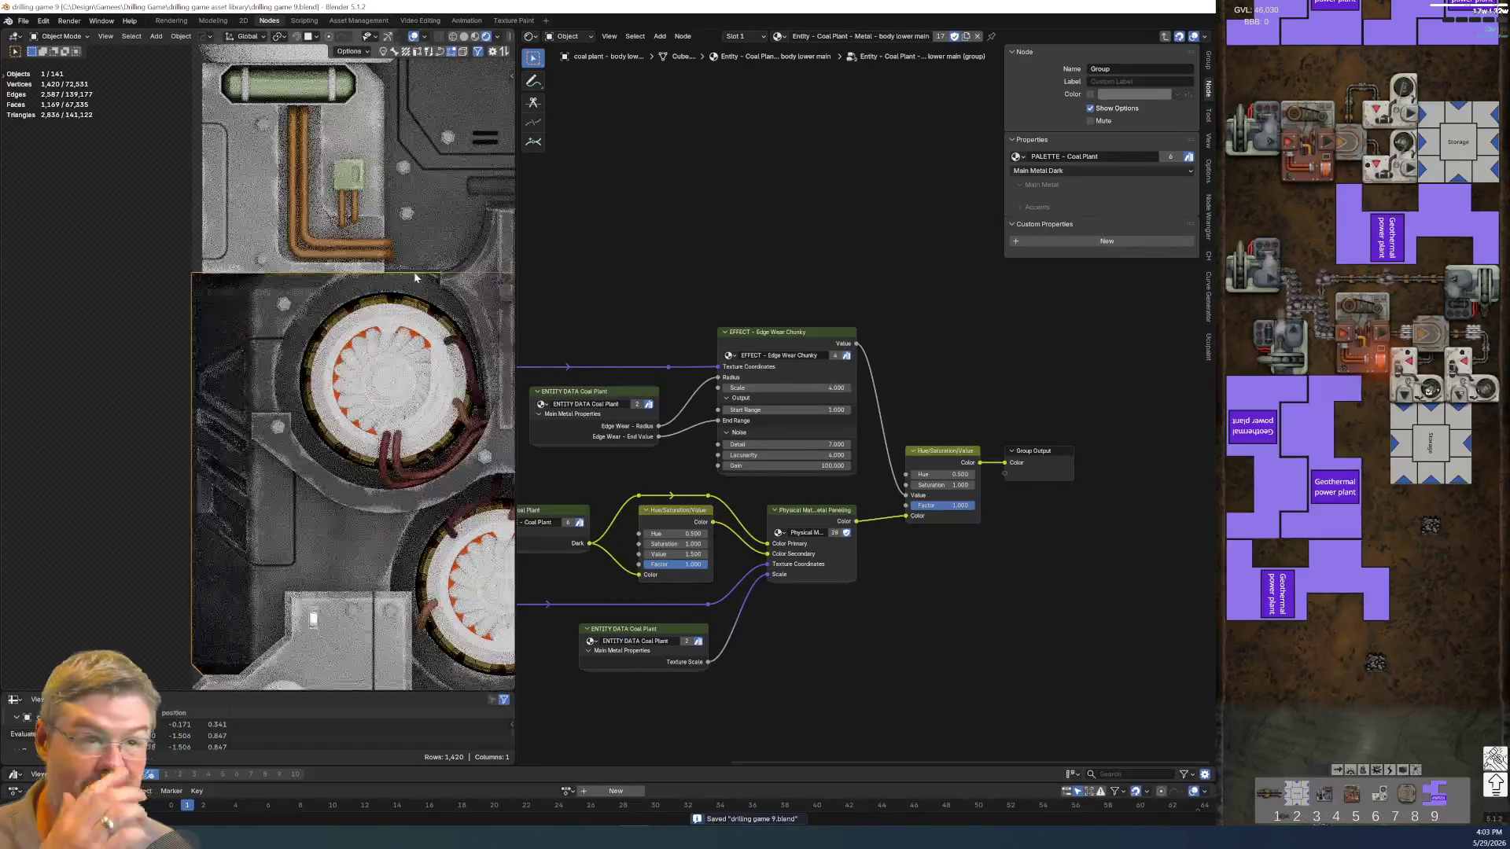
pyautogui.keyDown('shift'); pyautogui.moveTo(379, 311); pyautogui.dragTo(196, 258, button='middle'); pyautogui.keyUp('shift')
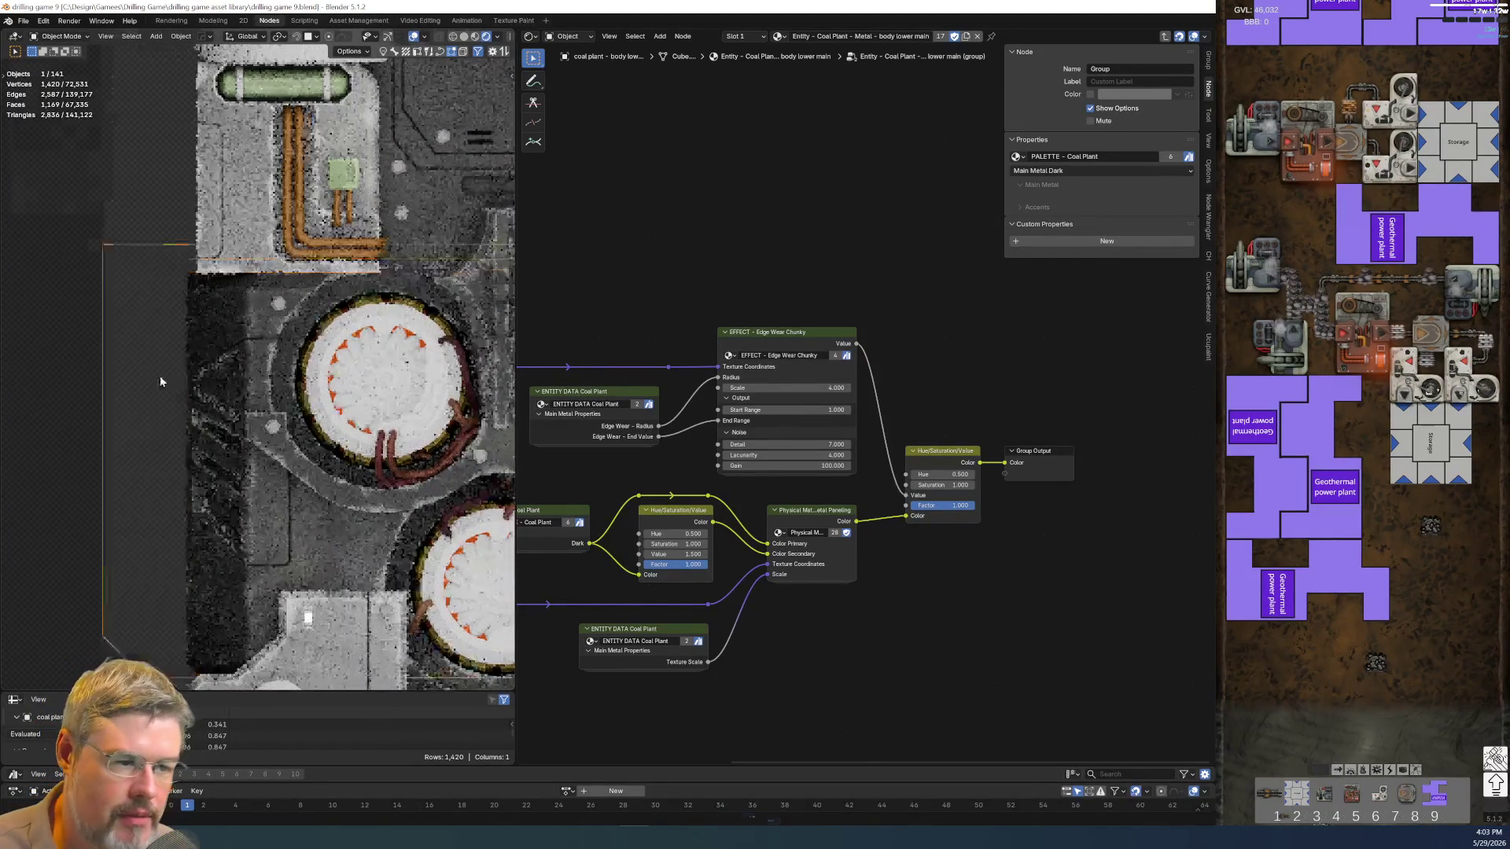
pyautogui.keyDown('shift'); pyautogui.moveTo(313, 439); pyautogui.dragTo(231, 480, button='middle'); pyautogui.keyUp('shift')
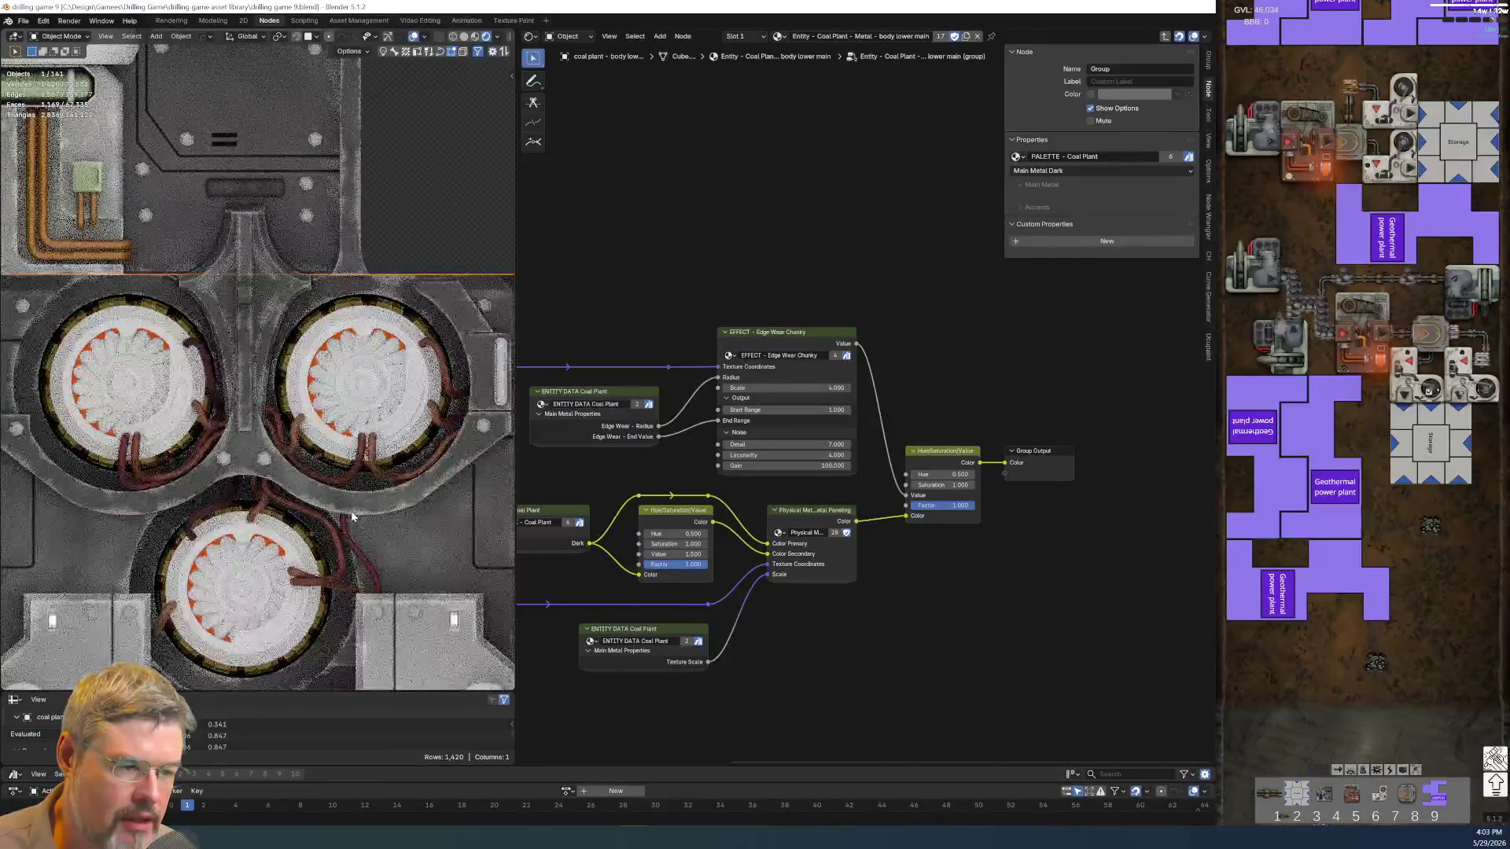
pyautogui.click(230, 479)
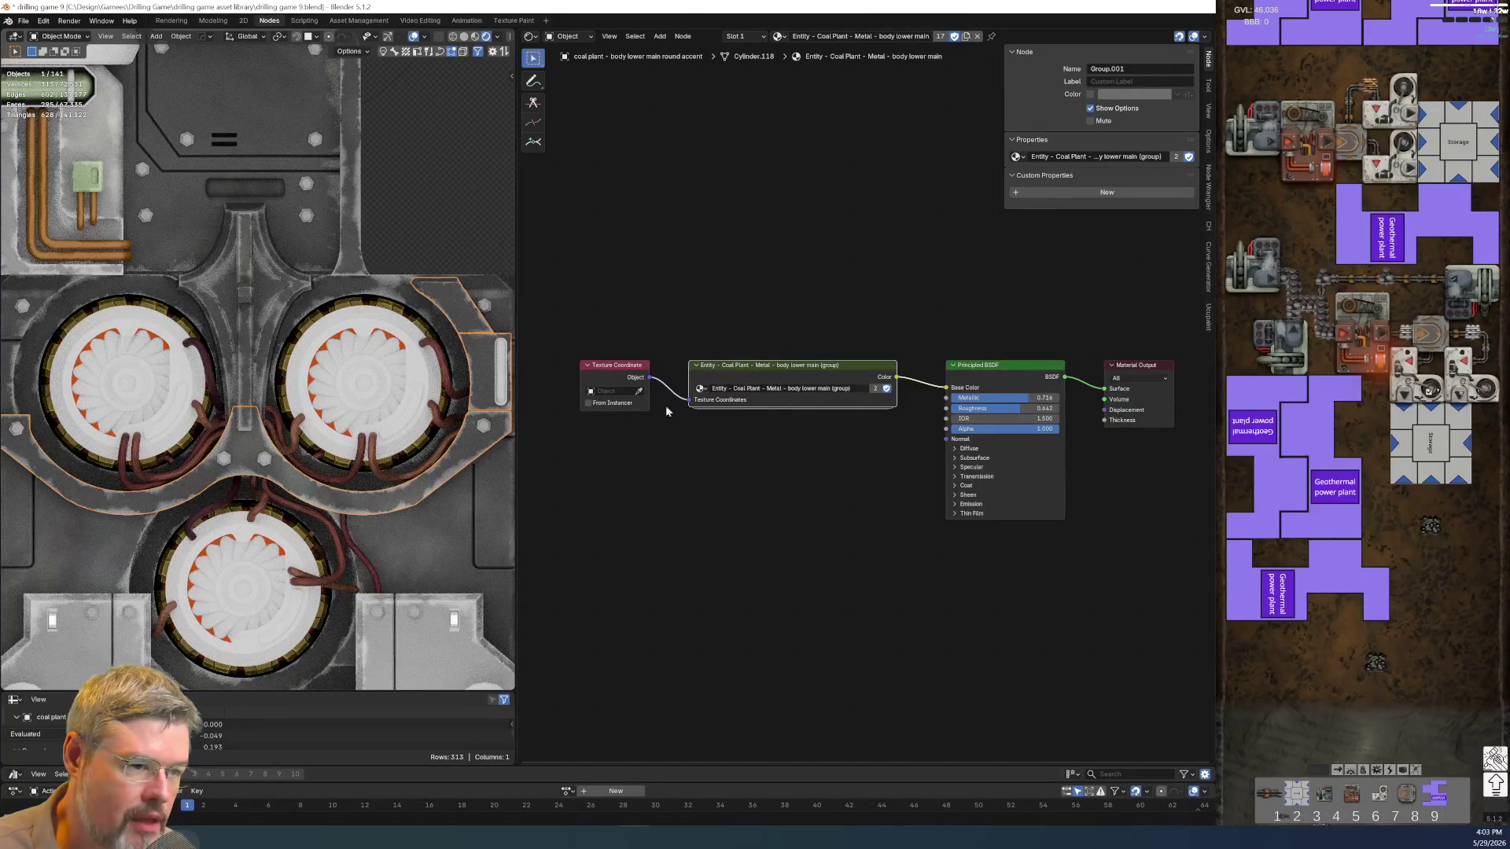
# Inspect the body lower main part's shared material group and its ENTITY DATA node
pyautogui.click(456, 544)
pyautogui.press('Tab')
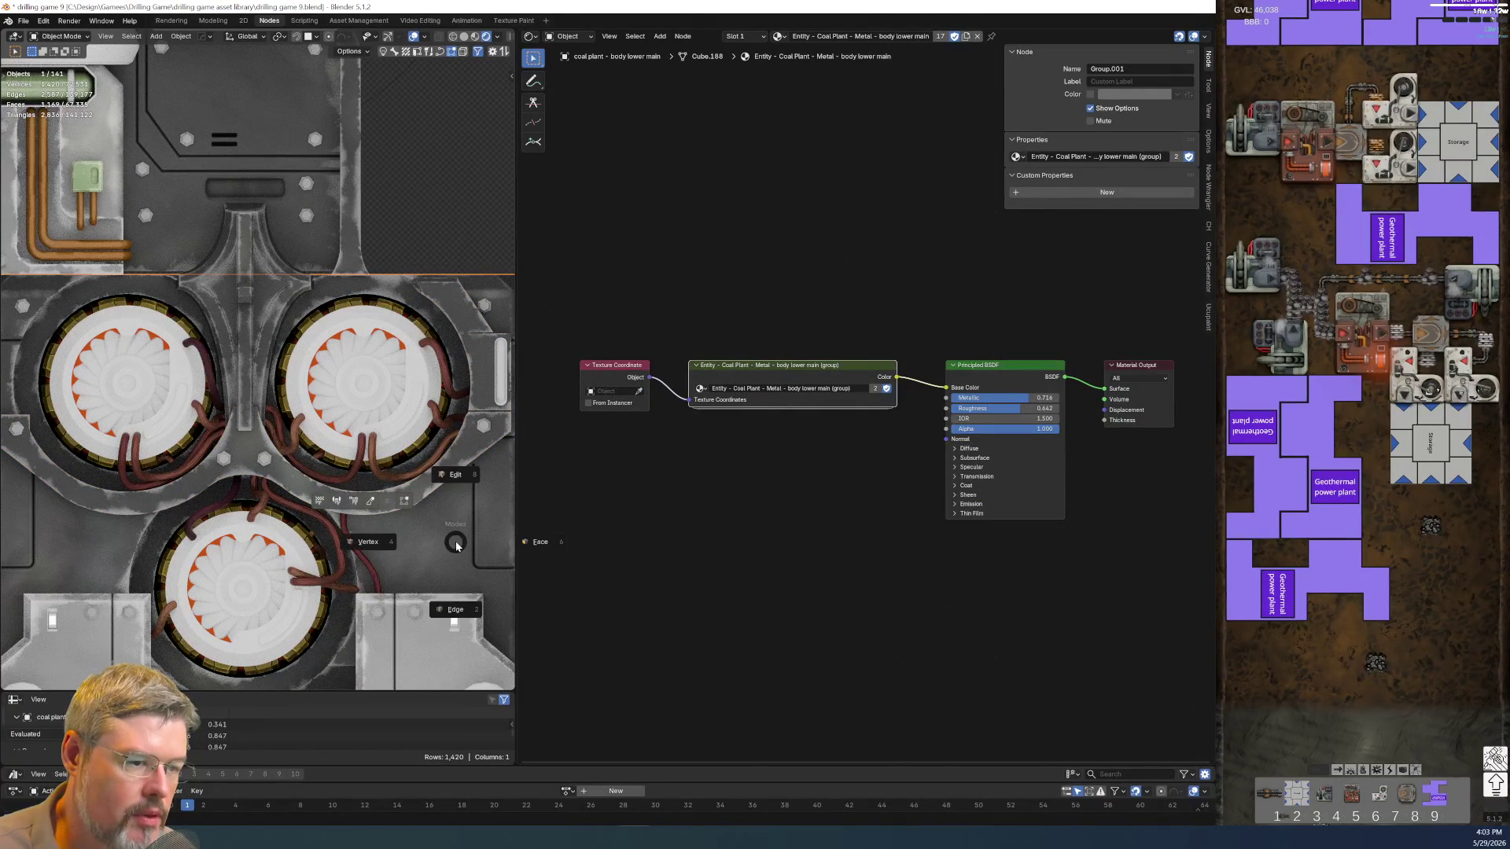
pyautogui.press('Escape')
pyautogui.press('Tab')
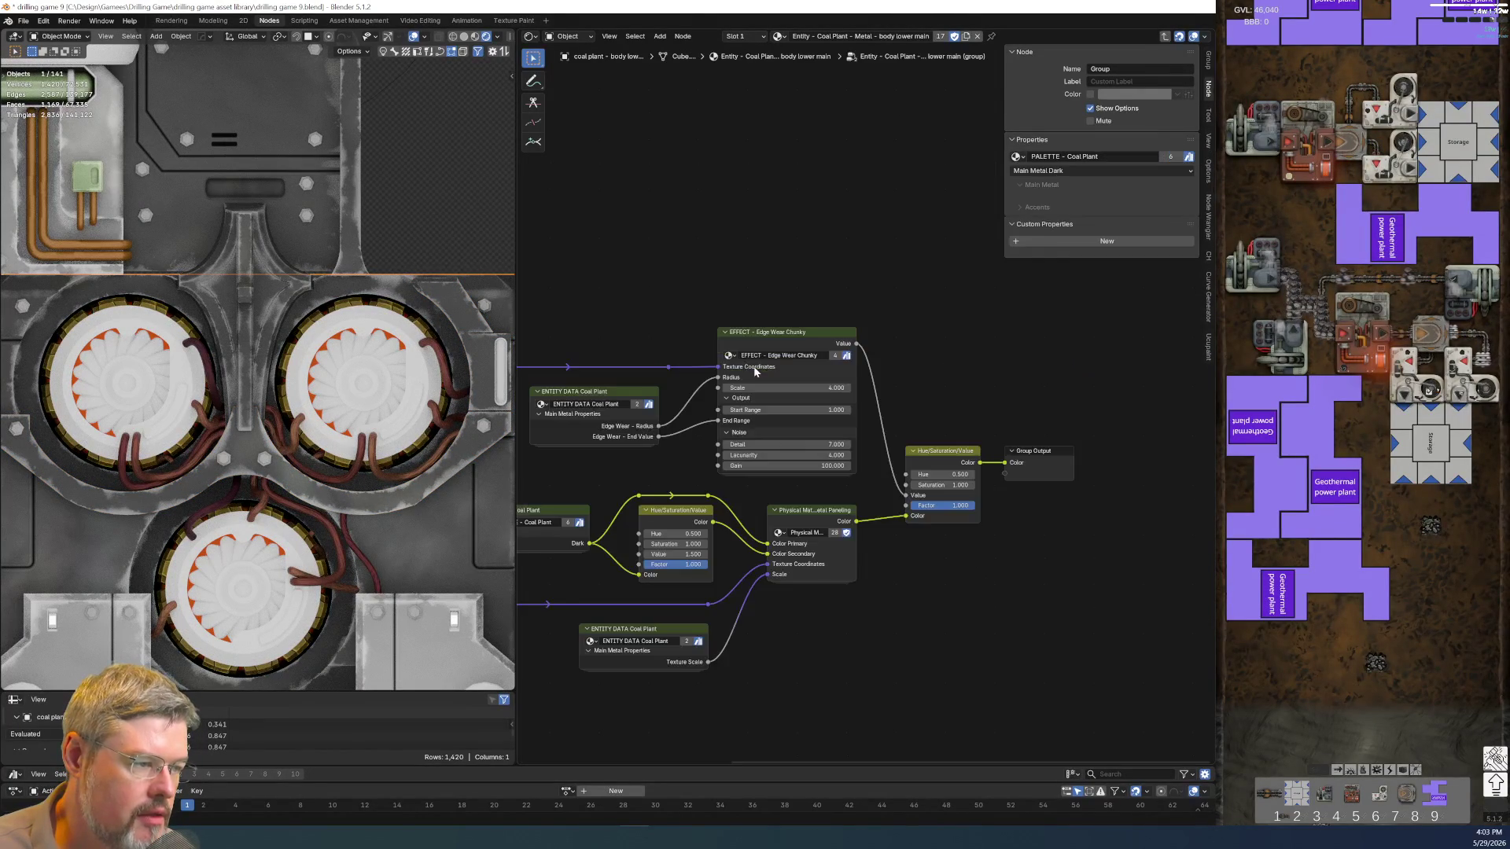
pyautogui.moveTo(785, 694); pyautogui.dragTo(849, 615, button='middle')
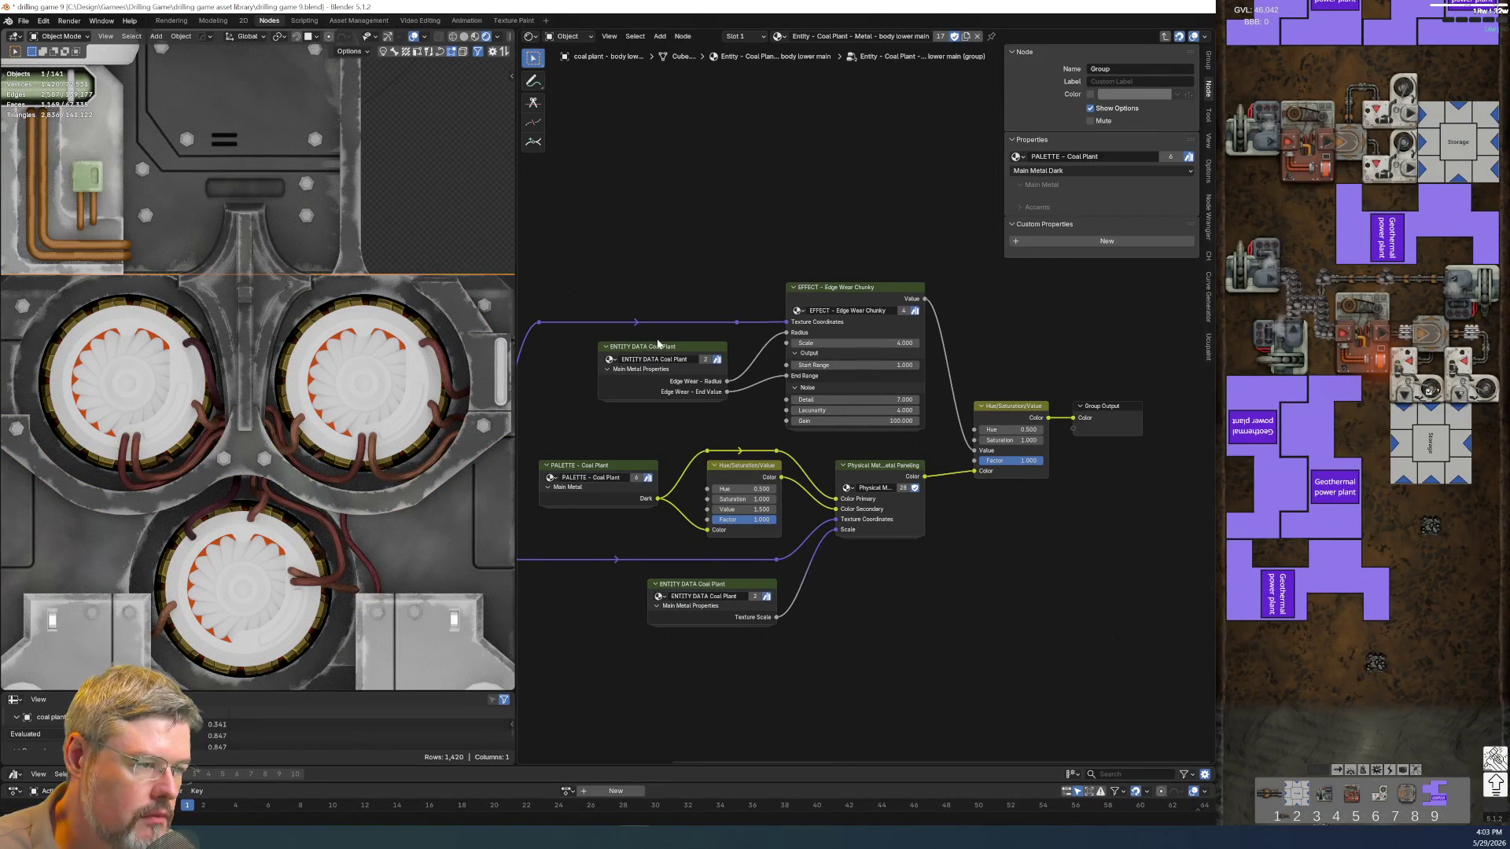
pyautogui.click(674, 365)
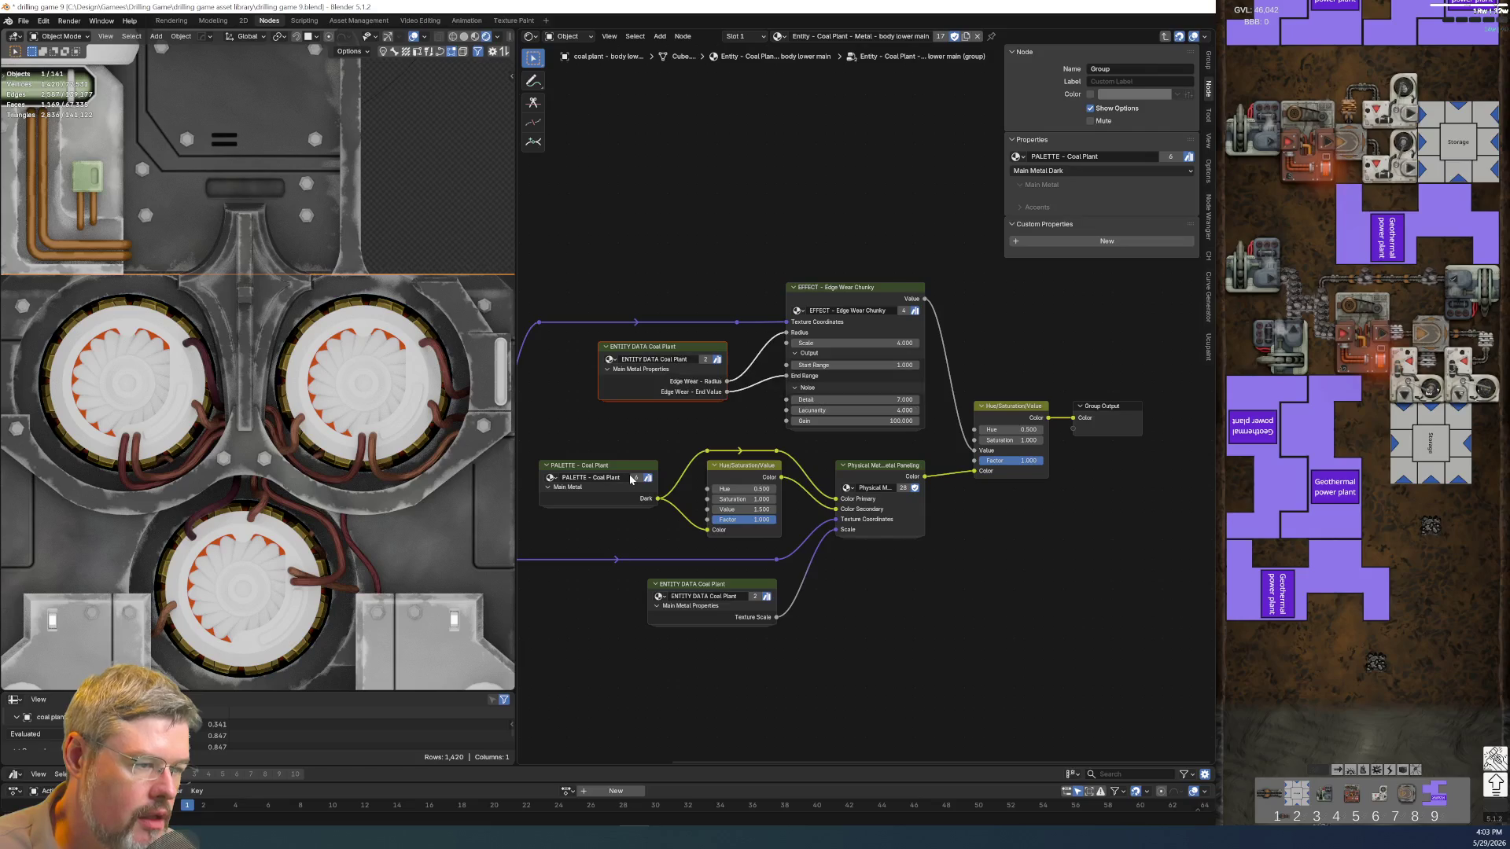
pyautogui.click(628, 424)
# Check the housing and fan-area parts' groups, then enter the body-lower-to-assembly decal group
pyautogui.click(417, 496)
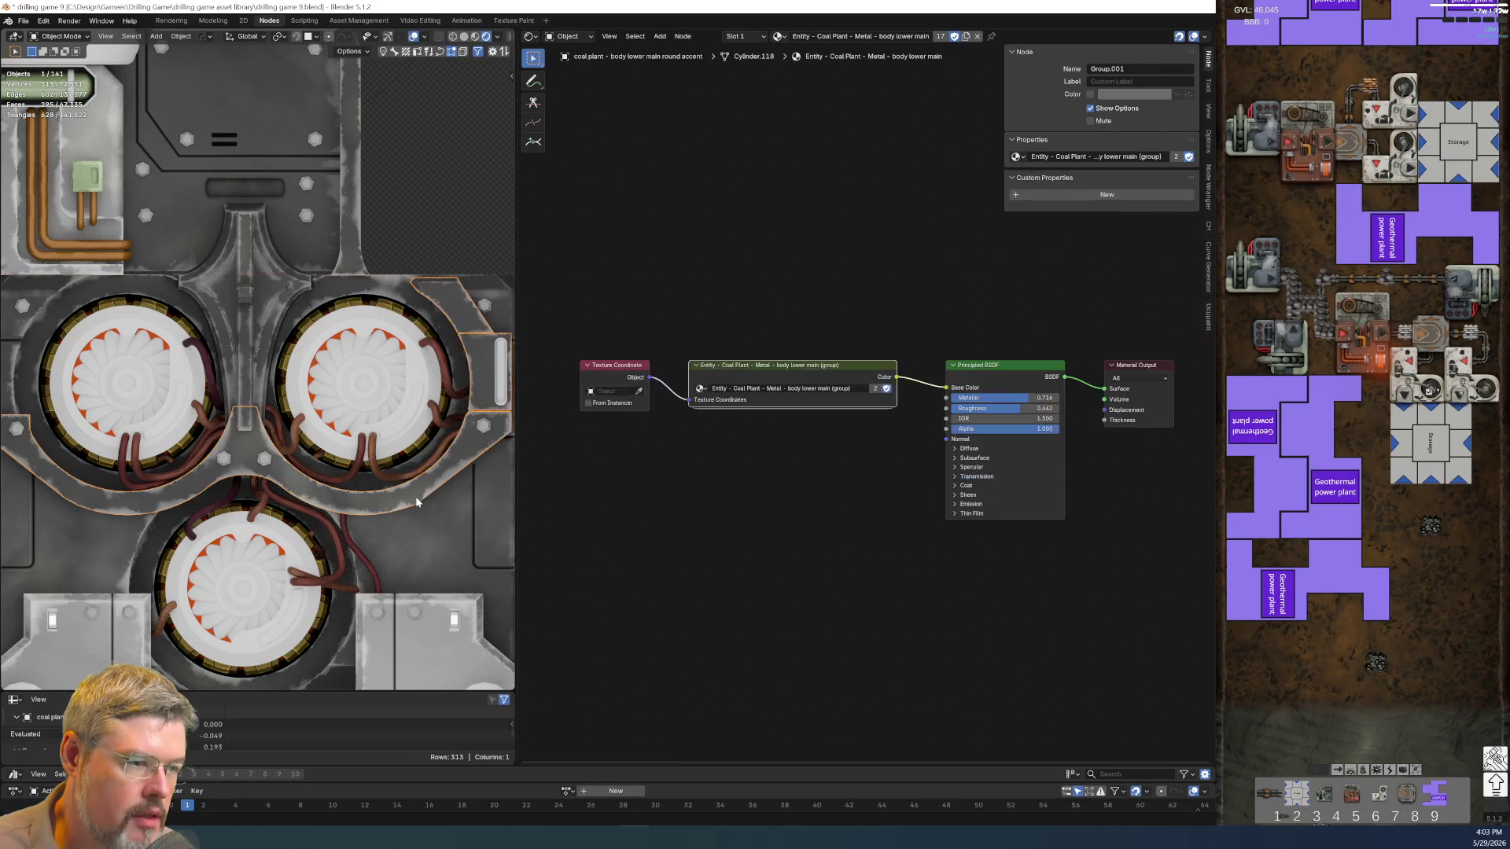
pyautogui.press('Tab')
pyautogui.press('Tab')
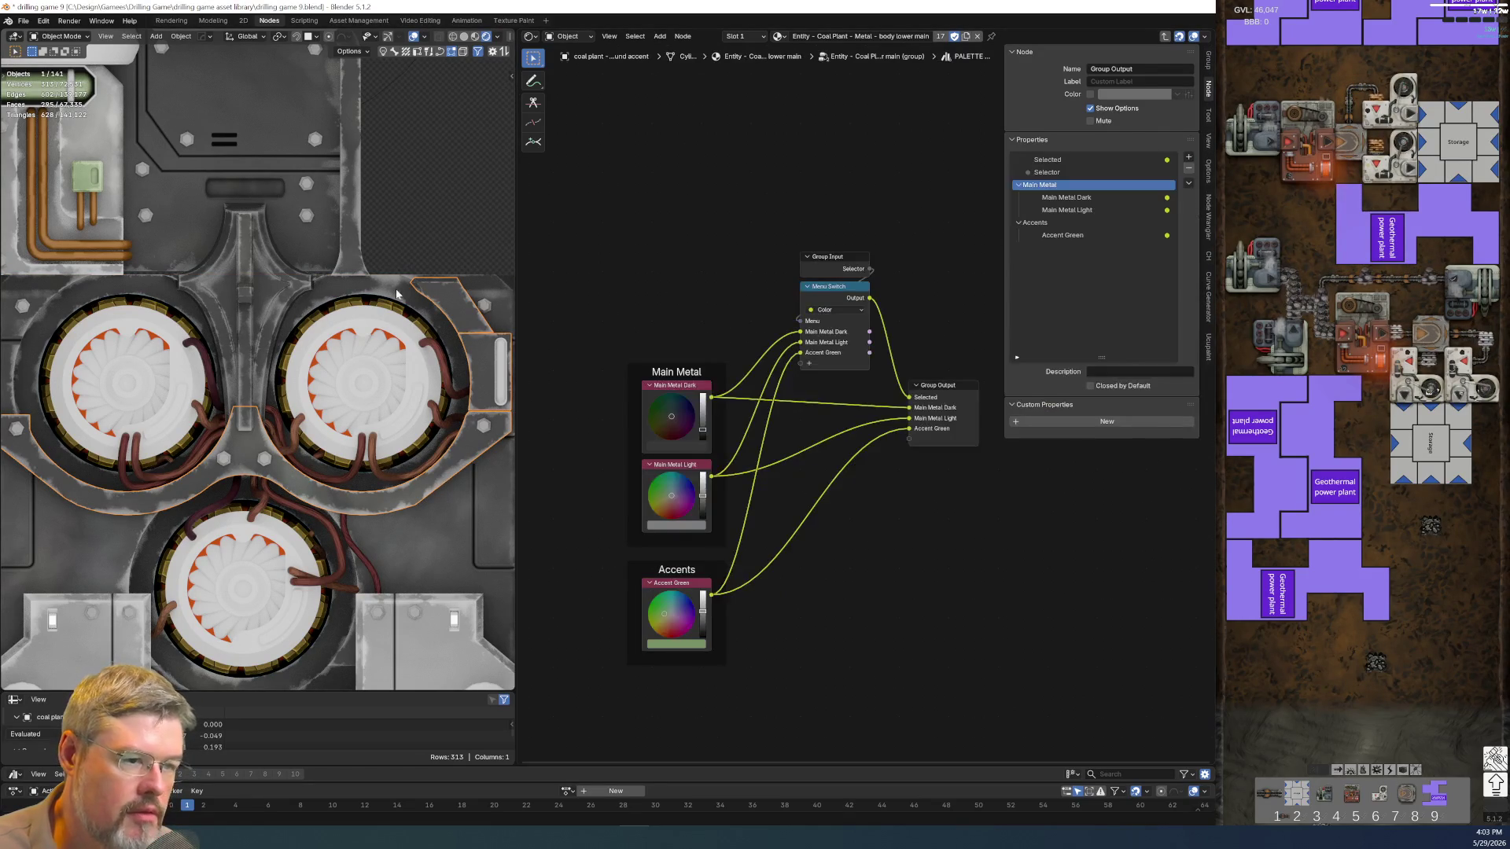
pyautogui.scroll(-2, 358, 461)
pyautogui.scroll(-2, 357, 462)
pyautogui.scroll(3, 277, 529)
pyautogui.scroll(3, 267, 383)
pyautogui.click(253, 417)
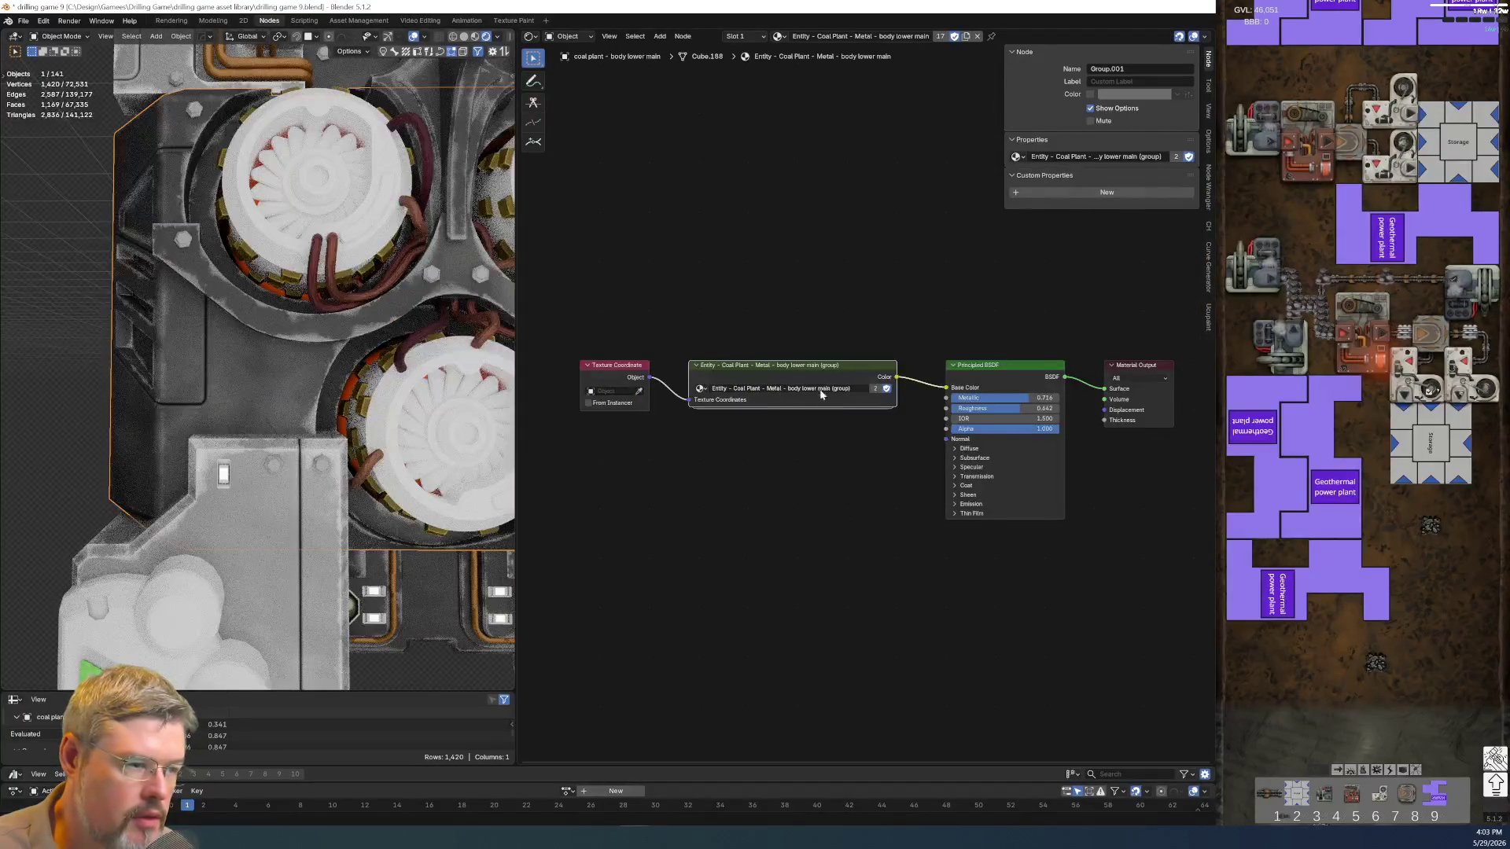
pyautogui.press('Tab')
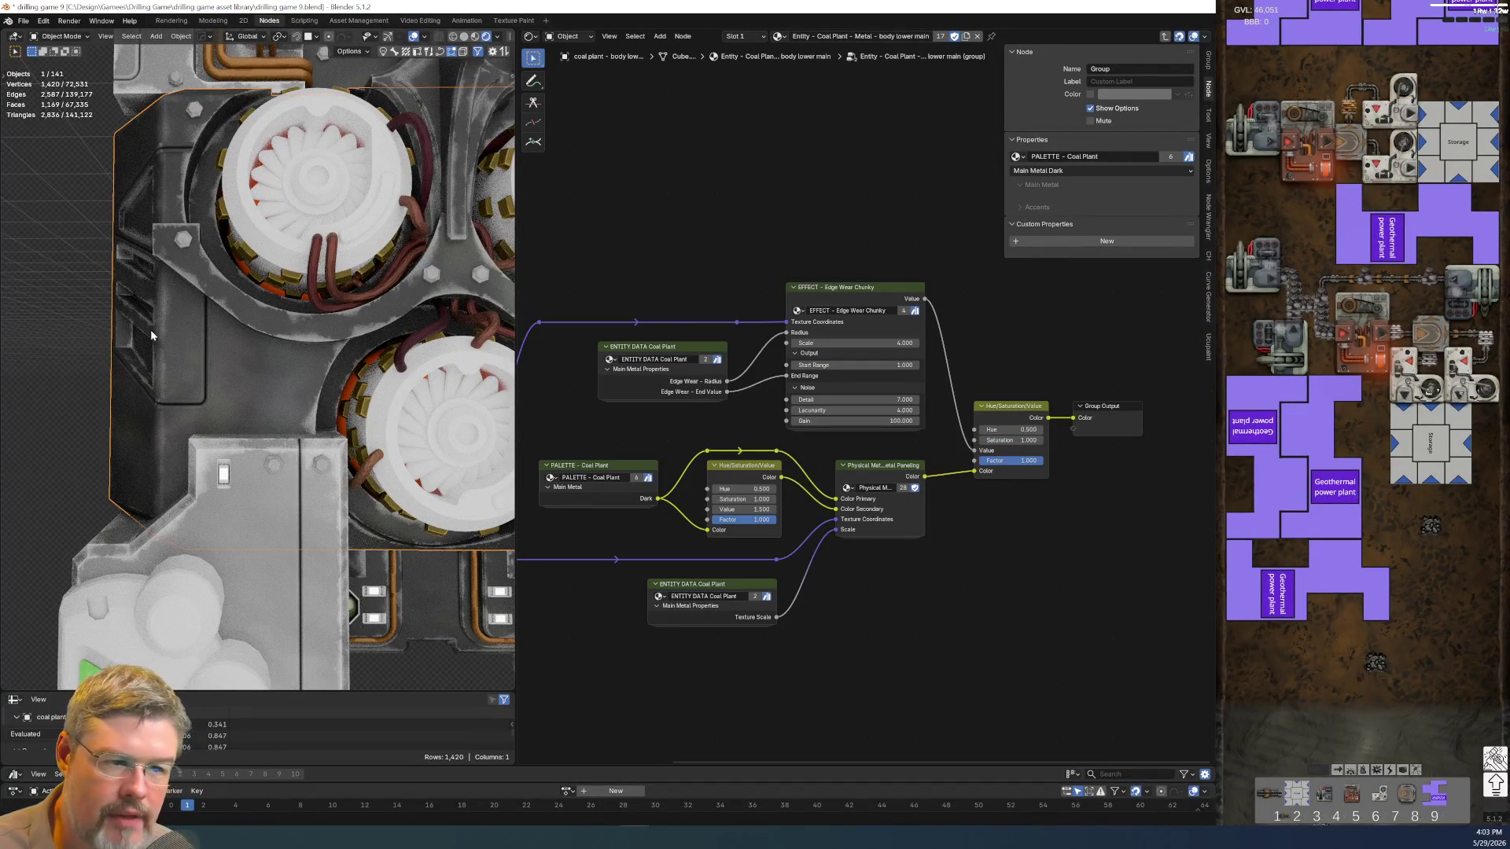
pyautogui.click(302, 566)
pyautogui.click(320, 558)
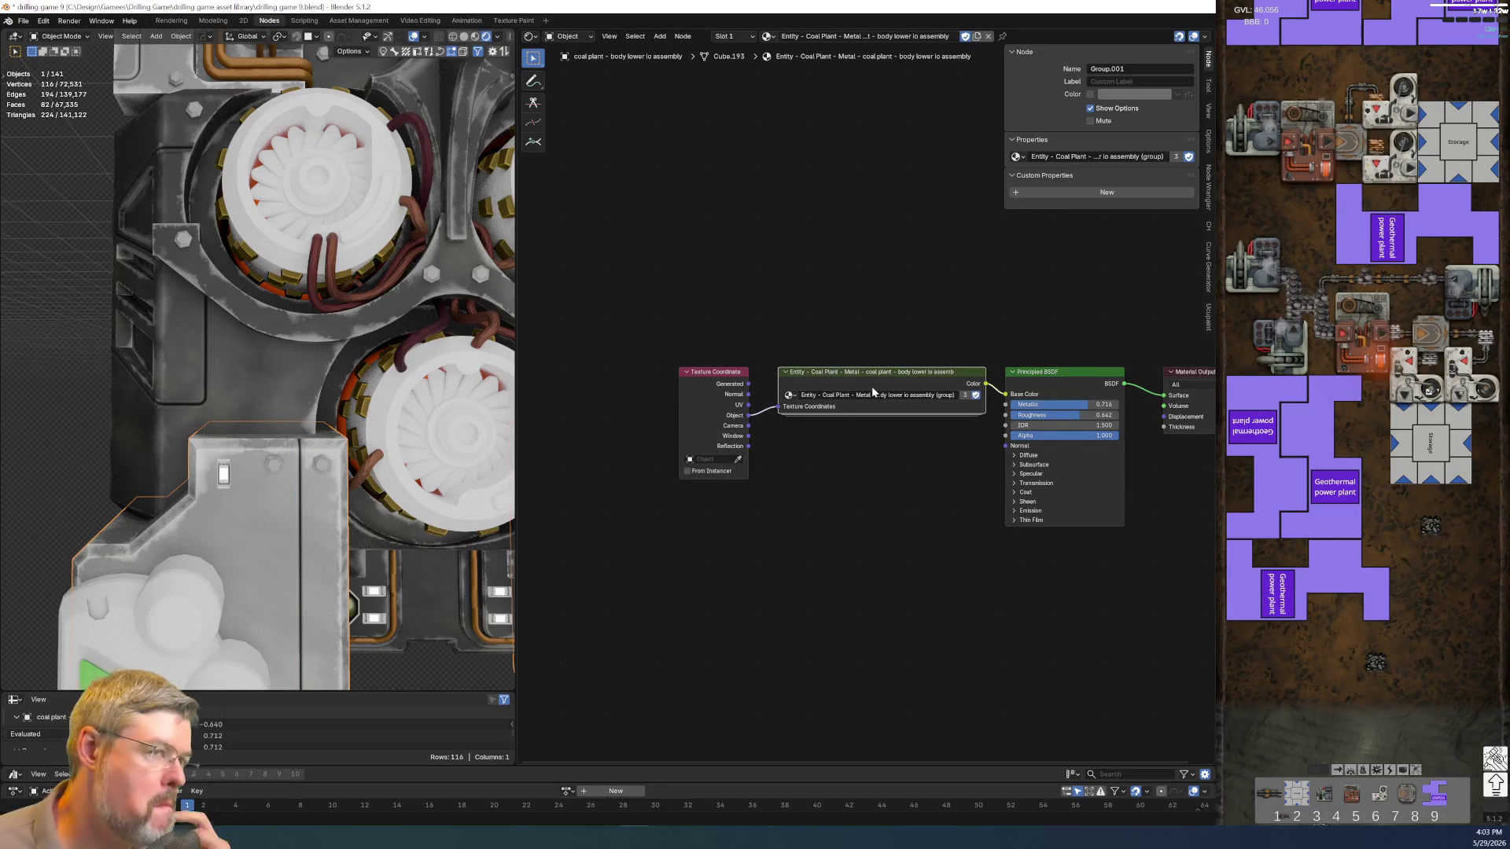
pyautogui.press('Tab')
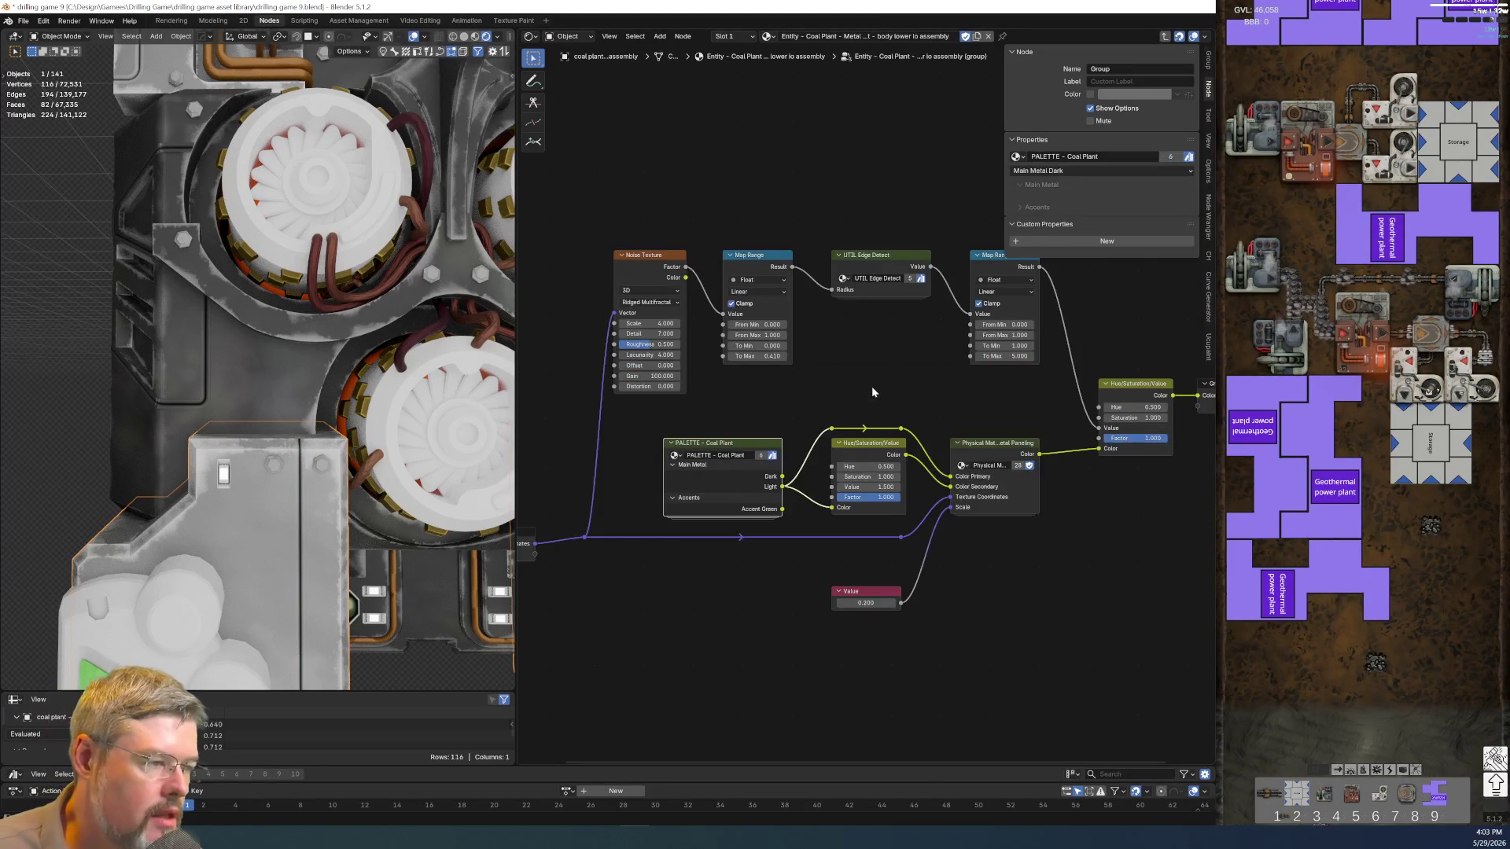
# Copy the EFFECT - Edge Wear Chunky node from the body lower main group
pyautogui.moveTo(854, 341); pyautogui.dragTo(827, 456, button='middle')
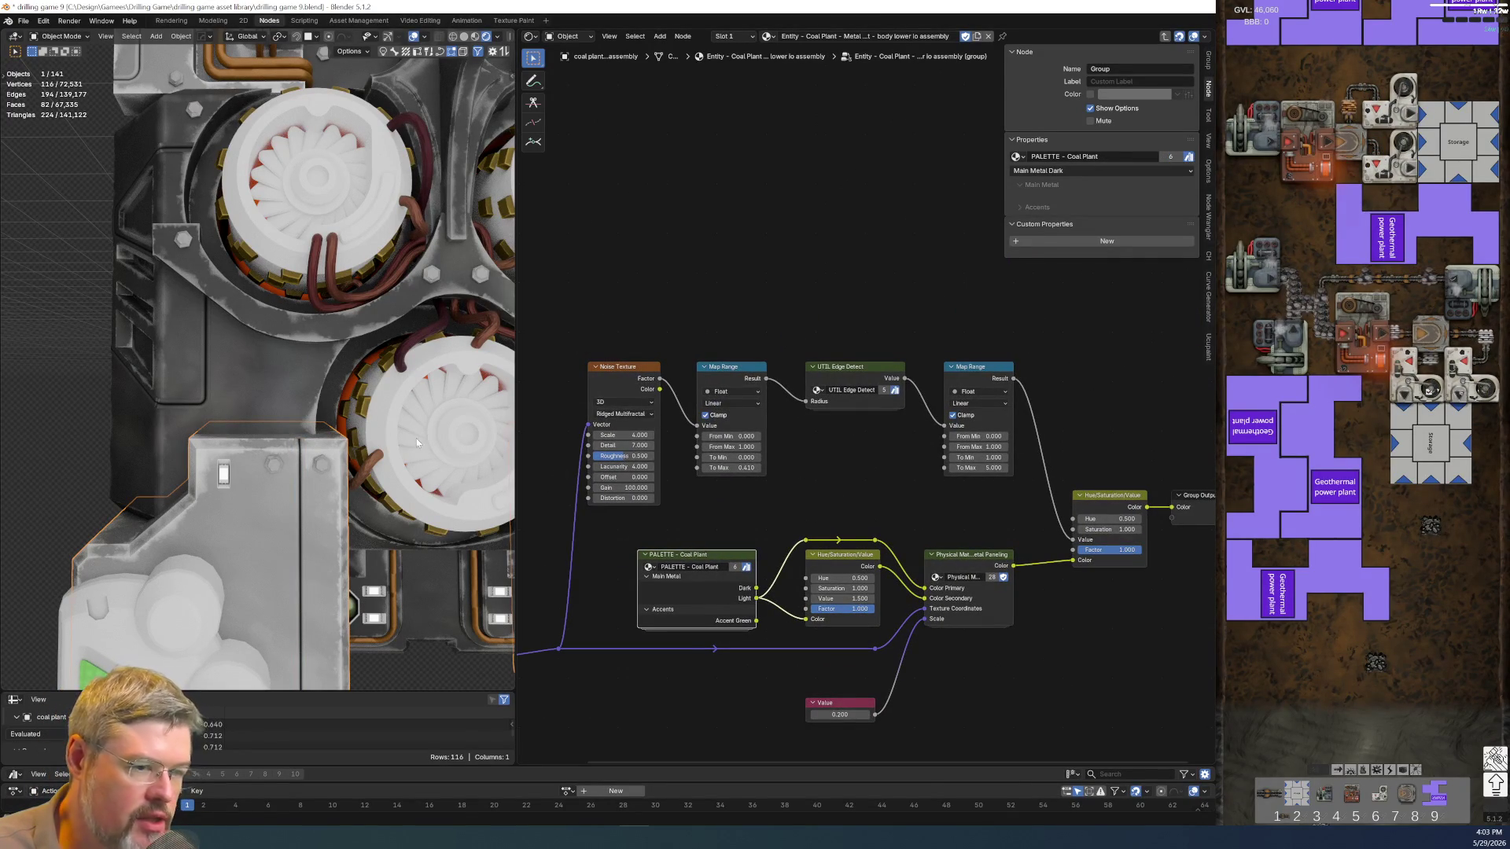
pyautogui.click(283, 399)
pyautogui.press('Tab')
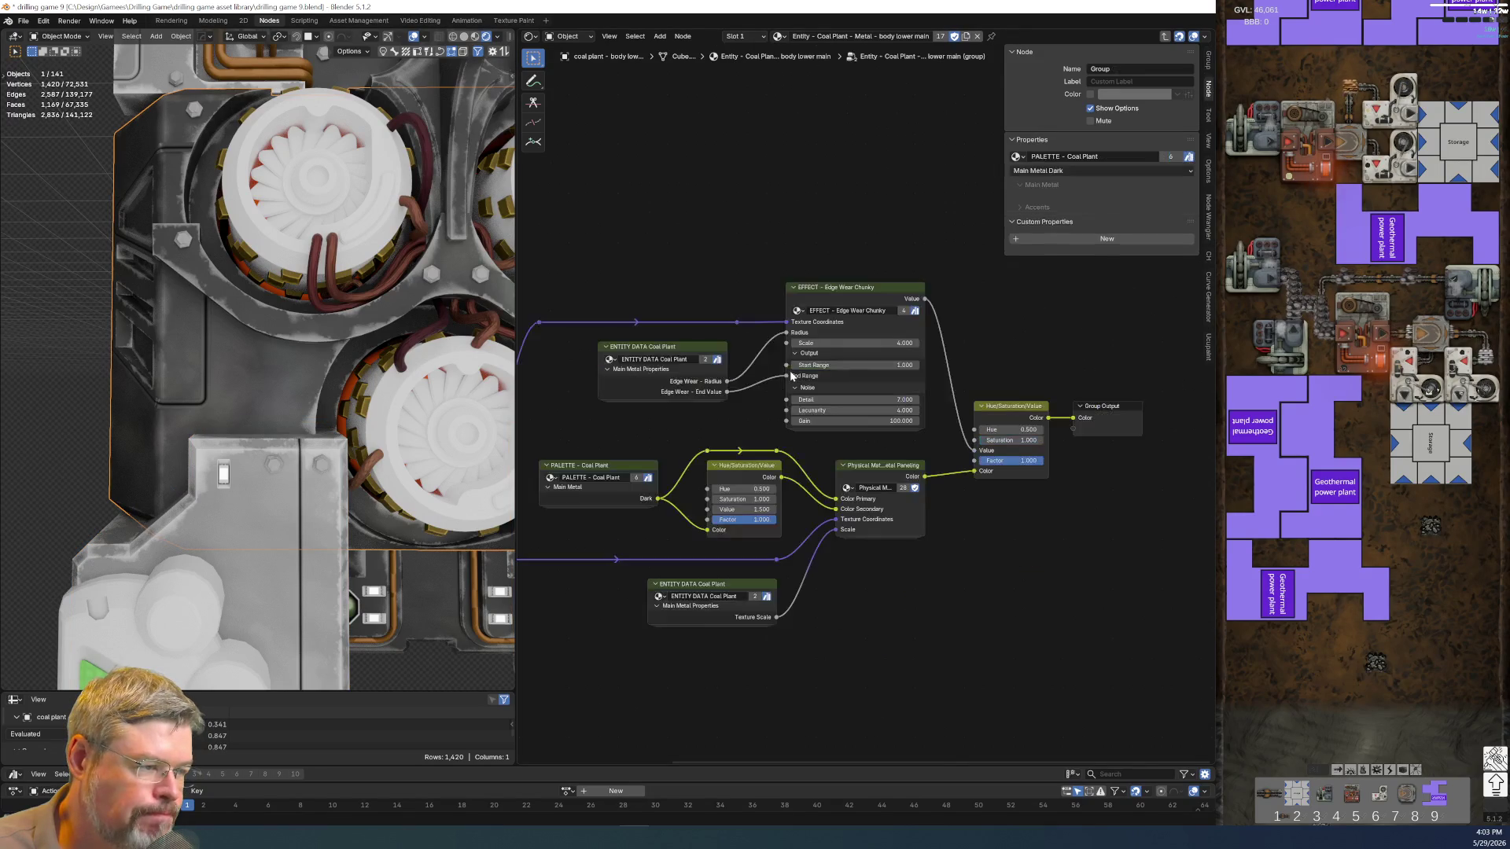
pyautogui.click(870, 317)
pyautogui.hotkey('ctrl', 'c')
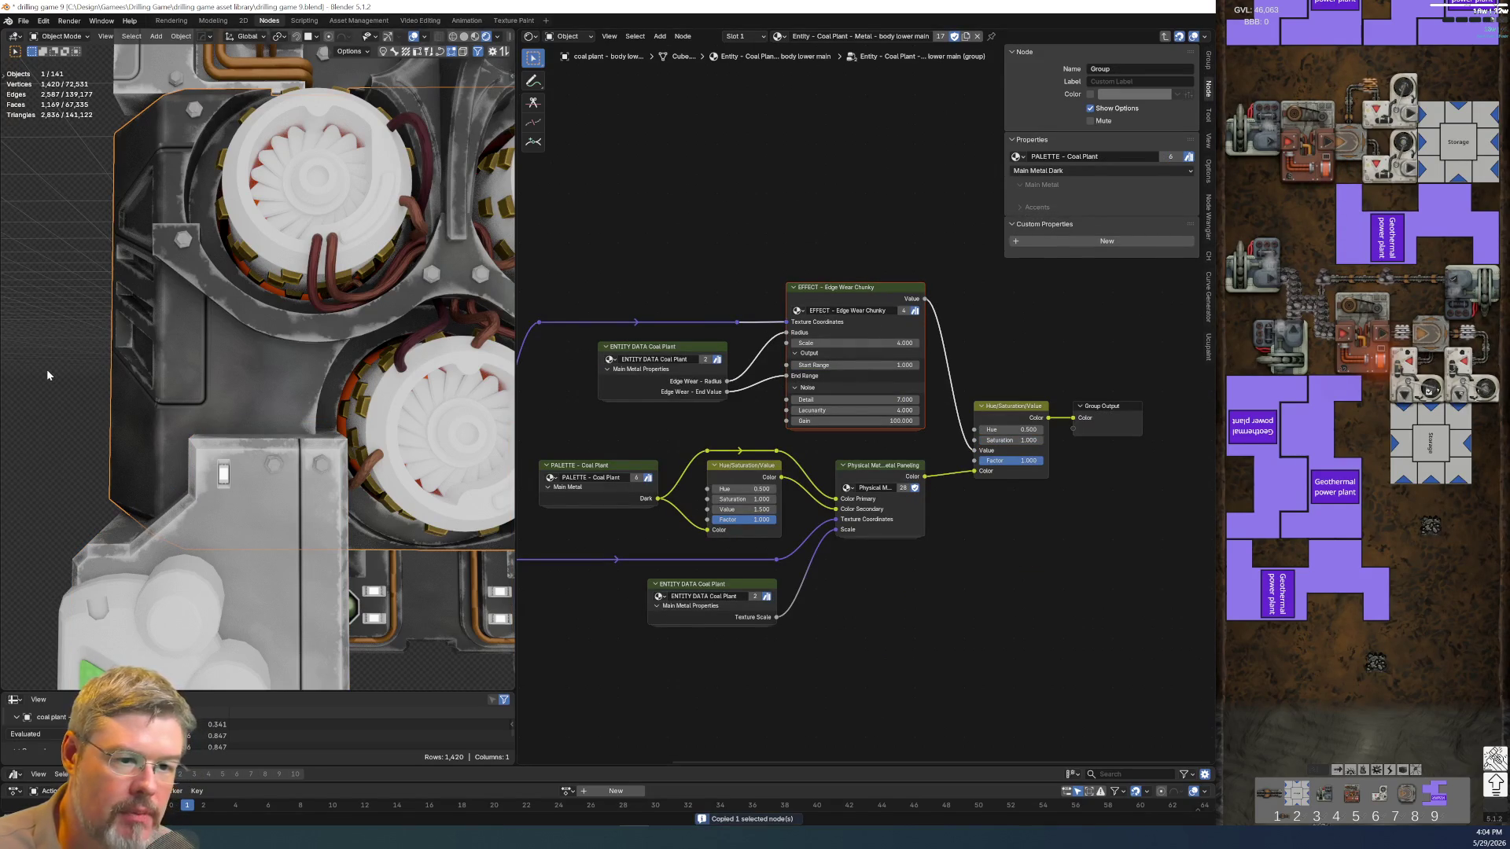
# Paste the Edge Wear Chunky node into the assembly decal group
pyautogui.click(251, 519)
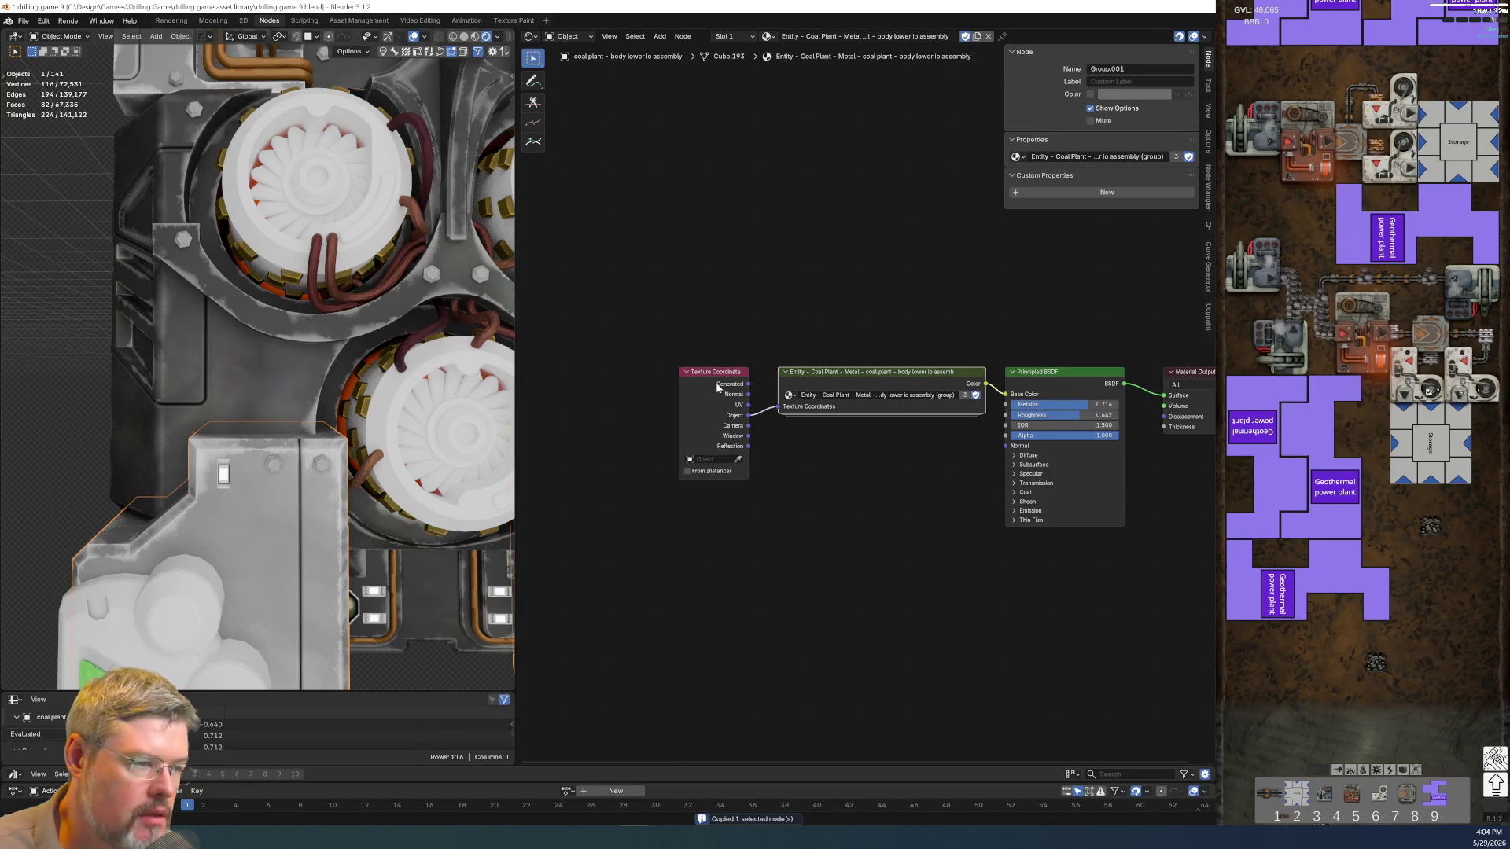
pyautogui.press('Tab')
pyautogui.hotkey('ctrl', 'v')
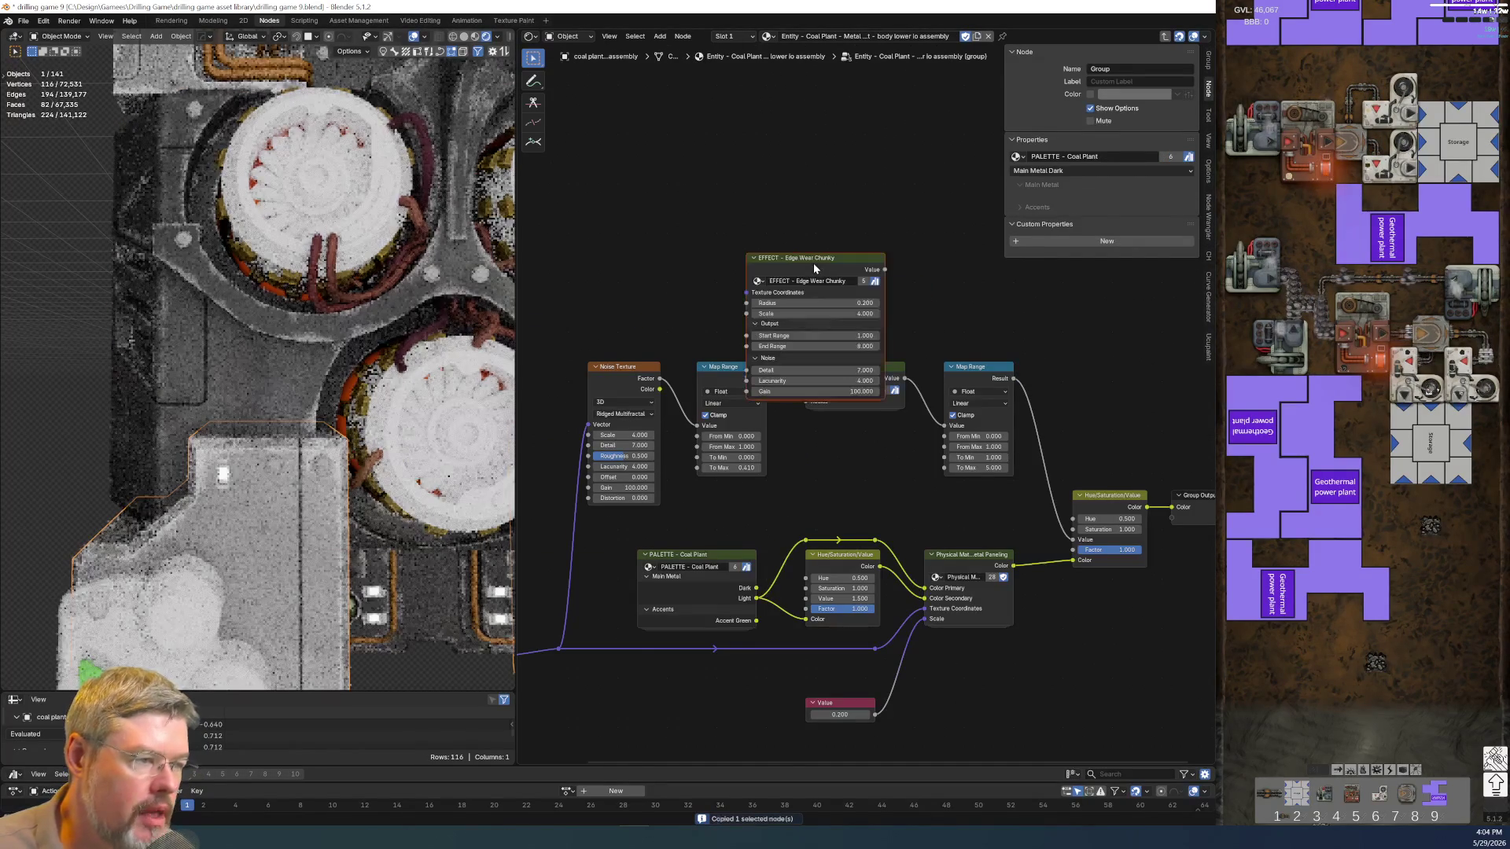
pyautogui.click(797, 201)
pyautogui.scroll(2, 671, 372)
# Set Edge Wear Chunky to End Range 5 and Radius 0.41
pyautogui.moveTo(782, 518); pyautogui.dragTo(668, 397, button='middle')
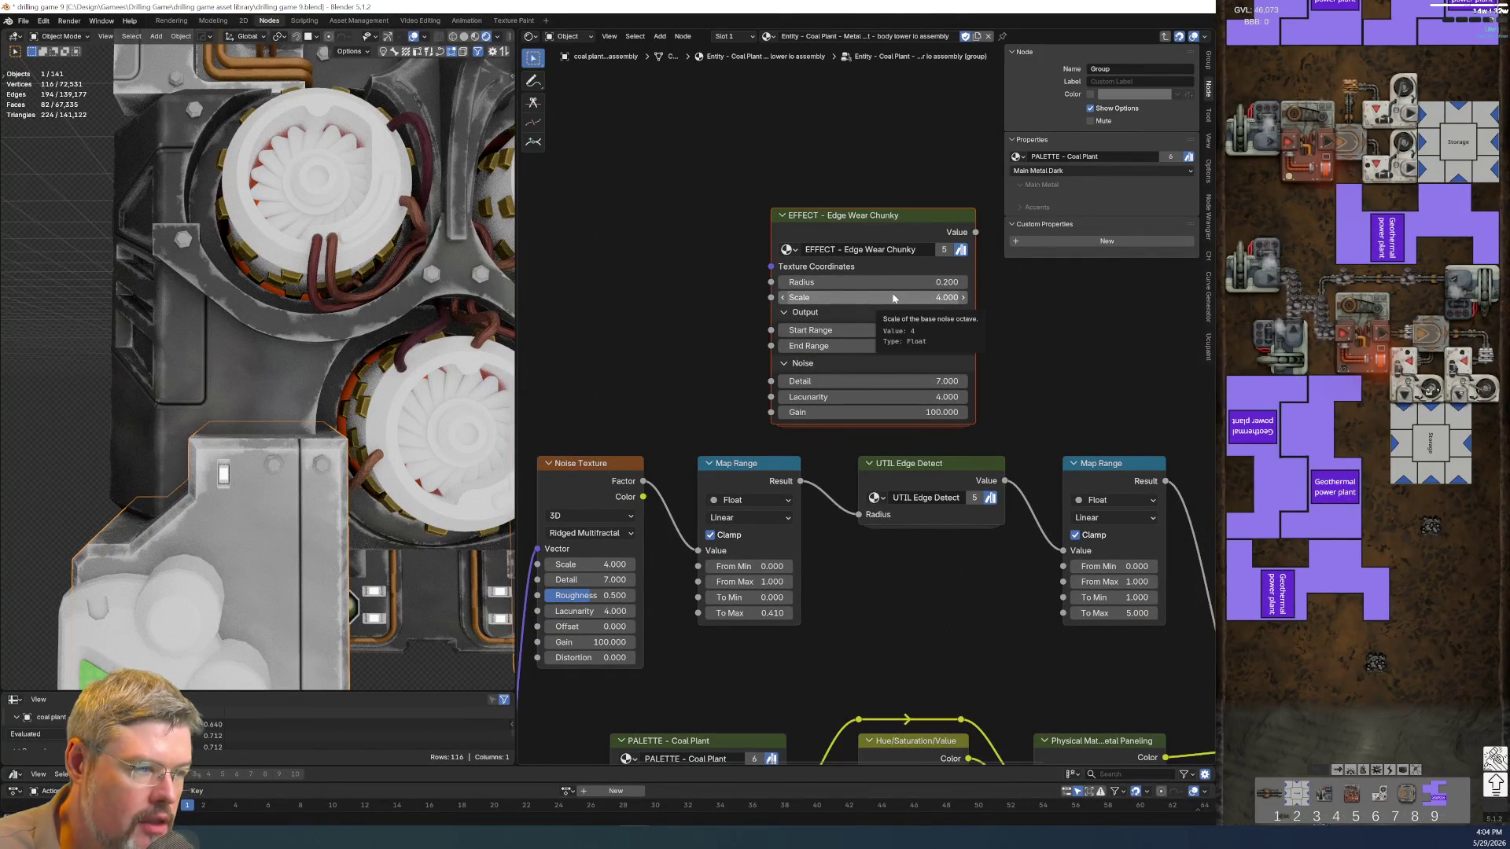
pyautogui.click(888, 345)
pyautogui.write('5')
pyautogui.press('Return')
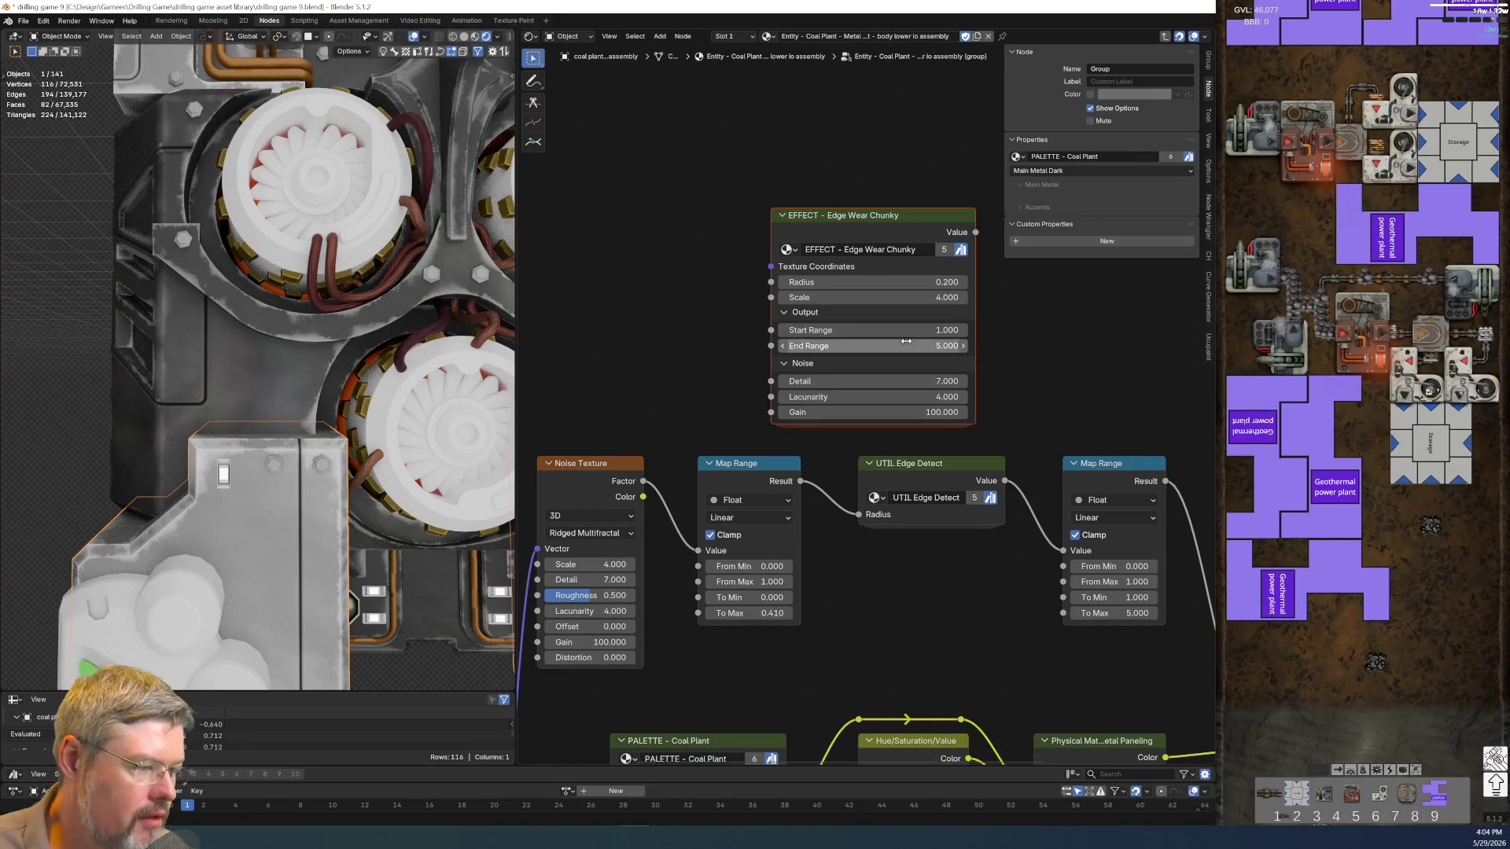
pyautogui.click(873, 281)
pyautogui.write('.41')
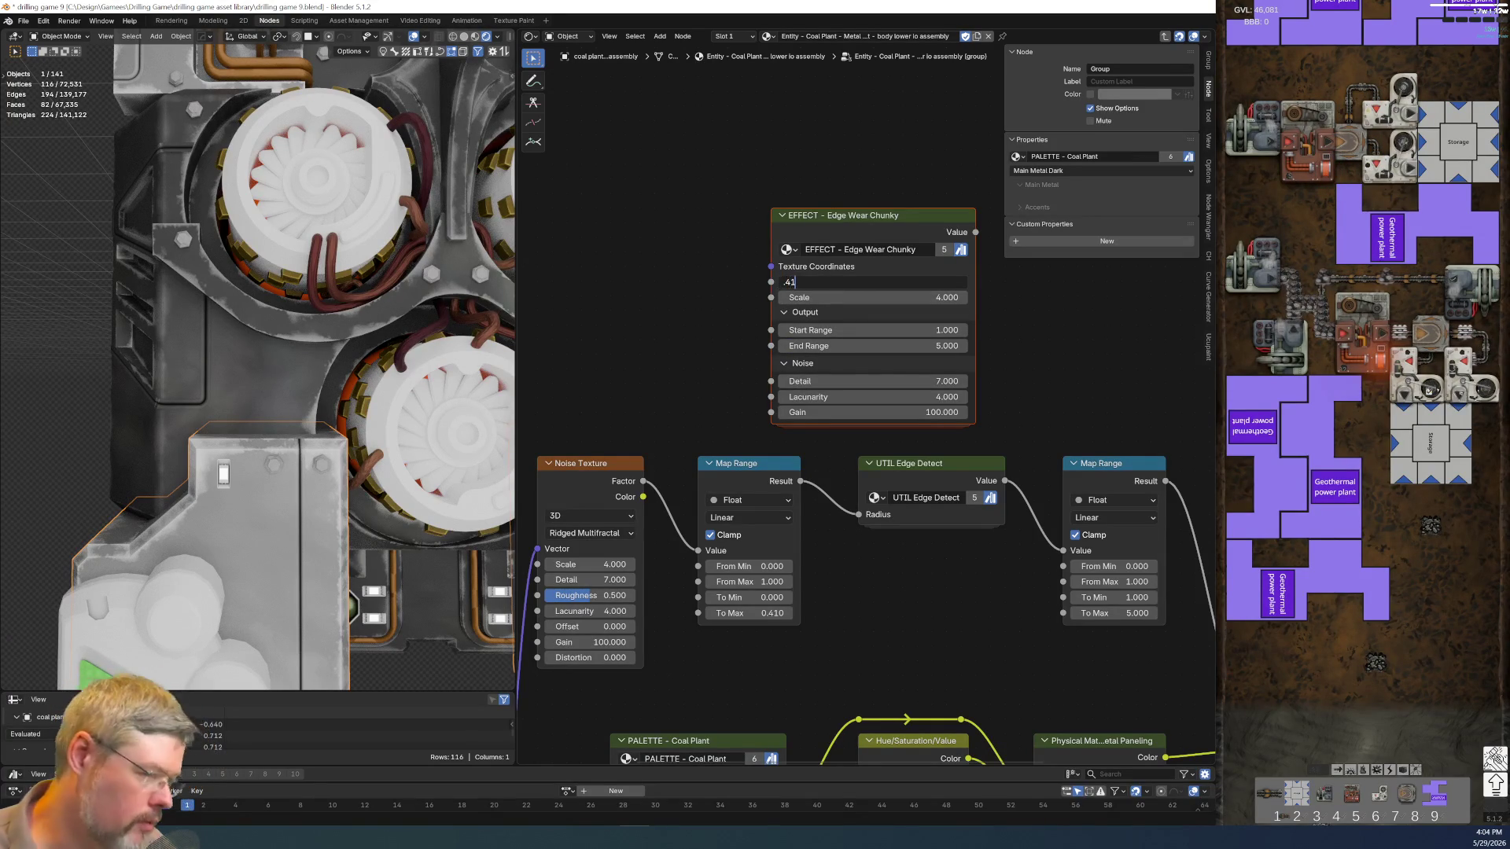
pyautogui.press('Return')
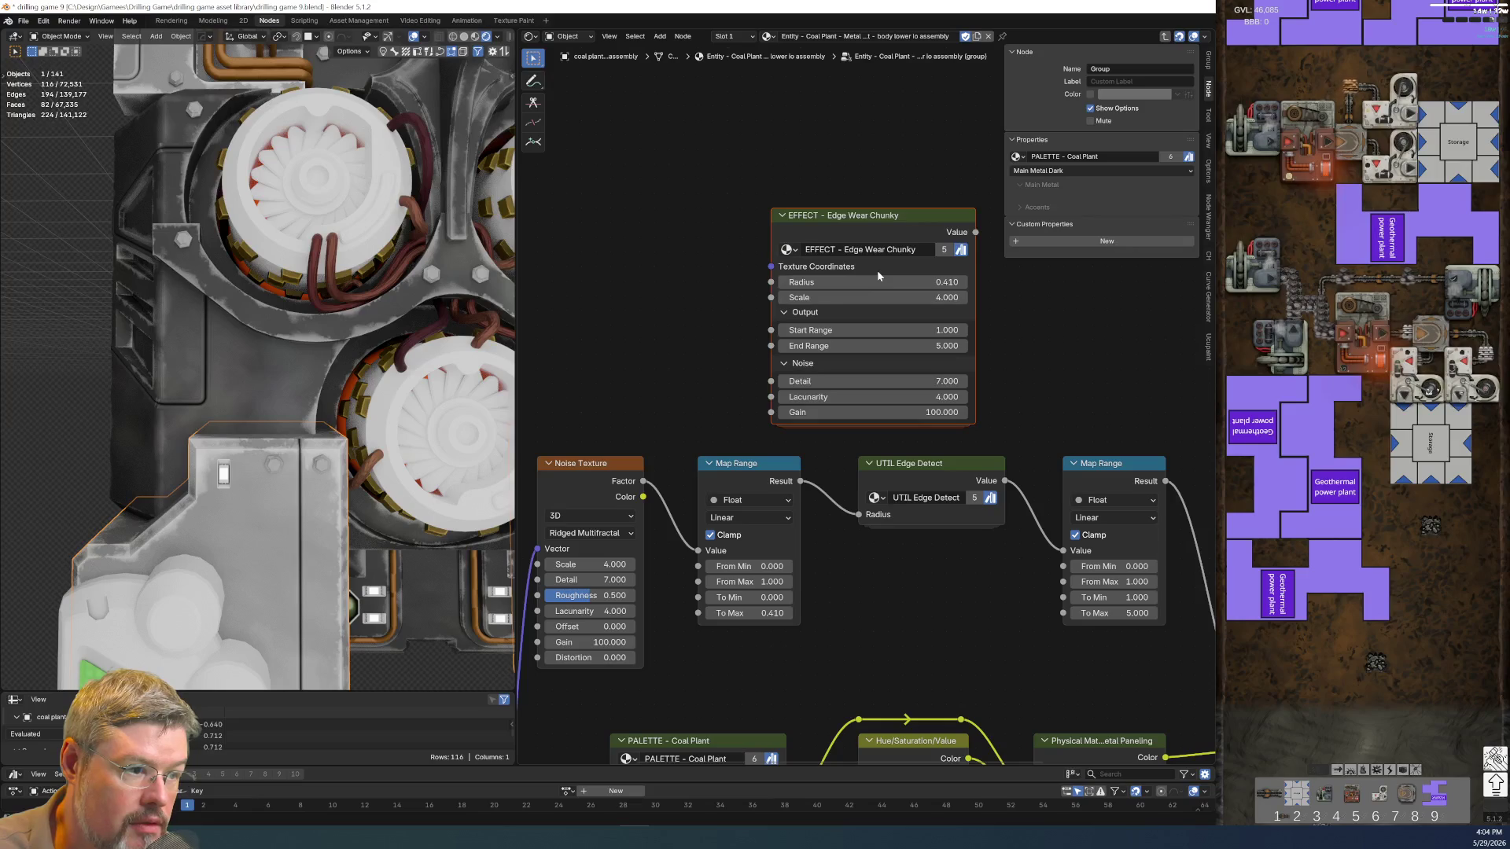
pyautogui.scroll(-2, 820, 551)
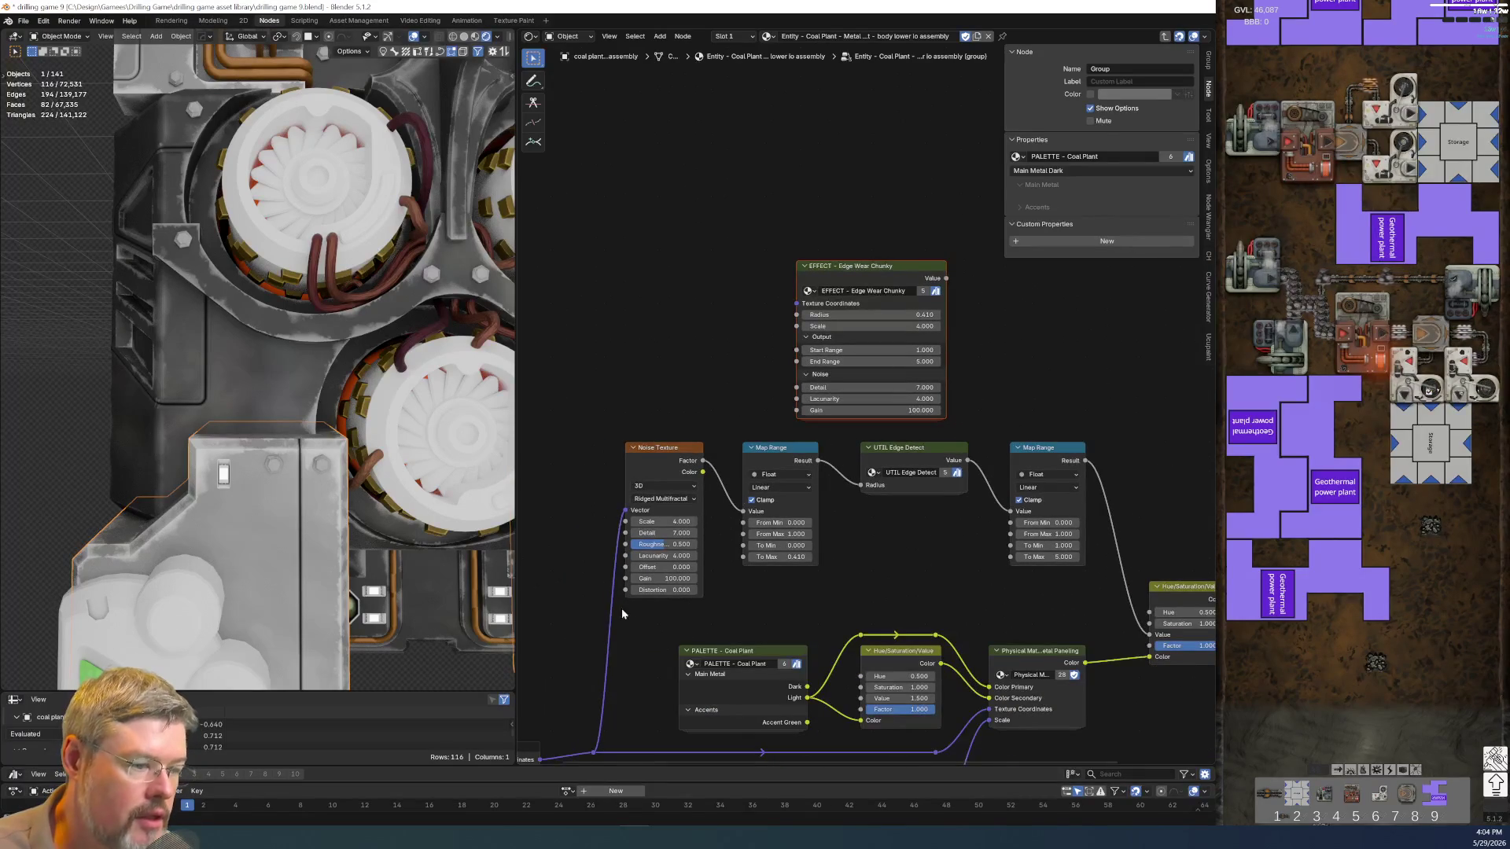
# Link texture coordinates into Edge Wear and its Value output into the colour adjustment
pyautogui.moveTo(594, 752); pyautogui.dragTo(798, 304)
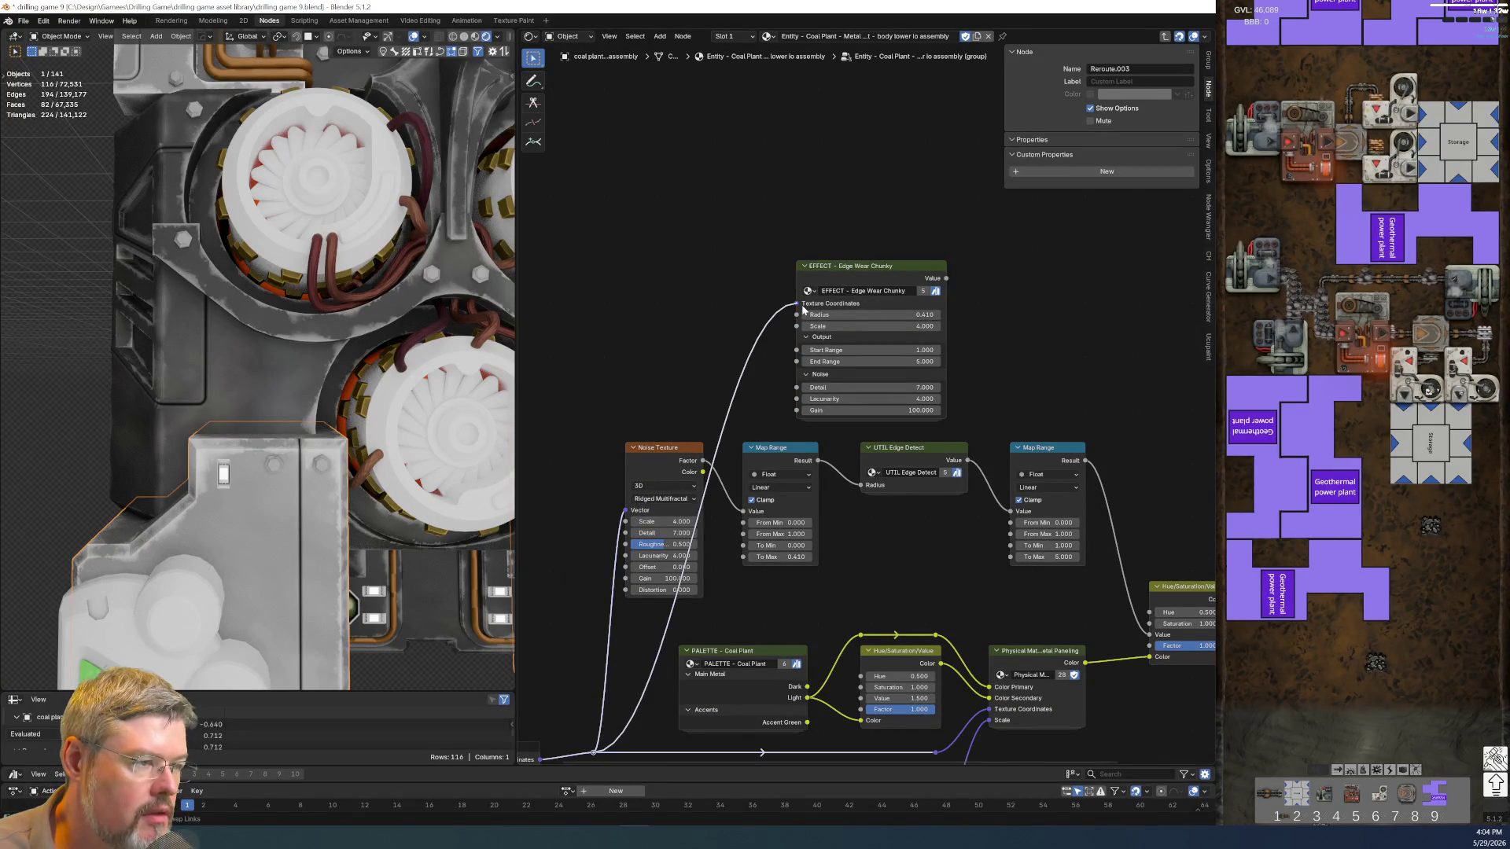
pyautogui.moveTo(945, 278); pyautogui.dragTo(1150, 636)
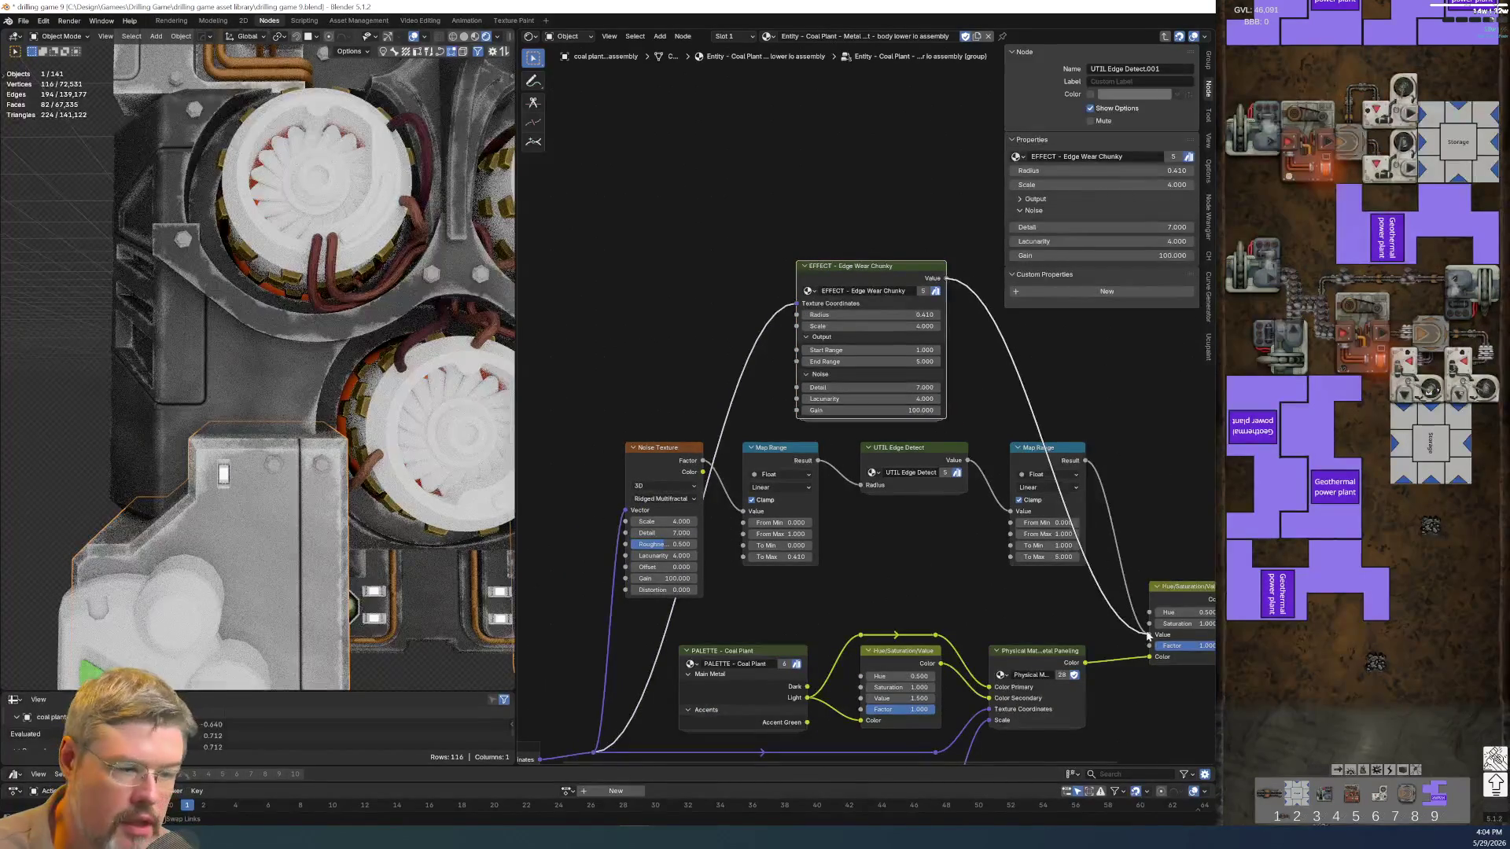
# Cut out the old noise, map range and edge-detect nodes and move Edge Wear into the gap
pyautogui.hotkey('ctrl', 'z')
pyautogui.moveTo(573, 457); pyautogui.dragTo(1109, 478)
pyautogui.hotkey('ctrl', 'x')
pyautogui.press('g')
pyautogui.click(996, 570)
pyautogui.keyDown('shift'); pyautogui.moveTo(826, 488); pyautogui.dragTo(858, 579, button='right'); pyautogui.keyUp('shift')
# Align the reroute so the coordinate link runs straight, then save the blend file
pyautogui.hotkey('shift', 'g')
pyautogui.press('Escape')
pyautogui.press('g')
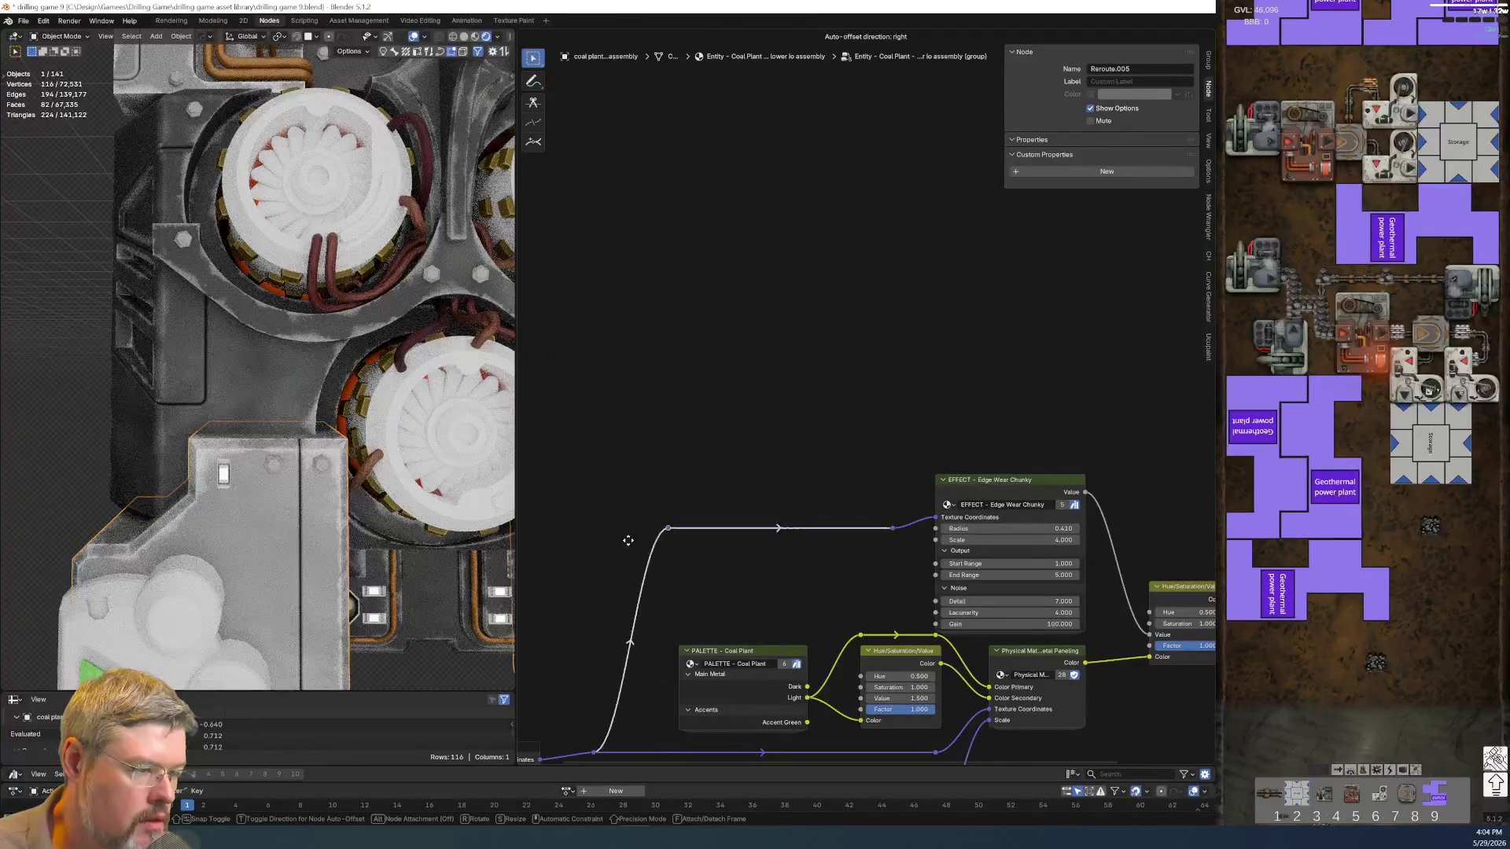
pyautogui.click(906, 537)
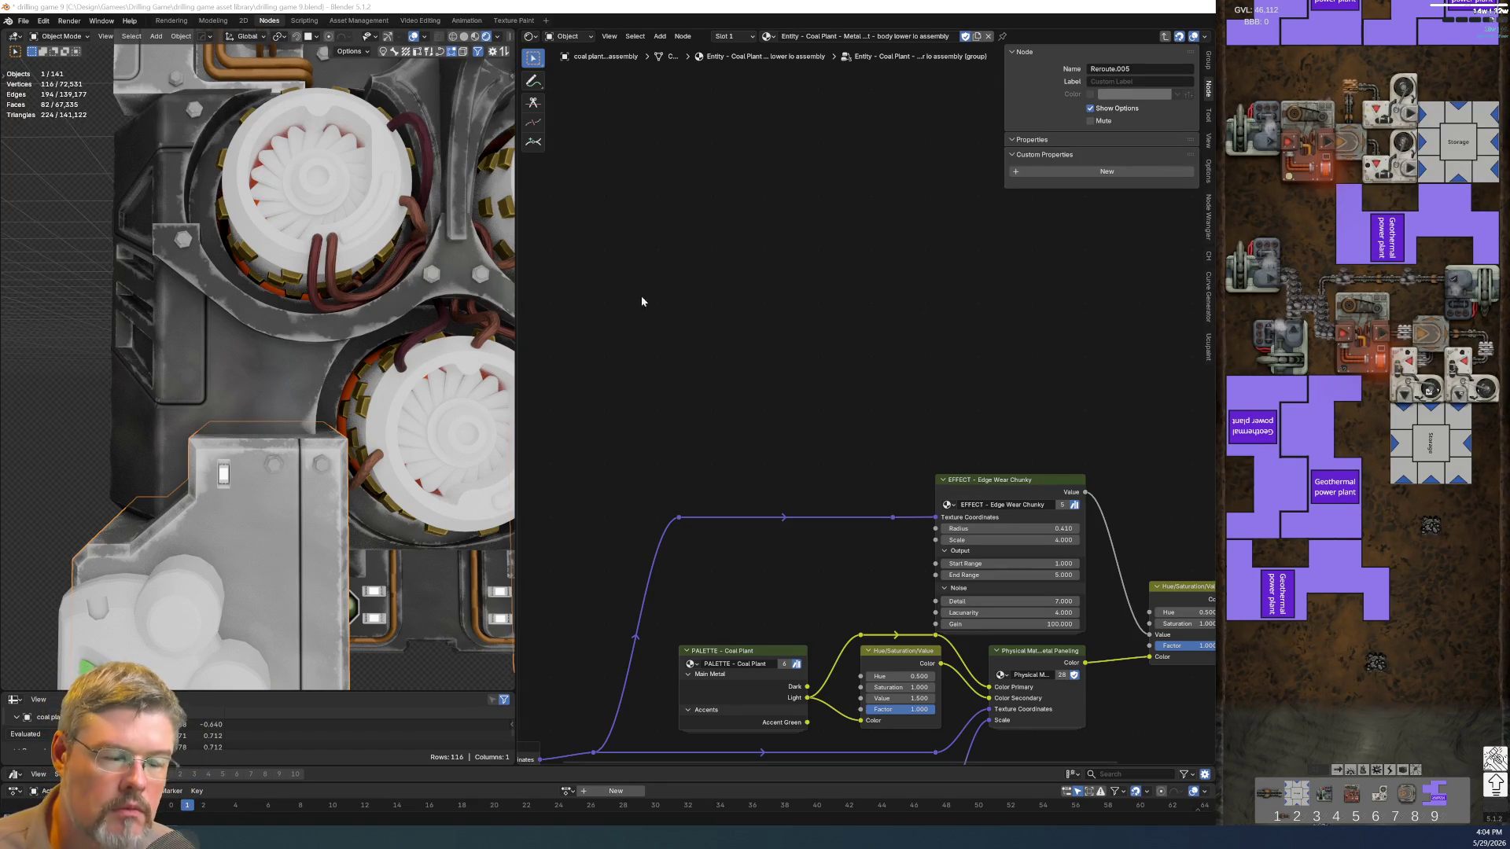
pyautogui.click(21, 22)
pyautogui.click(67, 98)
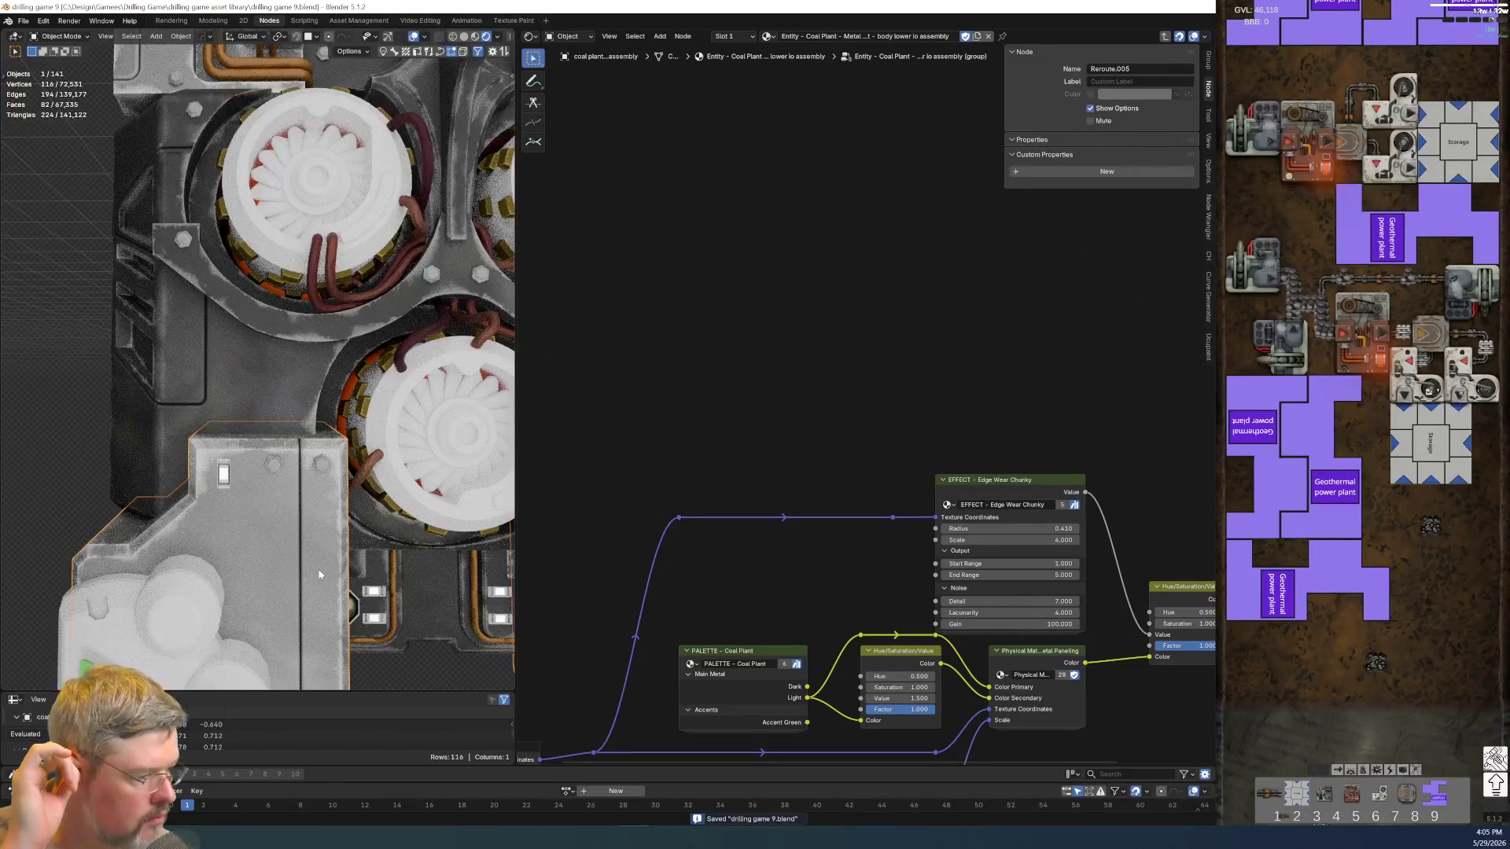
# Hide the Coal Plant palette node's unused outputs, leaving only Light
pyautogui.moveTo(654, 577); pyautogui.dragTo(643, 239, button='middle')
pyautogui.click(733, 375)
pyautogui.hotkey('ctrl', 'h')
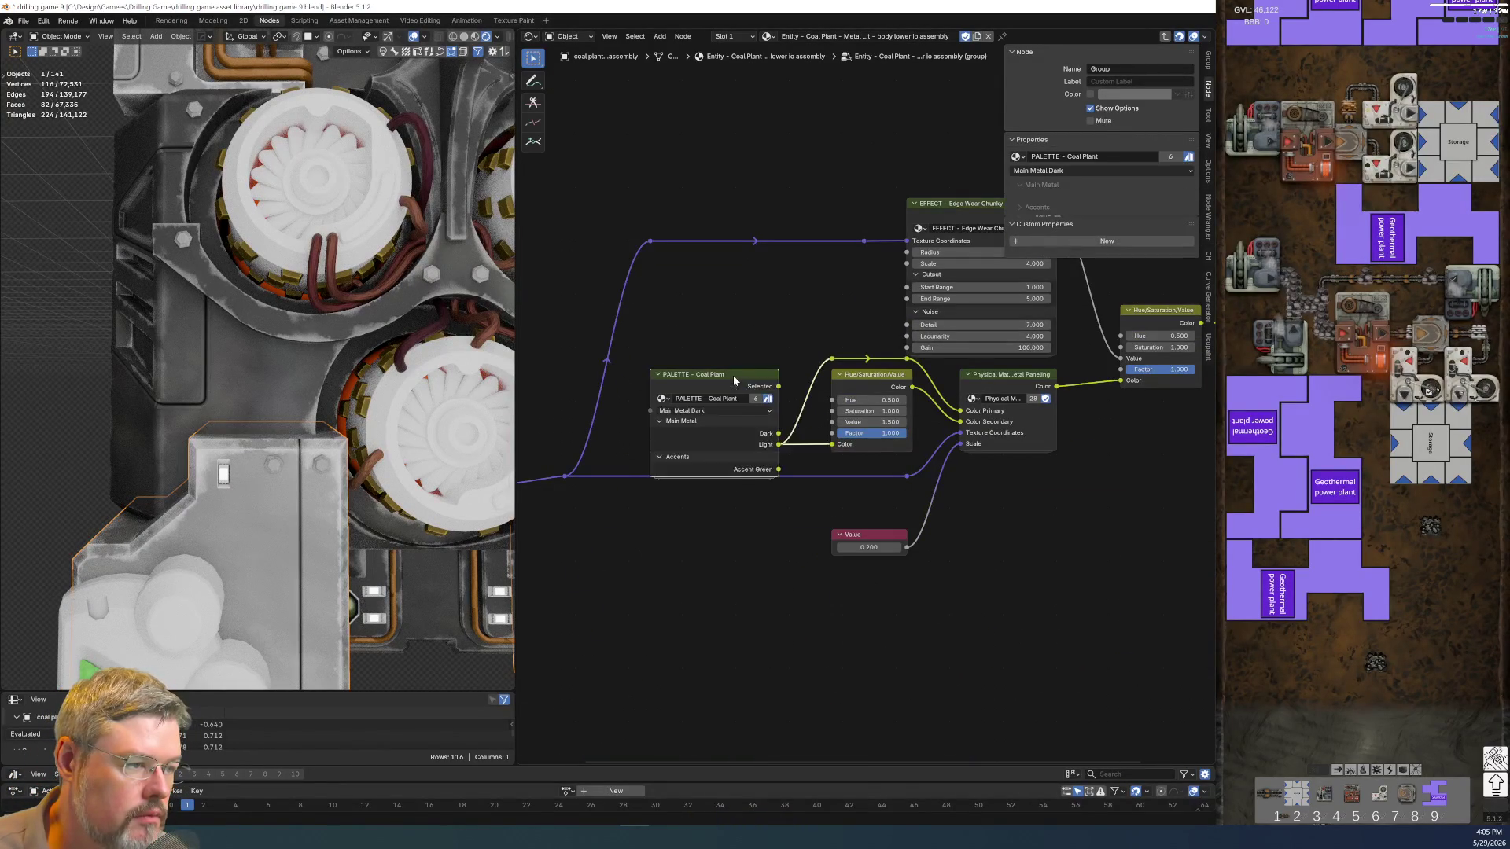
# Copy the ENTITY DATA Coal Plant node from body lower main and paste it into the panel-line assembly group
pyautogui.click(244, 376)
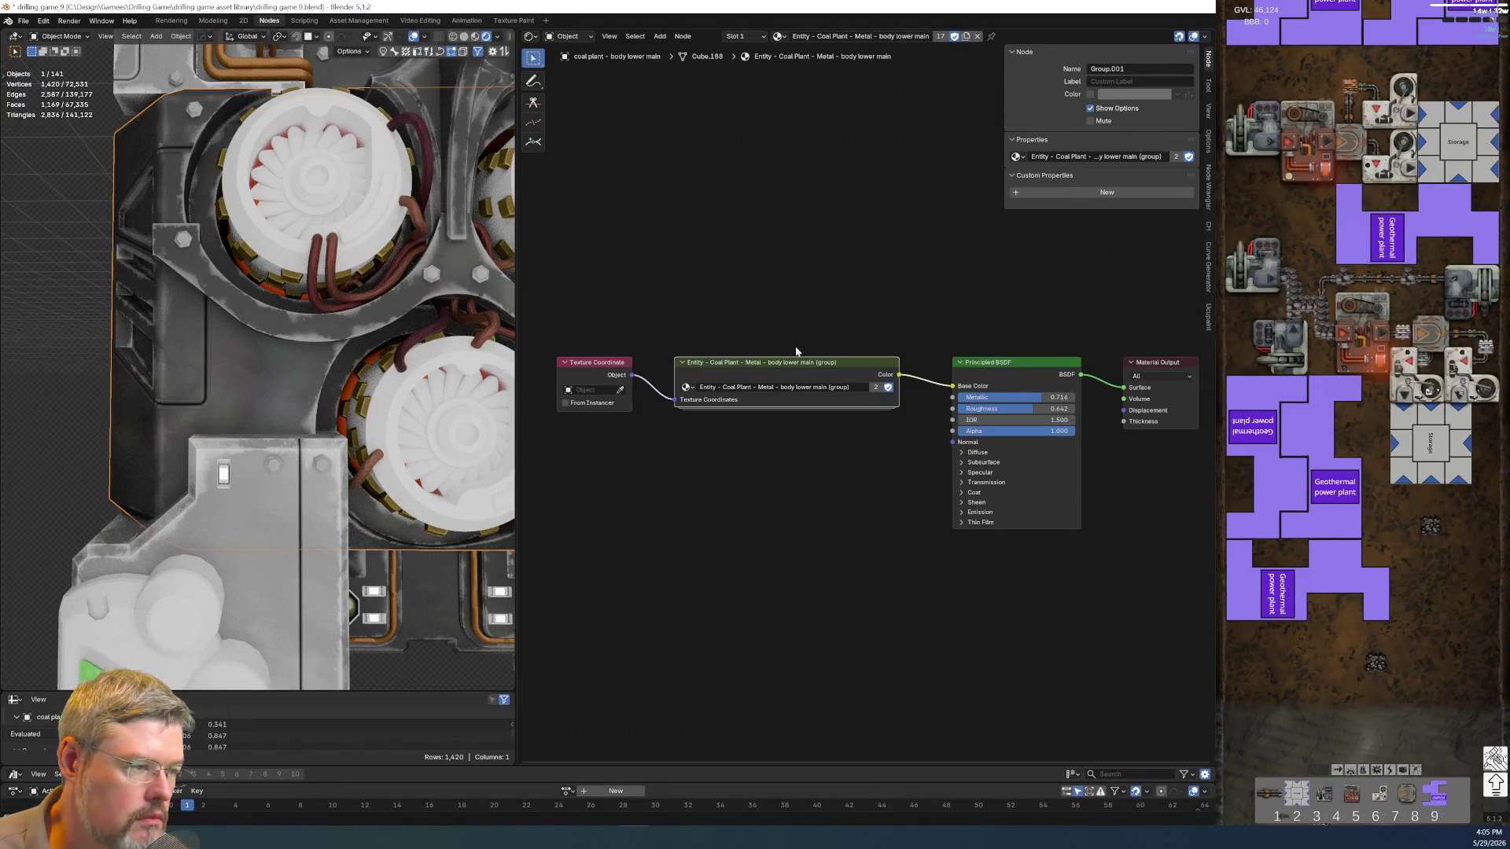
pyautogui.press('Tab')
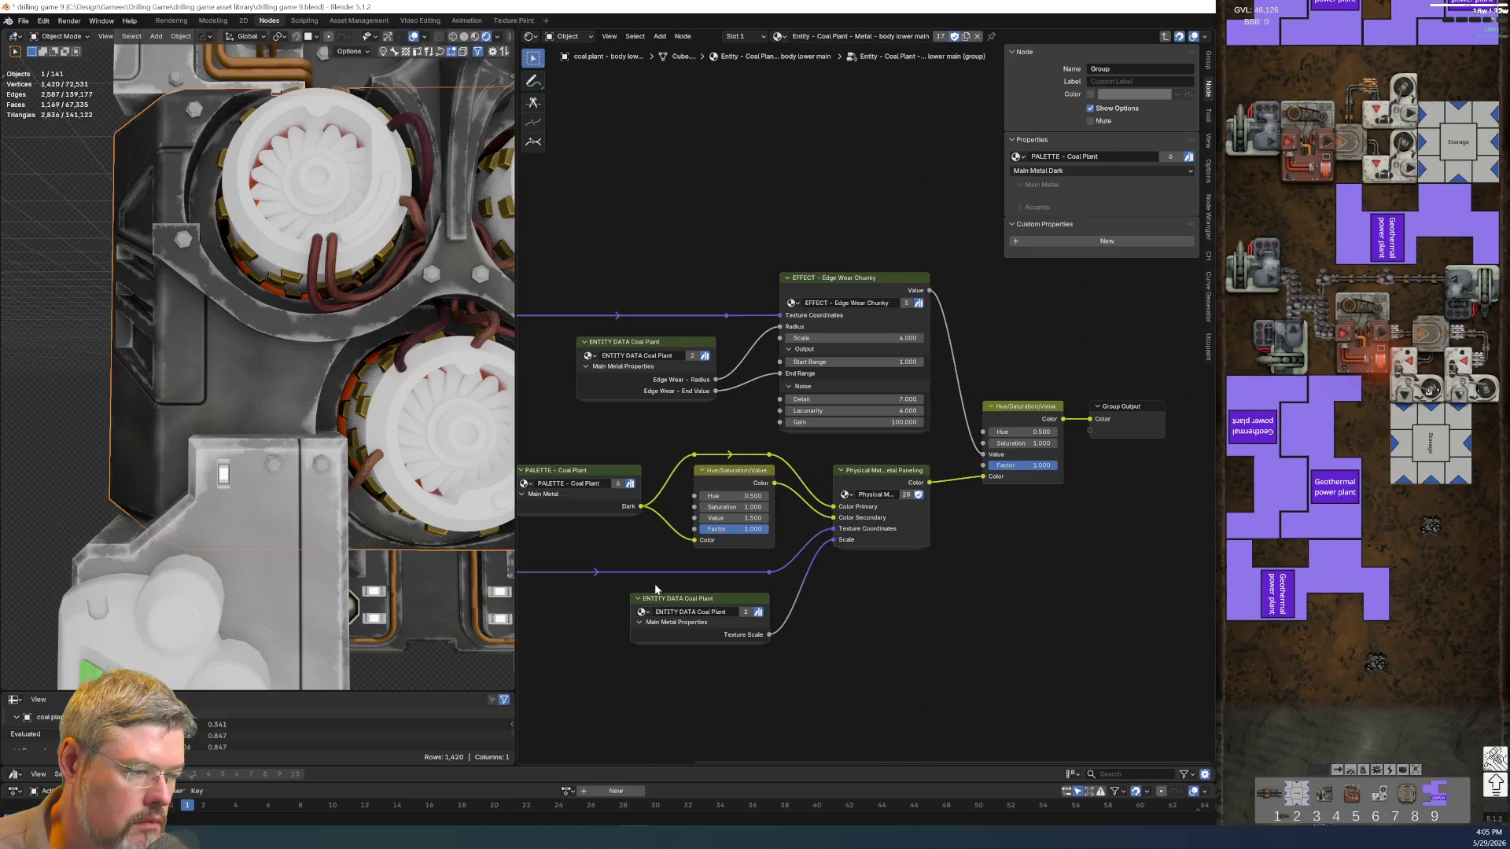
pyautogui.hotkey('ctrl', 'c')
pyautogui.click(262, 616)
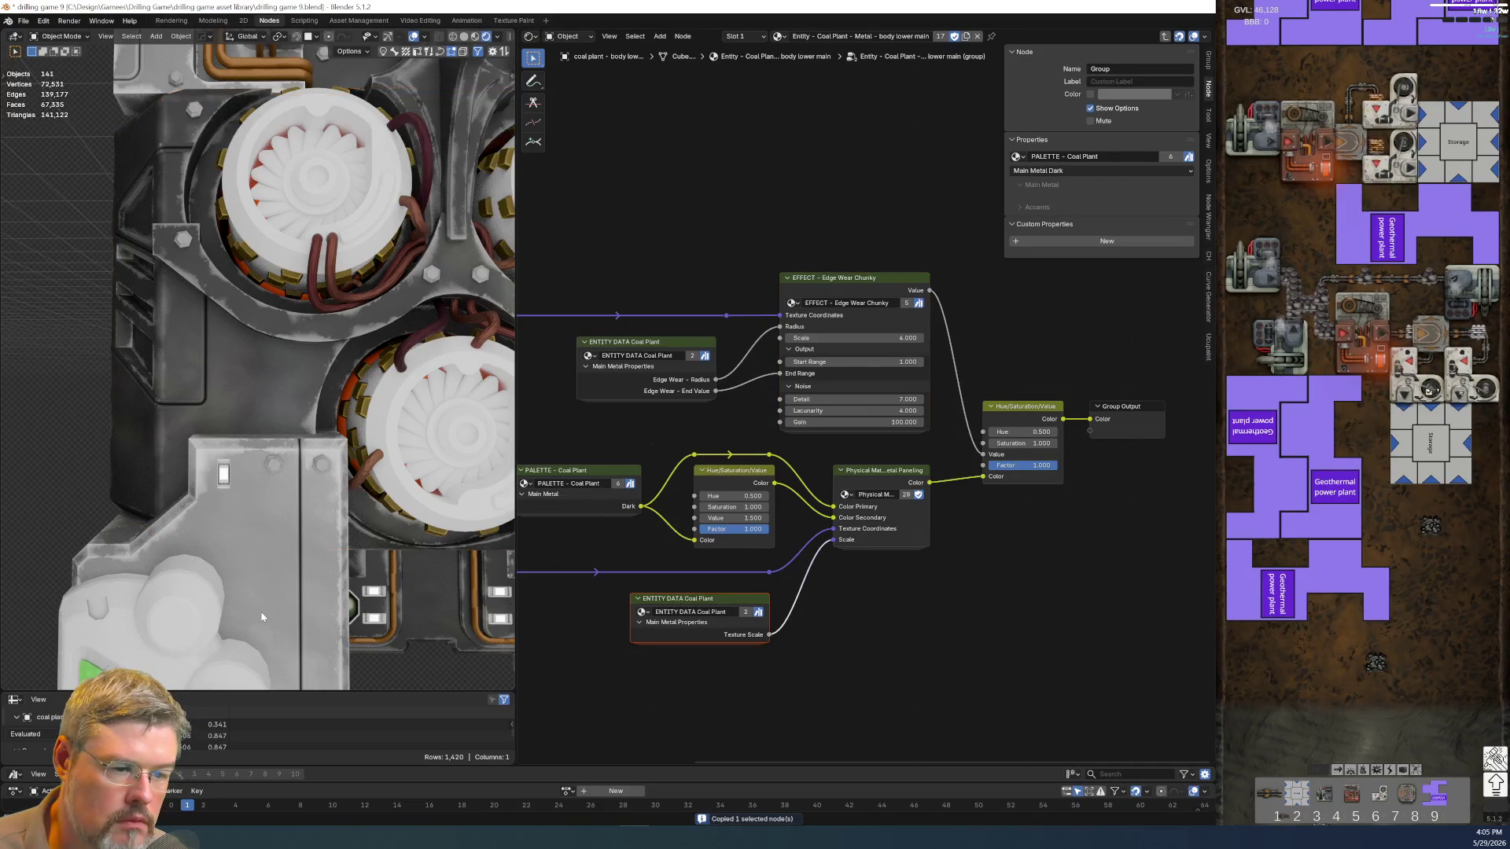
pyautogui.press('Tab')
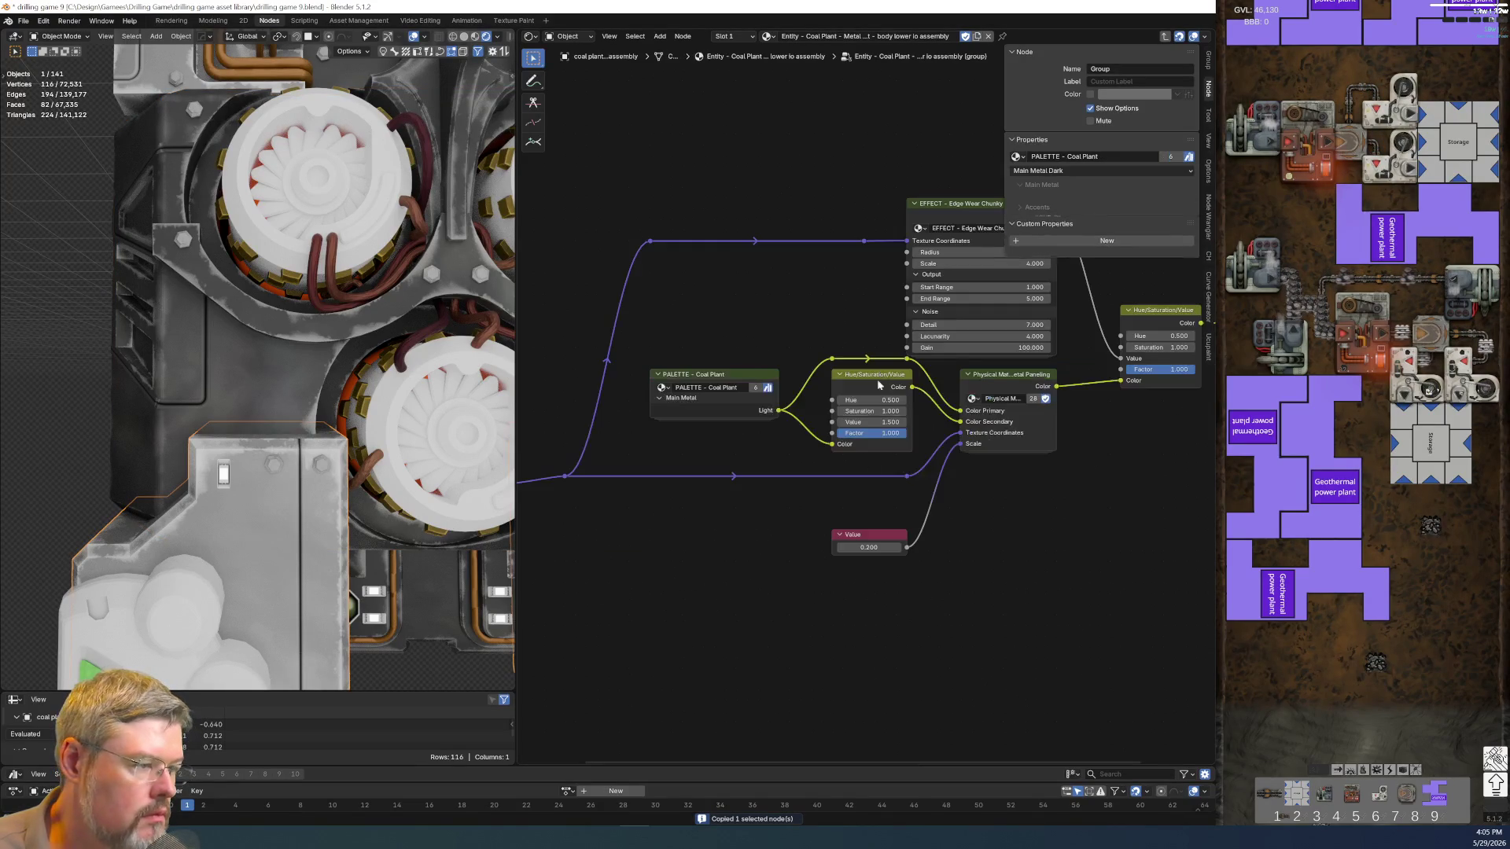
pyautogui.hotkey('ctrl', 'v')
# Link Texture Scale to the paneling Scale and place a duplicate ENTITY DATA node beside Edge Wear Chunky
pyautogui.moveTo(879, 533); pyautogui.dragTo(965, 356)
pyautogui.click(773, 501)
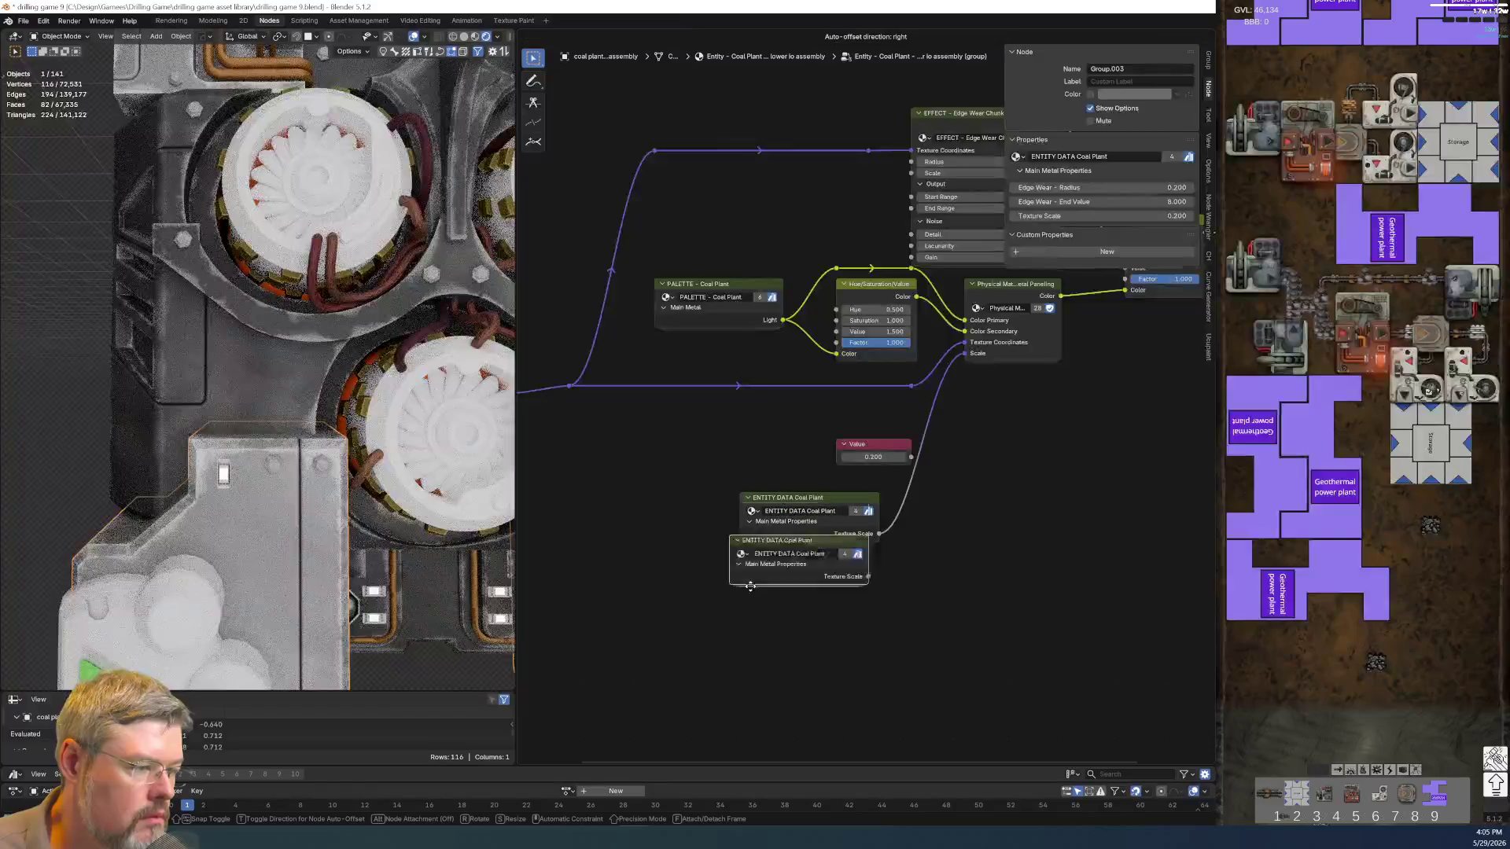
pyautogui.hotkey('shift', 'd')
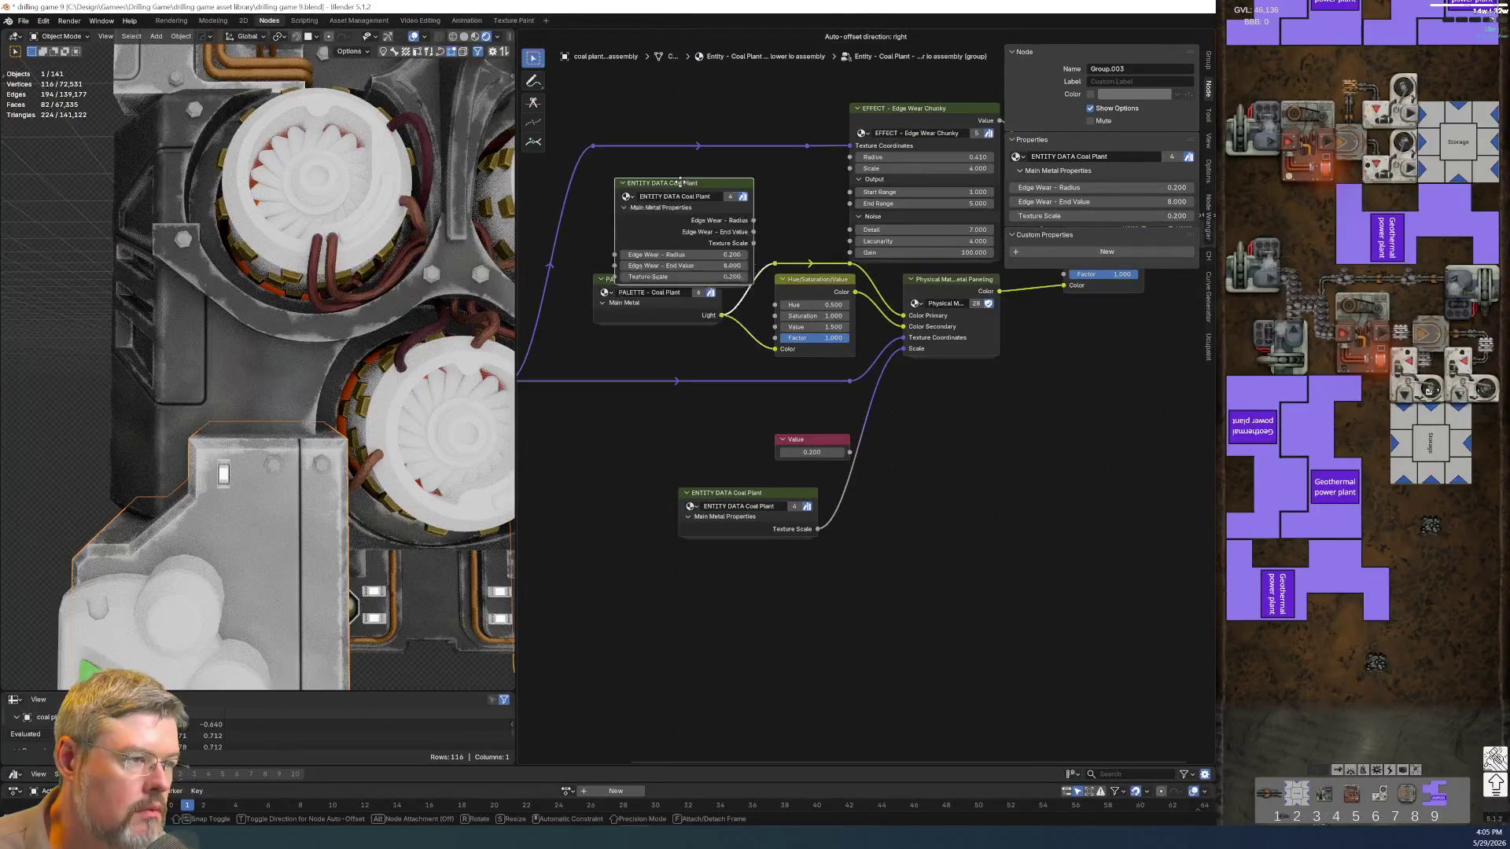
pyautogui.click(743, 164)
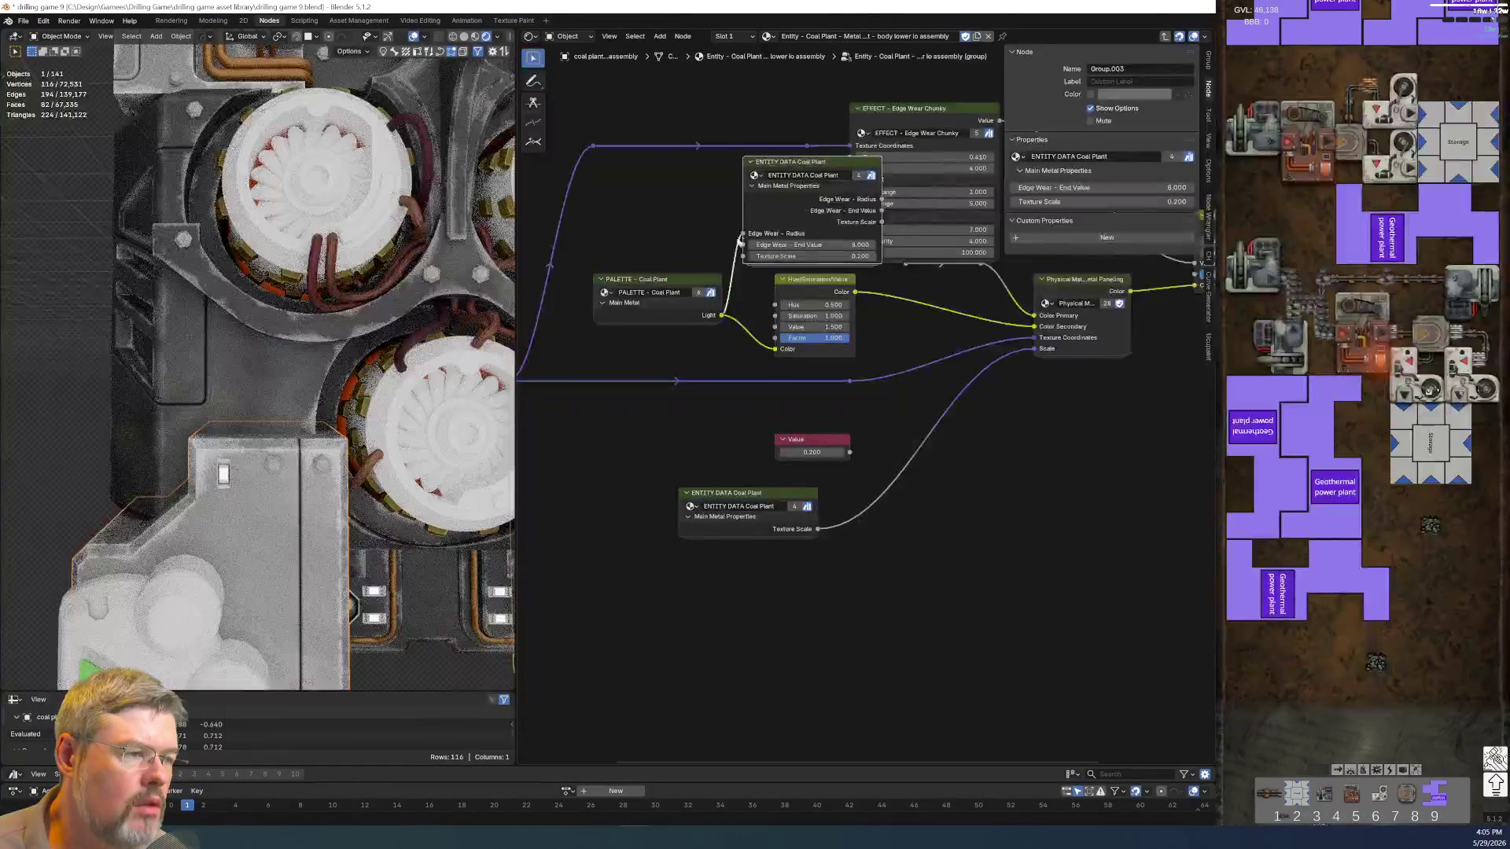
pyautogui.press('g')
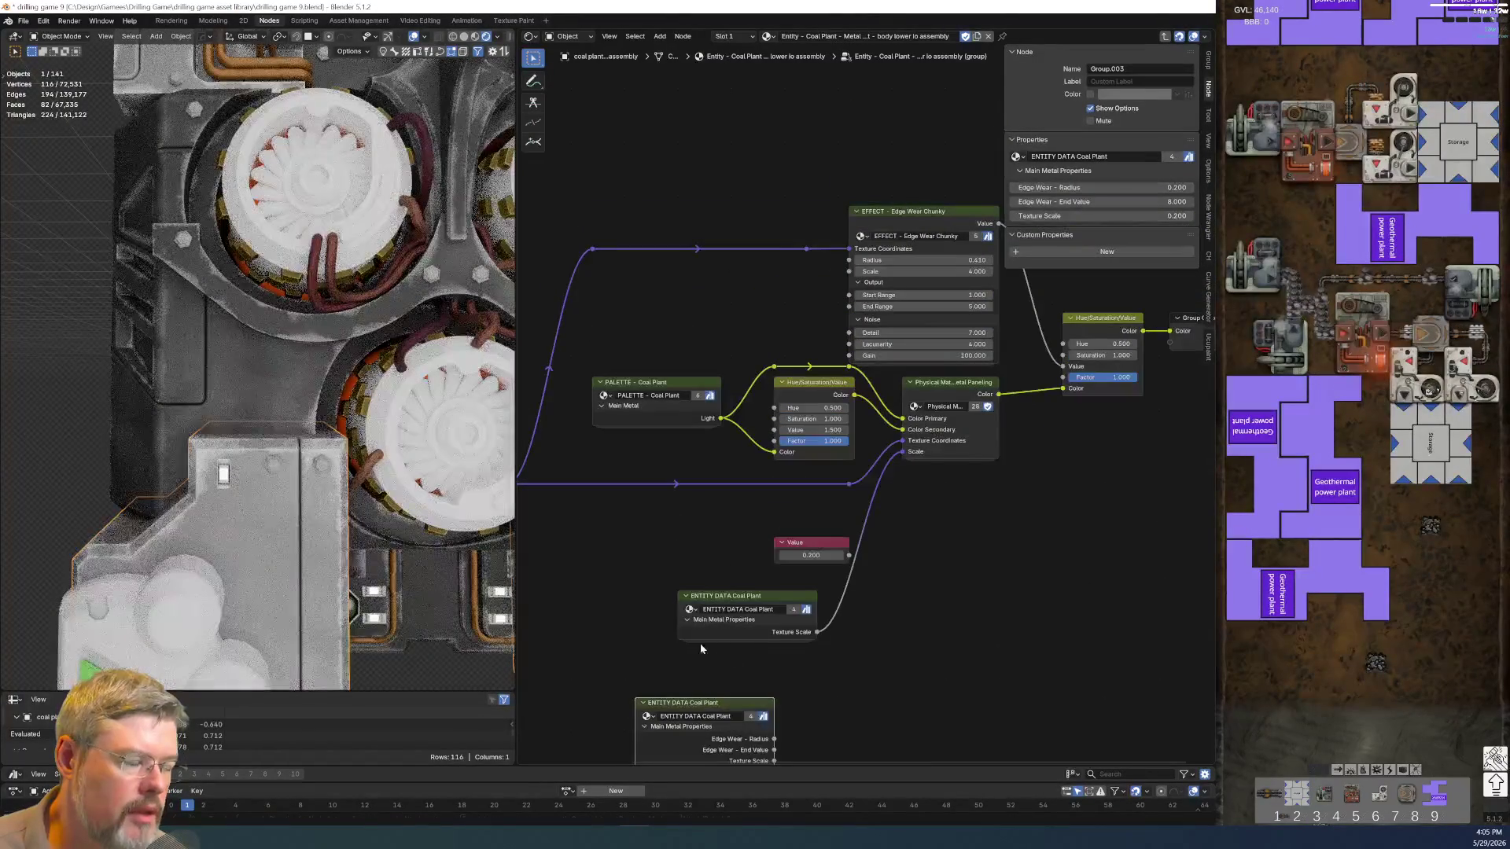
pyautogui.click(659, 206)
pyautogui.scroll(4, 659, 205)
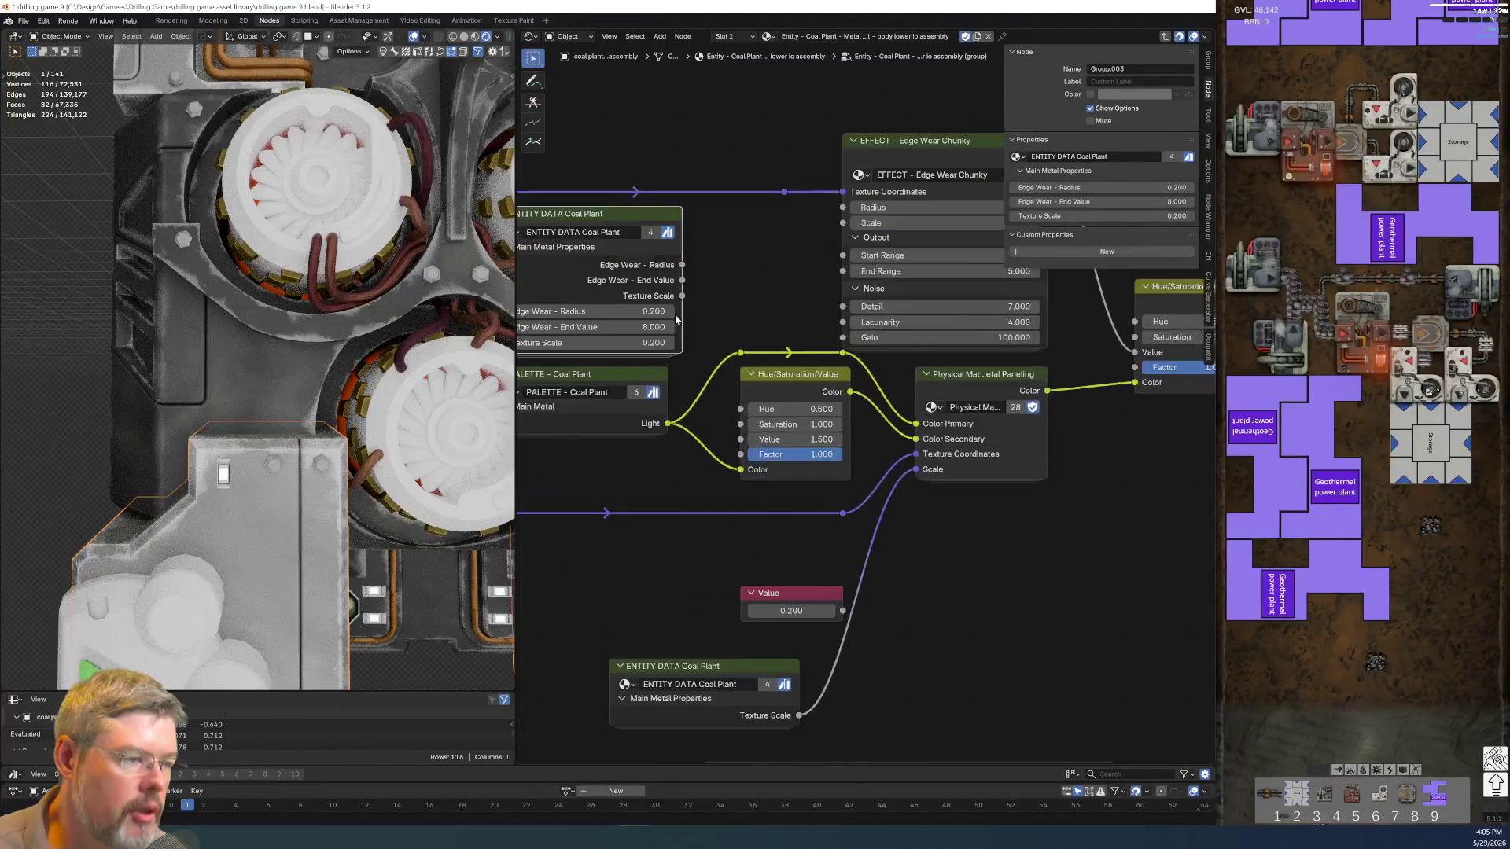
pyautogui.scroll(-1, 743, 445)
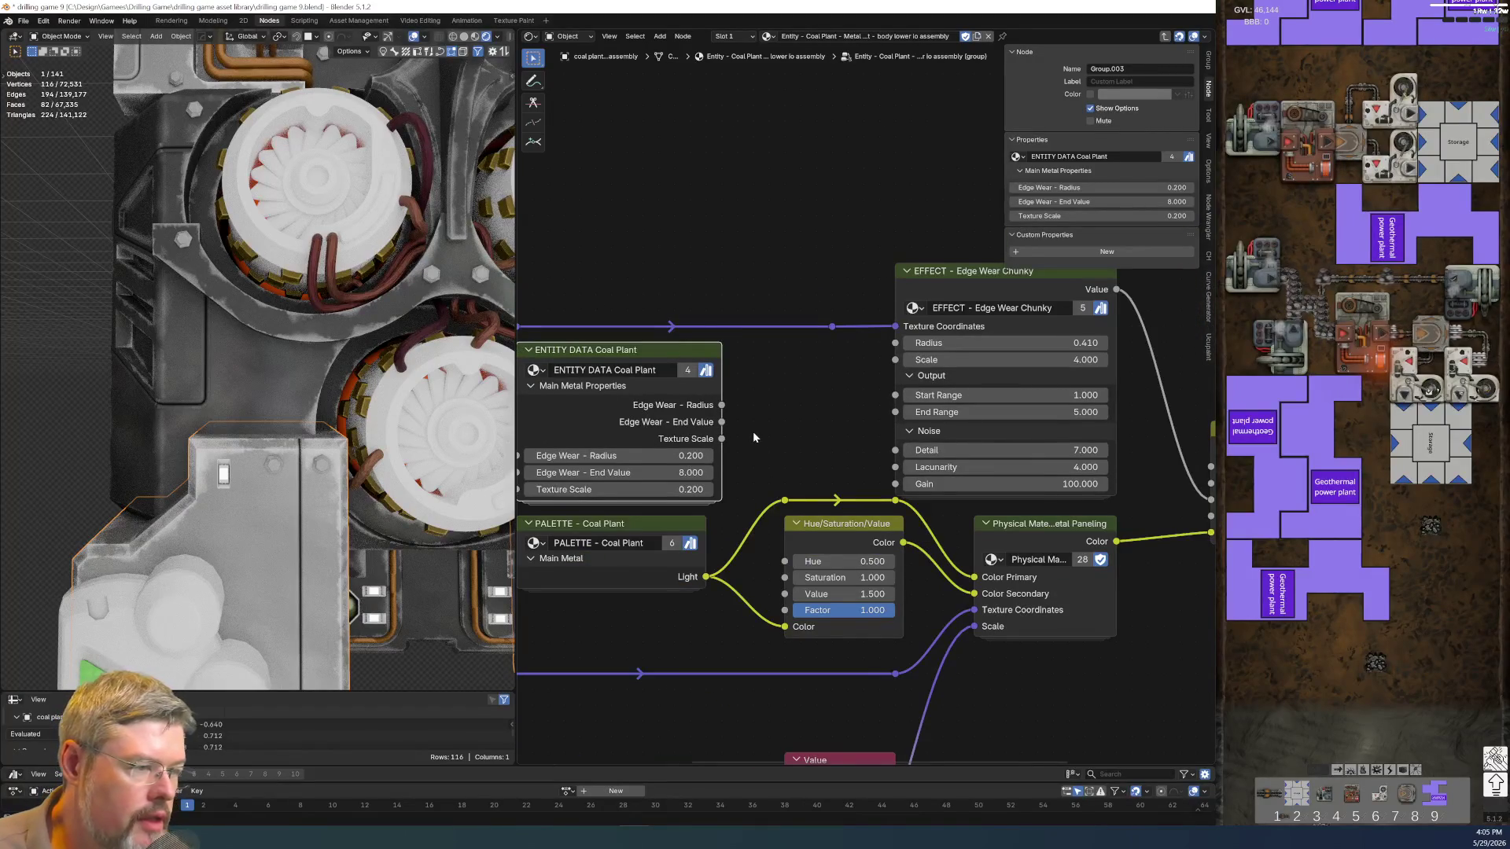
pyautogui.scroll(-1, 752, 431)
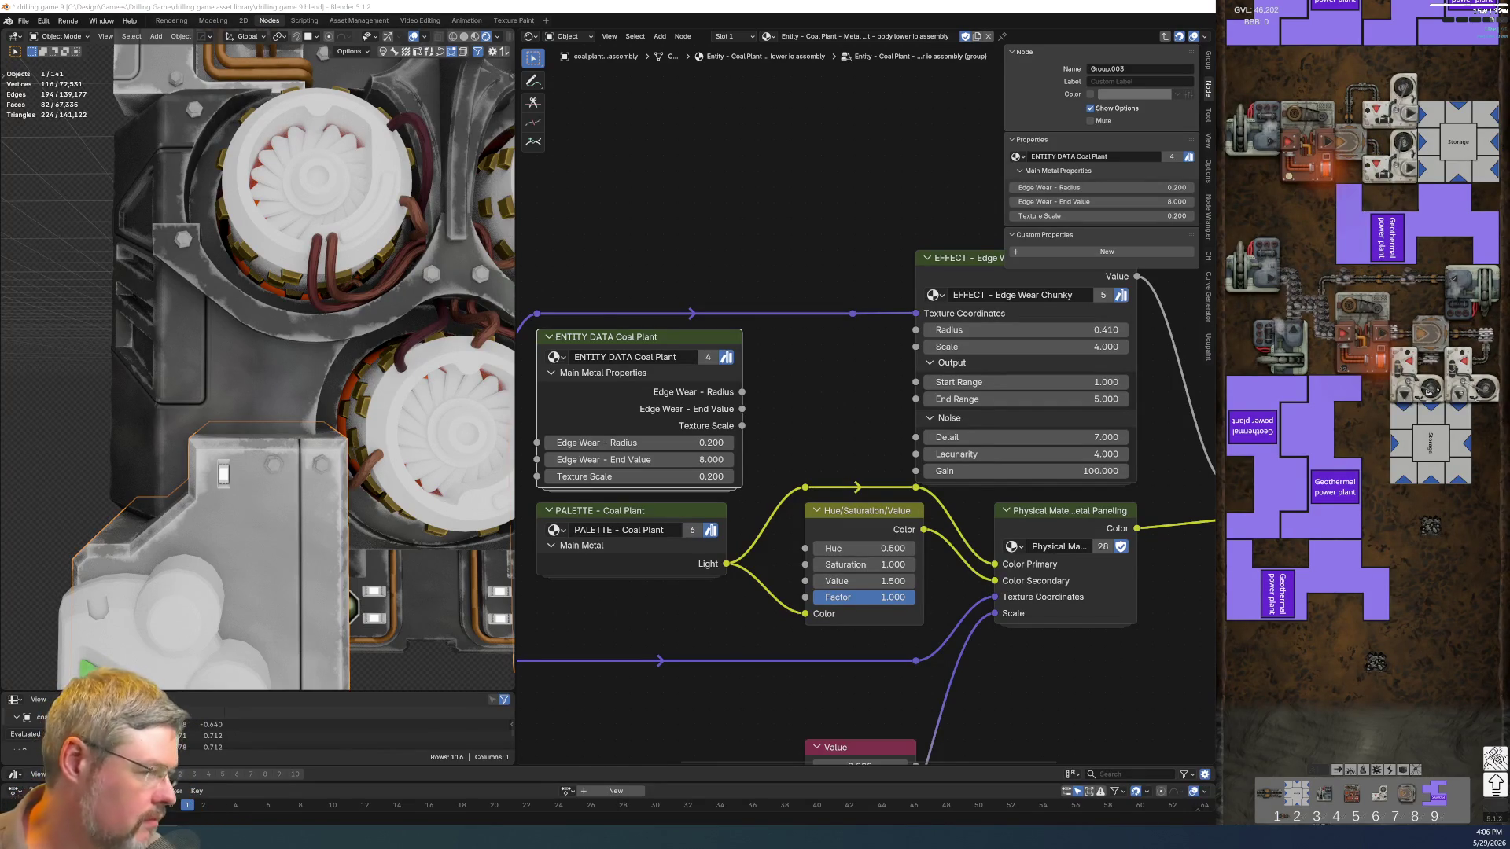
pyautogui.click(697, 336)
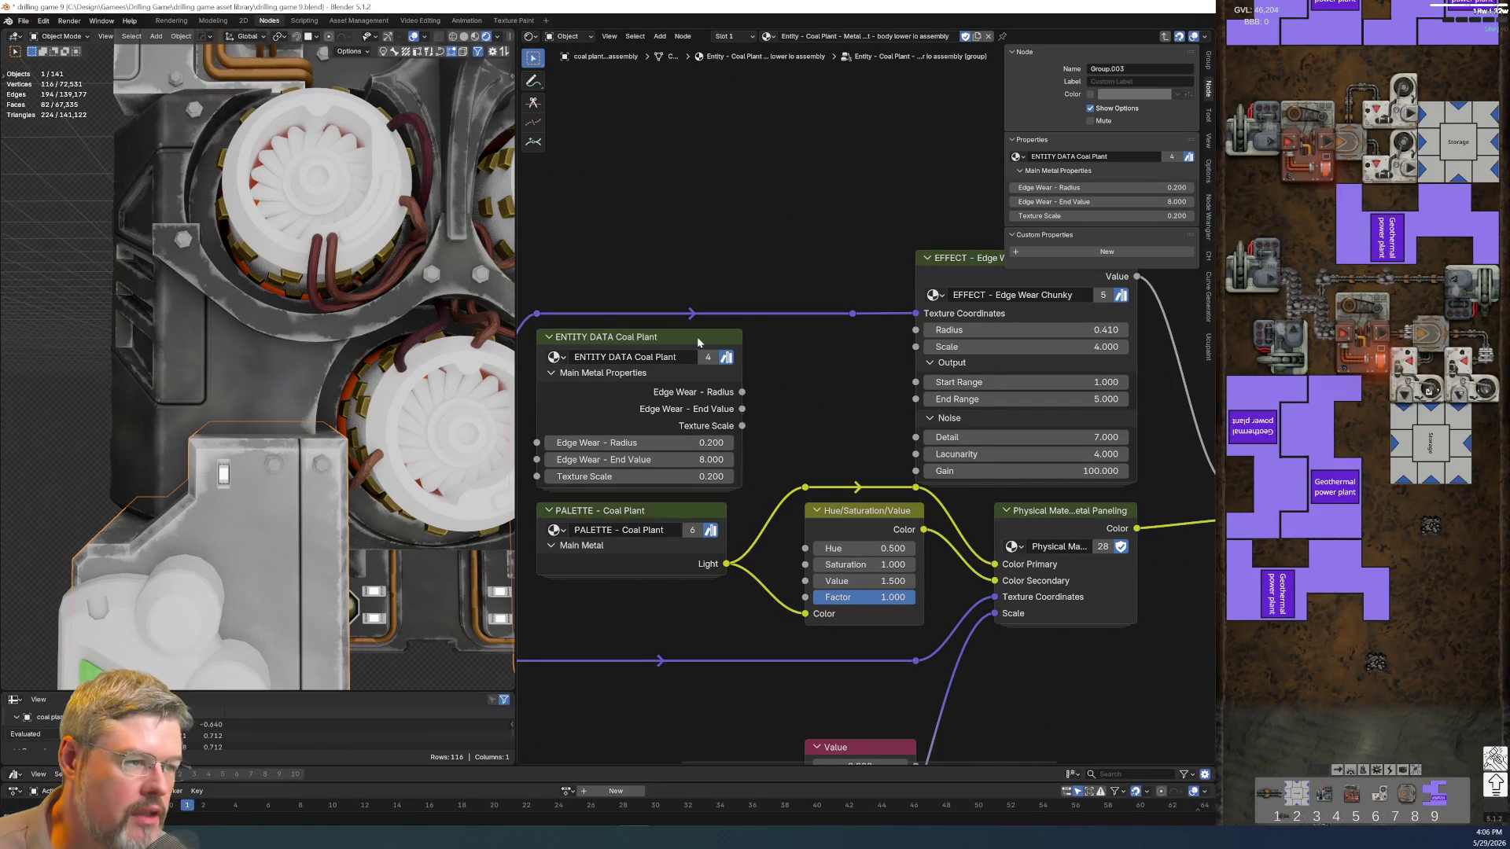
# Inside ENTITY DATA Coal Plant, delete the Group Input and move the Edge Wear value nodes down
pyautogui.press('Tab')
pyautogui.press('Home')
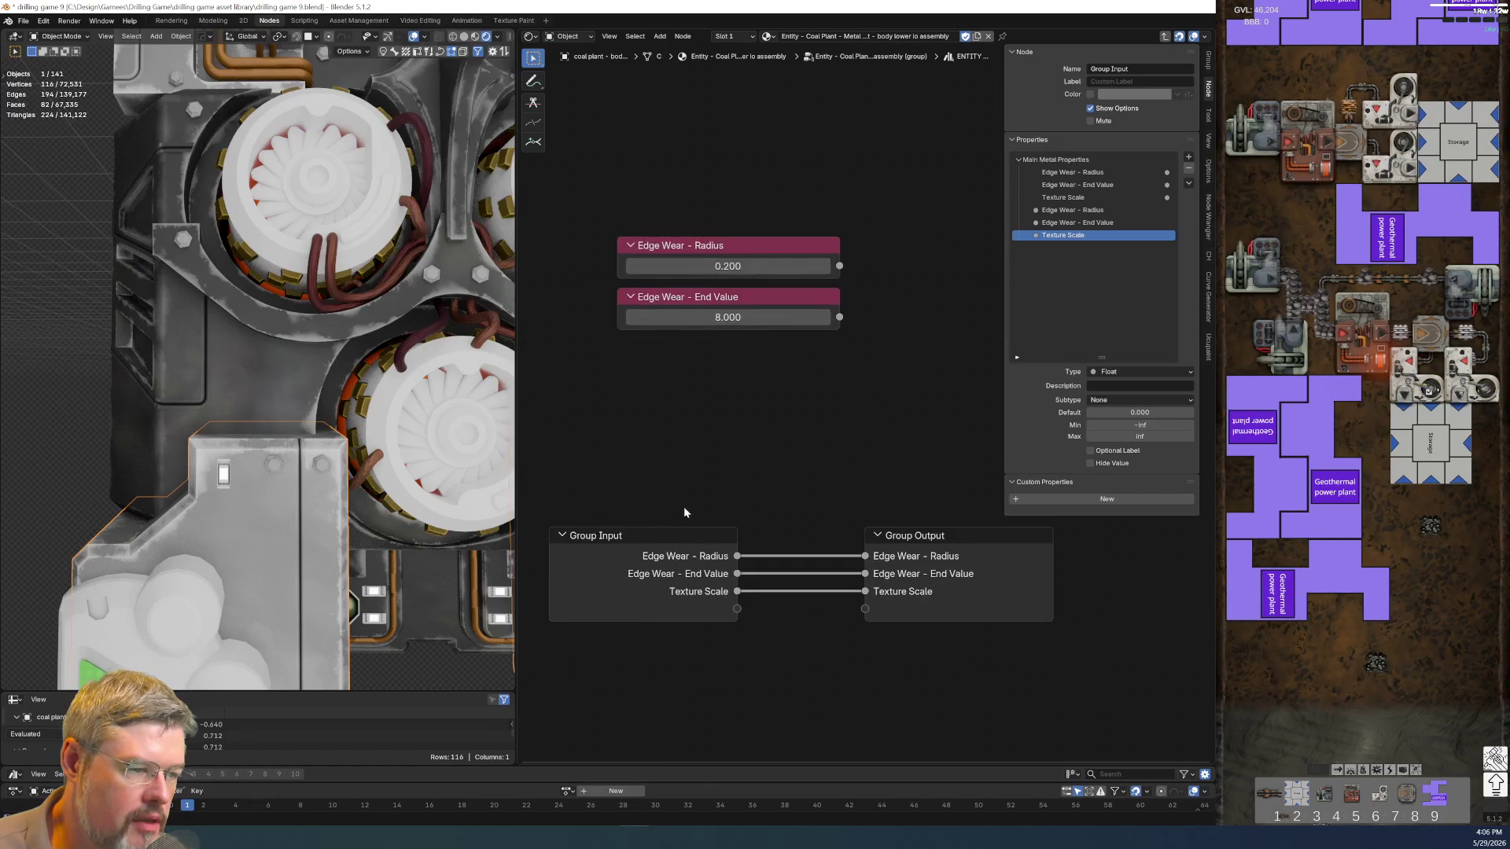
pyautogui.scroll(1, 631, 586)
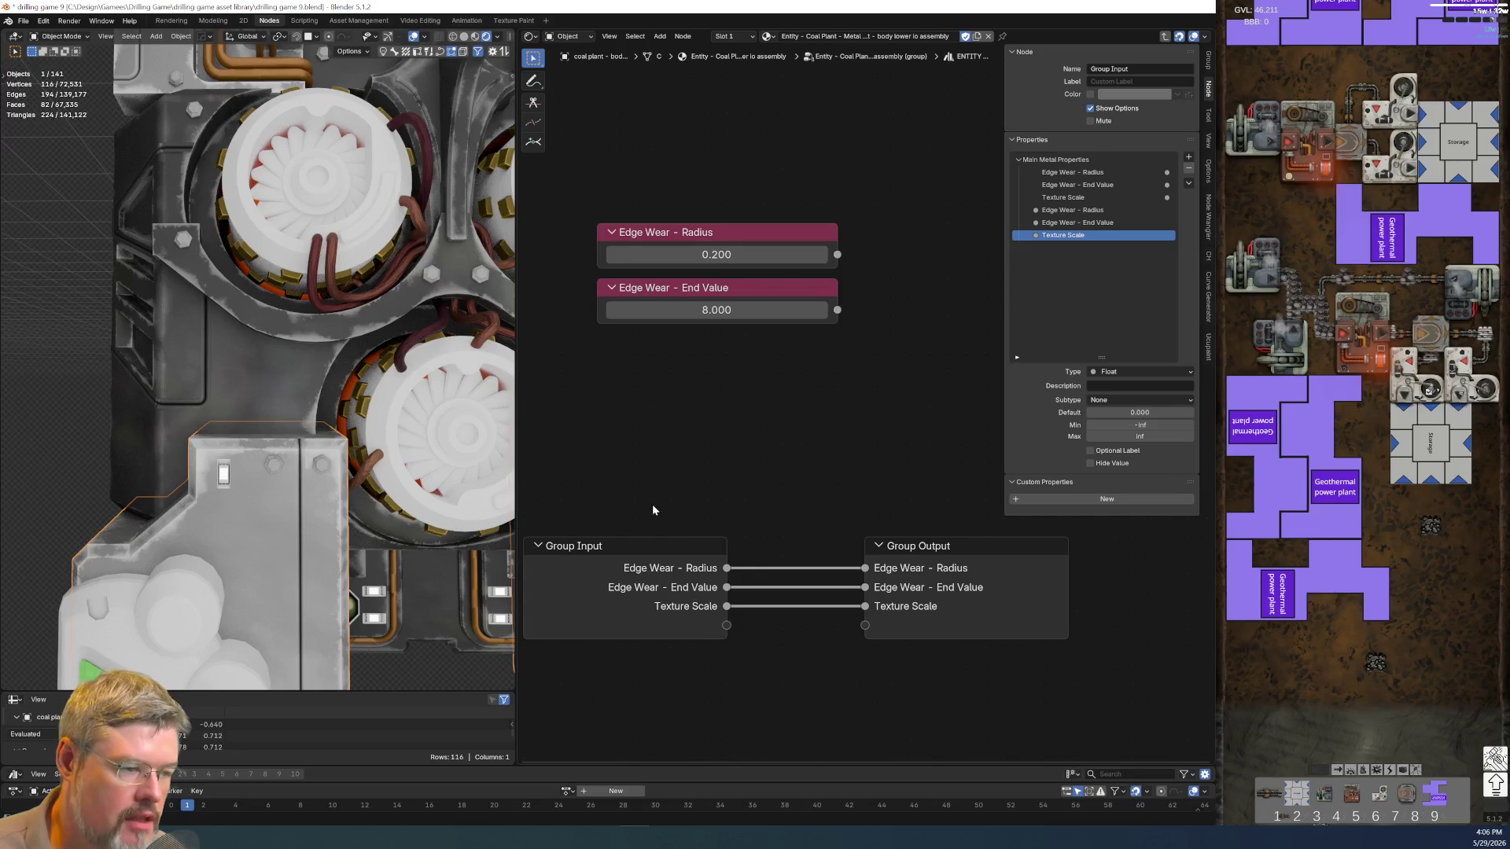
pyautogui.click(692, 626)
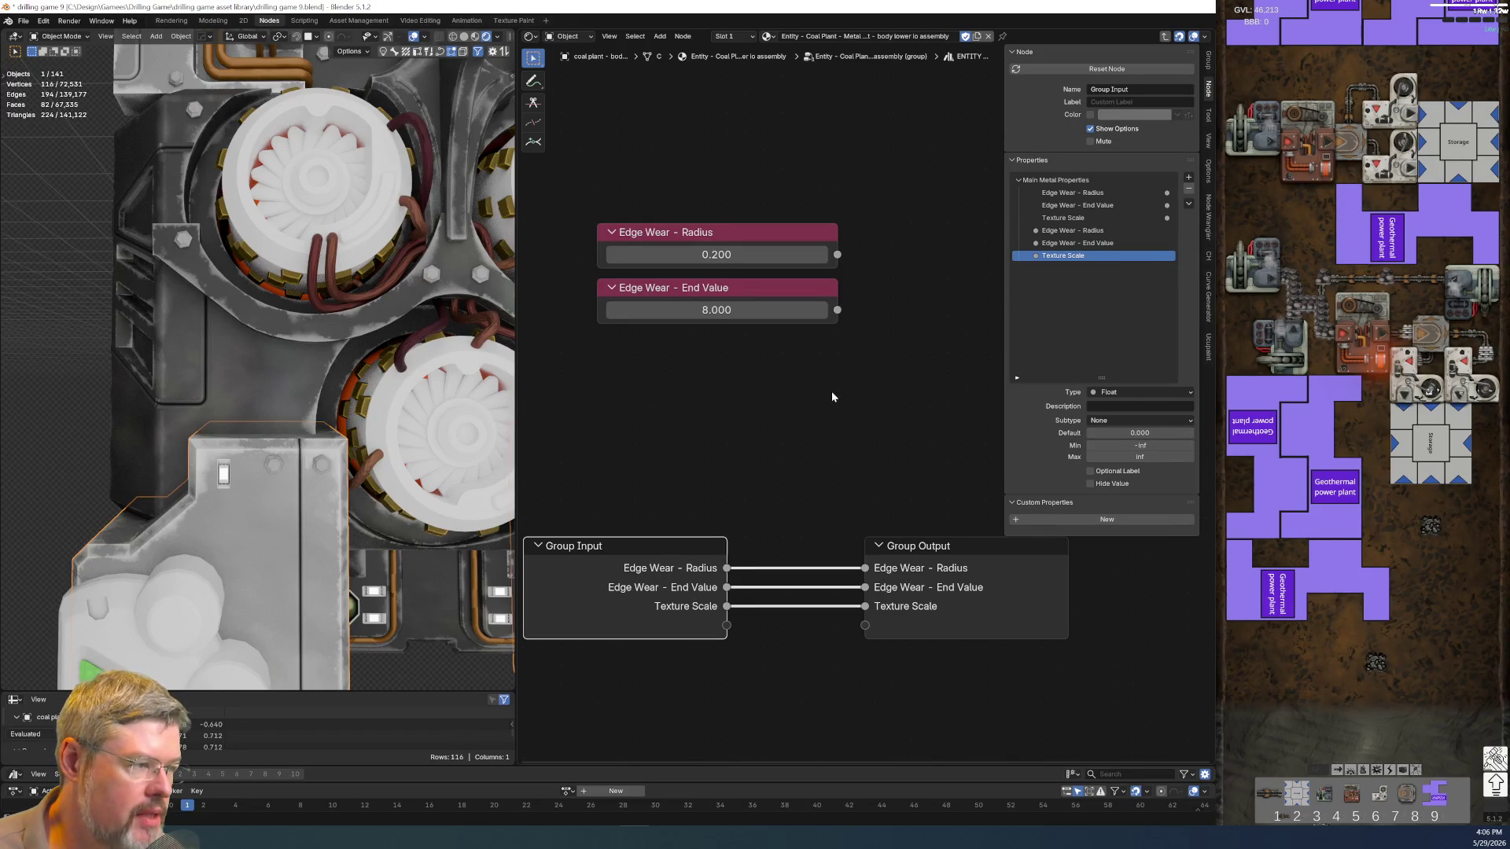
pyautogui.press('x')
pyautogui.moveTo(705, 187); pyautogui.dragTo(786, 335)
pyautogui.press('g')
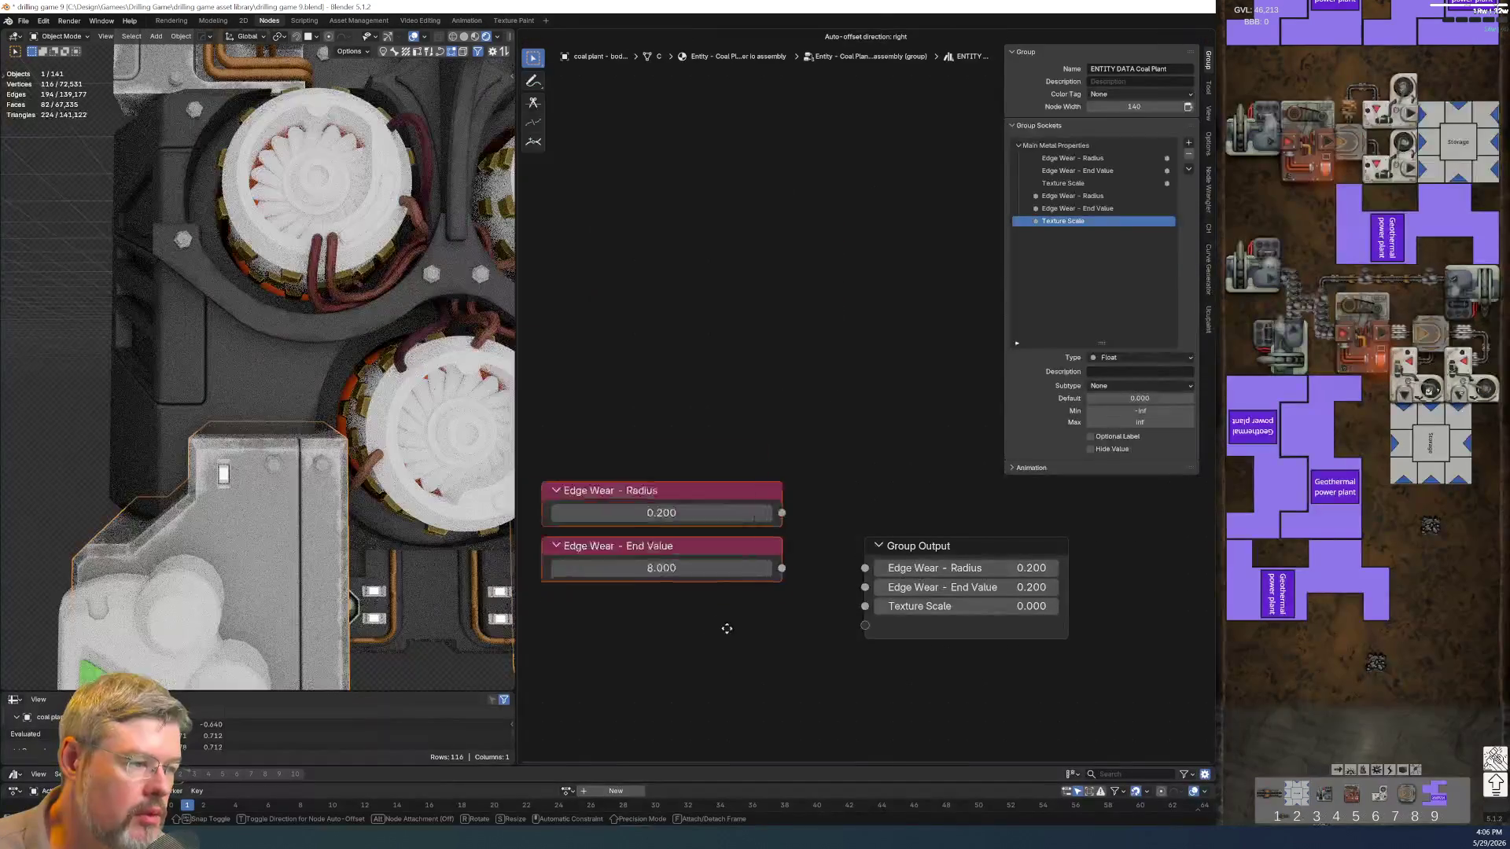
pyautogui.click(752, 680)
pyautogui.moveTo(799, 362); pyautogui.dragTo(786, 497, button='middle')
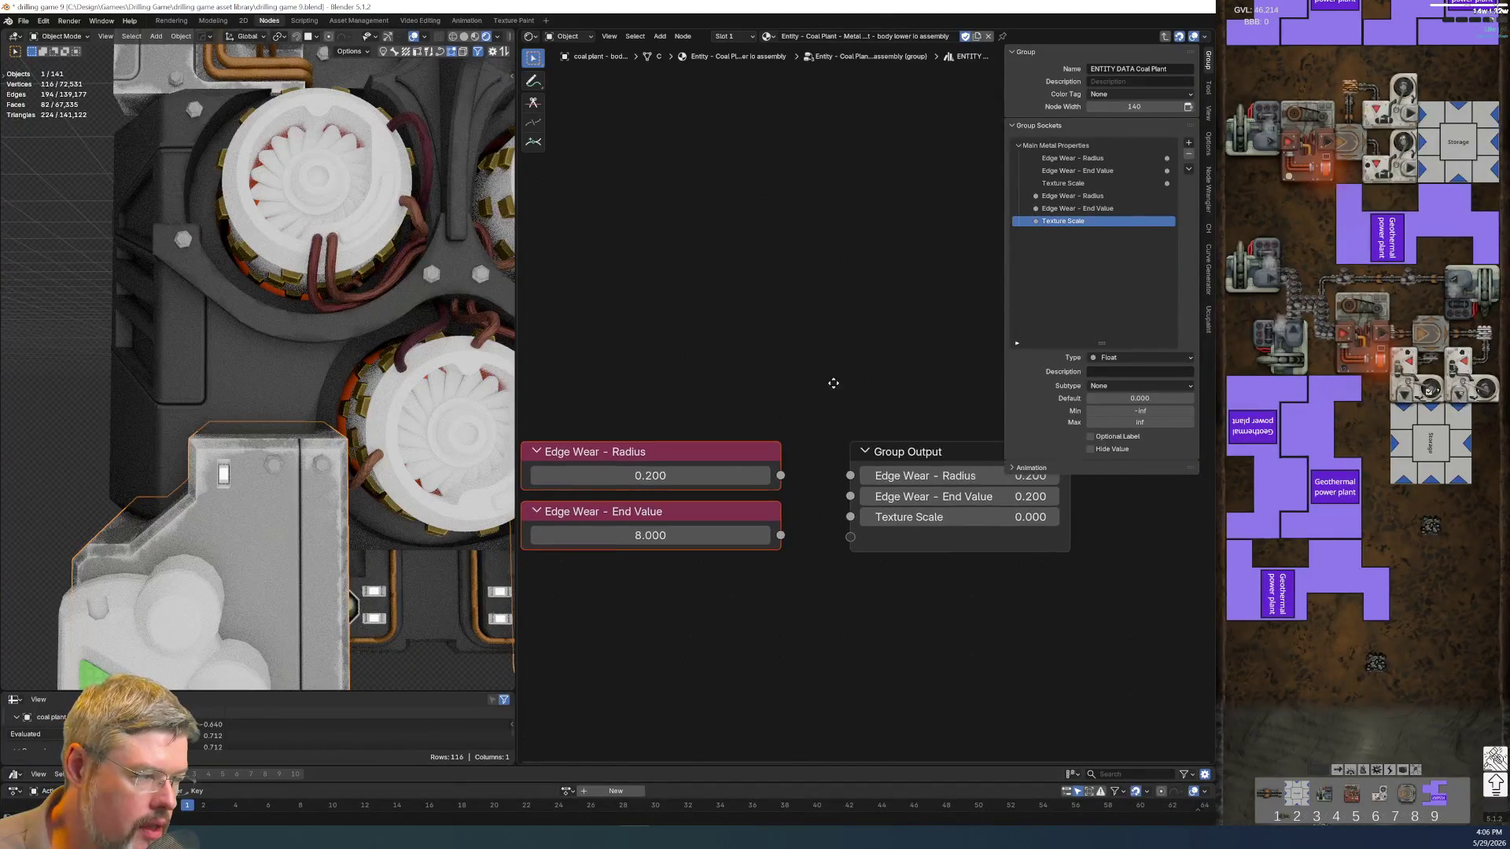
# Link Edge Wear Radius and End Value to Group Output and duplicate End Value for relabelling
pyautogui.moveTo(770, 480); pyautogui.dragTo(839, 479)
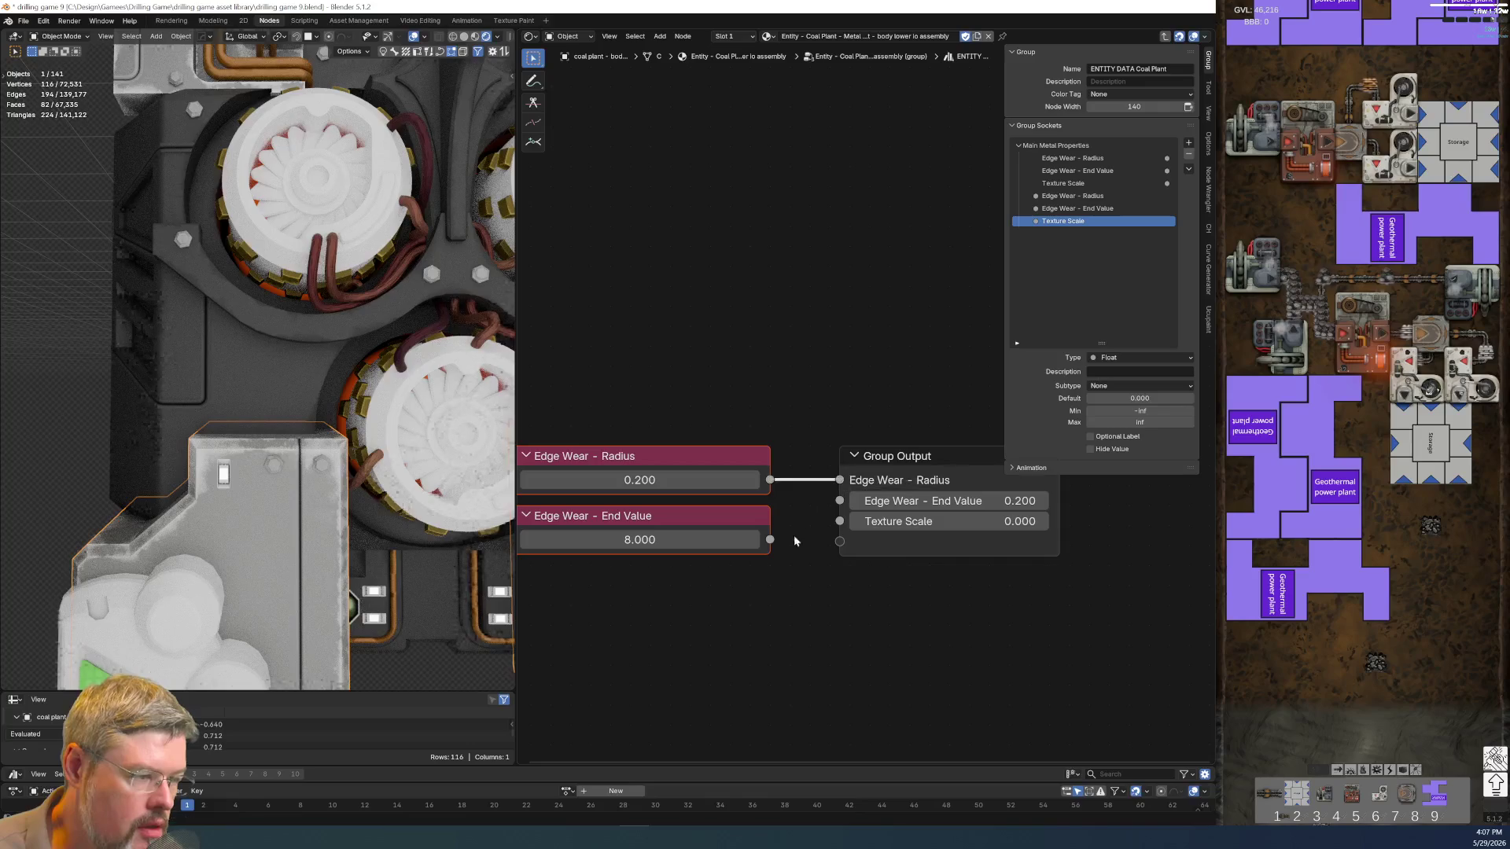
pyautogui.moveTo(769, 538); pyautogui.dragTo(839, 502)
pyautogui.moveTo(839, 505); pyautogui.dragTo(823, 433, button='middle')
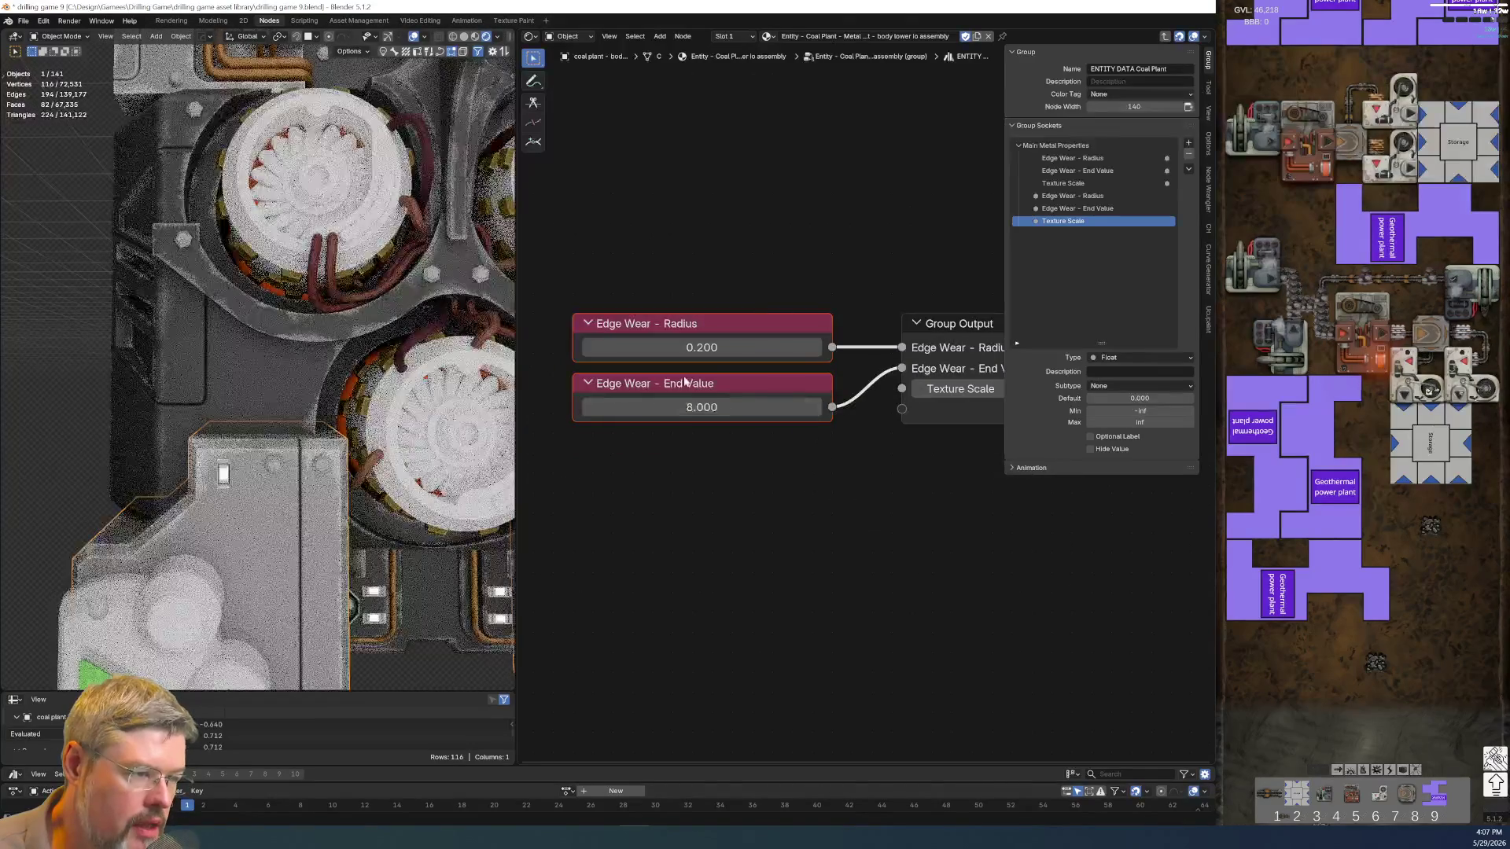
pyautogui.click(691, 383)
pyautogui.hotkey('shift', 'd')
pyautogui.click(681, 467)
pyautogui.press('F2')
pyautogui.write('T')
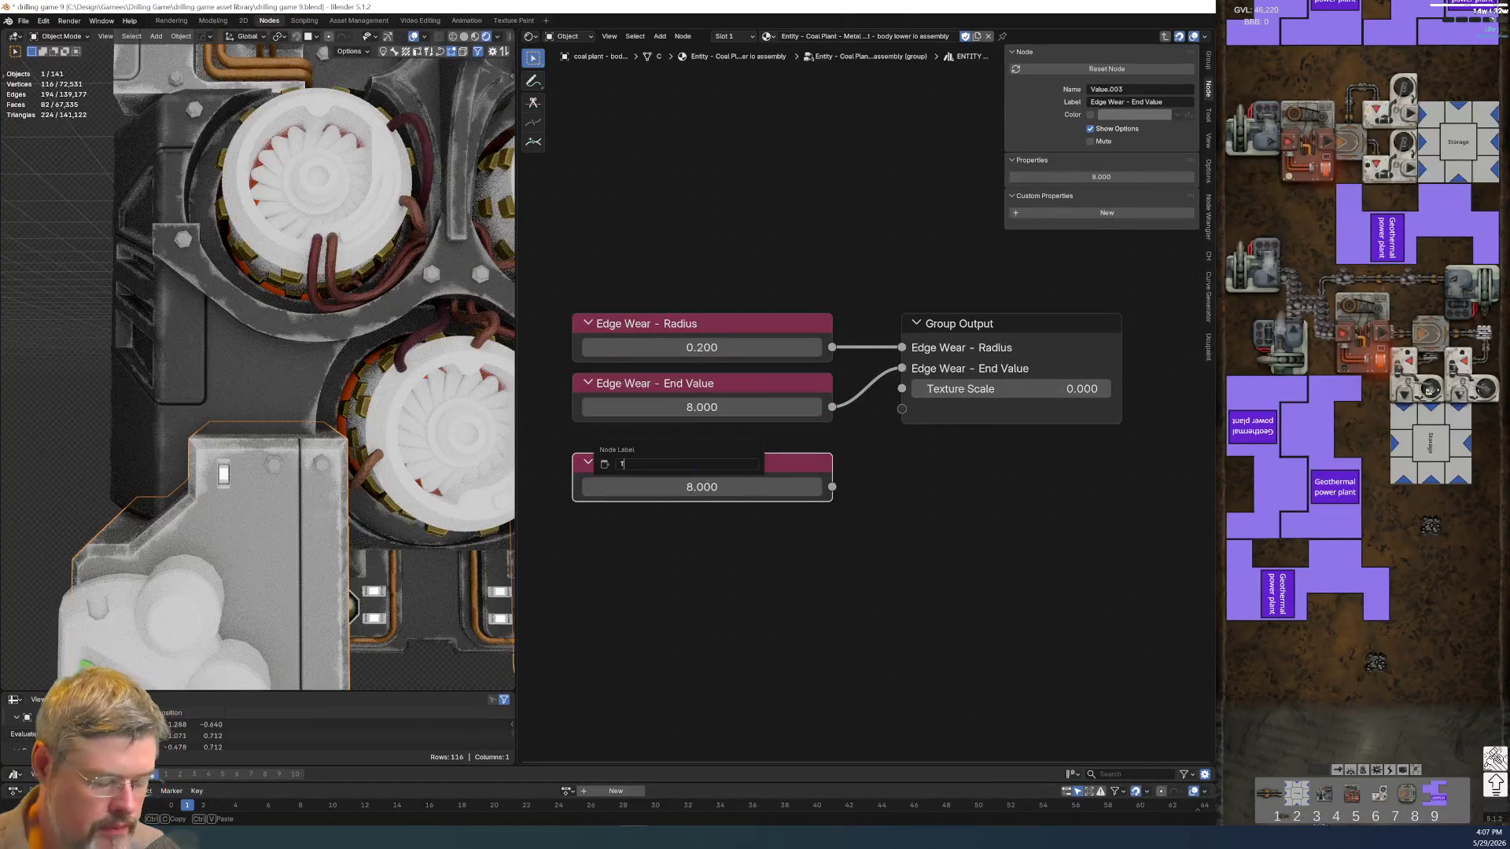
pyautogui.write('exture Scale')
# Label the copy Texture Scale, set it to 0.2 and link it to the Texture Scale output
pyautogui.press('Return')
pyautogui.scroll(1, 794, 519)
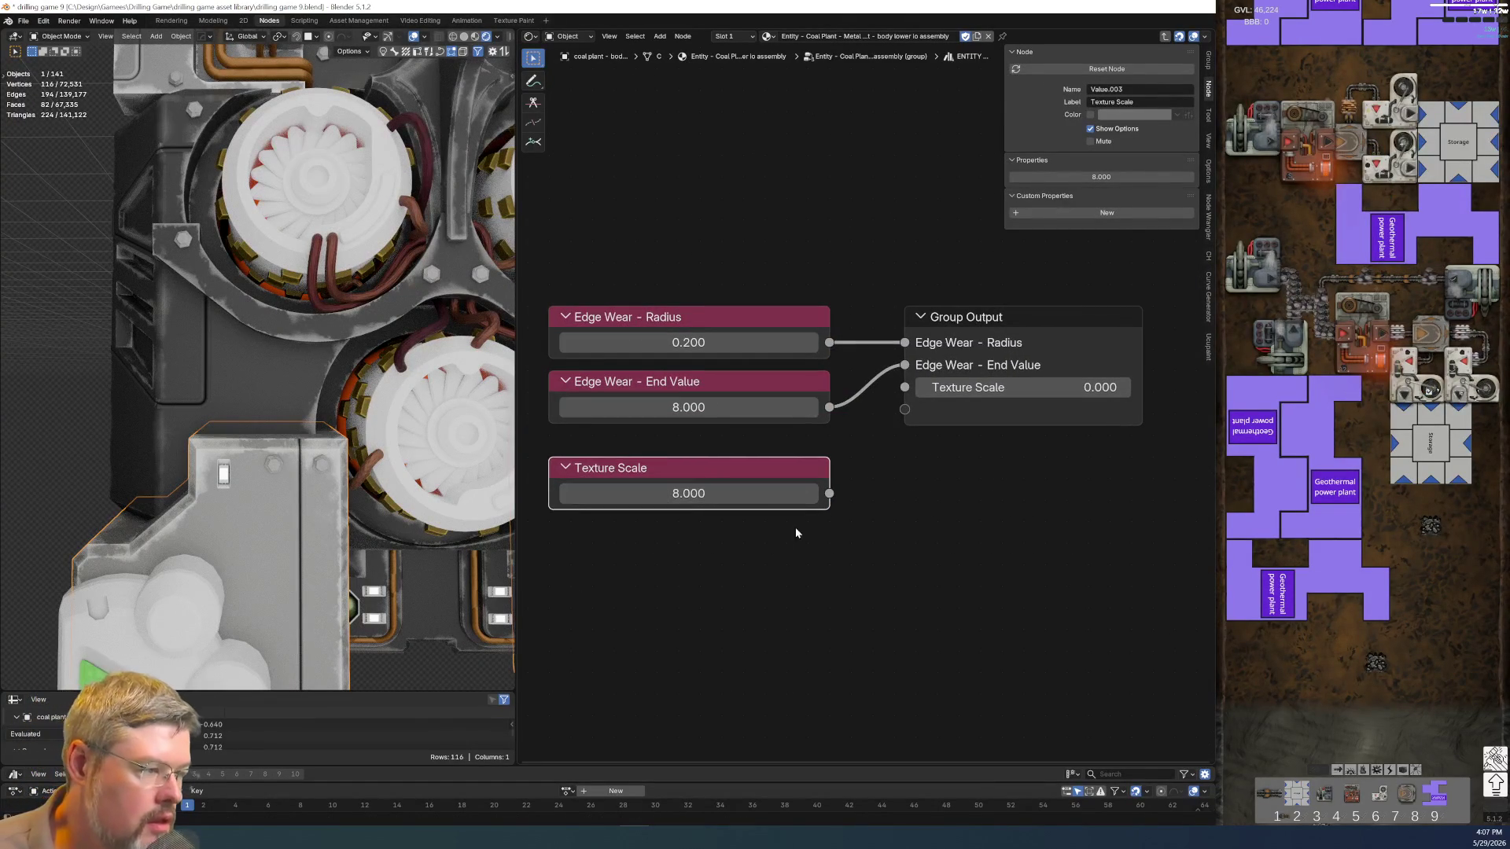
pyautogui.doubleClick(698, 493)
pyautogui.write('.2')
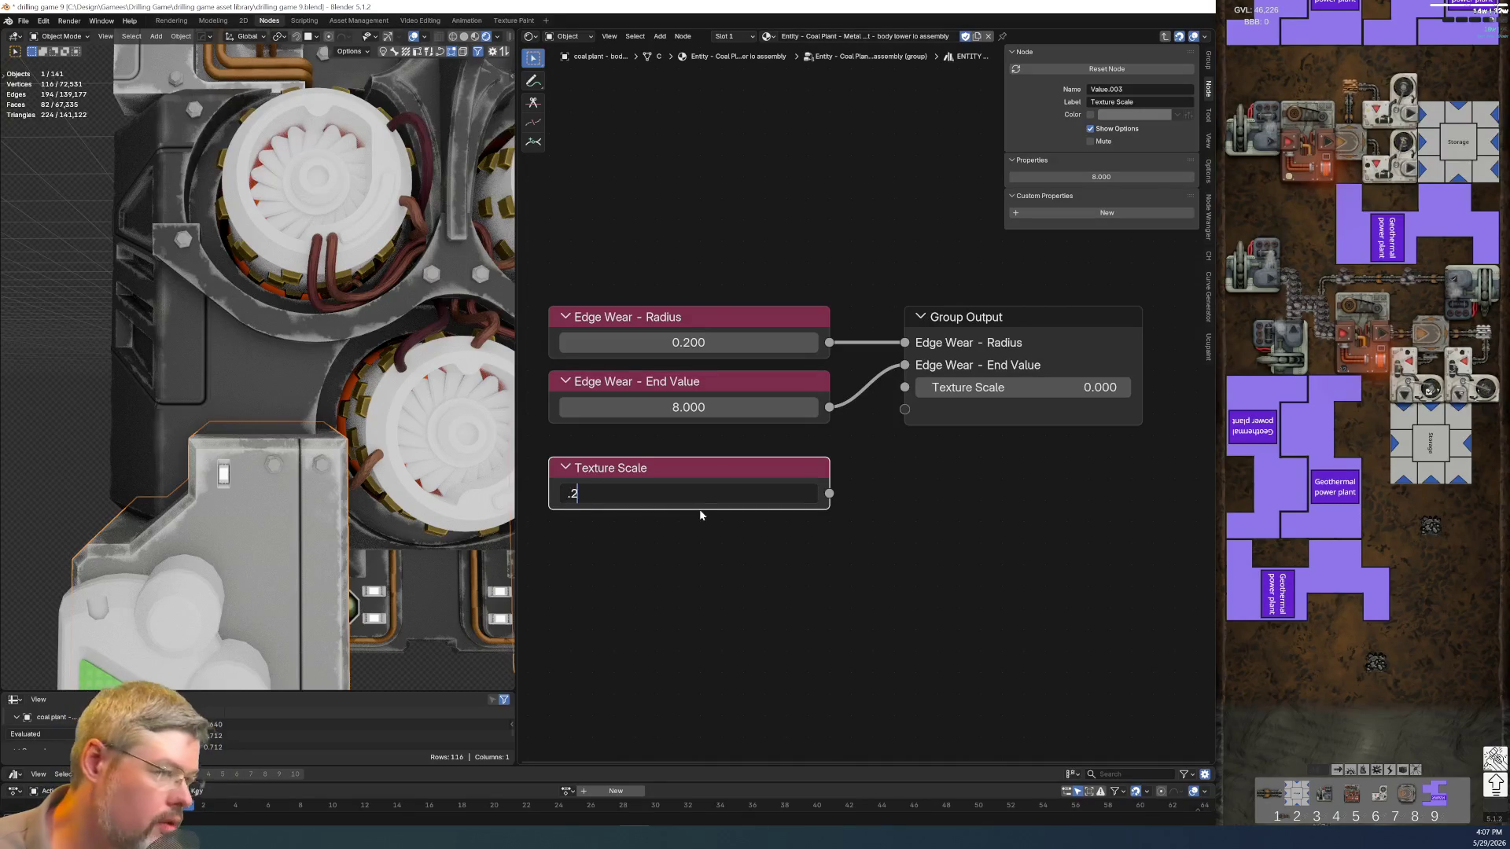
pyautogui.press('Return')
pyautogui.moveTo(829, 493); pyautogui.dragTo(905, 409)
pyautogui.click(967, 316)
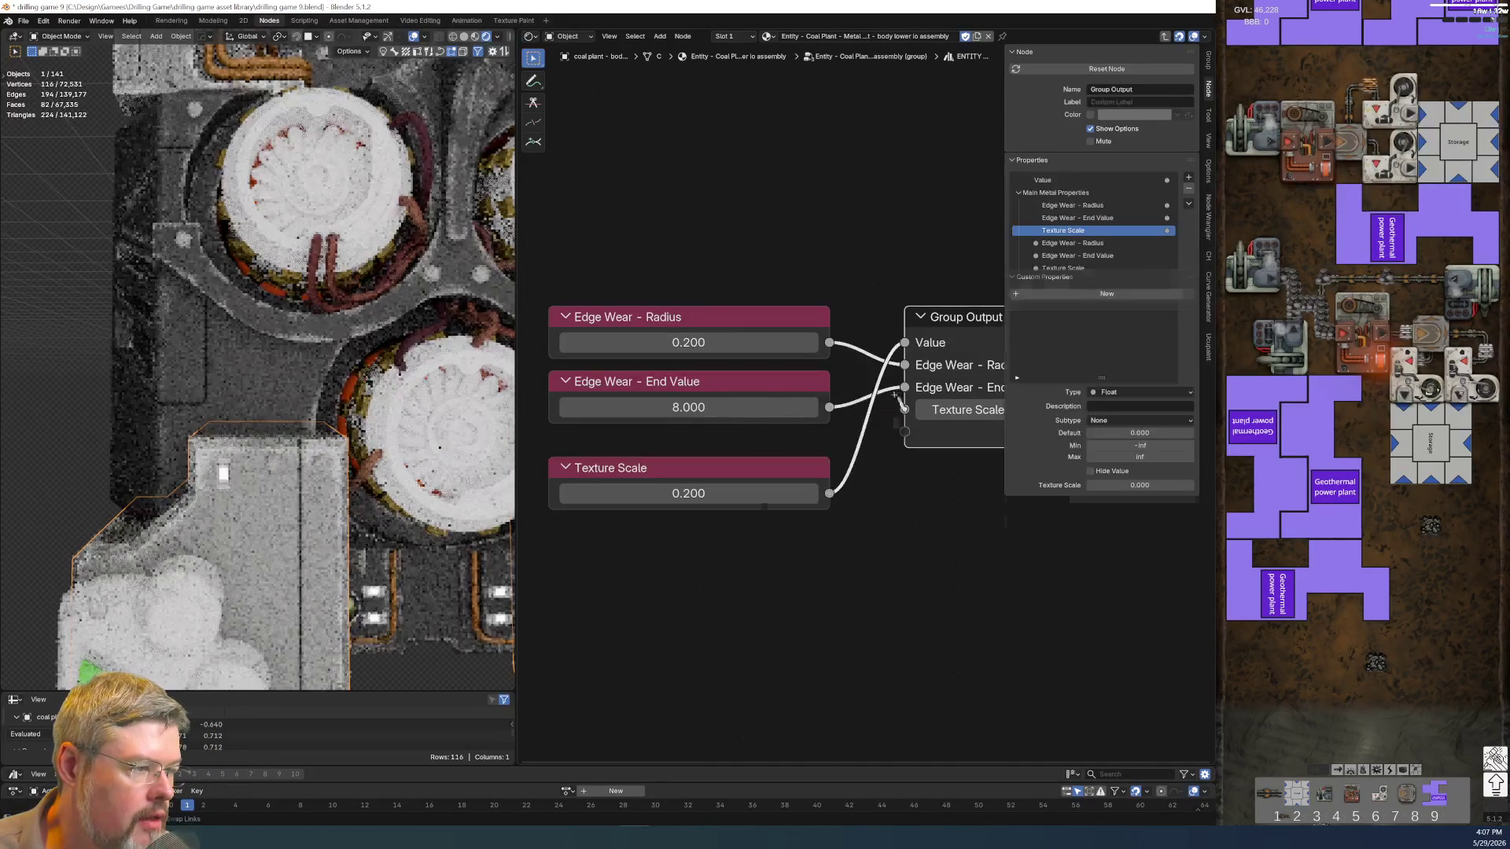
pyautogui.hotkey('ctrl', 'z')
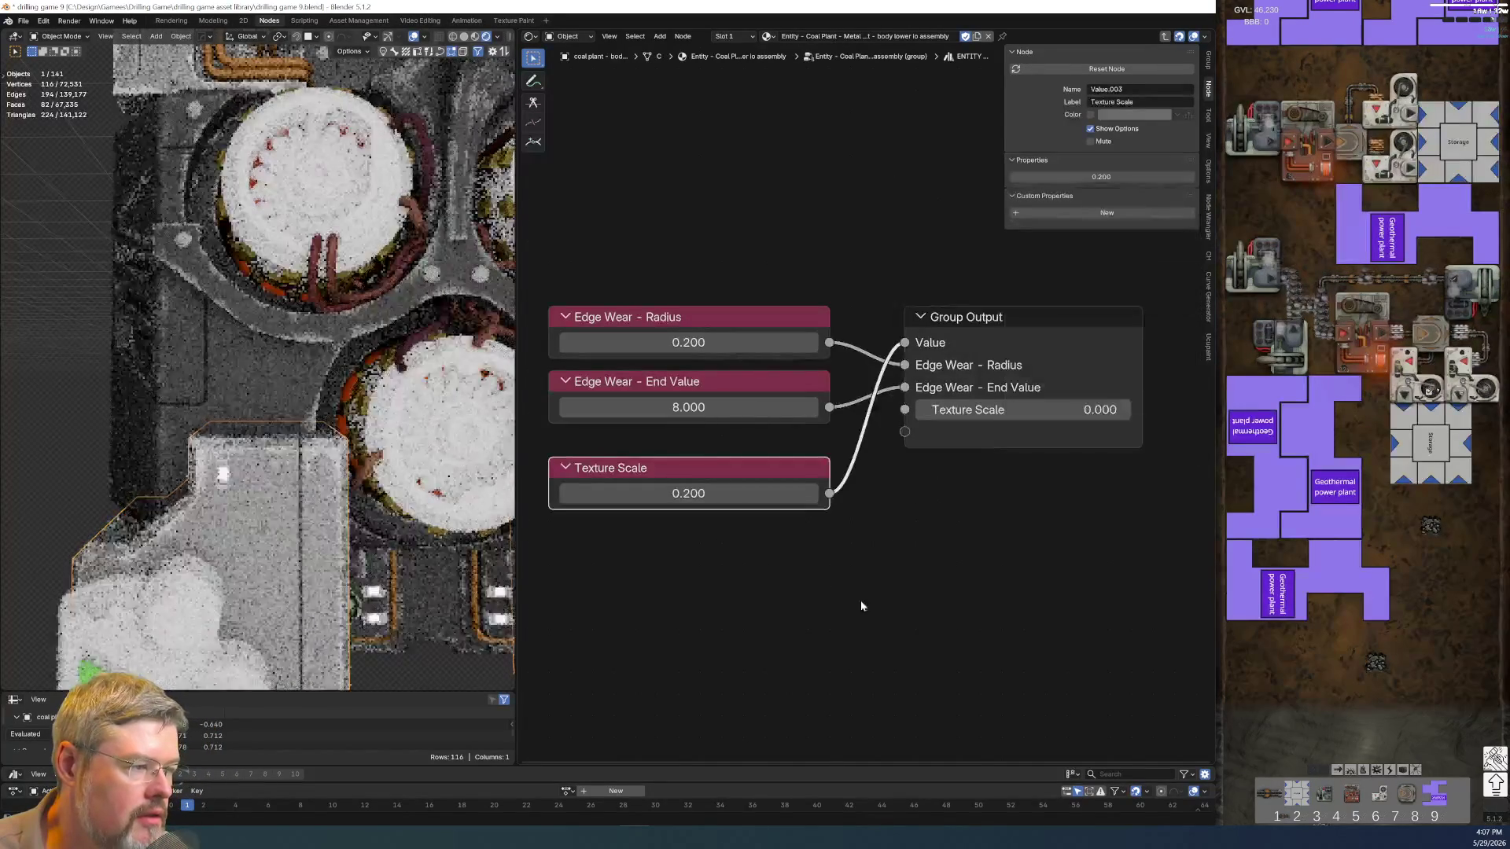
pyautogui.hotkey('ctrl', 'z')
pyautogui.moveTo(828, 494); pyautogui.dragTo(905, 387)
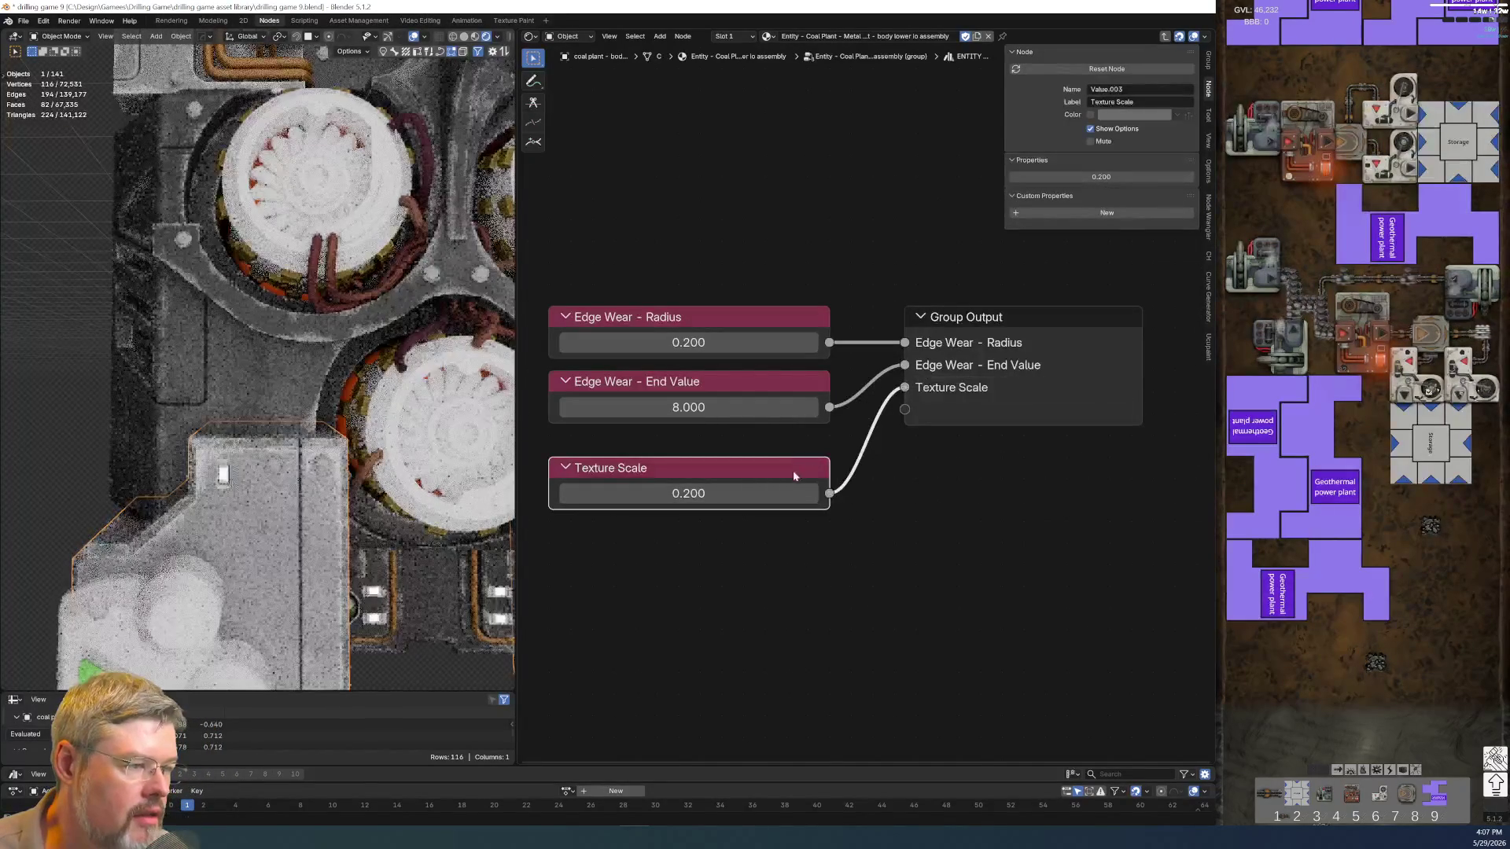
pyautogui.moveTo(792, 471); pyautogui.dragTo(793, 449)
pyautogui.click(881, 482)
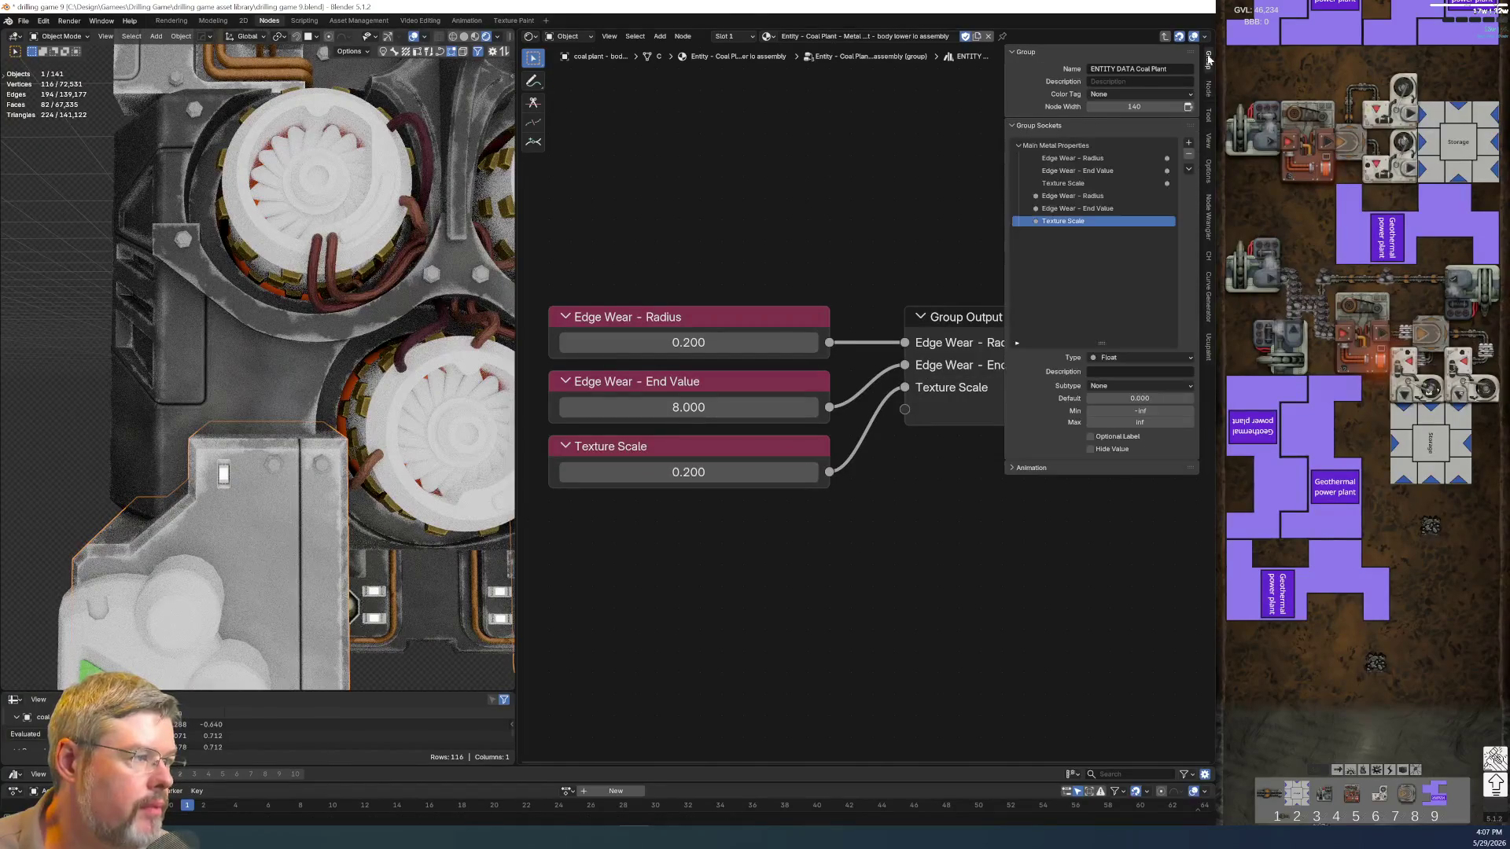
# Remove the stray Edge Wear - Radius and duplicate interface sockets and return to the parent tree
pyautogui.click(1207, 61)
pyautogui.click(1097, 158)
pyautogui.click(1097, 194)
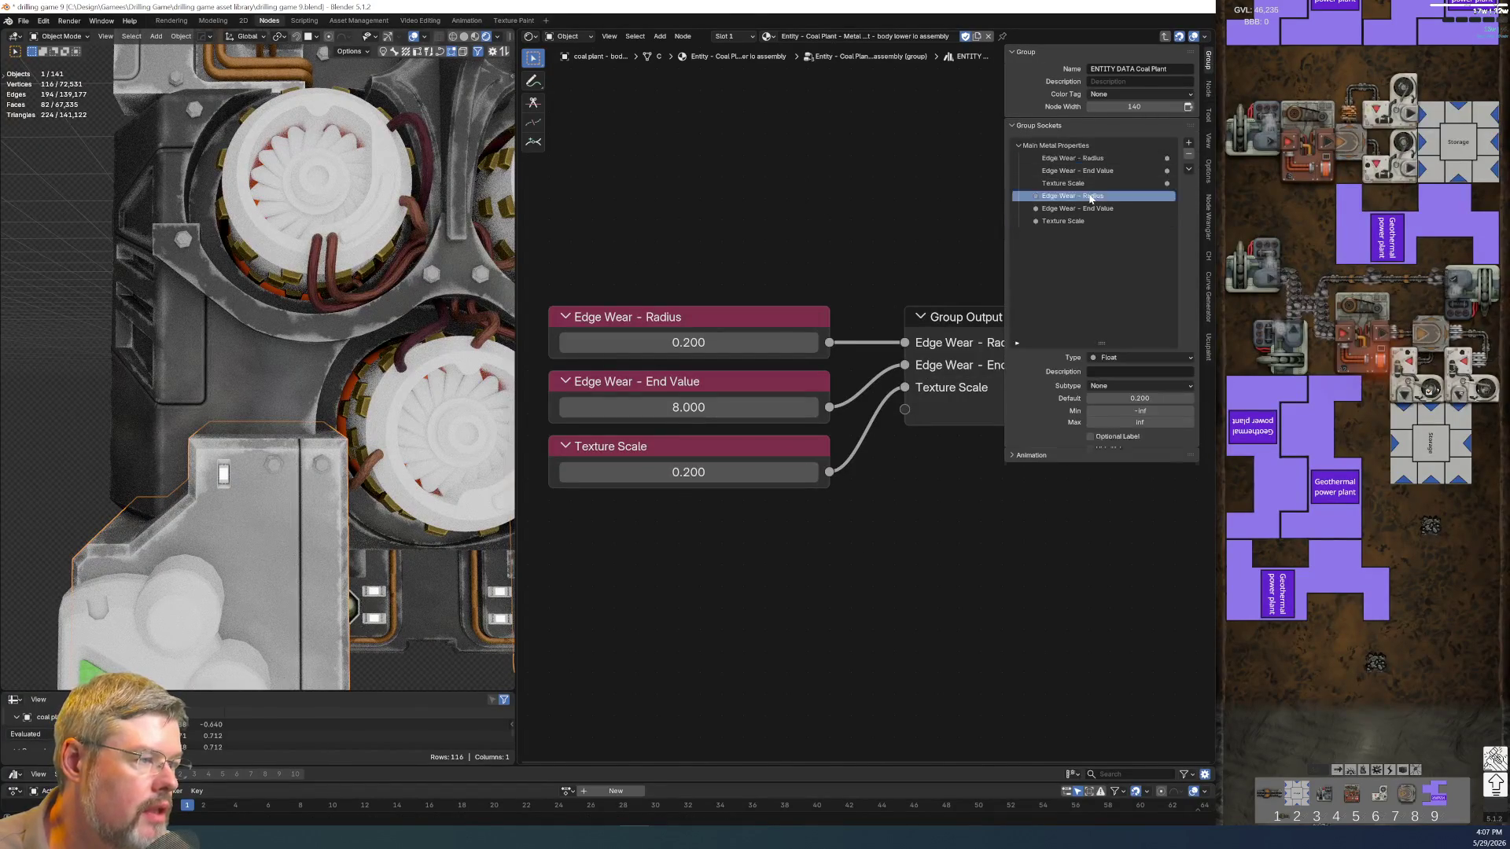
pyautogui.click(1189, 156)
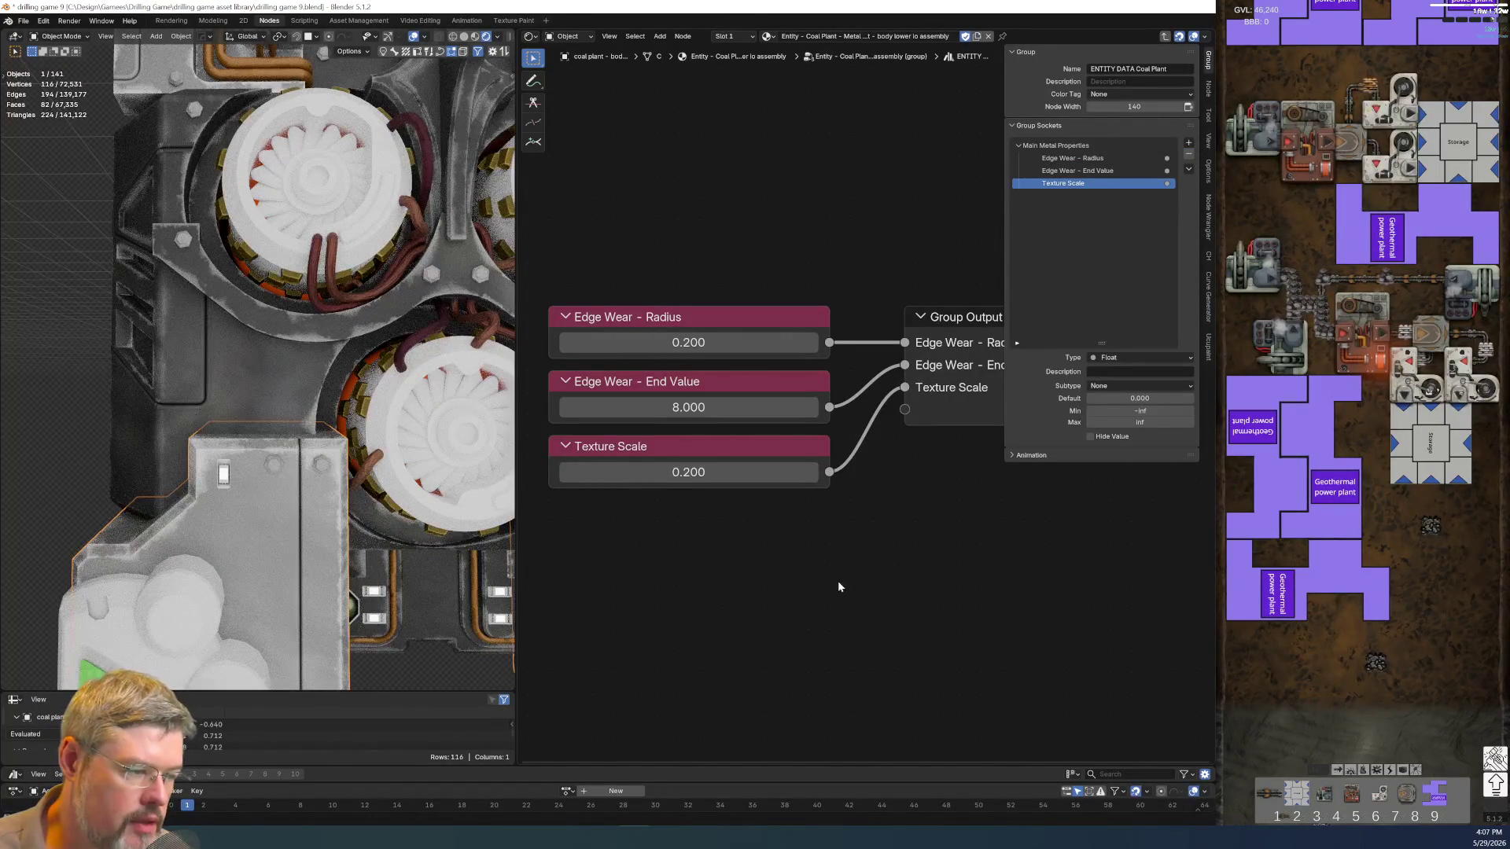
pyautogui.press('Tab')
pyautogui.scroll(1, 756, 367)
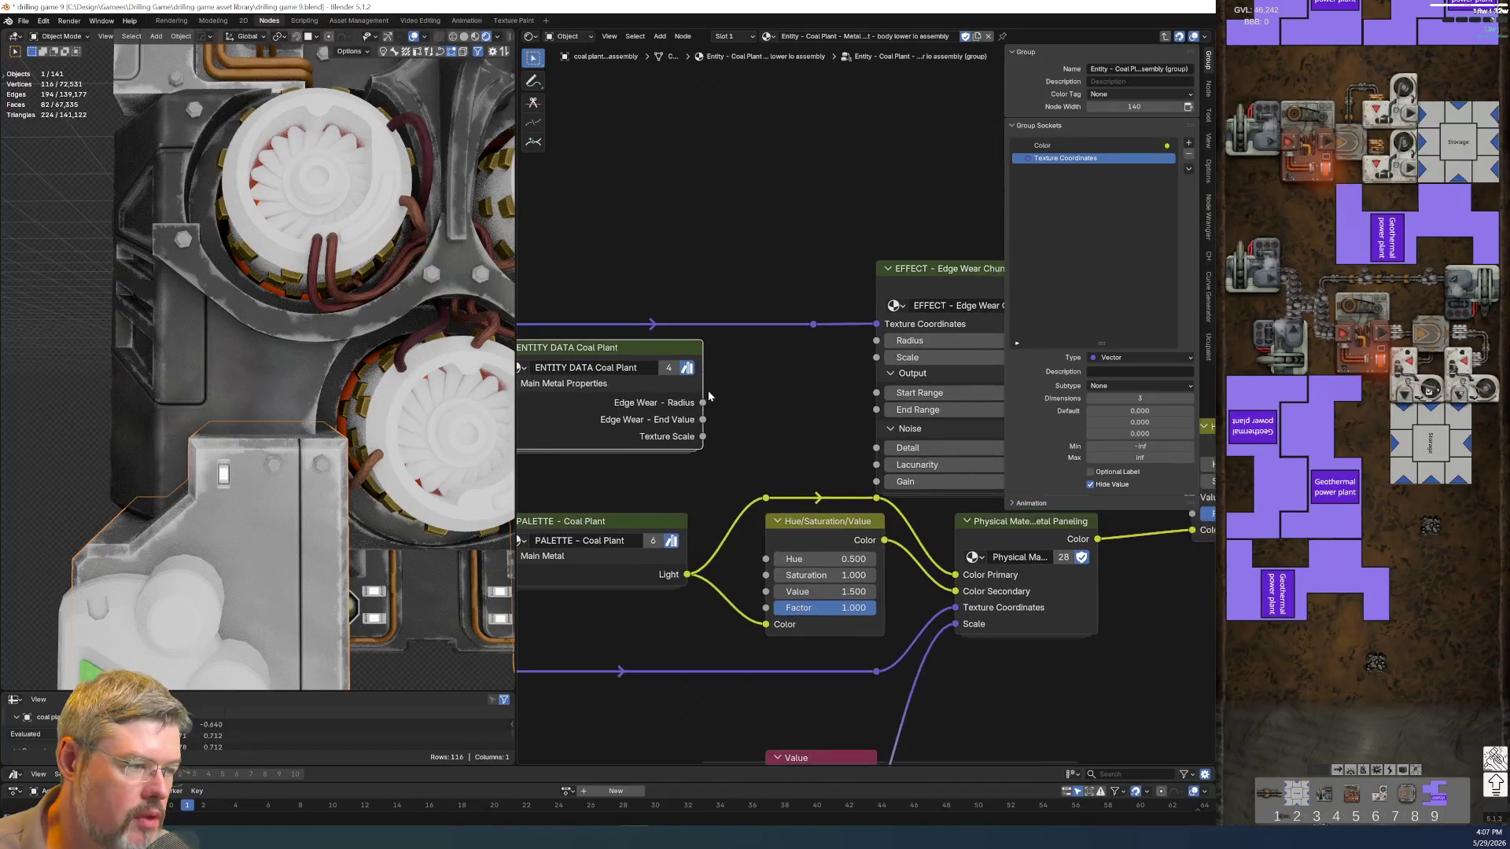
# Reposition the ENTITY DATA Coal Plant node and save the blend file
pyautogui.moveTo(619, 337)
pyautogui.mouseDown()
pyautogui.moveTo(769, 339)
pyautogui.moveTo(751, 338)
pyautogui.mouseUp()
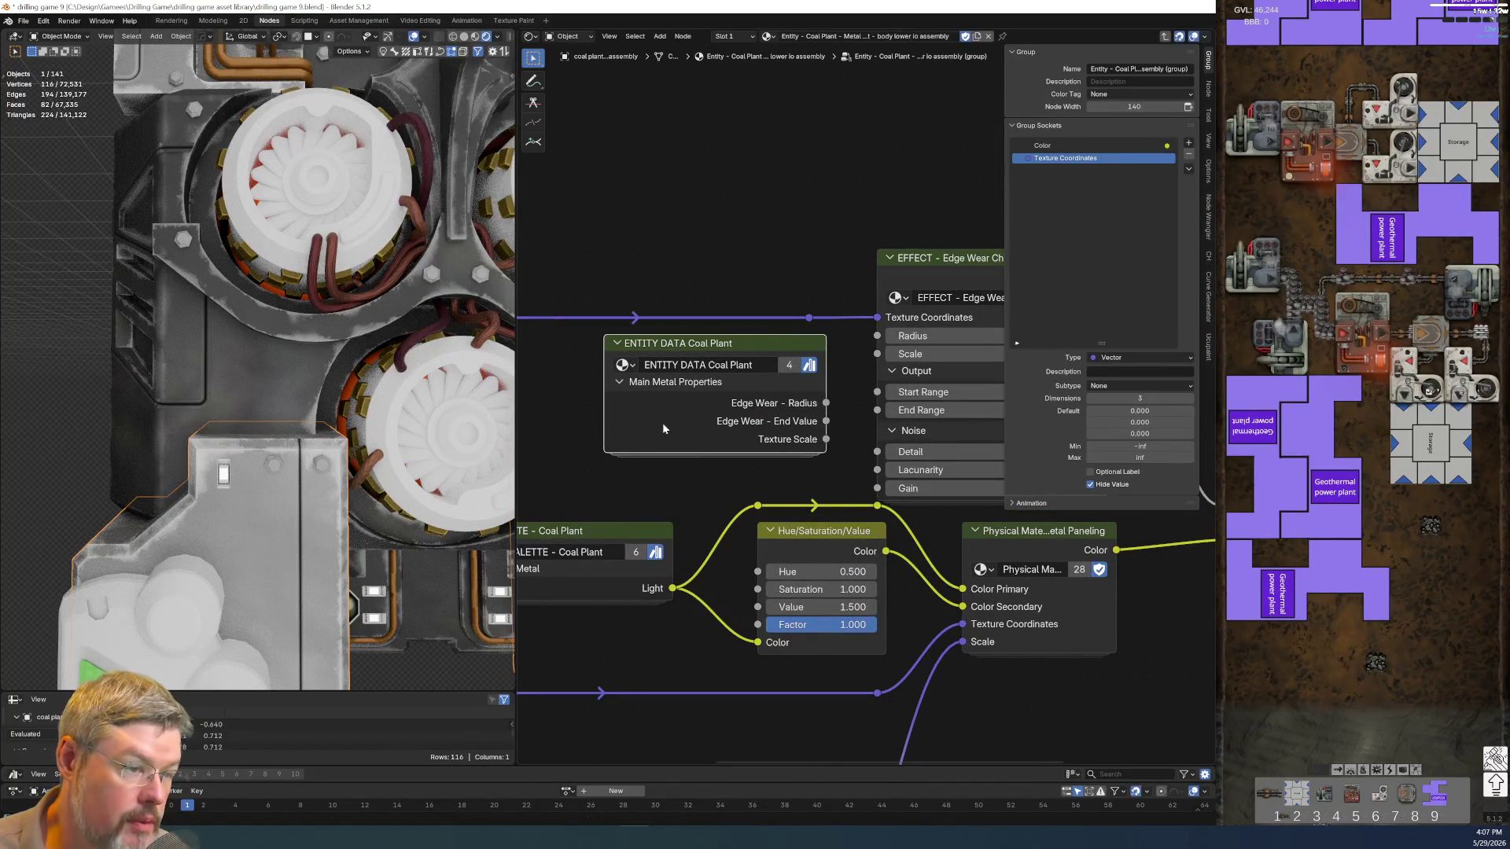
pyautogui.moveTo(607, 427); pyautogui.dragTo(627, 429)
pyautogui.click(790, 462)
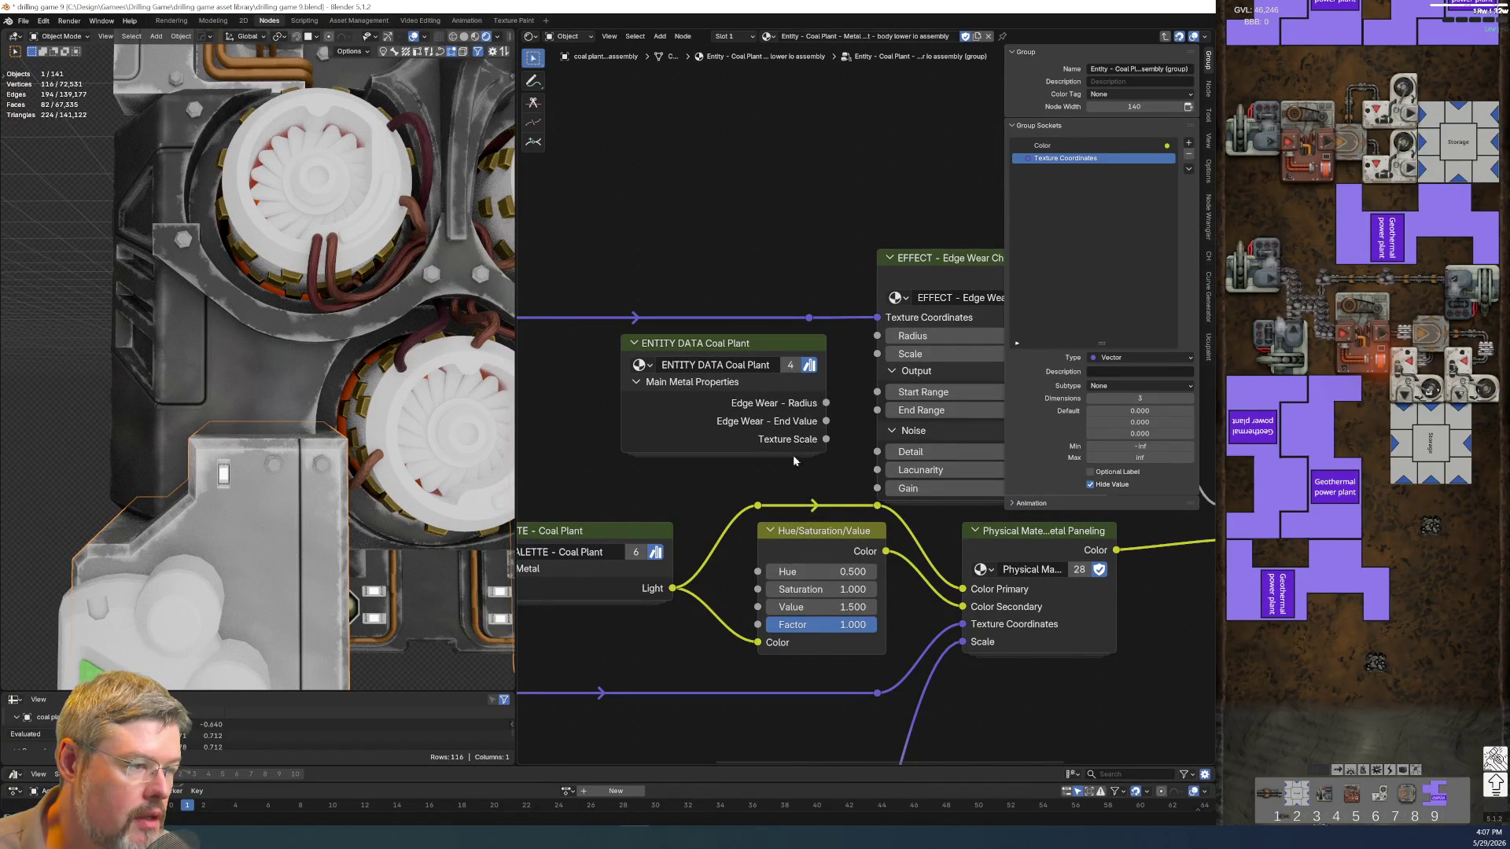
pyautogui.scroll(-2, 831, 395)
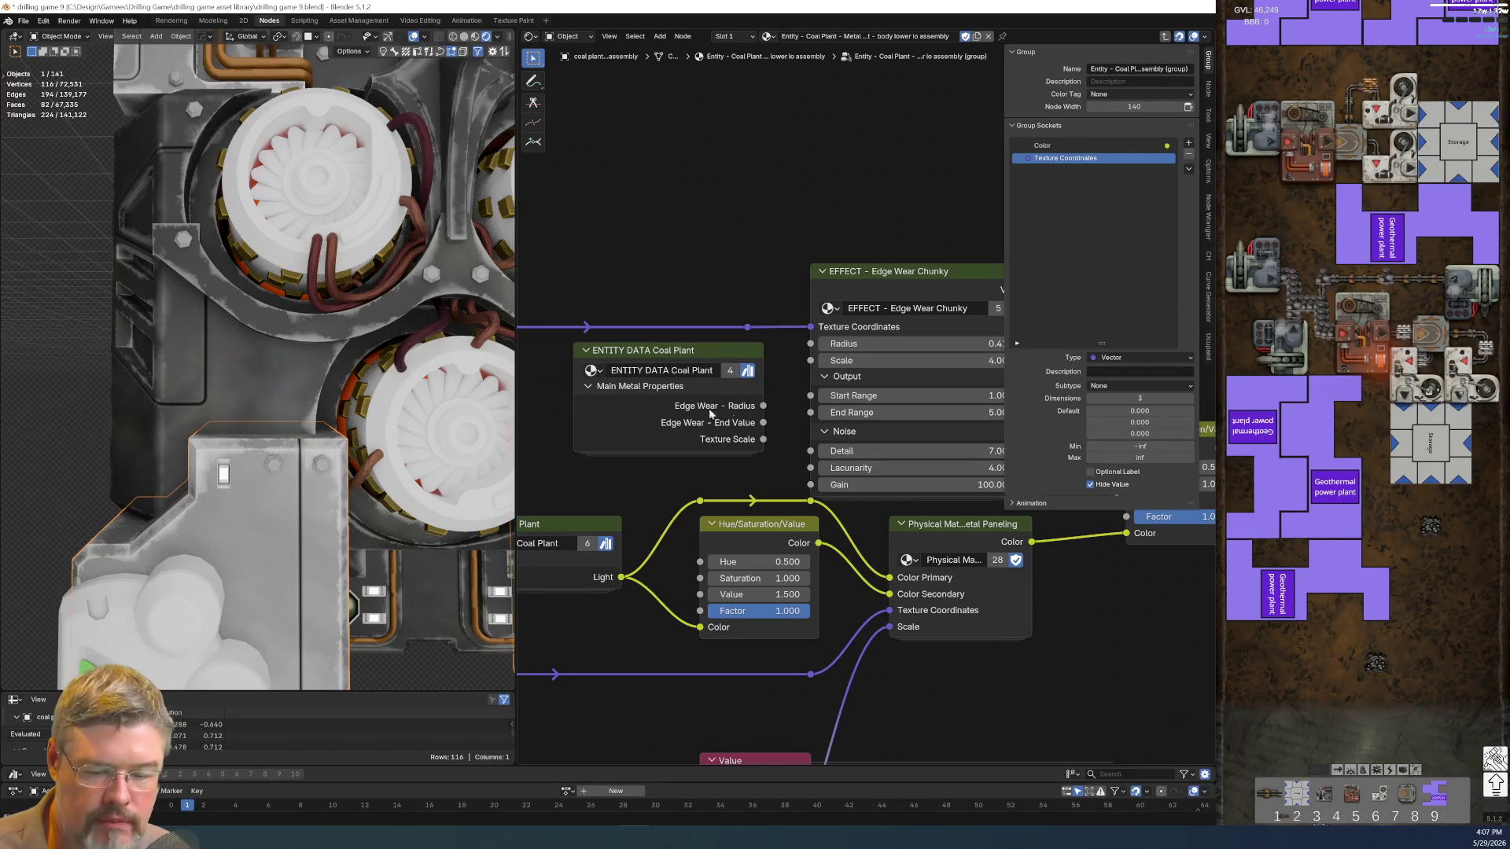
pyautogui.click(22, 21)
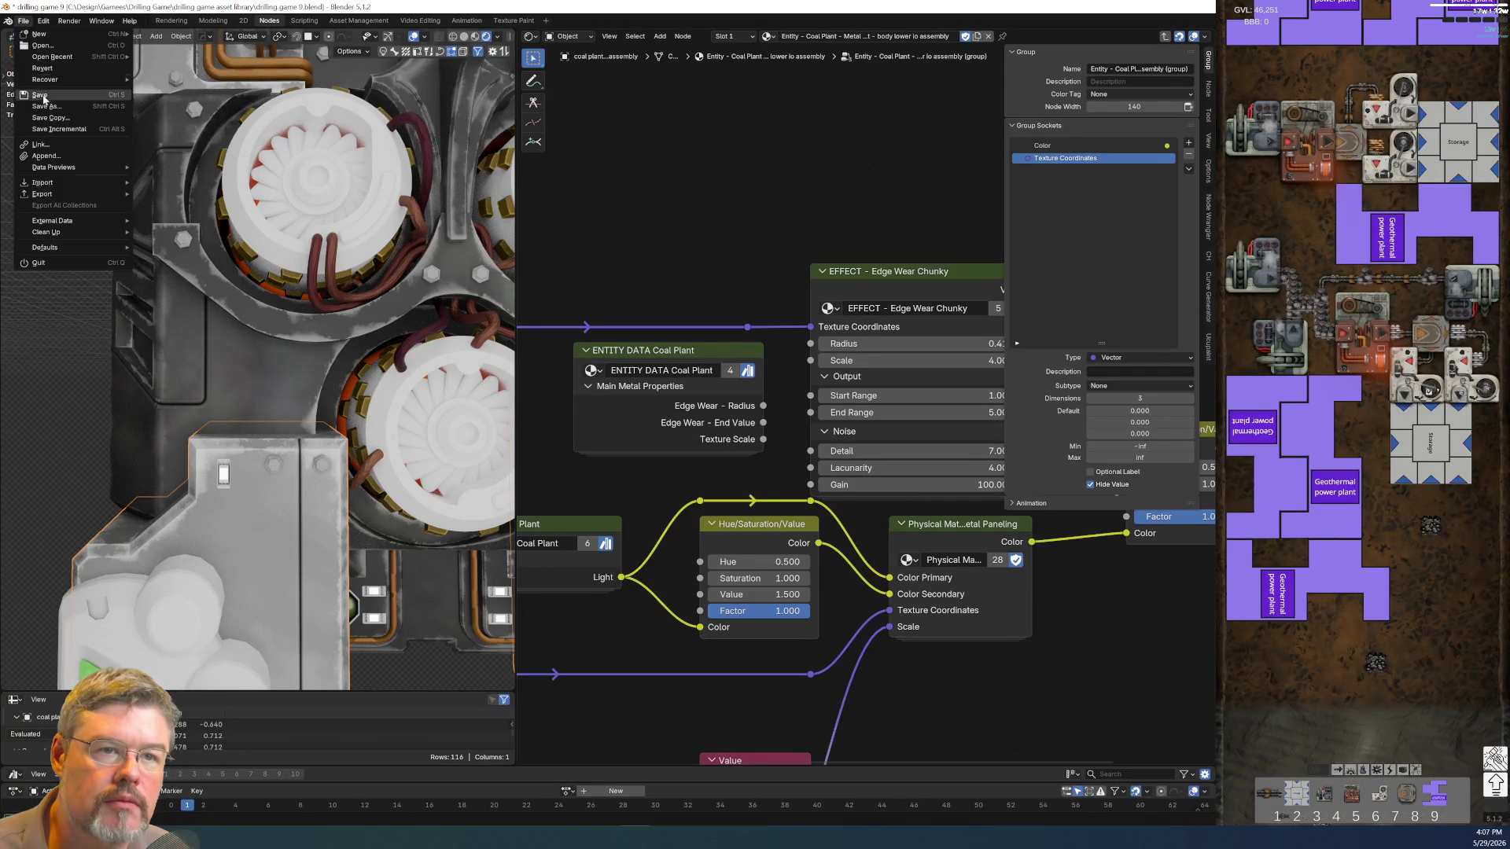
pyautogui.click(38, 93)
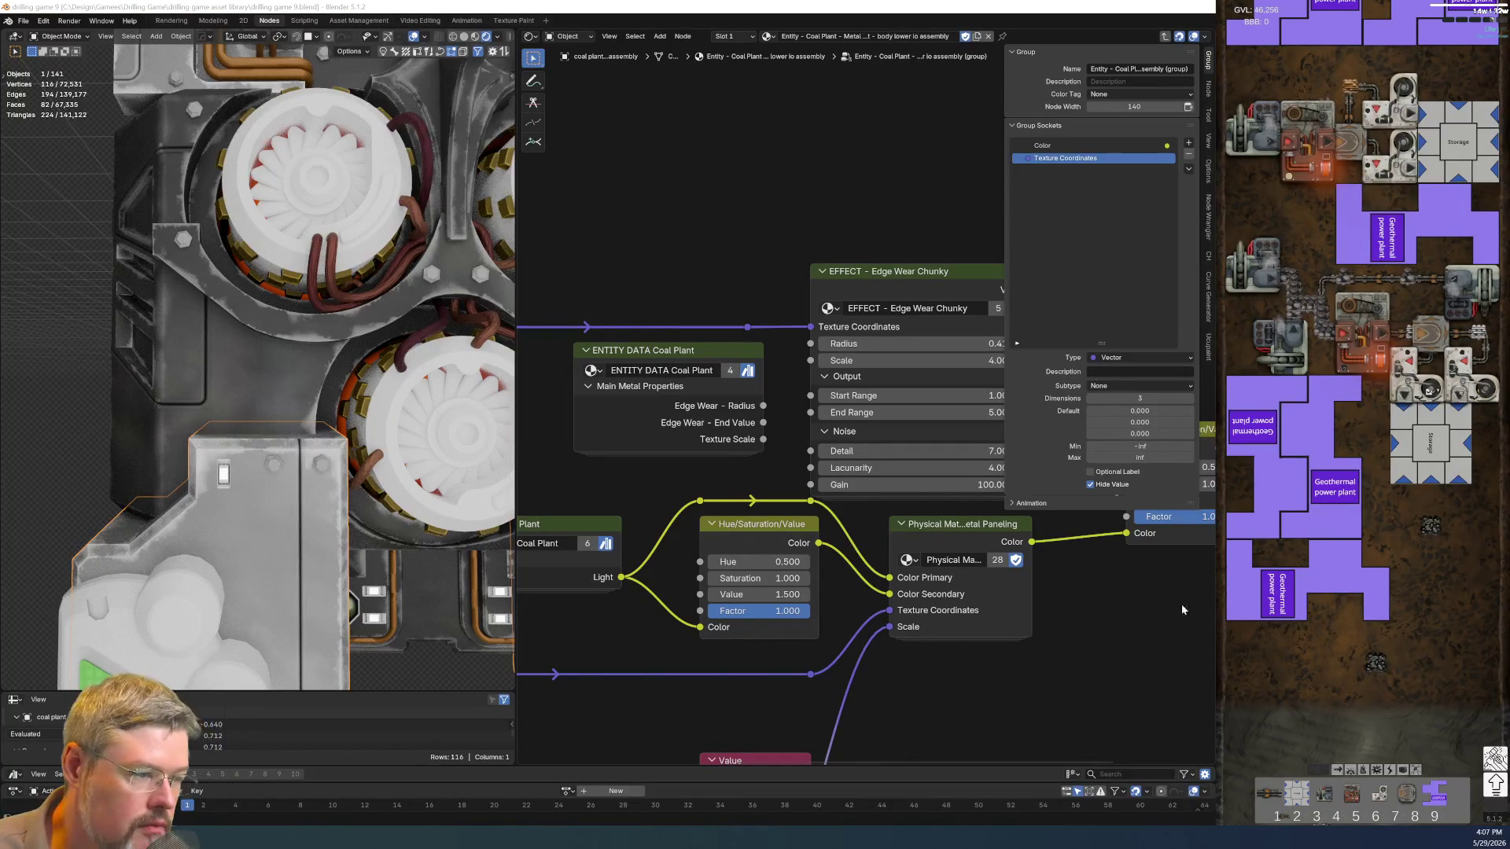
pyautogui.scroll(-2, 640, 600)
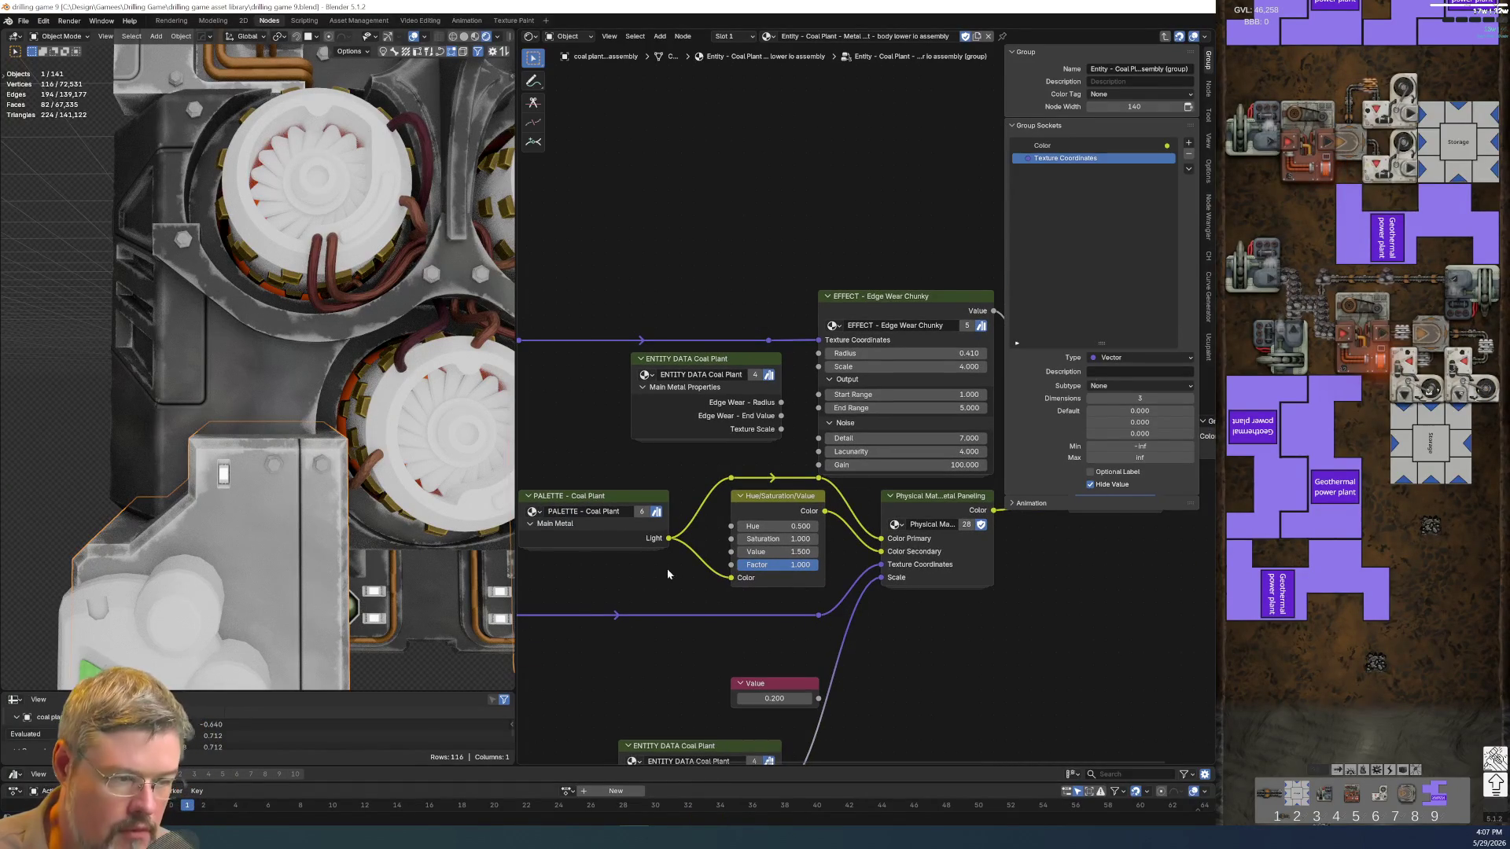
pyautogui.scroll(2, 400, 446)
pyautogui.scroll(2, 300, 381)
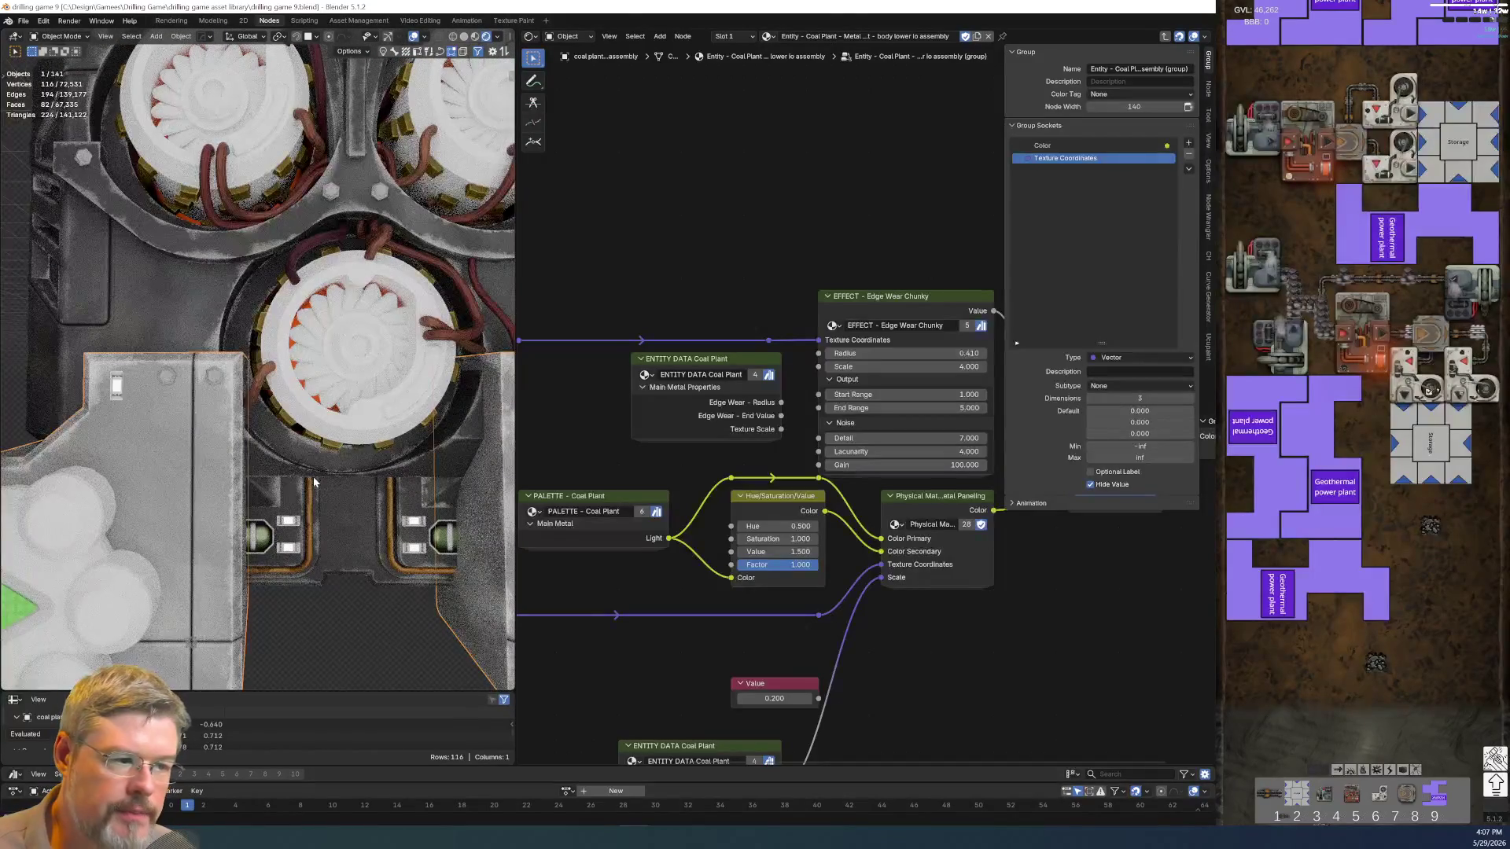
pyautogui.scroll(1, 759, 432)
# Delete the leftover 0.200 Value node and move the lower ENTITY DATA node beside the paneling nodes
pyautogui.moveTo(697, 728); pyautogui.dragTo(688, 554, button='middle')
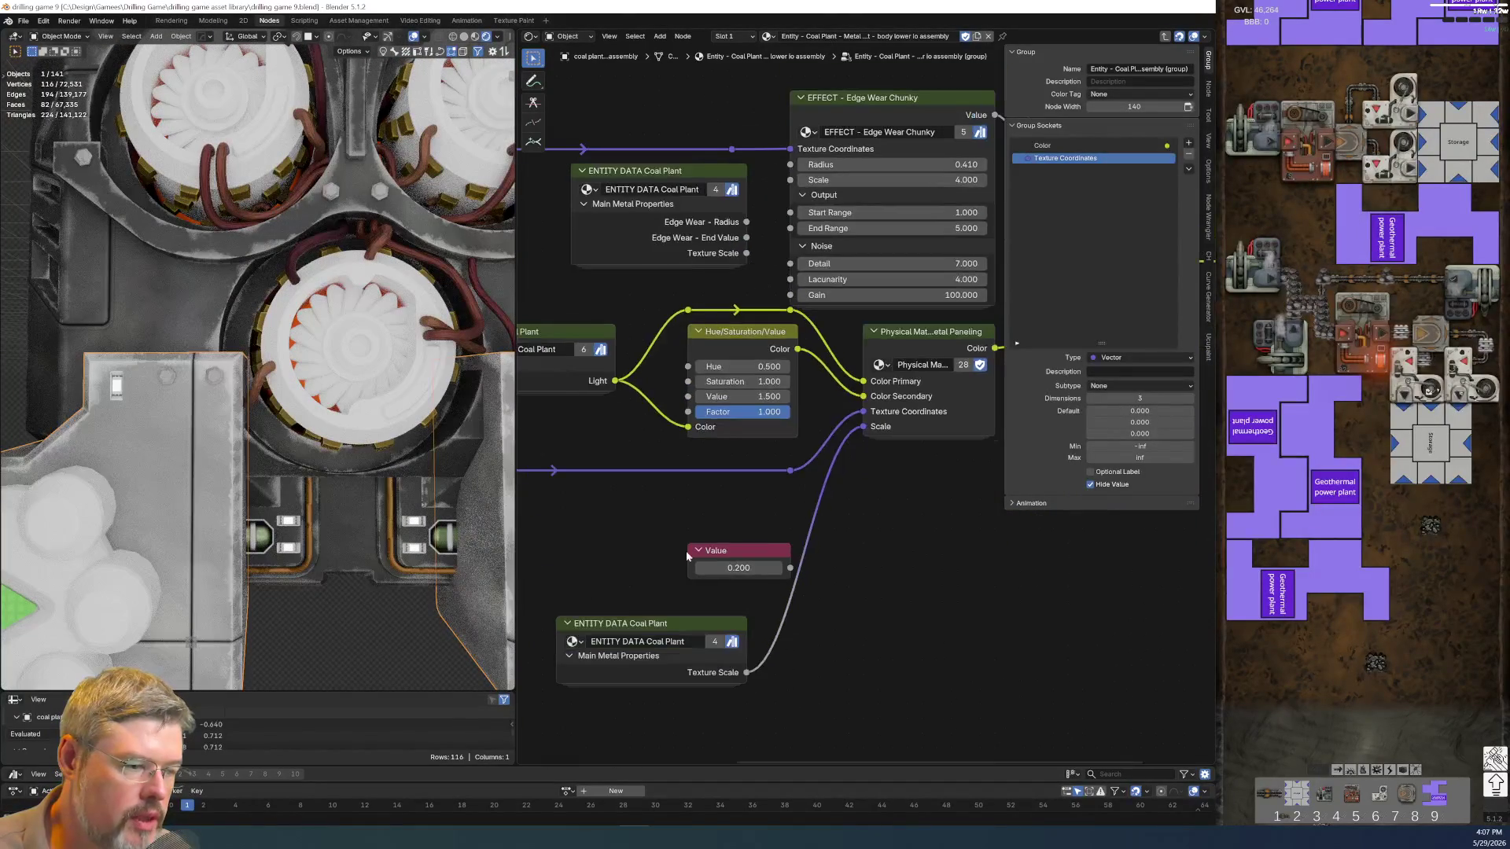
pyautogui.click(732, 551)
pyautogui.press('x')
pyautogui.moveTo(677, 623); pyautogui.dragTo(725, 495)
pyautogui.scroll(2, 726, 494)
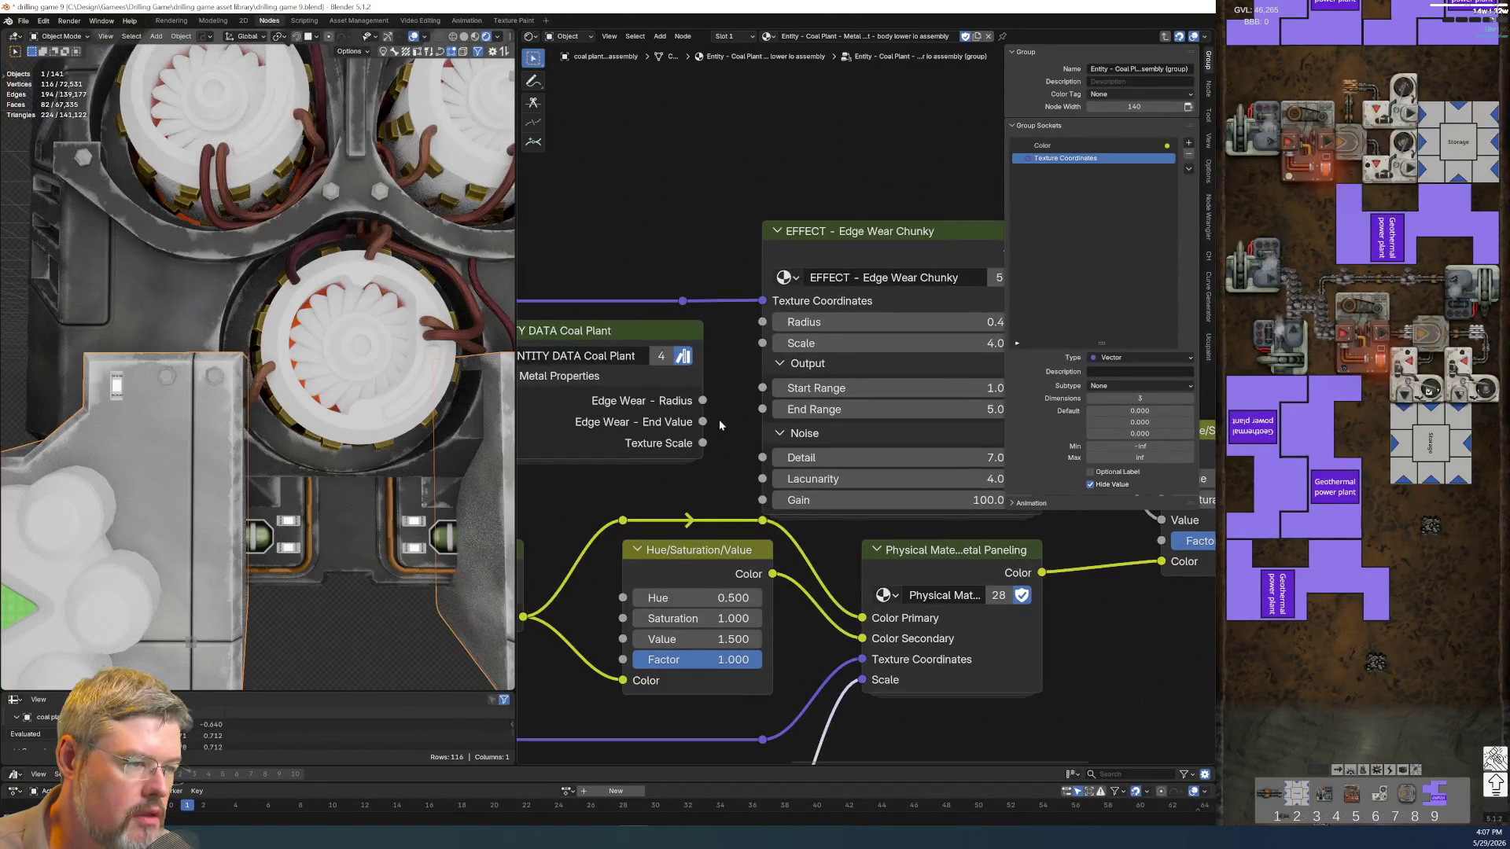
pyautogui.moveTo(718, 418); pyautogui.dragTo(668, 463, button='middle')
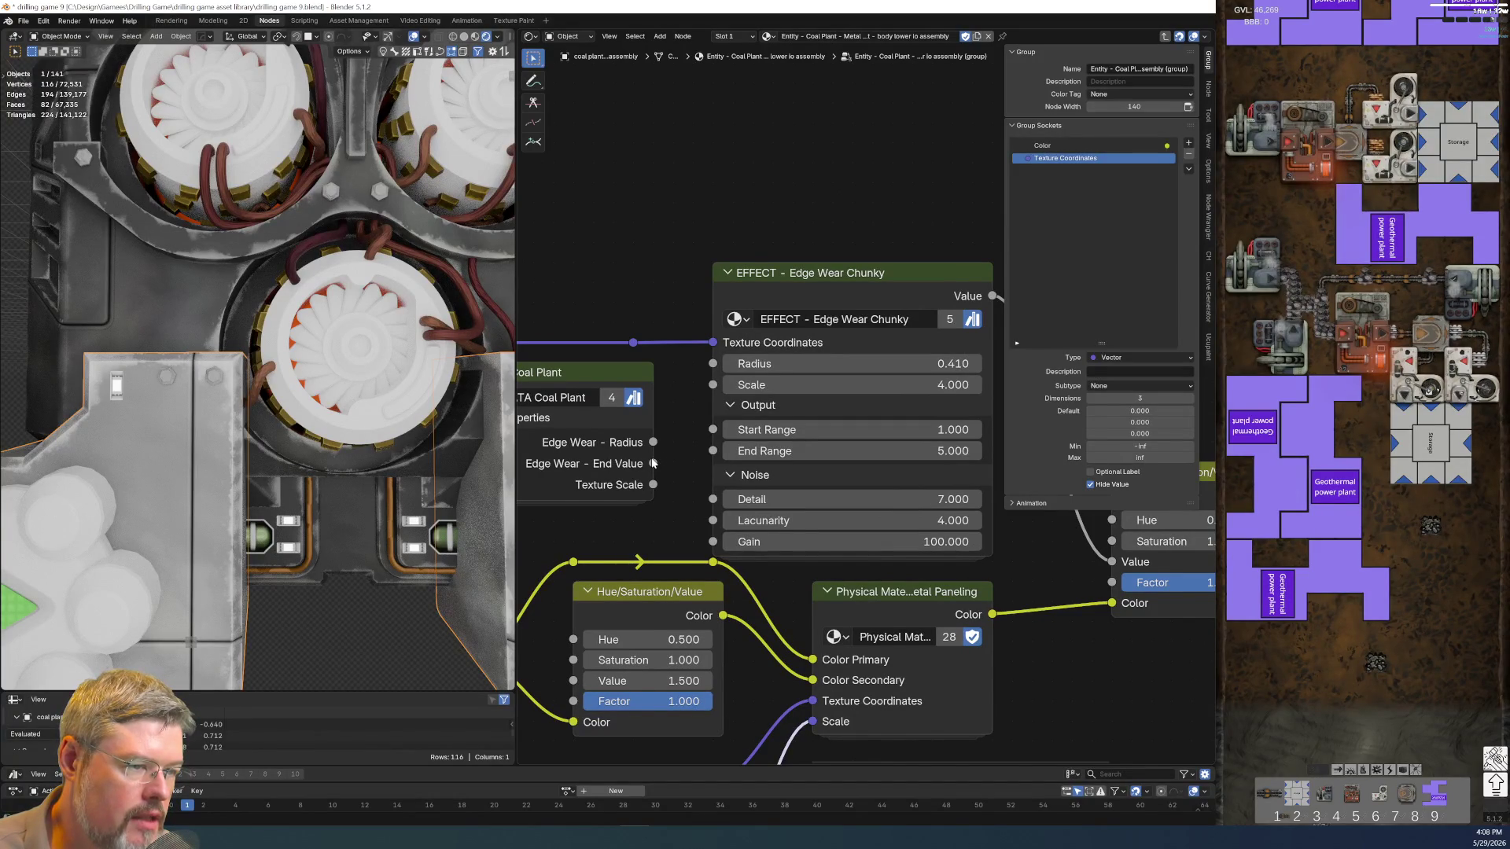
pyautogui.scroll(-1, 652, 464)
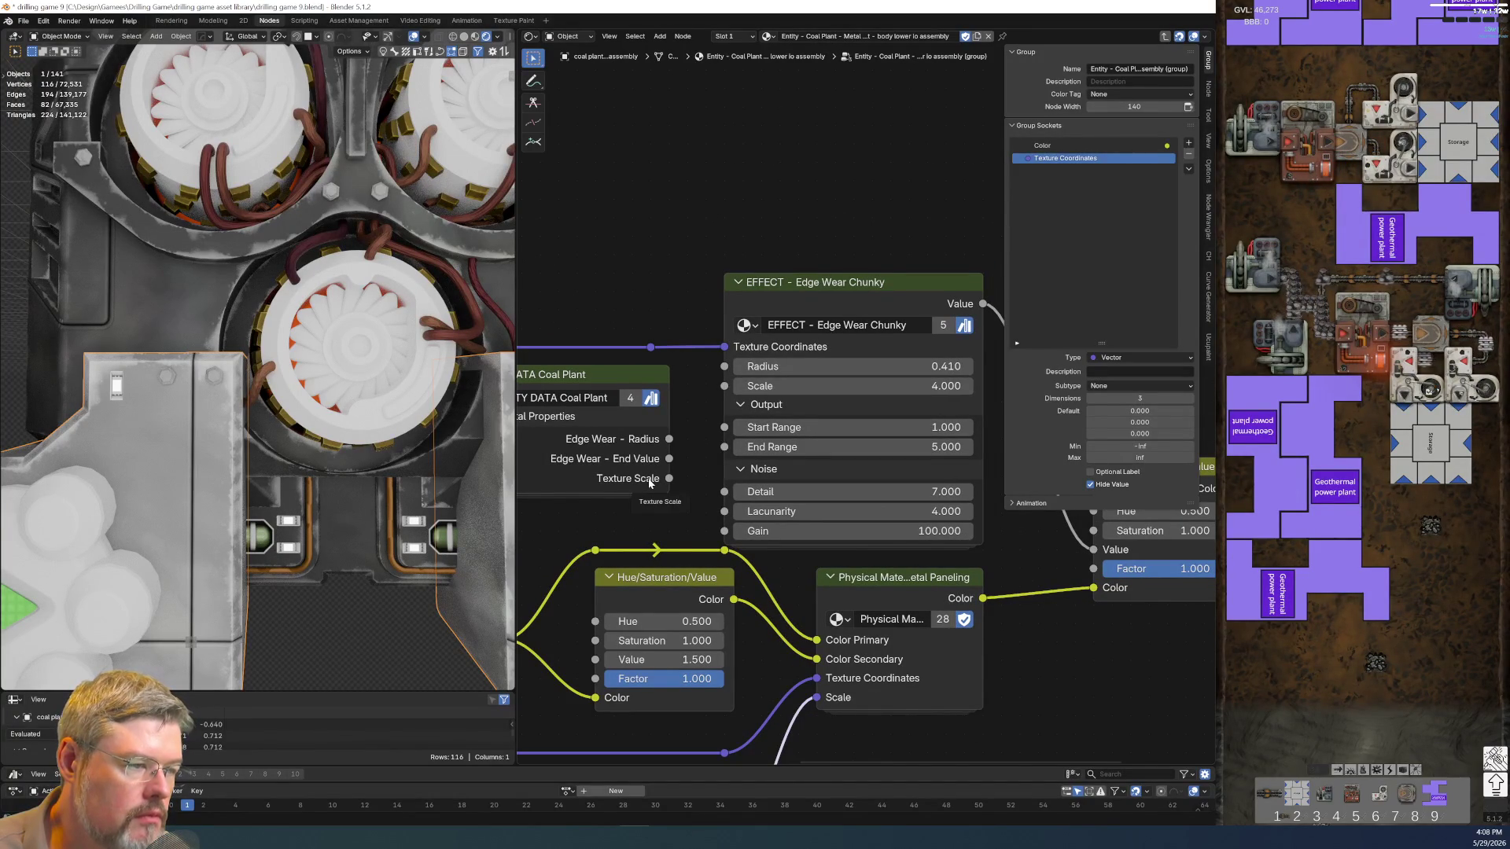
pyautogui.scroll(-1, 649, 481)
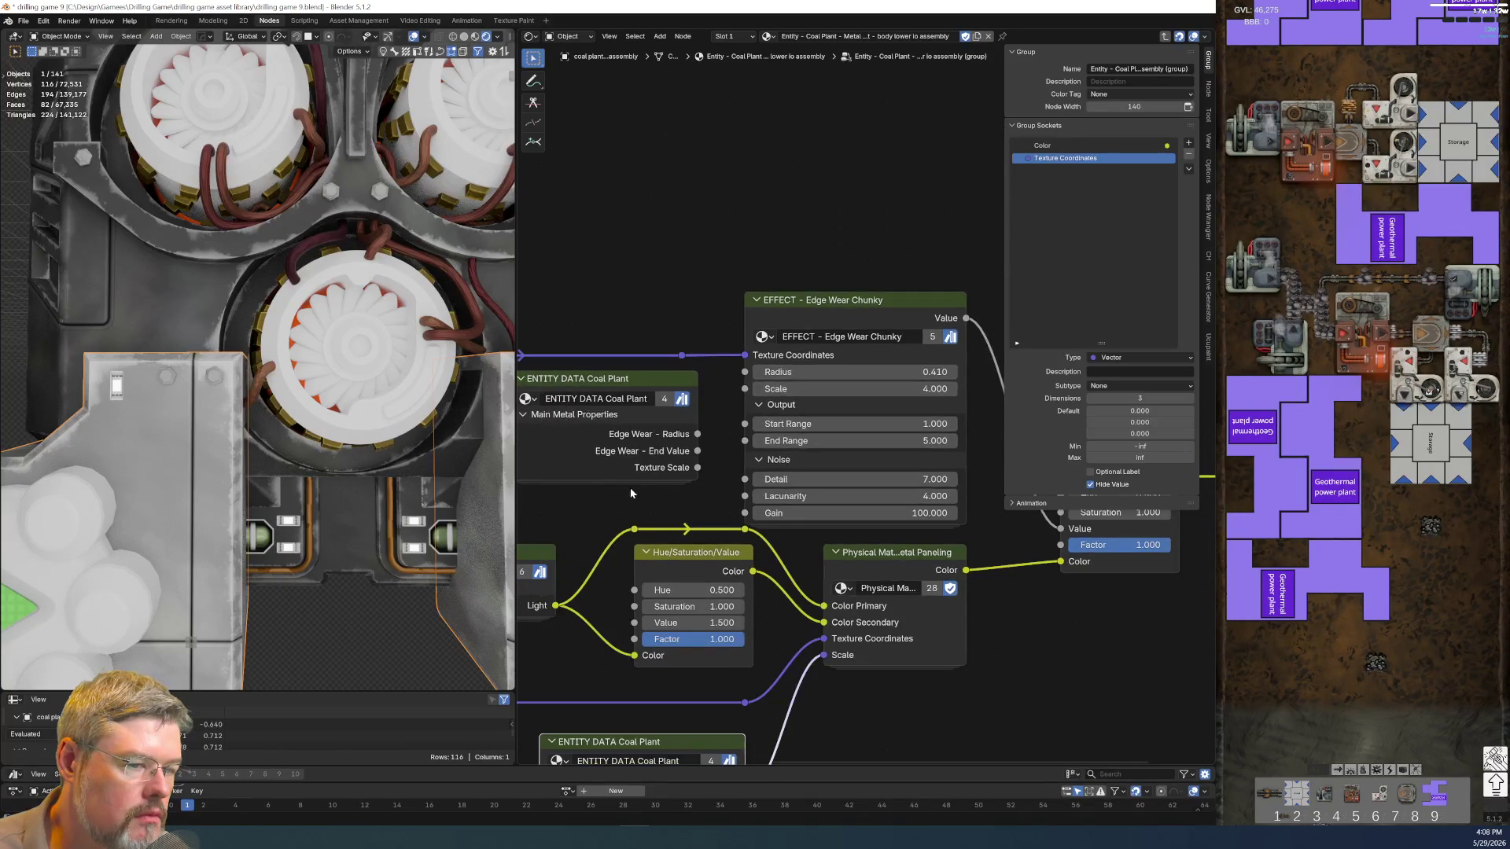
pyautogui.scroll(-3, 341, 490)
pyautogui.scroll(-1, 343, 480)
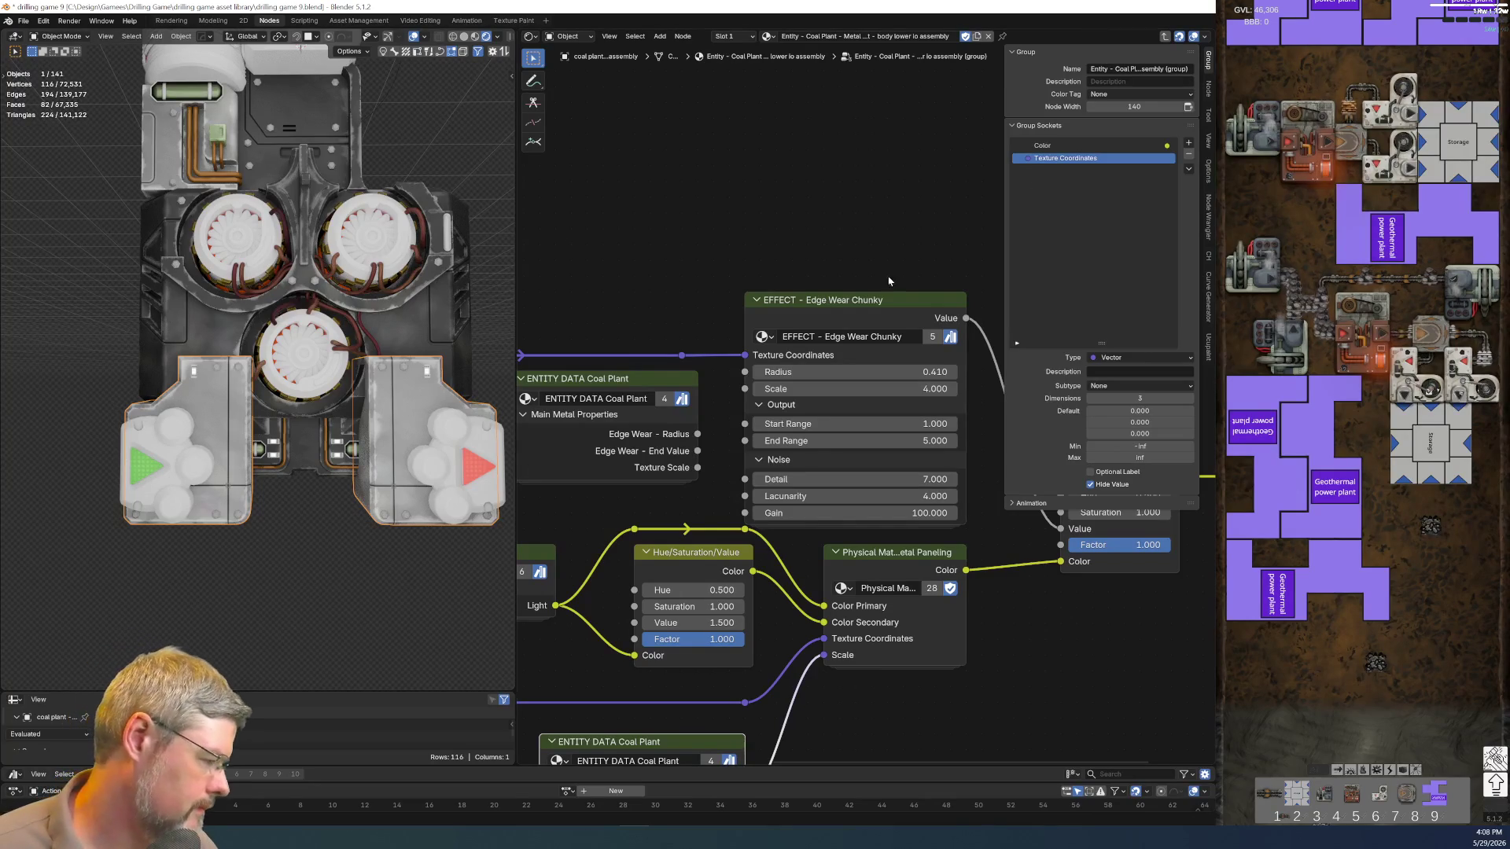
pyautogui.hotkey('alt', 'Tab')
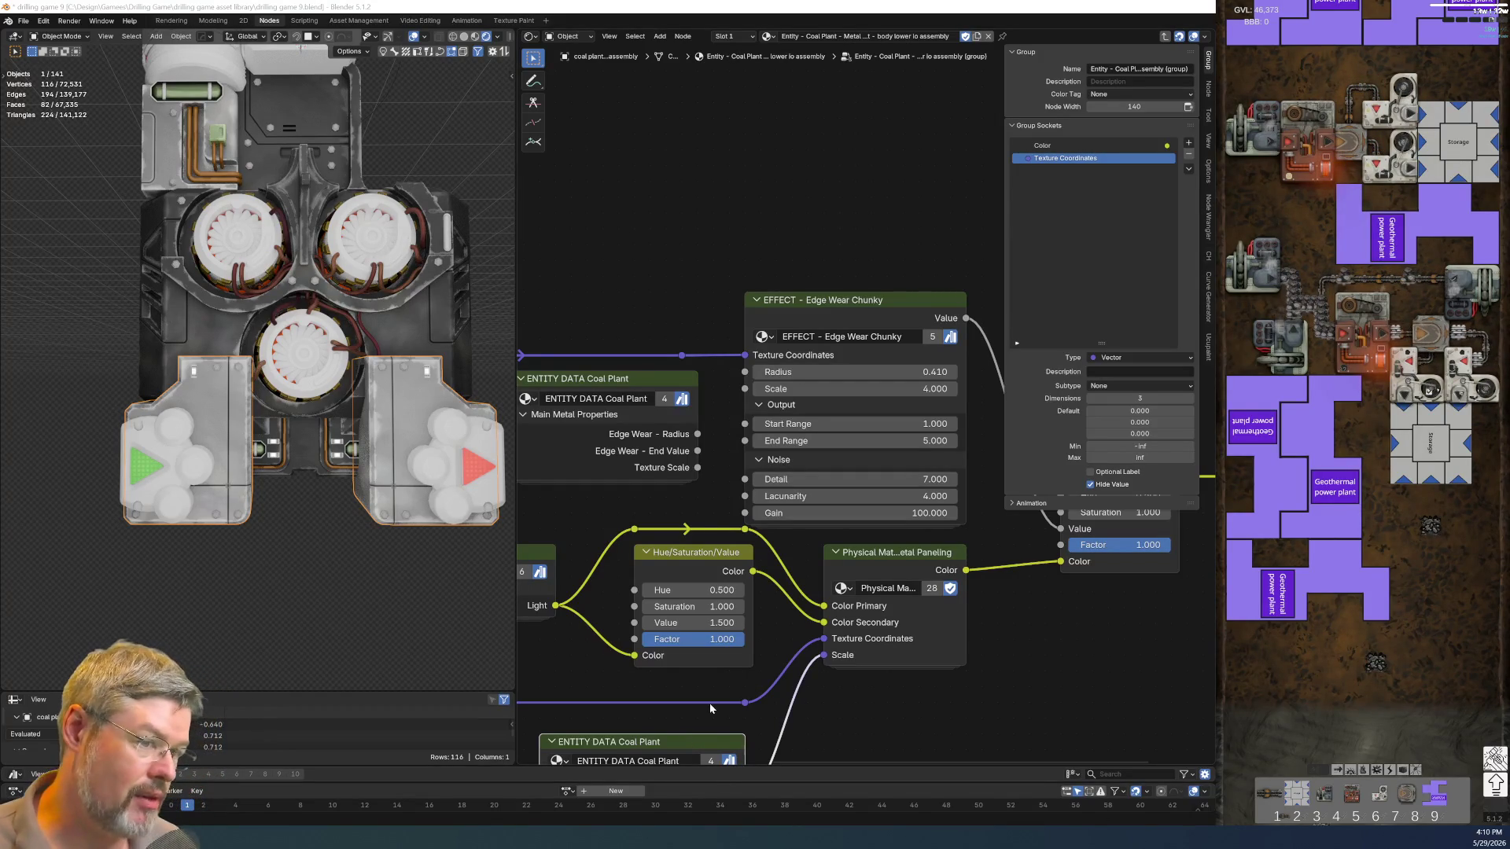
pyautogui.scroll(7, 213, 471)
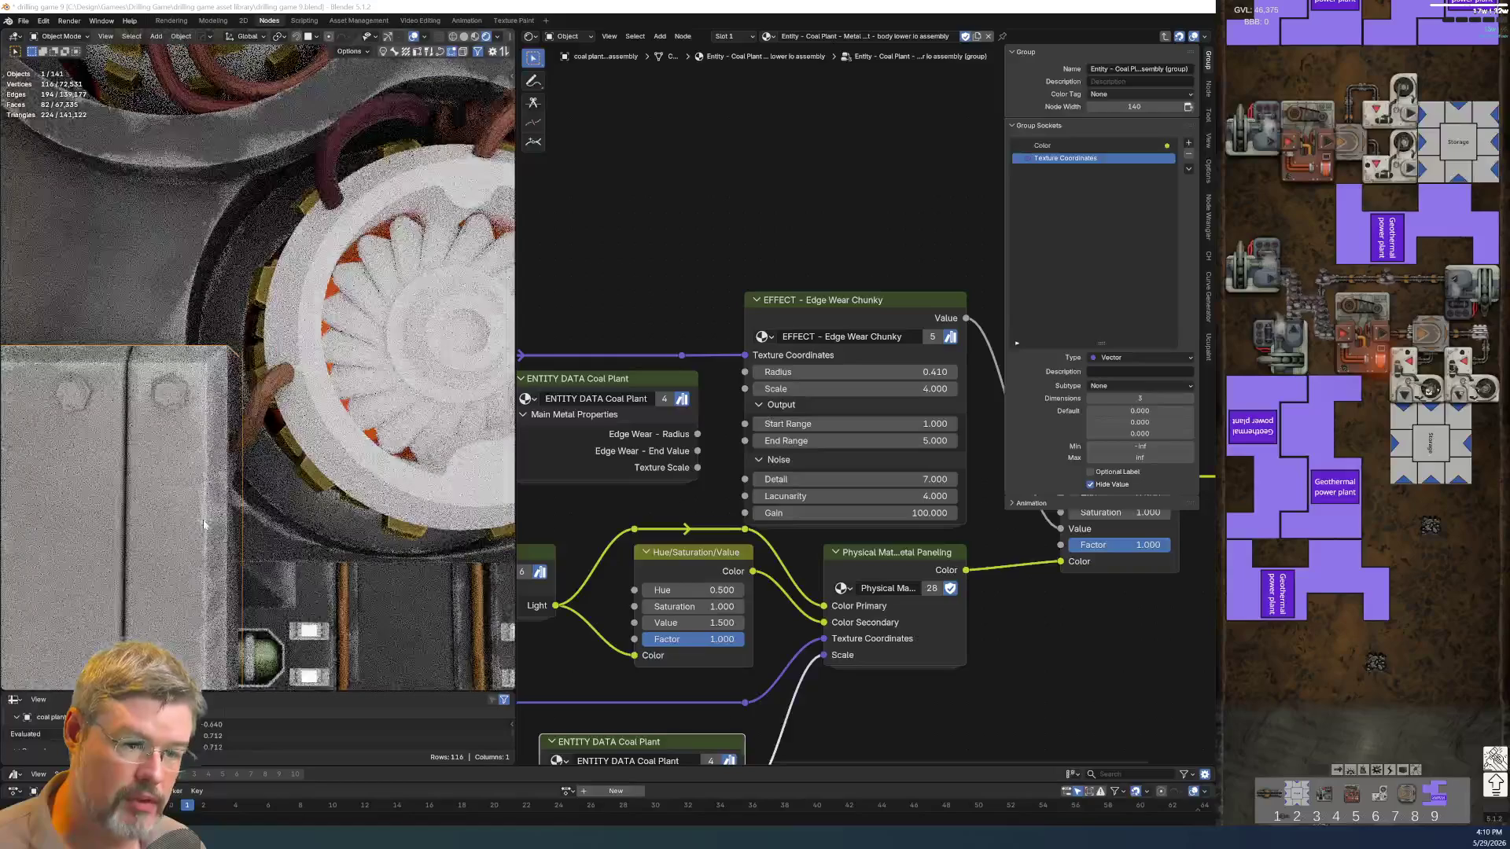
pyautogui.scroll(-2, 205, 514)
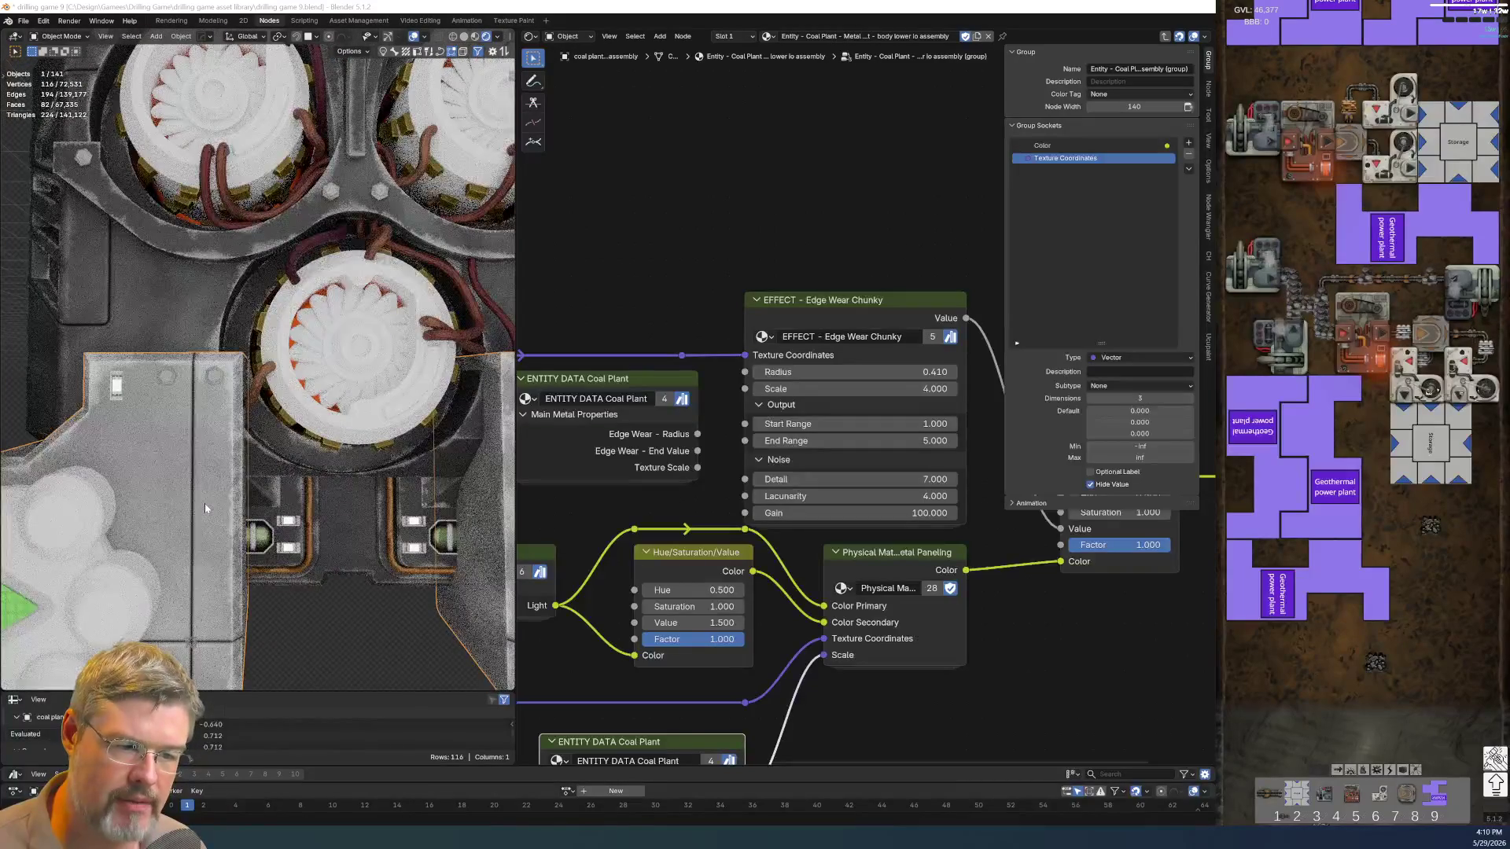
# Save the file as drilling game 9.blend
pyautogui.click(23, 20)
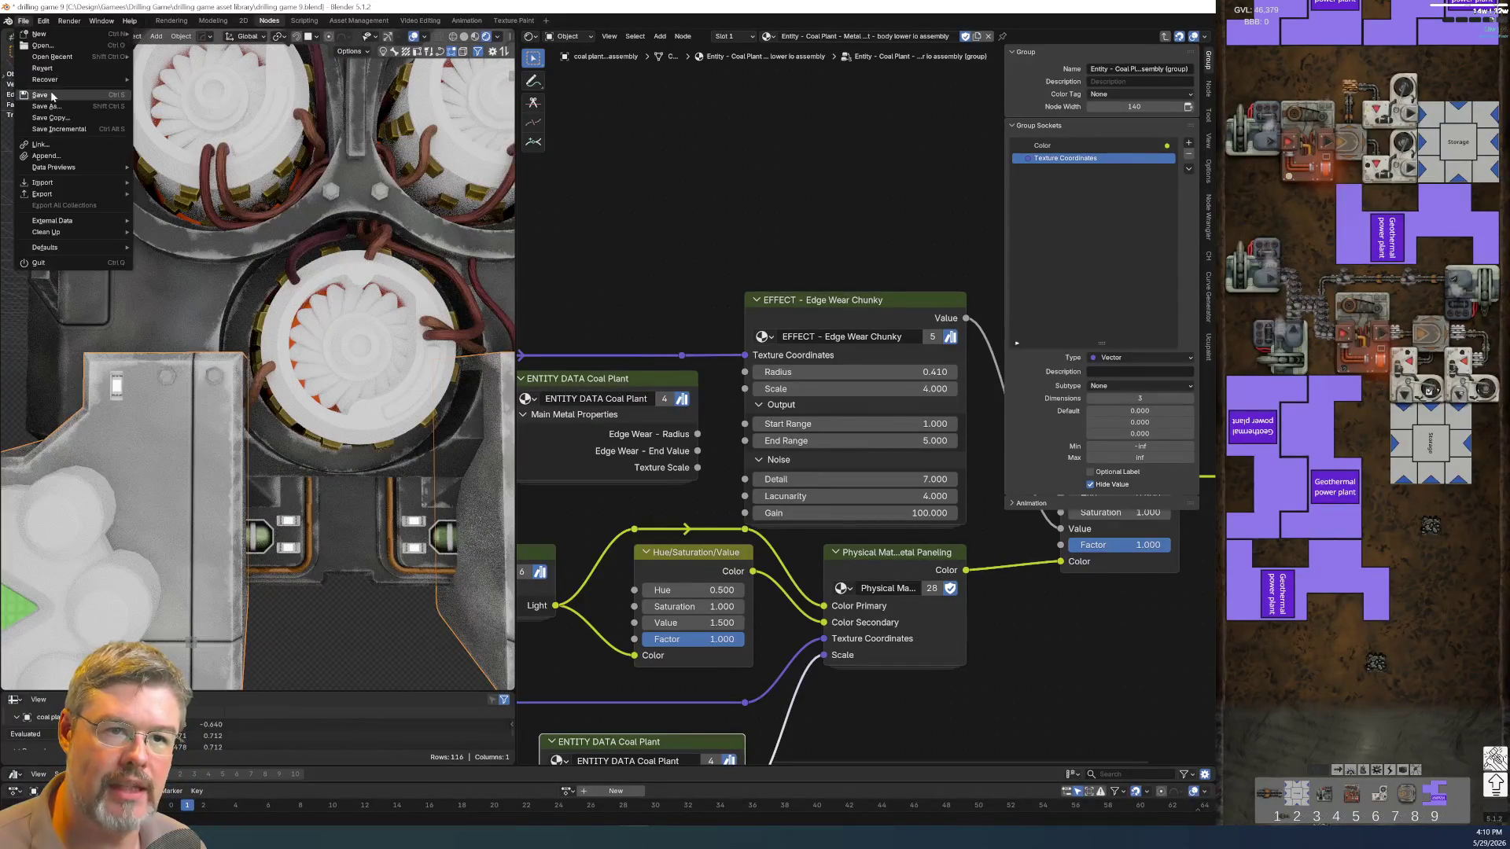
pyautogui.click(51, 93)
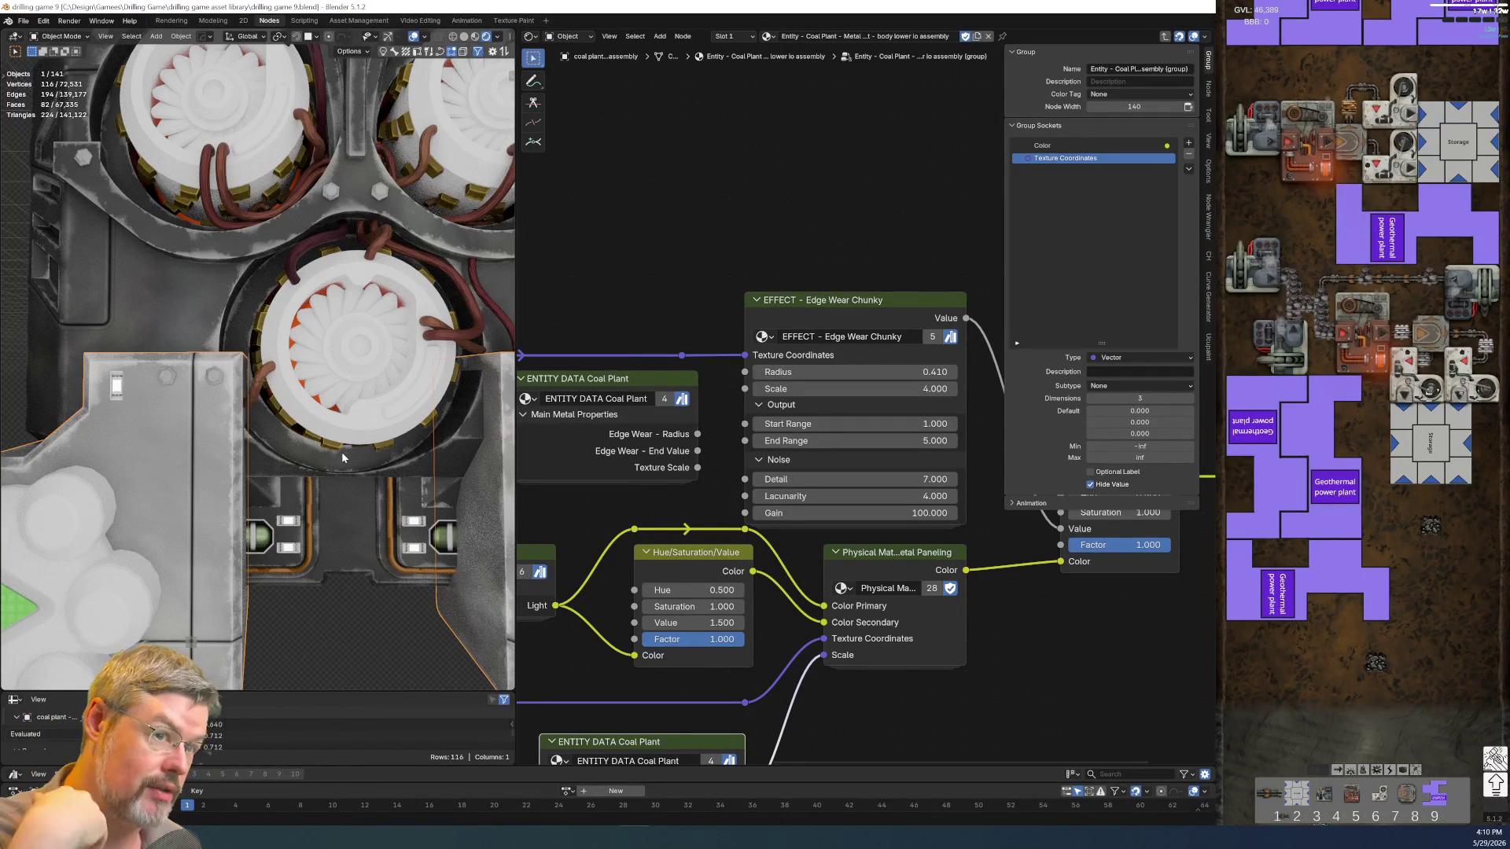
pyautogui.scroll(-5, 341, 452)
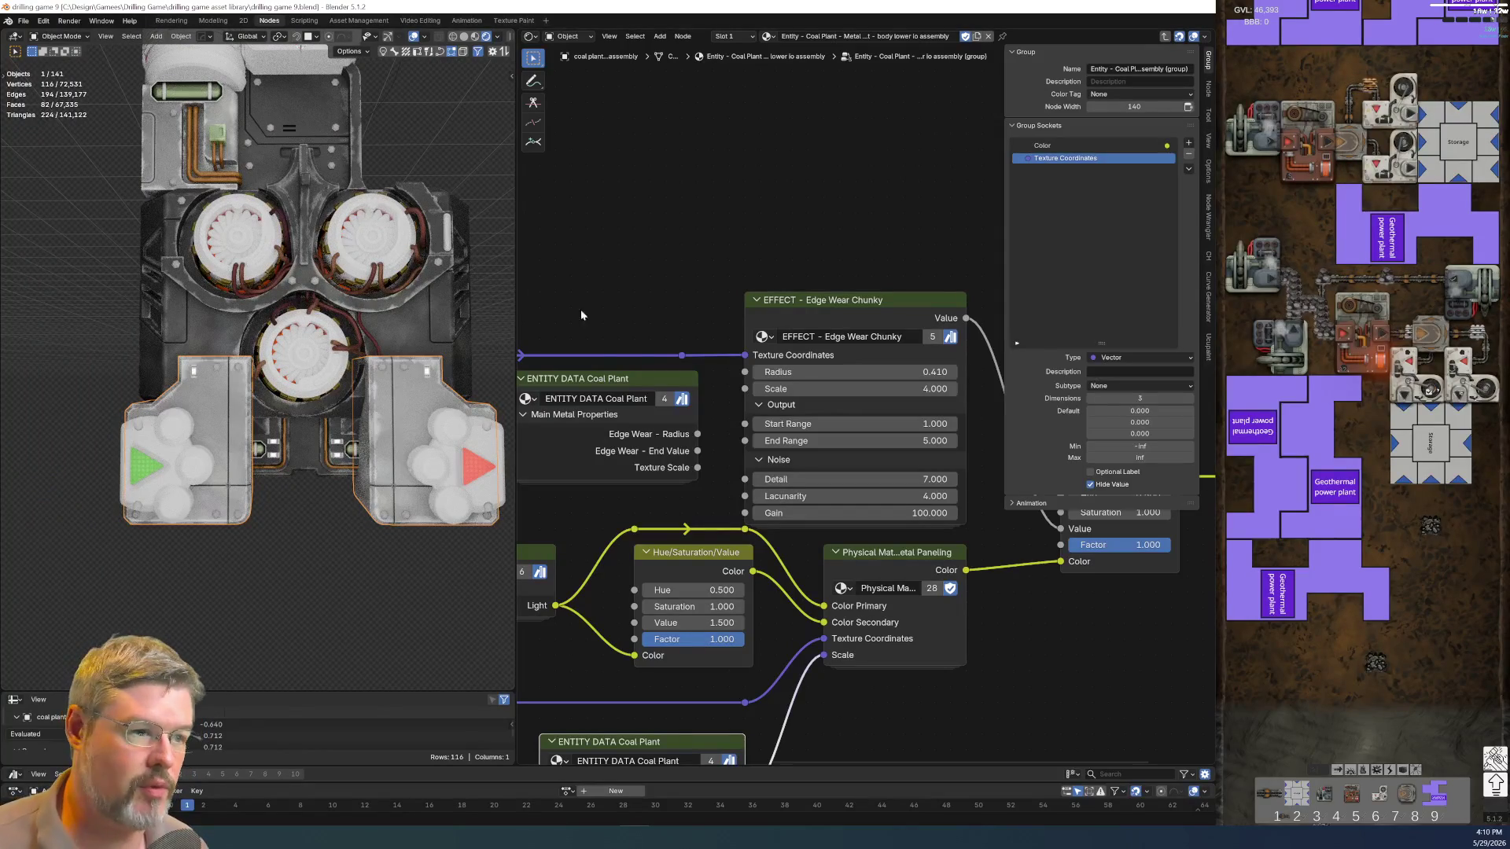
pyautogui.moveTo(551, 292); pyautogui.dragTo(542, 181, button='middle')
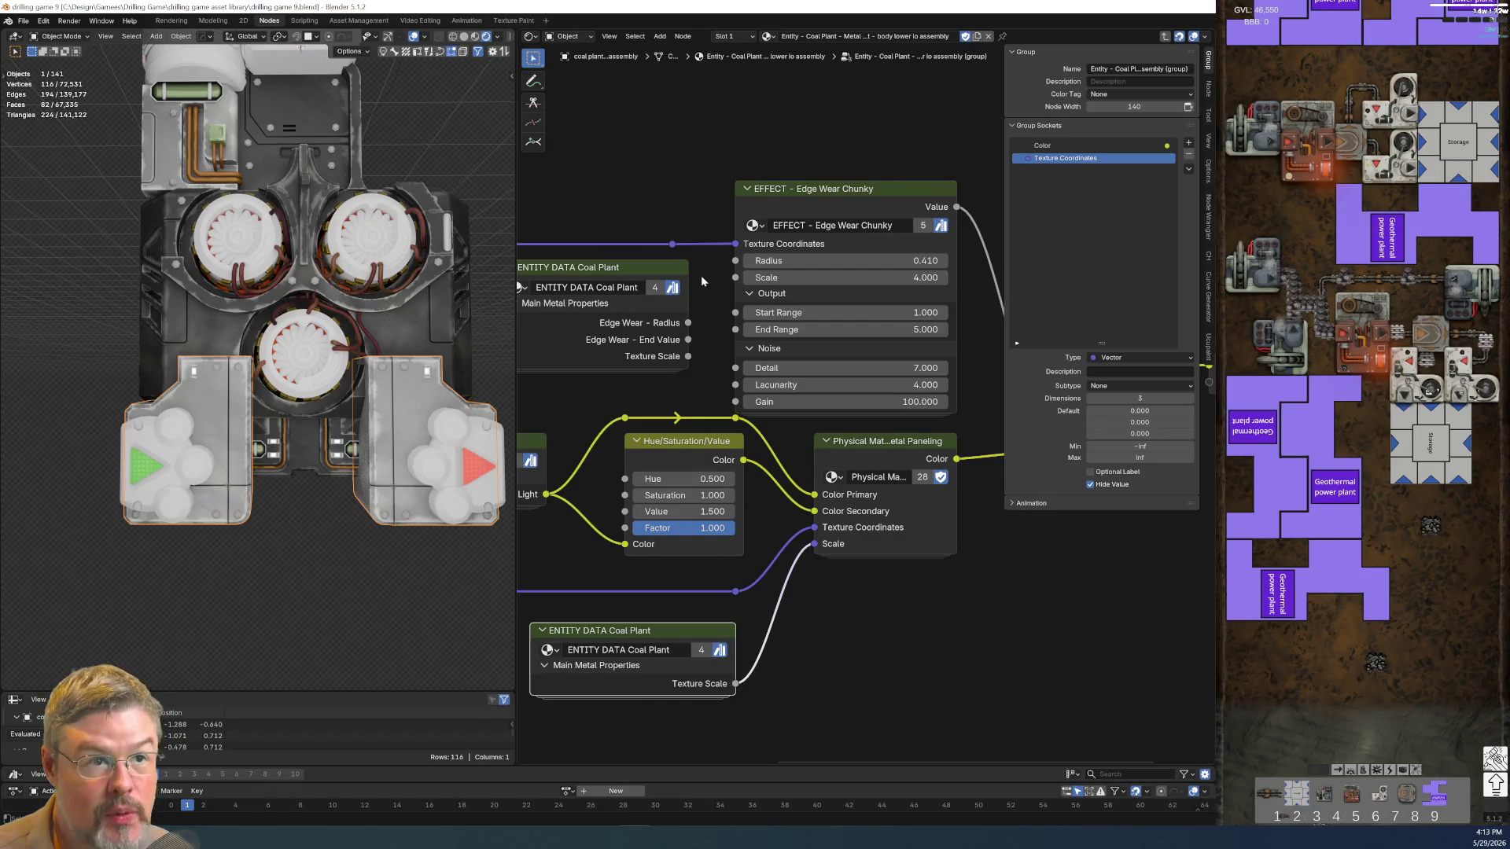
pyautogui.click(23, 19)
pyautogui.click(61, 92)
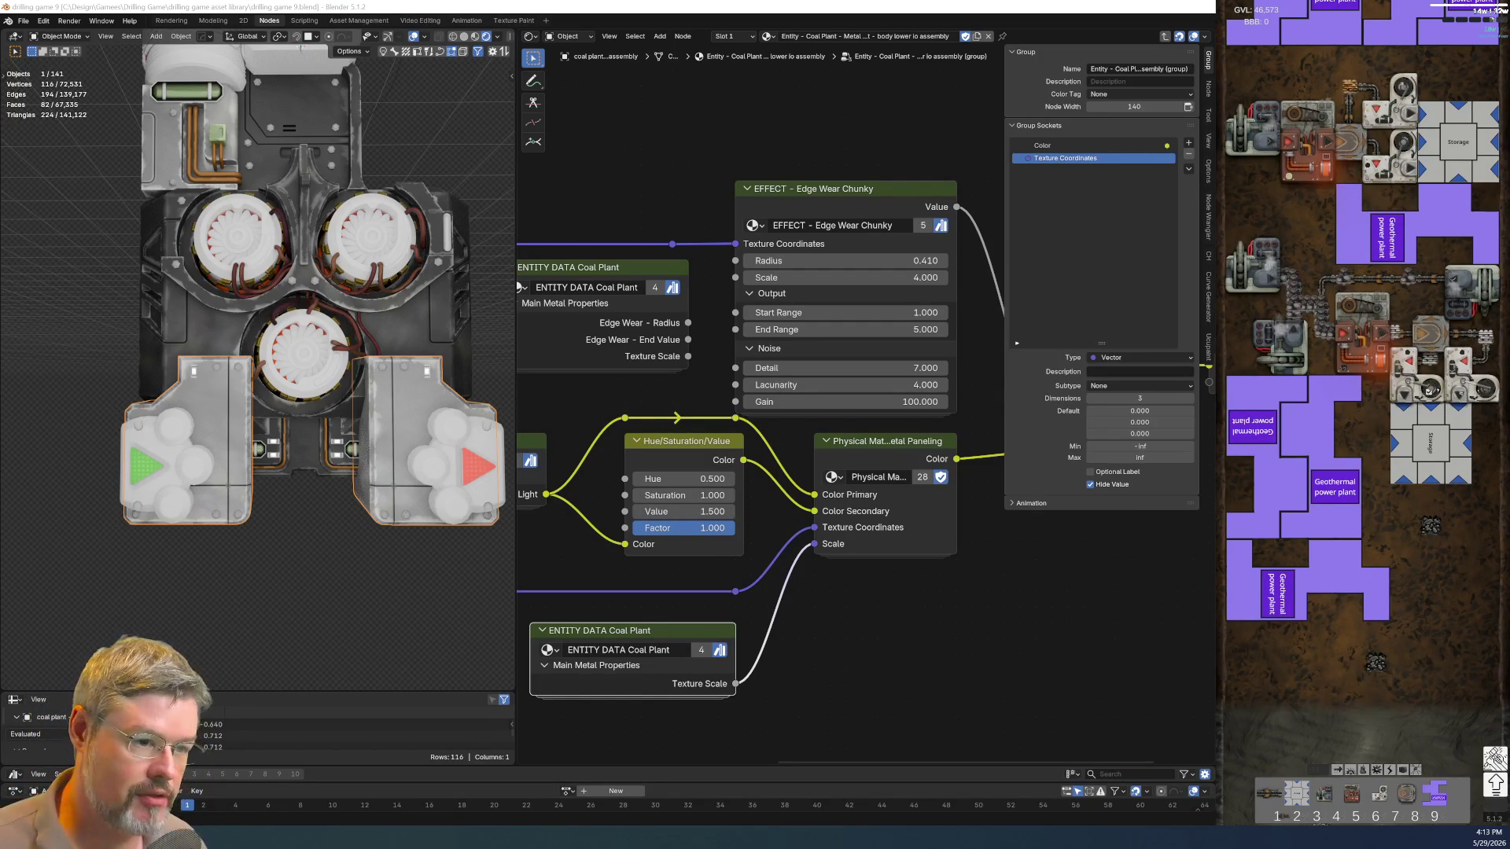
pyautogui.scroll(6, 358, 549)
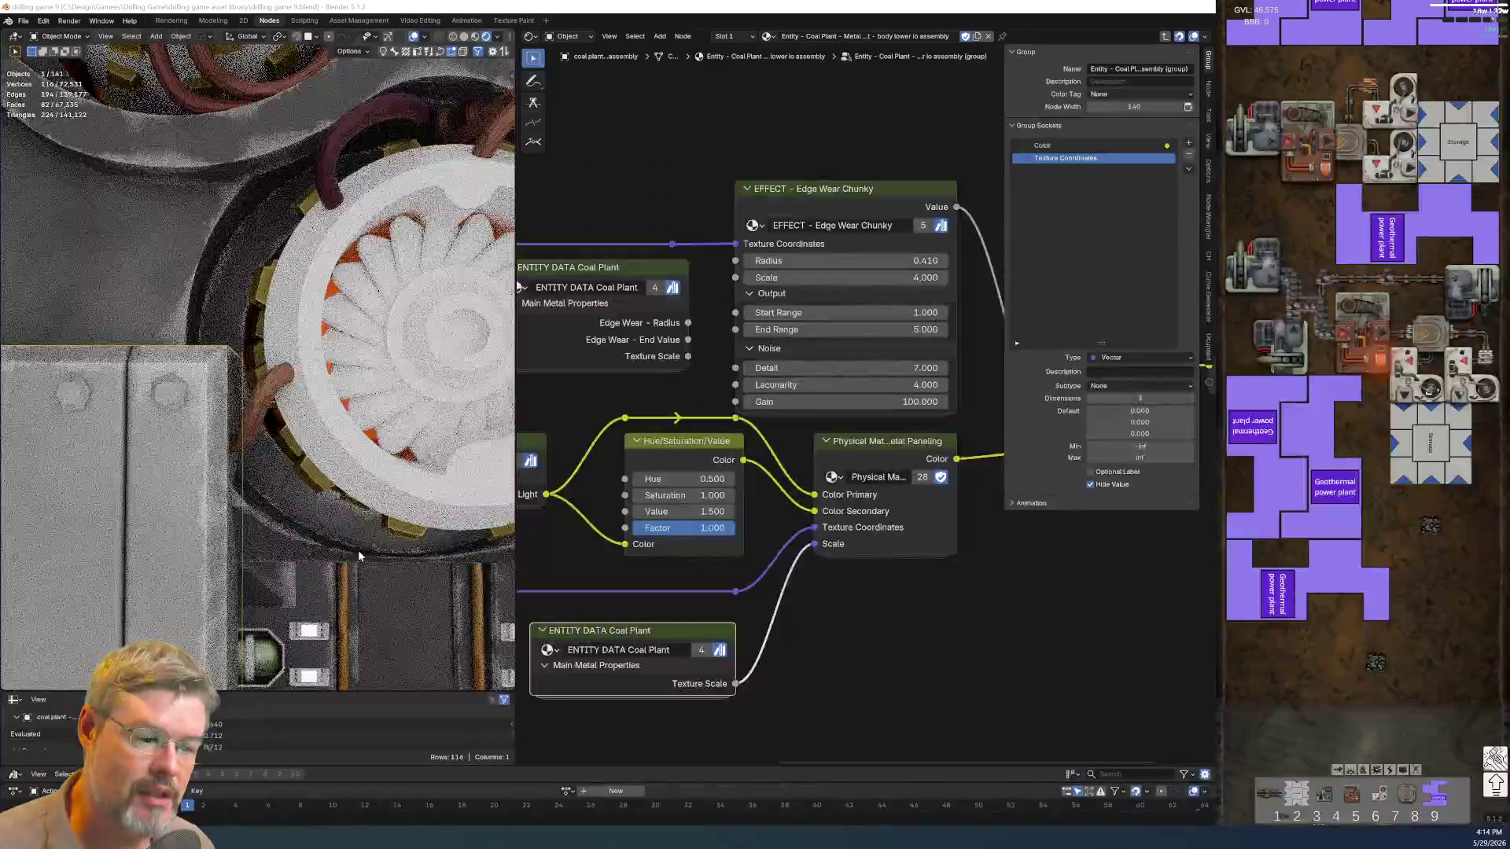
pyautogui.scroll(1, 358, 550)
pyautogui.scroll(1, 358, 549)
pyautogui.scroll(1, 357, 551)
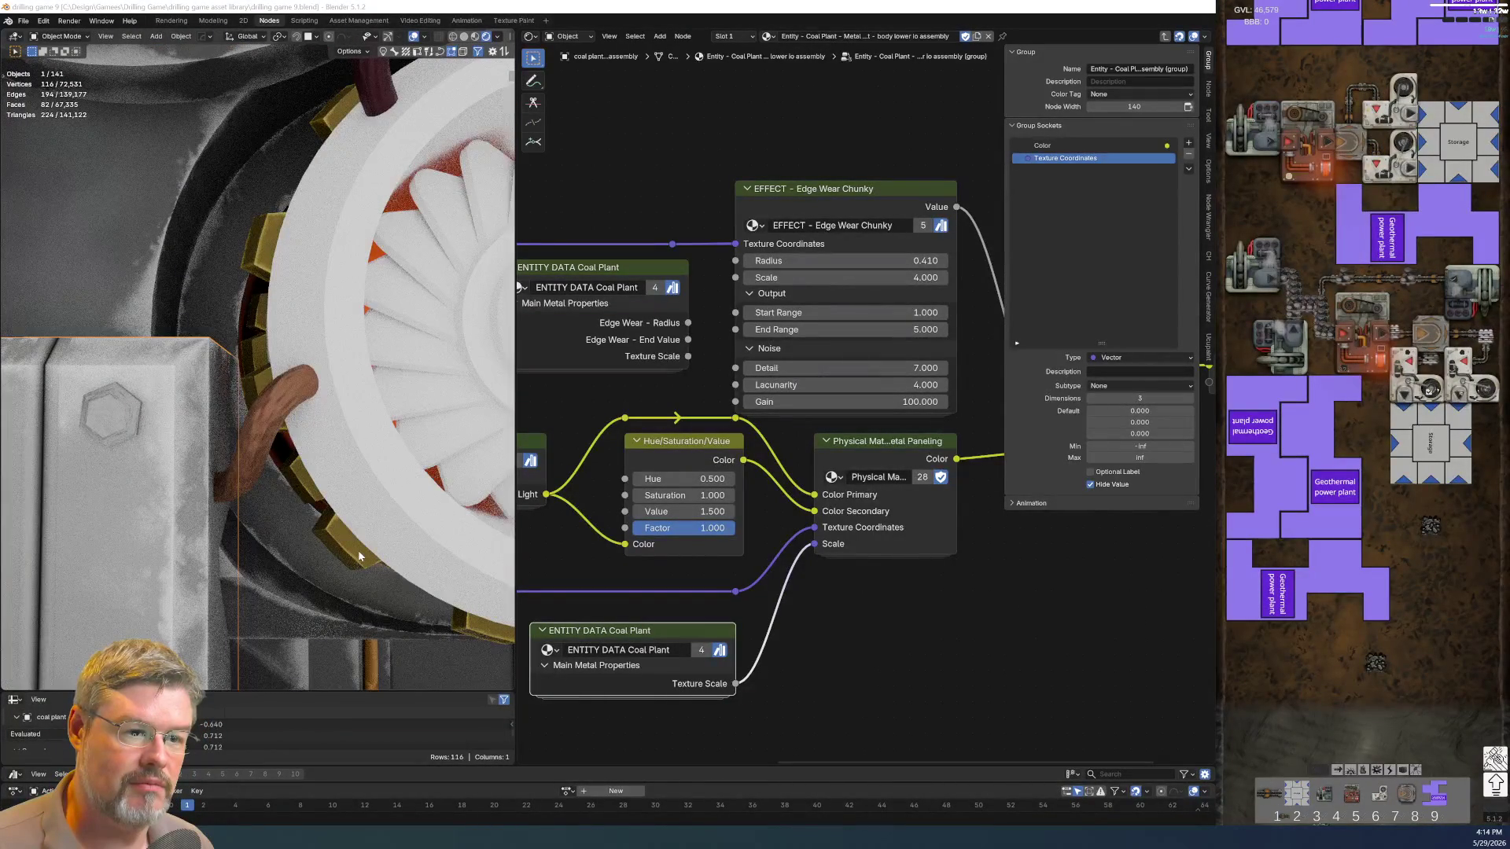
pyautogui.scroll(-2, 358, 550)
pyautogui.scroll(-4, 358, 550)
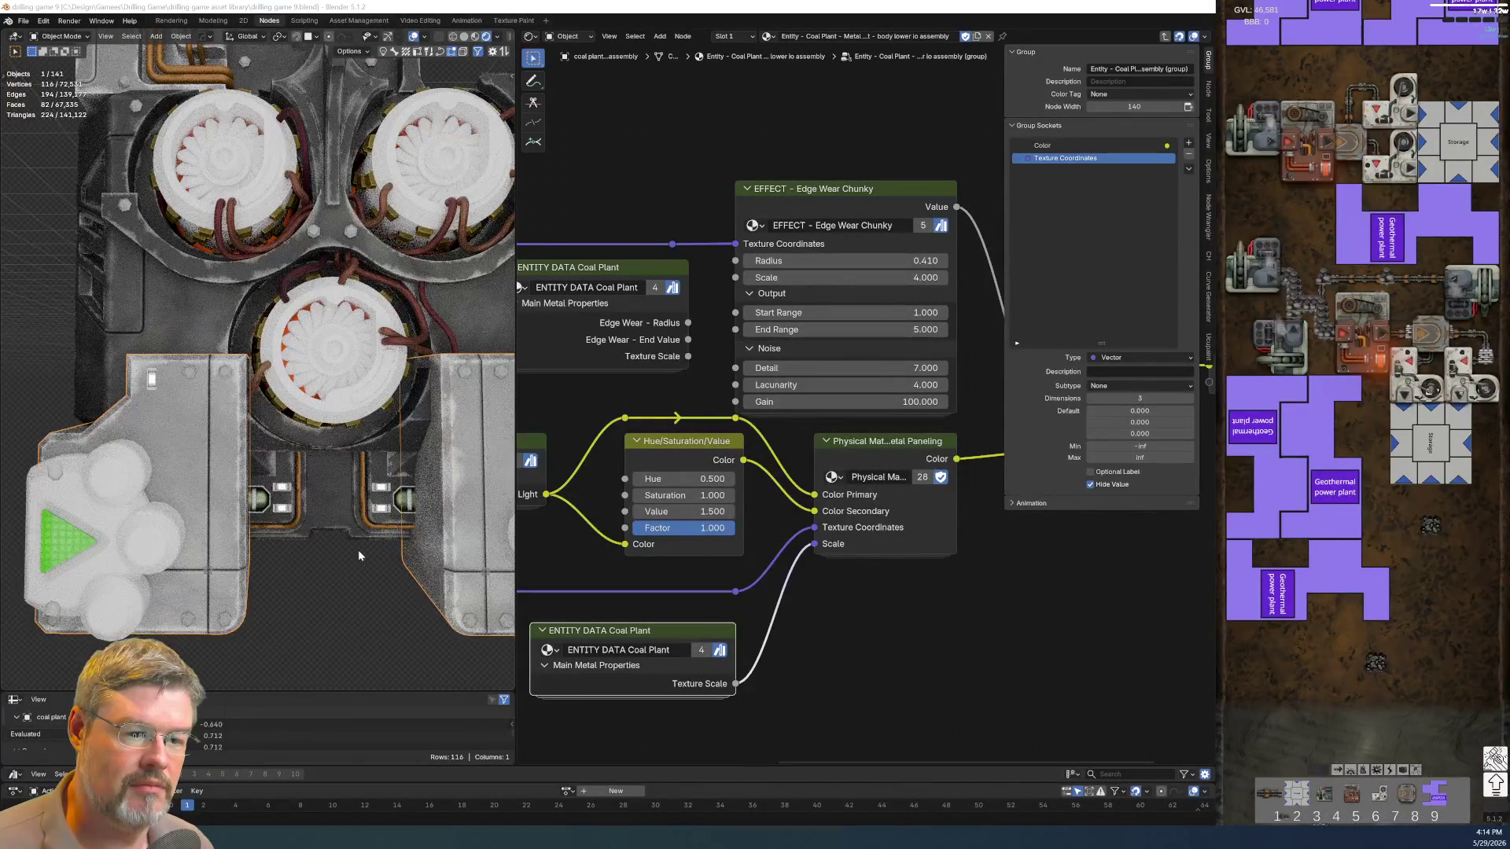
pyautogui.click(310, 569)
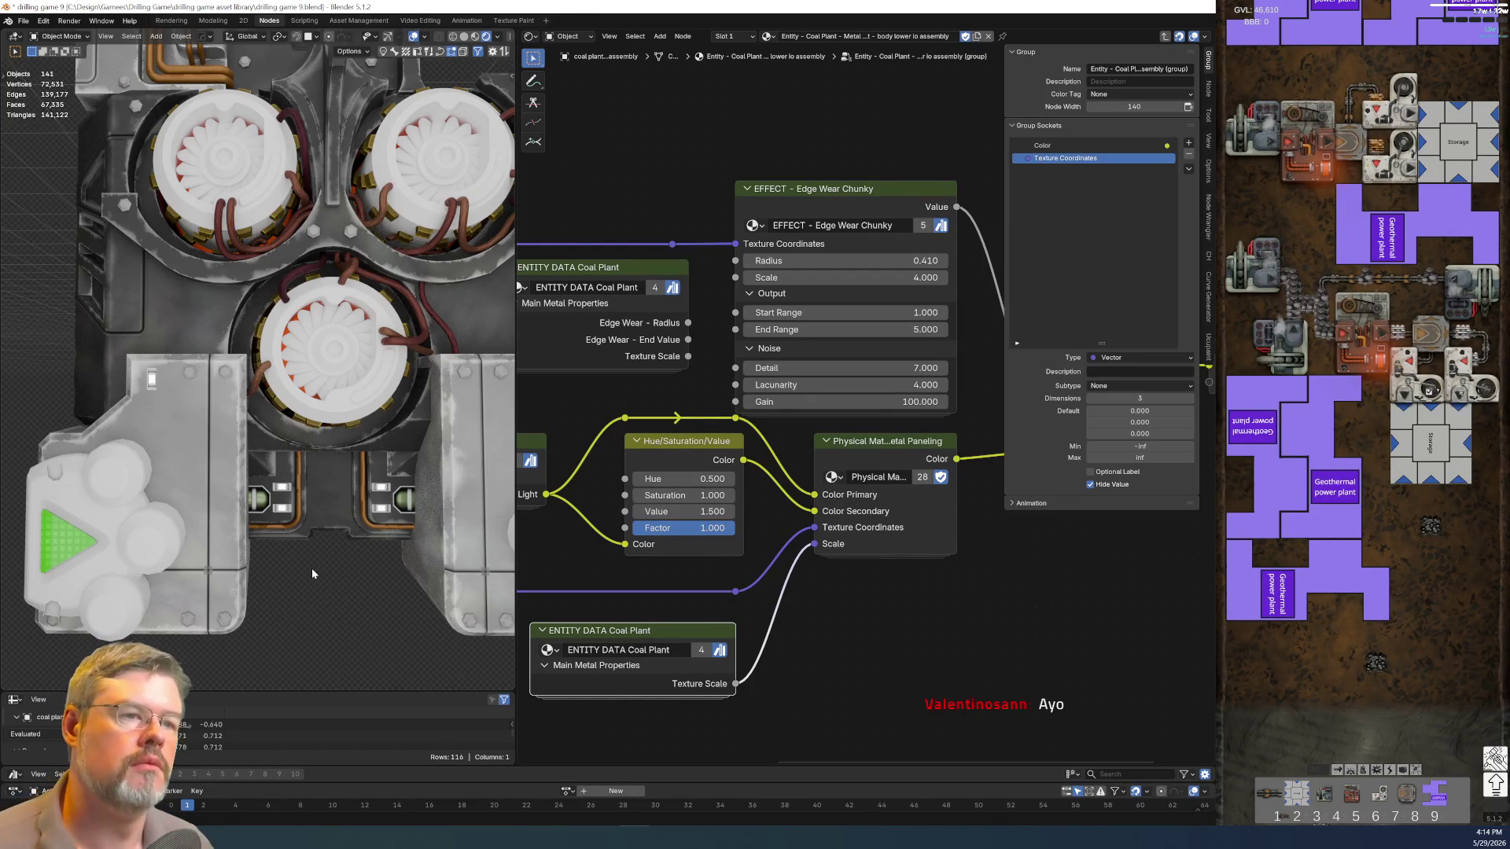
pyautogui.moveTo(312, 567); pyautogui.dragTo(311, 472, button='middle')
pyautogui.press('KP_7')
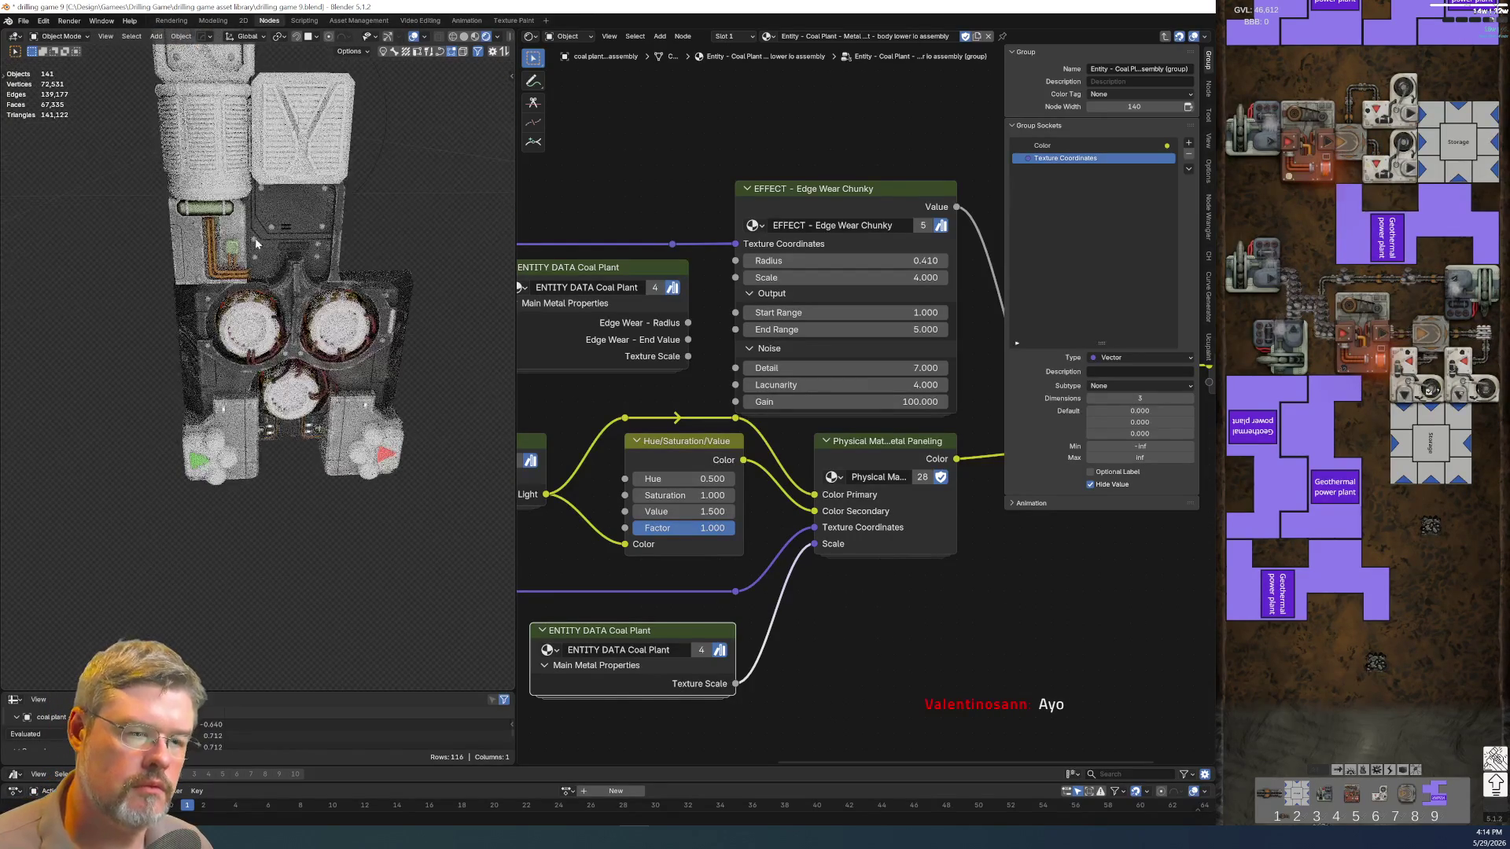
pyautogui.moveTo(240, 227); pyautogui.dragTo(316, 500, button='middle')
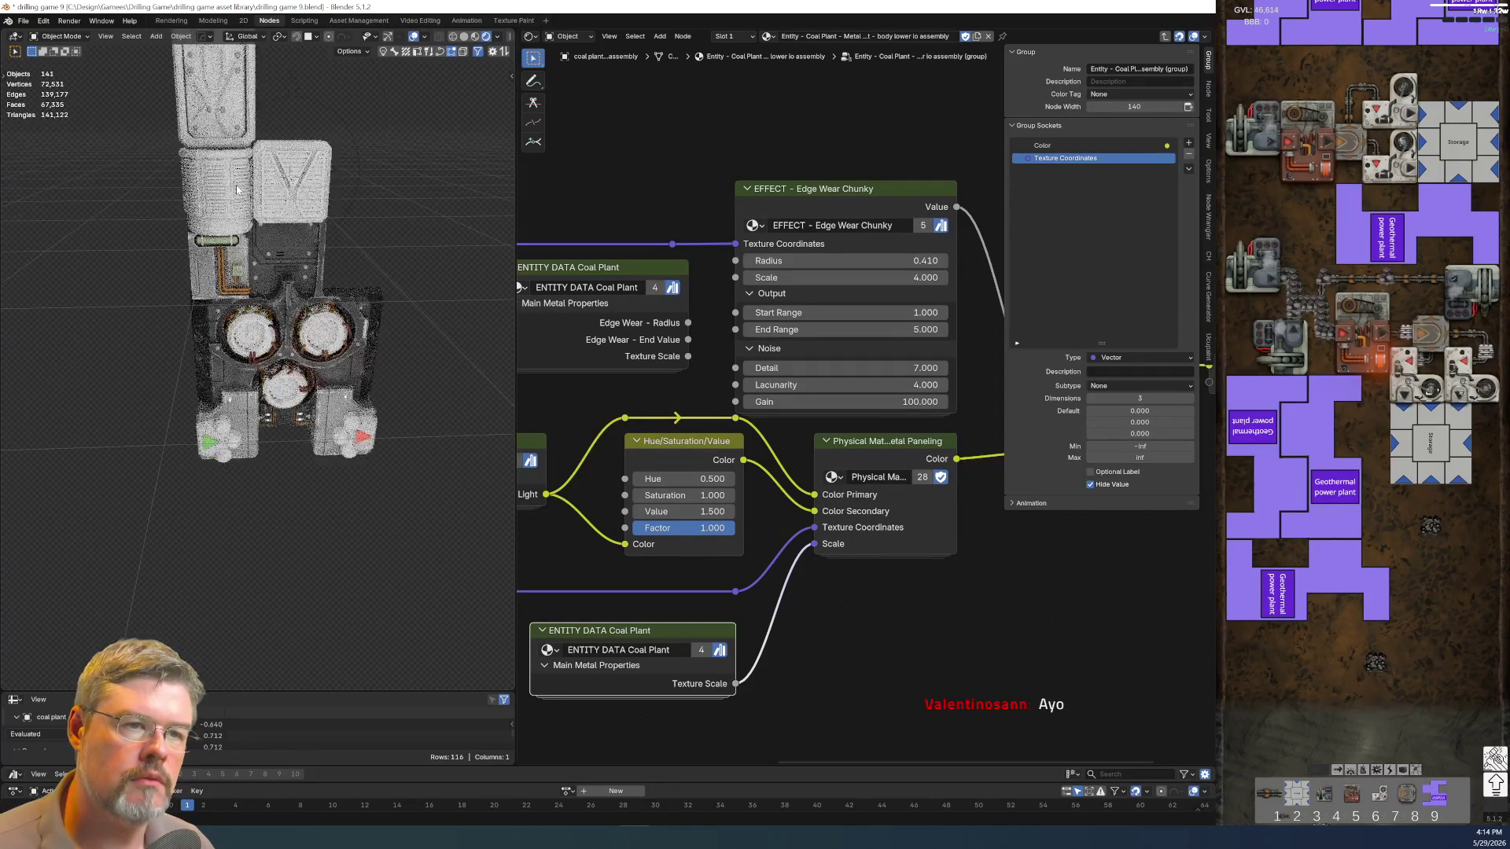
pyautogui.press('KP_7')
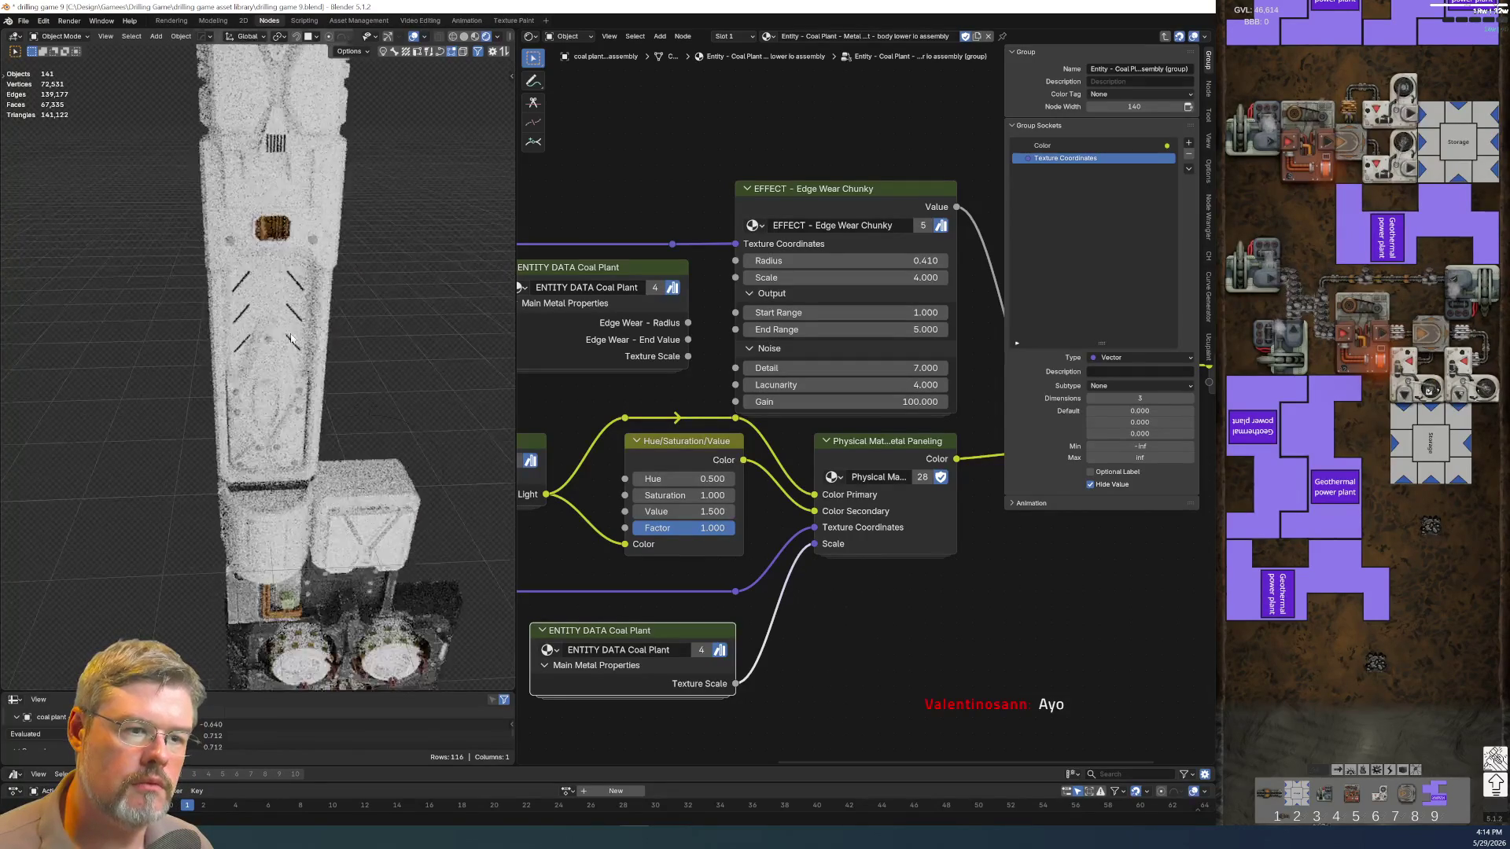
pyautogui.scroll(4, 318, 451)
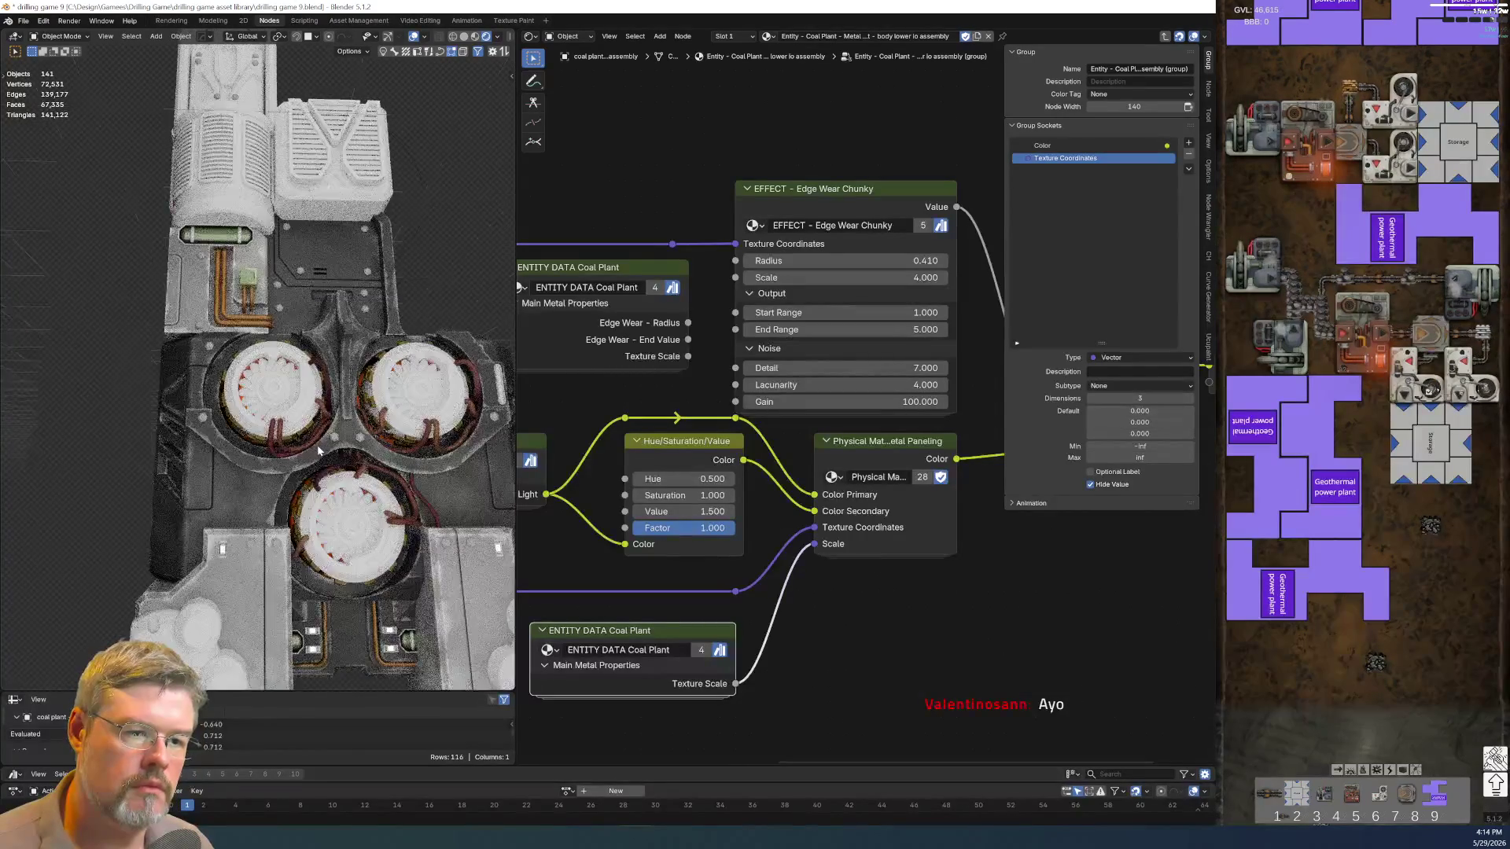
pyautogui.scroll(5, 318, 452)
pyautogui.scroll(-3, 238, 369)
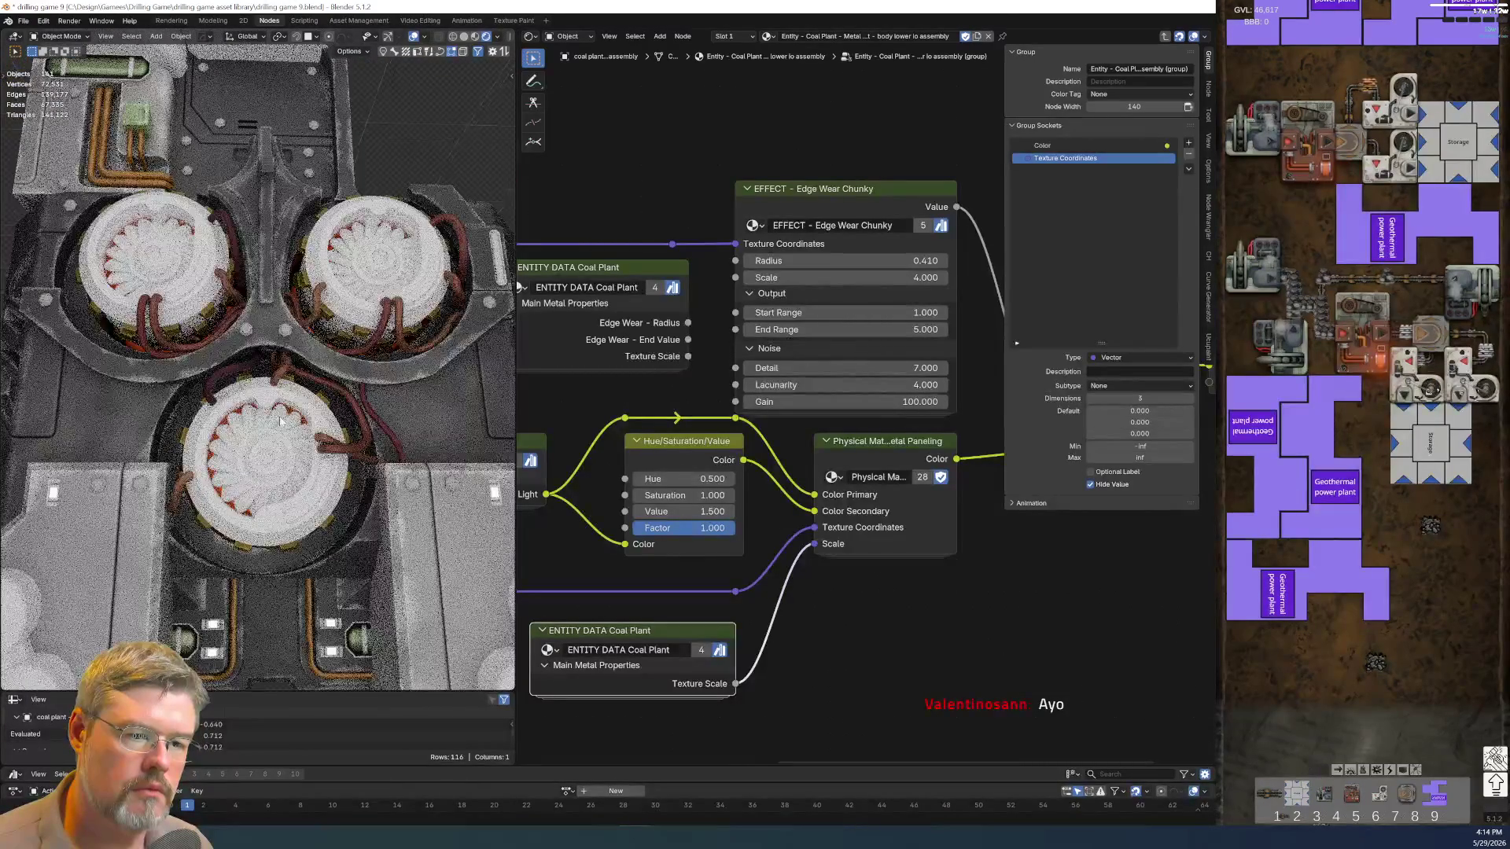
pyautogui.moveTo(237, 369); pyautogui.dragTo(261, 381, button='middle')
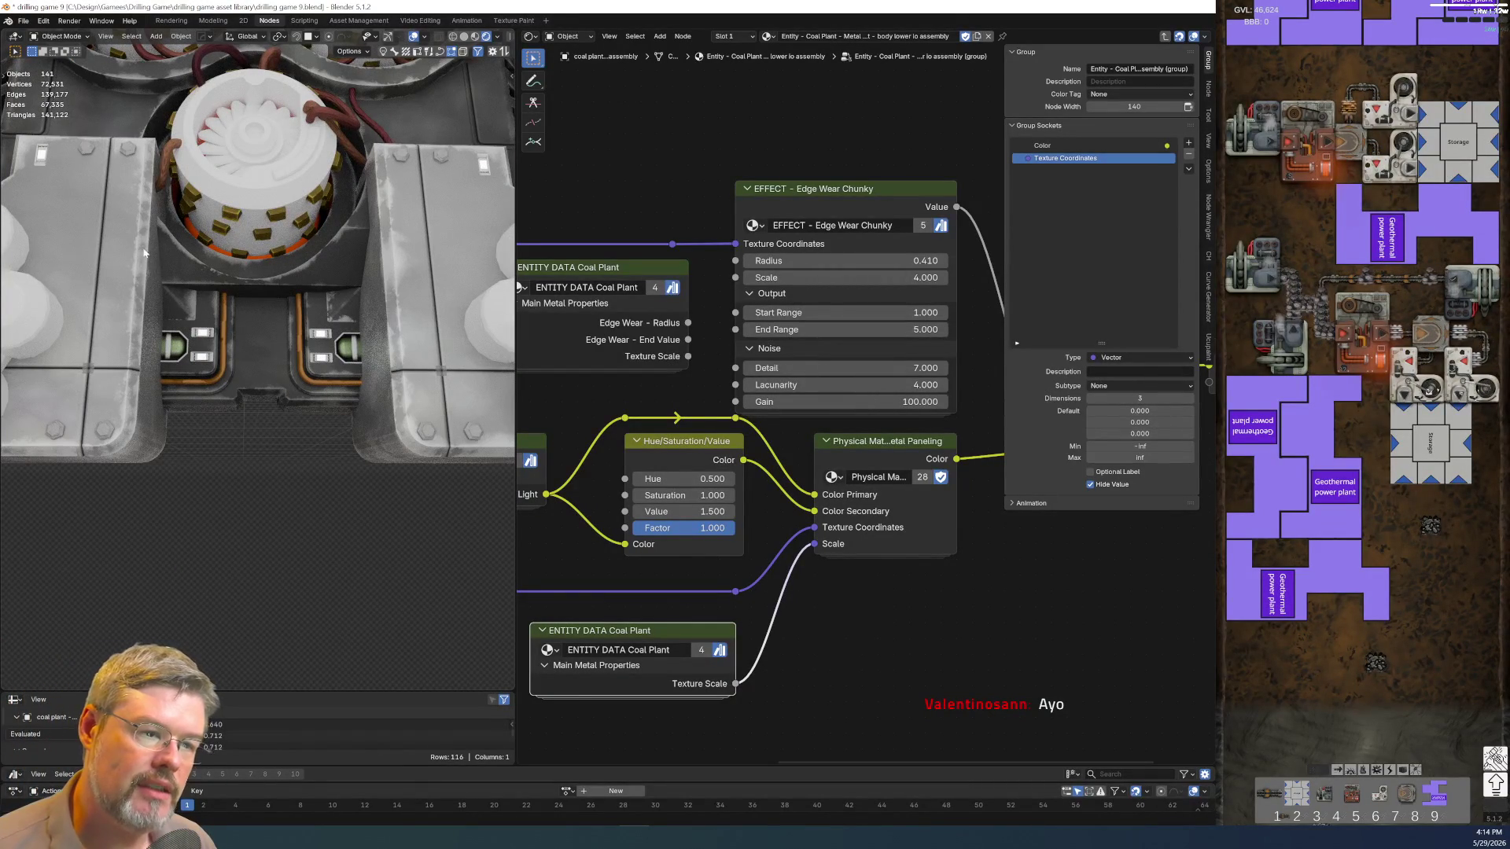
pyautogui.scroll(-5, 236, 366)
pyautogui.moveTo(240, 396); pyautogui.dragTo(166, 363, button='middle')
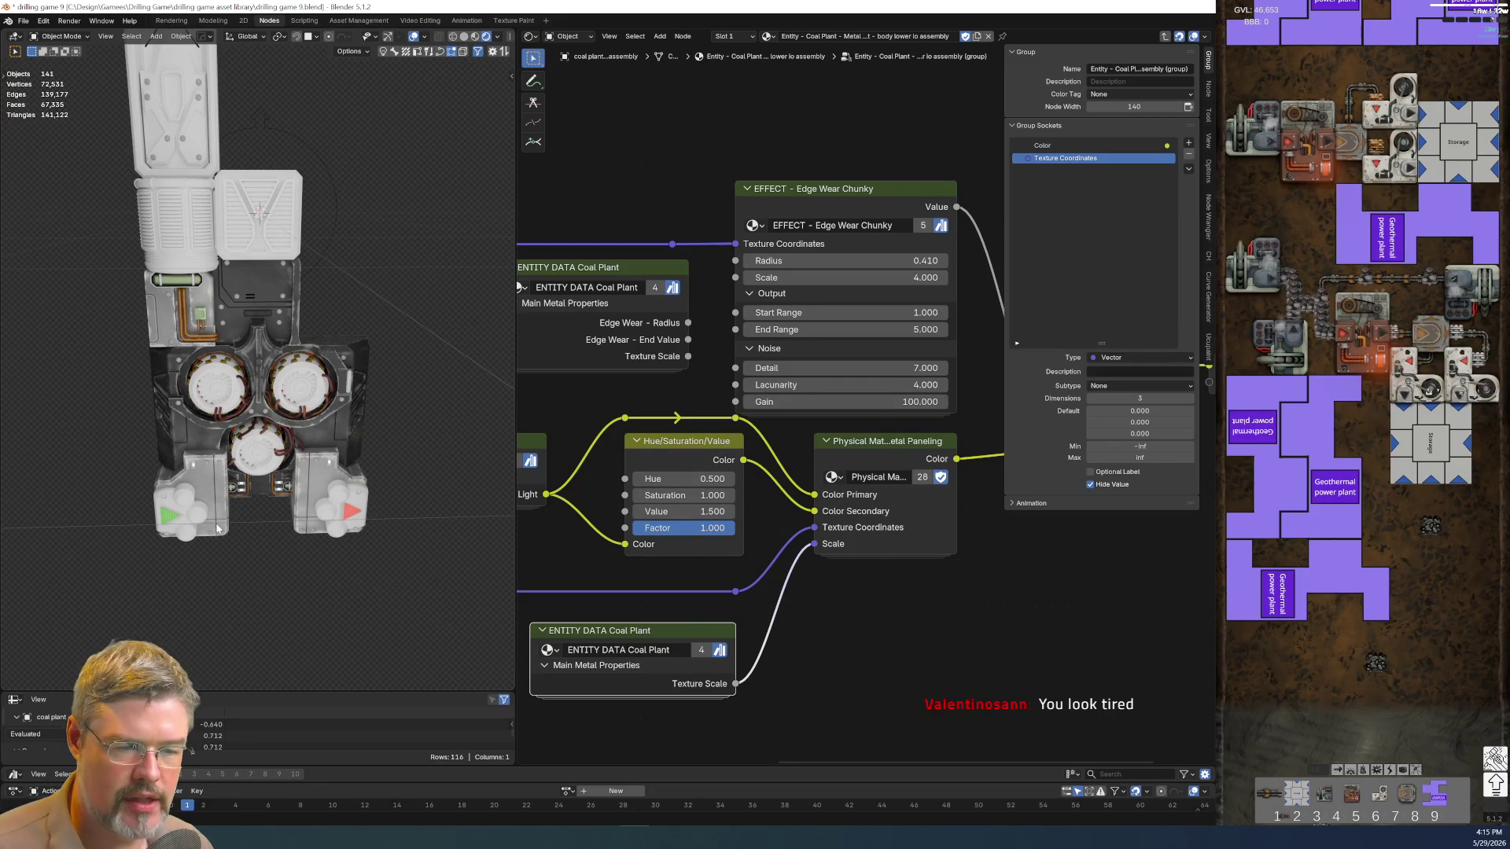
pyautogui.moveTo(217, 531)
pyautogui.mouseDown(button='middle')
pyautogui.moveTo(309, 445)
pyautogui.moveTo(251, 485)
pyautogui.moveTo(252, 414)
pyautogui.mouseUp(button='middle')
pyautogui.scroll(2, 251, 486)
pyautogui.scroll(2, 251, 487)
pyautogui.scroll(2, 252, 487)
pyautogui.scroll(2, 253, 485)
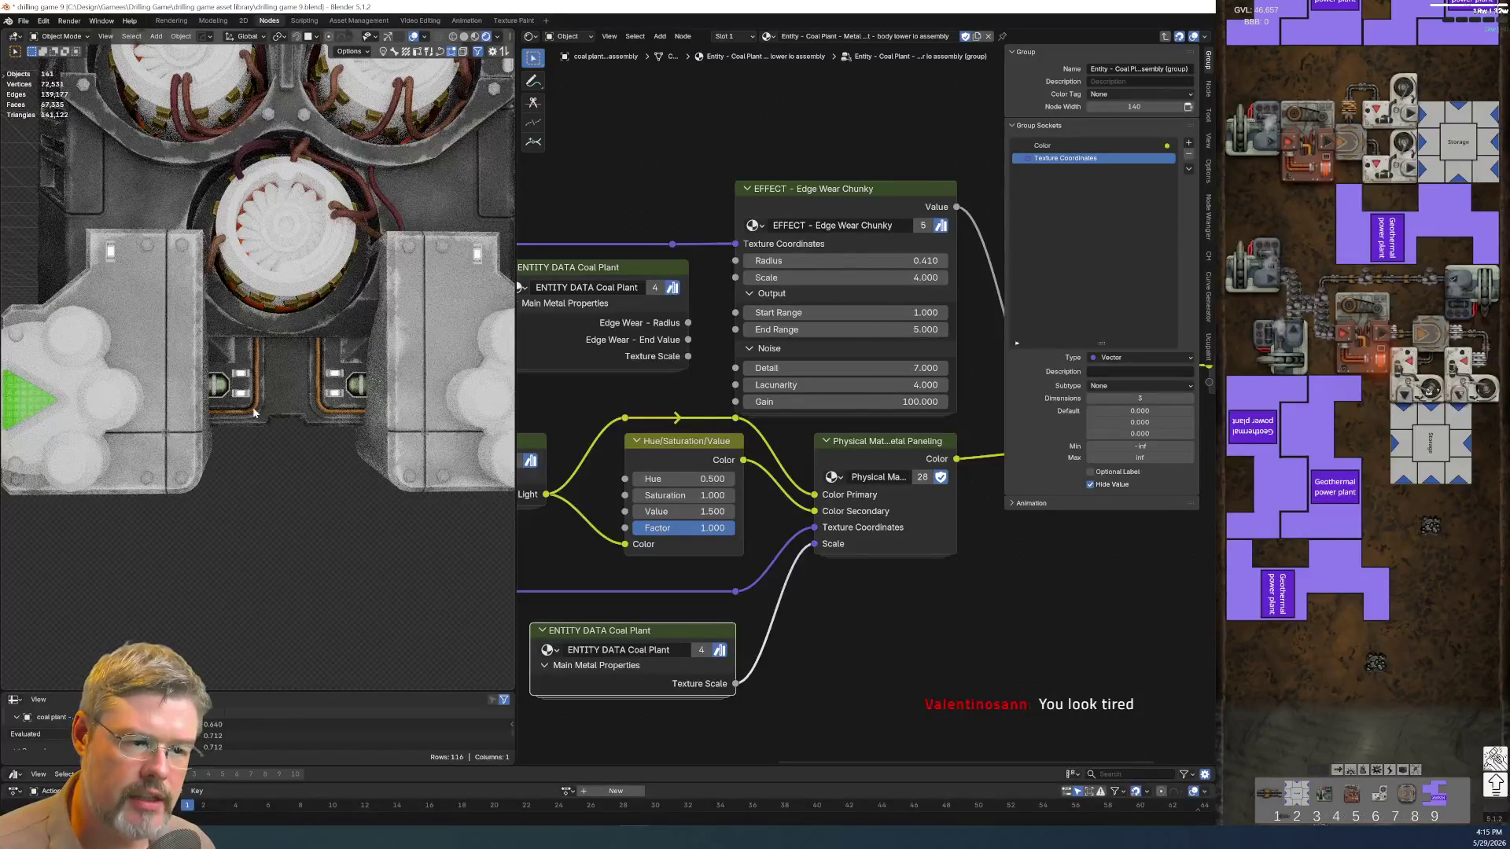
pyautogui.scroll(-2, 249, 422)
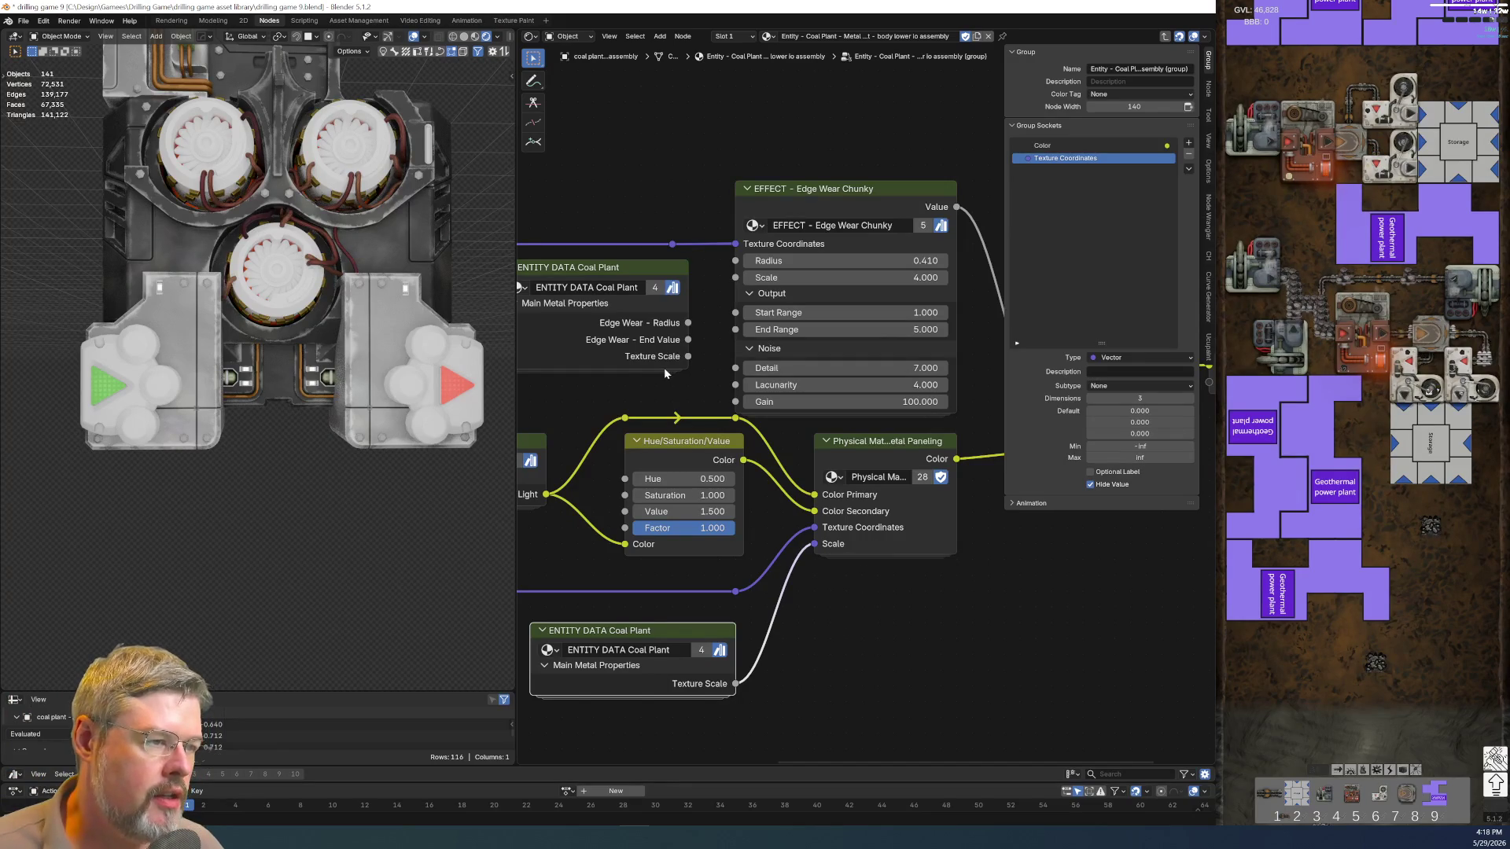
pyautogui.scroll(-1, 651, 362)
pyautogui.scroll(-1, 652, 363)
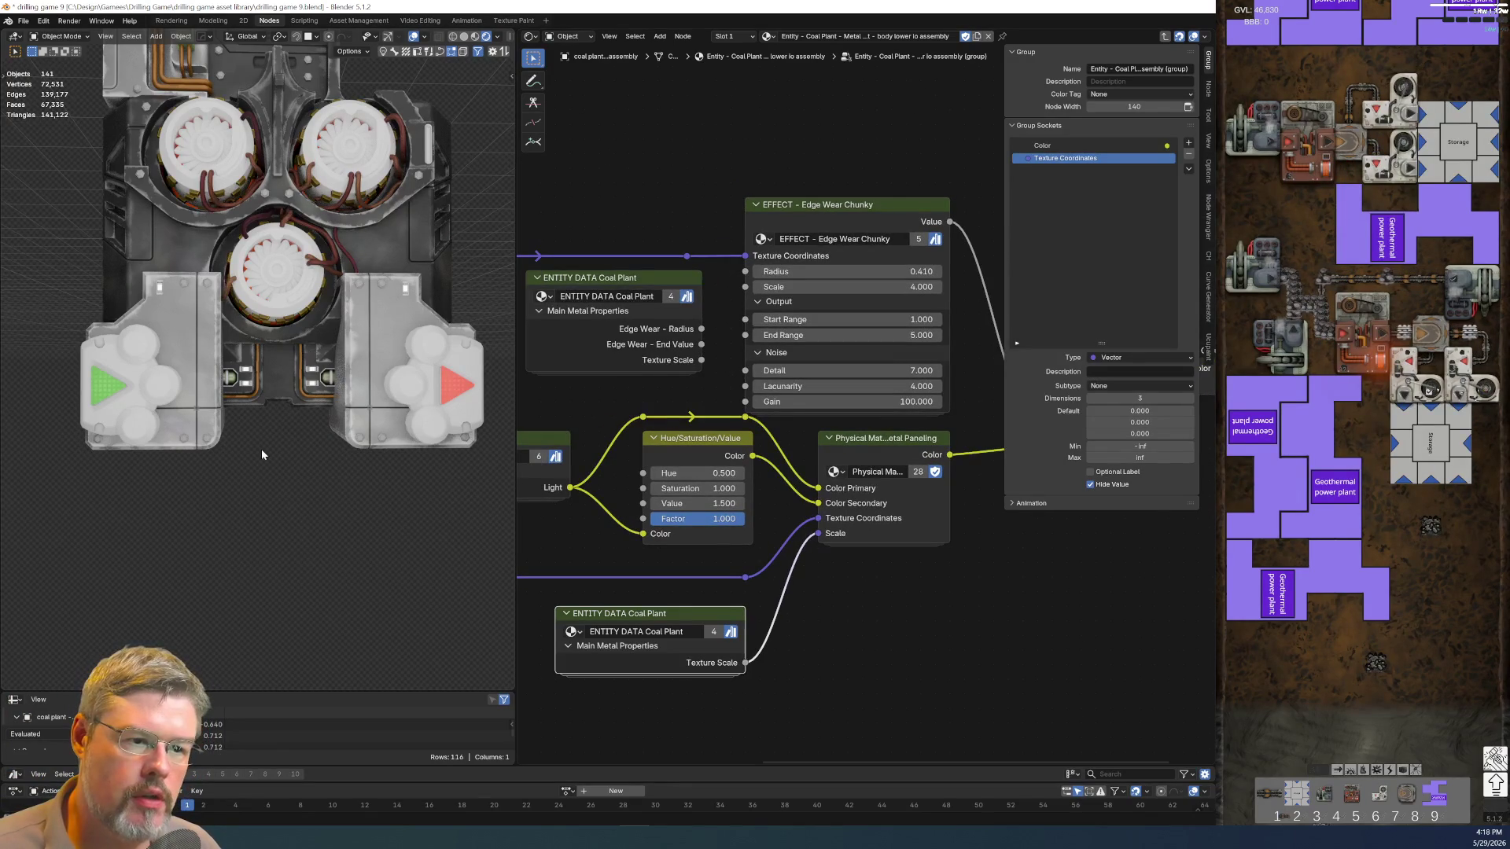
# Select the body object to show its body lower main material feeding Principled BSDF
pyautogui.keyDown('shift'); pyautogui.moveTo(290, 560); pyautogui.dragTo(302, 584, button='middle'); pyautogui.keyUp('shift')
pyautogui.scroll(1, 302, 584)
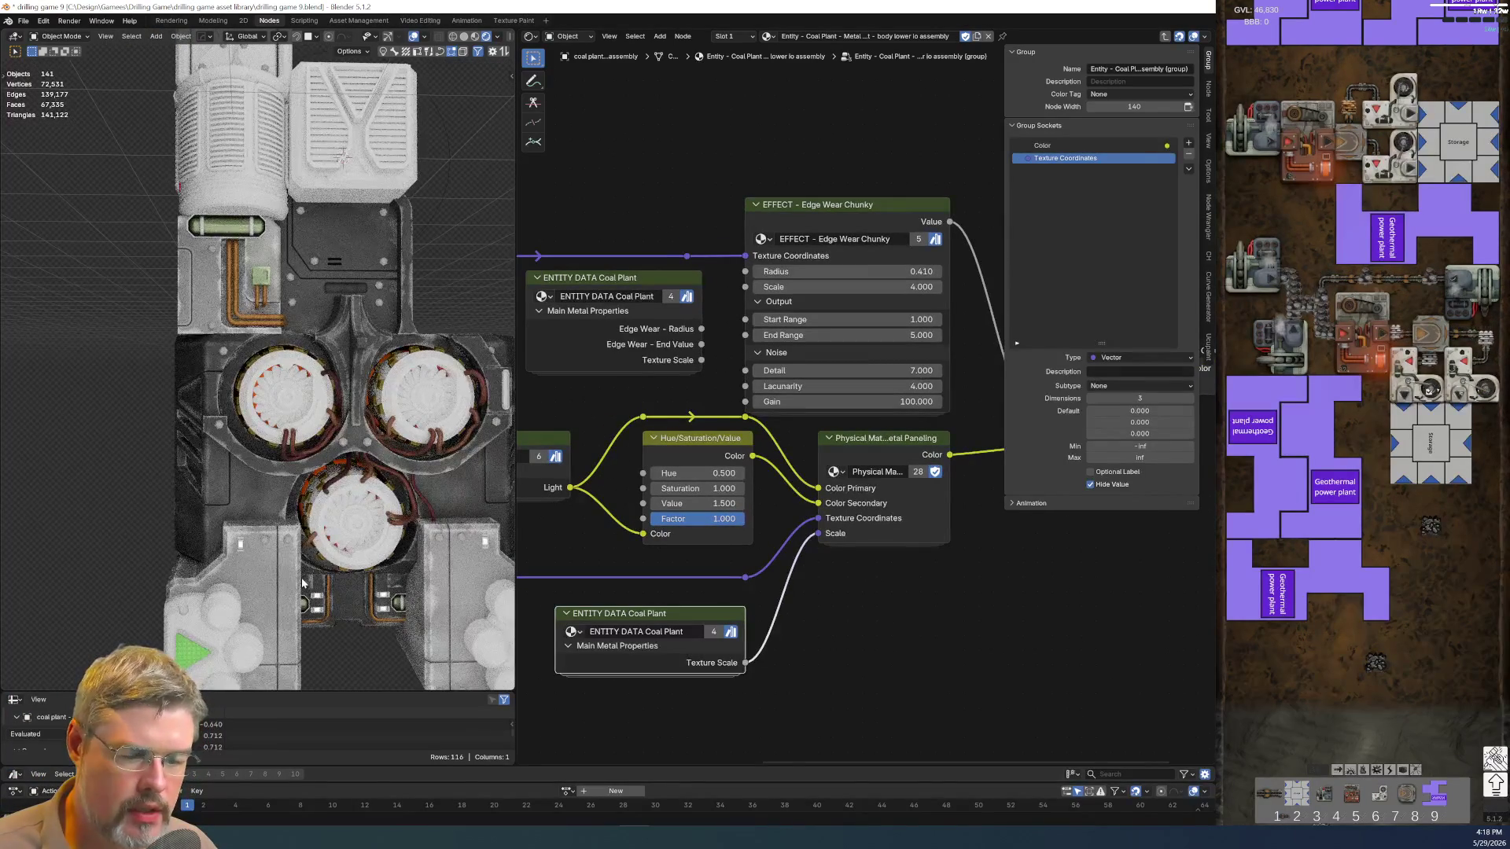
pyautogui.click(239, 488)
pyautogui.keyDown('shift'); pyautogui.moveTo(239, 488); pyautogui.dragTo(232, 379, button='middle'); pyautogui.keyUp('shift')
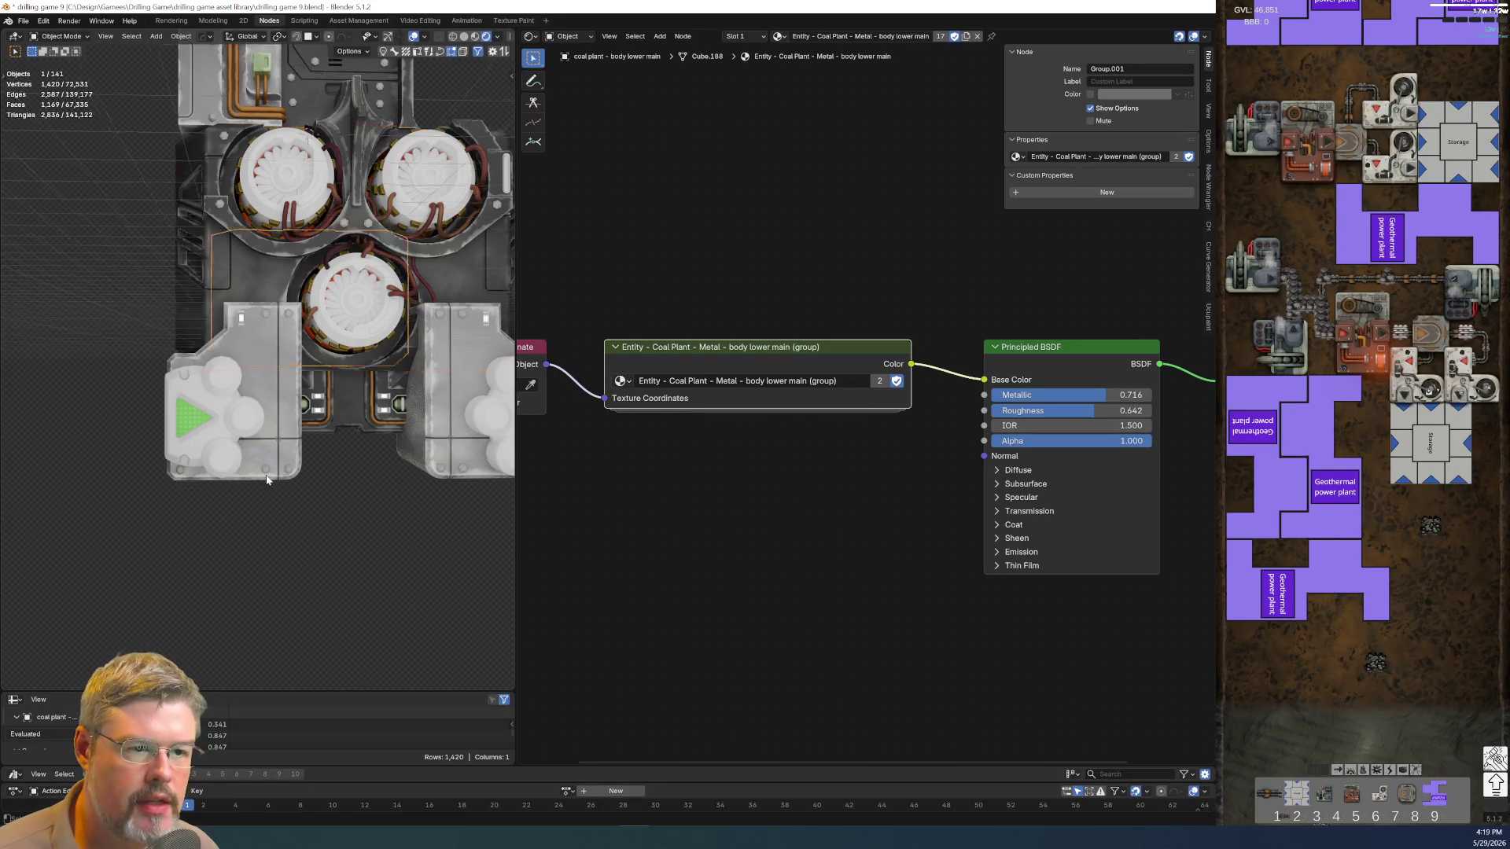
pyautogui.scroll(-3, 295, 425)
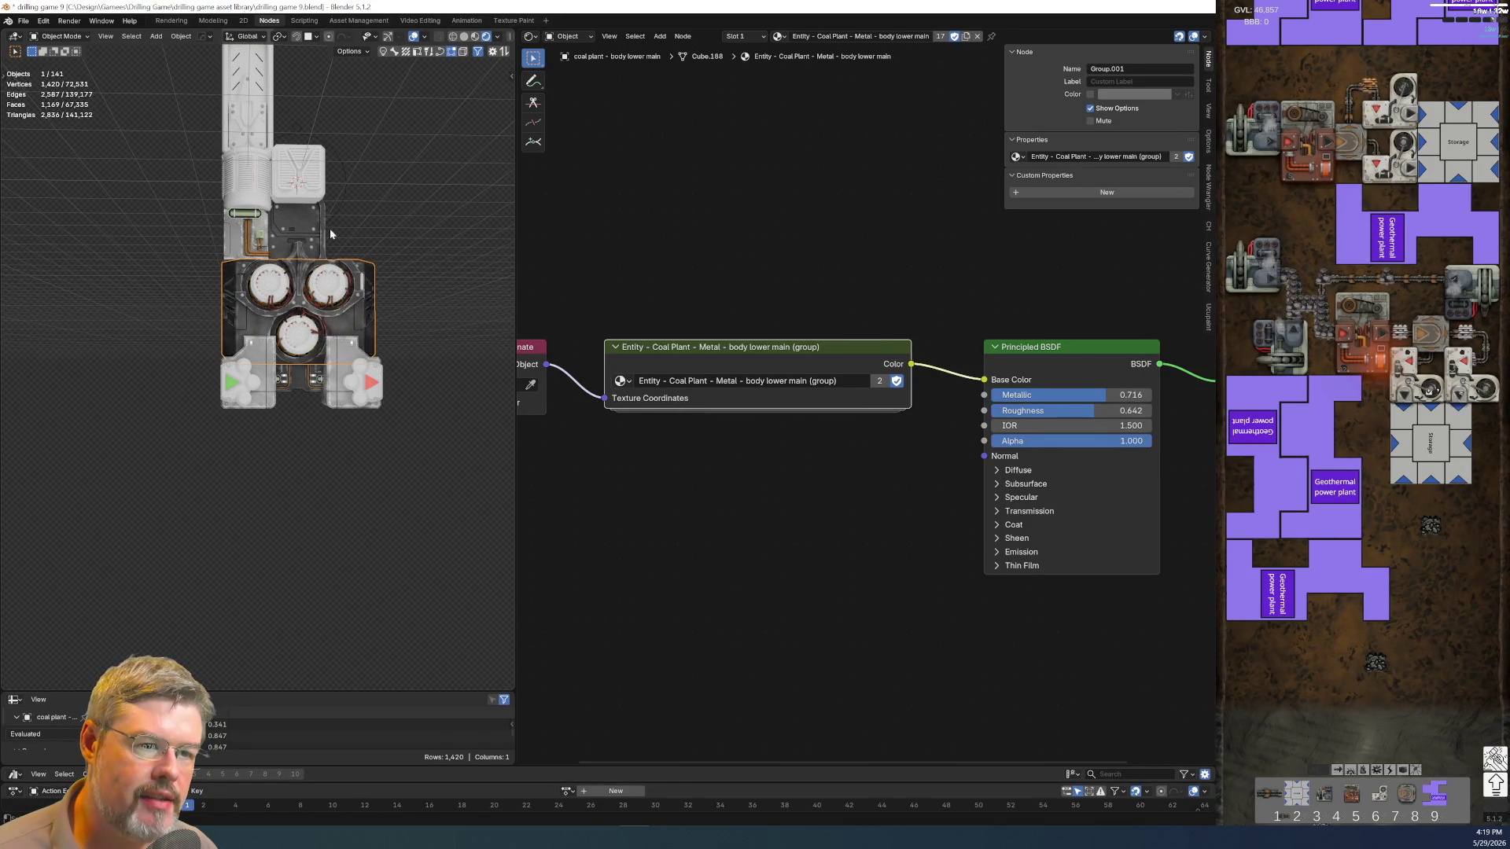
pyautogui.scroll(5, 329, 224)
# Select the lower connector backing piece, switch to Solid shading and enlarge the 3D viewport
pyautogui.moveTo(329, 229)
pyautogui.keyDown('shift'); pyautogui.mouseDown(button='middle')
pyautogui.moveTo(211, 364)
pyautogui.moveTo(285, 151)
pyautogui.mouseUp(button='middle'); pyautogui.keyUp('shift')
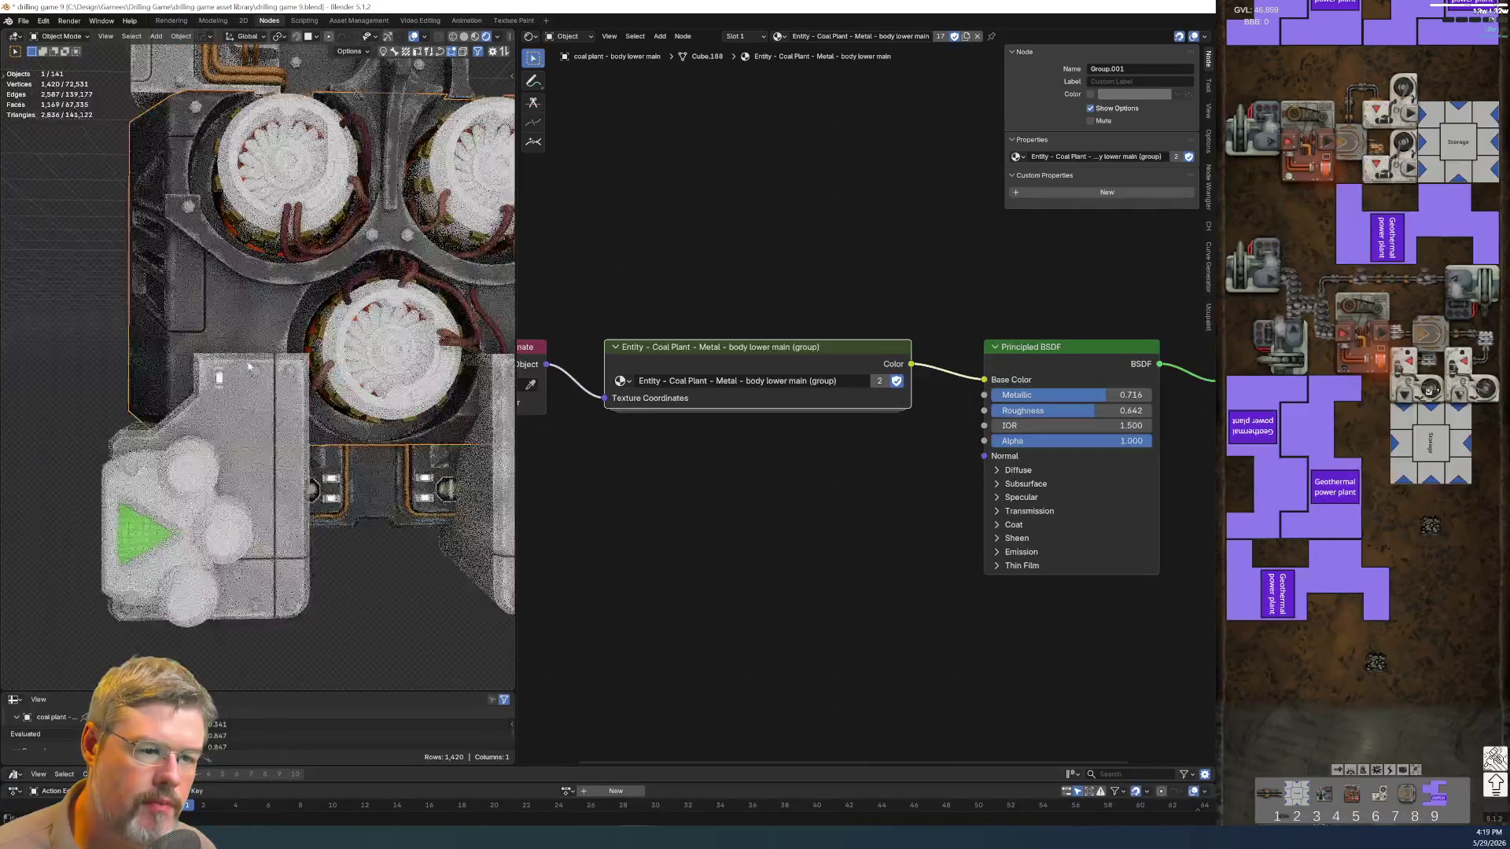
pyautogui.click(364, 485)
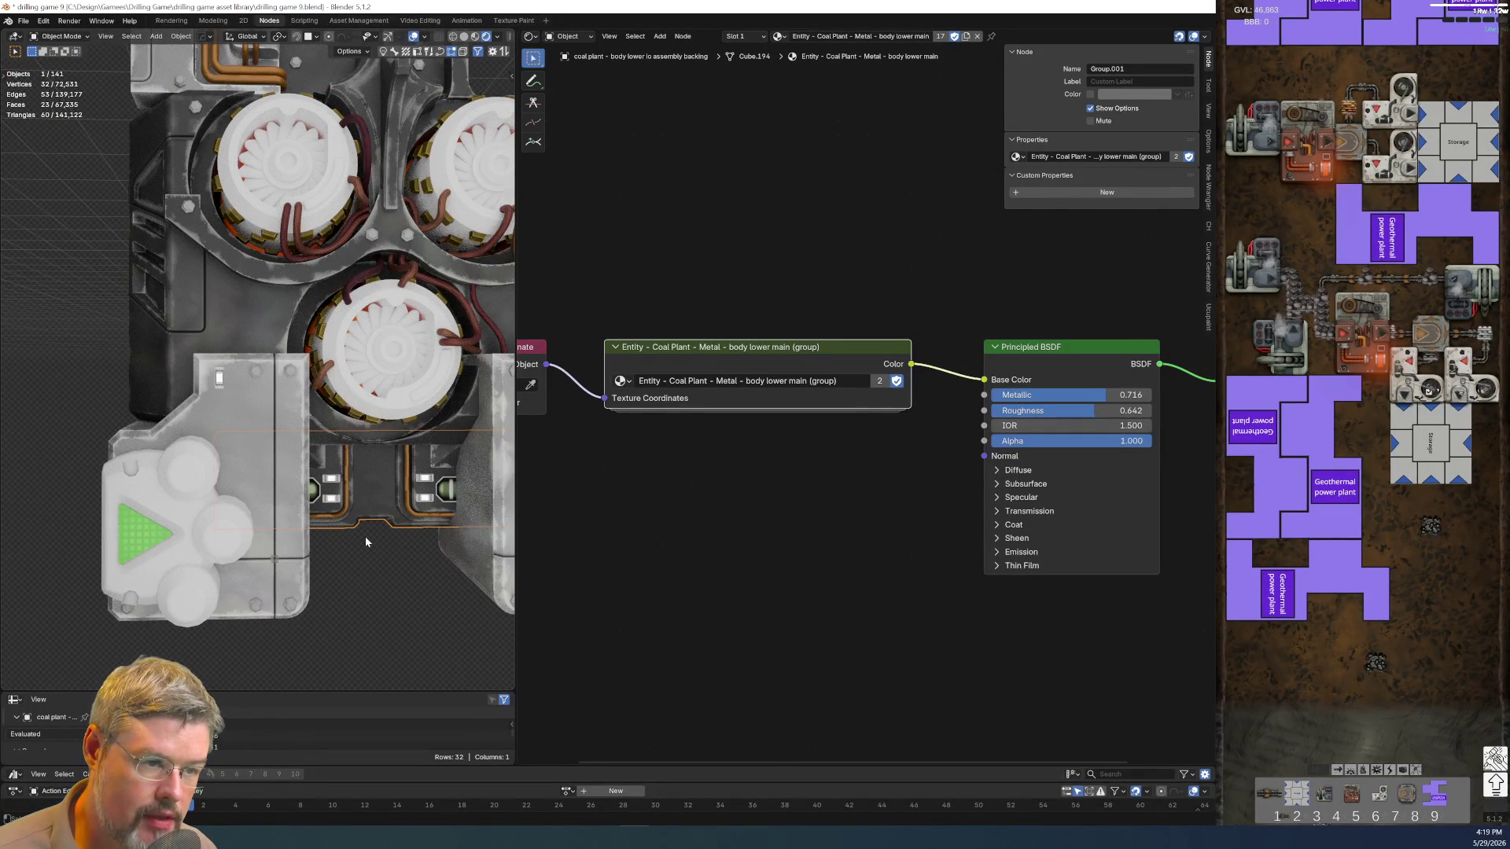
pyautogui.moveTo(322, 531); pyautogui.dragTo(475, 285, button='middle')
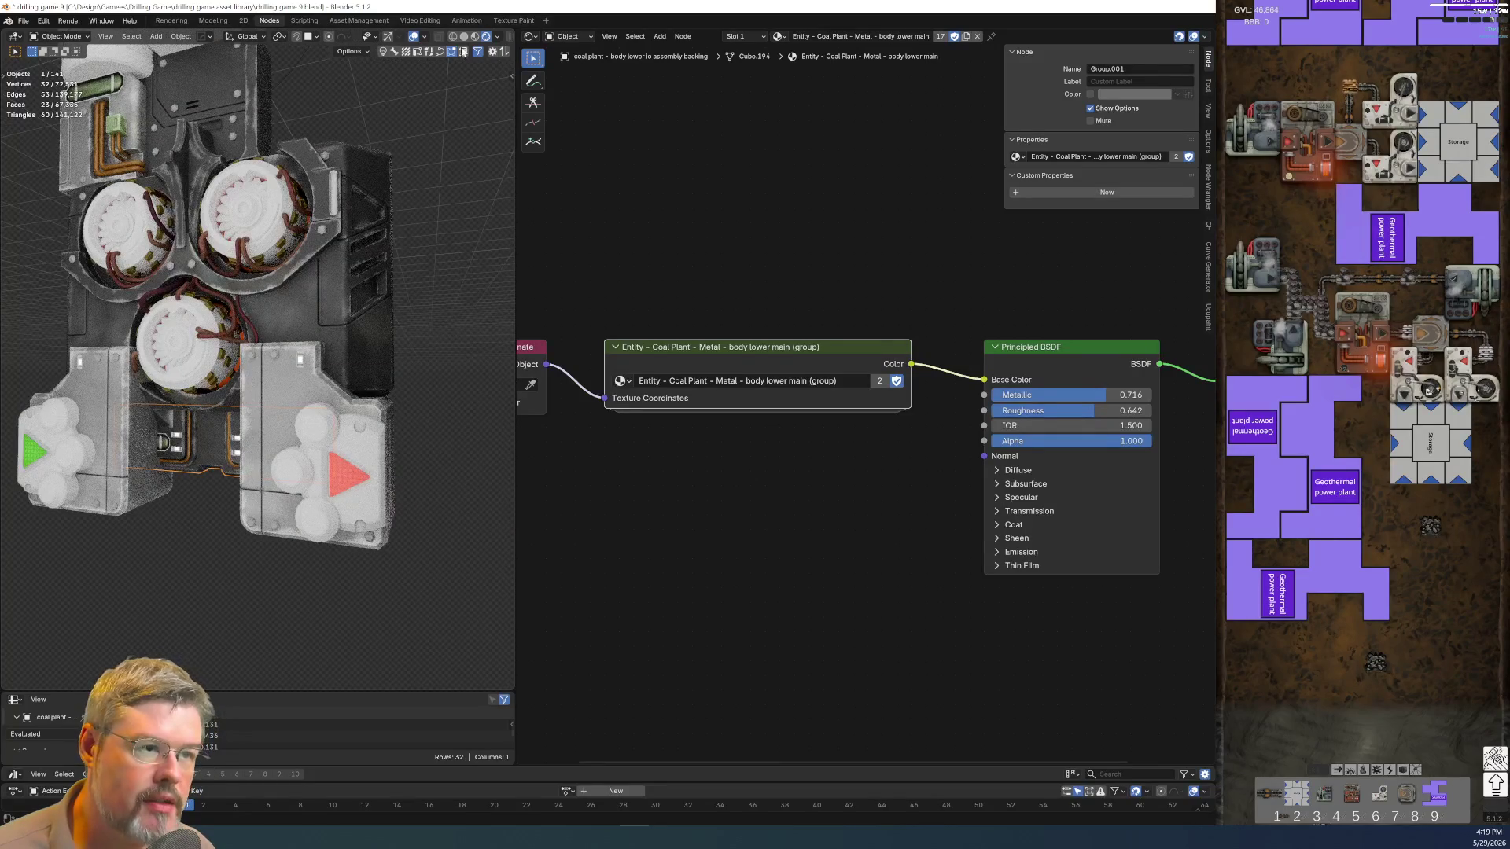
pyautogui.click(475, 37)
pyautogui.moveTo(354, 296); pyautogui.dragTo(244, 484, button='middle')
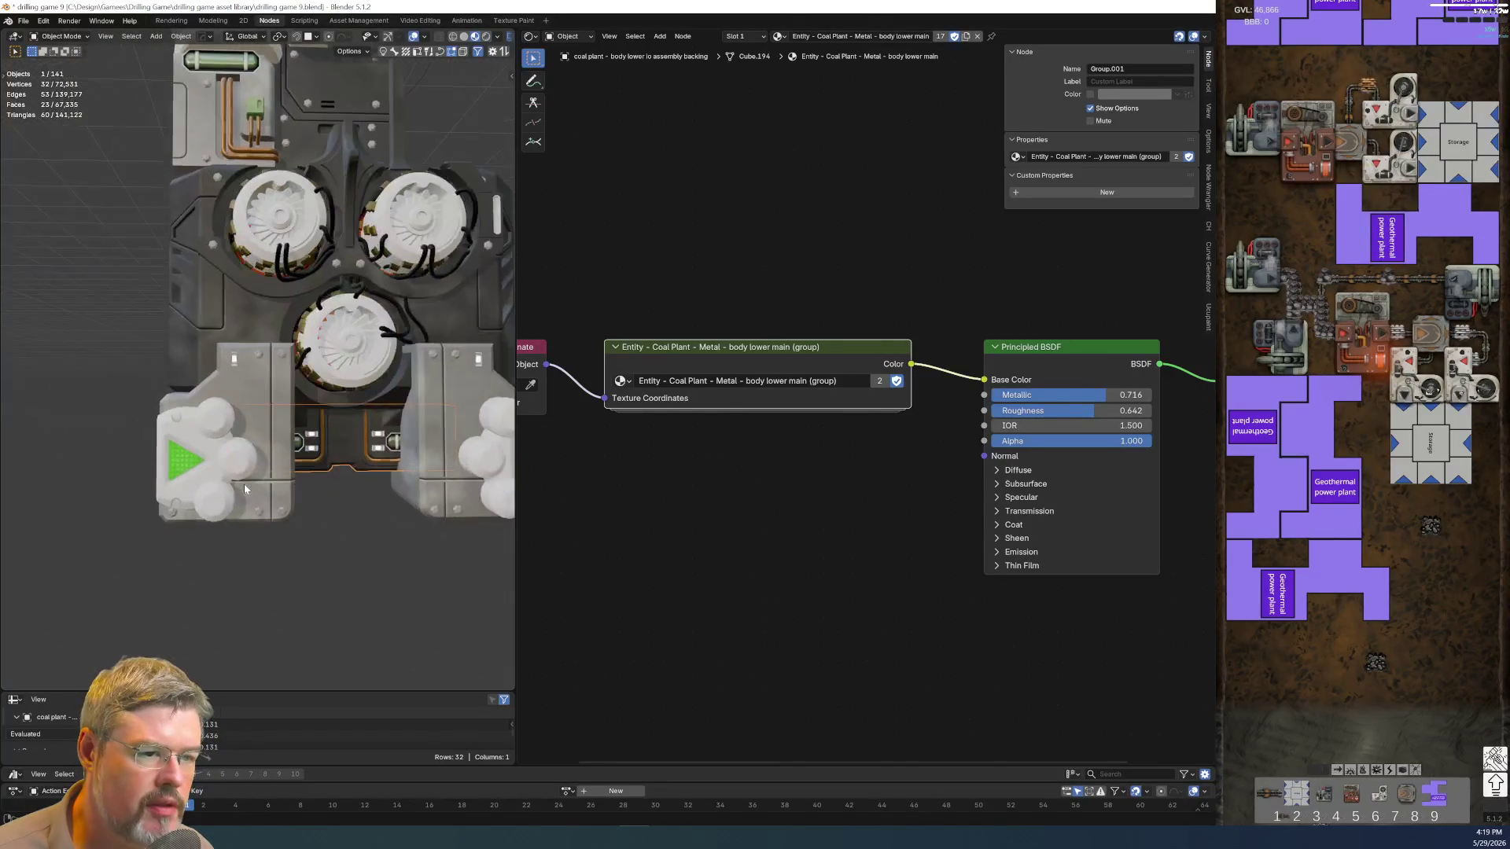
pyautogui.scroll(3, 243, 483)
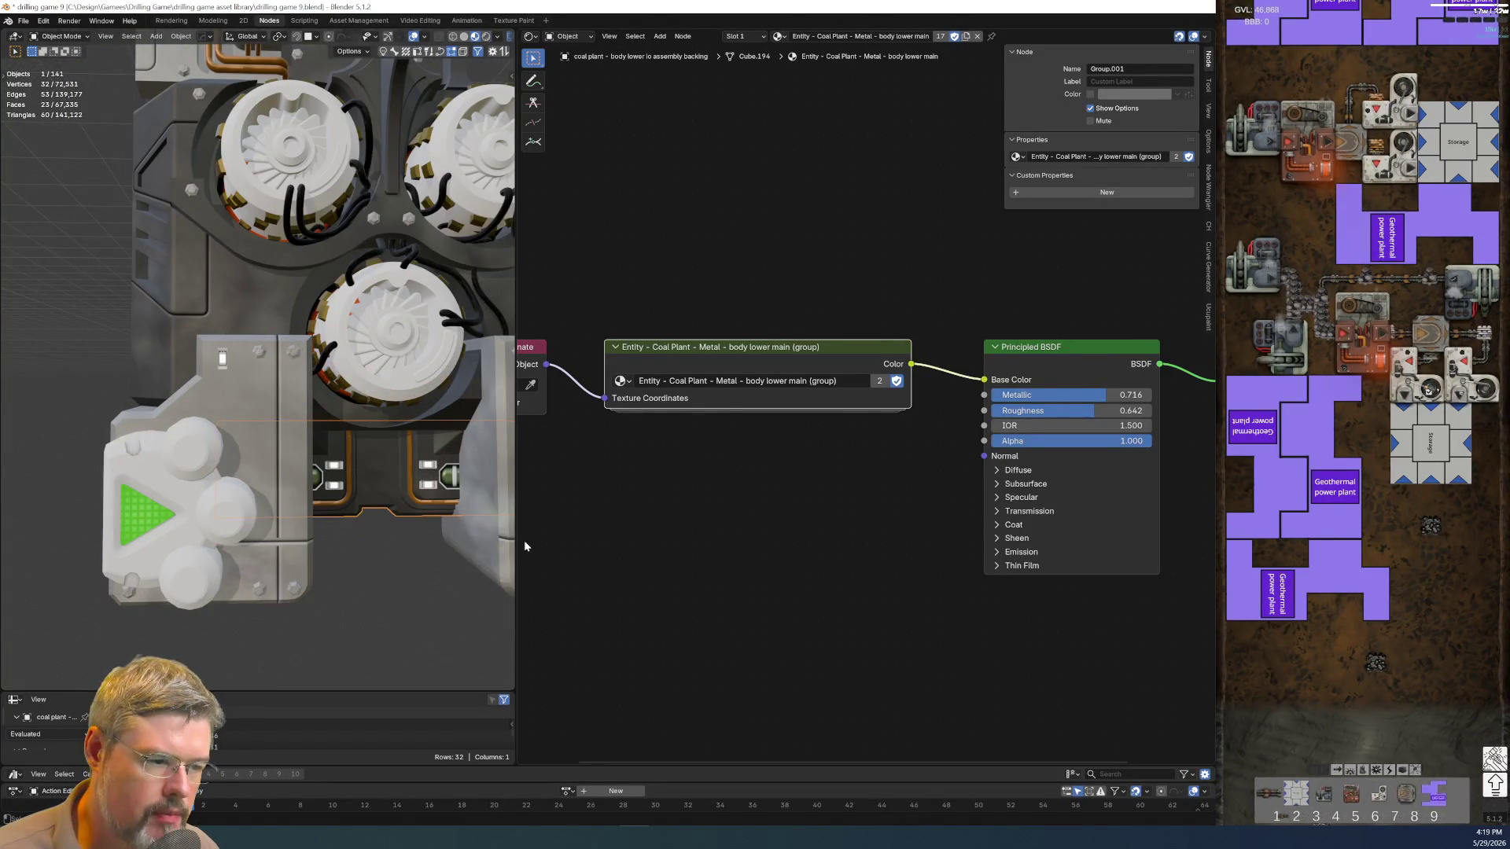
pyautogui.moveTo(516, 541); pyautogui.dragTo(722, 544)
pyautogui.moveTo(531, 495); pyautogui.dragTo(456, 548, button='middle')
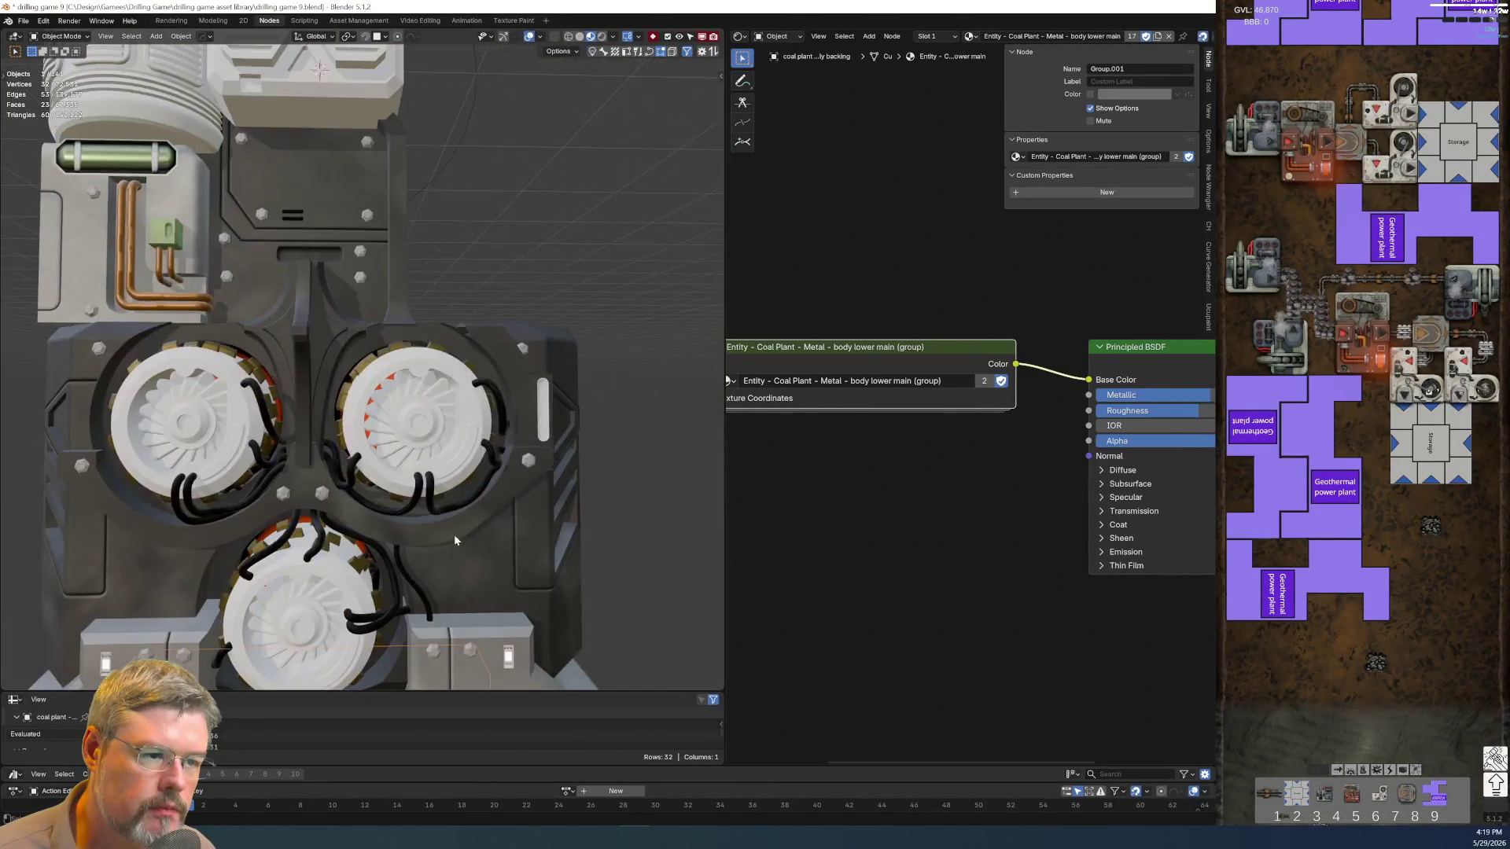
# Inspect the upper back panel's material, then select the lower body panel to show body lower main
pyautogui.click(318, 209)
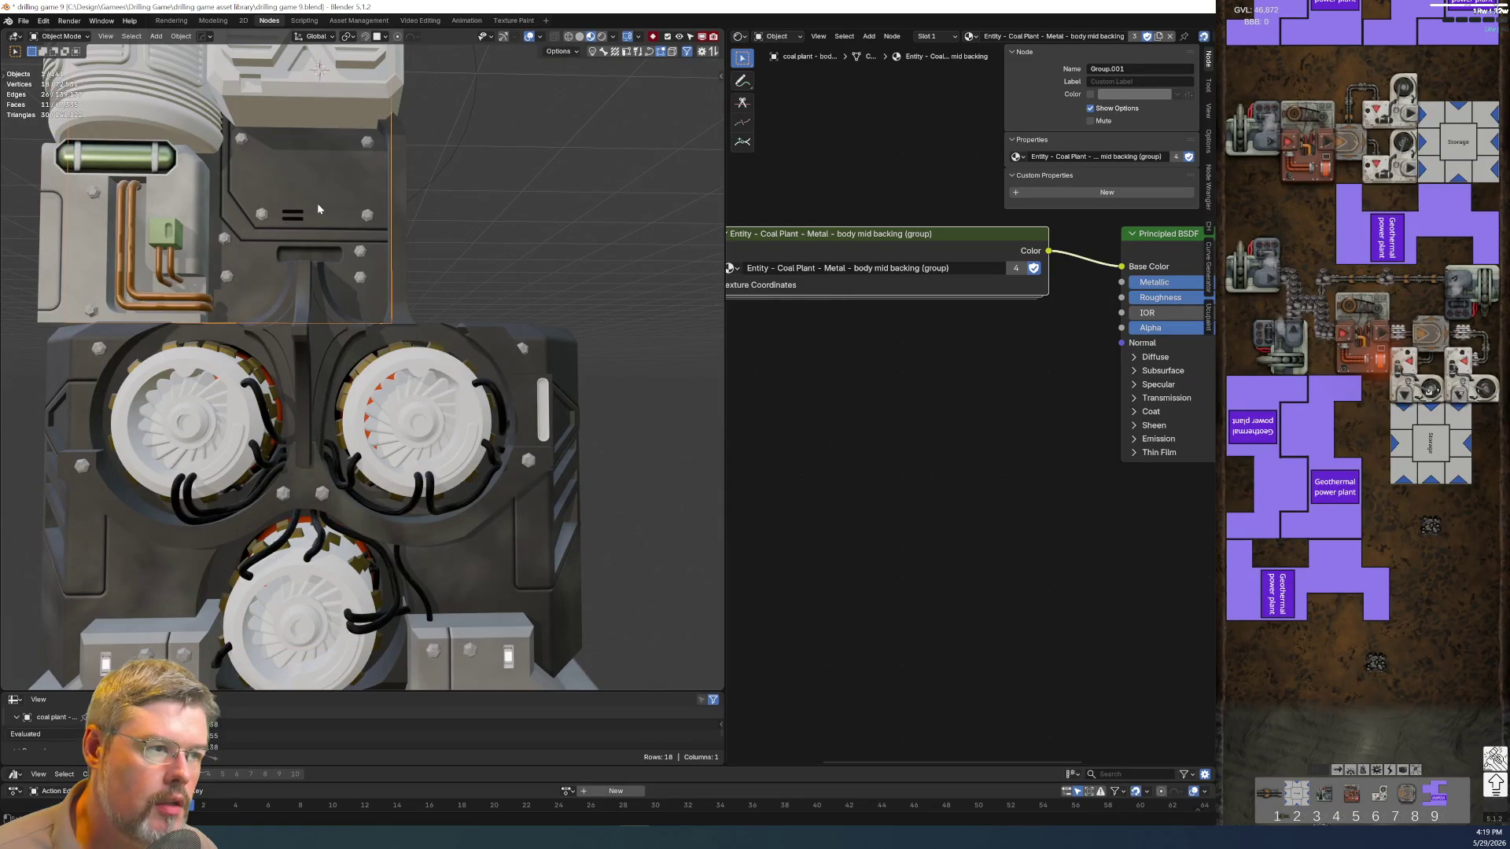
pyautogui.scroll(-2, 861, 425)
pyautogui.scroll(-1, 862, 426)
pyautogui.moveTo(861, 426); pyautogui.dragTo(817, 558, button='middle')
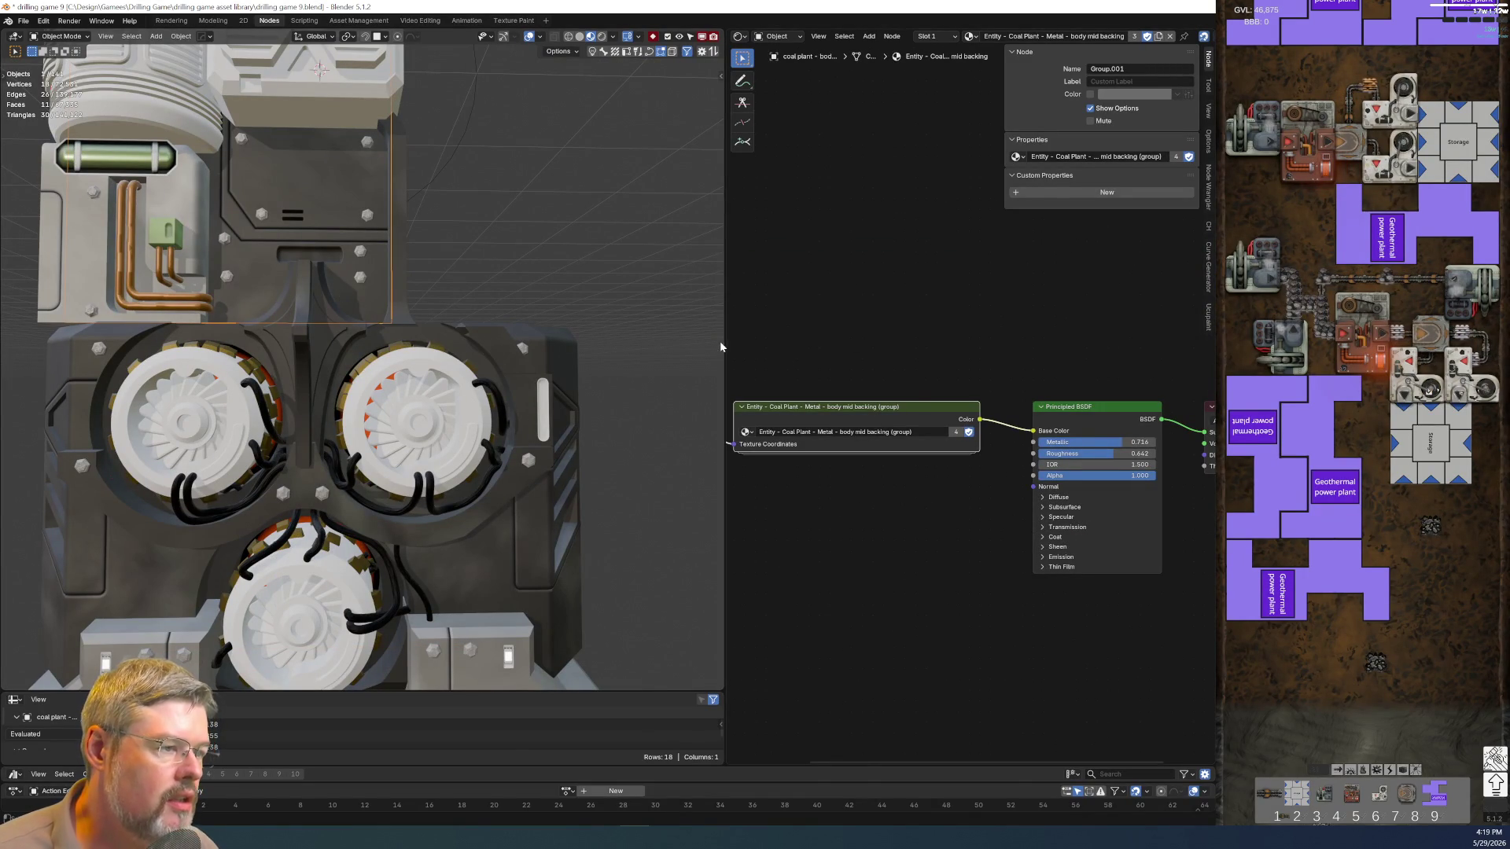
pyautogui.moveTo(721, 347); pyautogui.dragTo(602, 347)
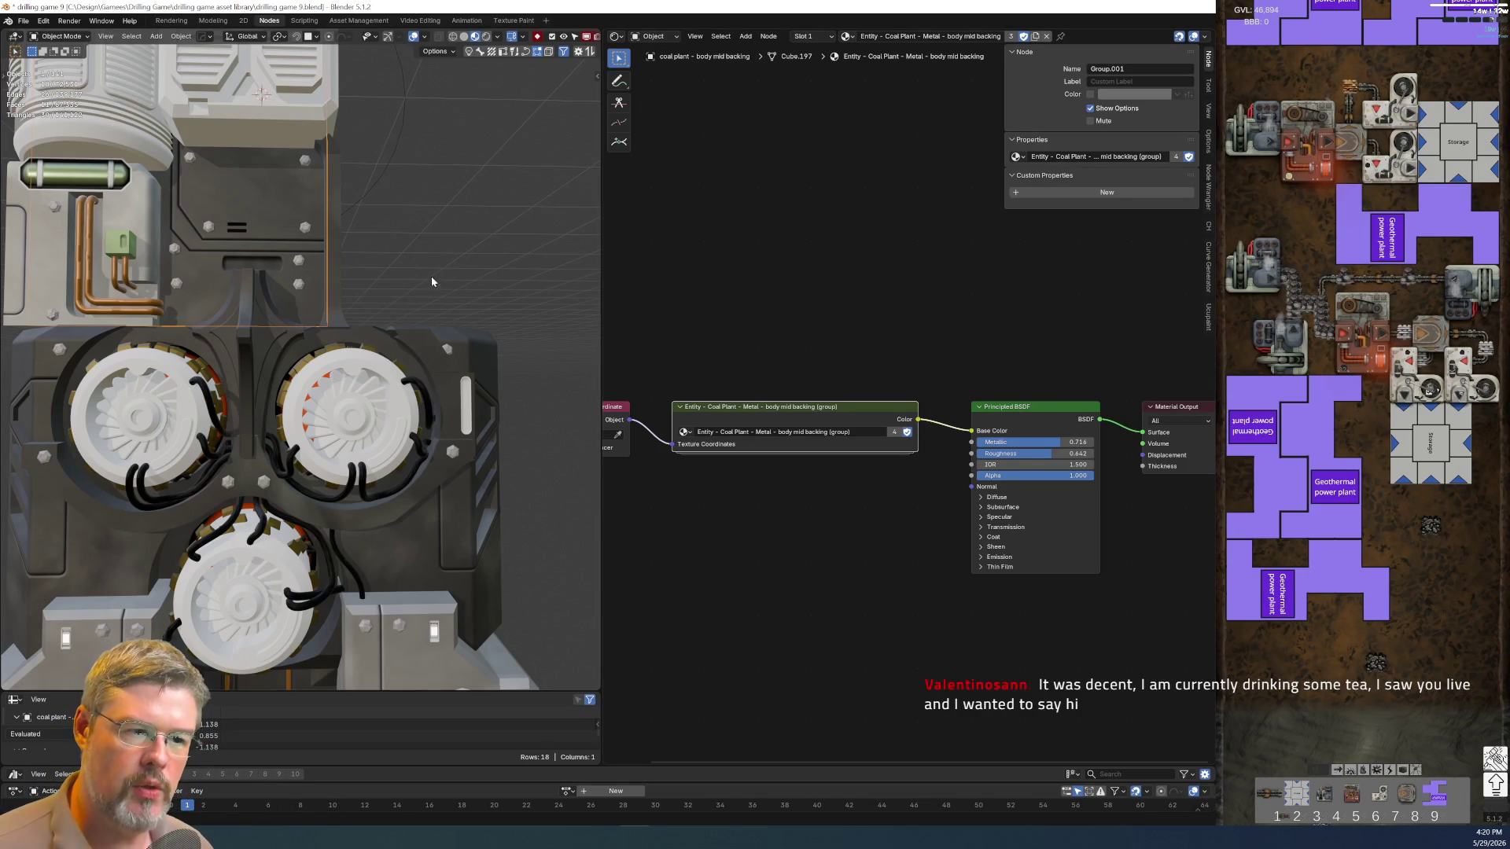
pyautogui.scroll(2, 396, 264)
pyautogui.scroll(1, 429, 277)
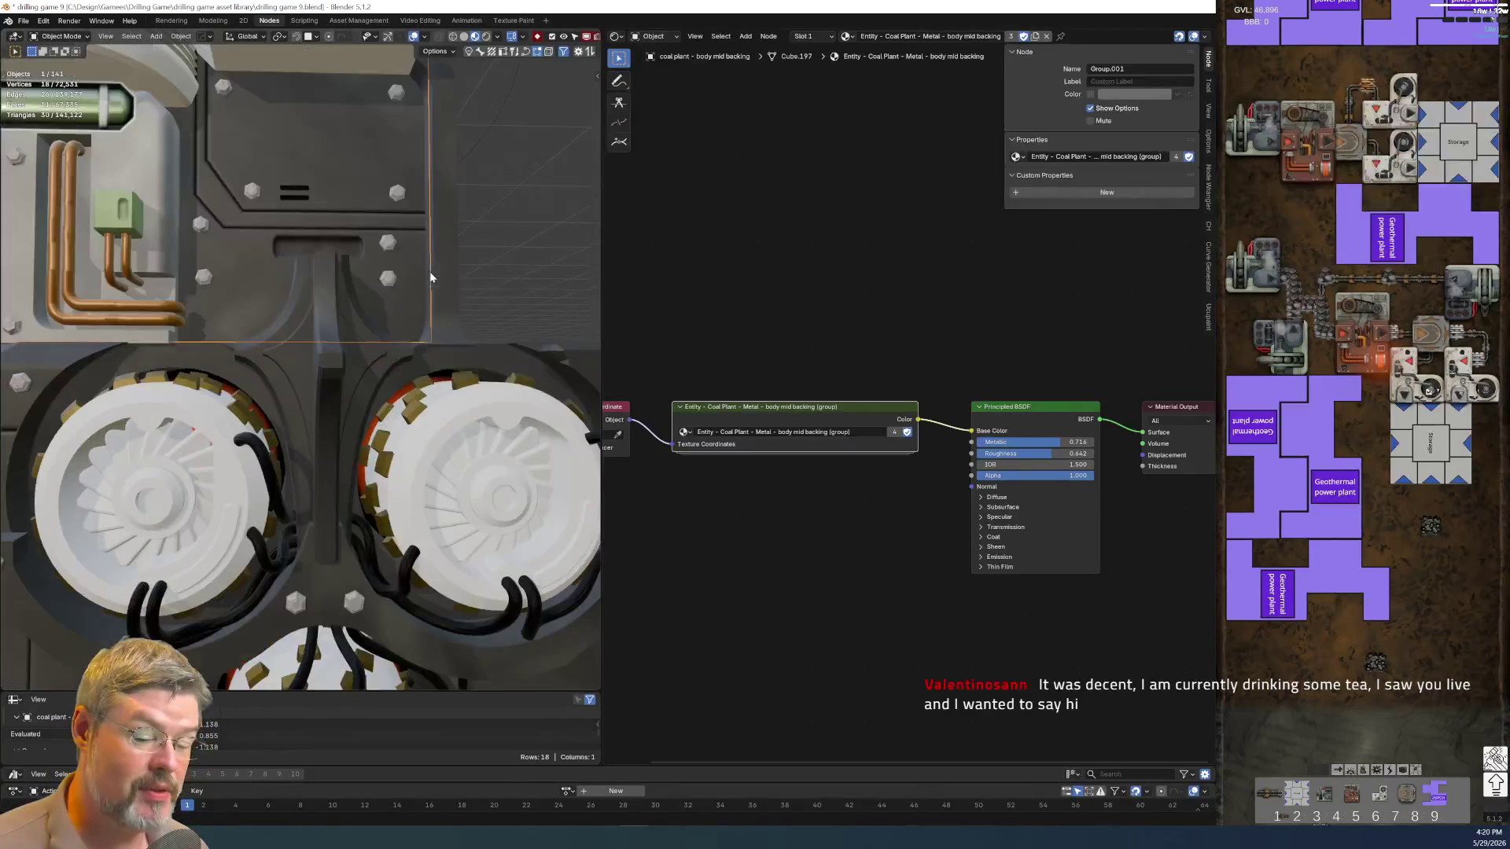
pyautogui.moveTo(459, 296)
pyautogui.mouseDown(button='middle')
pyautogui.moveTo(457, 379)
pyautogui.moveTo(431, 366)
pyautogui.moveTo(389, 392)
pyautogui.moveTo(414, 378)
pyautogui.mouseUp(button='middle')
pyautogui.scroll(-2, 431, 366)
pyautogui.scroll(2, 414, 384)
pyautogui.scroll(2, 350, 348)
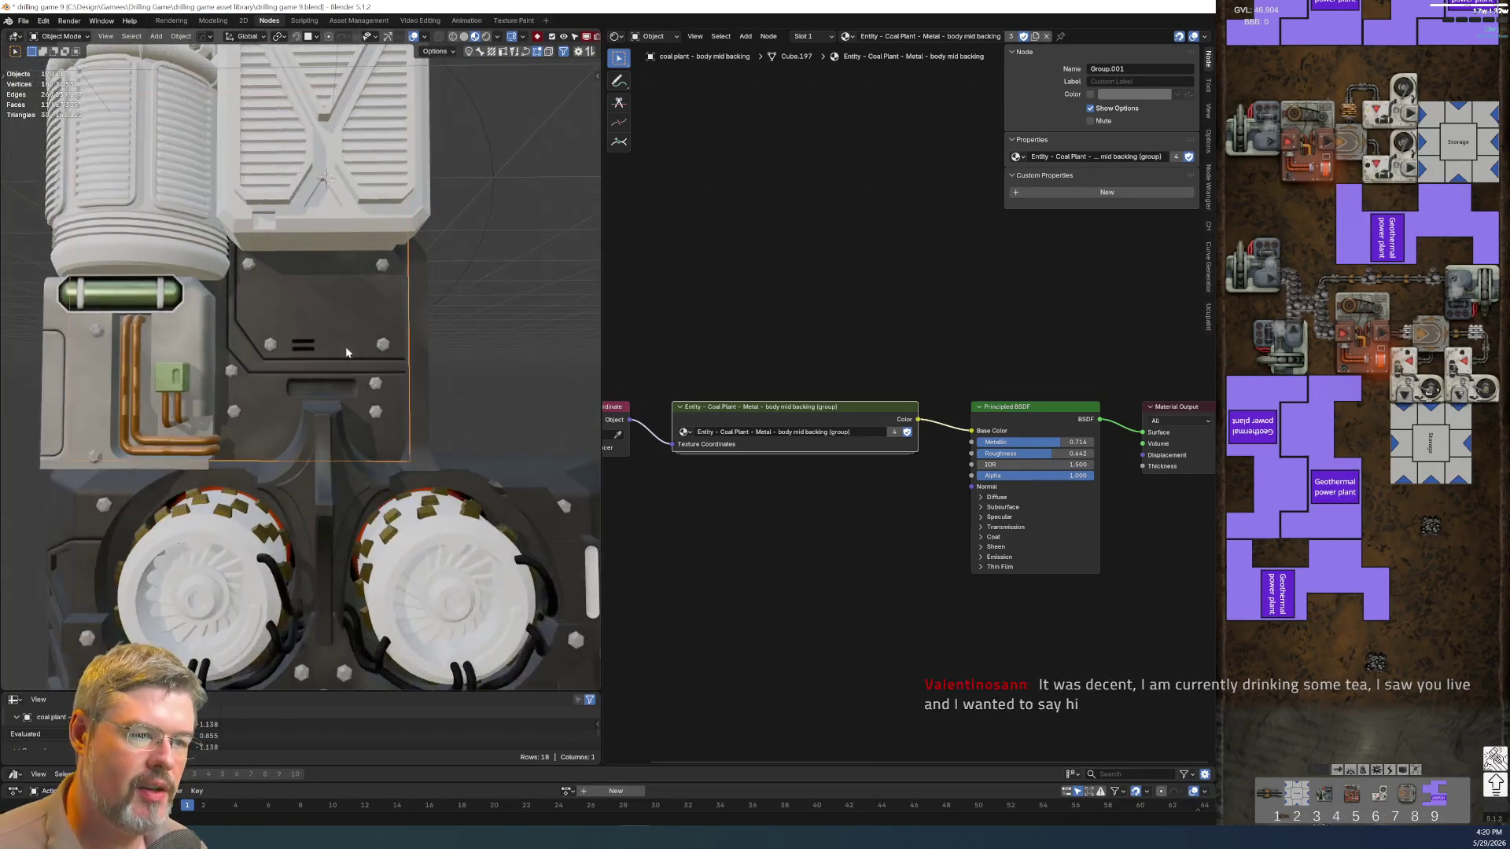
pyautogui.scroll(2, 339, 319)
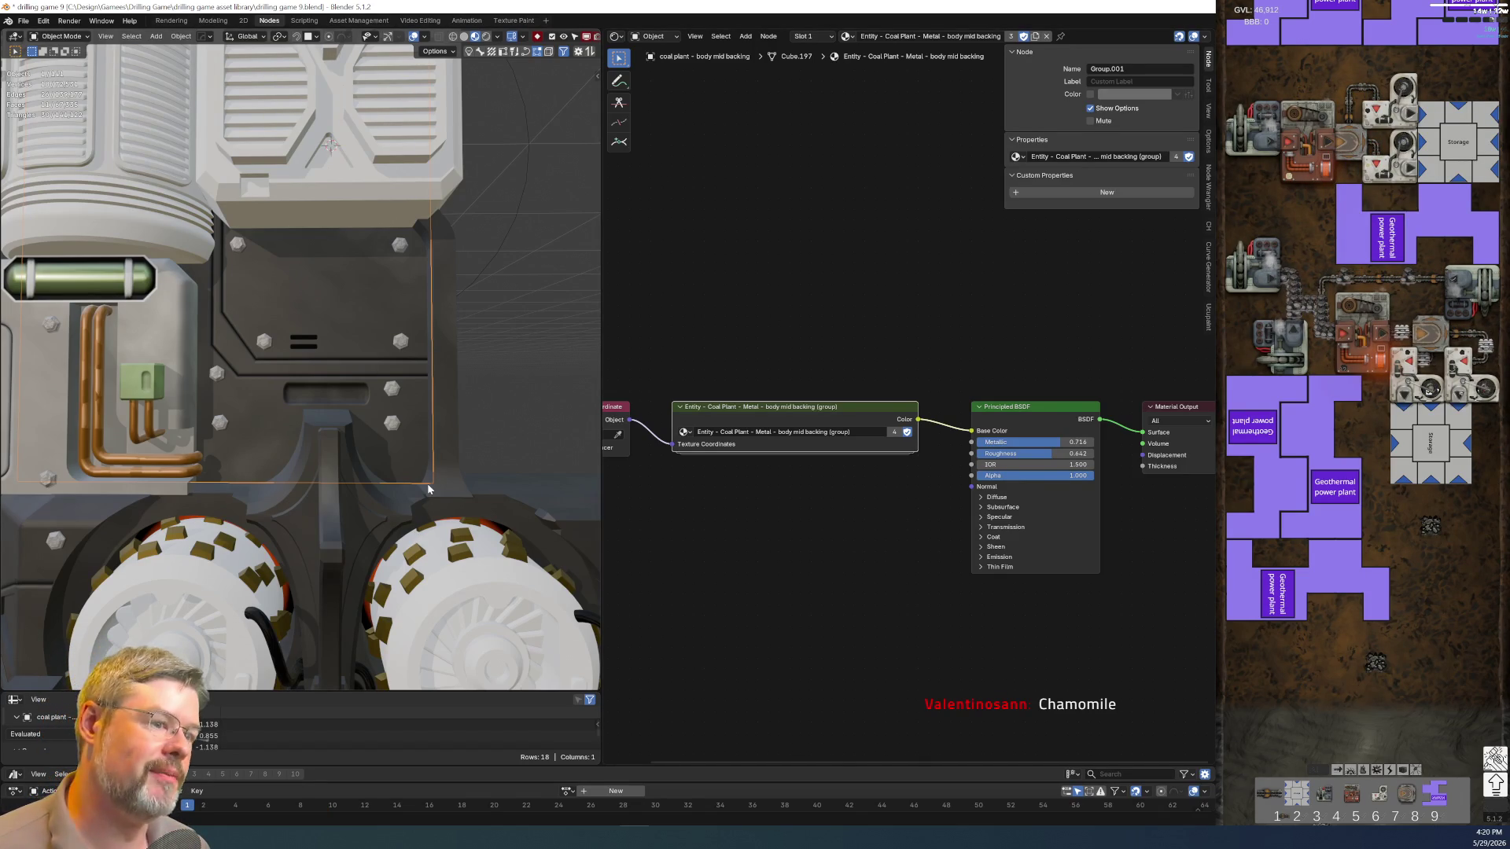
pyautogui.moveTo(431, 501); pyautogui.dragTo(461, 605, button='middle')
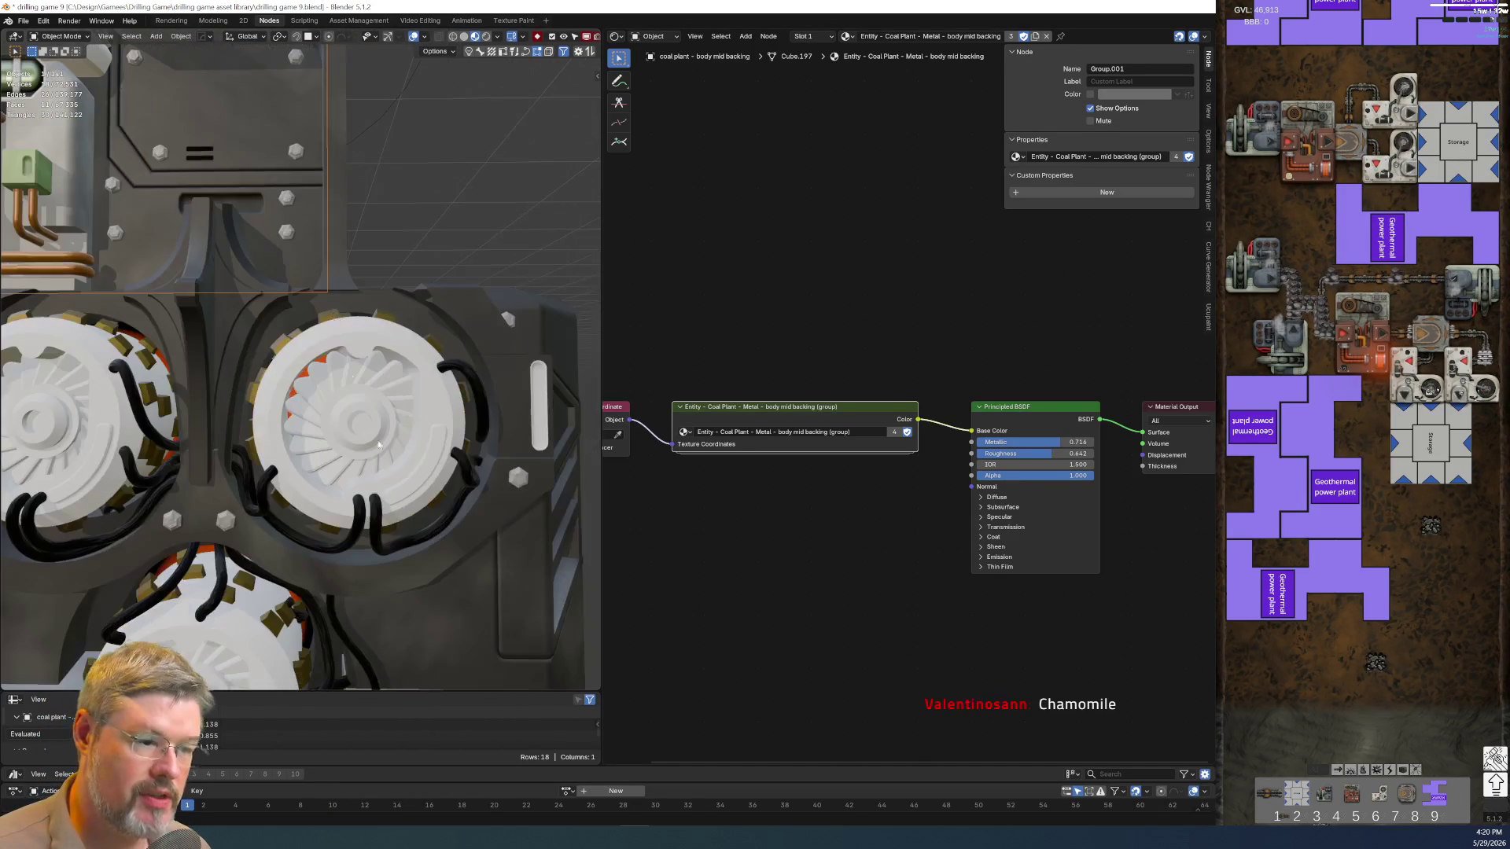
pyautogui.click(461, 605)
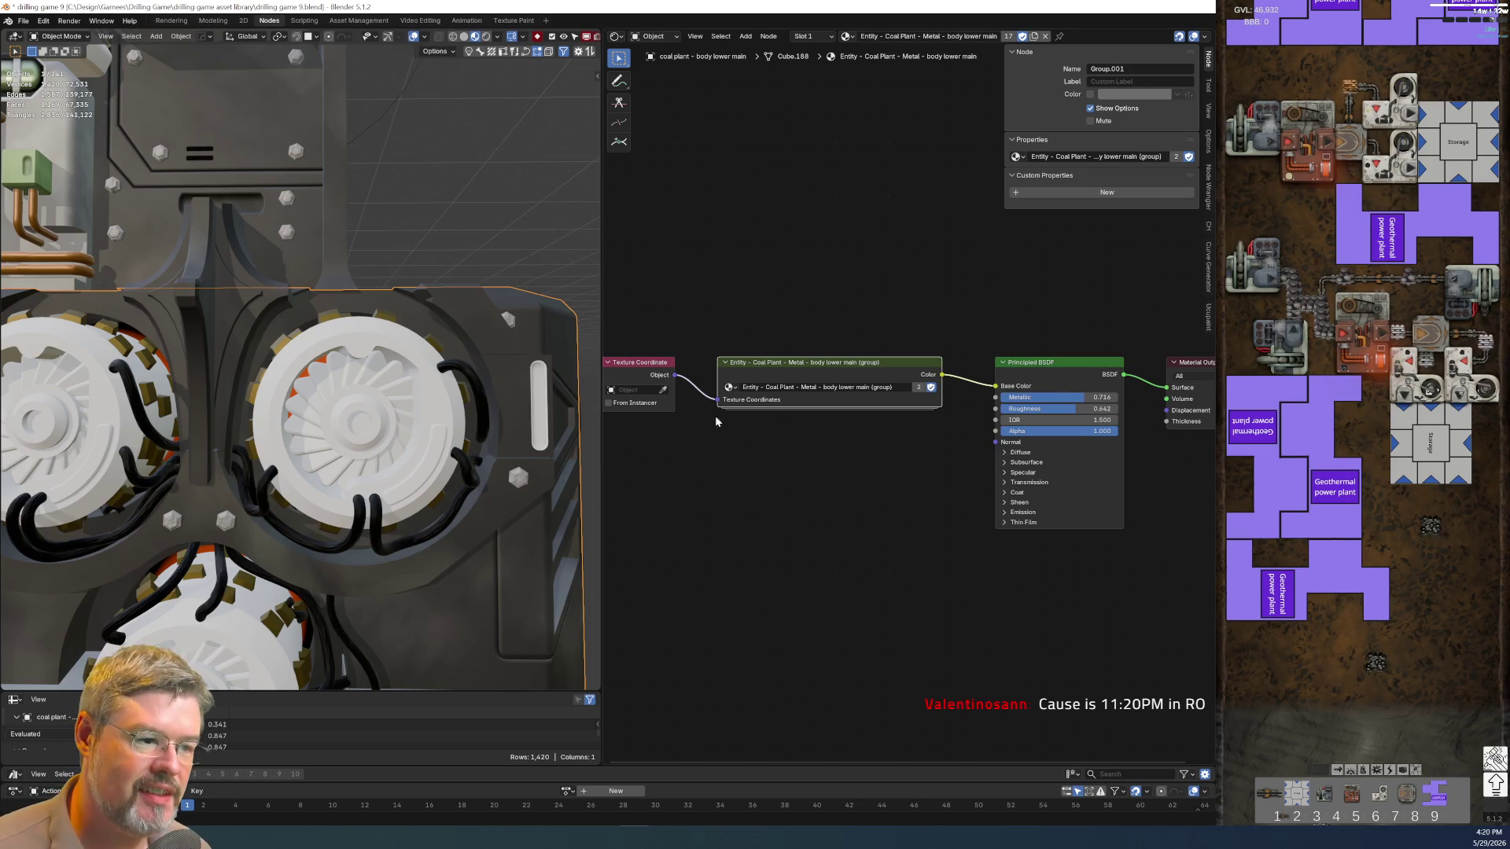
pyautogui.scroll(-5, 325, 420)
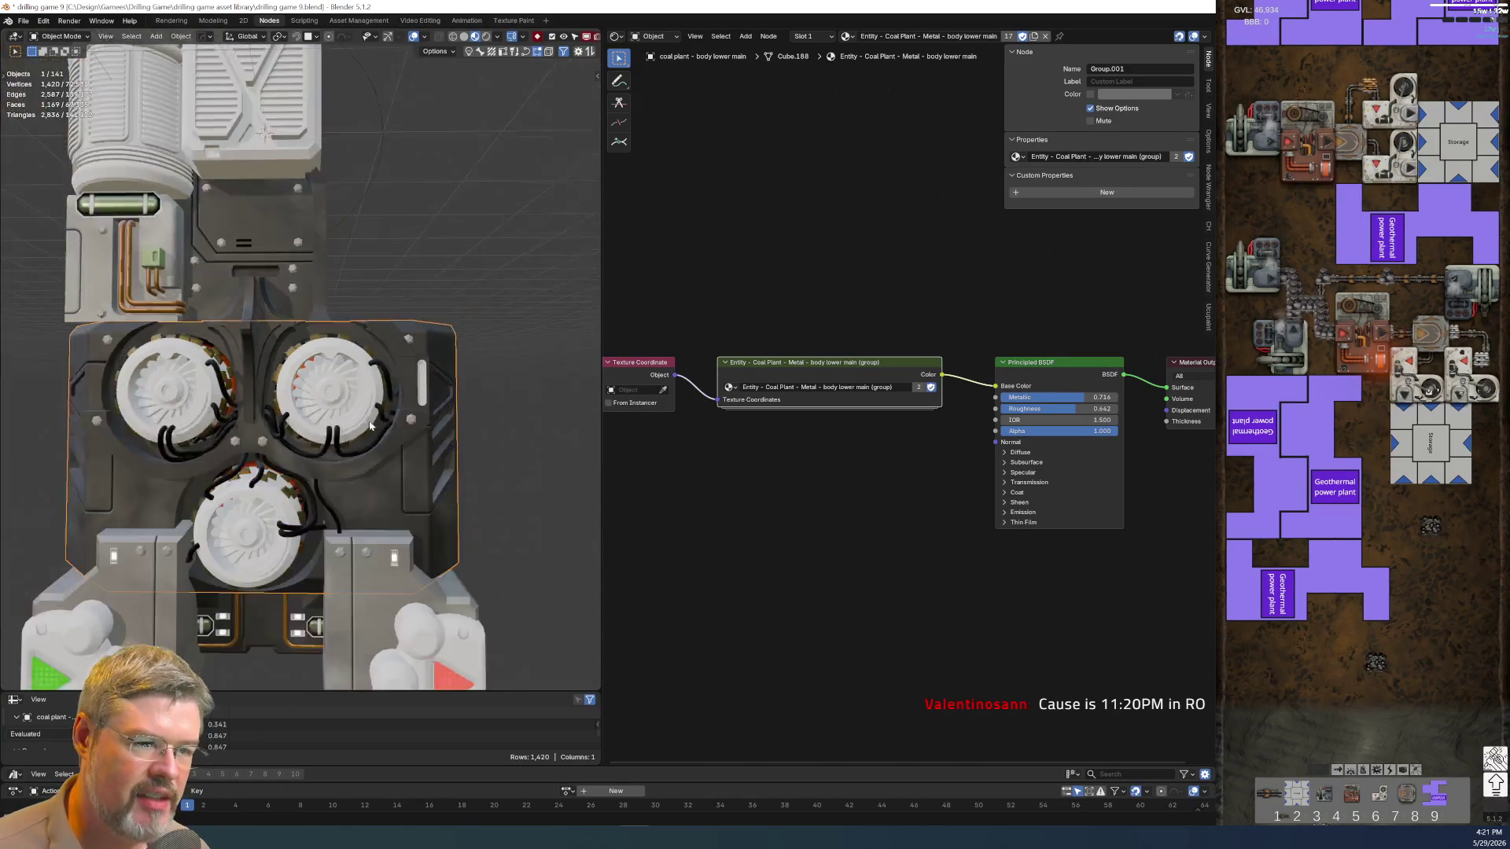
pyautogui.moveTo(325, 420); pyautogui.dragTo(117, 411, button='middle')
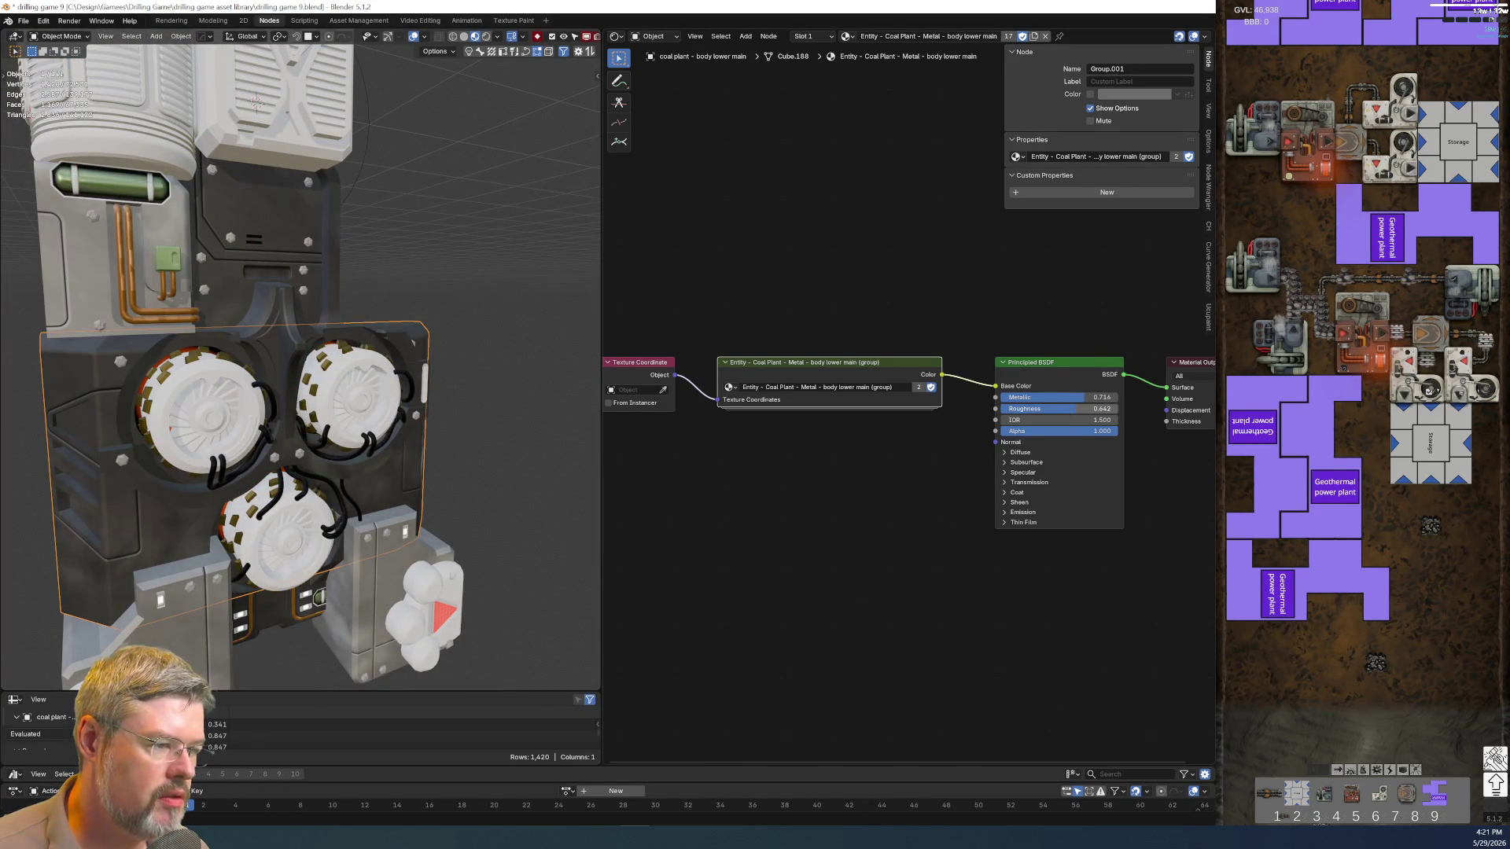
# Preview Principled BSDF Roughness at 0 twice, undoing back to 0.642 each time
pyautogui.moveTo(1062, 413); pyautogui.dragTo(1008, 414)
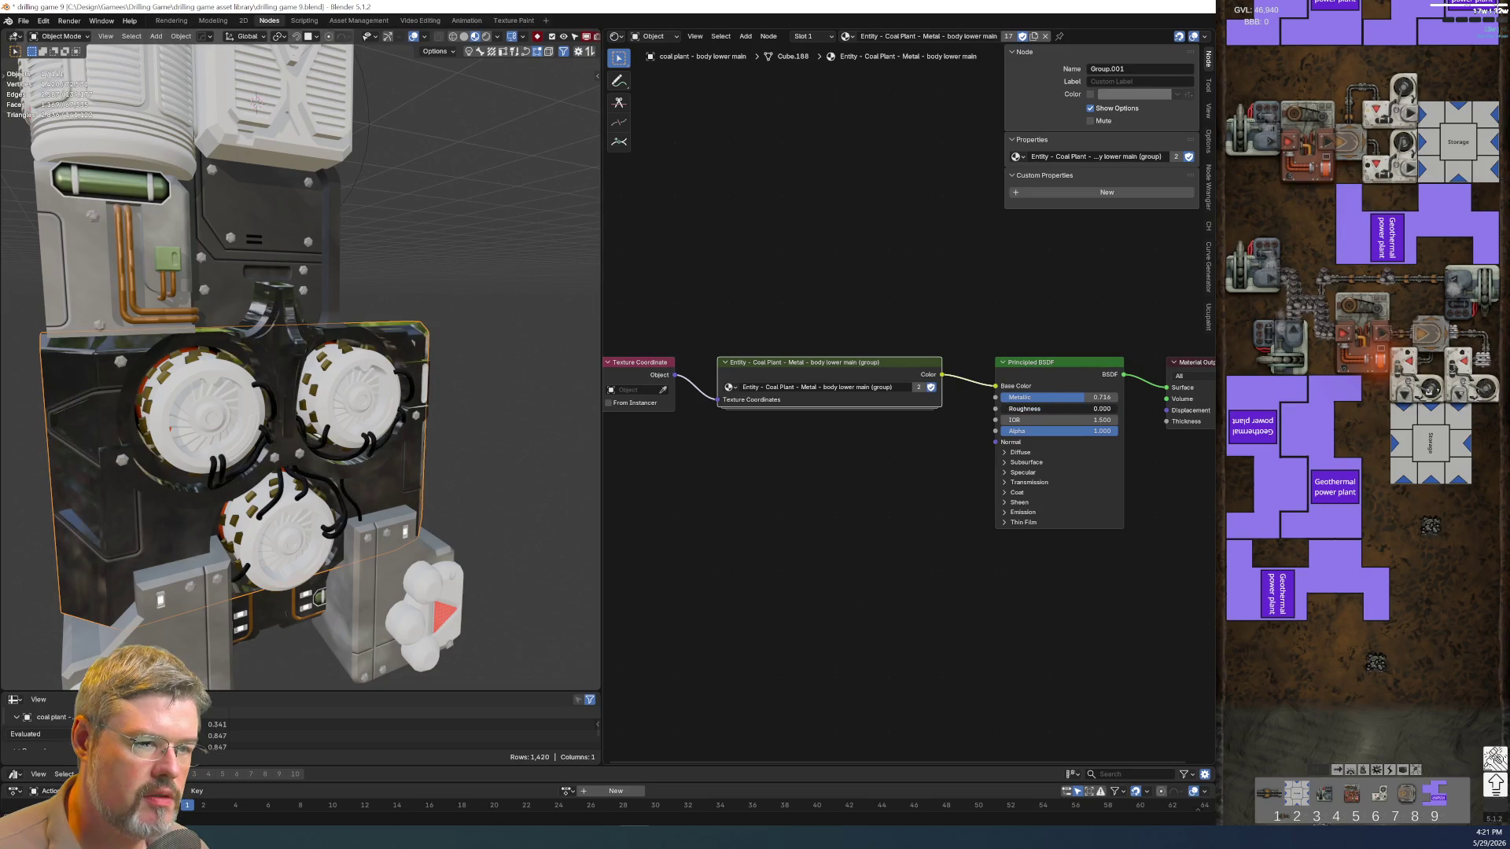
pyautogui.hotkey('ctrl', 'z')
pyautogui.press('KP_1')
pyautogui.moveTo(419, 446)
pyautogui.mouseDown(button='middle')
pyautogui.moveTo(438, 407)
pyautogui.moveTo(350, 472)
pyautogui.mouseUp(button='middle')
pyautogui.moveTo(1090, 372); pyautogui.dragTo(1038, 372)
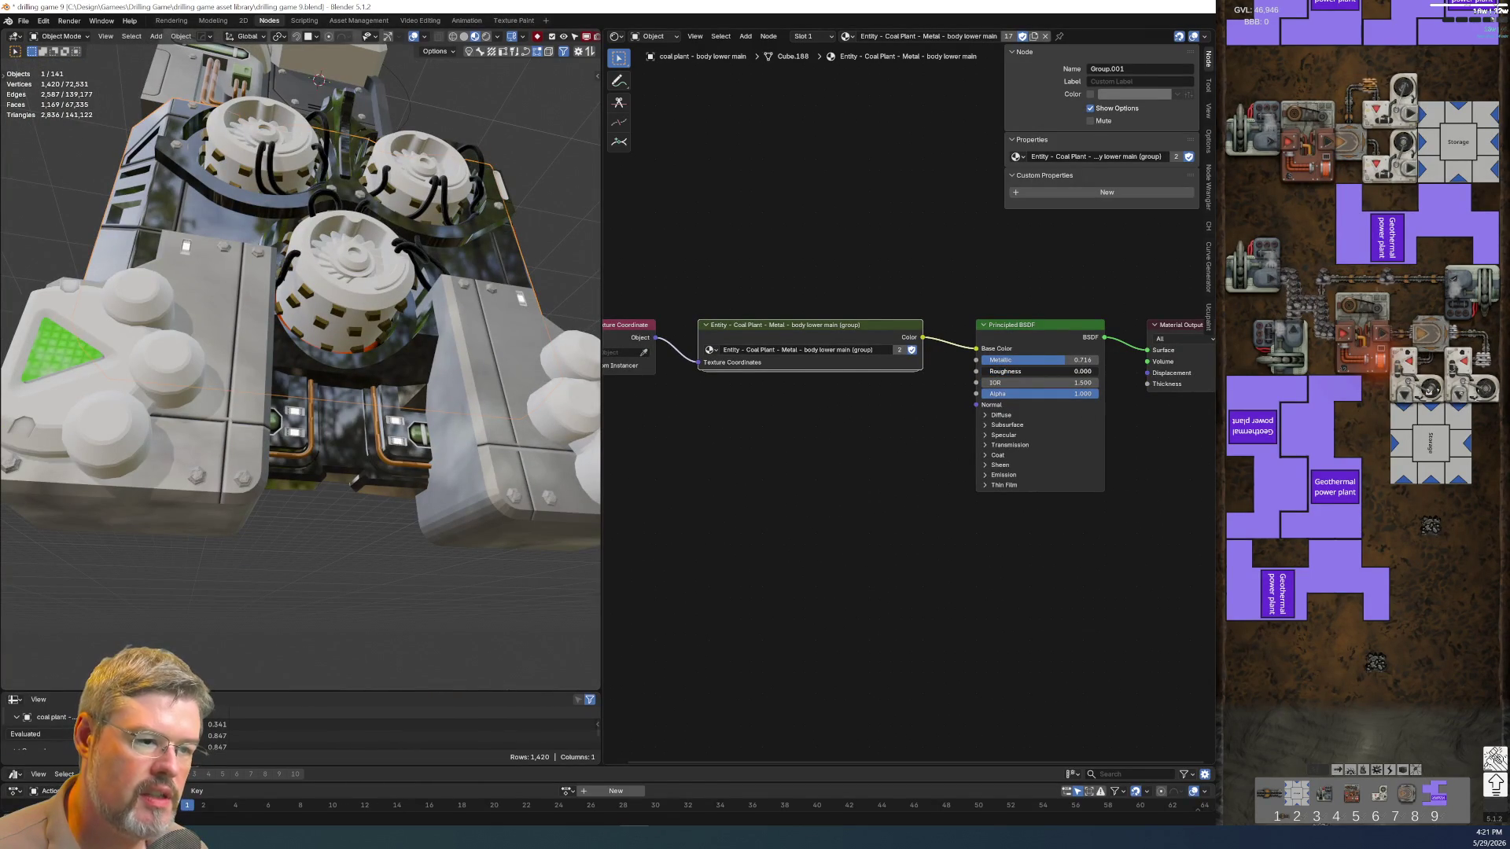
pyautogui.hotkey('ctrl', 'z')
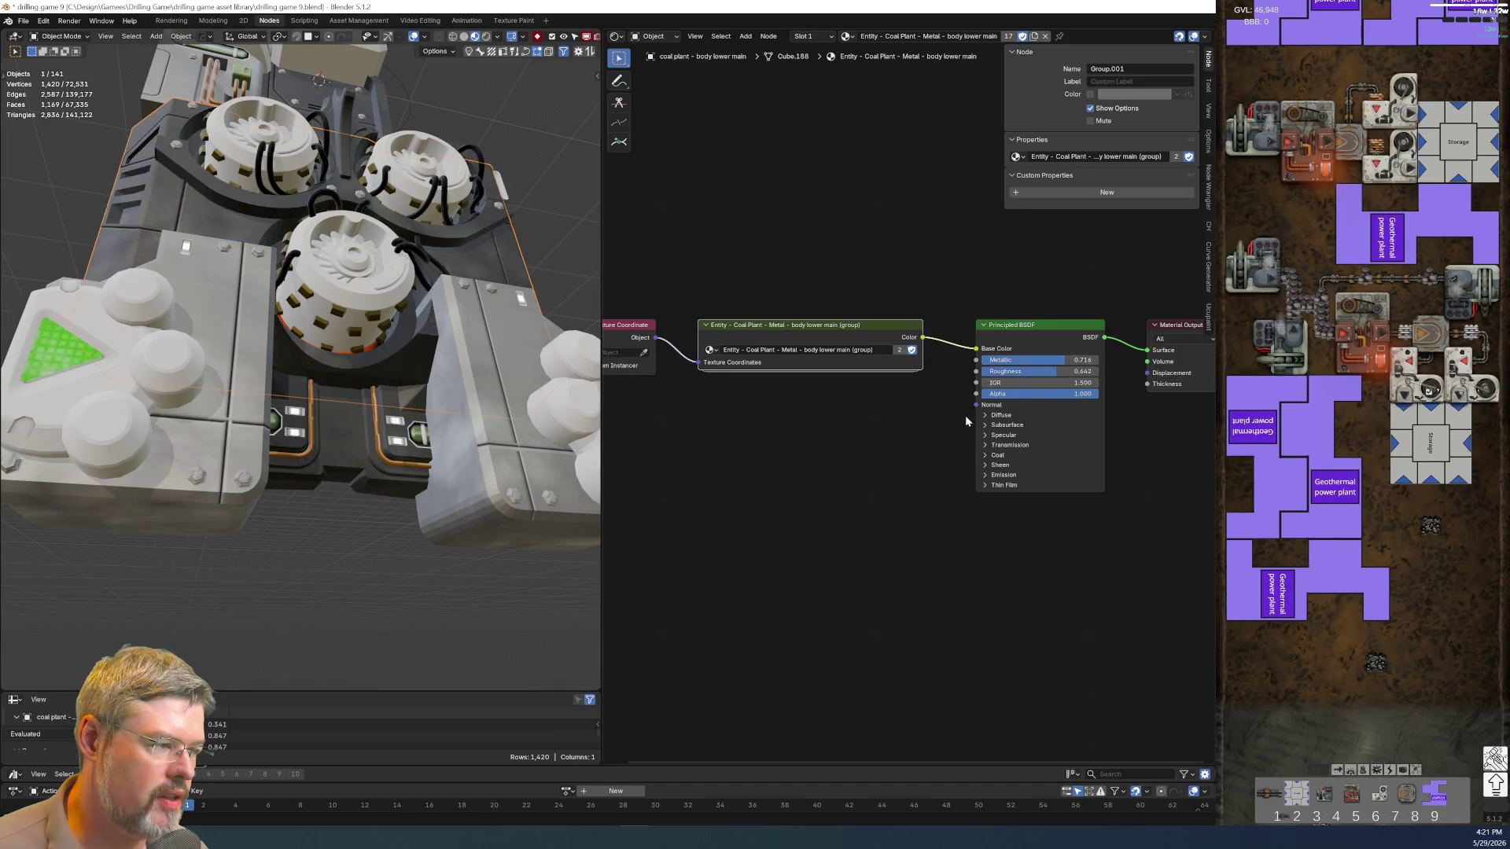
# Copy the 0.642 roughness value, delete the stray ENTITY DATA node and drag a link from Roughness
pyautogui.click(1038, 372)
pyautogui.click(876, 452)
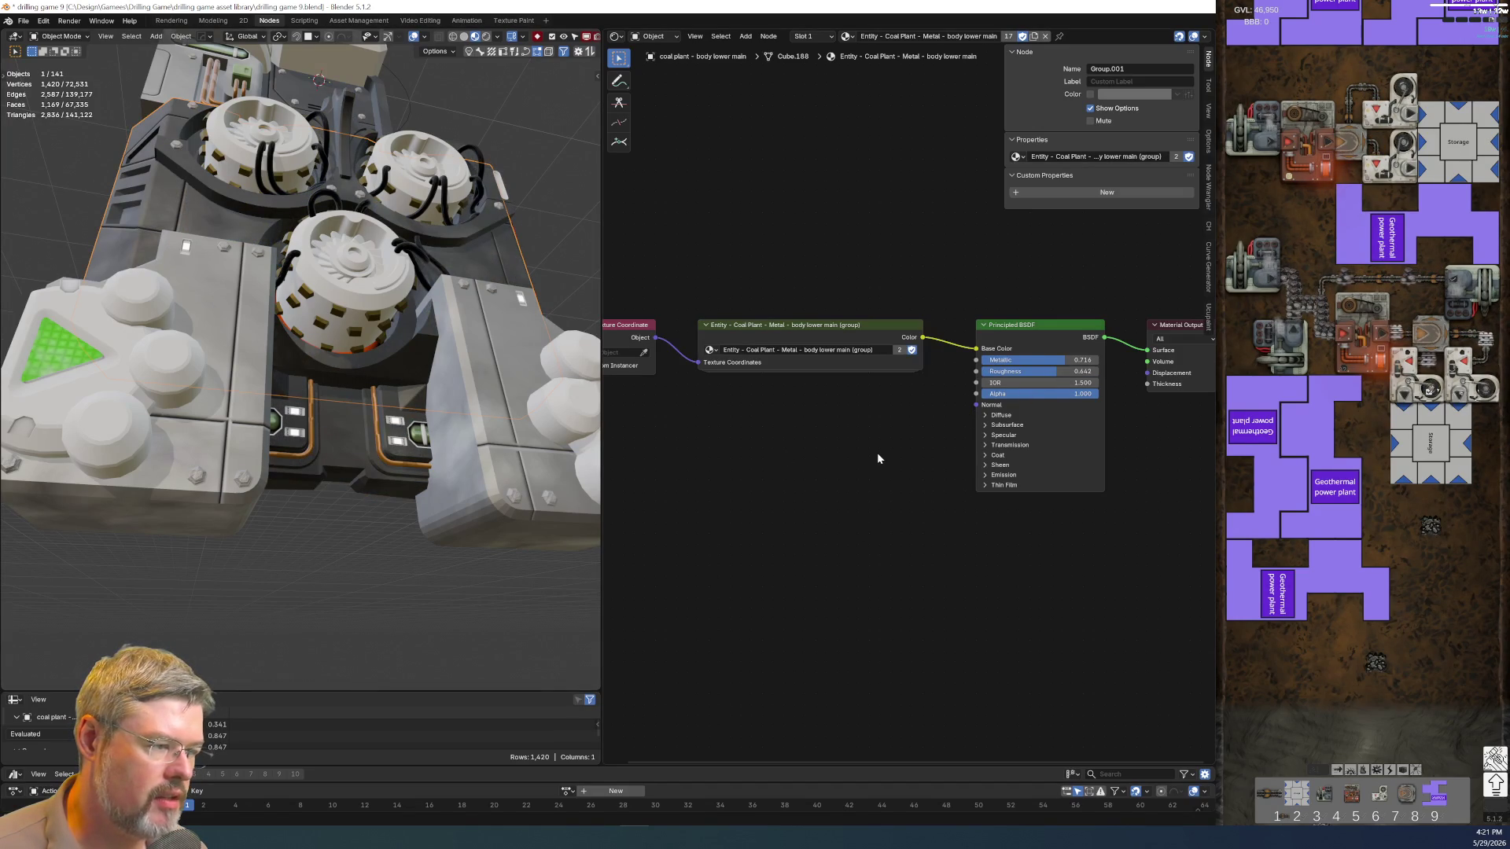
pyautogui.hotkey('ctrl', 'v')
pyautogui.press('Delete')
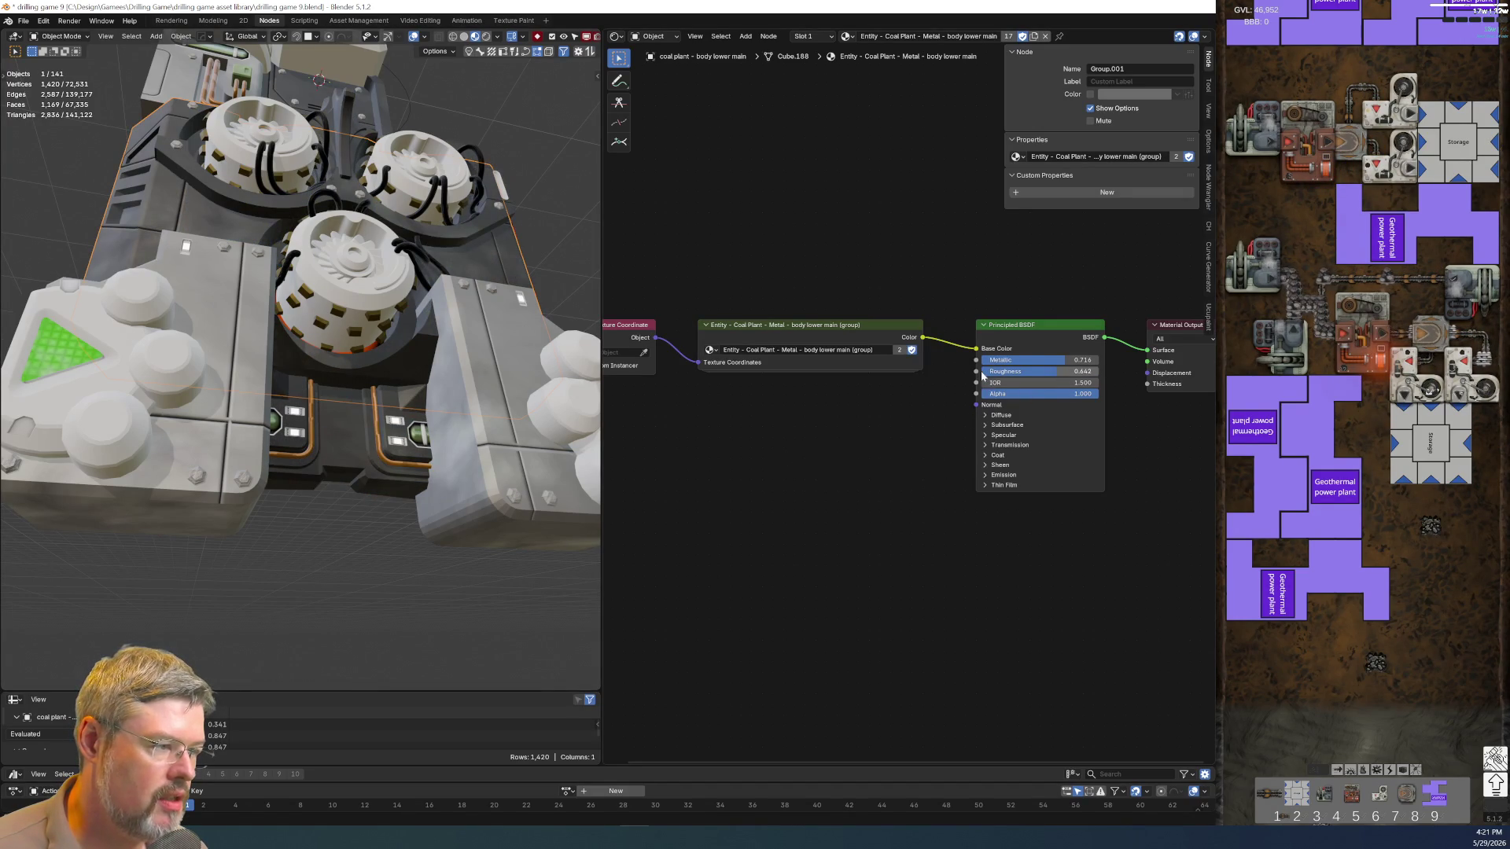
pyautogui.moveTo(976, 372); pyautogui.dragTo(859, 499)
pyautogui.write('value')
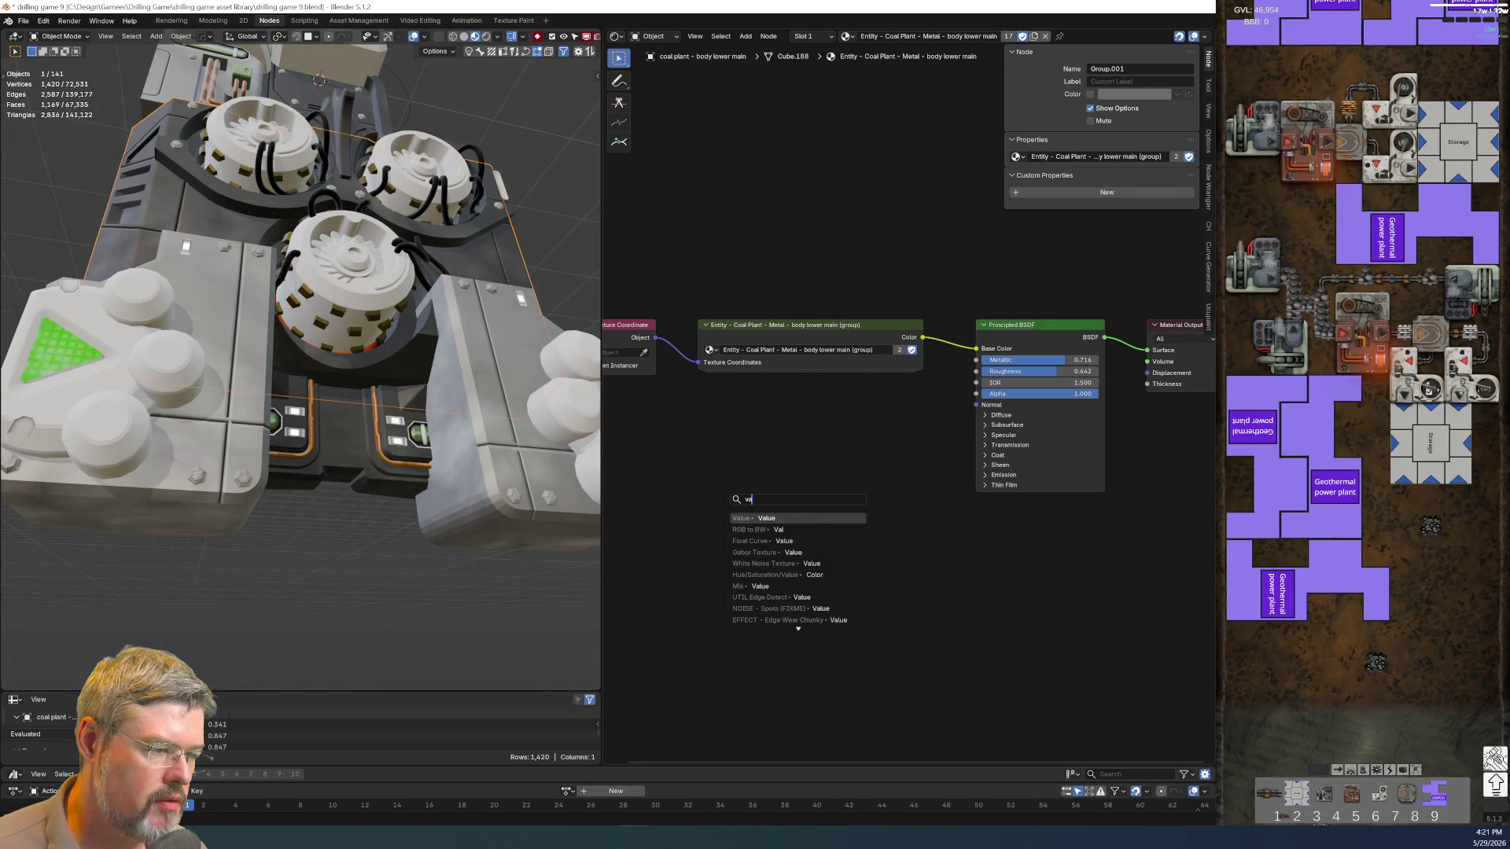
# Add a Value node labelled Roughness holding 0.642, cut its link and zero the BSDF roughness
pyautogui.press('Return')
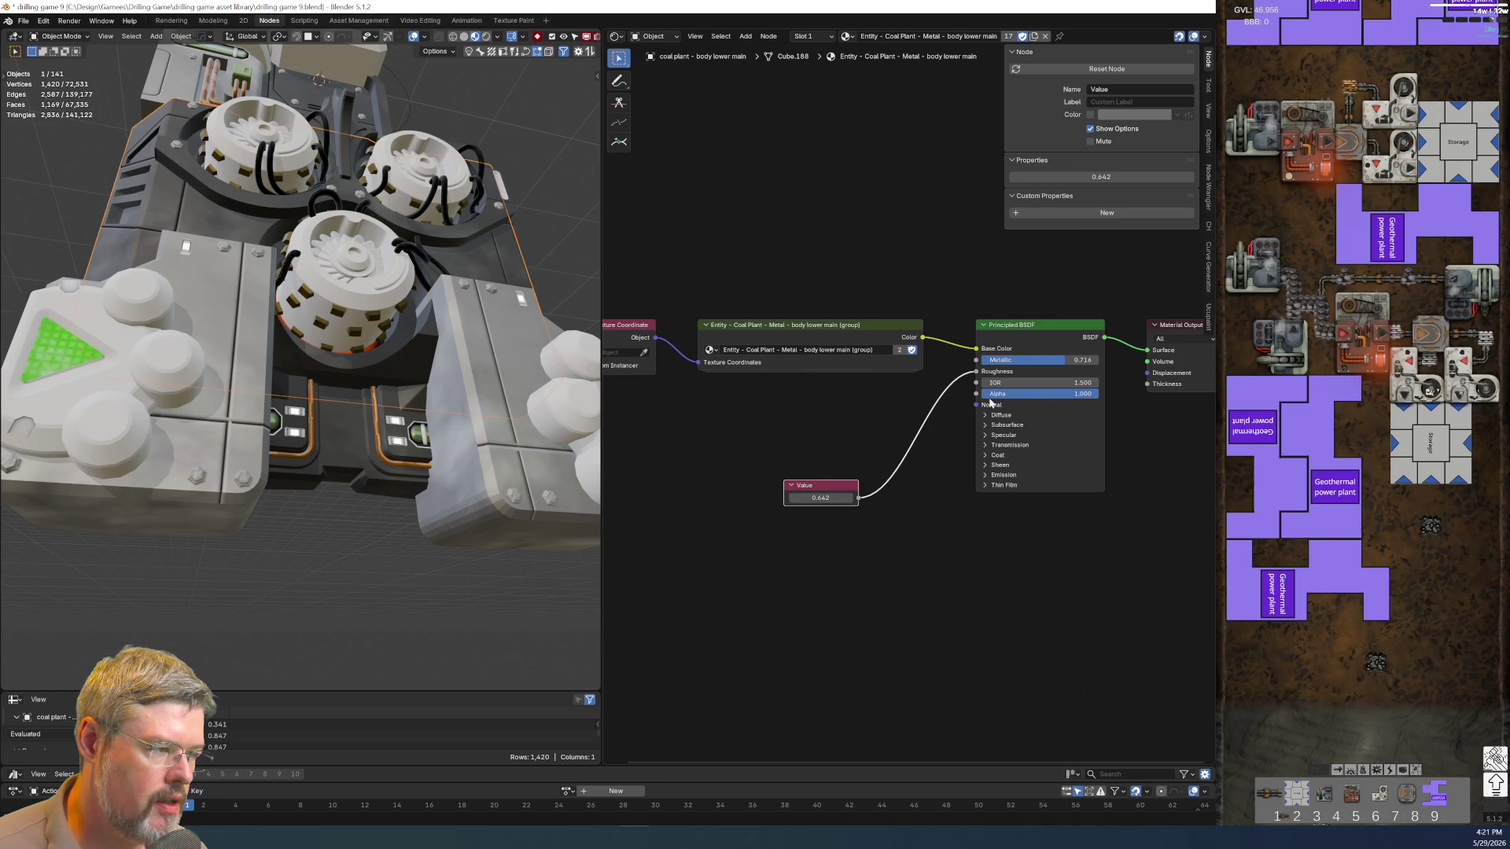
pyautogui.keyDown('ctrl'); pyautogui.moveTo(910, 489); pyautogui.dragTo(910, 491, button='right'); pyautogui.keyUp('ctrl')
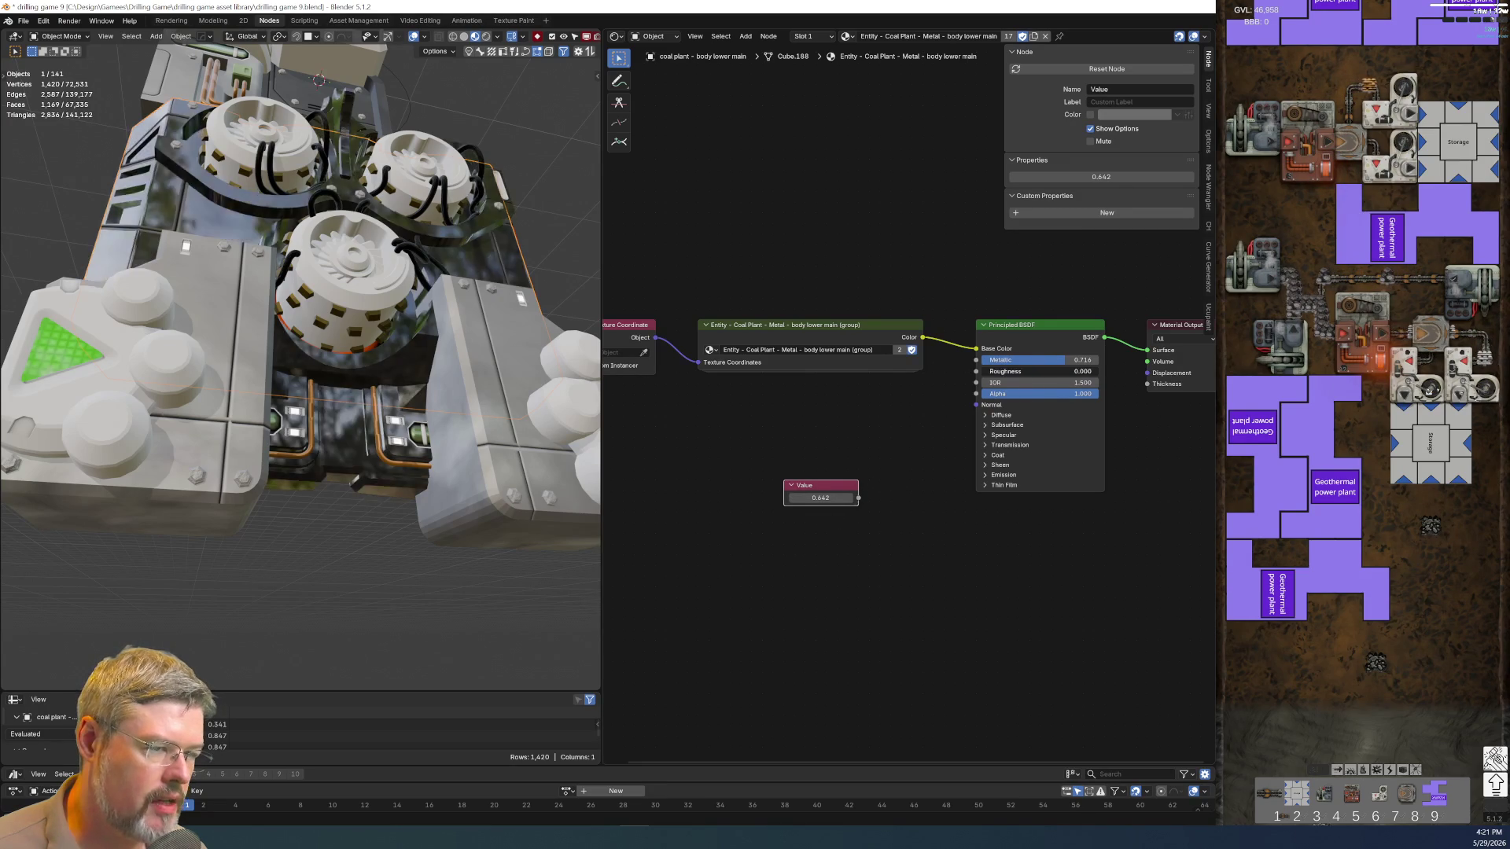
pyautogui.click(814, 496)
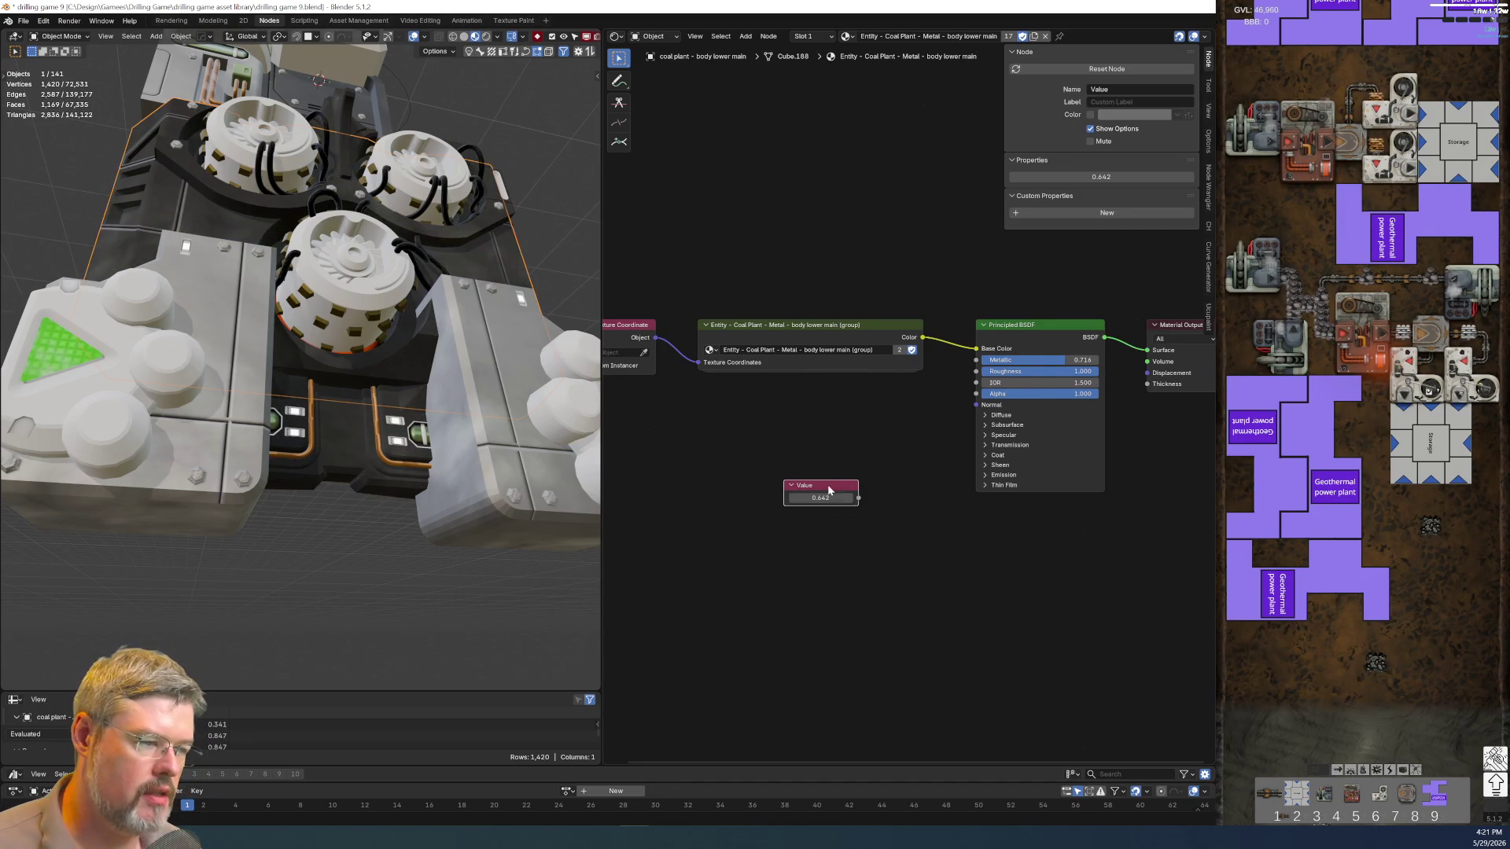
pyautogui.press('F2')
pyautogui.write('Roughness')
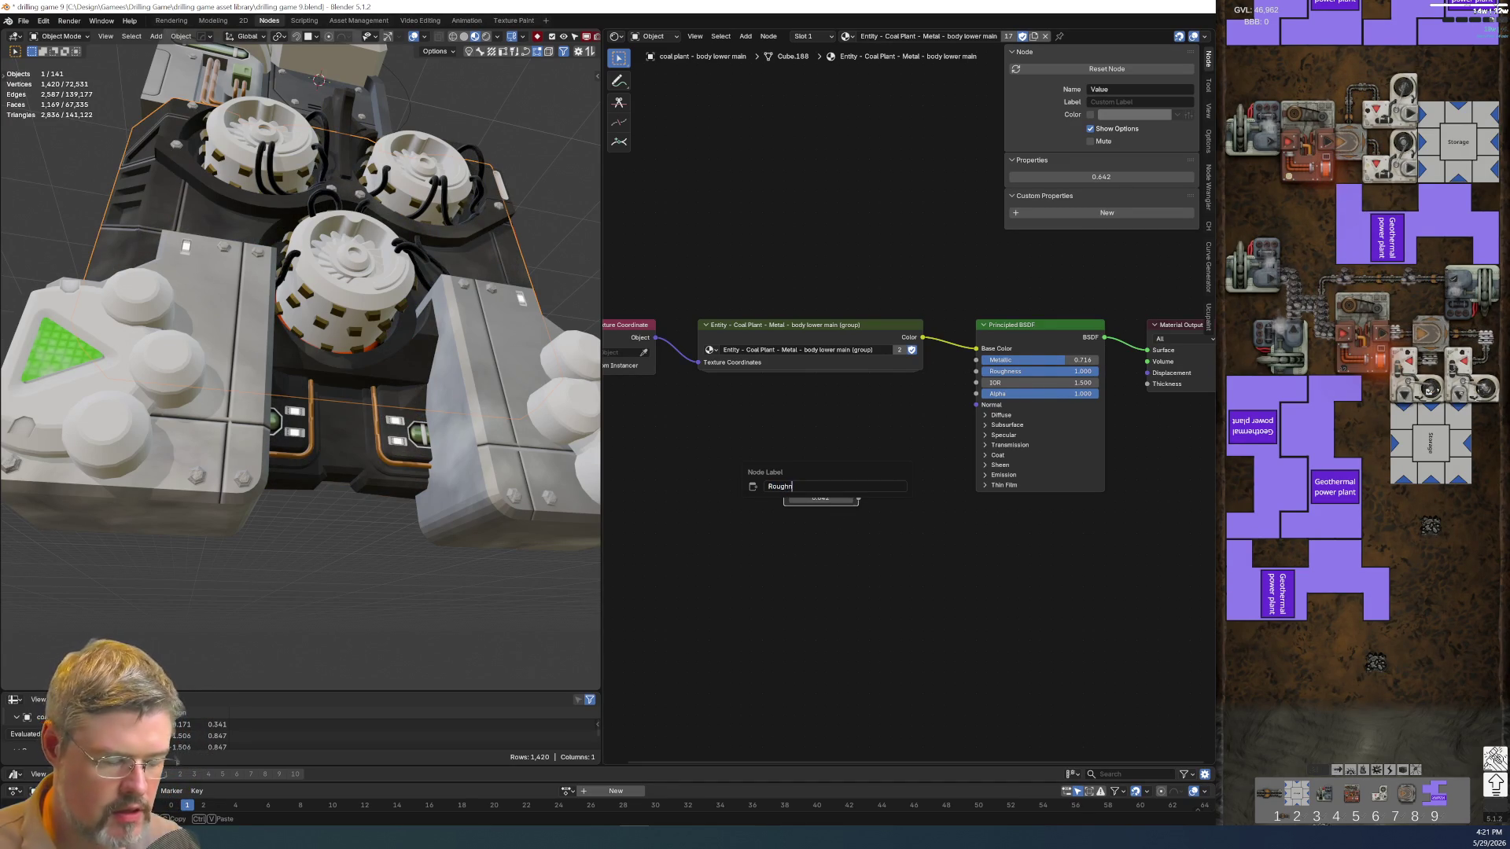
pyautogui.press('Return')
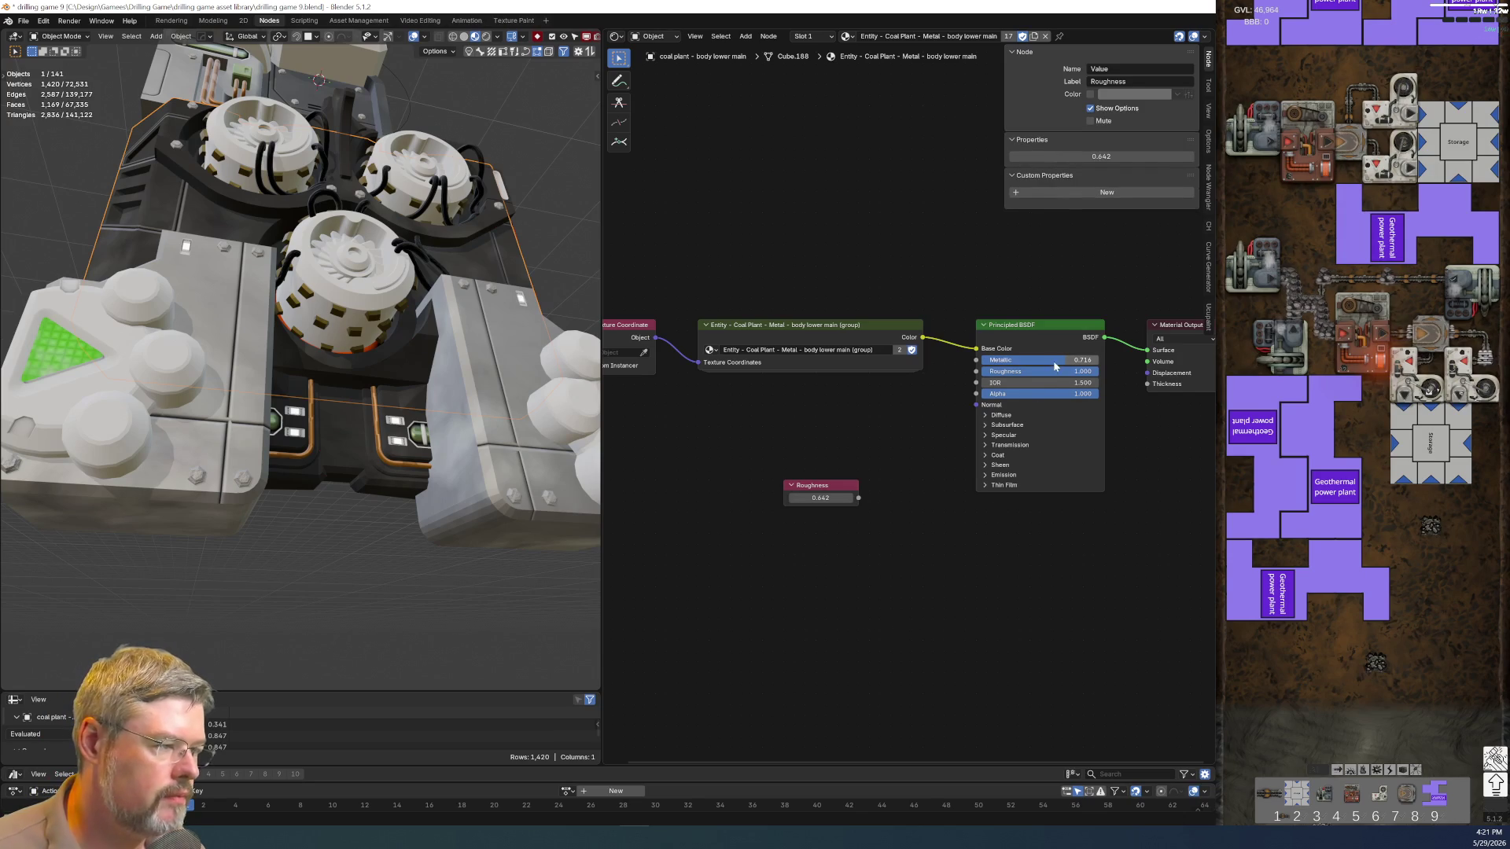
pyautogui.moveTo(1039, 370); pyautogui.dragTo(986, 371)
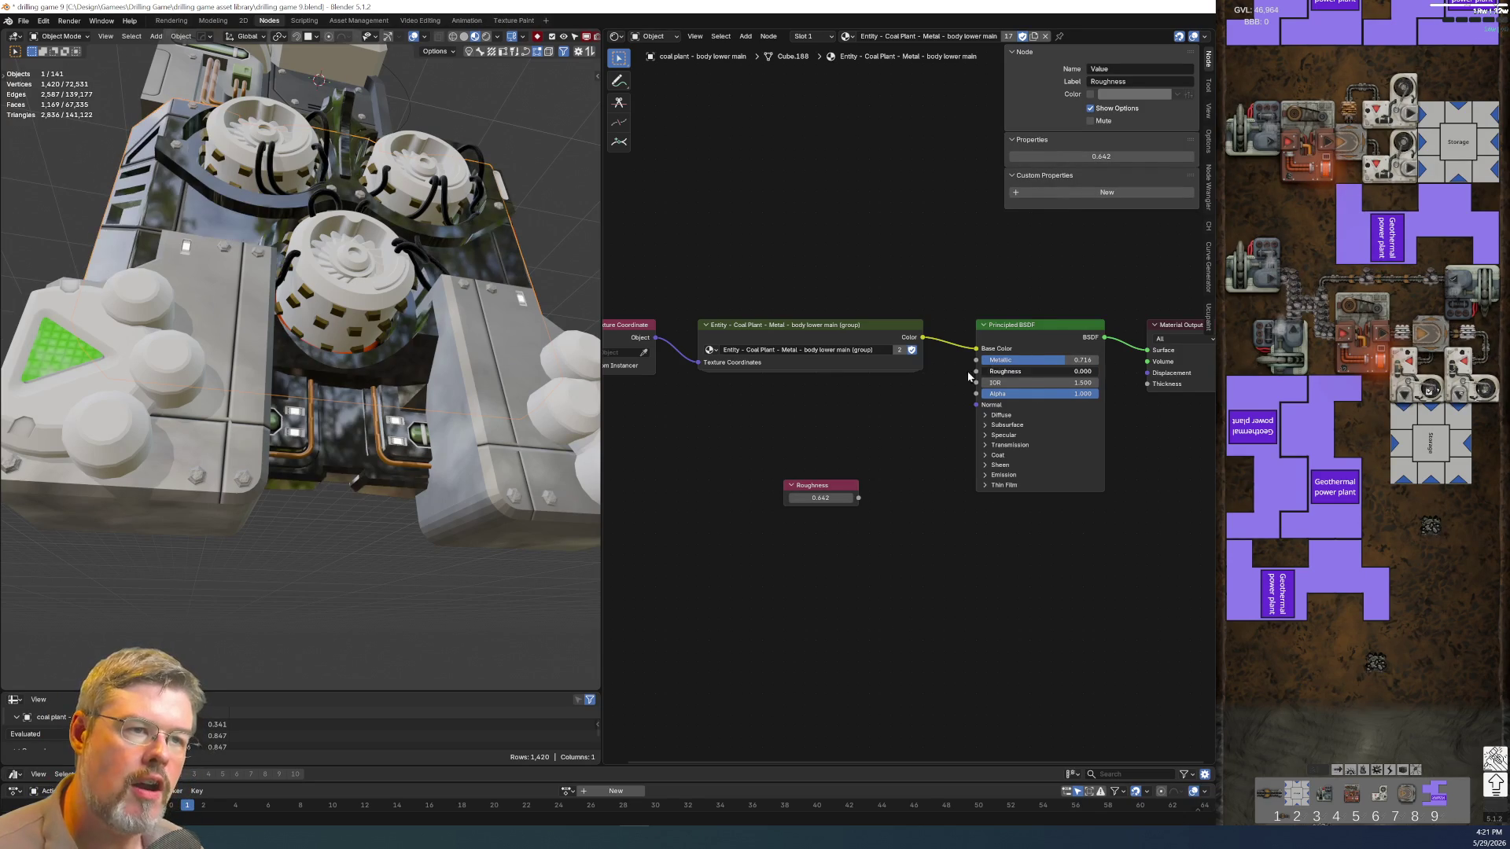
pyautogui.scroll(-3, 433, 191)
pyautogui.scroll(5, 338, 453)
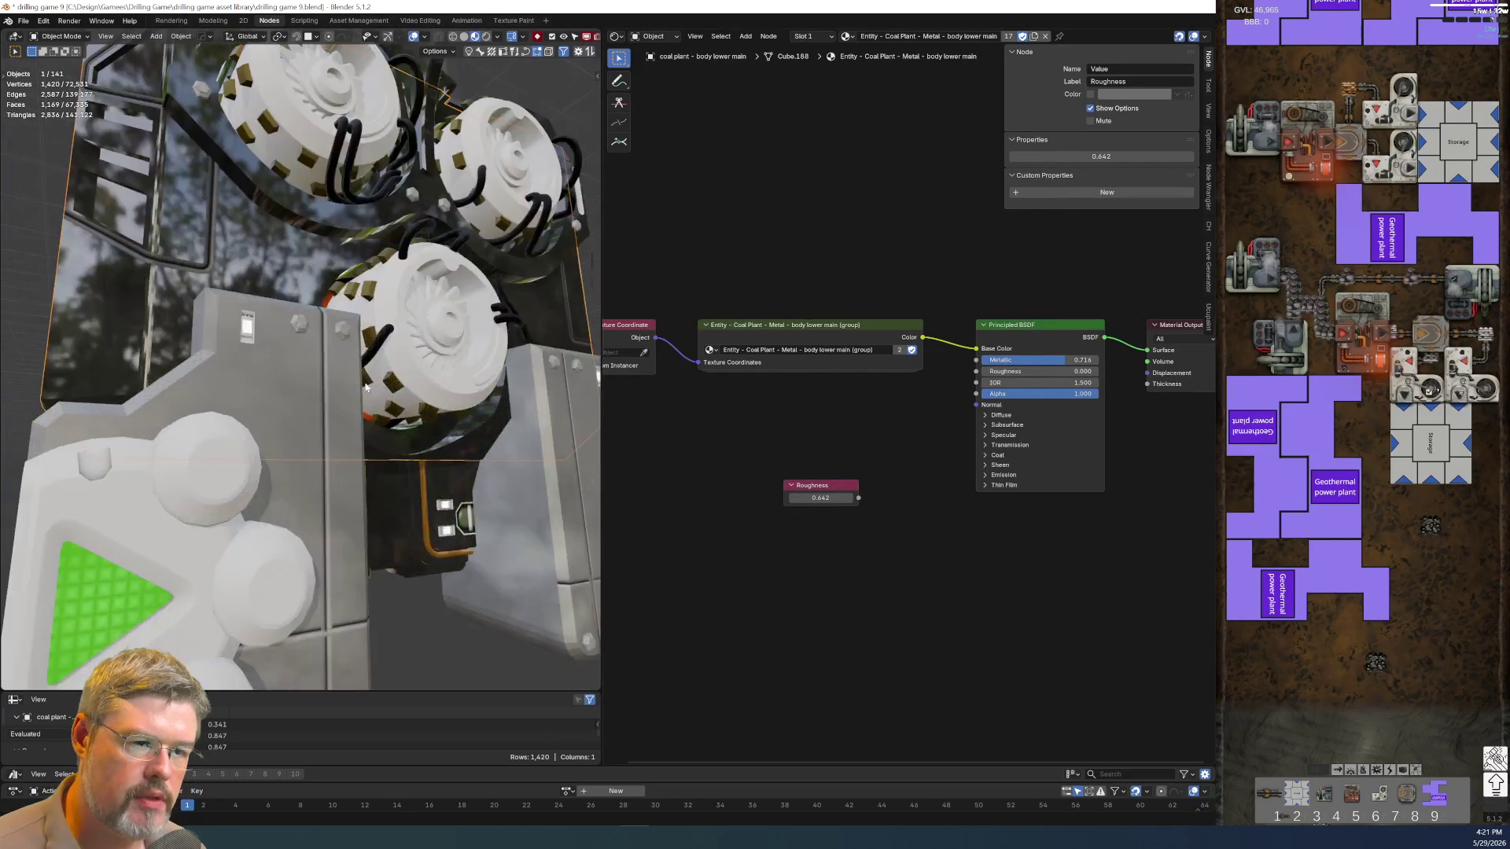
# Select the front backing panel to show its body mid backing material
pyautogui.keyDown('shift'); pyautogui.moveTo(338, 176); pyautogui.dragTo(339, 453, button='middle'); pyautogui.keyUp('shift')
pyautogui.scroll(5, 338, 454)
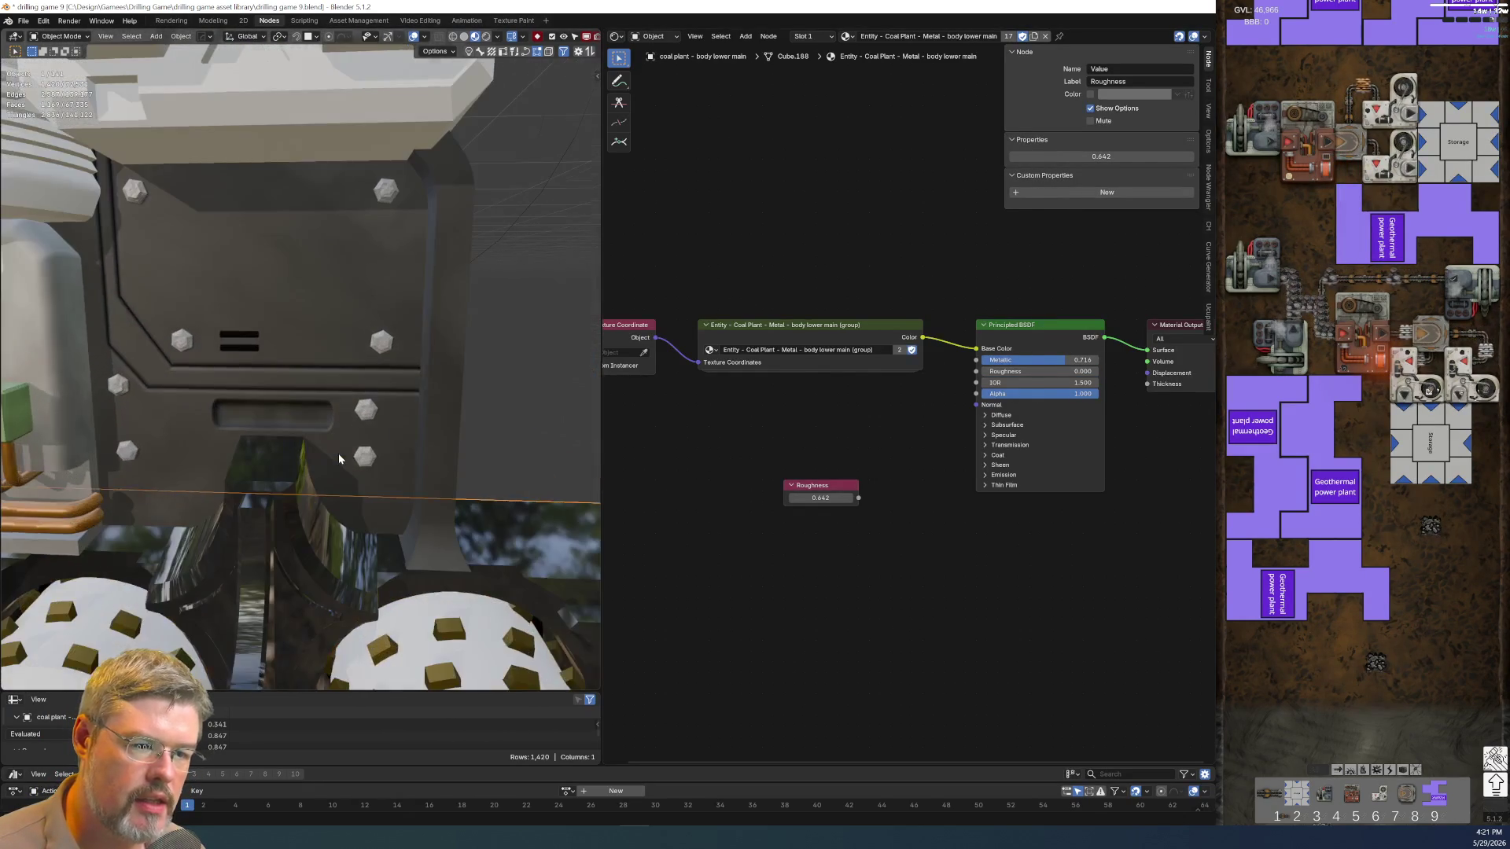
pyautogui.click(315, 315)
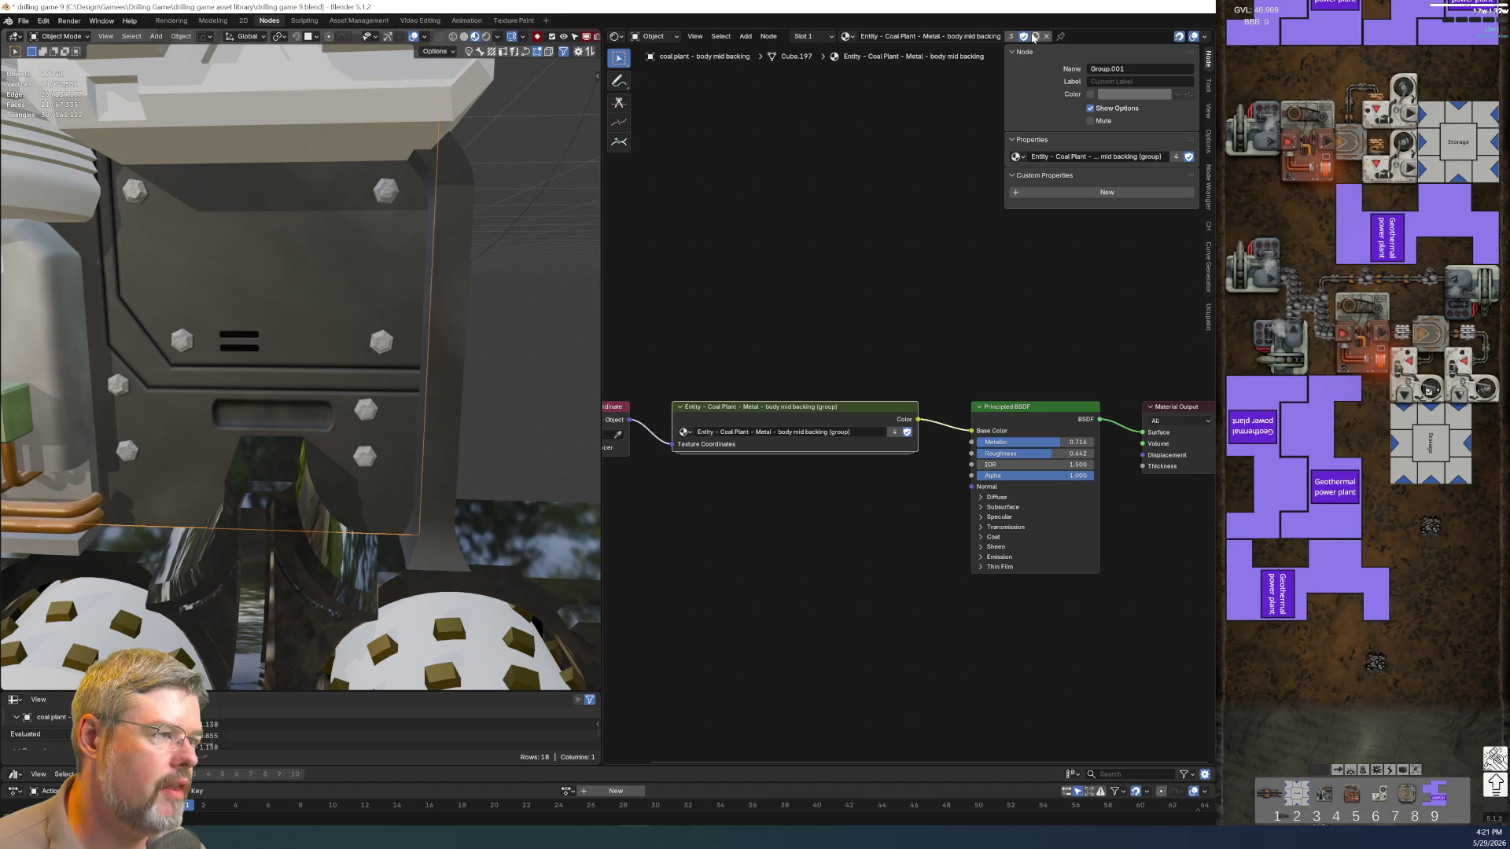
# Link the body lower main piece's material onto the front backing panel via Ctrl+L Link Materials
pyautogui.click(455, 359)
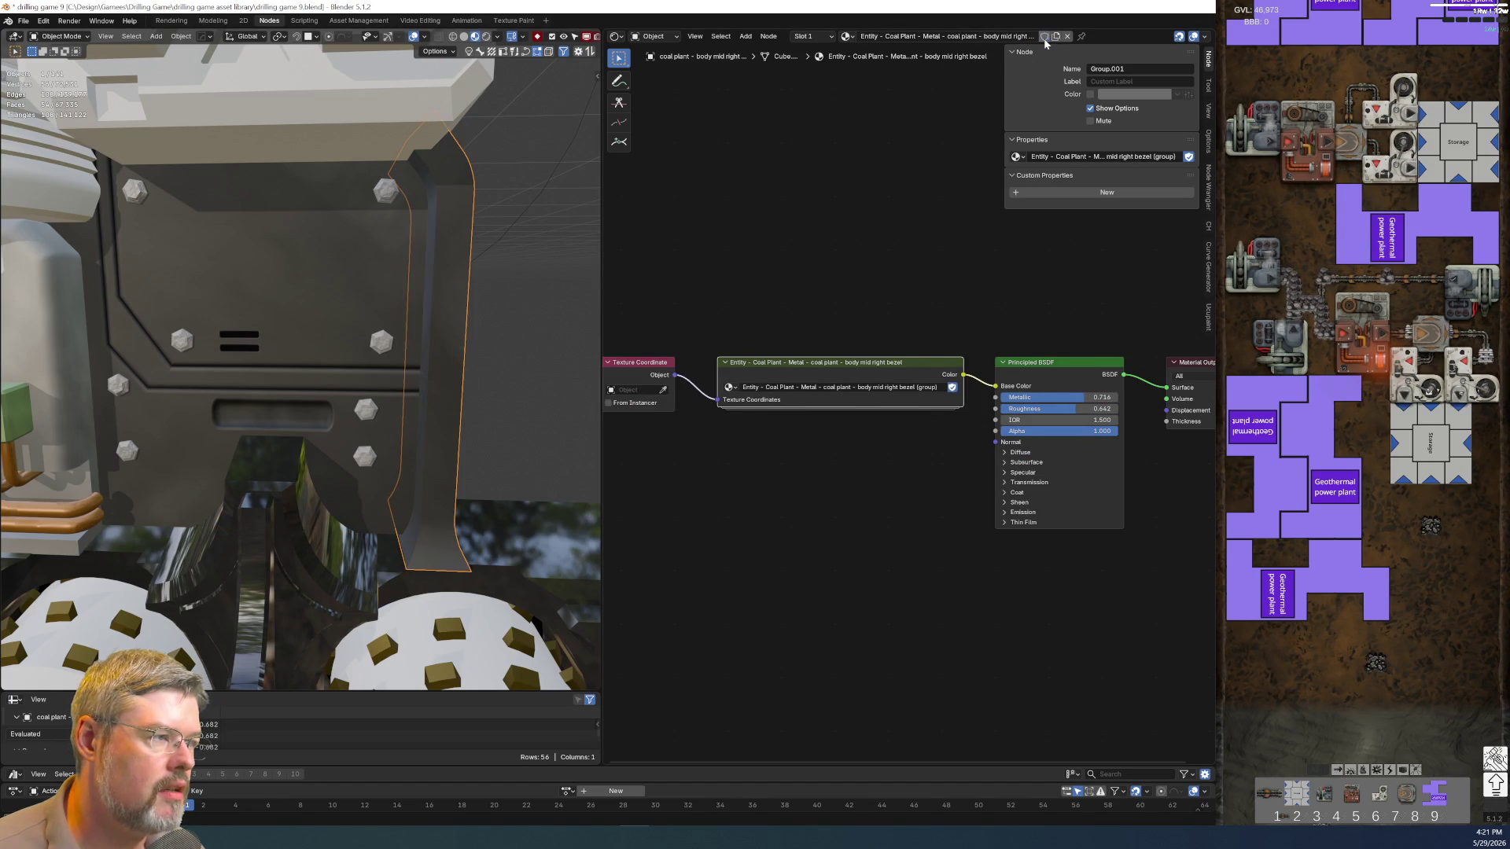
pyautogui.click(350, 449)
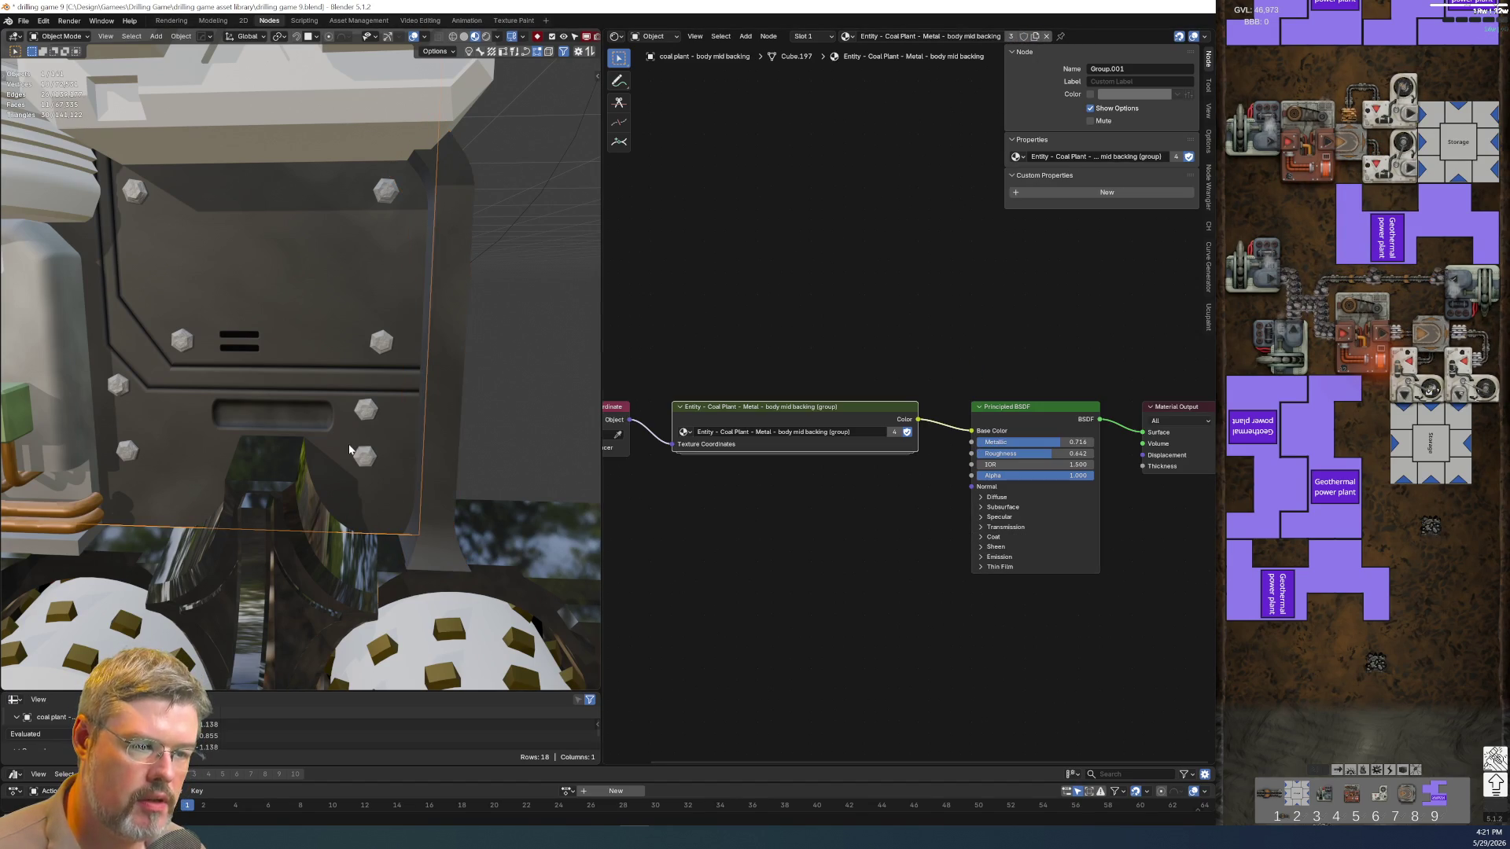
pyautogui.click(460, 487)
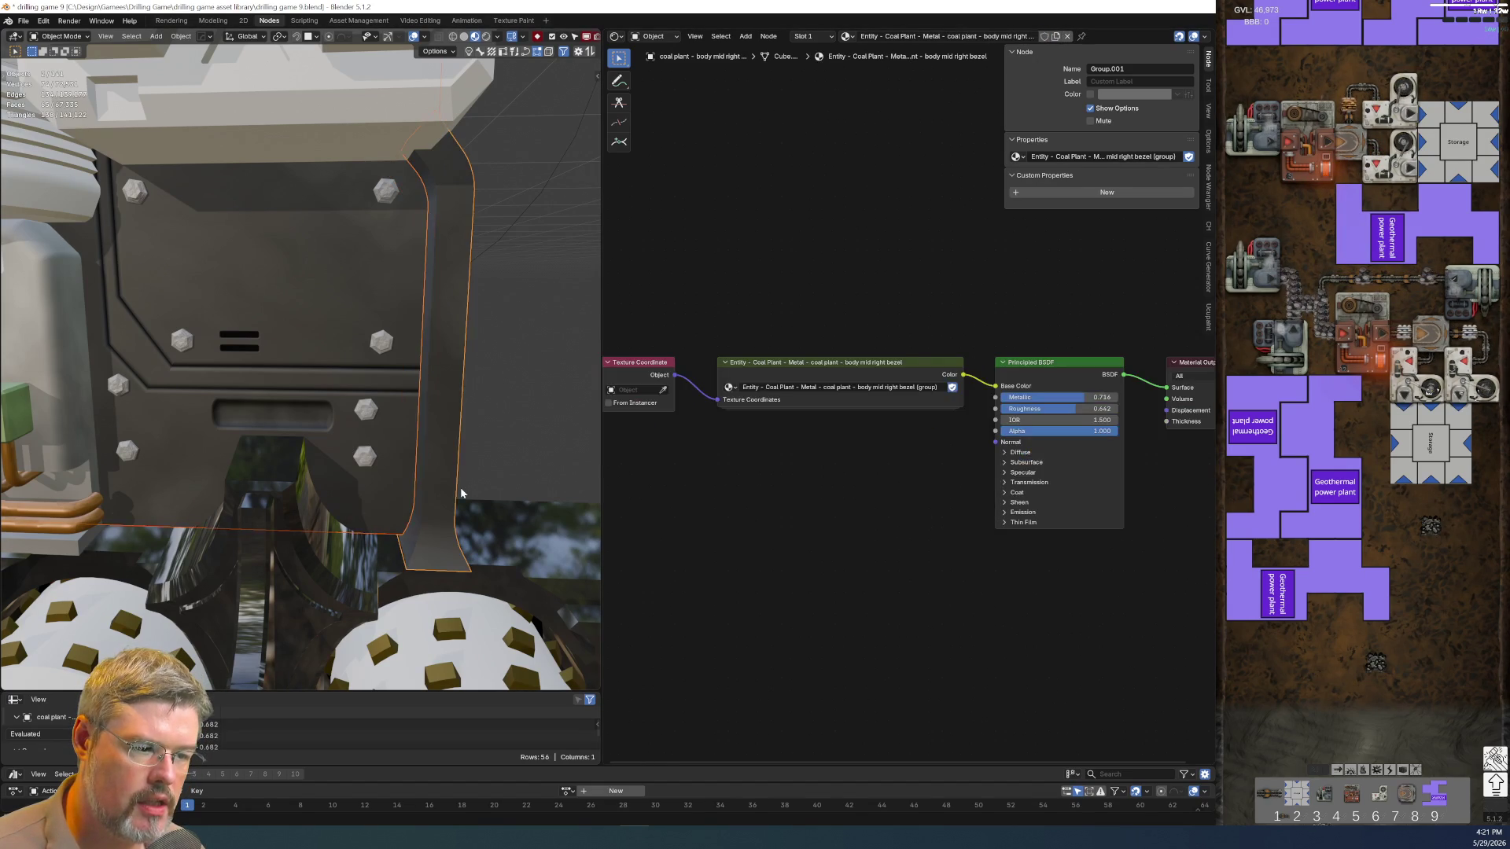
pyautogui.hotkey('ctrl', 'l')
pyautogui.click(508, 539)
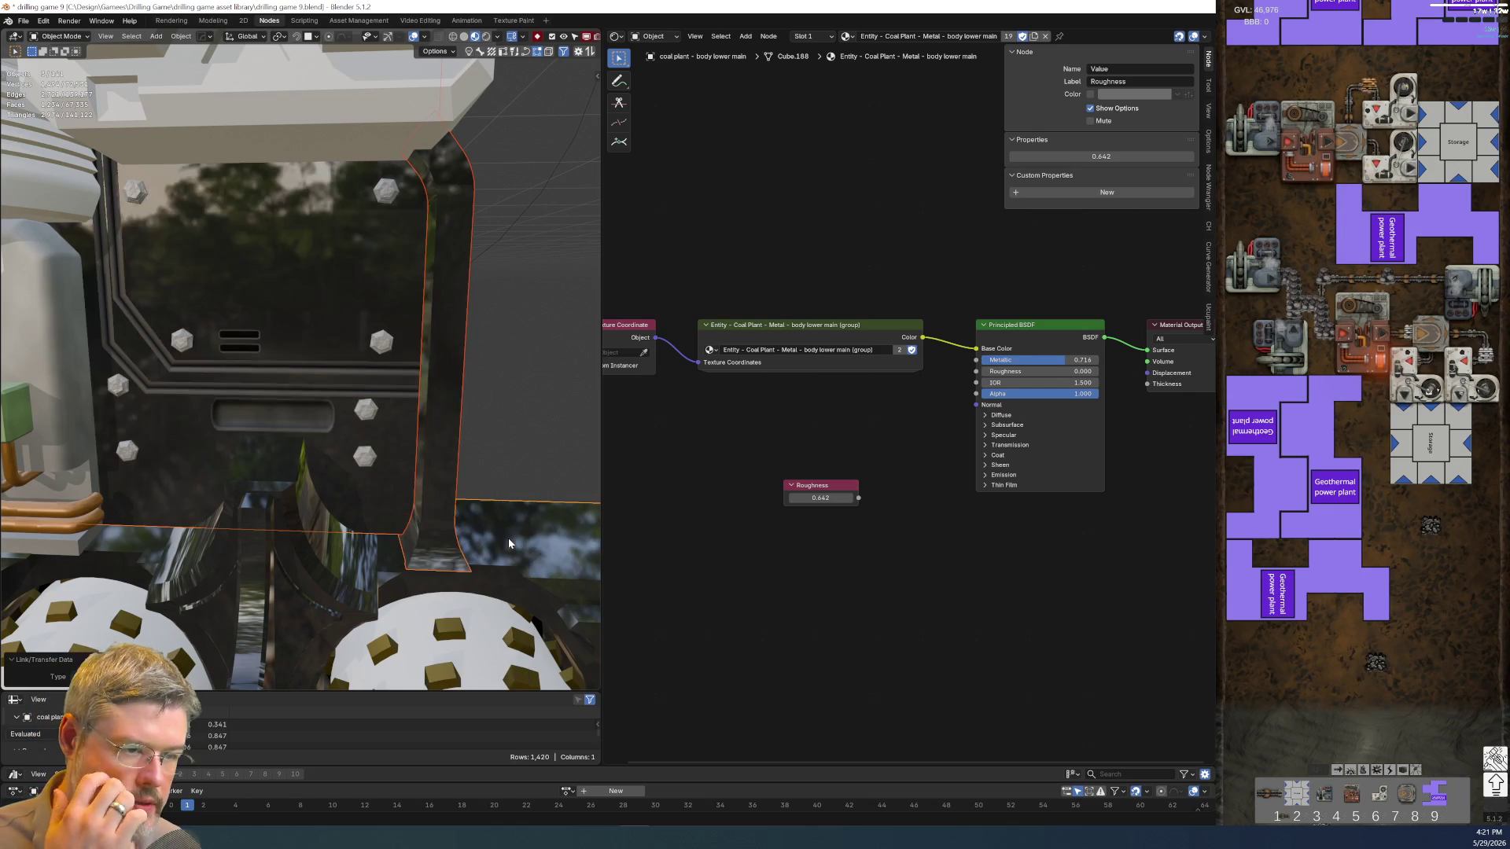
pyautogui.scroll(-2, 330, 462)
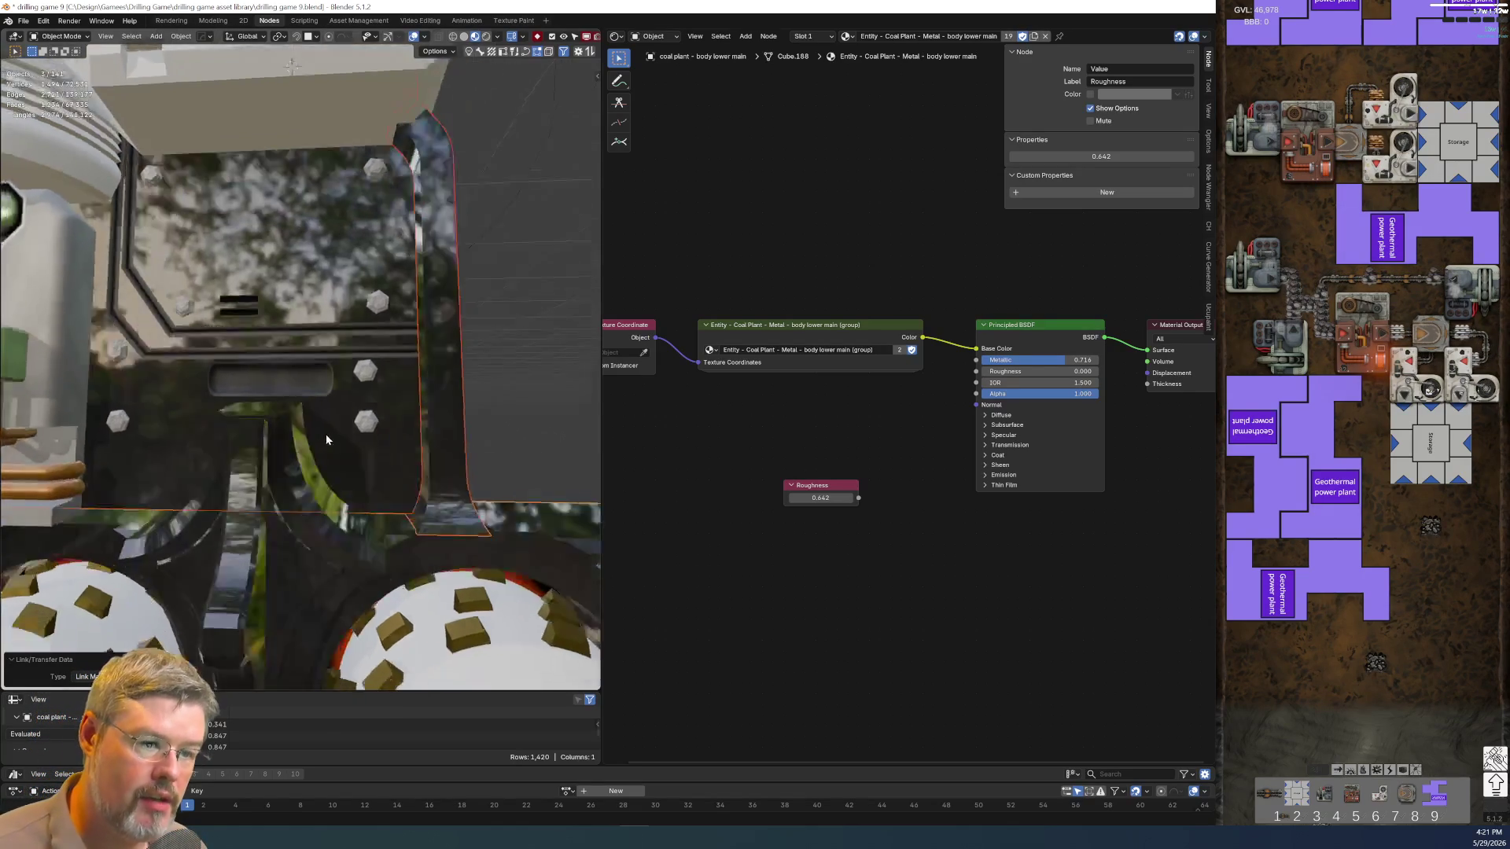
pyautogui.scroll(-2, 328, 435)
pyautogui.scroll(-2, 256, 496)
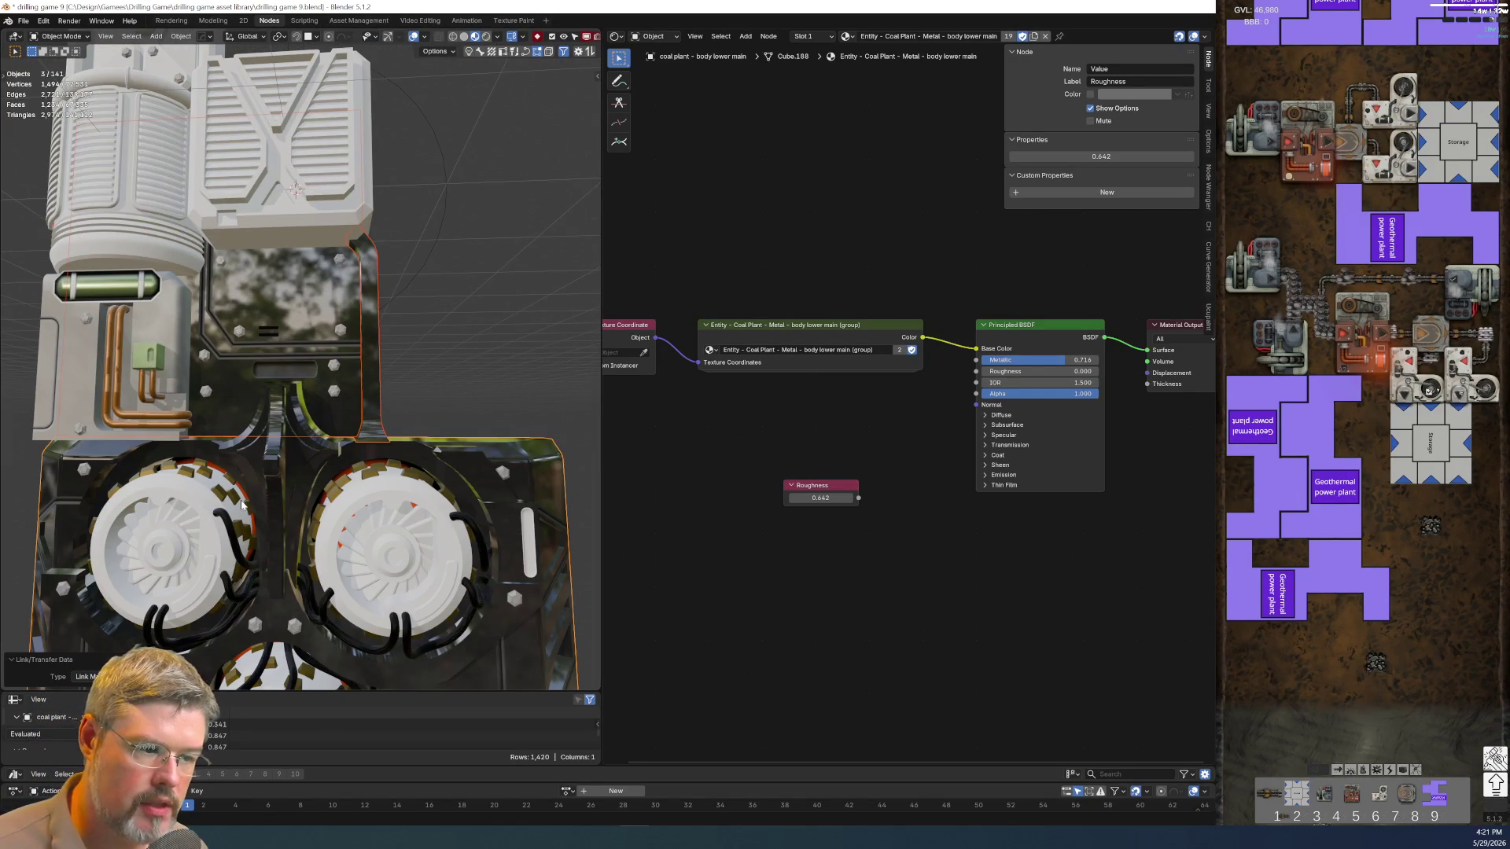
# Select the upper panel lines decal to show its material
pyautogui.moveTo(225, 508)
pyautogui.mouseDown(button='middle')
pyautogui.moveTo(139, 492)
pyautogui.moveTo(277, 377)
pyautogui.mouseUp(button='middle')
pyautogui.click(132, 481)
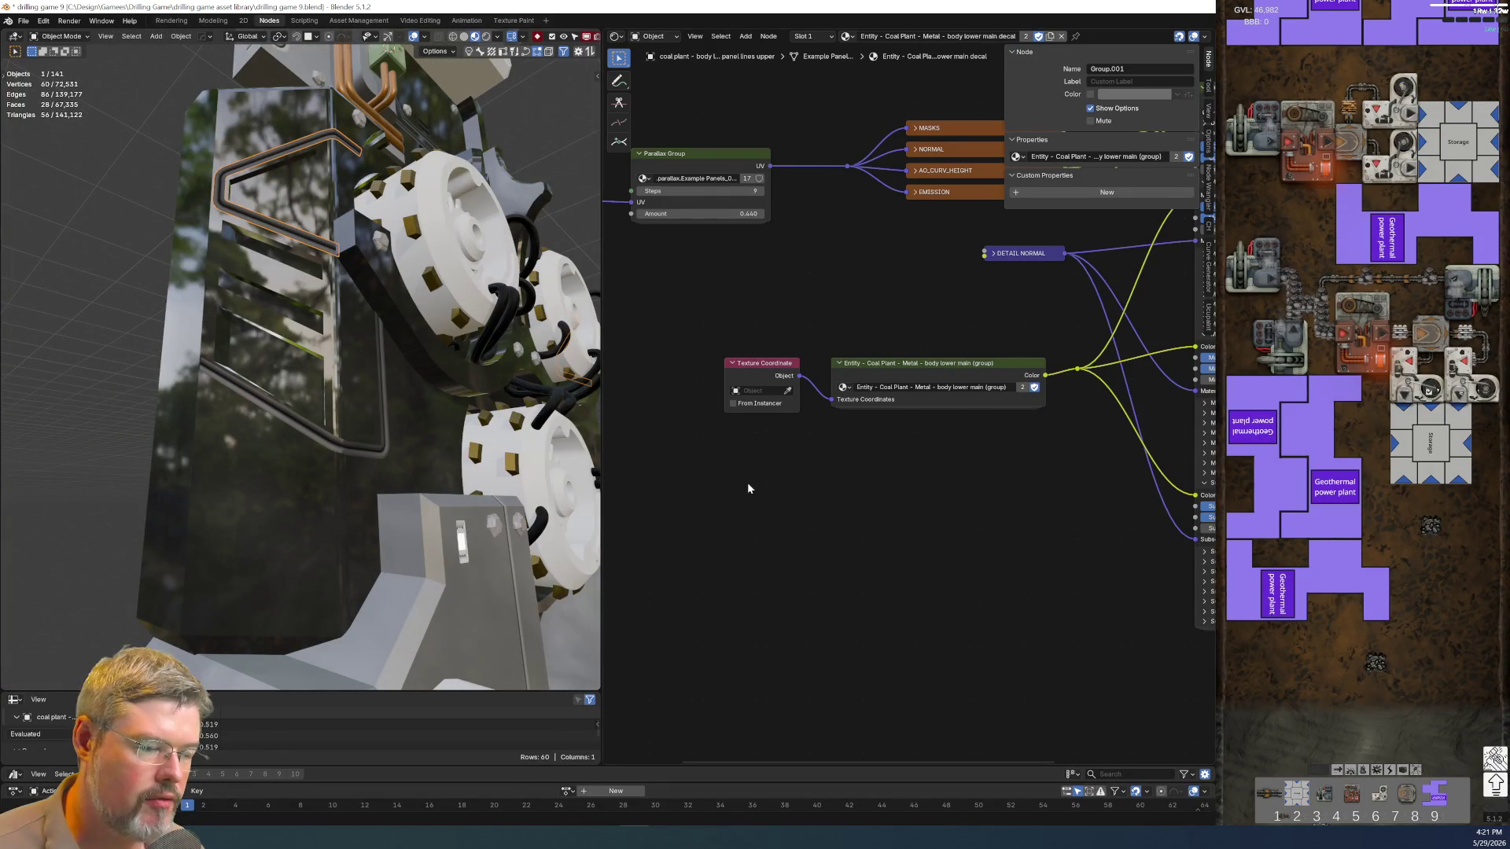
# Inspect the back panel and body lower main panel materials, then return to the panel-lines-upper decal
pyautogui.moveTo(344, 445); pyautogui.dragTo(296, 473, button='middle')
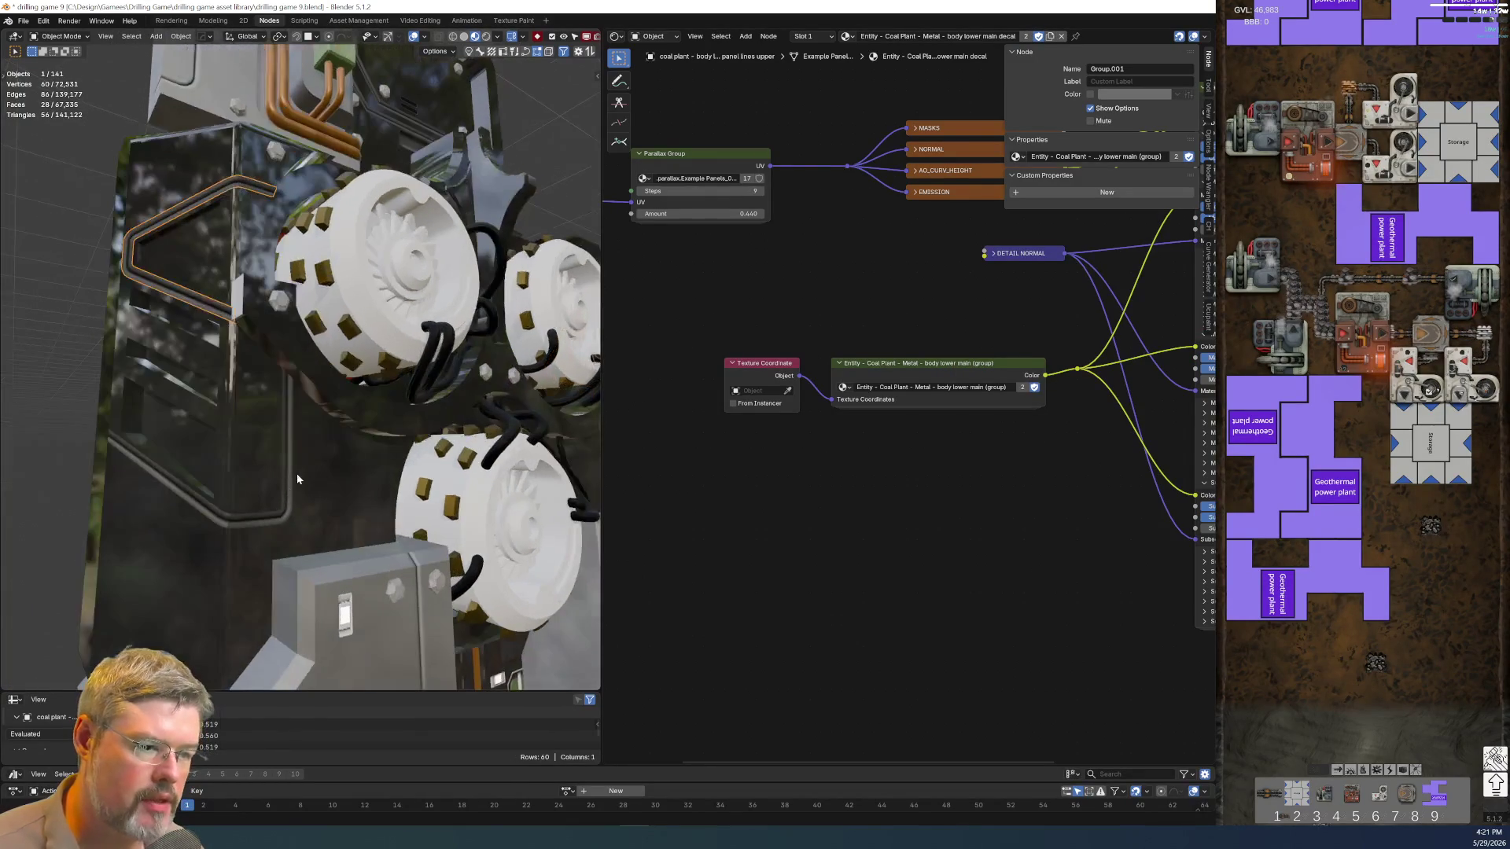
pyautogui.moveTo(555, 378); pyautogui.dragTo(323, 241, button='middle')
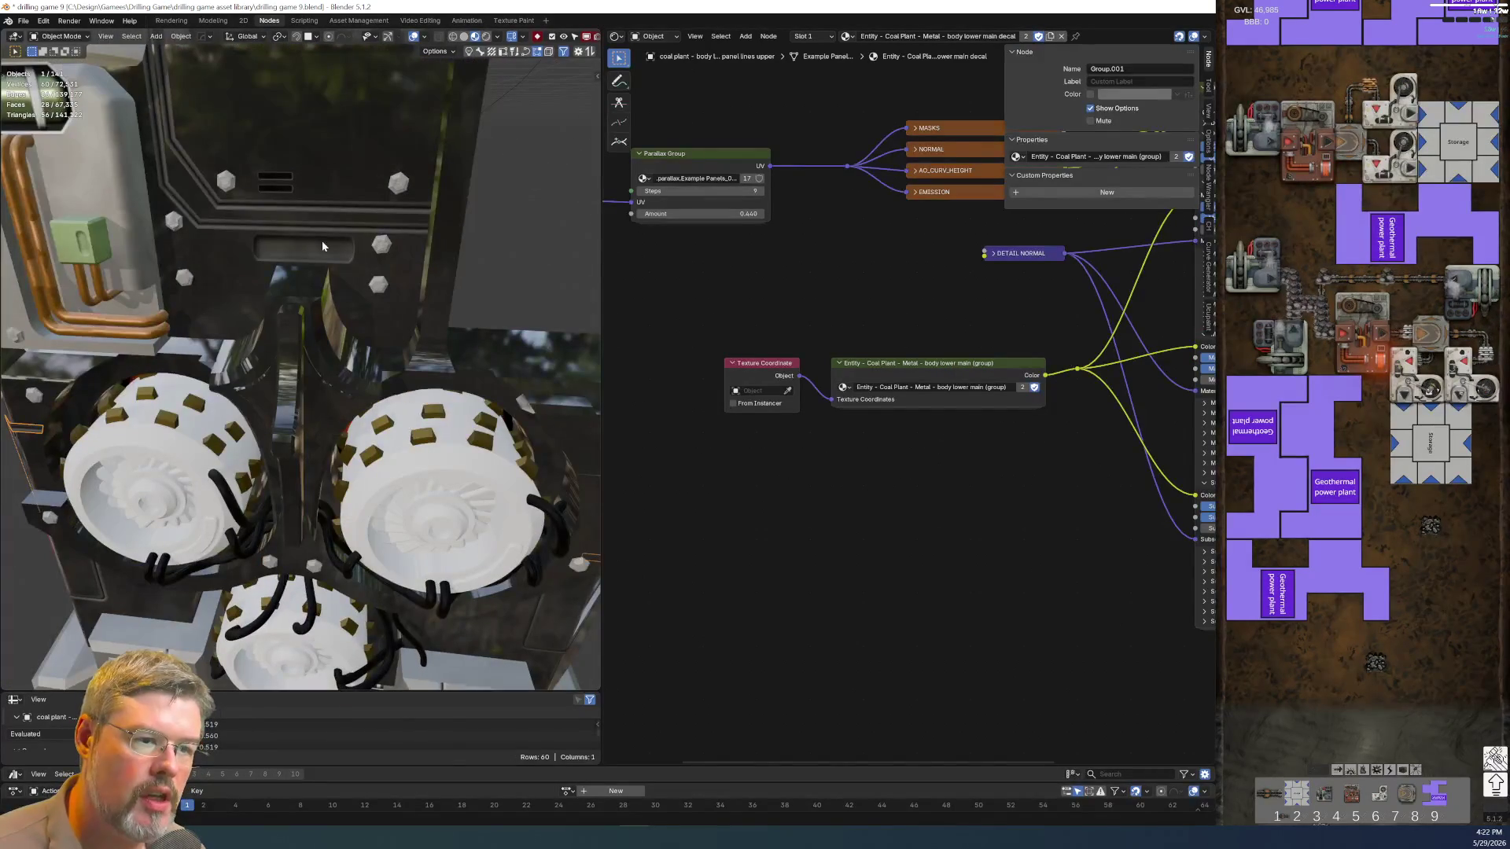
pyautogui.click(319, 245)
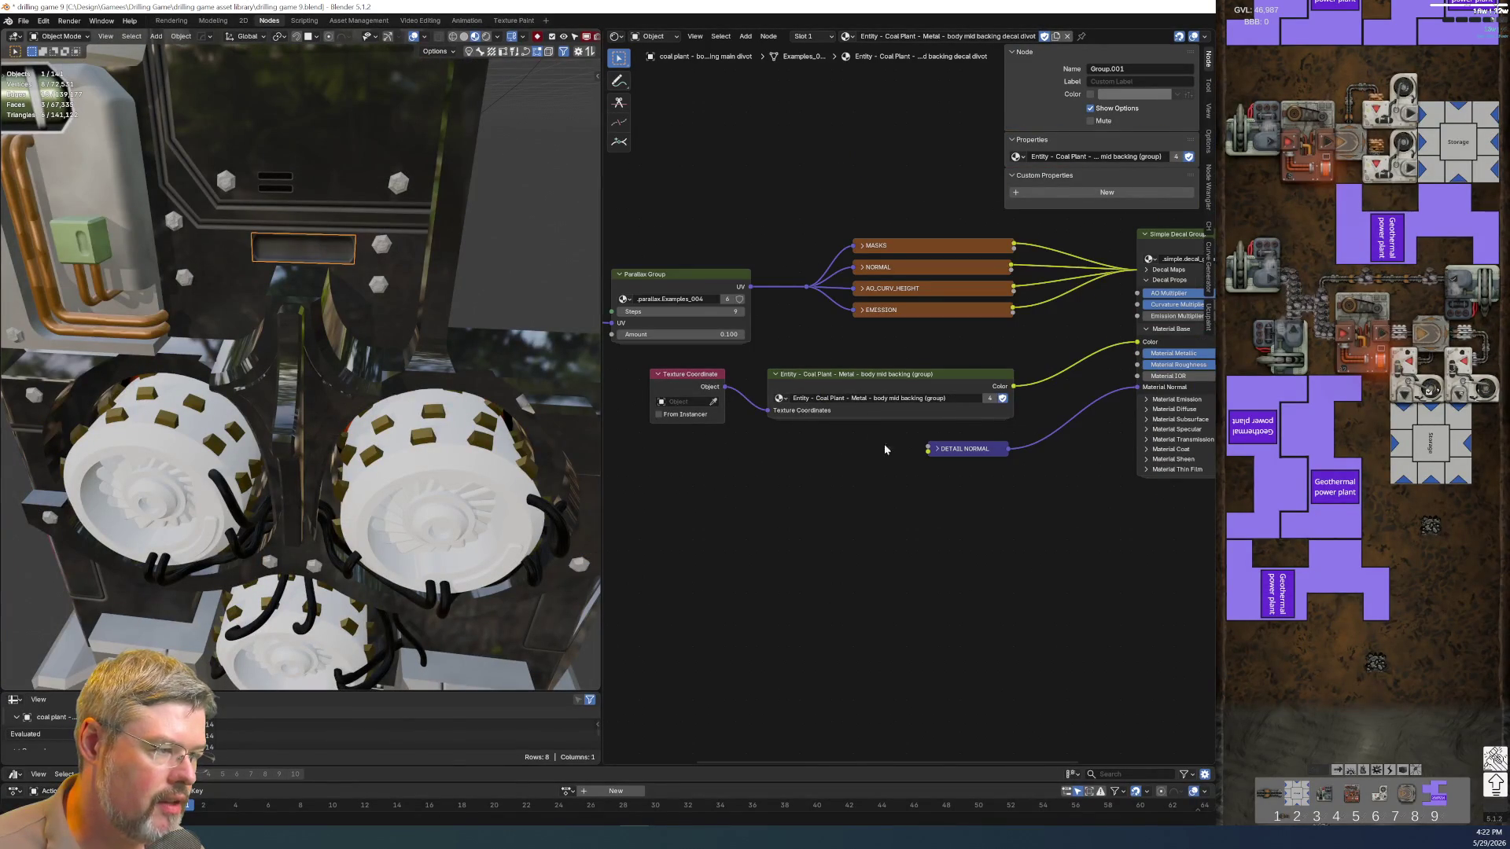
pyautogui.scroll(2, 861, 422)
pyautogui.scroll(2, 860, 433)
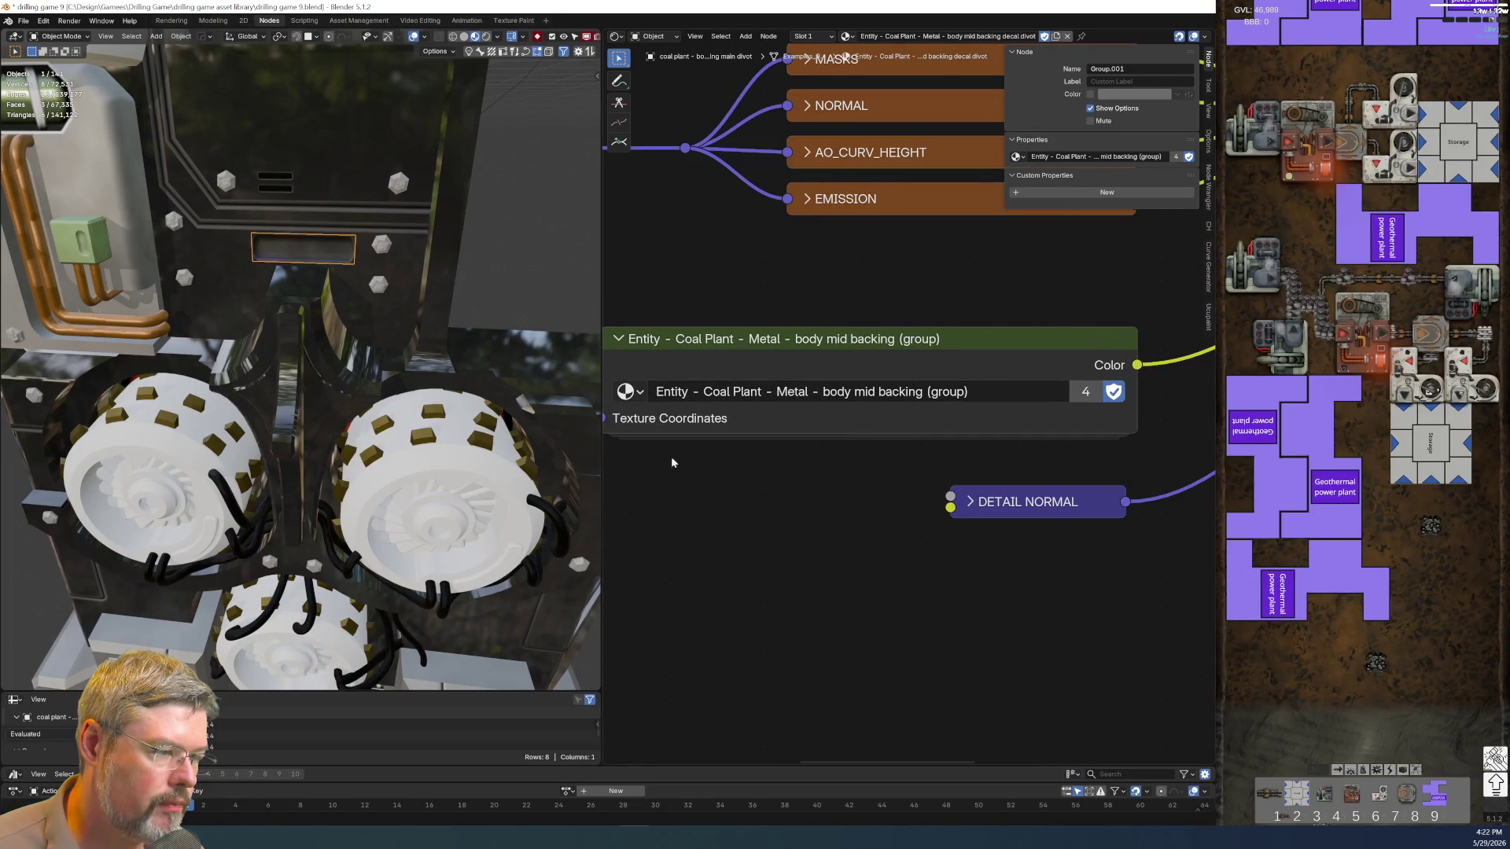
pyautogui.moveTo(476, 444); pyautogui.dragTo(363, 478, button='middle')
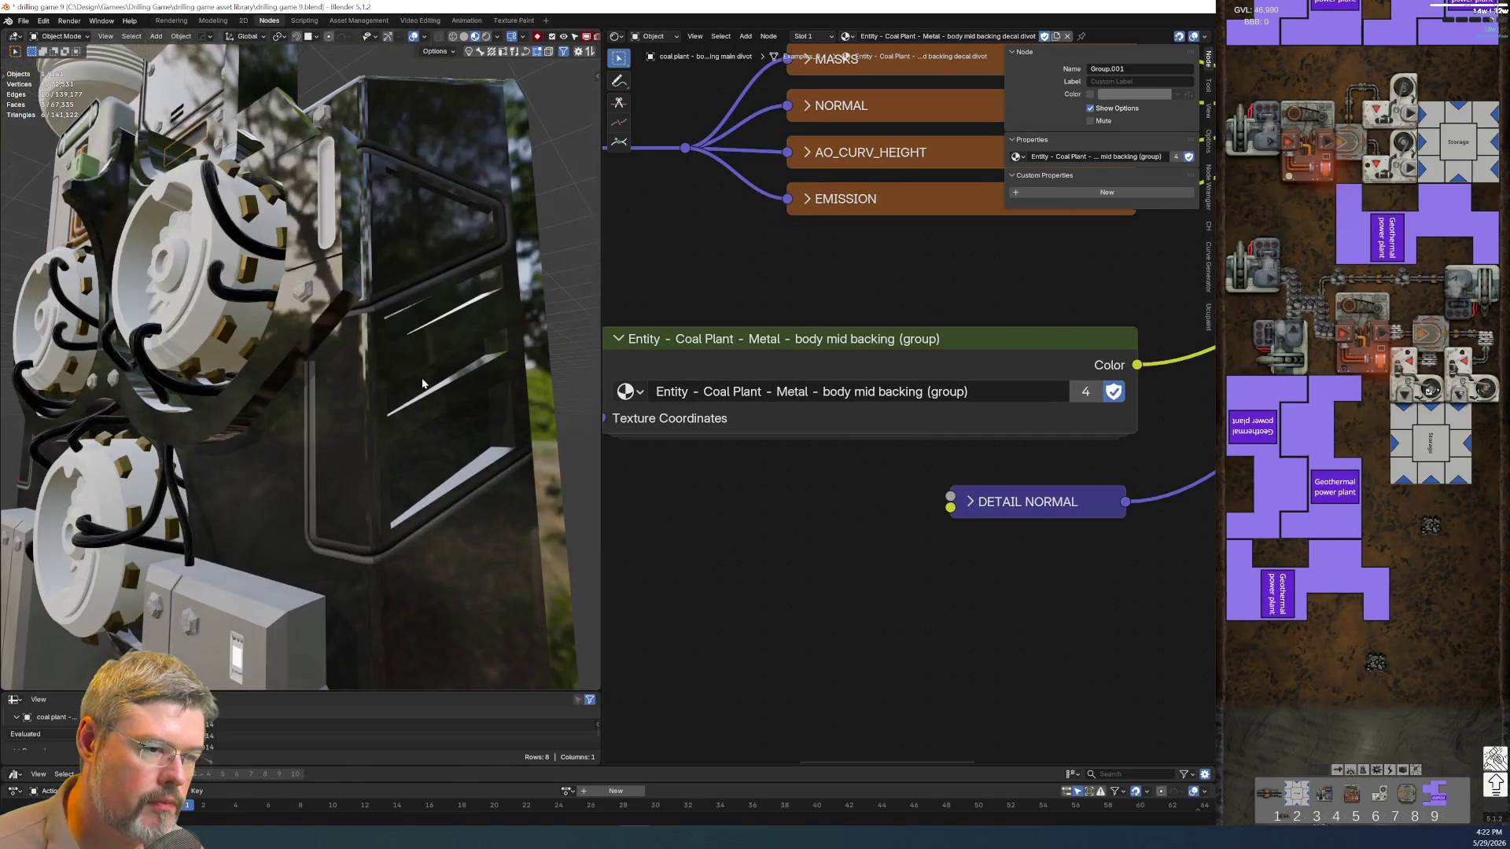
pyautogui.click(348, 477)
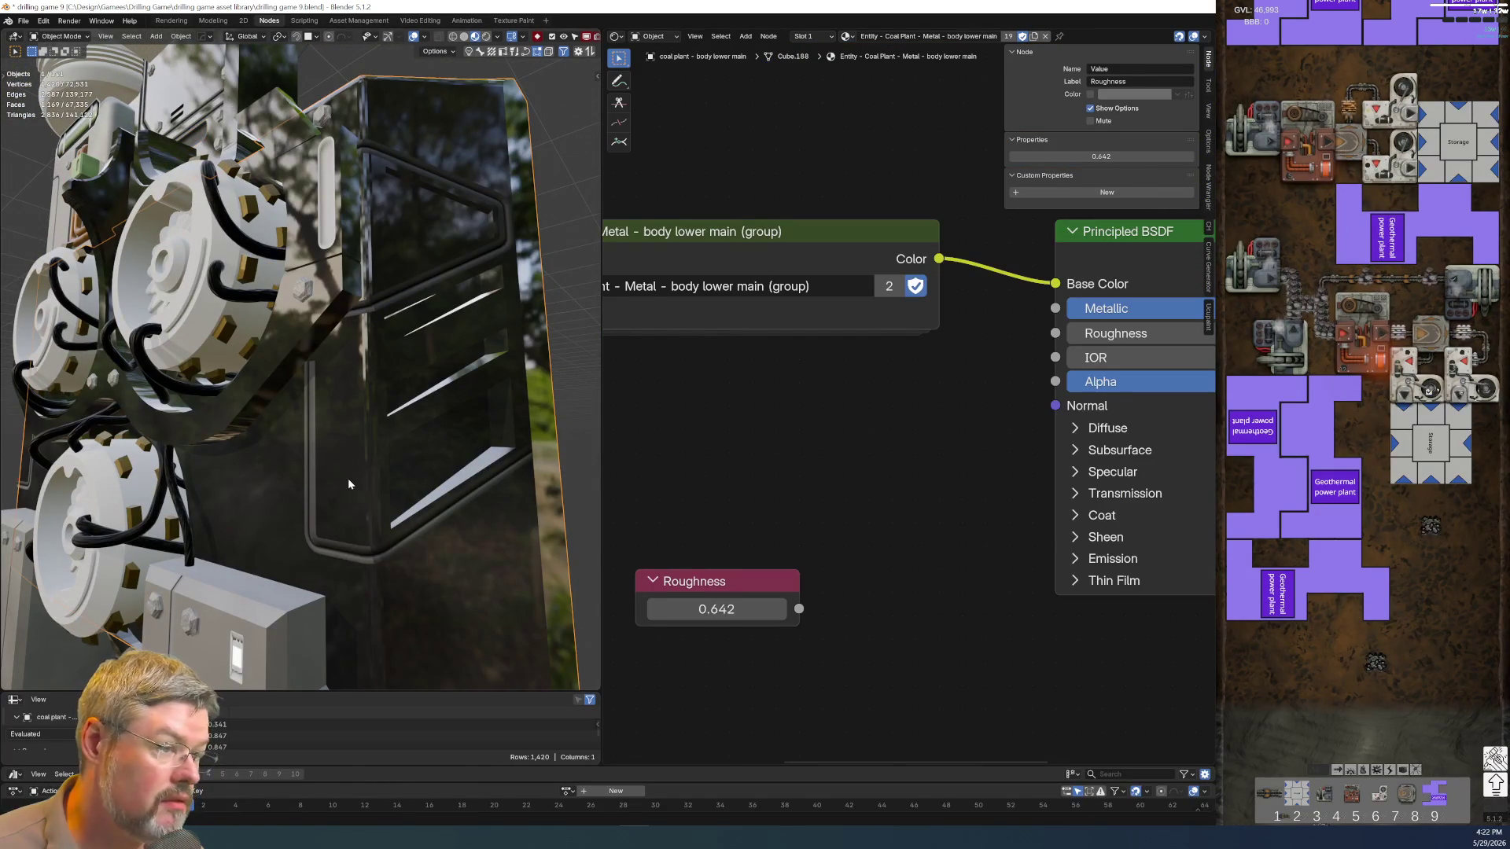
pyautogui.scroll(-5, 349, 478)
pyautogui.moveTo(448, 521); pyautogui.dragTo(328, 414, button='middle')
pyautogui.scroll(4, 329, 413)
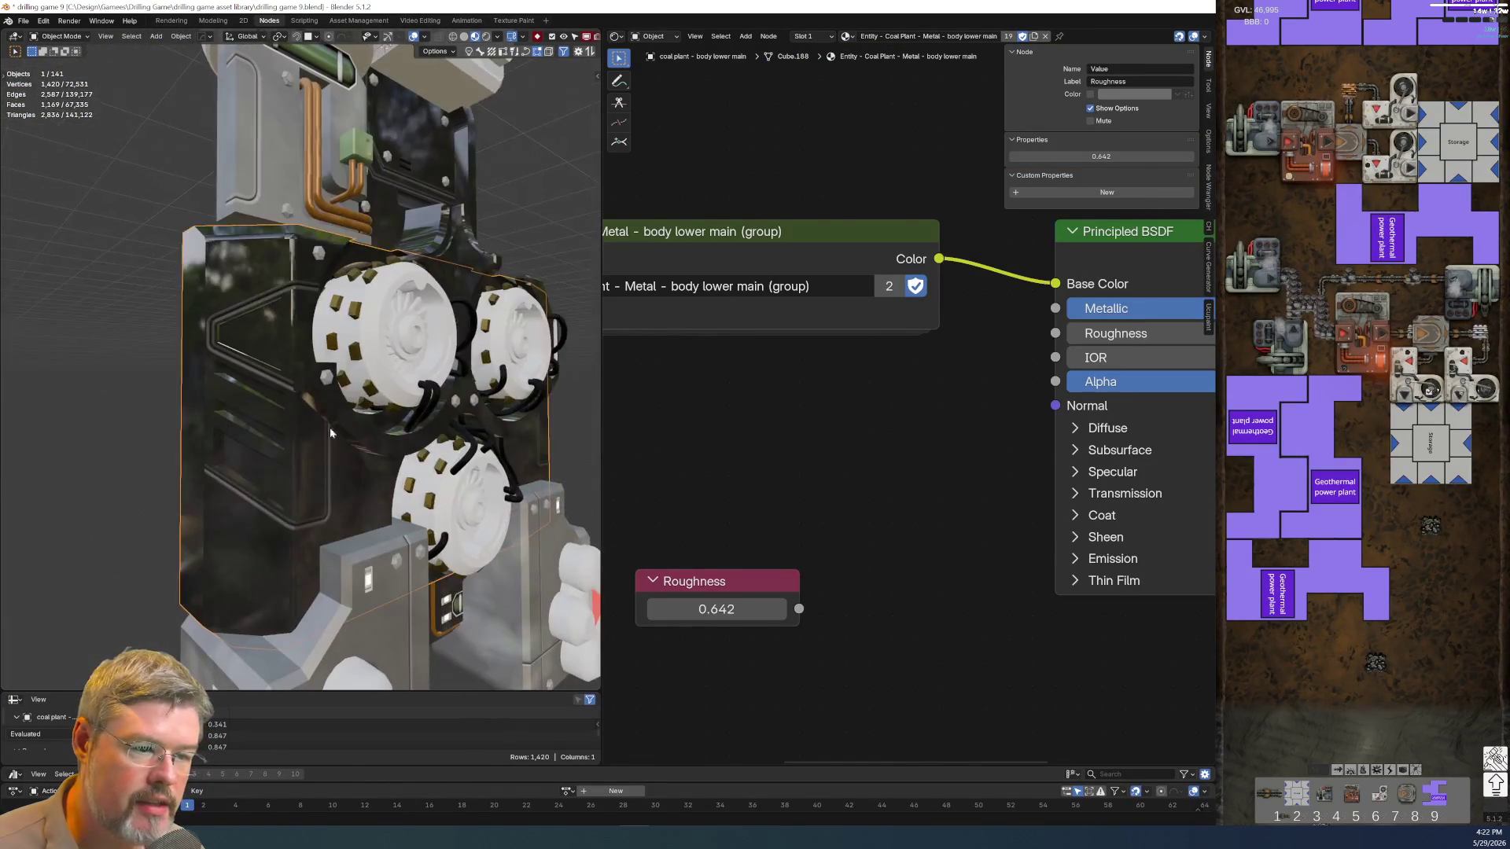
pyautogui.click(773, 235)
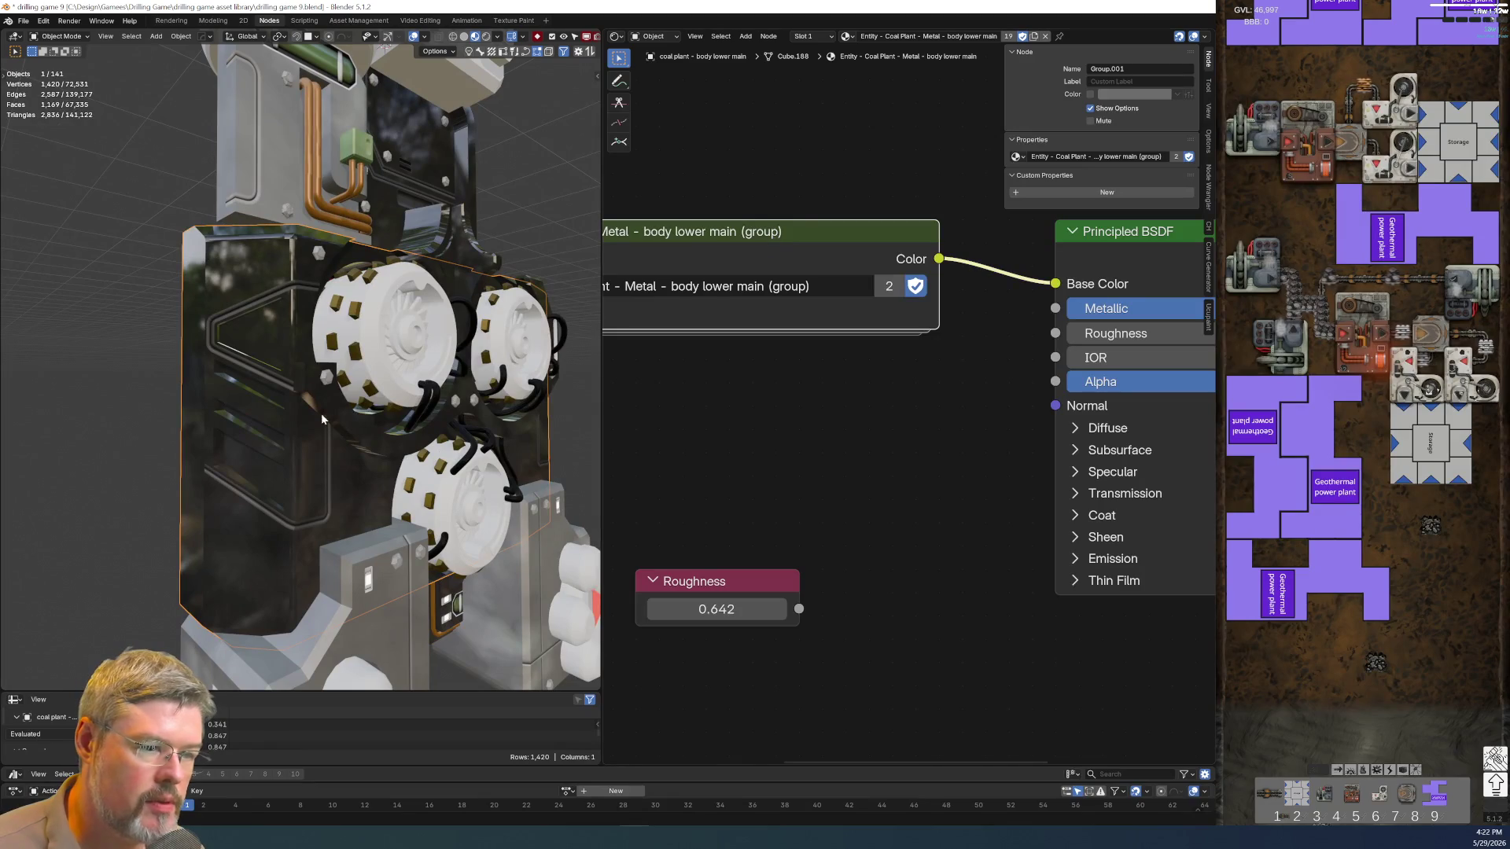
pyautogui.click(259, 375)
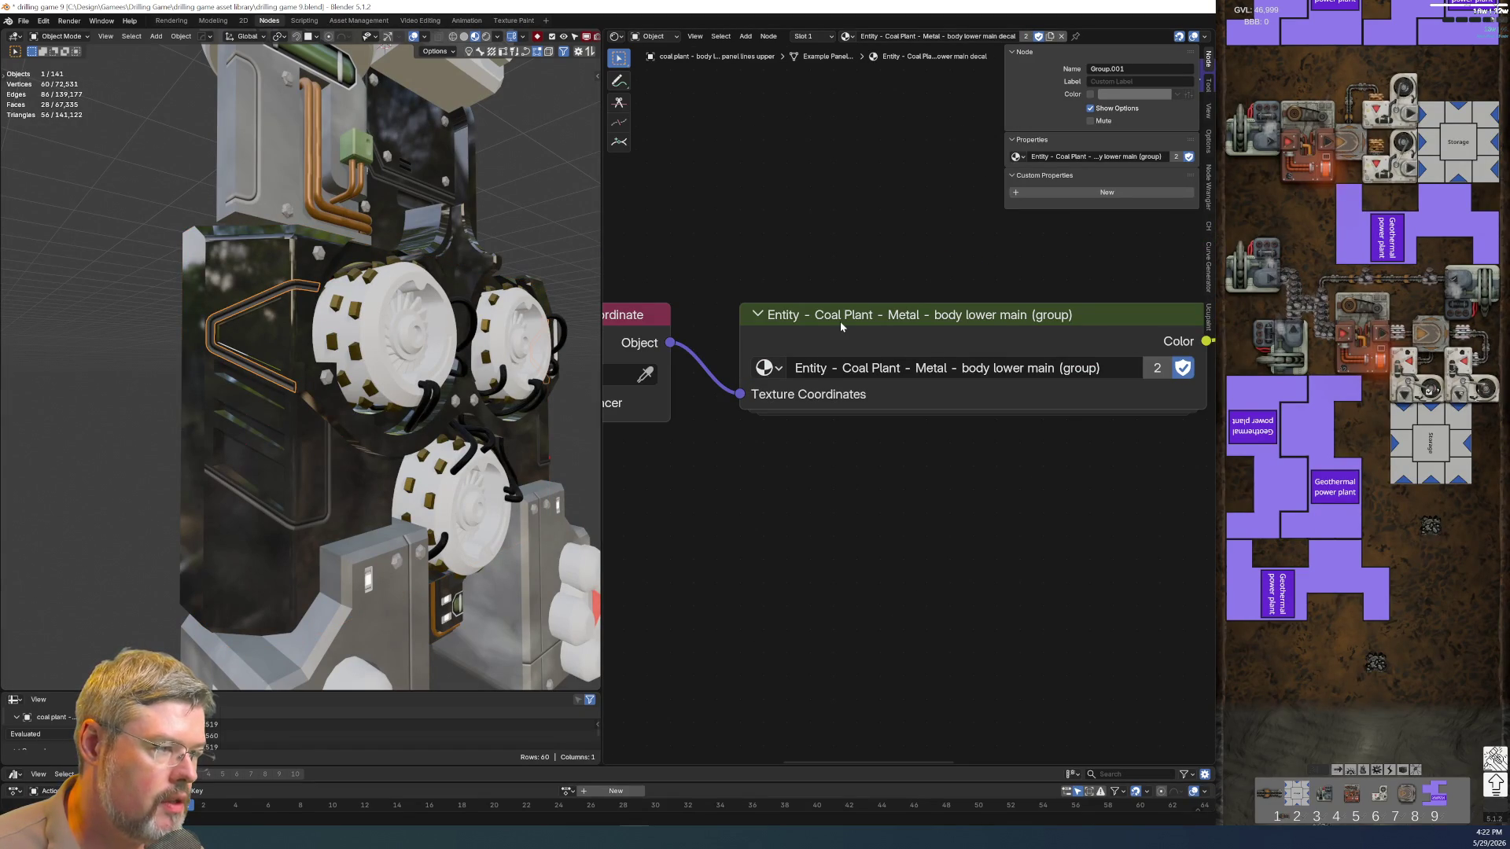
# Copy the body lower main group into the small divot decal's material and delete its body mid backing group
pyautogui.hotkey('ctrl', 'c')
pyautogui.moveTo(819, 402); pyautogui.dragTo(760, 419, button='middle')
pyautogui.scroll(3, 390, 272)
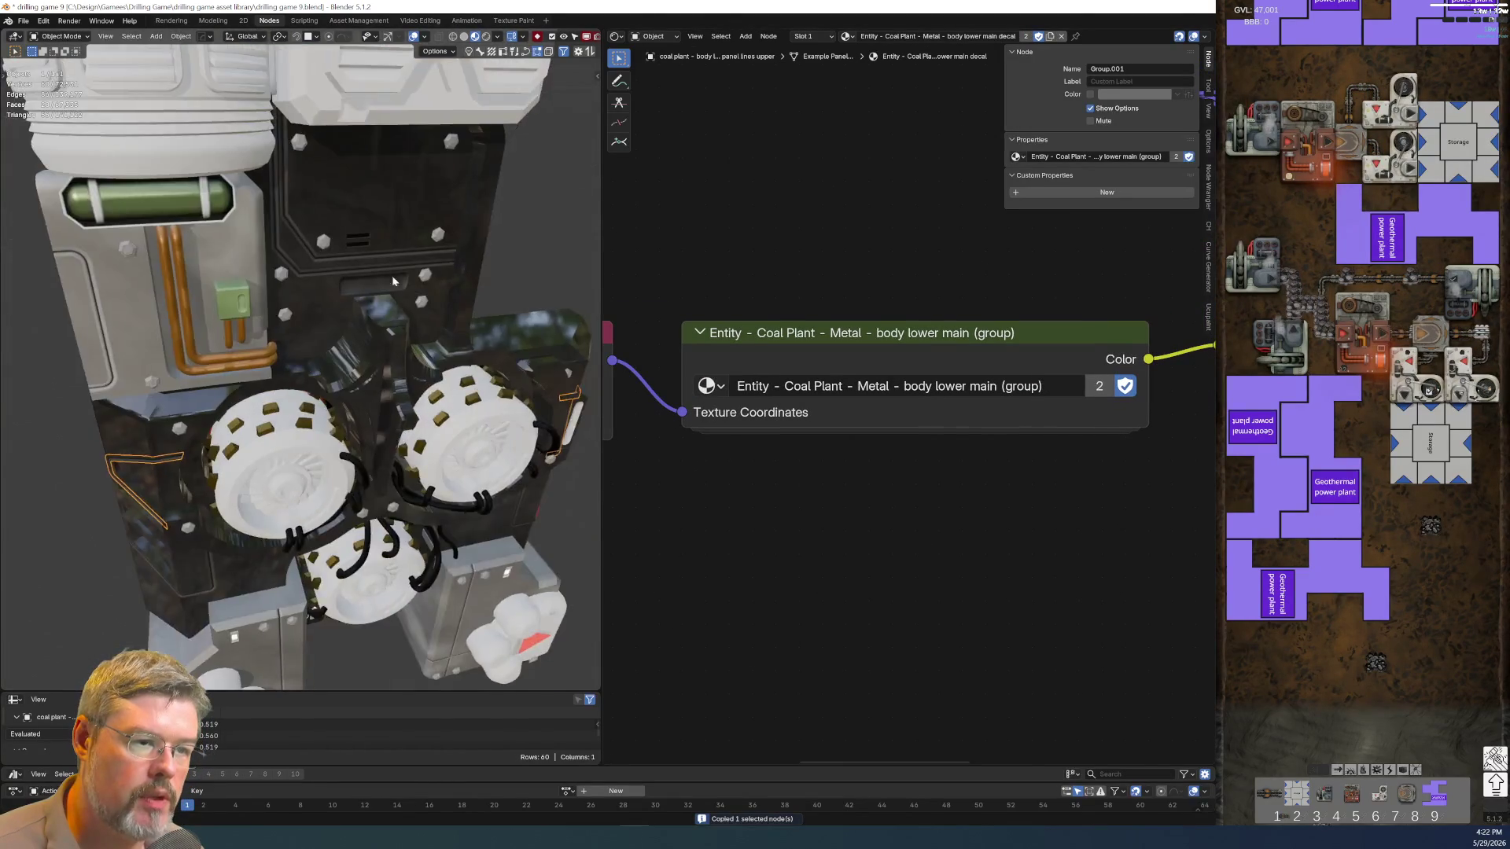
pyautogui.scroll(2, 391, 273)
pyautogui.click(391, 266)
pyautogui.scroll(-2, 764, 492)
pyautogui.moveTo(764, 492); pyautogui.dragTo(803, 463, button='middle')
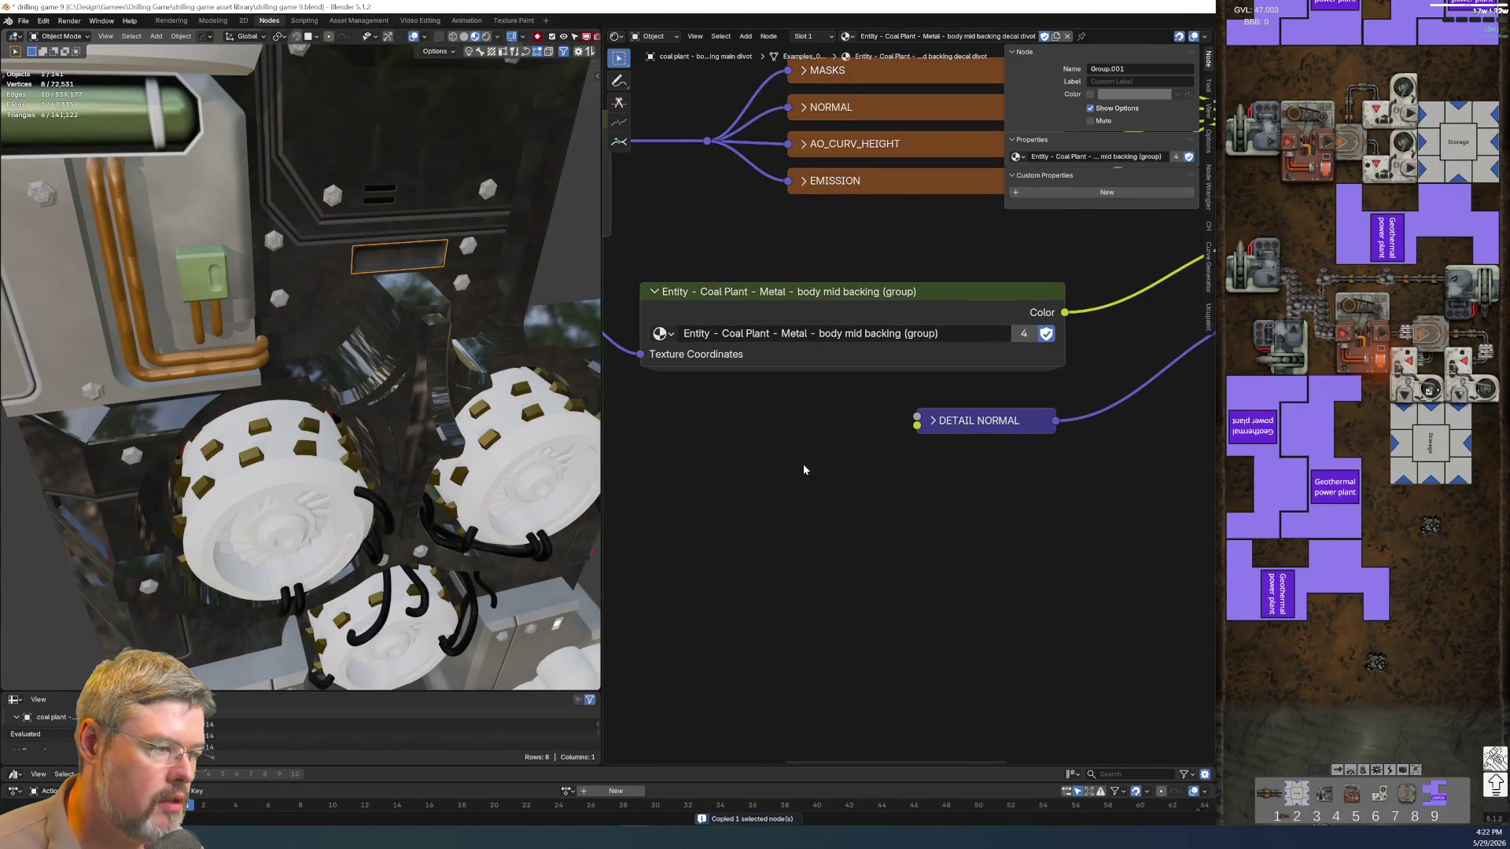
pyautogui.hotkey('ctrl', 'v')
pyautogui.scroll(-2, 805, 482)
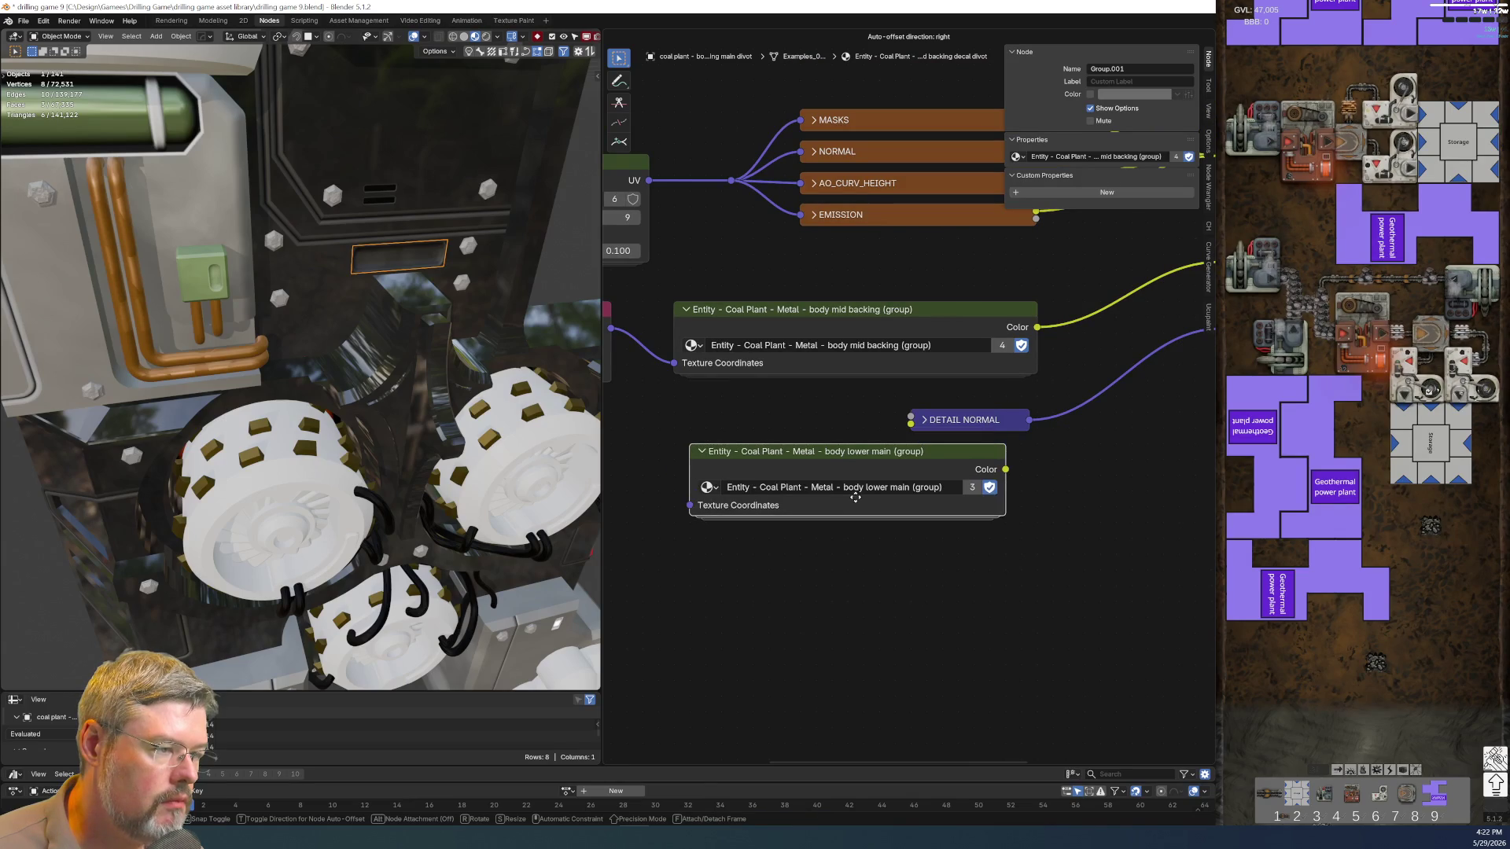
pyautogui.click(840, 497)
pyautogui.click(980, 324)
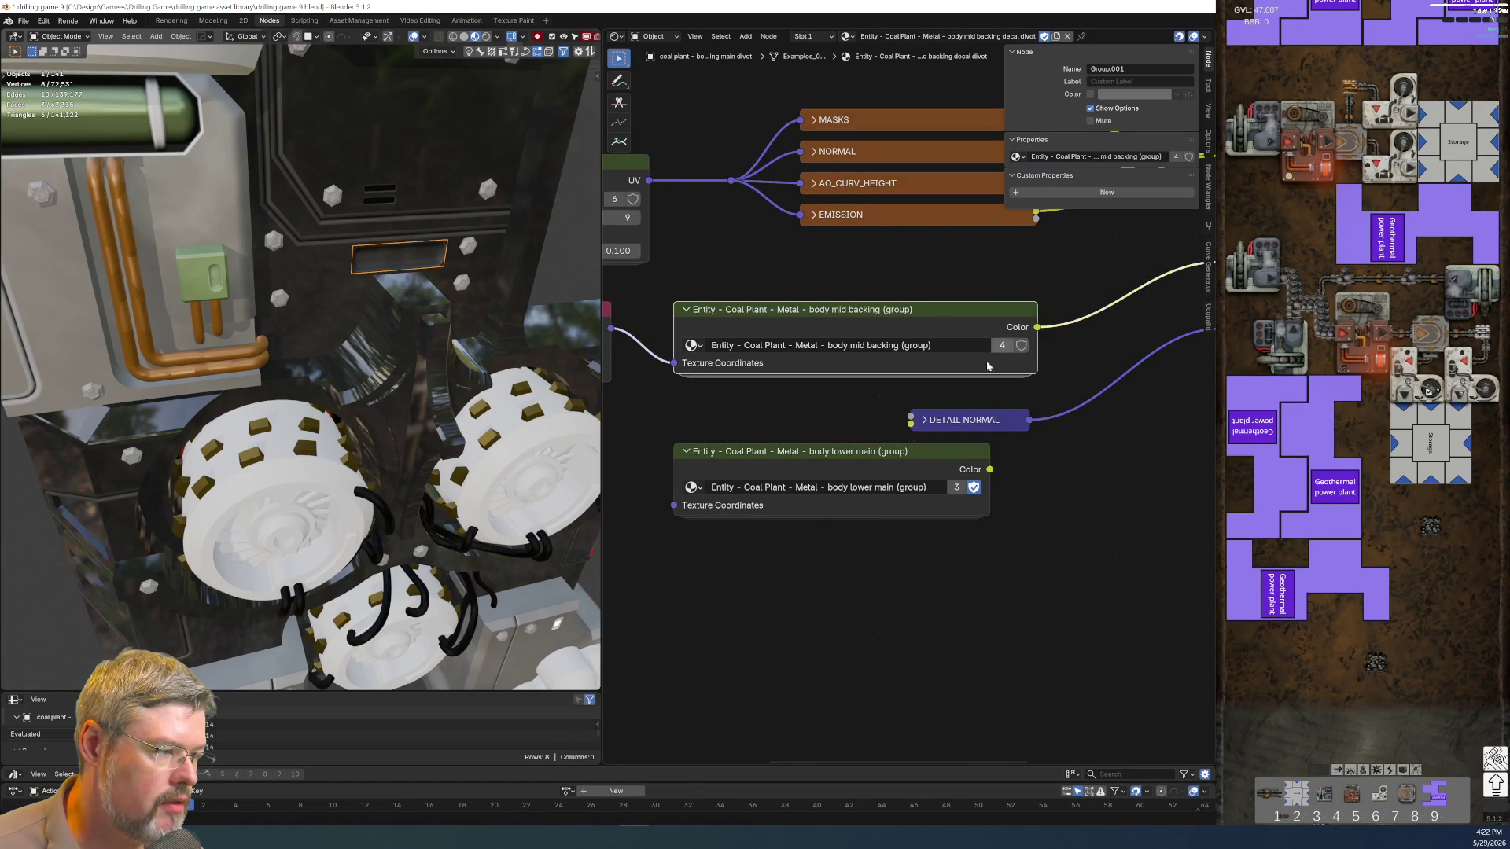
pyautogui.press('Delete')
pyautogui.scroll(-1, 920, 413)
# Wire texture coordinates and group colour through body lower main into the decal group and tidy the nodes
pyautogui.moveTo(652, 340); pyautogui.dragTo(713, 491)
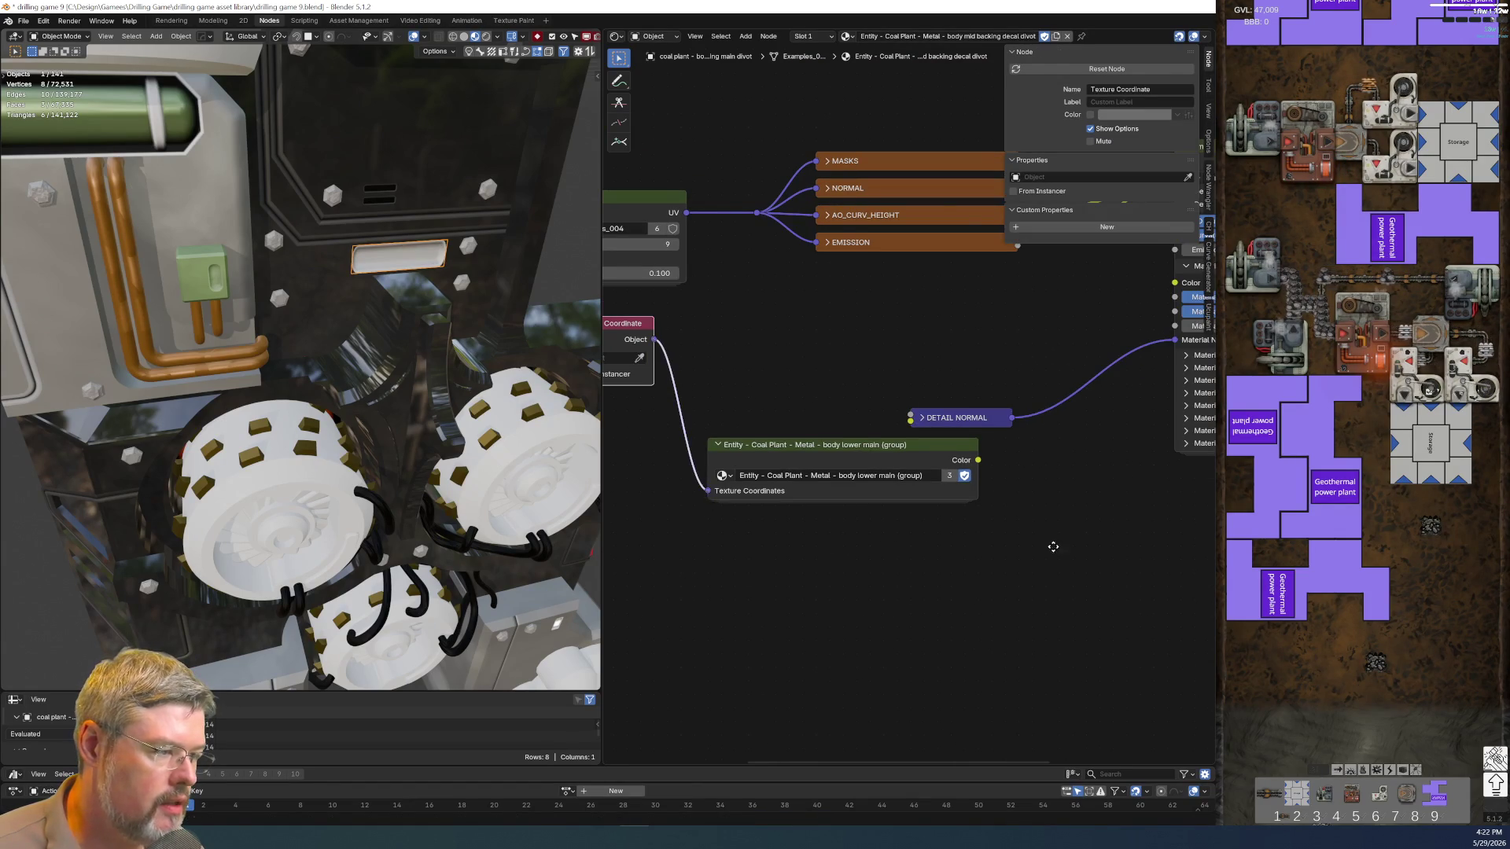
pyautogui.moveTo(1069, 541); pyautogui.dragTo(904, 572, button='middle')
pyautogui.click(707, 501)
pyautogui.moveTo(732, 508); pyautogui.dragTo(858, 483, button='middle')
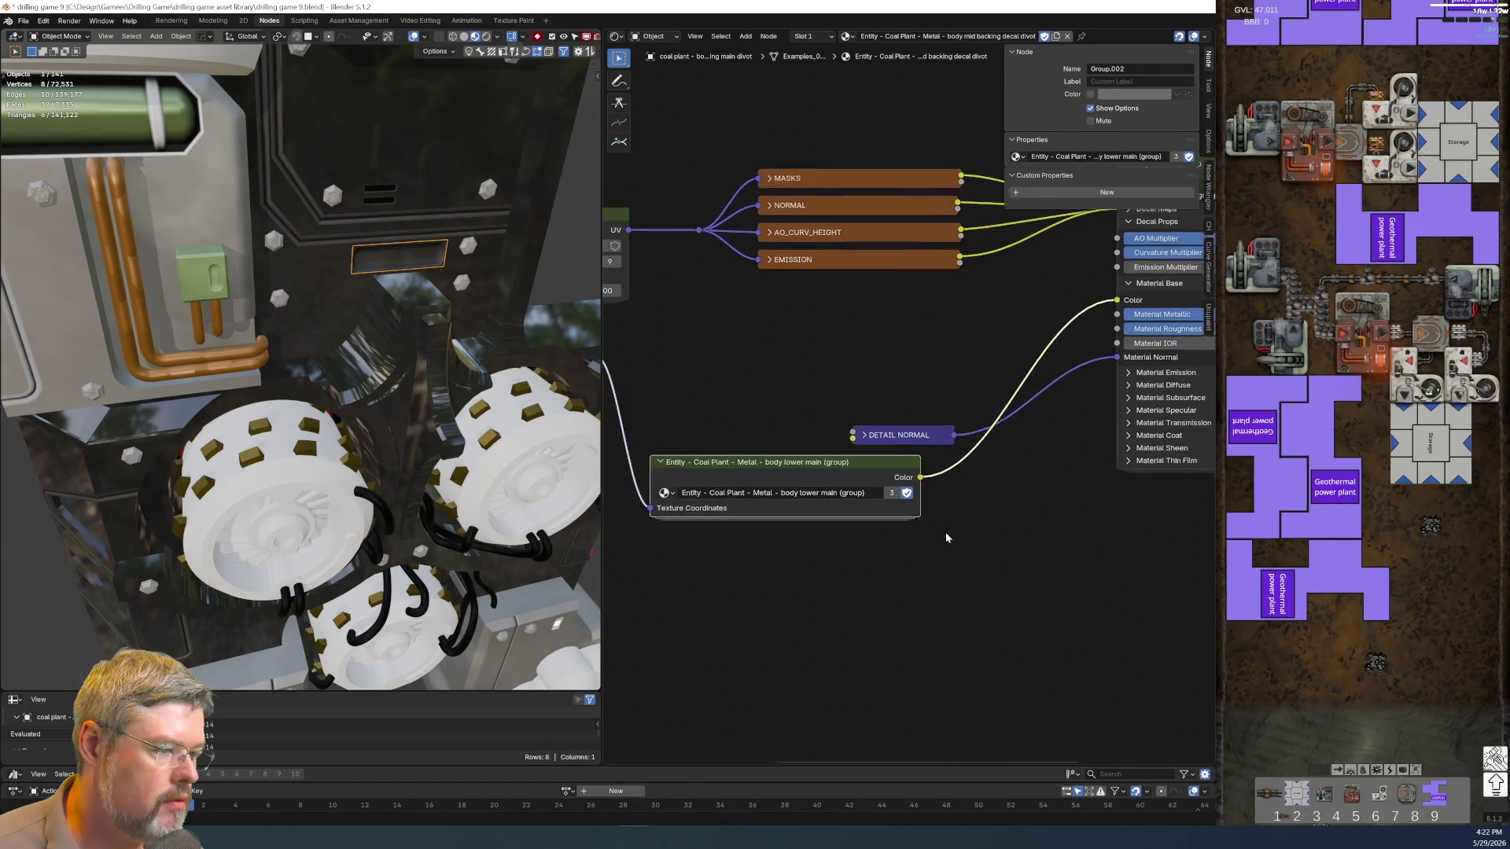
pyautogui.moveTo(785, 507); pyautogui.dragTo(784, 397)
pyautogui.moveTo(778, 503); pyautogui.dragTo(784, 496)
pyautogui.scroll(-1, 857, 470)
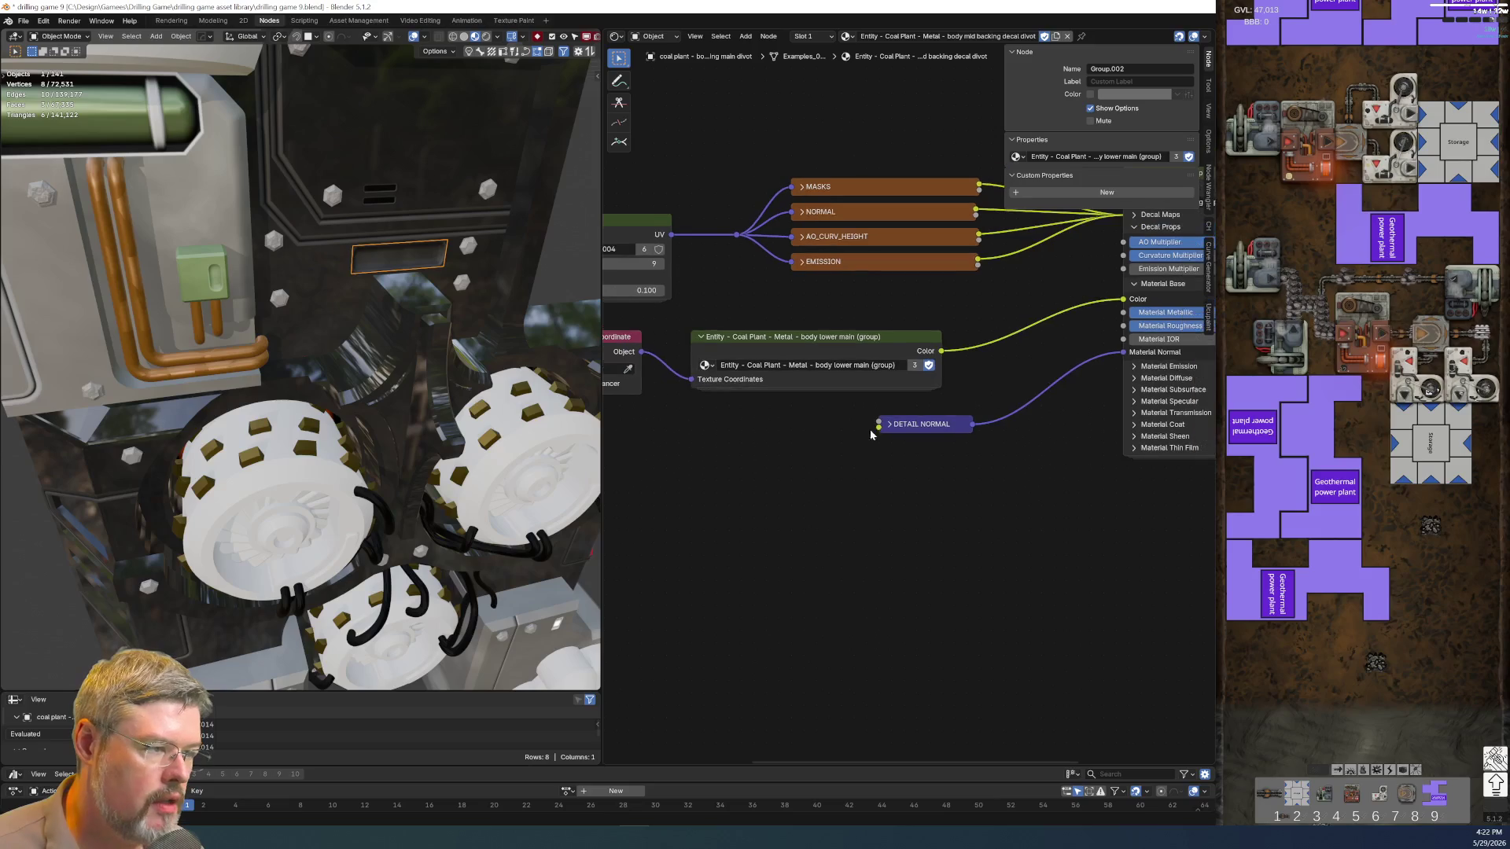
pyautogui.keyDown('shift'); pyautogui.moveTo(672, 332); pyautogui.dragTo(613, 354); pyautogui.keyUp('shift')
pyautogui.press('g')
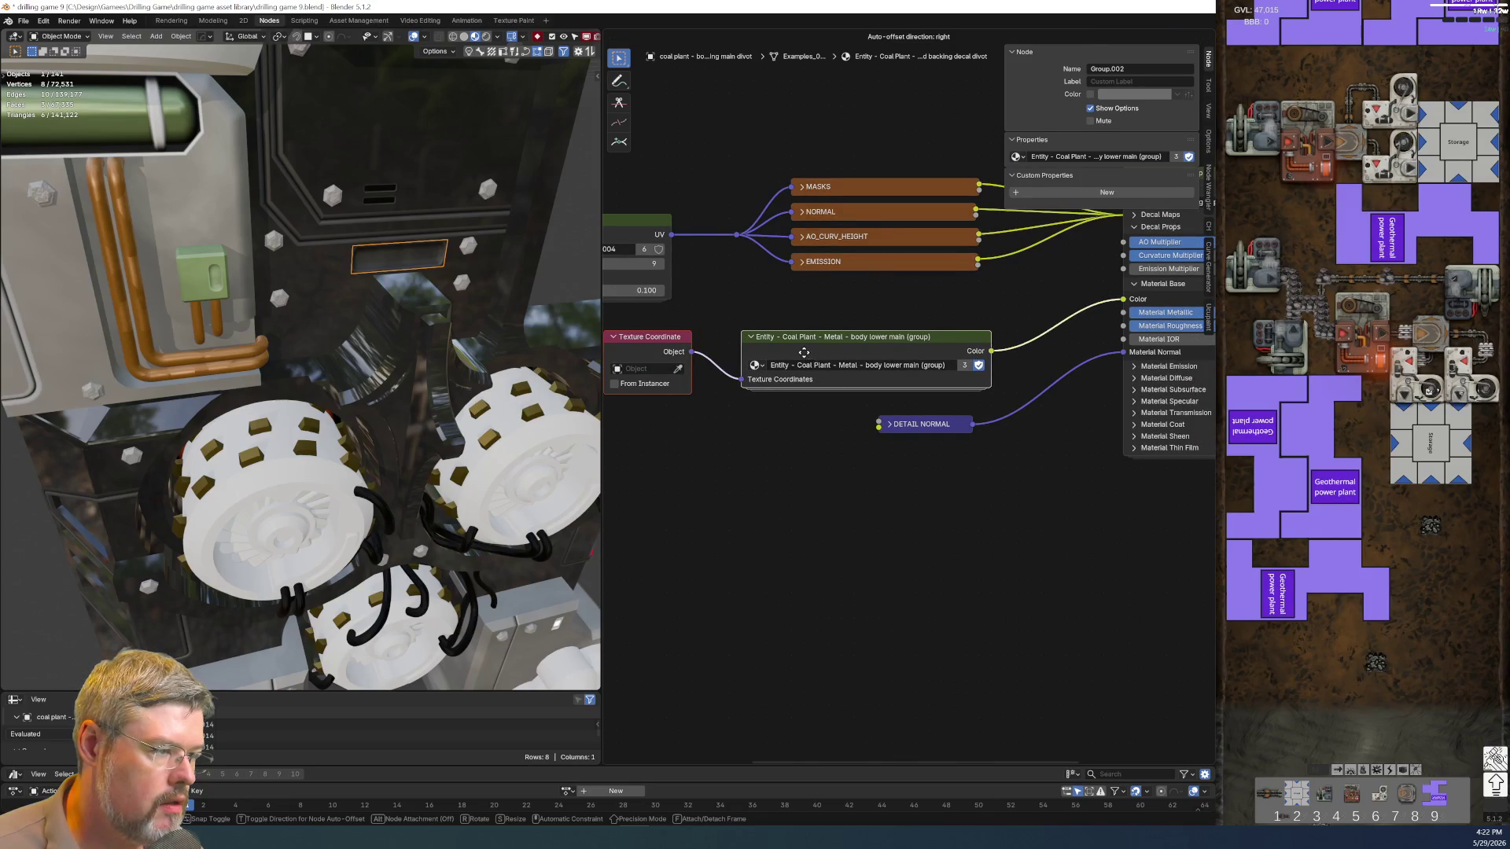
pyautogui.click(883, 556)
pyautogui.moveTo(852, 559); pyautogui.dragTo(819, 542, button='middle')
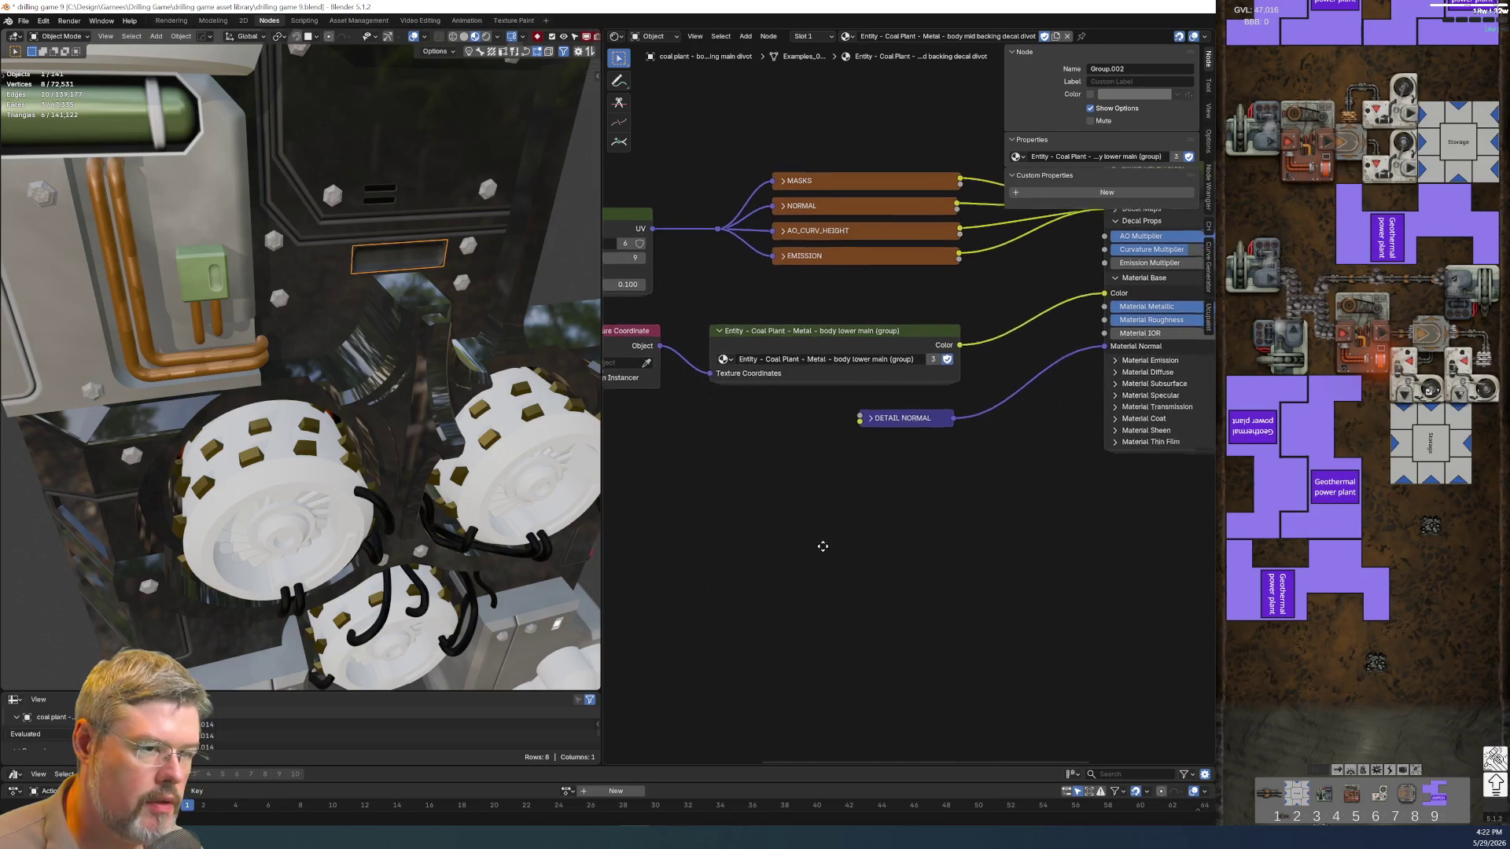
# Check the second divot decal, save drilling game 9.blend, and select the mid-backing panel-lines decal
pyautogui.click(367, 271)
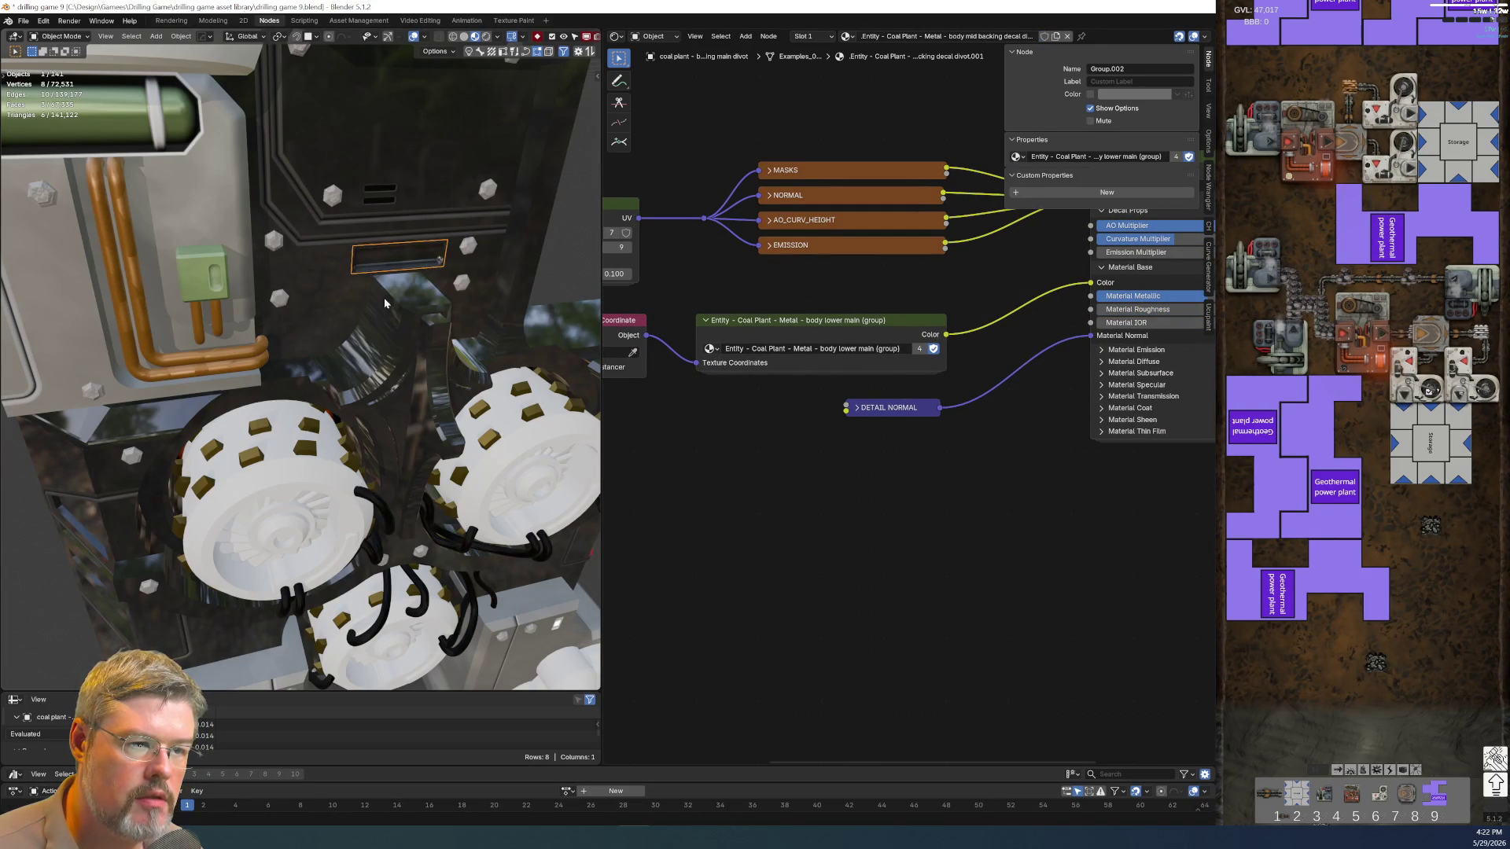
pyautogui.moveTo(383, 300); pyautogui.dragTo(347, 265, button='middle')
pyautogui.click(23, 20)
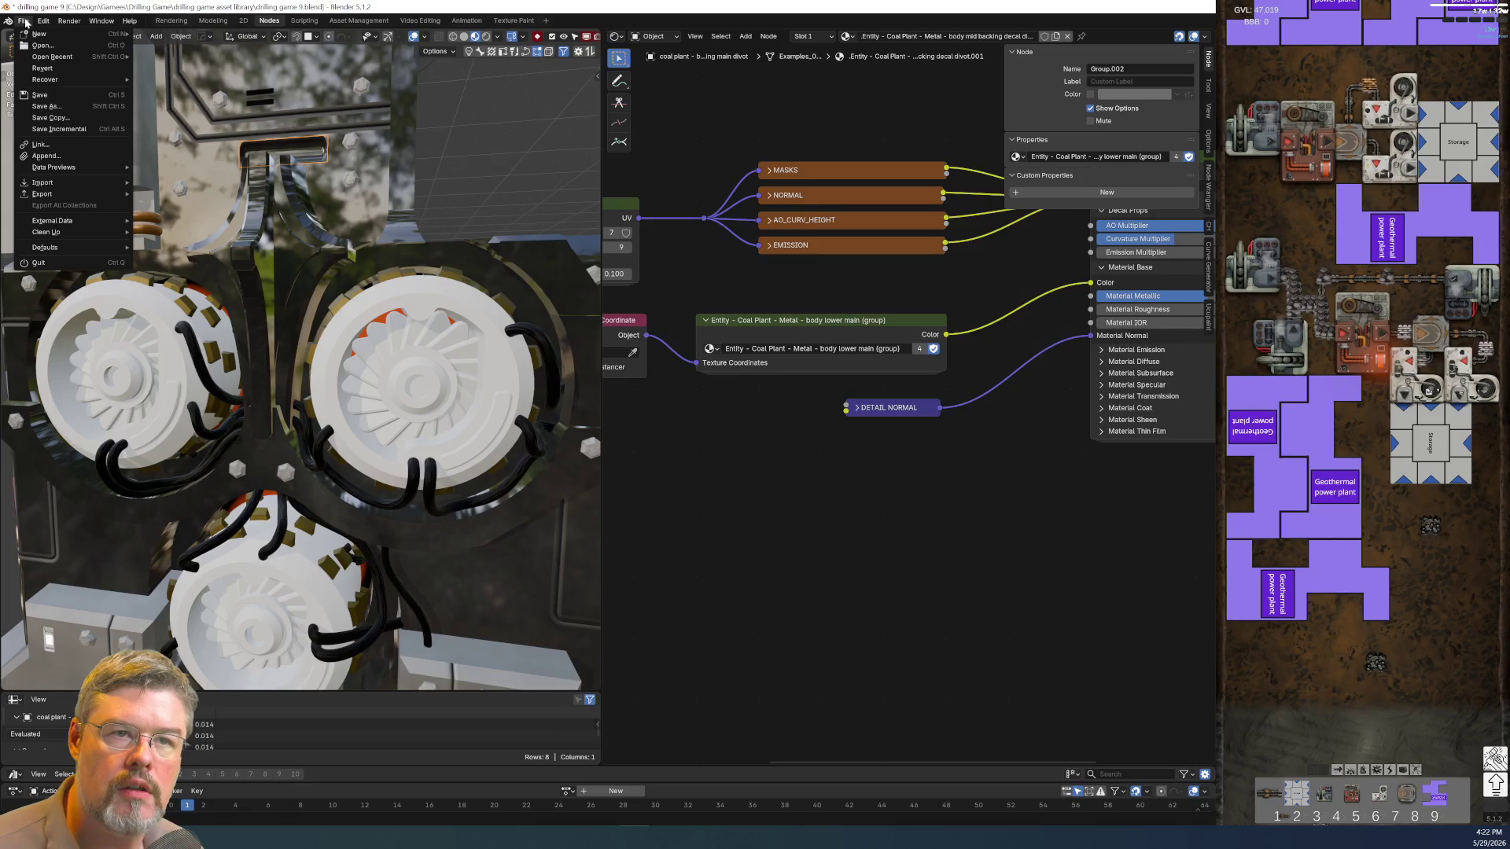
pyautogui.click(47, 96)
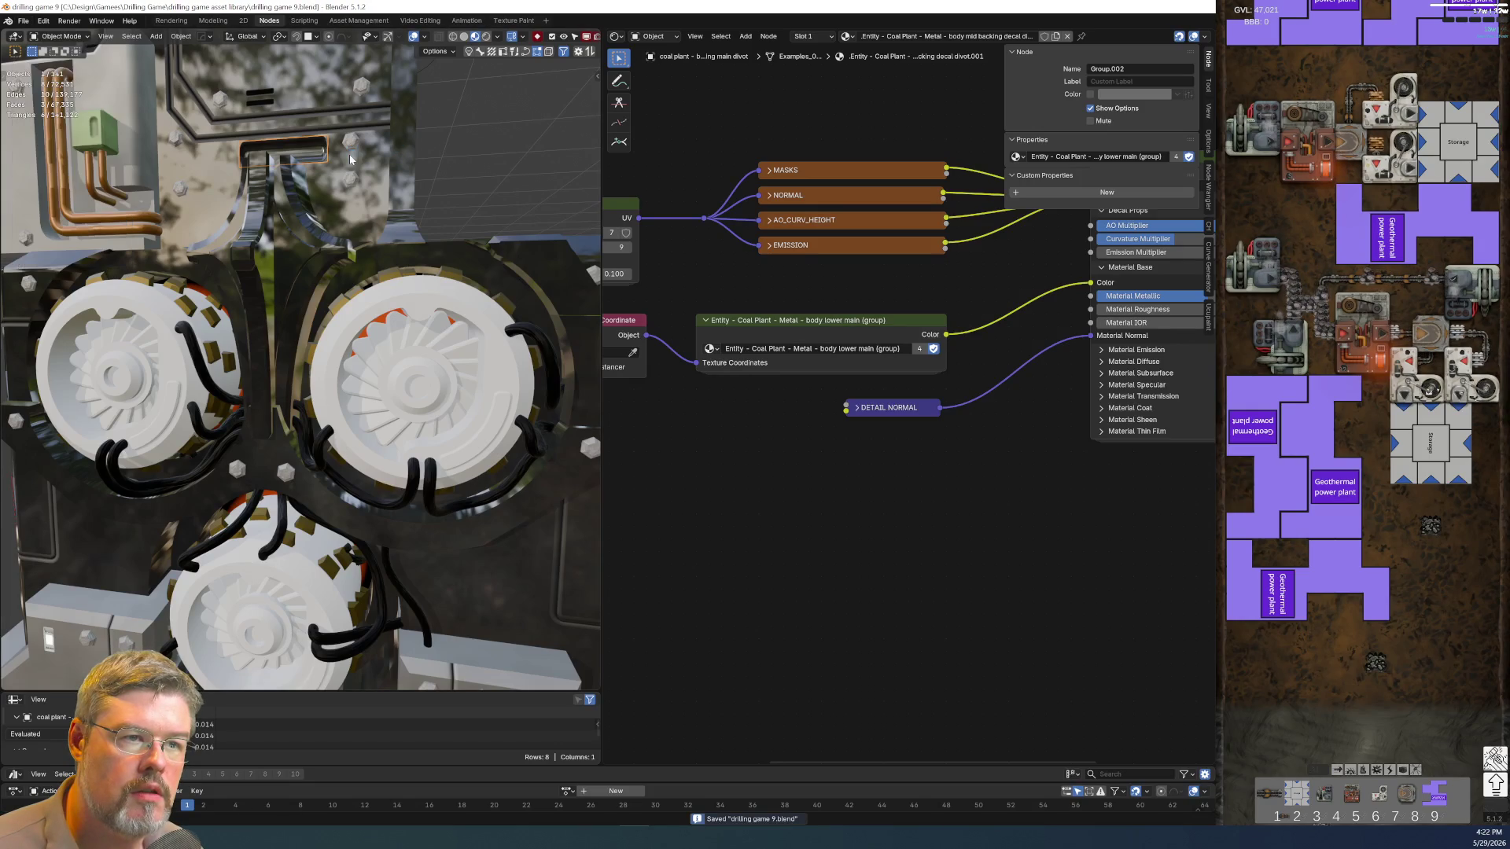
pyautogui.click(348, 160)
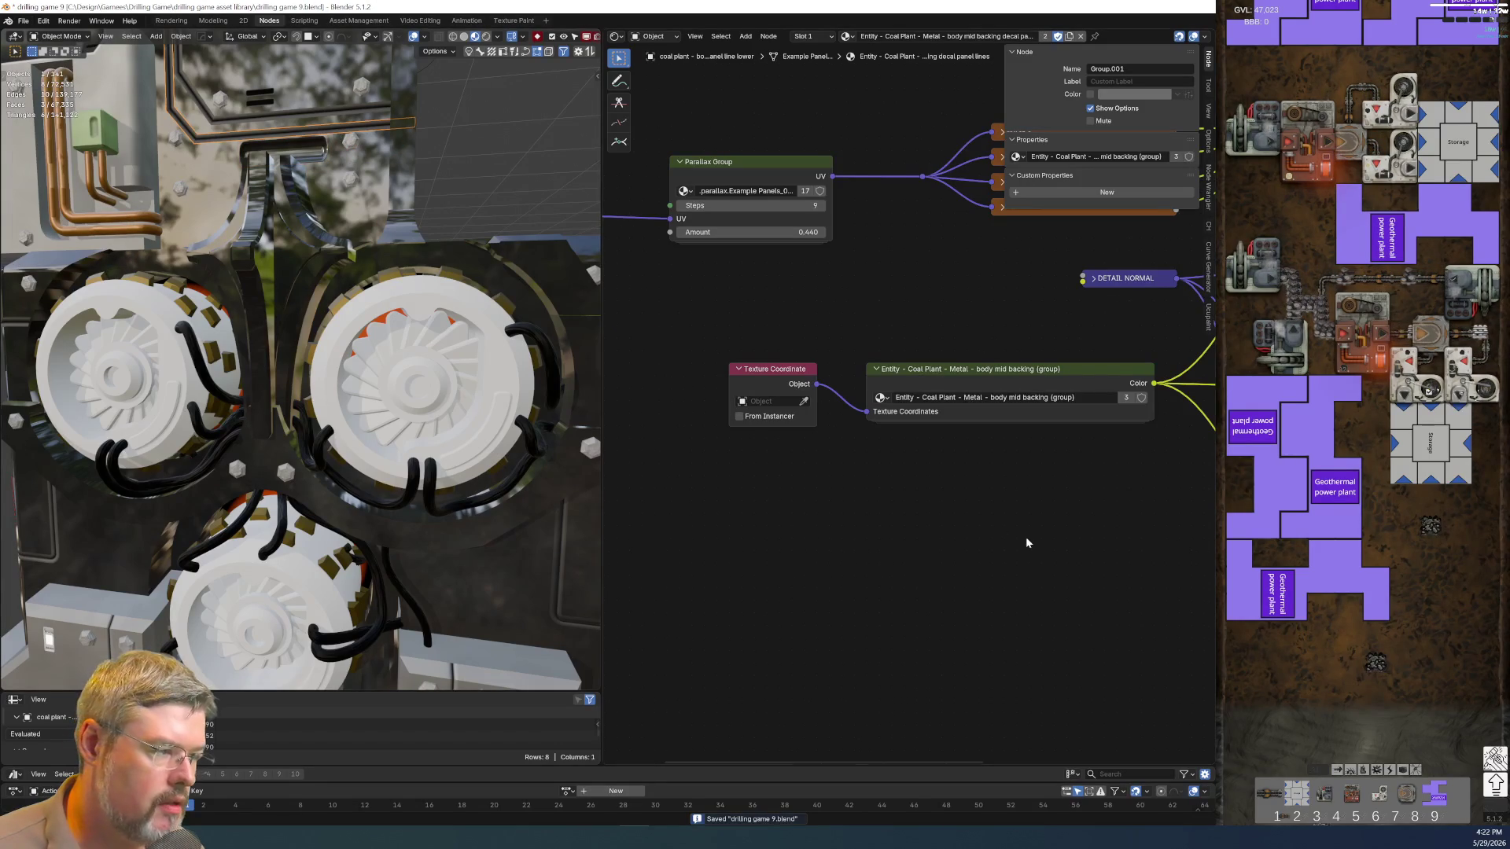
# Paste body lower main into the panel-lines decal and reroute texture coordinates and colour links onto it
pyautogui.moveTo(831, 457); pyautogui.dragTo(857, 467, button='middle')
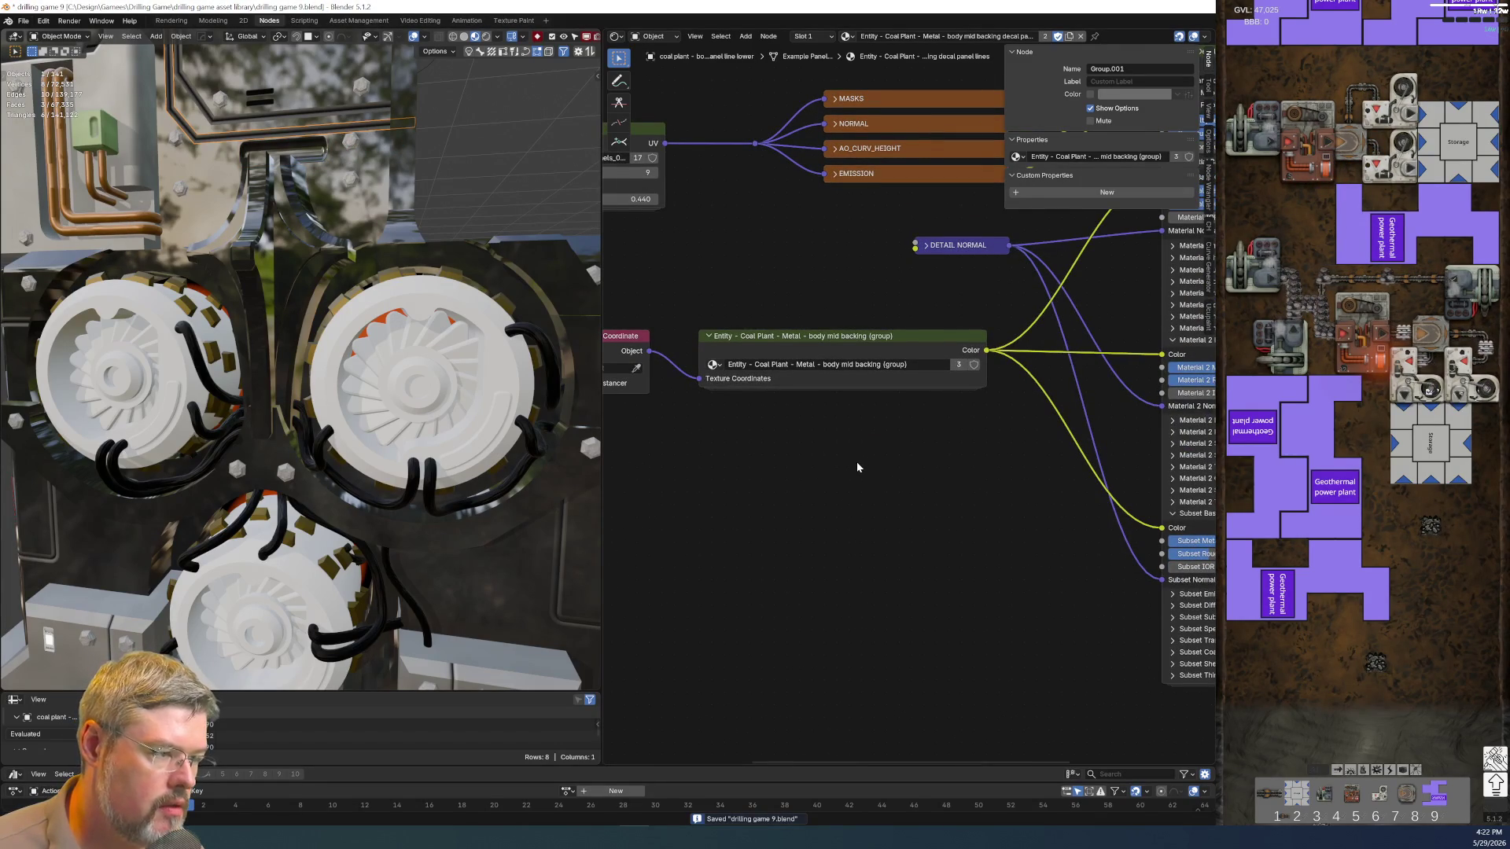
pyautogui.hotkey('ctrl', 'v')
pyautogui.moveTo(687, 405); pyautogui.dragTo(723, 409, button='middle')
pyautogui.click(643, 347)
pyautogui.moveTo(982, 499); pyautogui.dragTo(836, 550, button='middle')
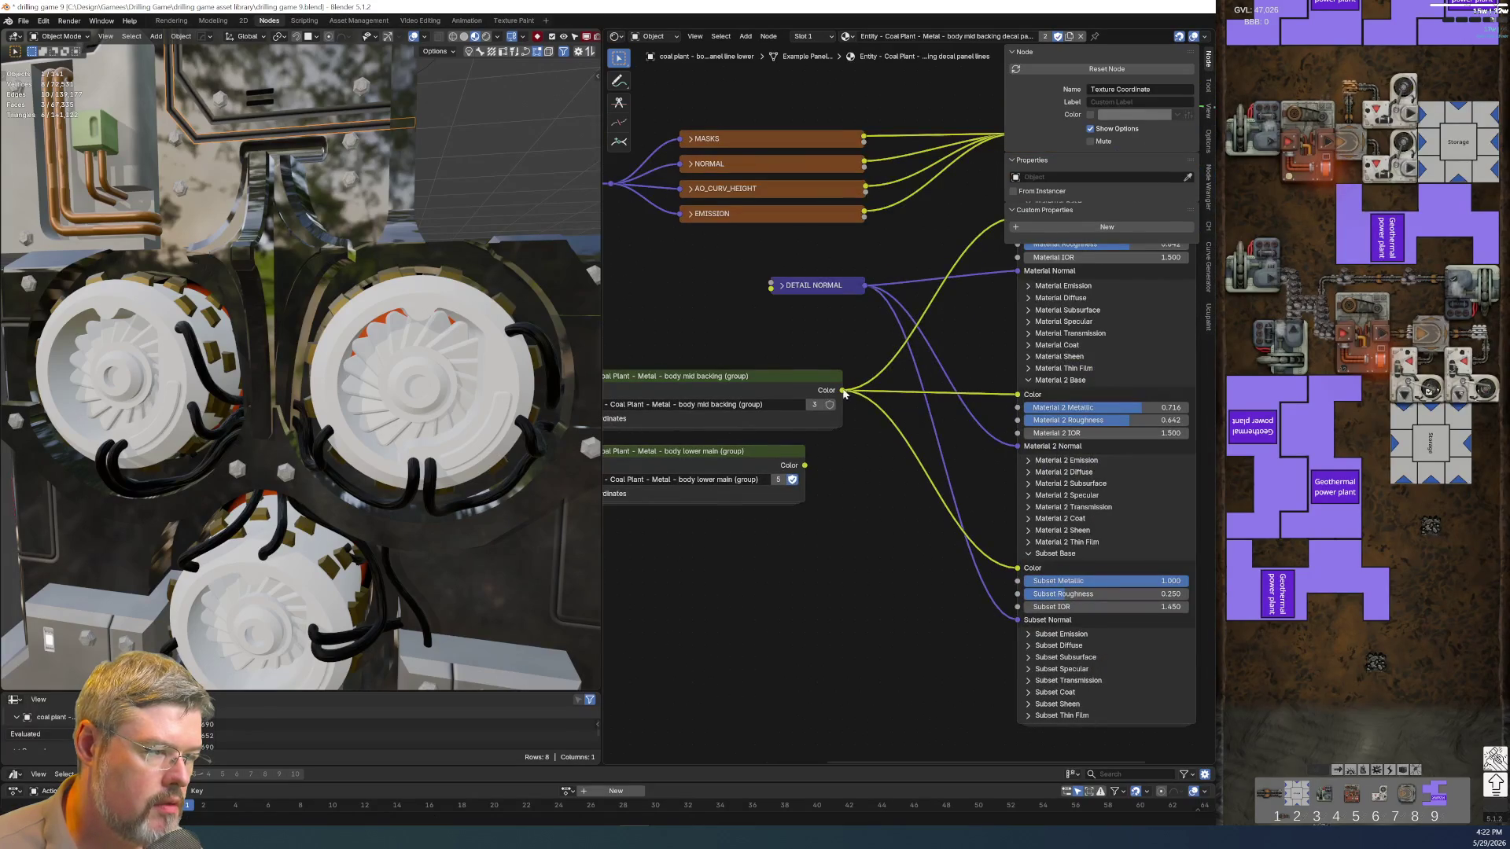
pyautogui.keyDown('ctrl'); pyautogui.moveTo(844, 395); pyautogui.dragTo(804, 465); pyautogui.keyUp('ctrl')
pyautogui.moveTo(793, 397); pyautogui.dragTo(836, 412, button='middle')
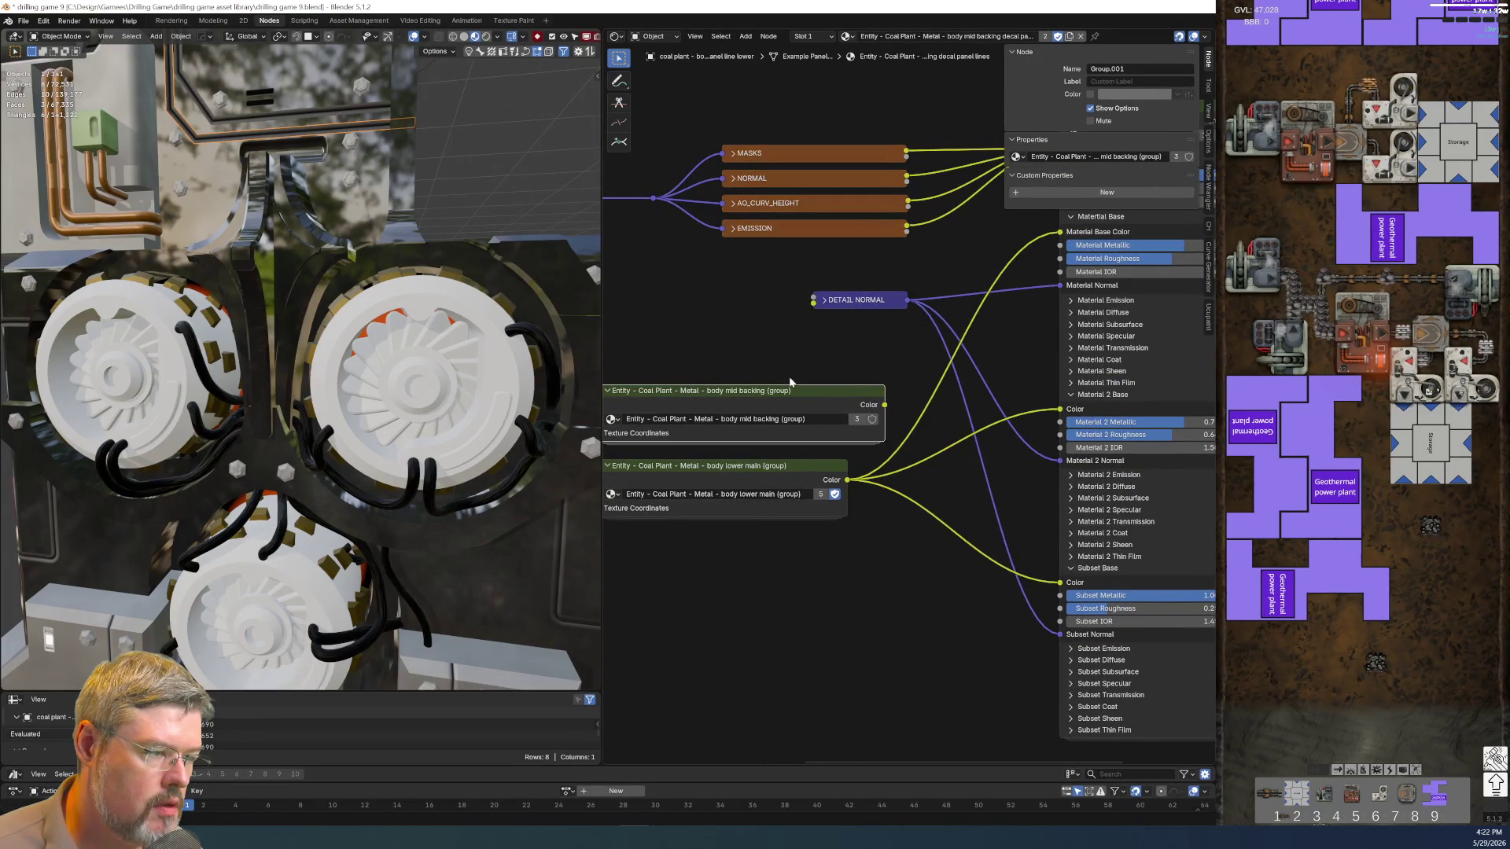
# Delete the body mid backing group and move body lower main into its place
pyautogui.click(796, 403)
pyautogui.press('x')
pyautogui.scroll(2, 797, 404)
pyautogui.moveTo(819, 486); pyautogui.dragTo(818, 421)
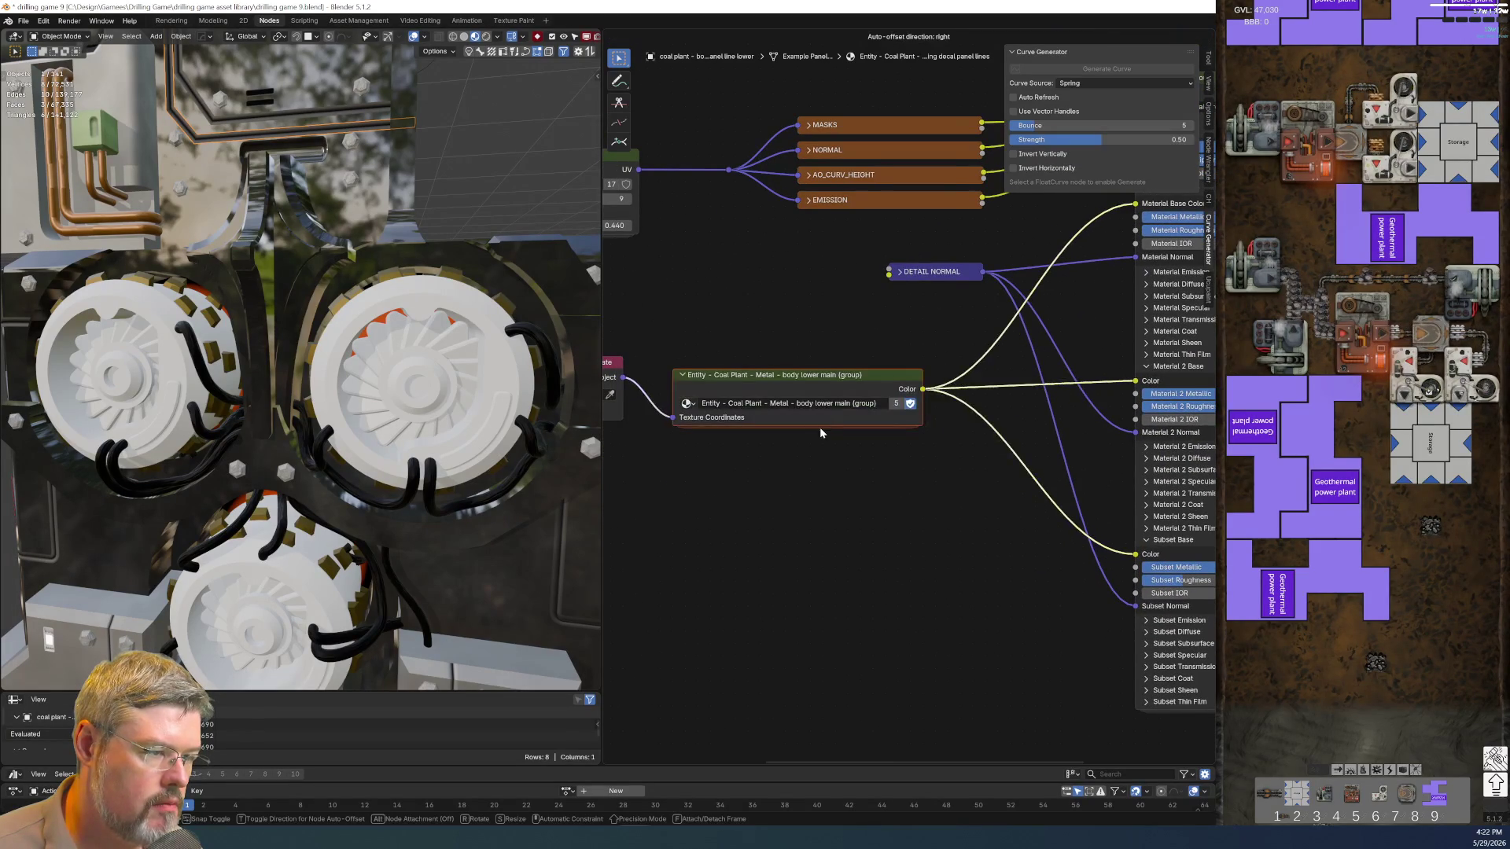
pyautogui.click(819, 422)
# Inspect the upper and lower panel-line trims near the fans and save the blend file
pyautogui.moveTo(377, 272); pyautogui.dragTo(342, 206, button='middle')
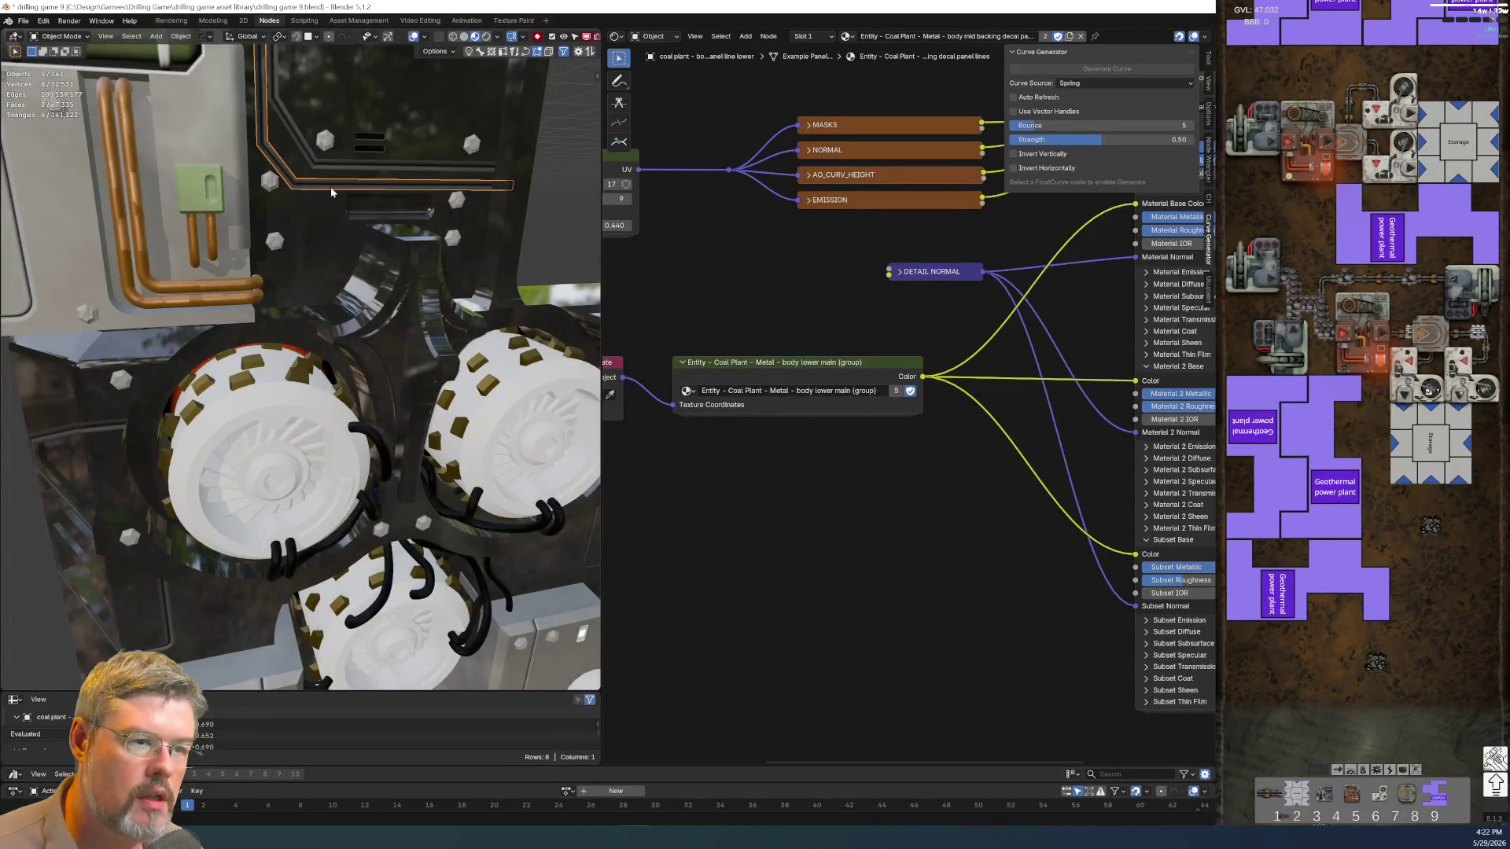
pyautogui.click(331, 163)
pyautogui.keyDown('shift'); pyautogui.click(312, 181); pyautogui.keyUp('shift')
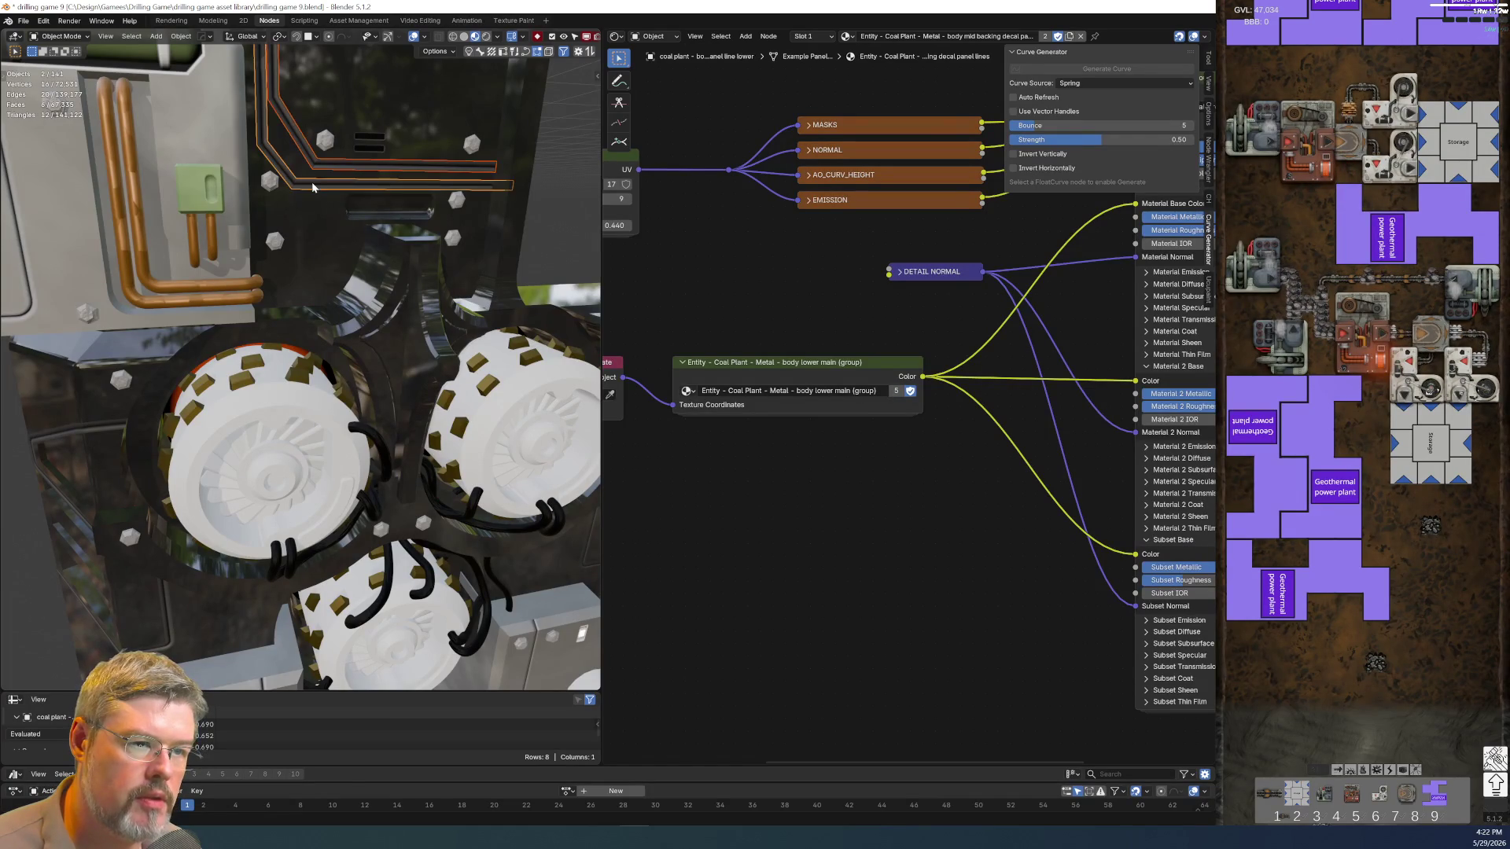
pyautogui.press('d')
pyautogui.press('Escape')
pyautogui.moveTo(316, 209)
pyautogui.mouseDown(button='middle')
pyautogui.moveTo(362, 155)
pyautogui.moveTo(354, 177)
pyautogui.mouseUp(button='middle')
pyautogui.scroll(-5, 361, 154)
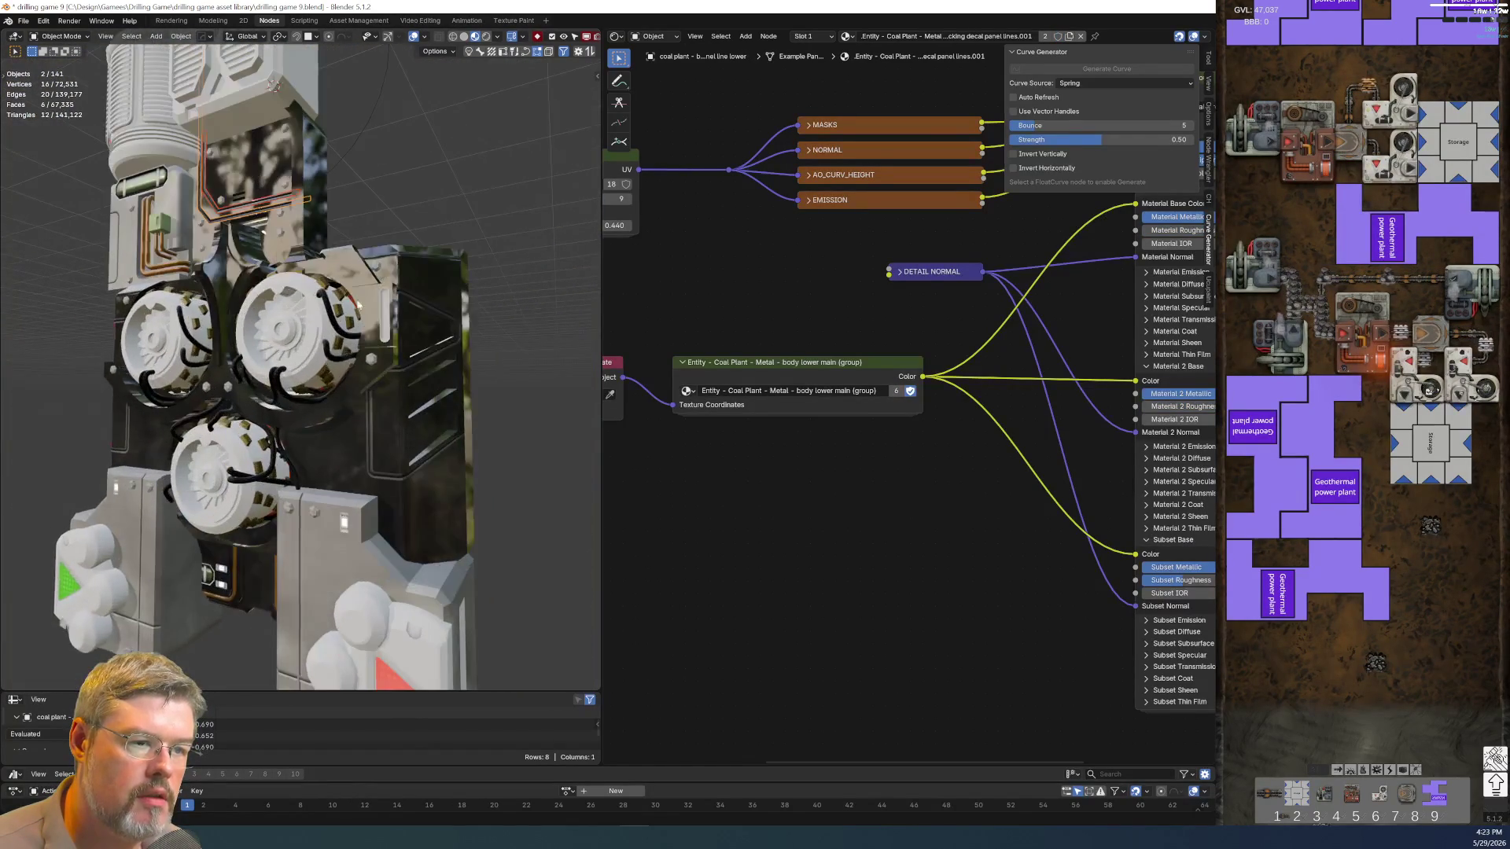
pyautogui.click(22, 22)
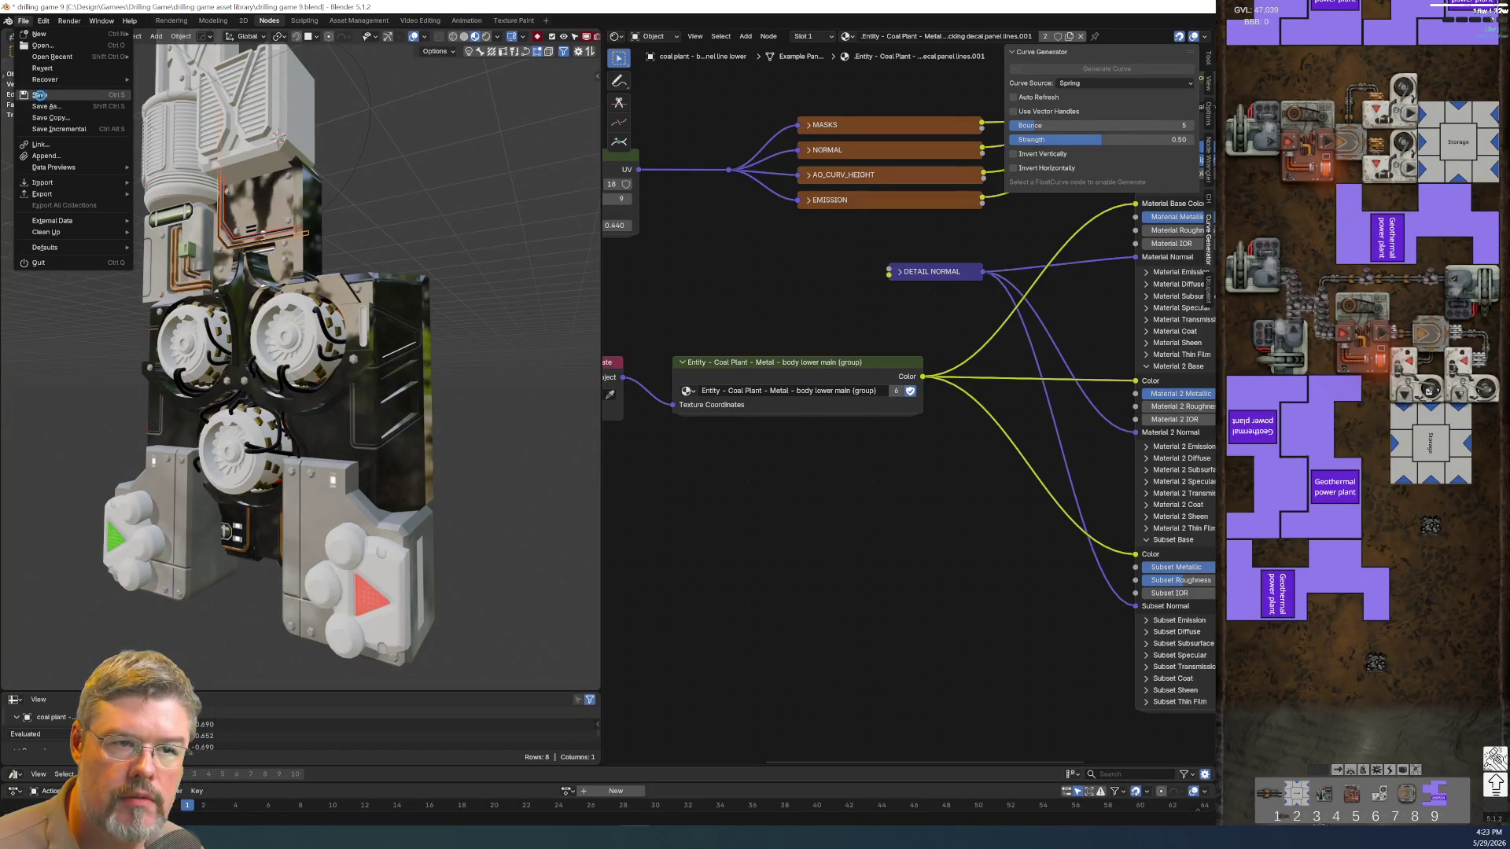
pyautogui.click(38, 95)
pyautogui.moveTo(38, 101); pyautogui.dragTo(177, 307, button='middle')
pyautogui.scroll(2, 183, 311)
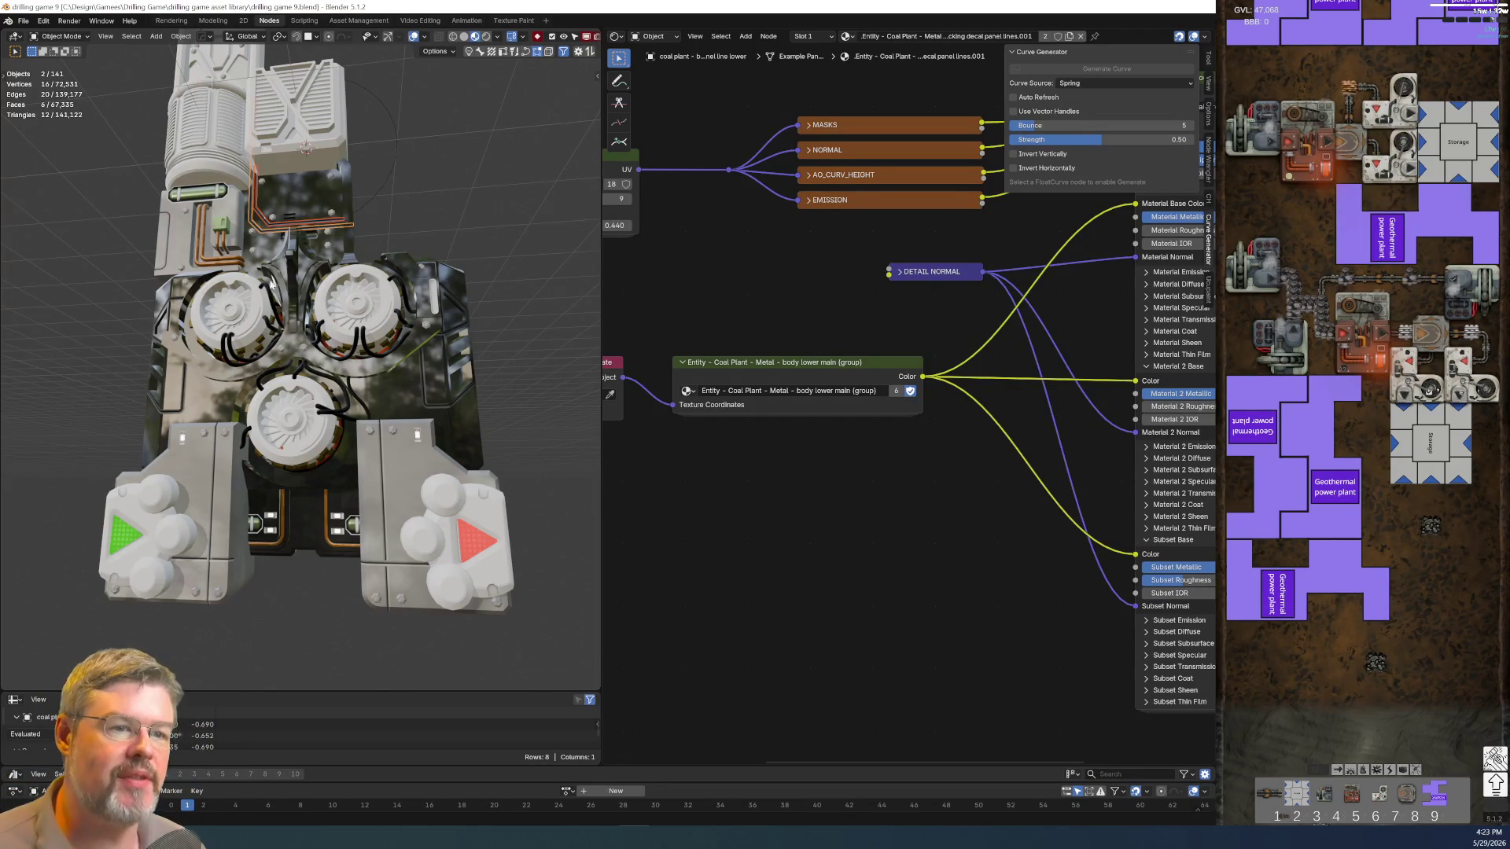
# Paste a body lower main group onto the upper panel-line pipe's material, then take the duplicate back
pyautogui.press('KP_0')
pyautogui.click(251, 290)
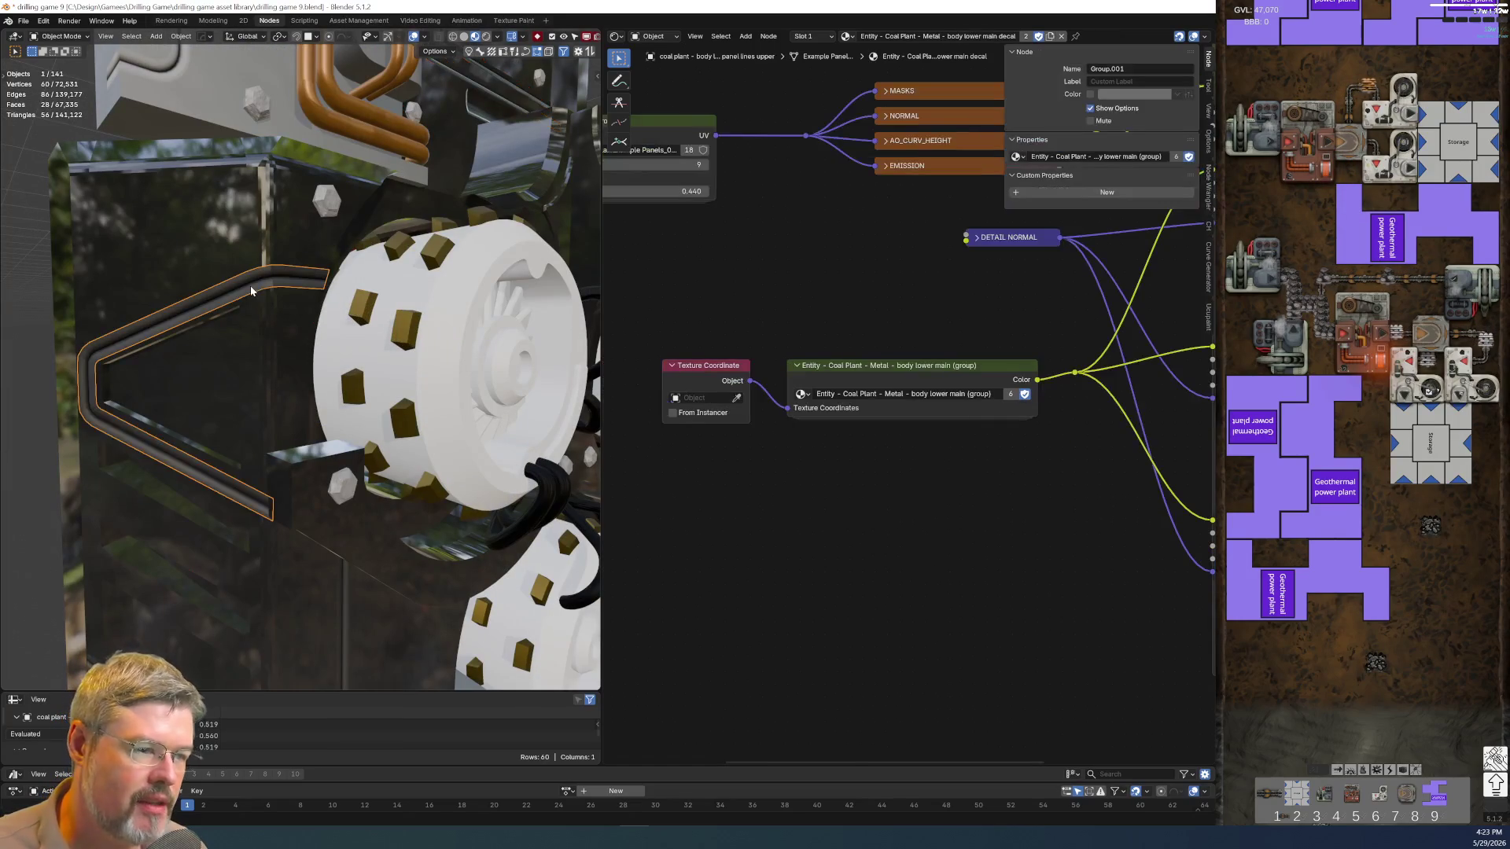
pyautogui.hotkey('ctrl', 'v')
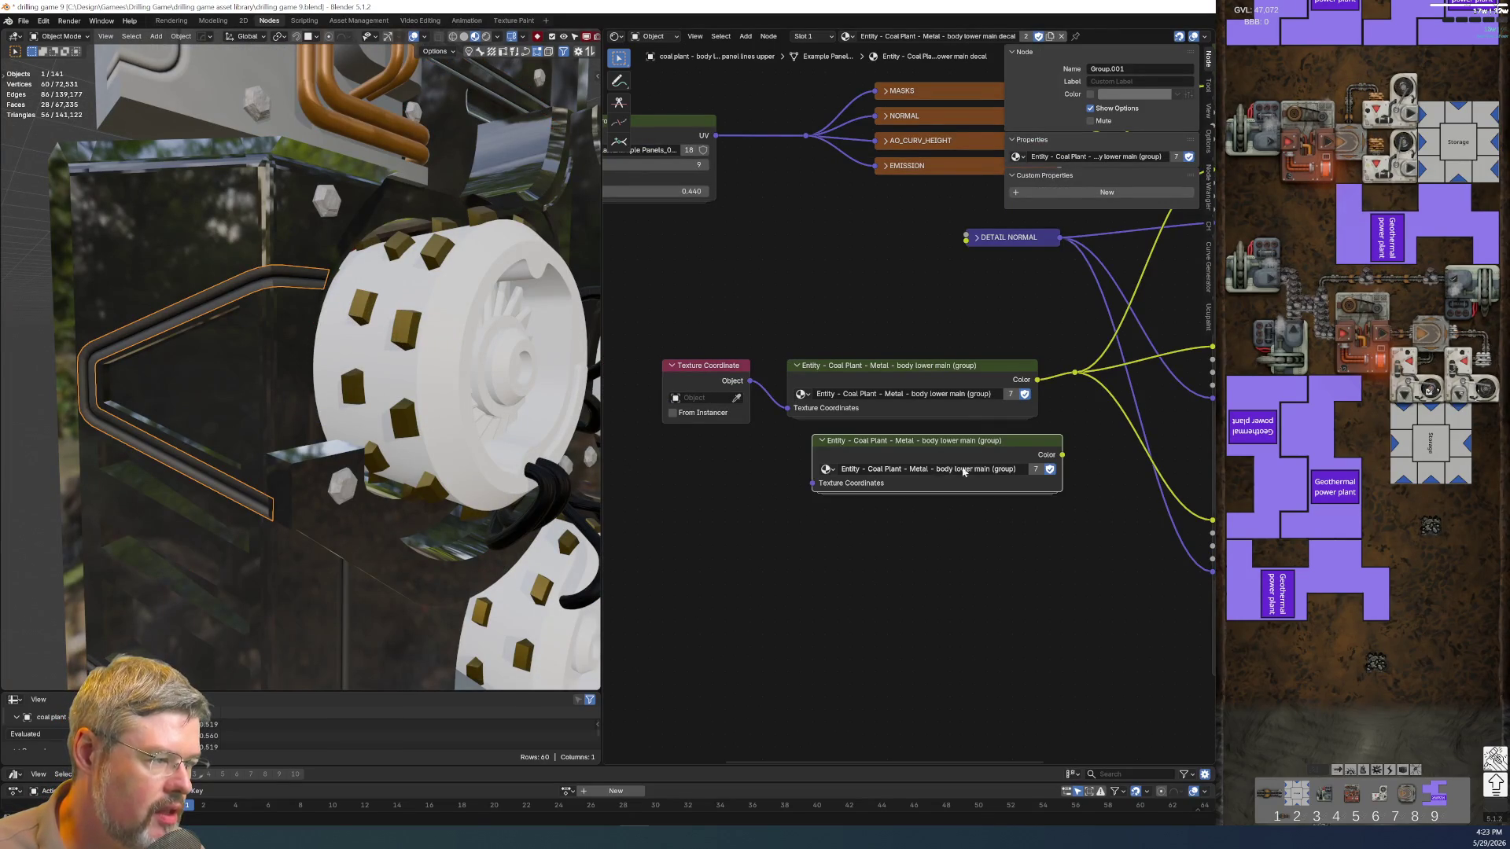
pyautogui.press('Delete')
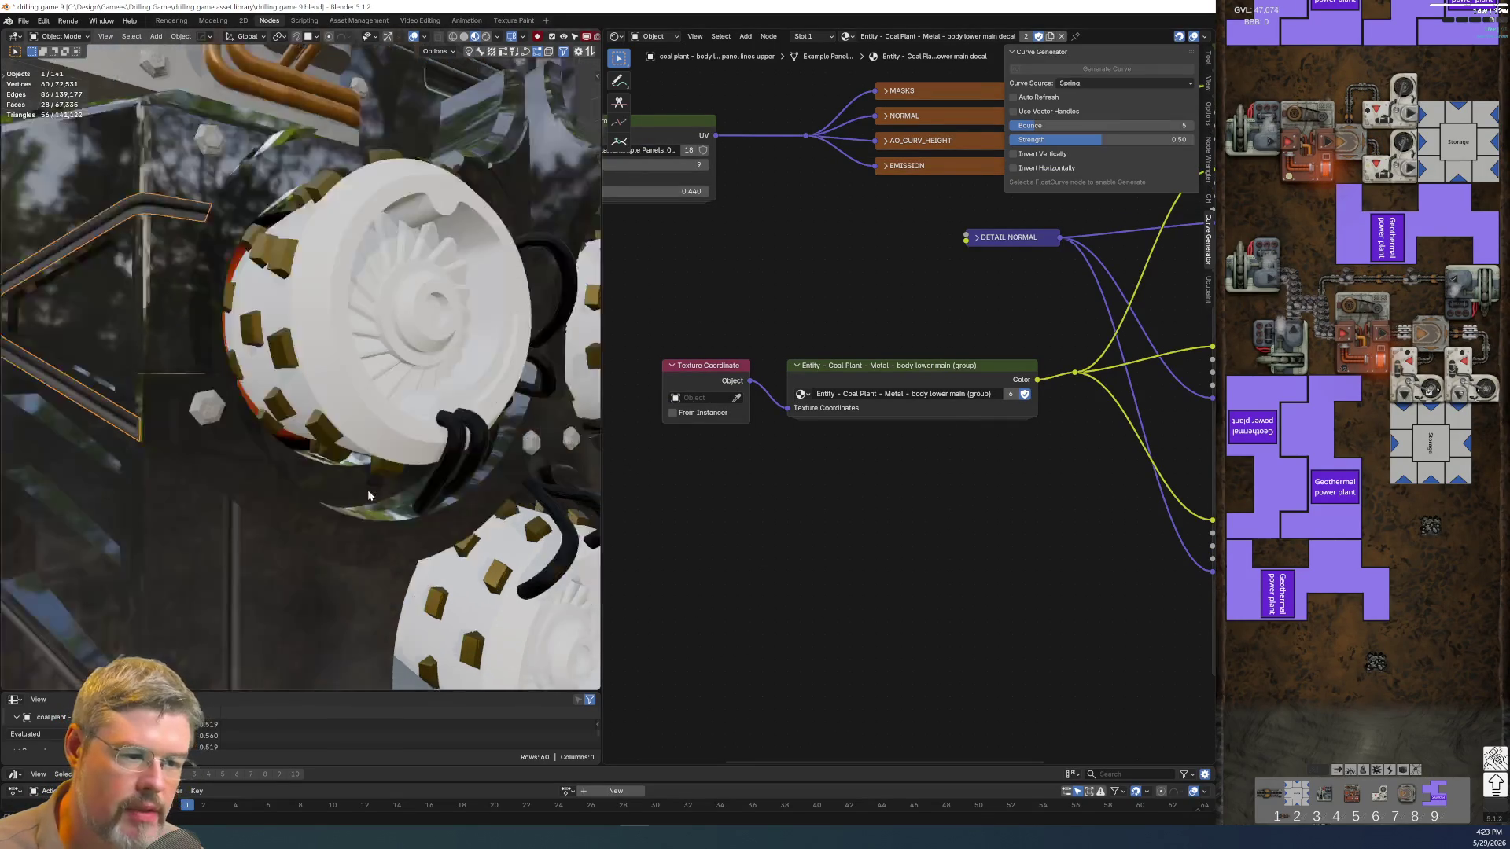
pyautogui.moveTo(389, 390); pyautogui.dragTo(327, 468, button='middle')
pyautogui.scroll(-10, 327, 468)
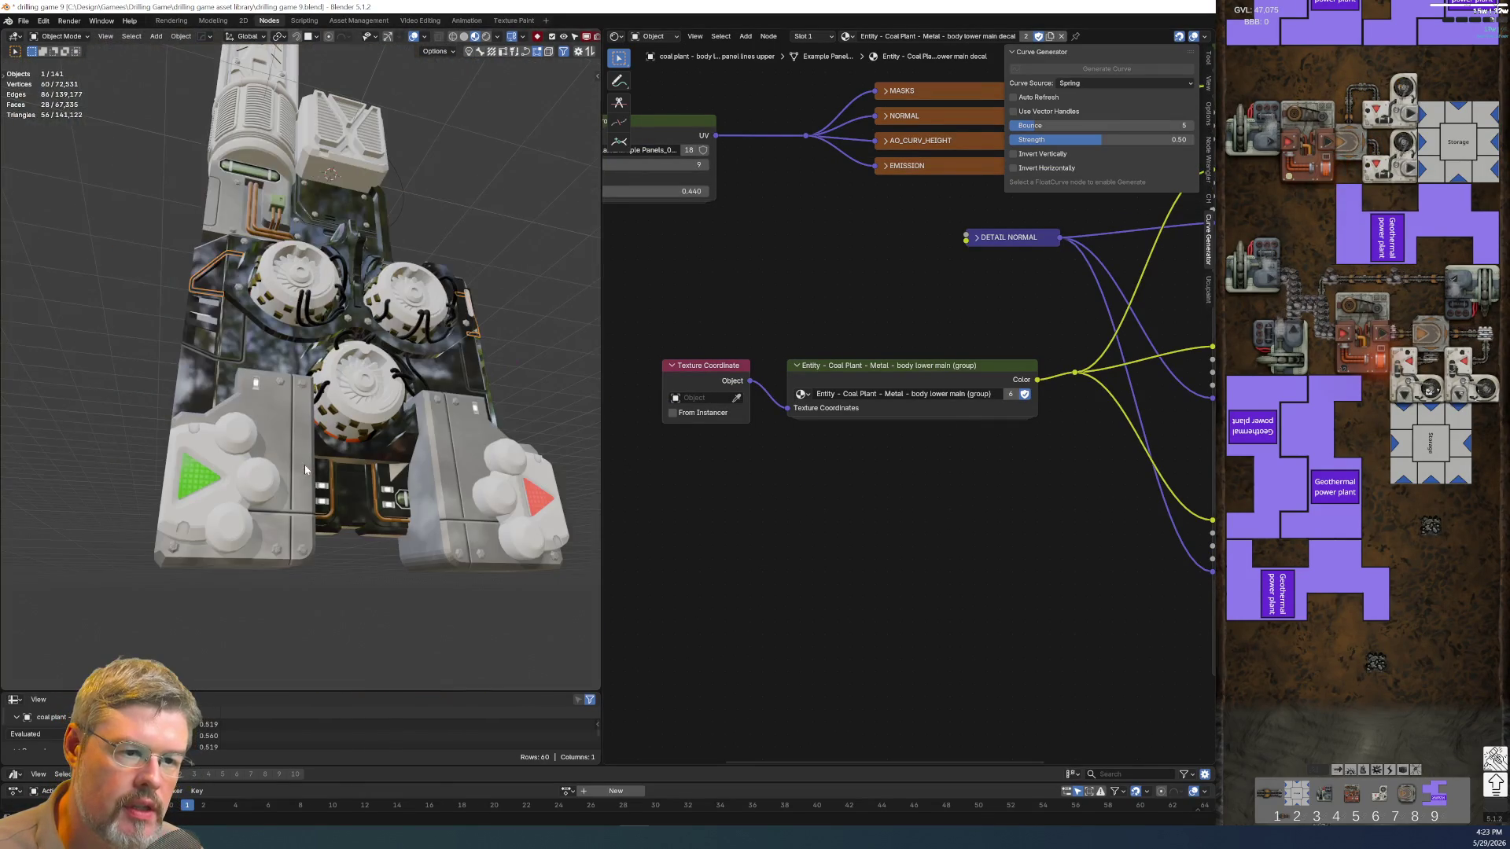
# Orbit inside the machine checking panel-line and railing materials, ending on the back panel's body lower main material
pyautogui.click(245, 364)
pyautogui.moveTo(269, 386); pyautogui.dragTo(282, 452, button='middle')
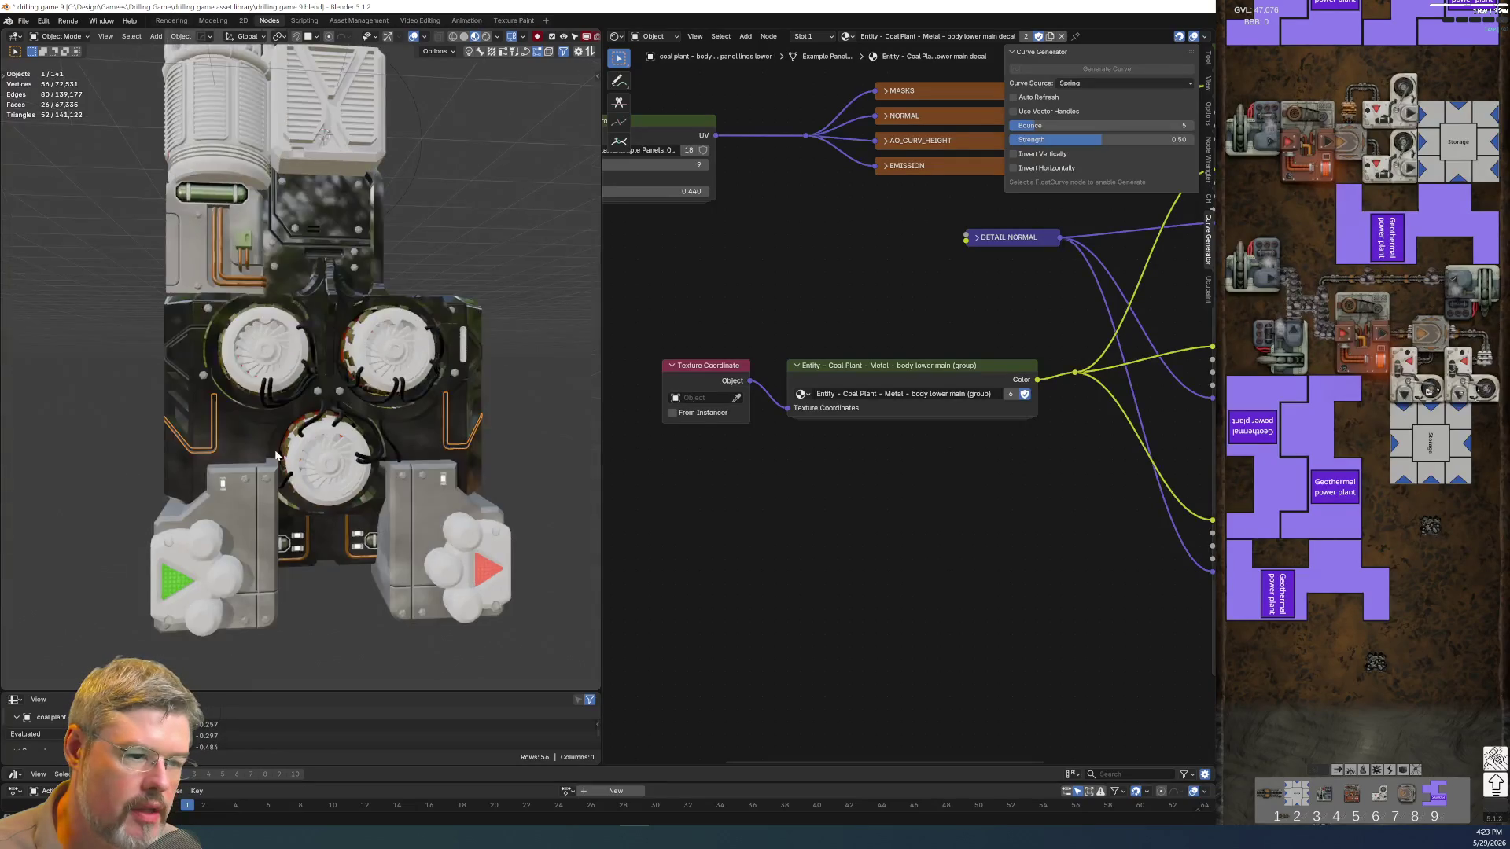
pyautogui.scroll(8, 281, 451)
pyautogui.scroll(3, 243, 242)
pyautogui.moveTo(242, 236)
pyautogui.mouseDown(button='middle')
pyautogui.moveTo(240, 361)
pyautogui.moveTo(206, 346)
pyautogui.moveTo(203, 423)
pyautogui.mouseUp(button='middle')
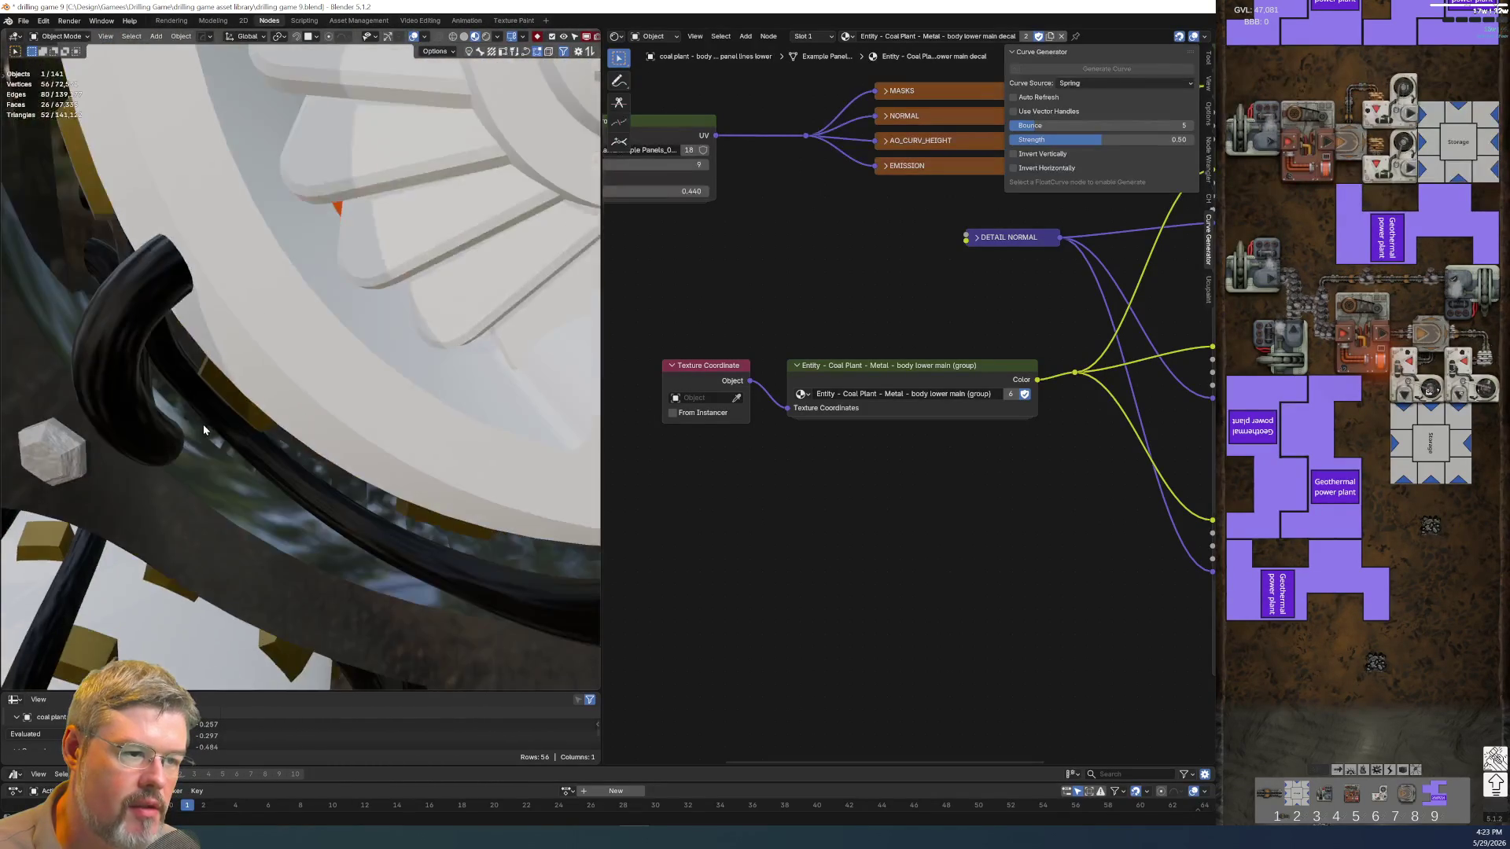
pyautogui.scroll(-5, 203, 423)
pyautogui.scroll(2, 142, 448)
pyautogui.scroll(2, 116, 475)
pyautogui.moveTo(115, 474); pyautogui.dragTo(105, 371, button='middle')
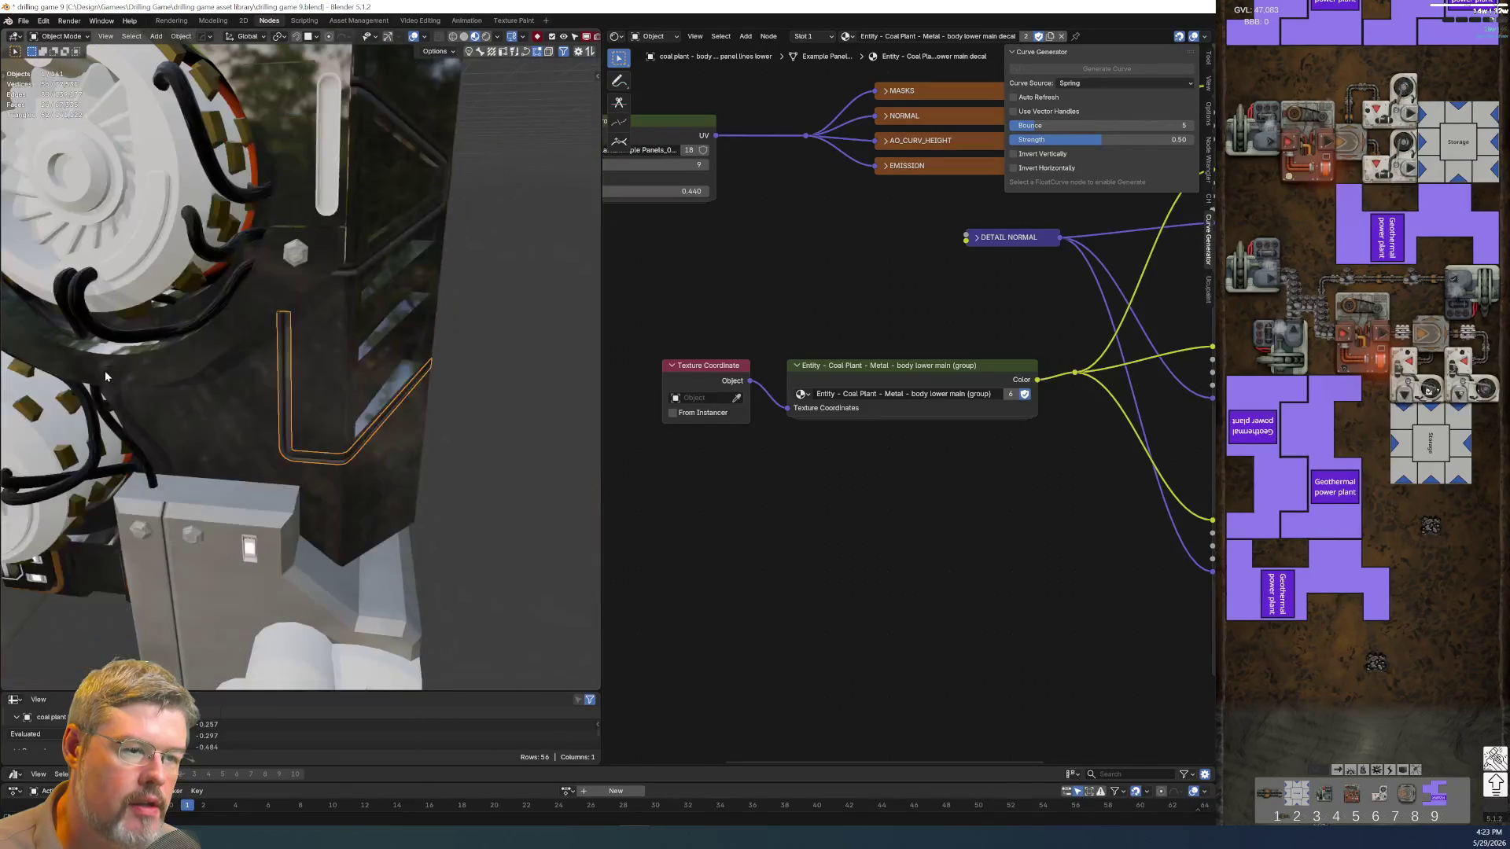
pyautogui.keyDown('shift'); pyautogui.click(335, 274); pyautogui.keyUp('shift')
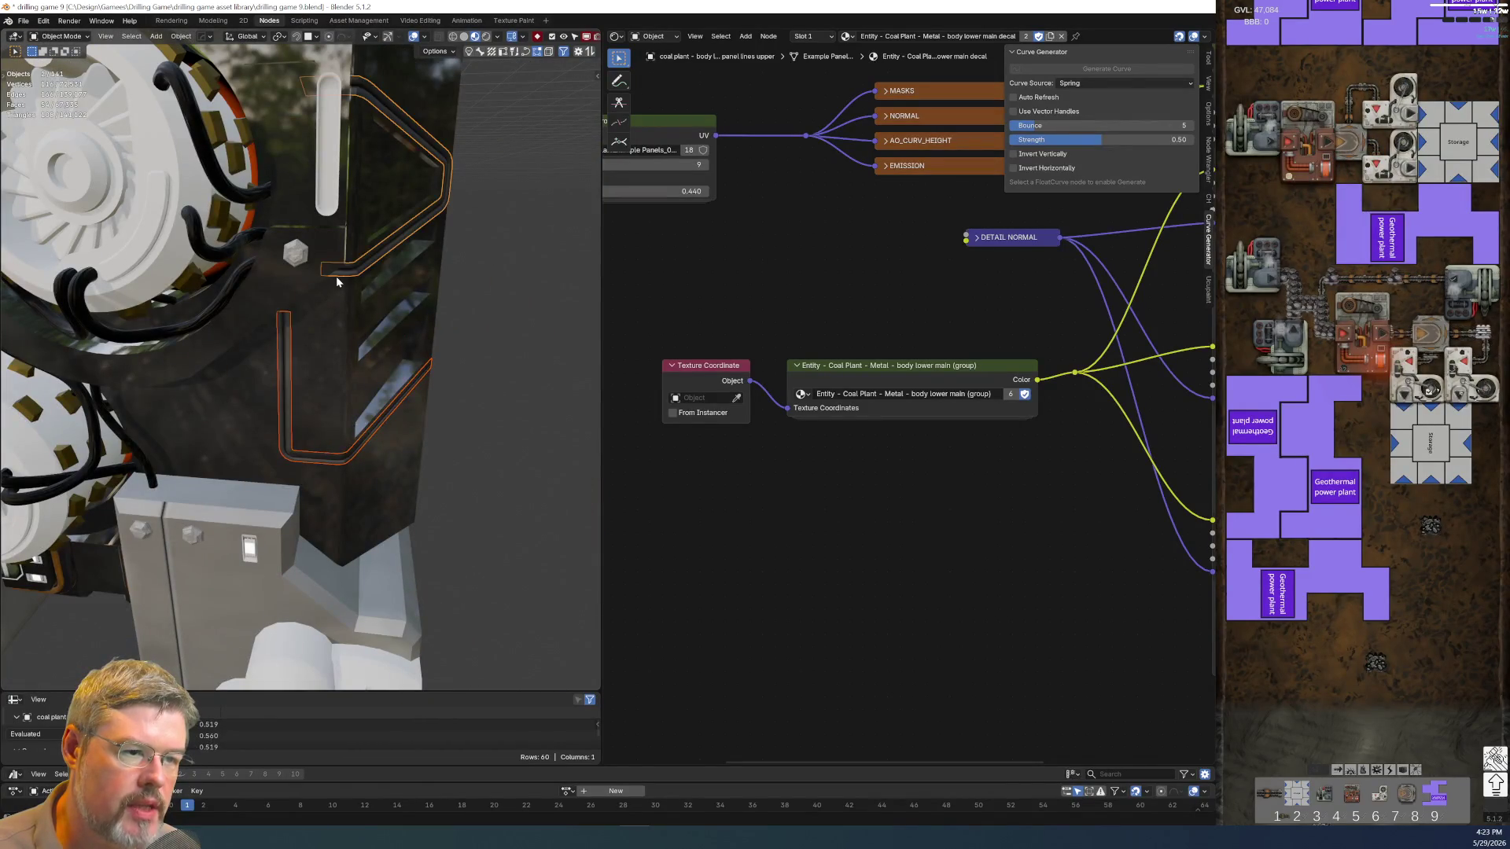
pyautogui.click(340, 370)
pyautogui.scroll(-4, 340, 363)
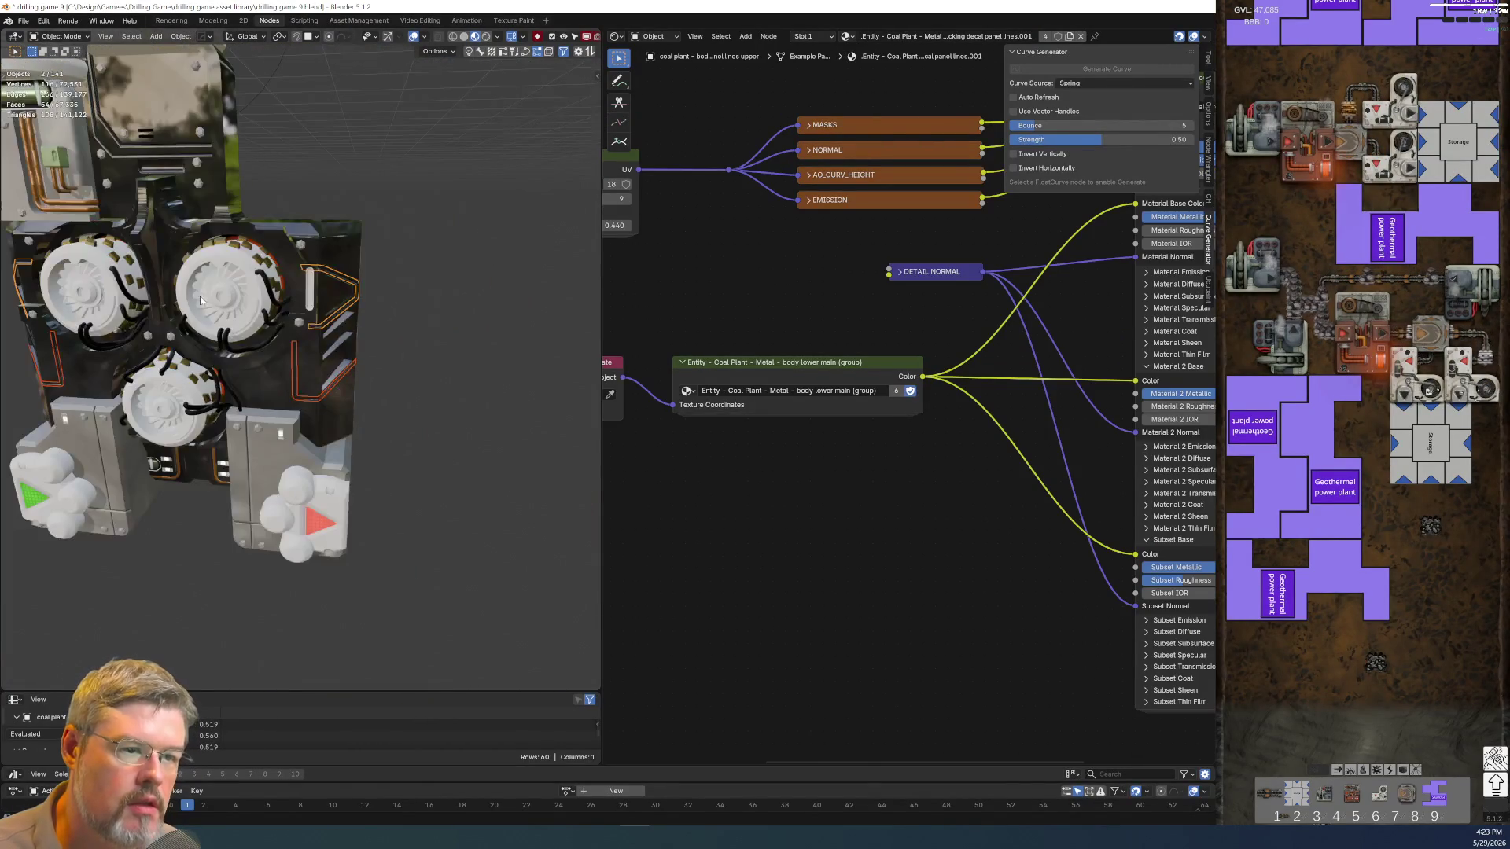
pyautogui.scroll(5, 343, 292)
pyautogui.scroll(3, 308, 264)
pyautogui.scroll(3, 310, 259)
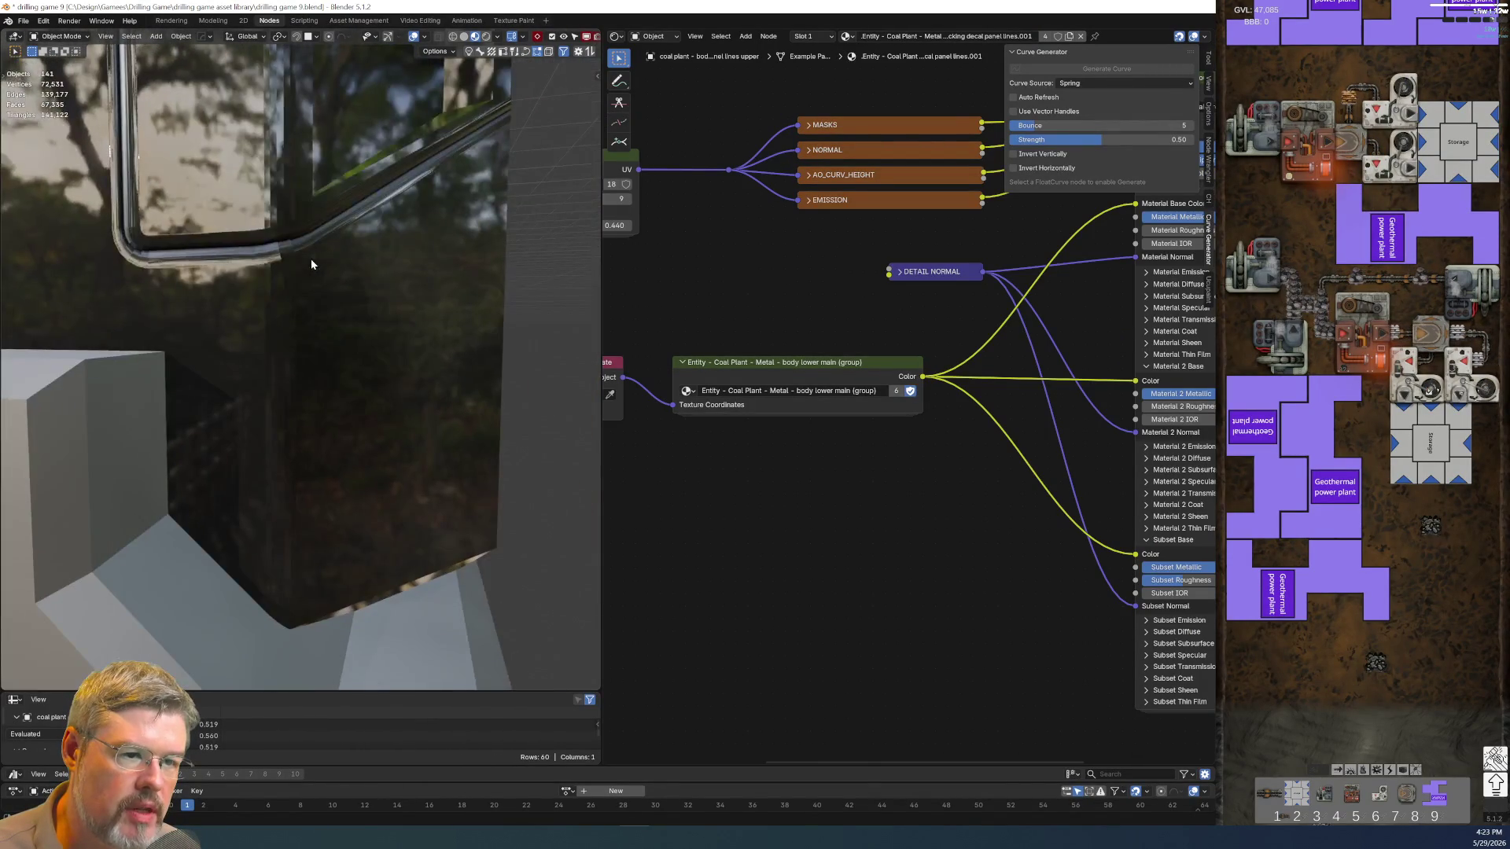
pyautogui.scroll(3, 339, 312)
pyautogui.scroll(-5, 338, 312)
pyautogui.moveTo(339, 312)
pyautogui.mouseDown(button='middle')
pyautogui.moveTo(291, 342)
pyautogui.moveTo(328, 305)
pyautogui.moveTo(299, 262)
pyautogui.moveTo(300, 295)
pyautogui.moveTo(269, 294)
pyautogui.mouseUp(button='middle')
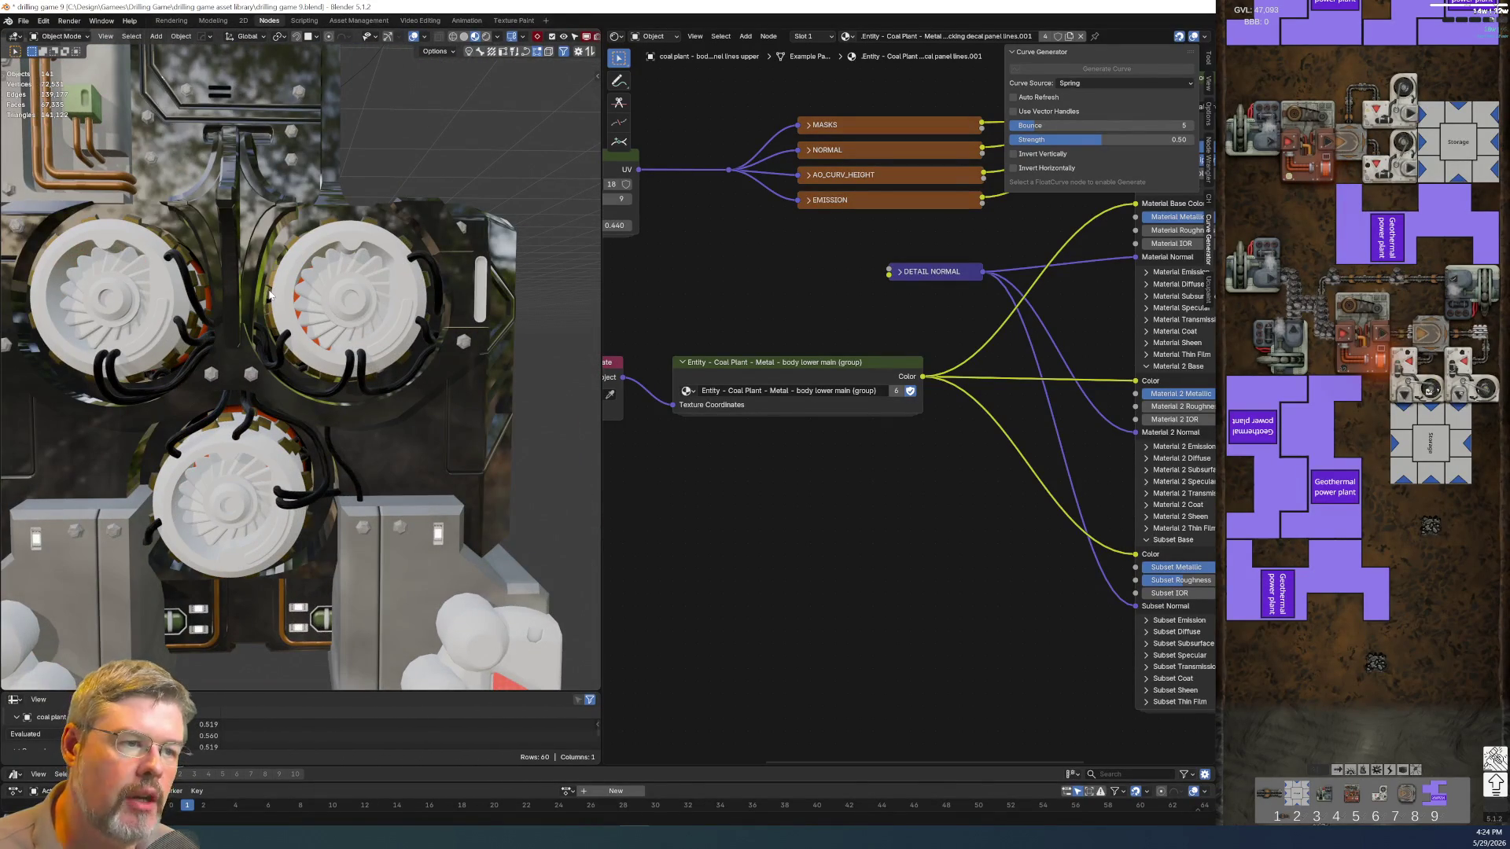
pyautogui.scroll(-1, 825, 503)
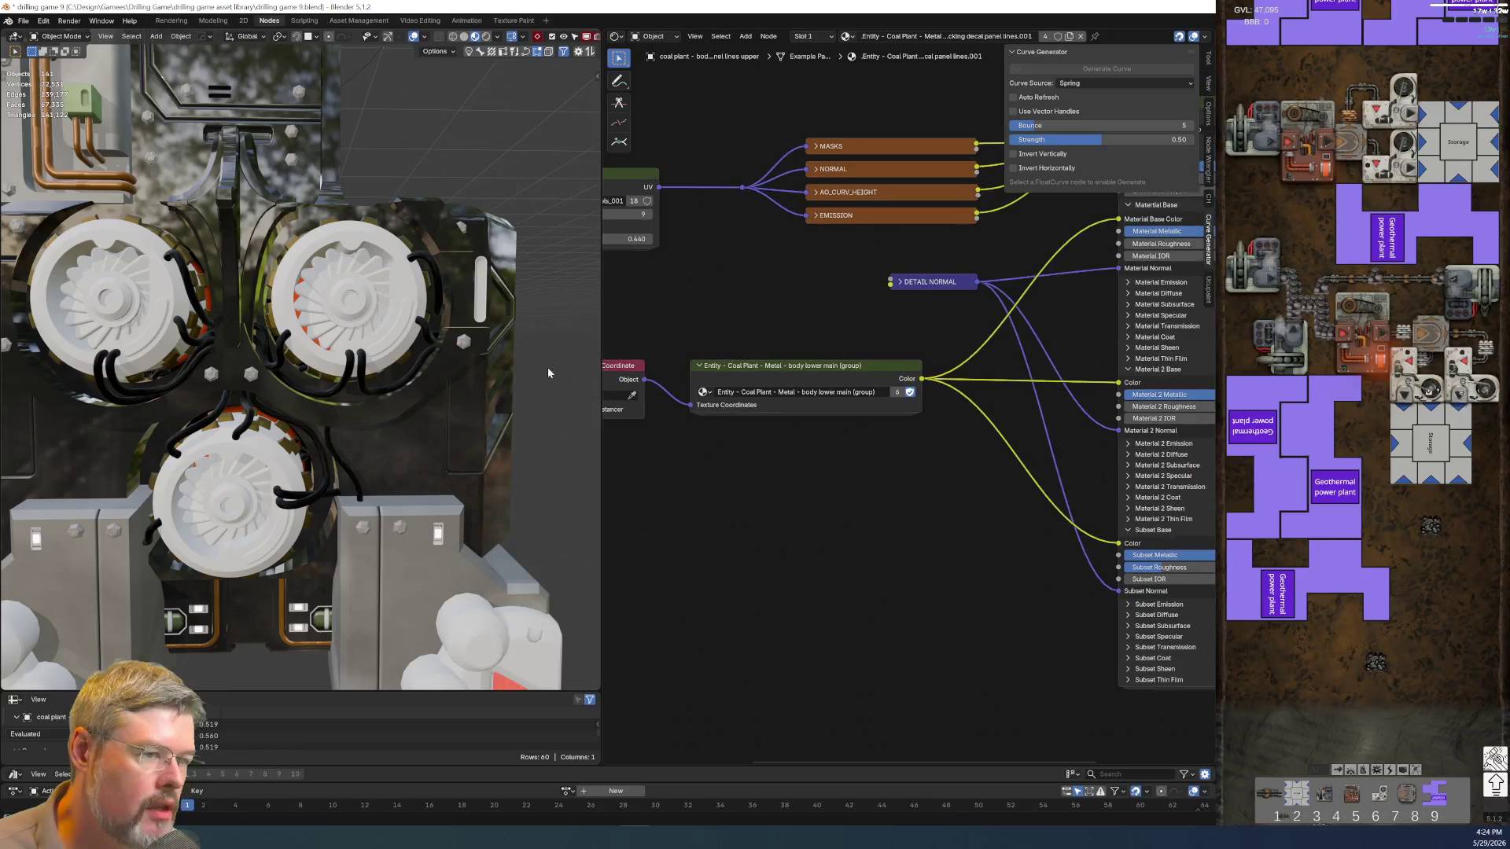
pyautogui.click(364, 463)
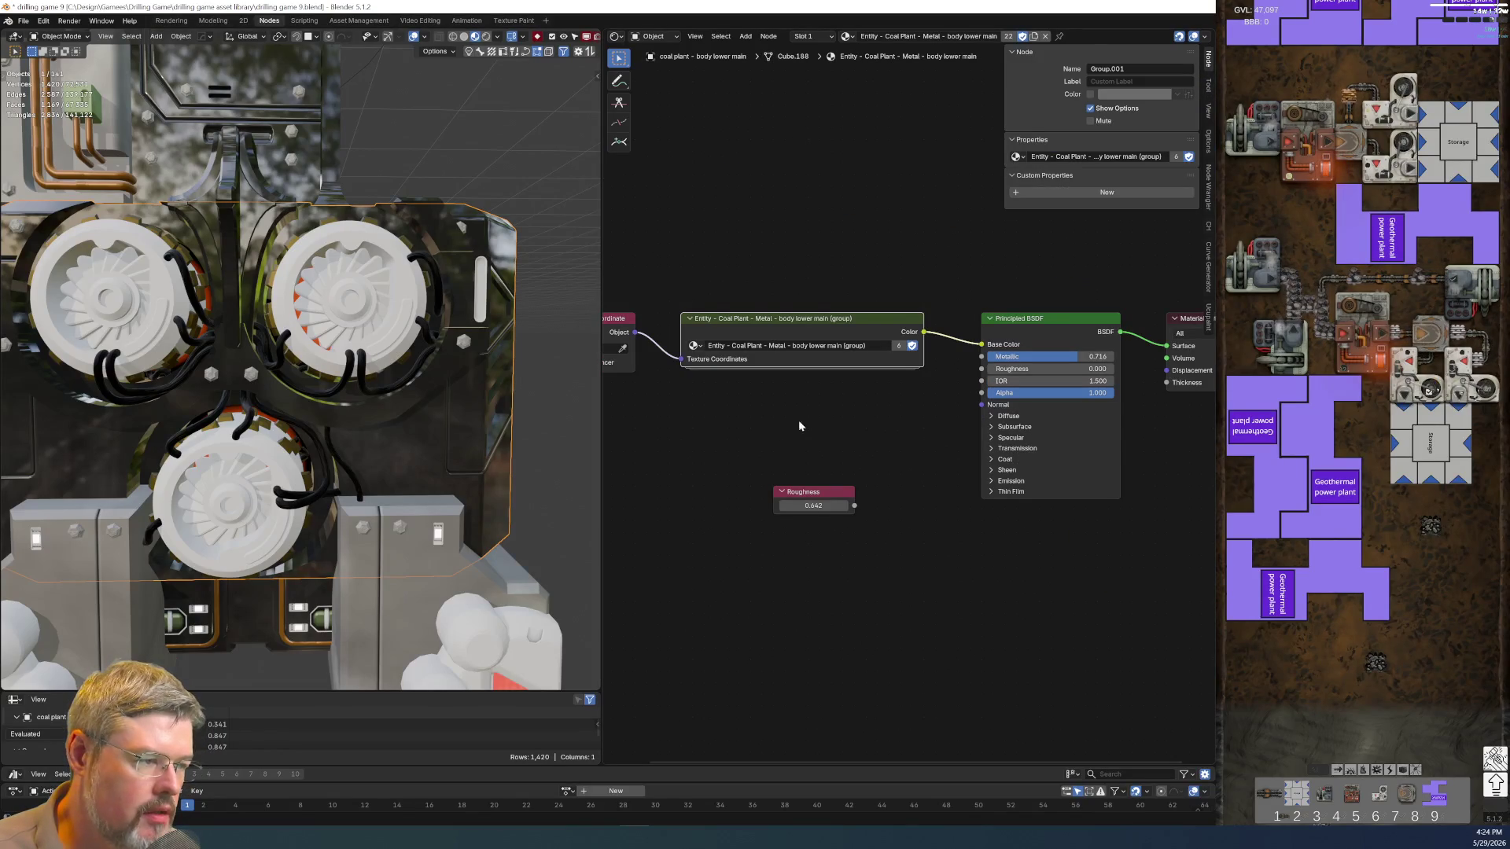
# Set body lower main's Principled BSDF roughness to 0.642 and delete the separate Roughness node
pyautogui.moveTo(897, 468); pyautogui.dragTo(981, 369)
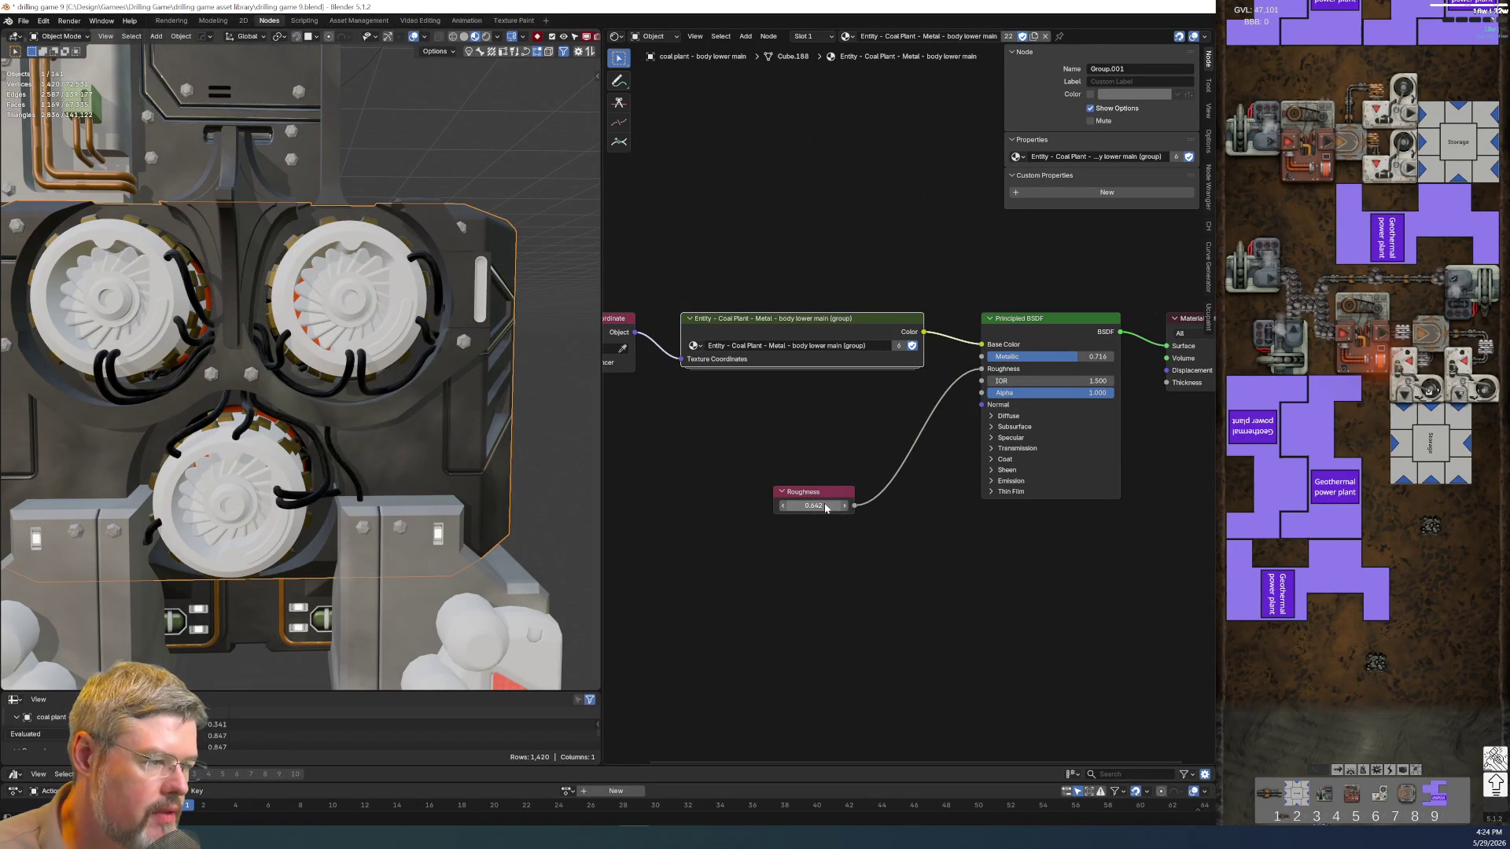
pyautogui.keyDown('ctrl'); pyautogui.moveTo(903, 430); pyautogui.dragTo(941, 535, button='right'); pyautogui.keyUp('ctrl')
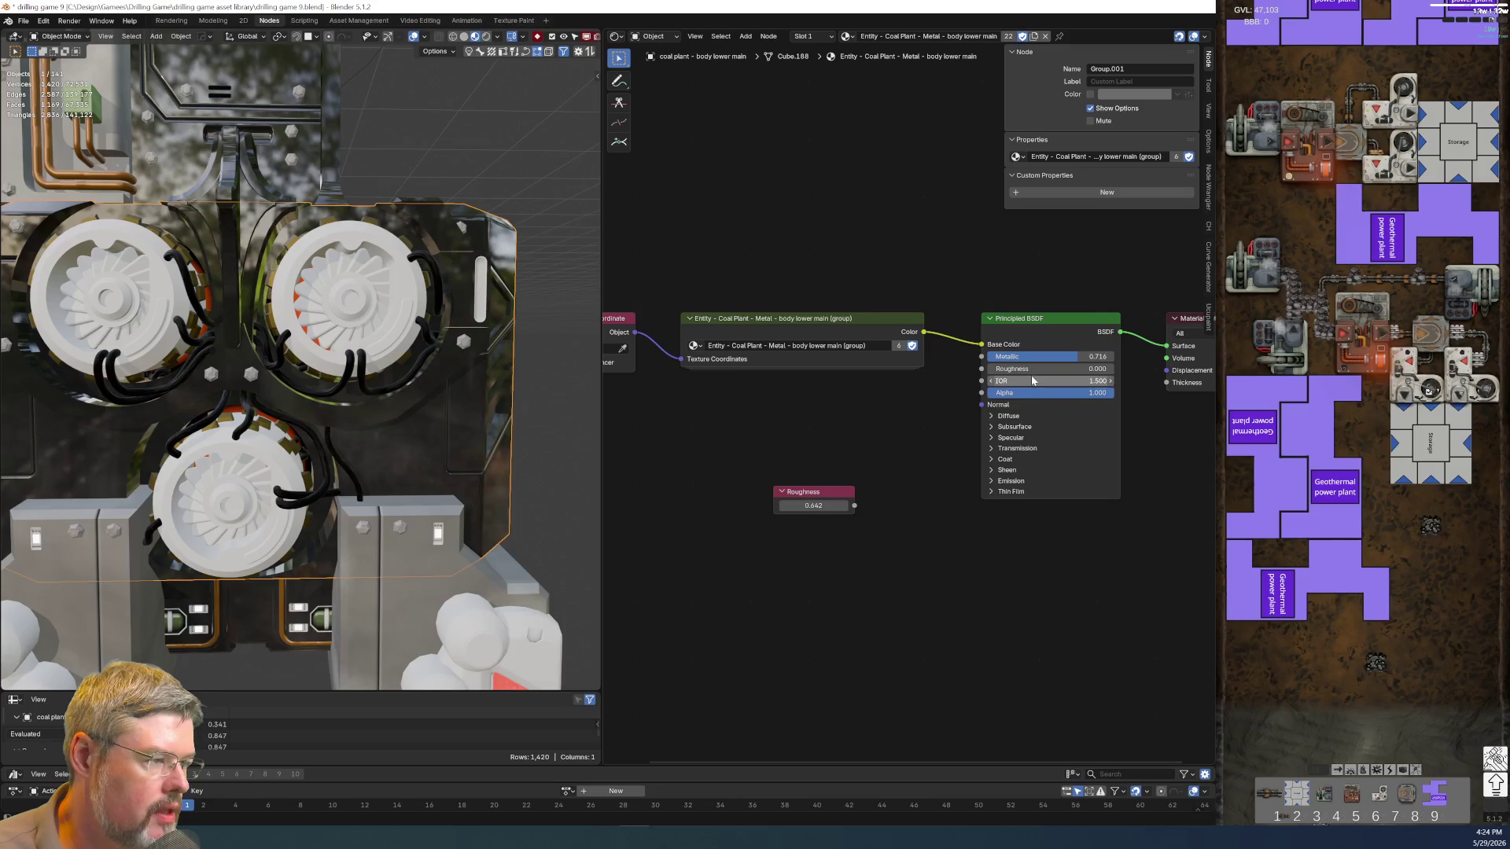
pyautogui.write('0.642')
pyautogui.press('x')
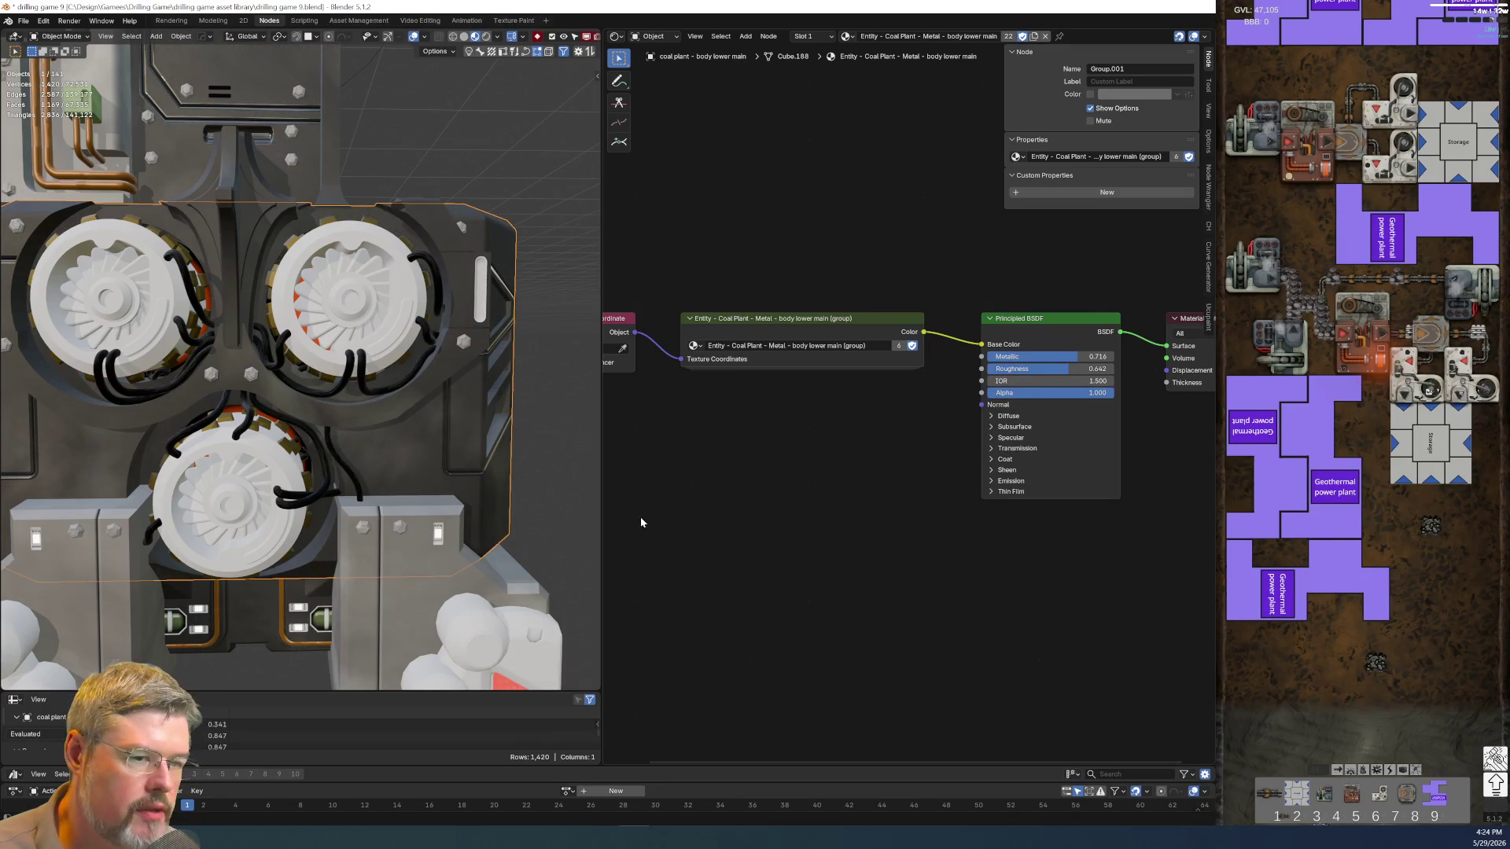
# Orbit to a side view and select the panel-line decal beside the panel
pyautogui.moveTo(287, 351)
pyautogui.mouseDown(button='middle')
pyautogui.moveTo(371, 335)
pyautogui.moveTo(304, 340)
pyautogui.moveTo(329, 344)
pyautogui.mouseUp(button='middle')
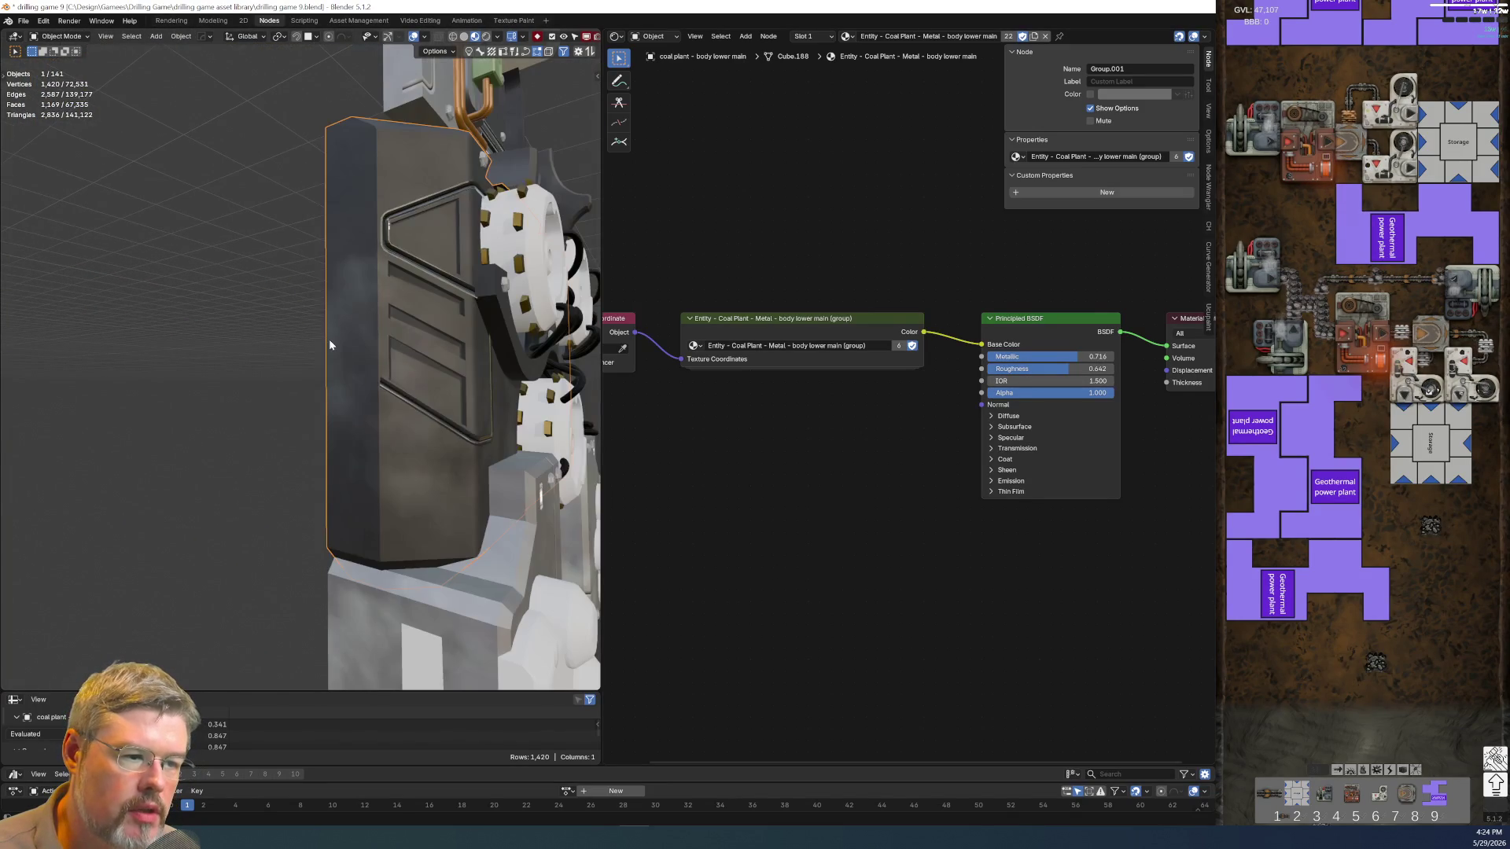
pyautogui.click(405, 266)
pyautogui.moveTo(404, 266); pyautogui.dragTo(368, 251, button='middle')
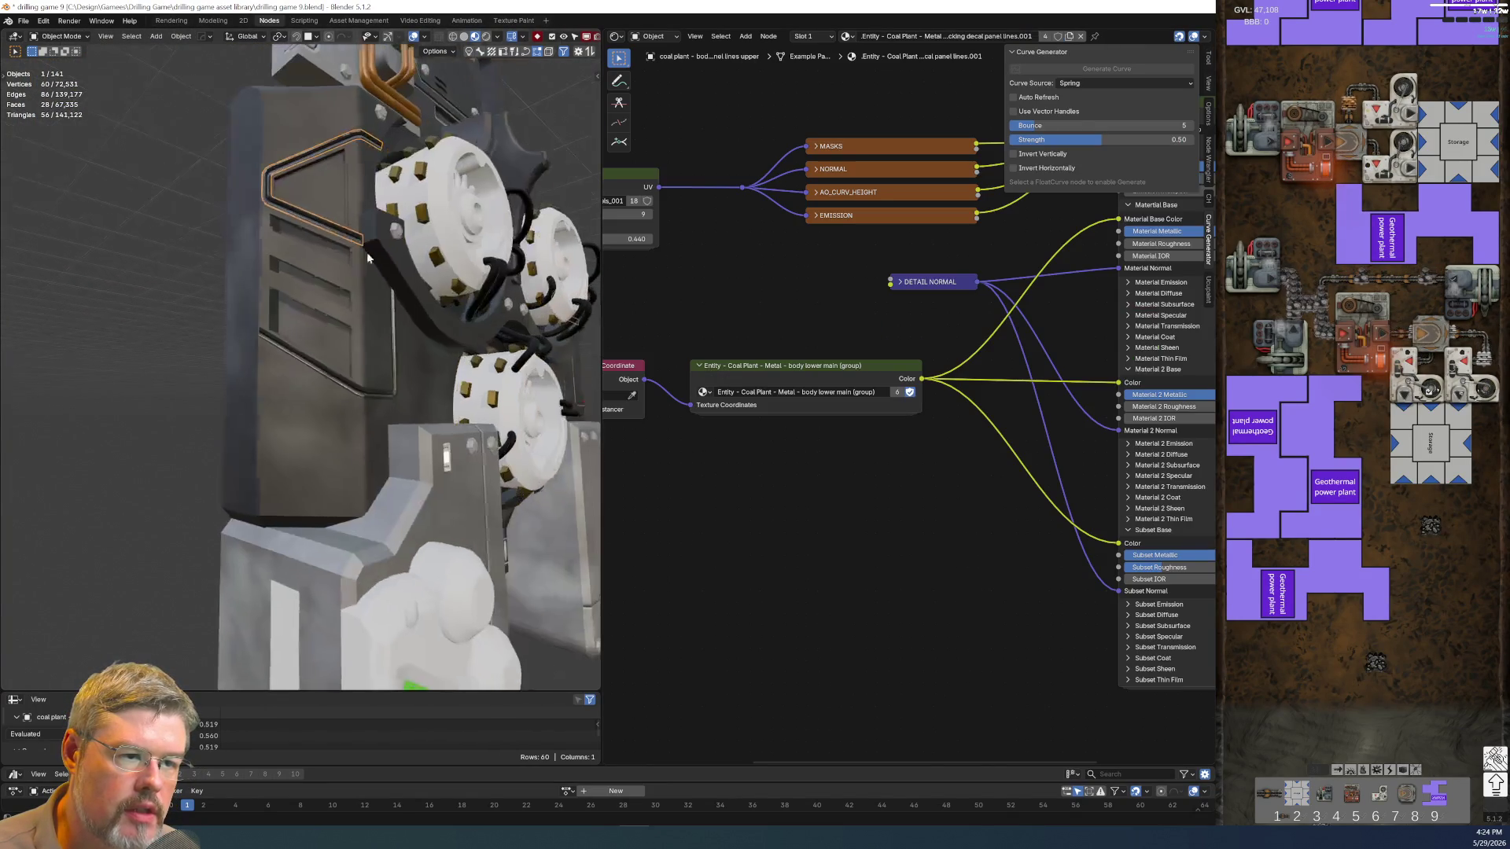
# View the panel-lines material, then switch the coal plant viewport to Rendered shading
pyautogui.keyDown('shift'); pyautogui.click(329, 373); pyautogui.keyUp('shift')
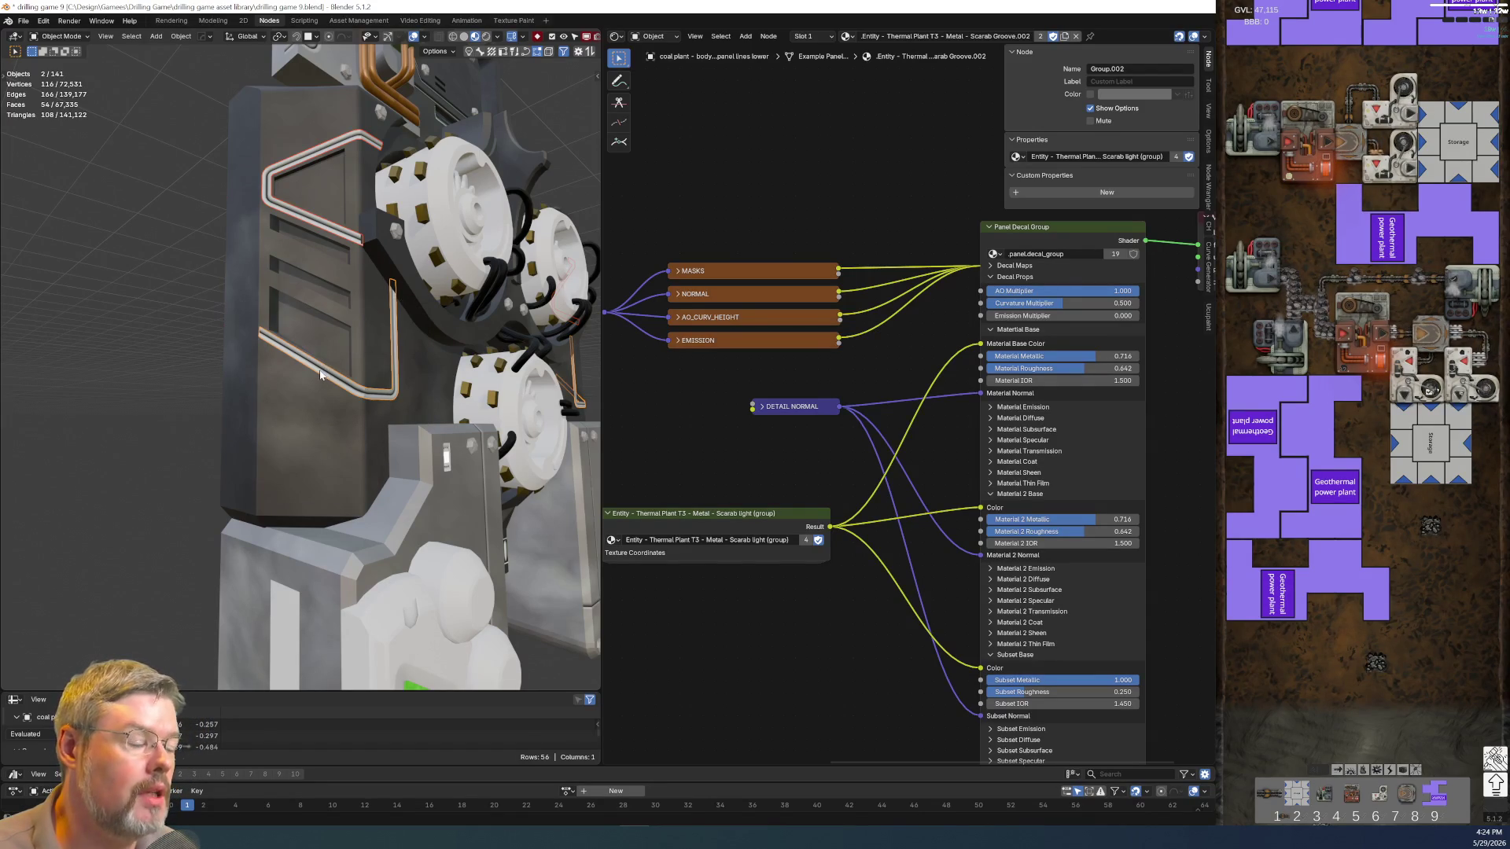
pyautogui.moveTo(554, 454)
pyautogui.mouseDown(button='middle')
pyautogui.moveTo(304, 417)
pyautogui.moveTo(315, 379)
pyautogui.mouseUp(button='middle')
pyautogui.scroll(4, 315, 379)
pyautogui.scroll(-4, 316, 379)
pyautogui.scroll(2, 315, 379)
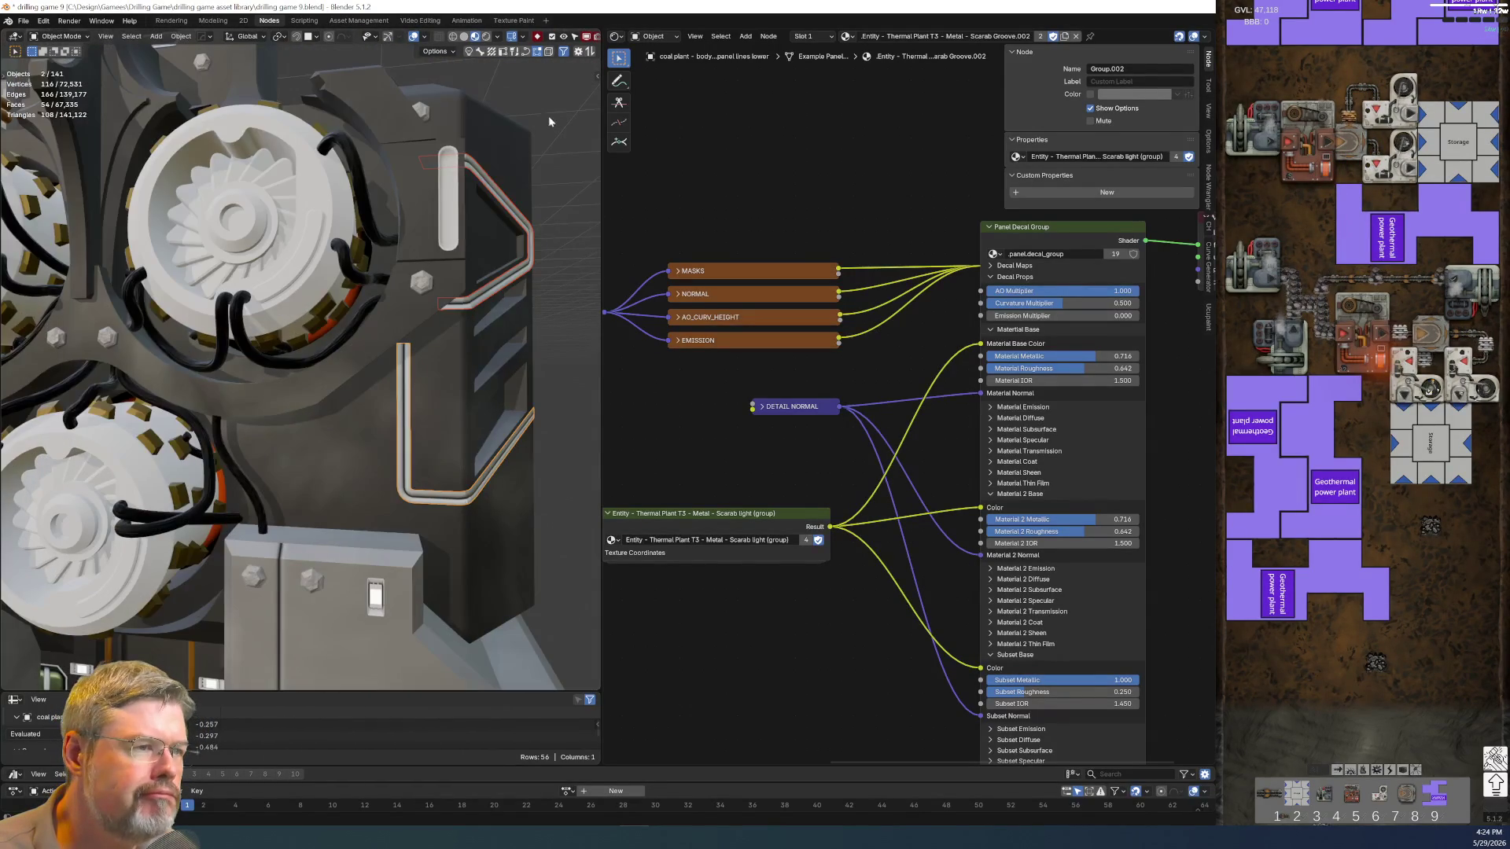
pyautogui.click(485, 36)
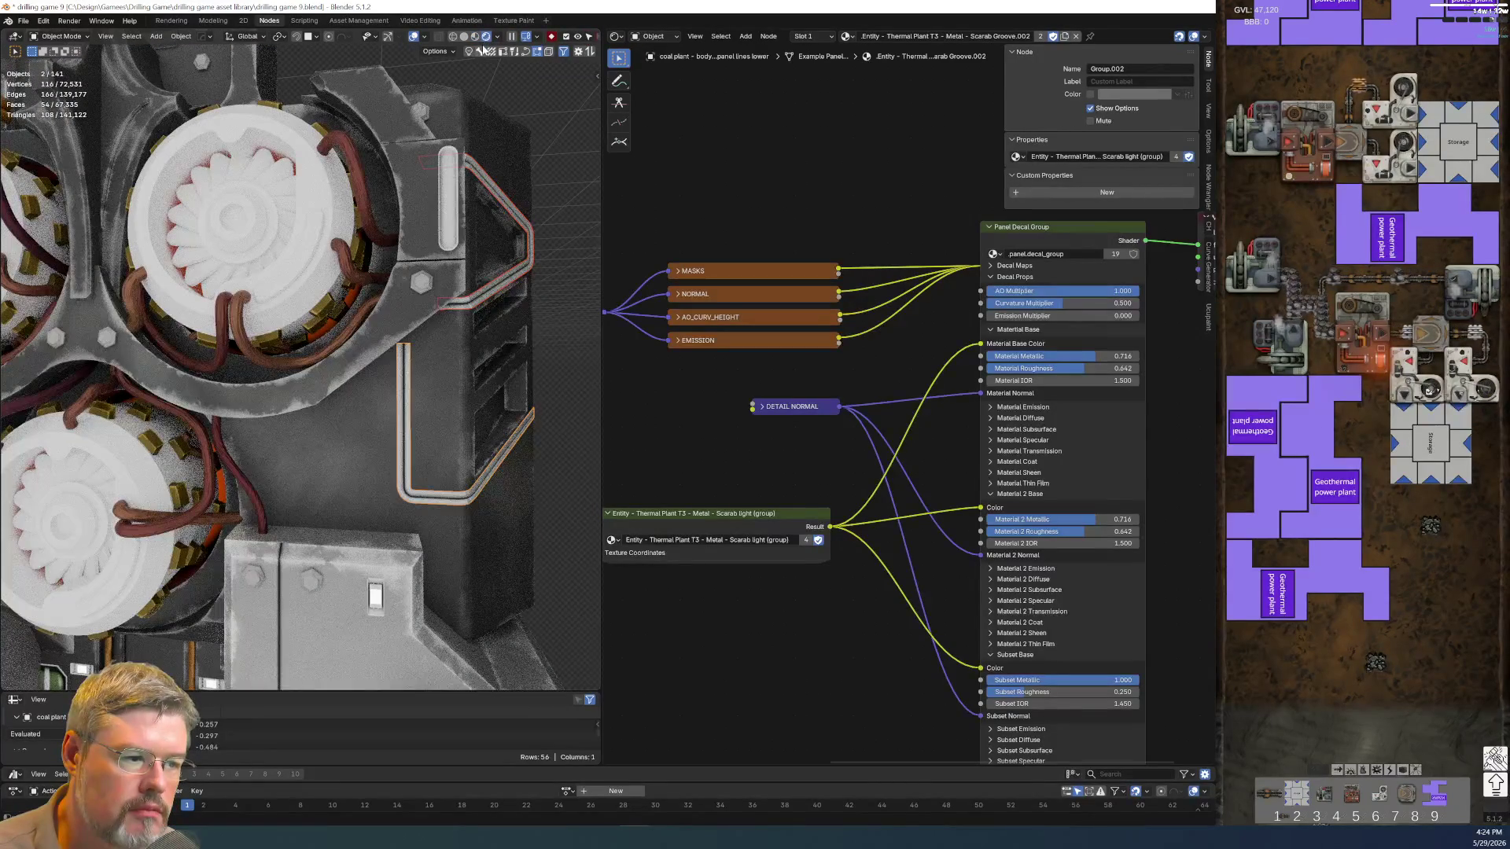
# Click through parts behind the fan, the L-shaped pipe and a lower panel-line strip to check their materials
pyautogui.click(224, 313)
pyautogui.moveTo(225, 313)
pyautogui.mouseDown(button='middle')
pyautogui.moveTo(292, 329)
pyautogui.moveTo(161, 281)
pyautogui.mouseUp(button='middle')
pyautogui.click(292, 330)
pyautogui.click(162, 285)
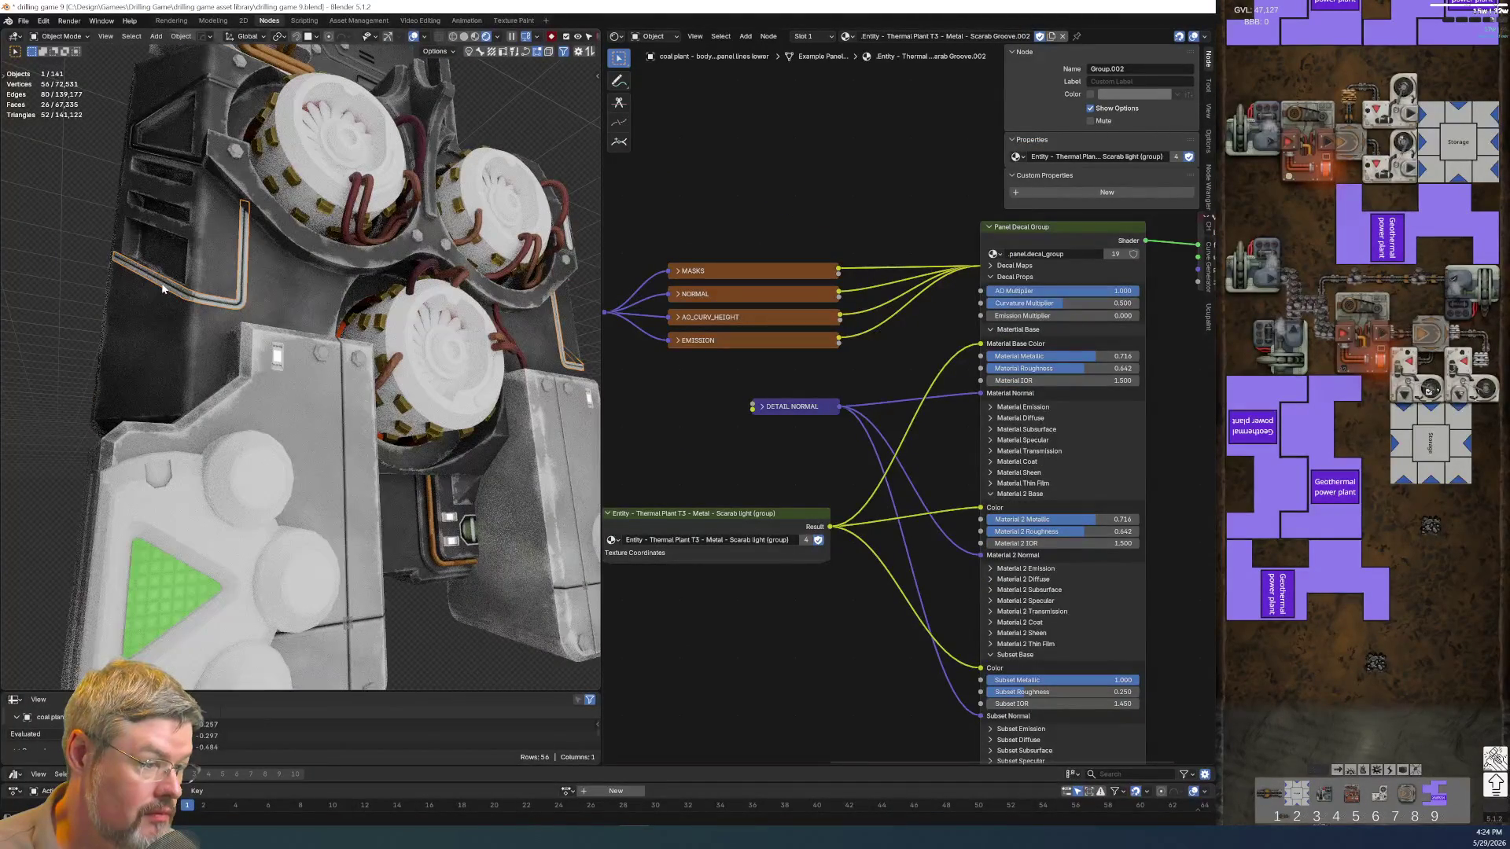
pyautogui.click(162, 286)
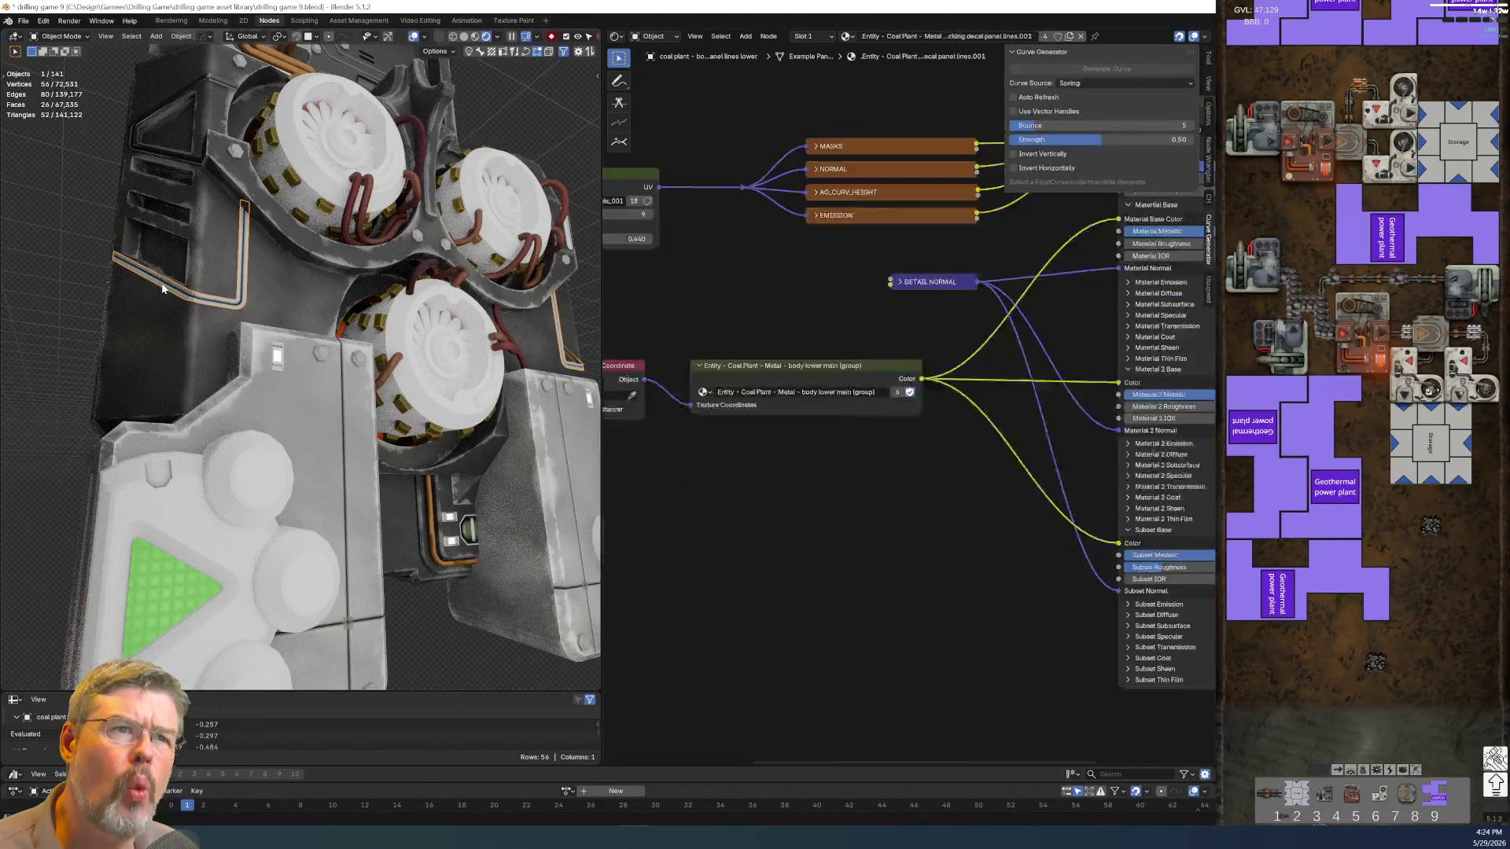
pyautogui.moveTo(171, 292); pyautogui.dragTo(213, 326, button='middle')
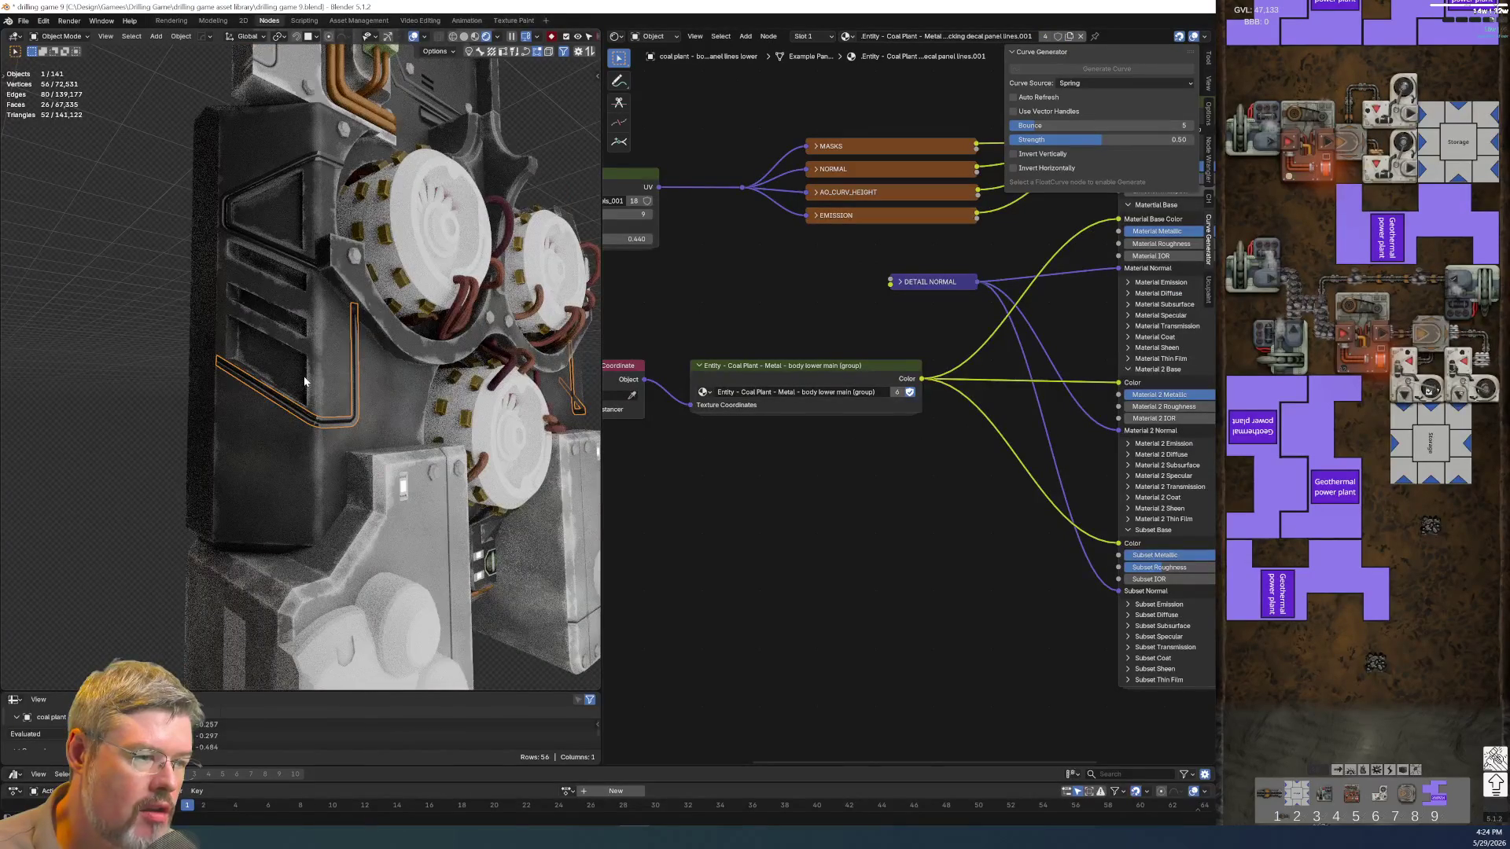